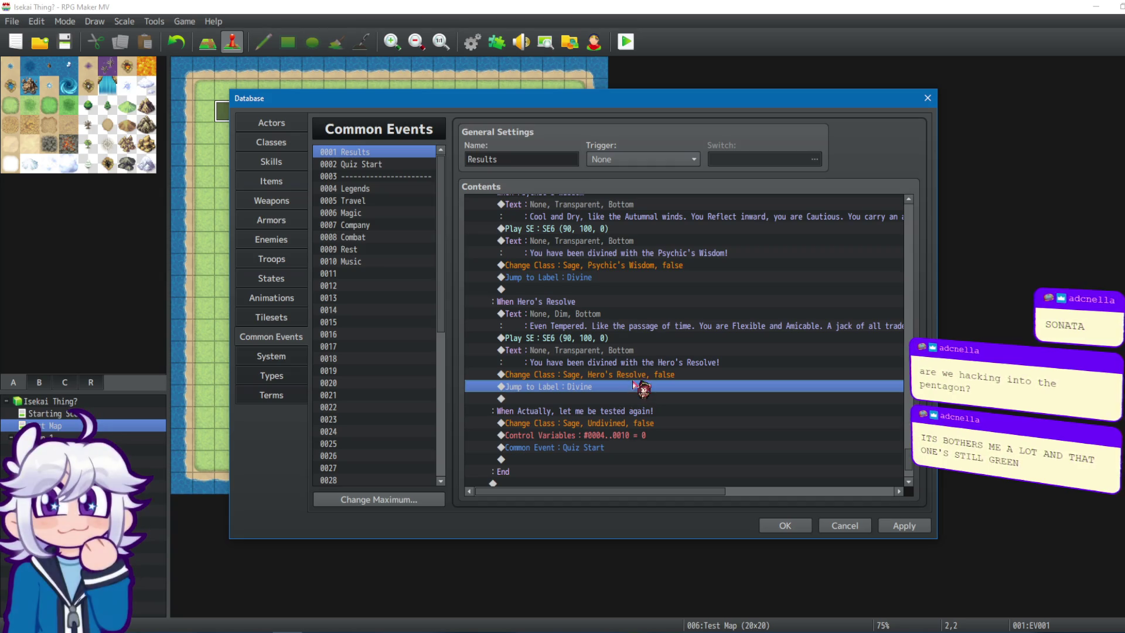
Scroll through the Results event and select the empty line after the Quiz Start call.
{"action": "scroll", "coordinate": [635, 385], "scroll_direction": "down", "scroll_amount": 2}
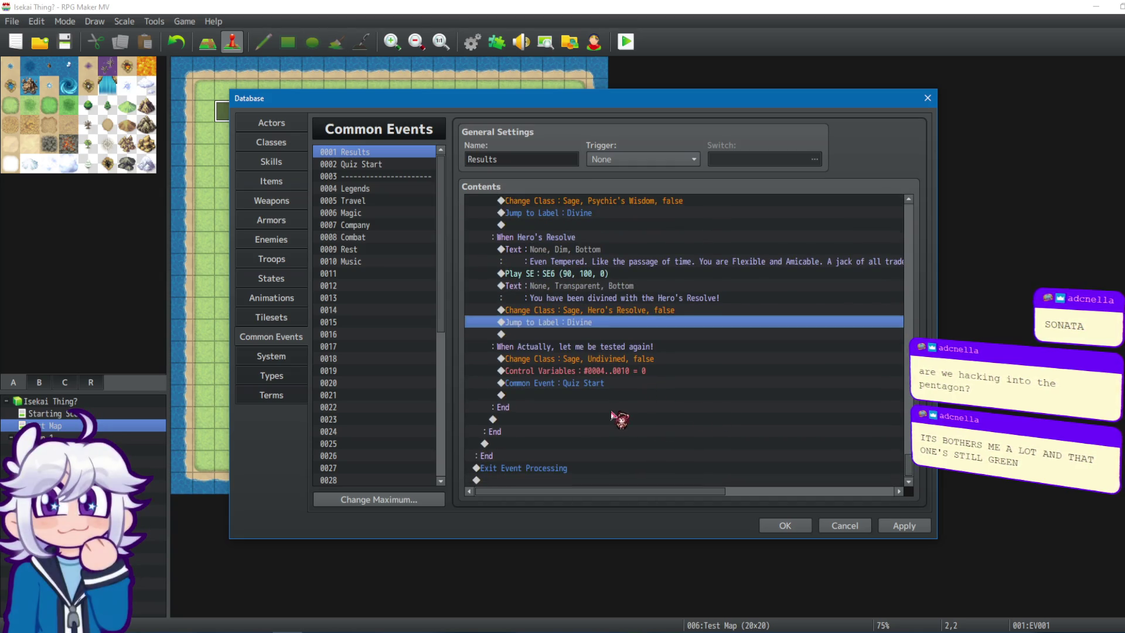
{"action": "left_click", "coordinate": [616, 395]}
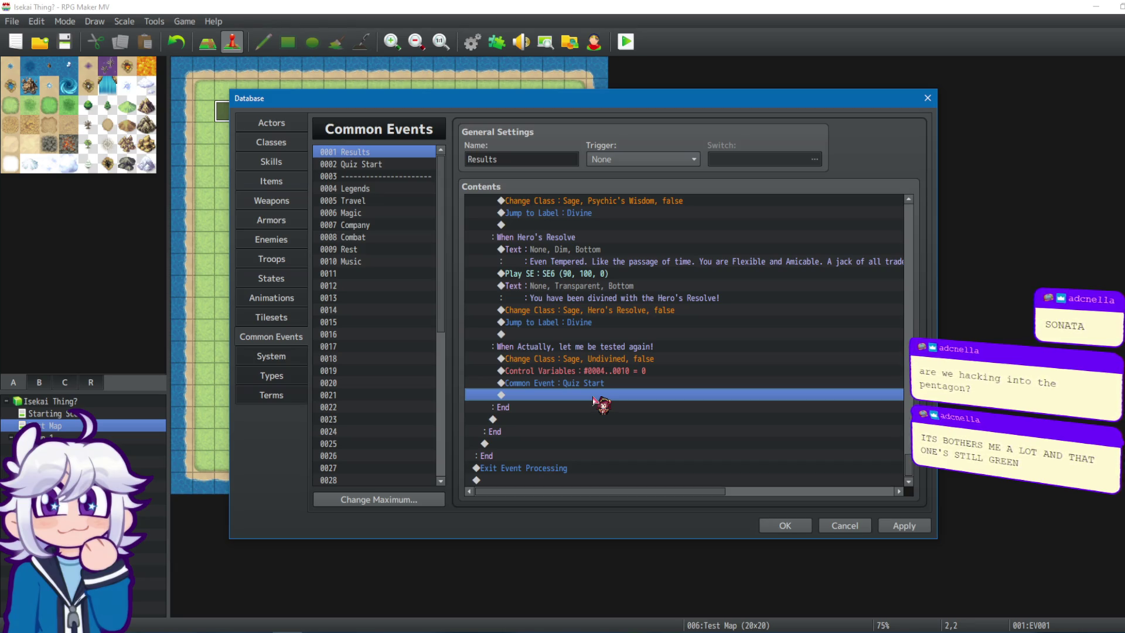
{"action": "scroll", "coordinate": [909, 468], "scroll_direction": "up", "scroll_amount": 10}
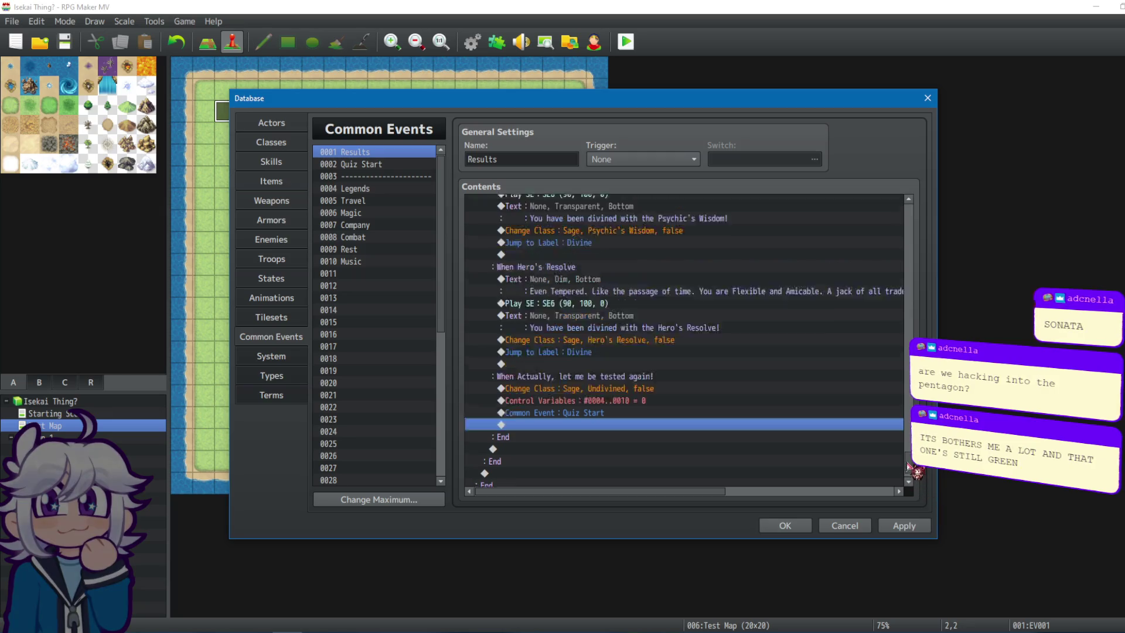
{"action": "scroll", "coordinate": [903, 264], "scroll_direction": "up", "scroll_amount": 15}
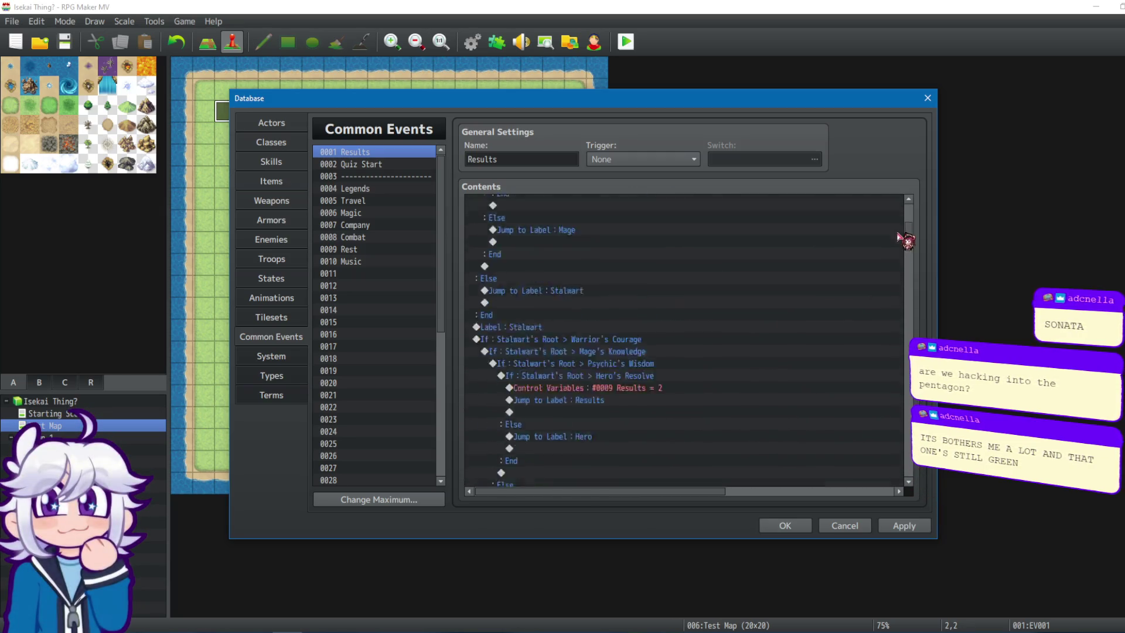
{"action": "left_click_drag", "start_coordinate": [909, 228], "coordinate": [935, 498]}
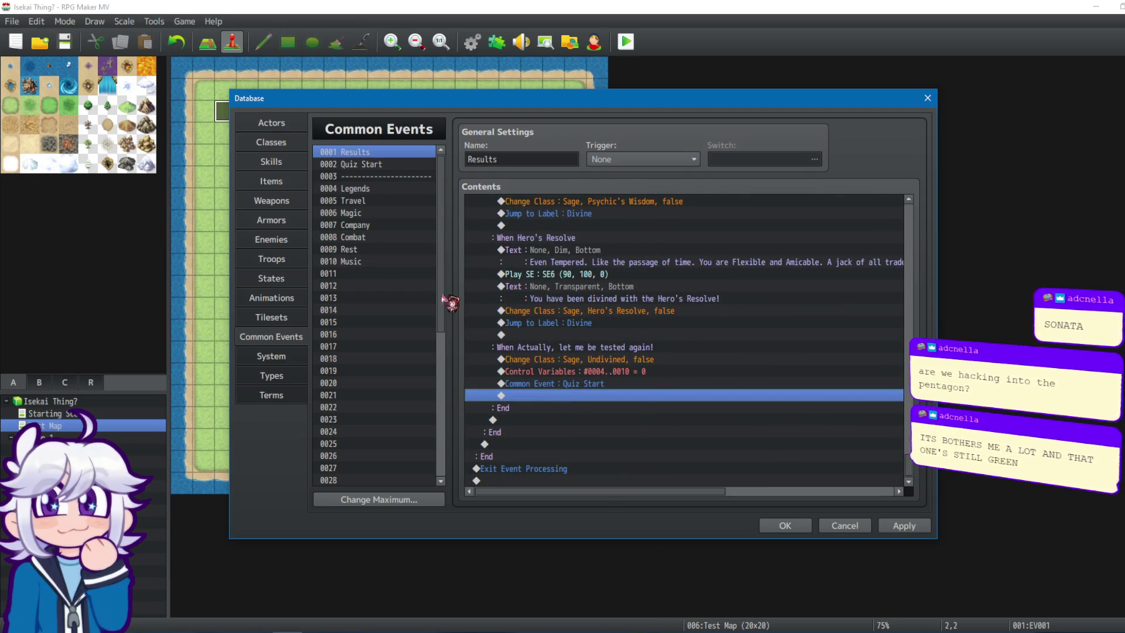
Look over the Legends, Quiz Start and Travel common events, then return to Results.
{"action": "left_click", "coordinate": [357, 189]}
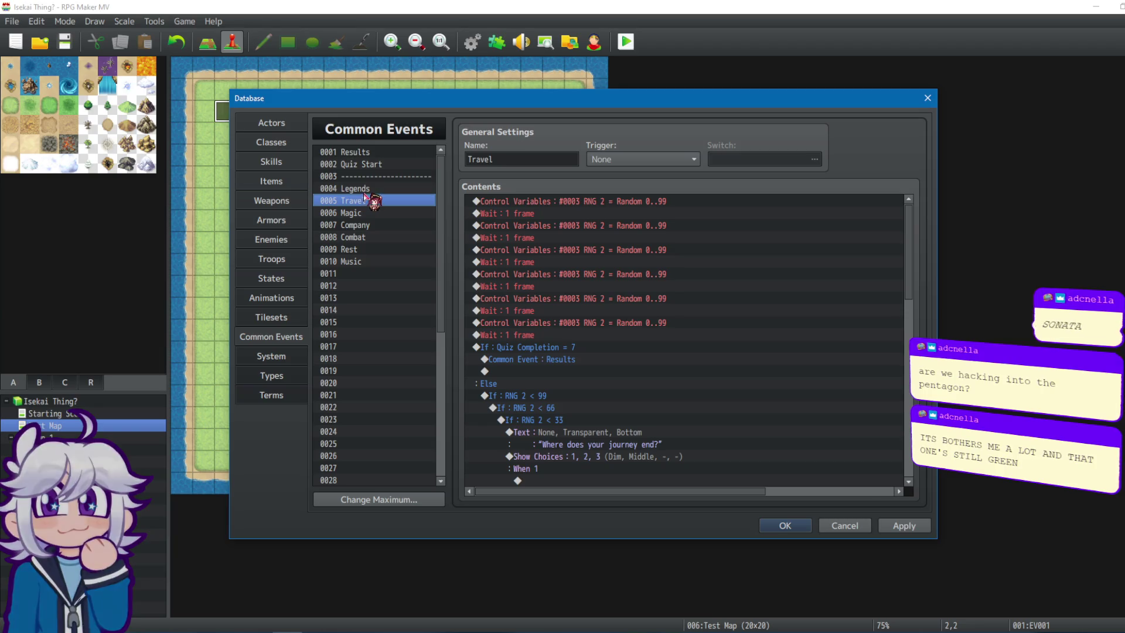
{"action": "left_click", "coordinate": [371, 166]}
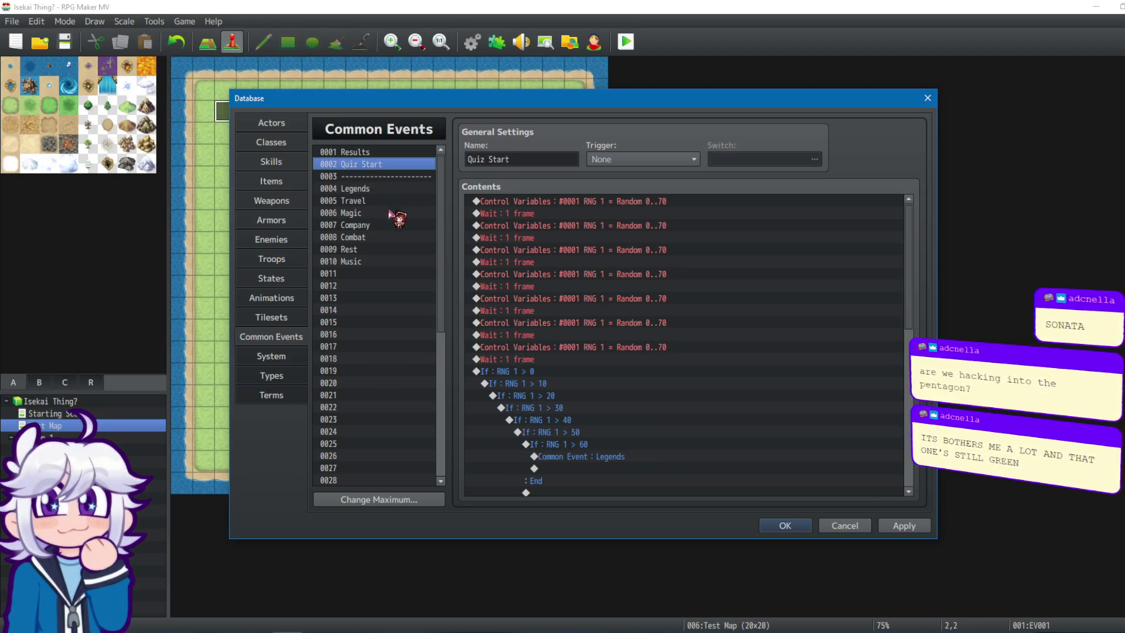
{"action": "left_click", "coordinate": [384, 176]}
{"action": "left_click", "coordinate": [381, 188]}
{"action": "left_click", "coordinate": [382, 200]}
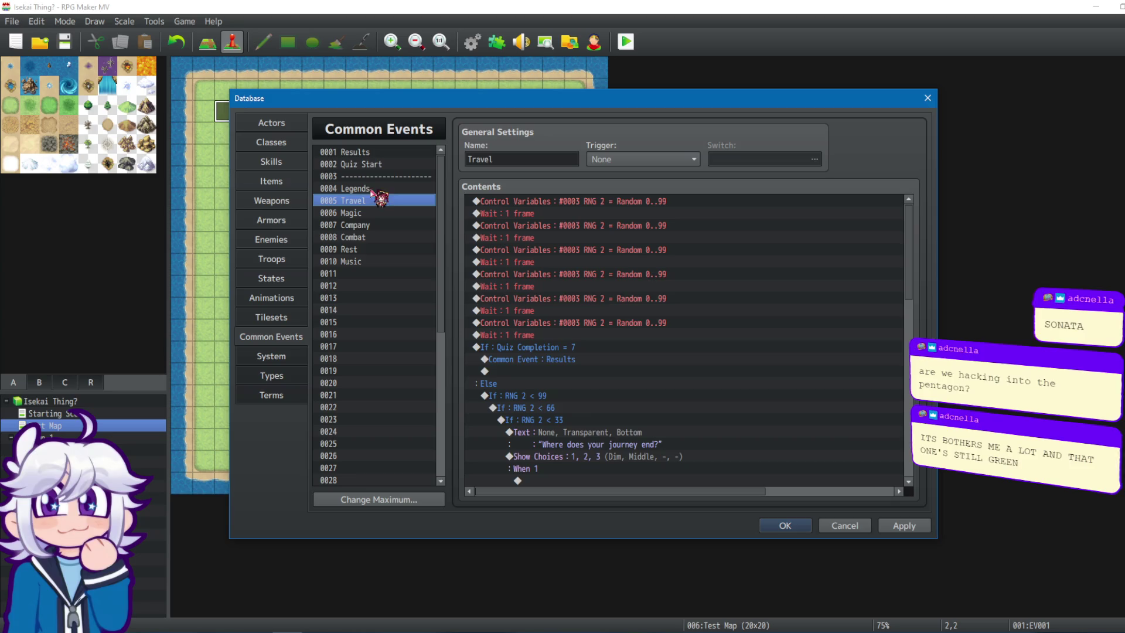
{"action": "left_click", "coordinate": [380, 165]}
{"action": "scroll", "coordinate": [716, 334], "scroll_direction": "down", "scroll_amount": 3}
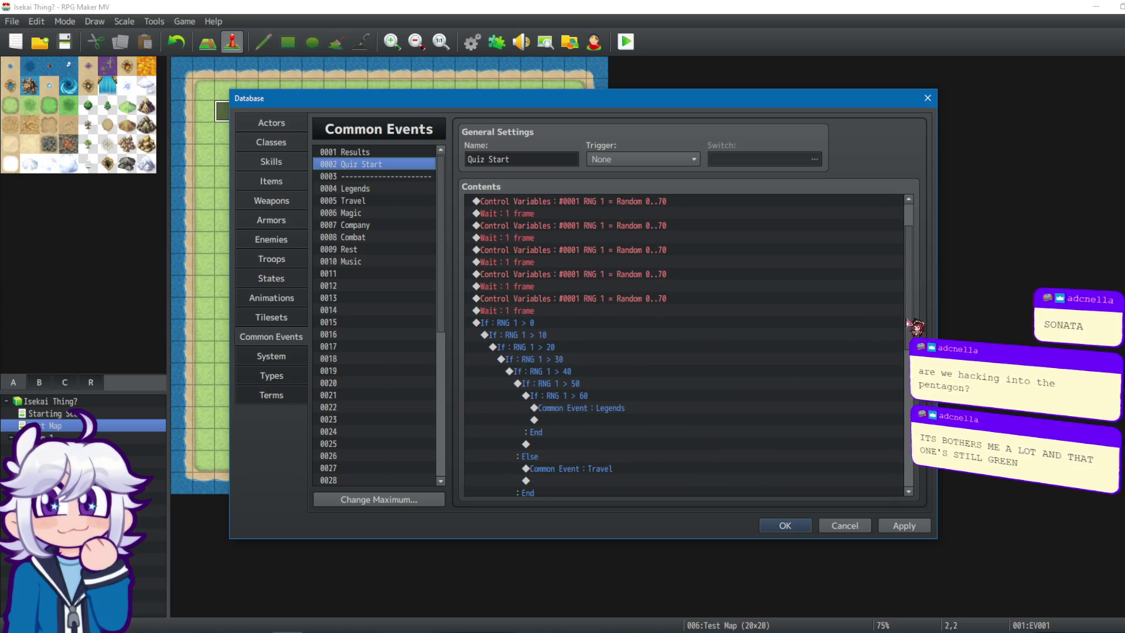
{"action": "left_click_drag", "start_coordinate": [907, 335], "coordinate": [913, 499]}
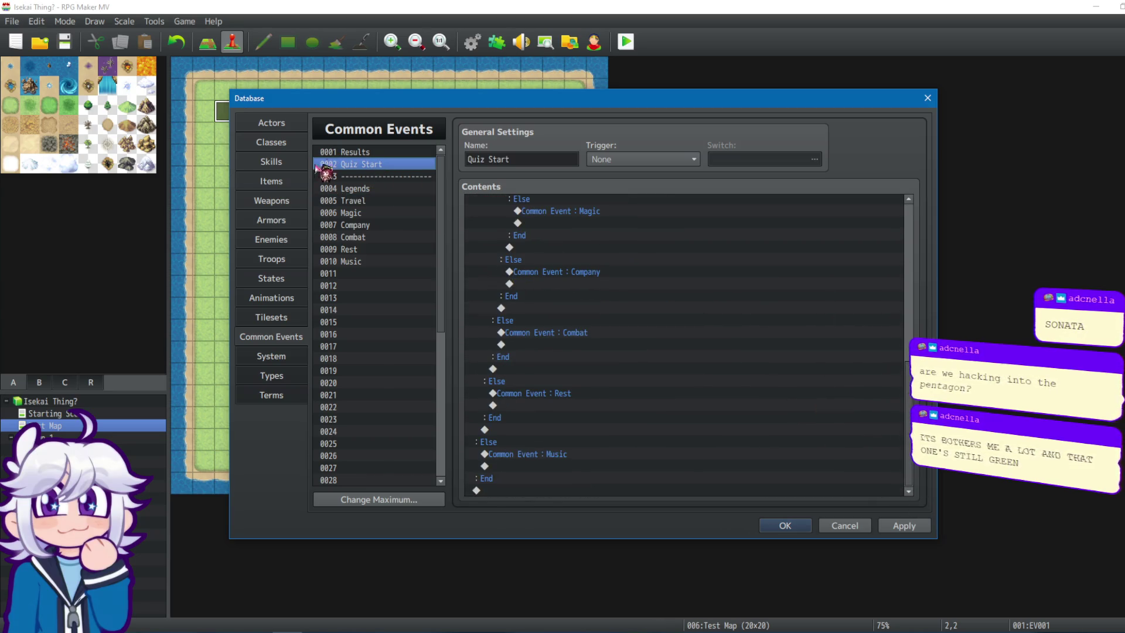
{"action": "left_click", "coordinate": [381, 188]}
{"action": "left_click", "coordinate": [379, 153]}
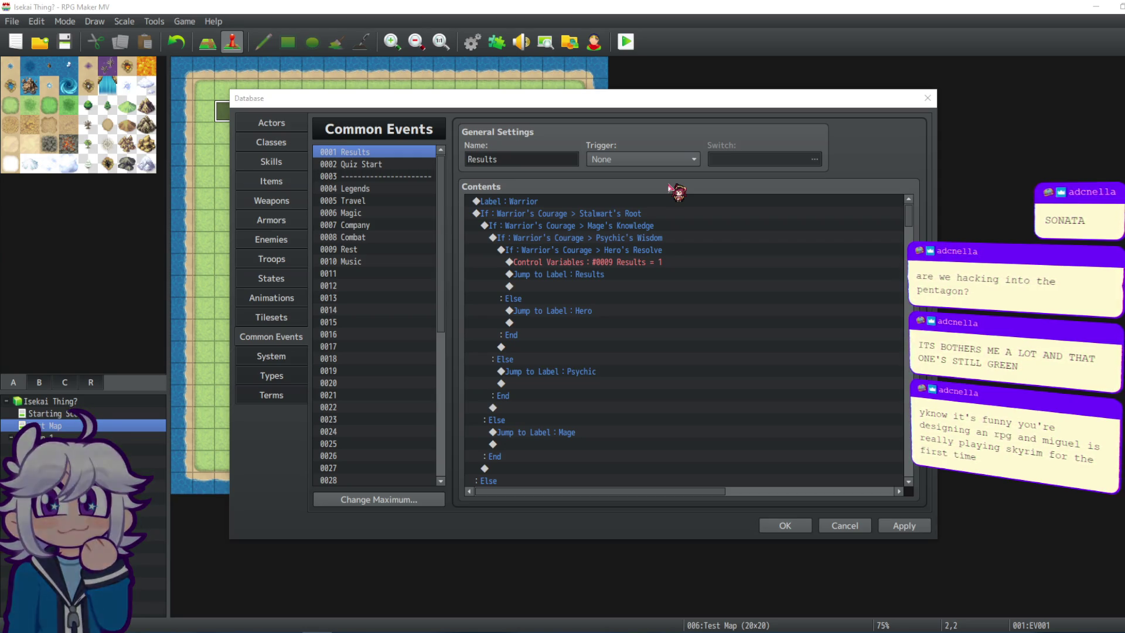
Review the Results branches and select the empty line under the When Yes branch.
{"action": "scroll", "coordinate": [790, 265], "scroll_direction": "down", "scroll_amount": 2}
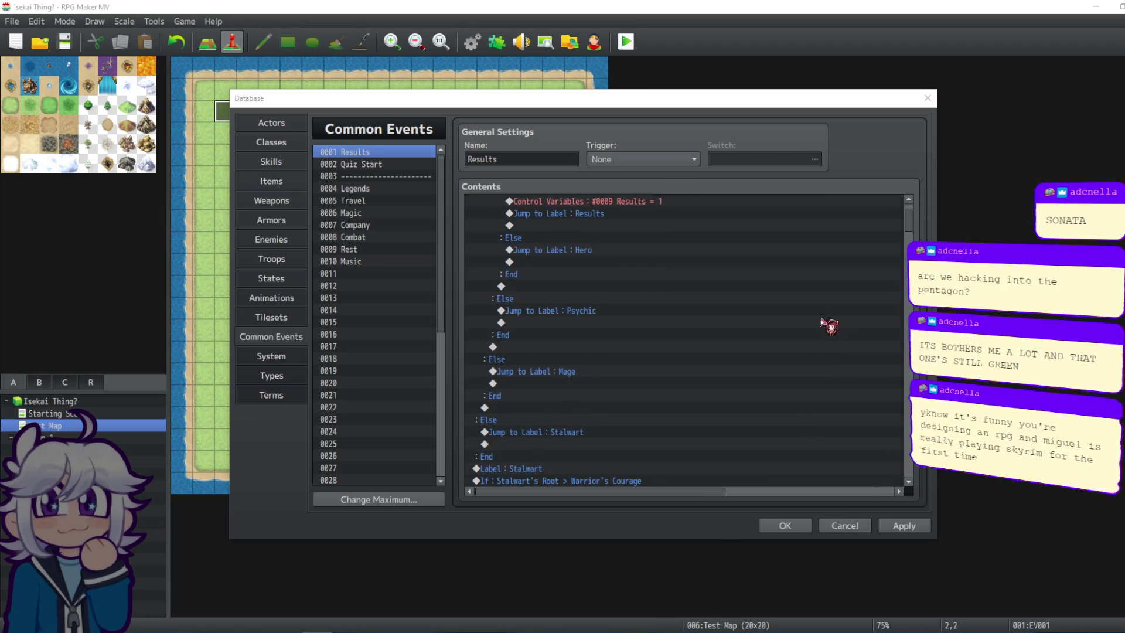
{"action": "scroll", "coordinate": [704, 340], "scroll_direction": "down", "scroll_amount": 5}
{"action": "left_click_drag", "start_coordinate": [909, 229], "coordinate": [903, 483]}
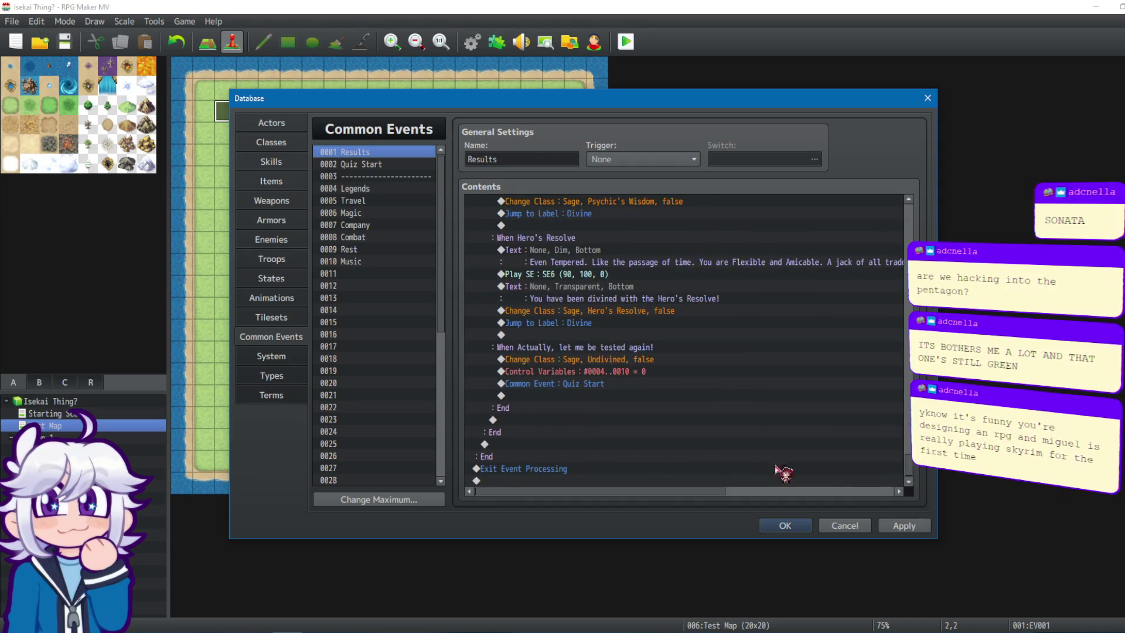
{"action": "left_click", "coordinate": [572, 384]}
{"action": "left_click", "coordinate": [606, 348]}
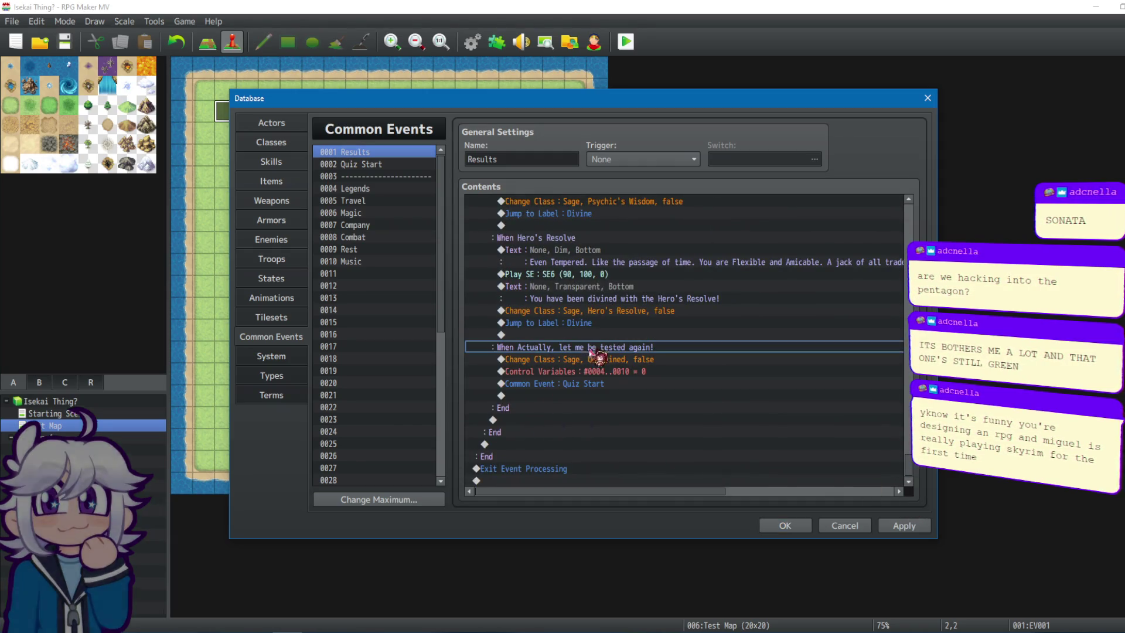
{"action": "left_click", "coordinate": [596, 420]}
{"action": "scroll", "coordinate": [903, 459], "scroll_direction": "up", "scroll_amount": 10}
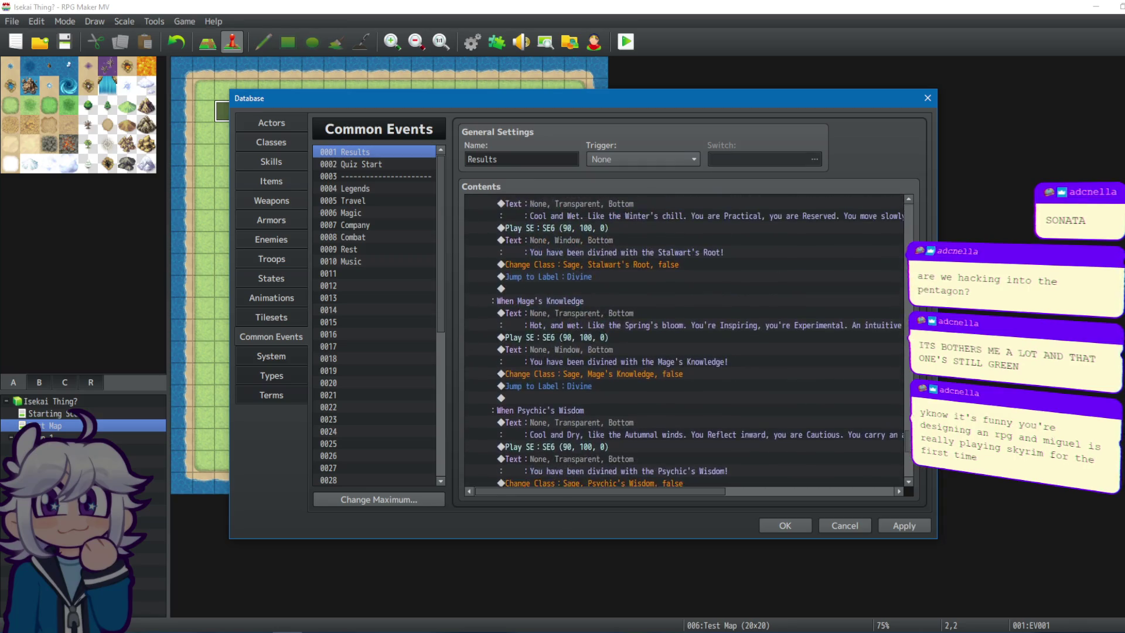
{"action": "left_click", "coordinate": [504, 285]}
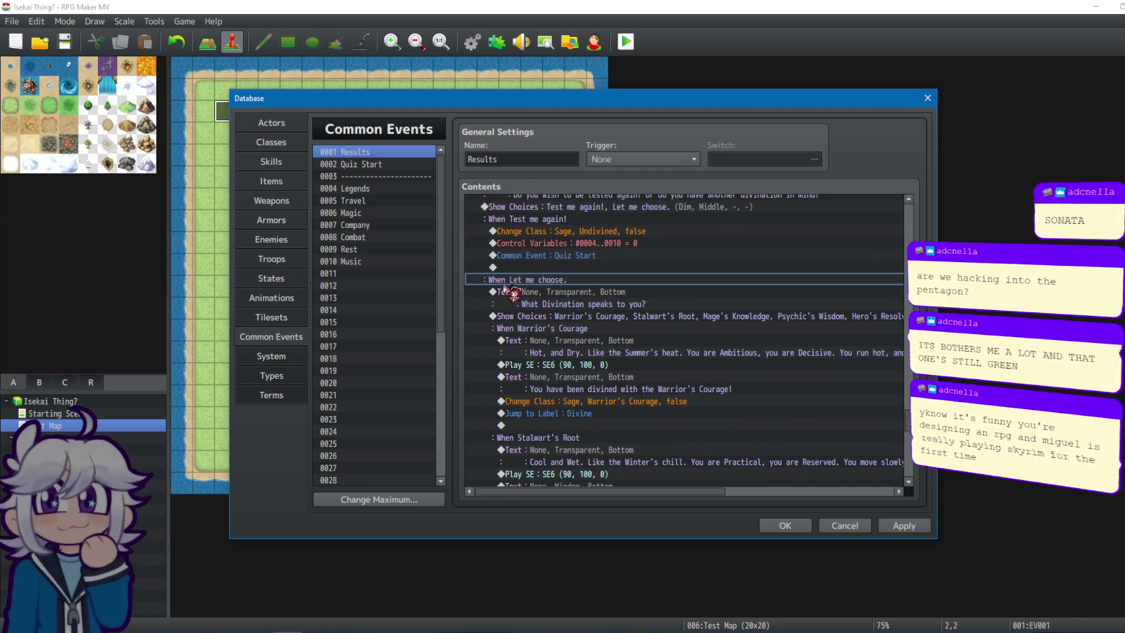
{"action": "key", "text": "ctrl+a"}
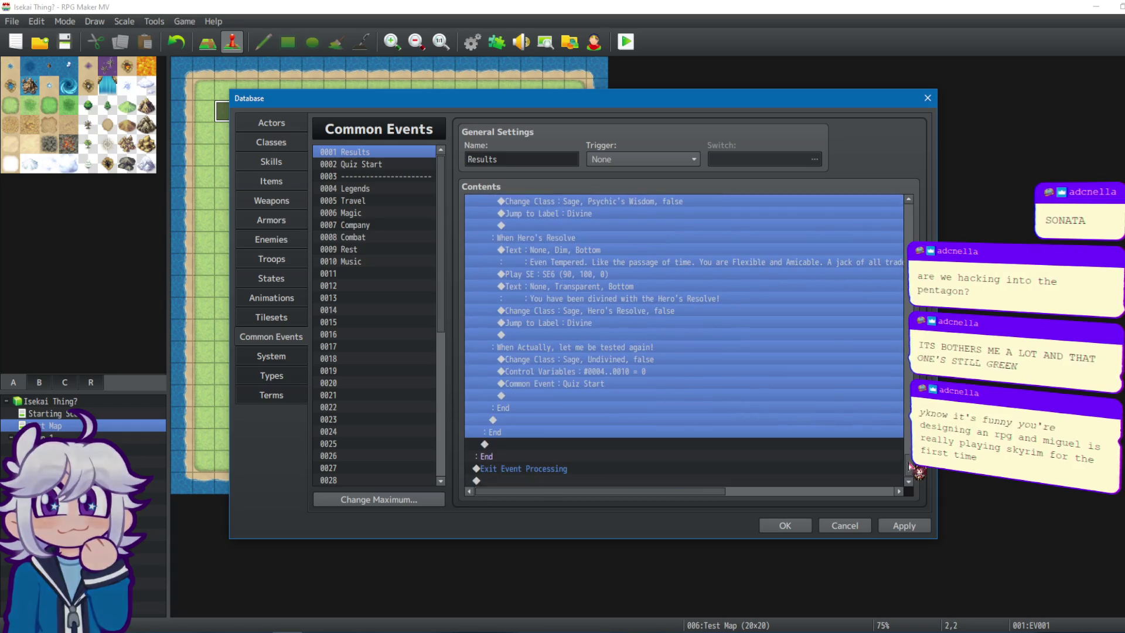
{"action": "scroll", "coordinate": [905, 400], "scroll_direction": "up", "scroll_amount": 5}
{"action": "scroll", "coordinate": [907, 401], "scroll_direction": "up", "scroll_amount": 1}
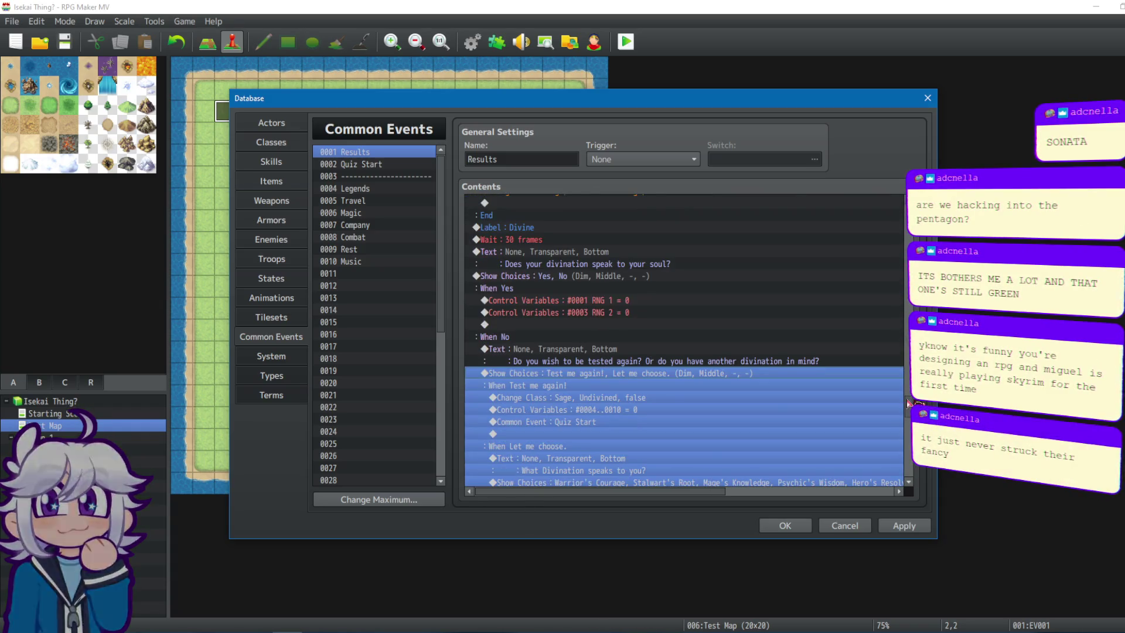
{"action": "left_click", "coordinate": [548, 343], "text": "shift"}
{"action": "left_click", "coordinate": [545, 375]}
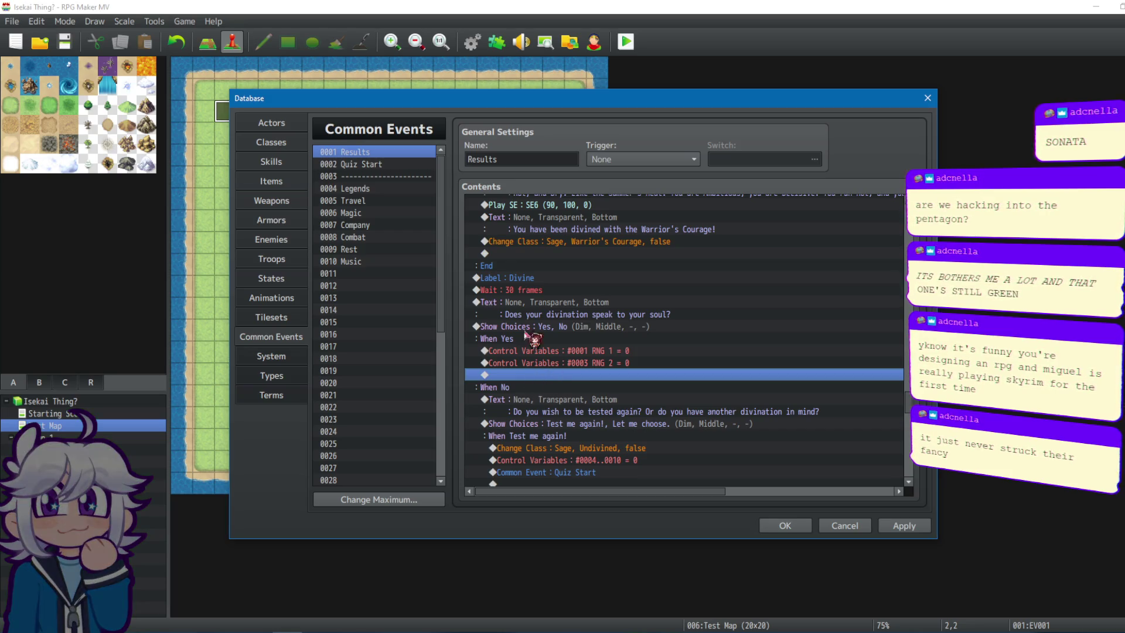
Add Exit Event Processing under When Yes, save the database, and go to Starting Scene.
{"action": "double_click", "coordinate": [589, 375]}
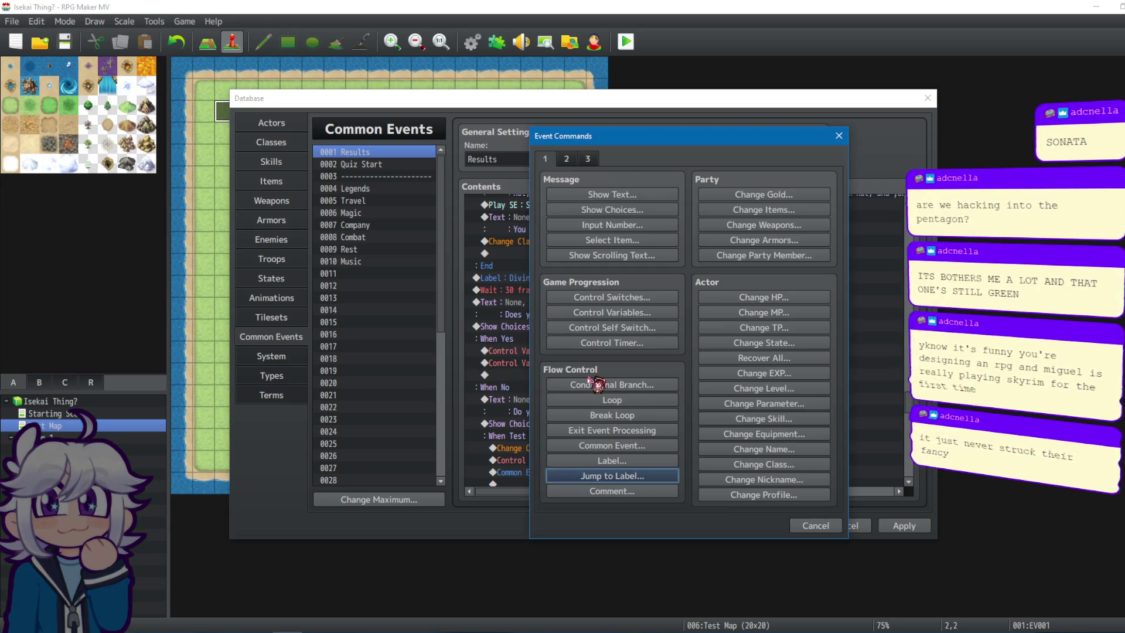
{"action": "left_click", "coordinate": [634, 430]}
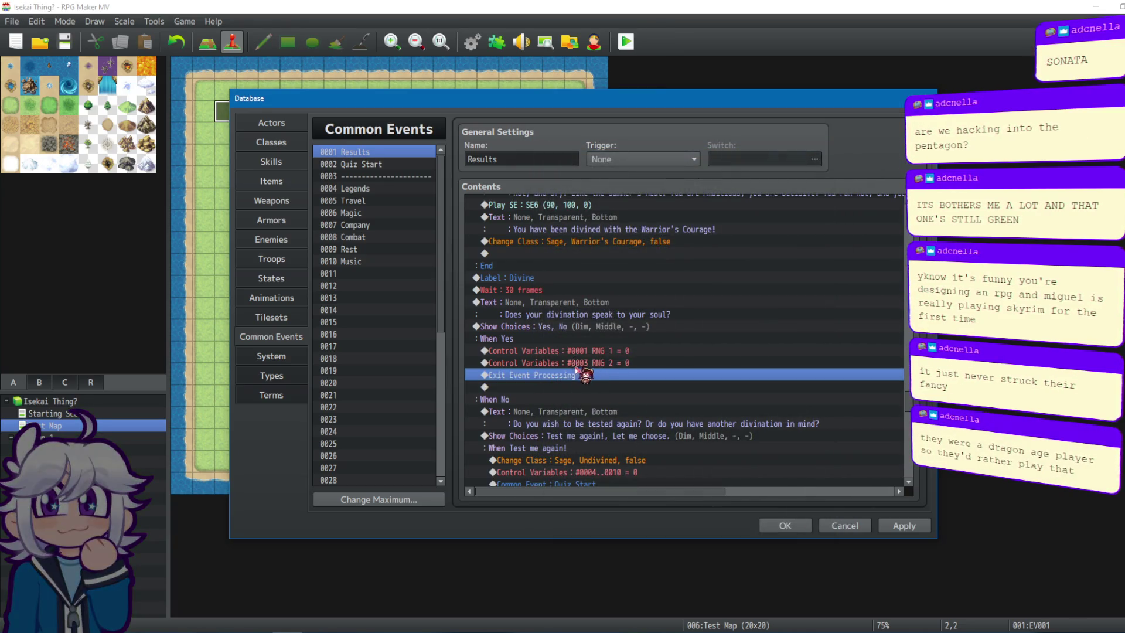
{"action": "left_click", "coordinate": [885, 527]}
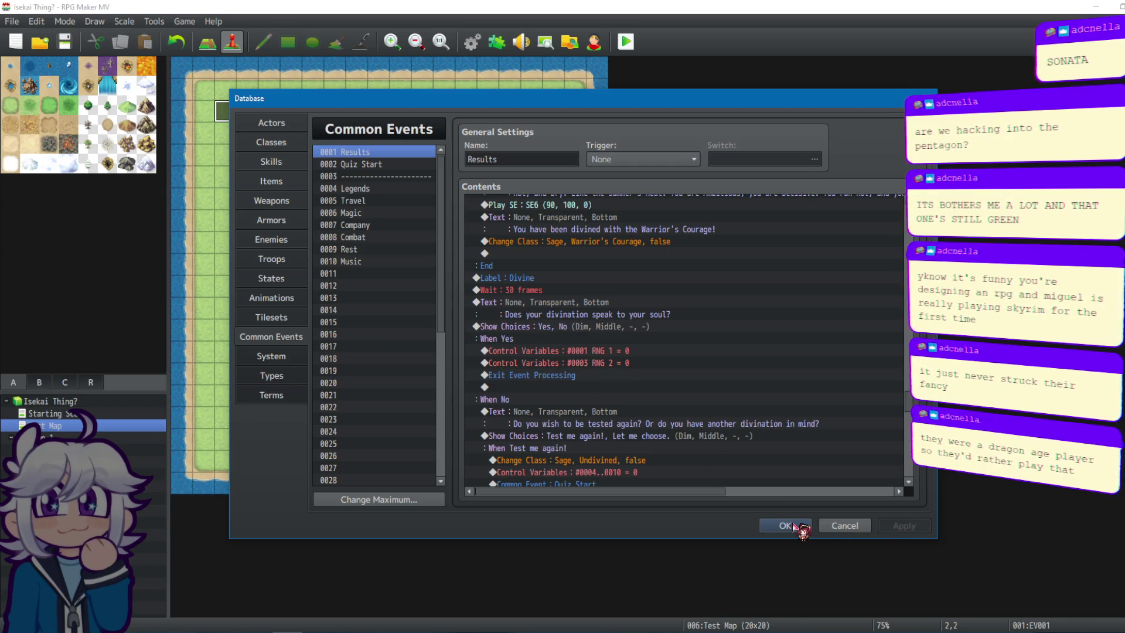
{"action": "left_click", "coordinate": [785, 525]}
{"action": "left_click", "coordinate": [50, 413]}
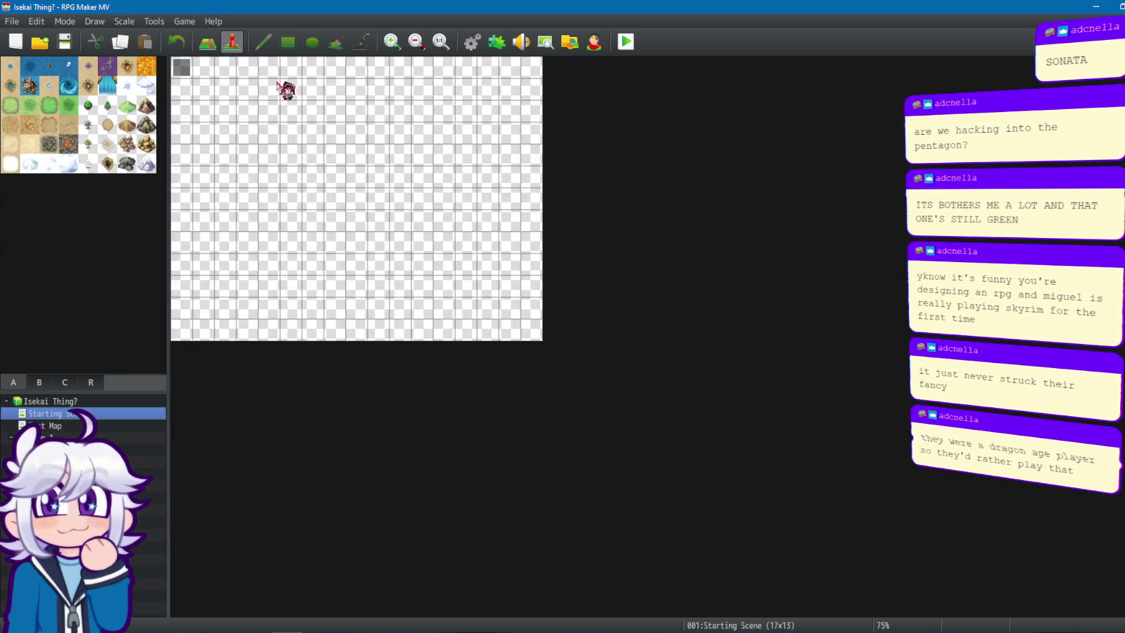
Open the starting event EV001 and delete its QUIZ GOES HERE placeholder script line.
{"action": "double_click", "coordinate": [183, 68]}
{"action": "left_click_drag", "start_coordinate": [877, 226], "coordinate": [872, 410]}
{"action": "left_click", "coordinate": [603, 338]}
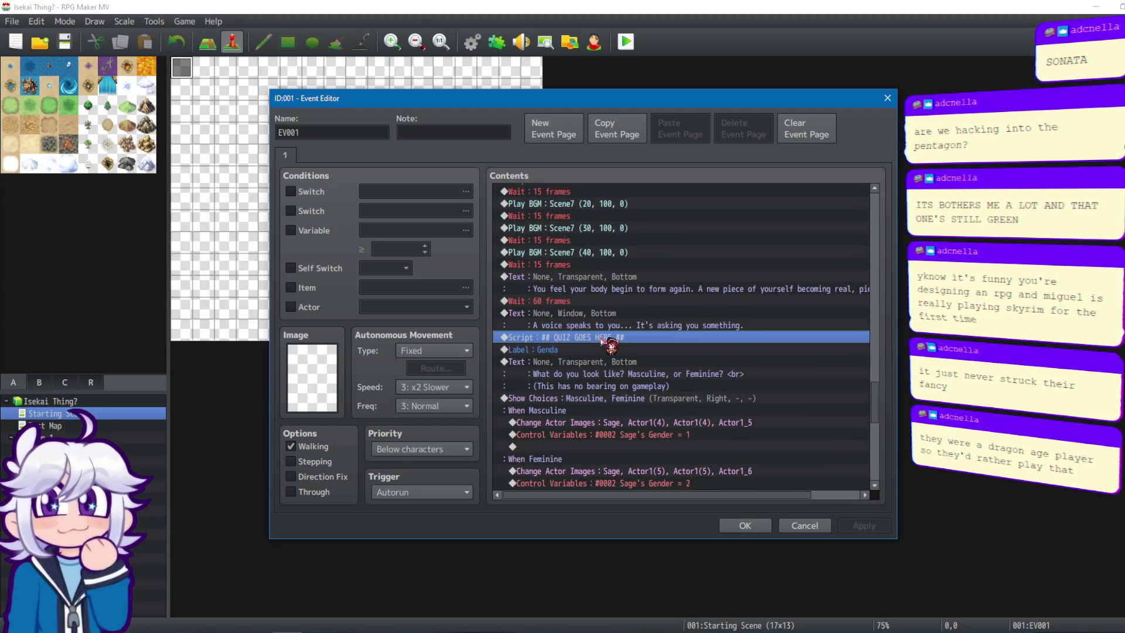
{"action": "right_click", "coordinate": [603, 339]}
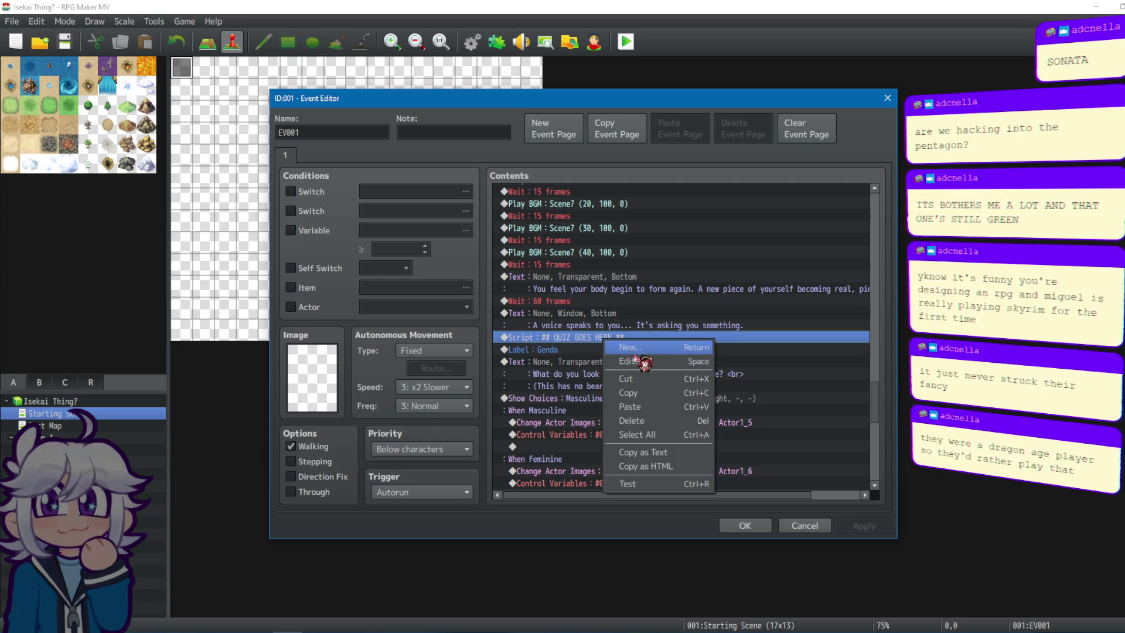
{"action": "left_click", "coordinate": [585, 350]}
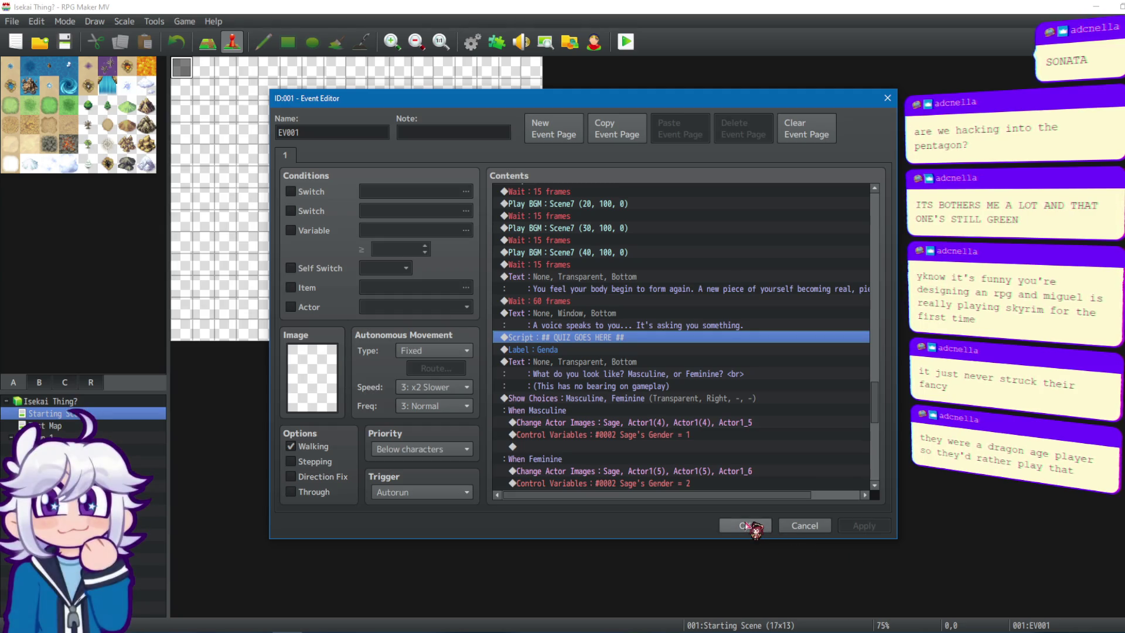
{"action": "key", "text": "Delete"}
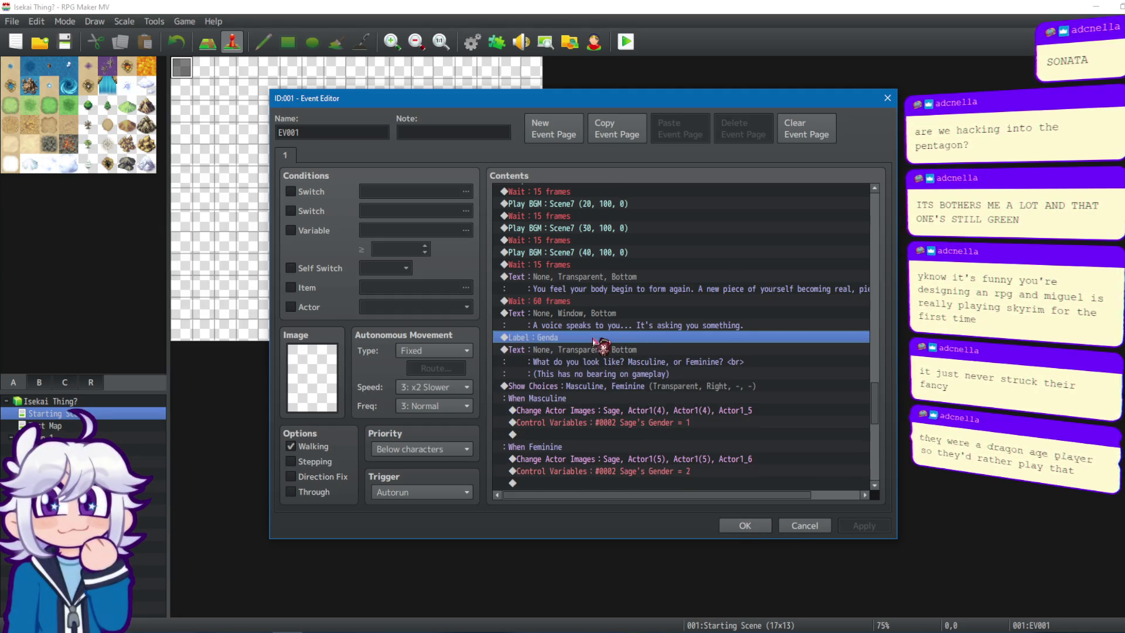
Insert a call to common event 0002 Quiz Start in its place and save the event.
{"action": "key", "text": "Insert"}
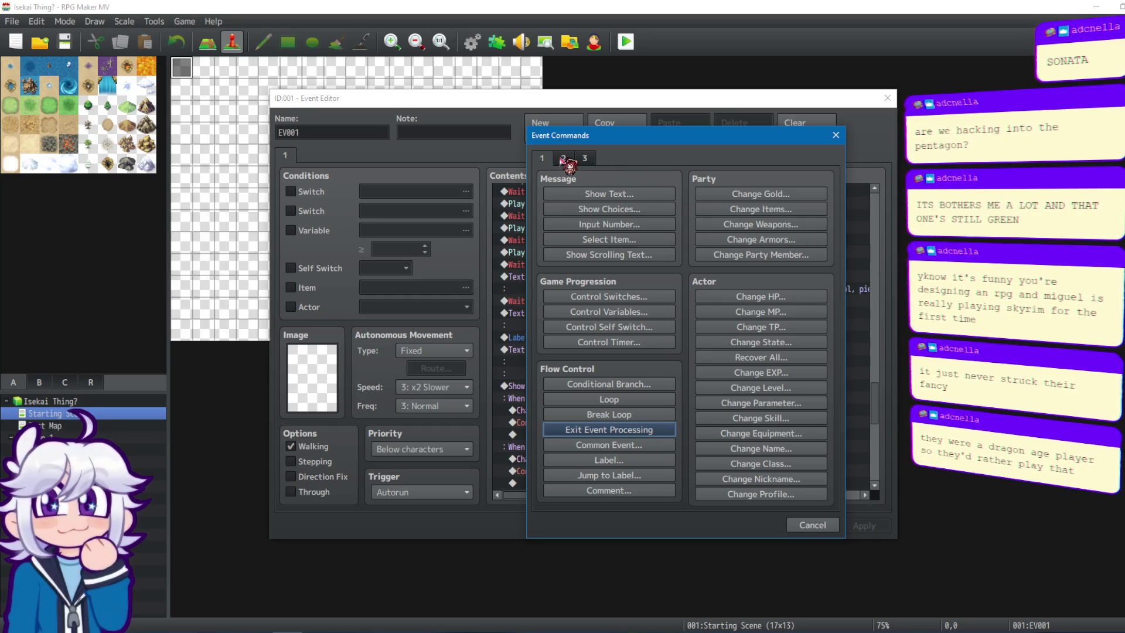
{"action": "left_click", "coordinate": [607, 445]}
{"action": "left_click", "coordinate": [683, 337]}
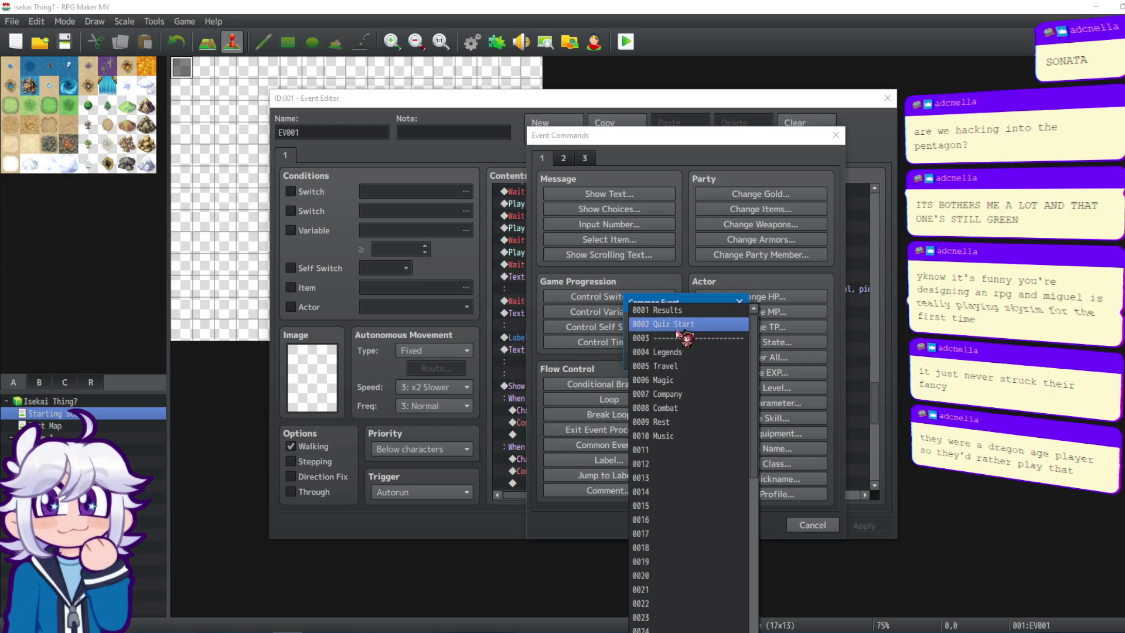
{"action": "left_click", "coordinate": [658, 347]}
{"action": "left_click", "coordinate": [680, 358]}
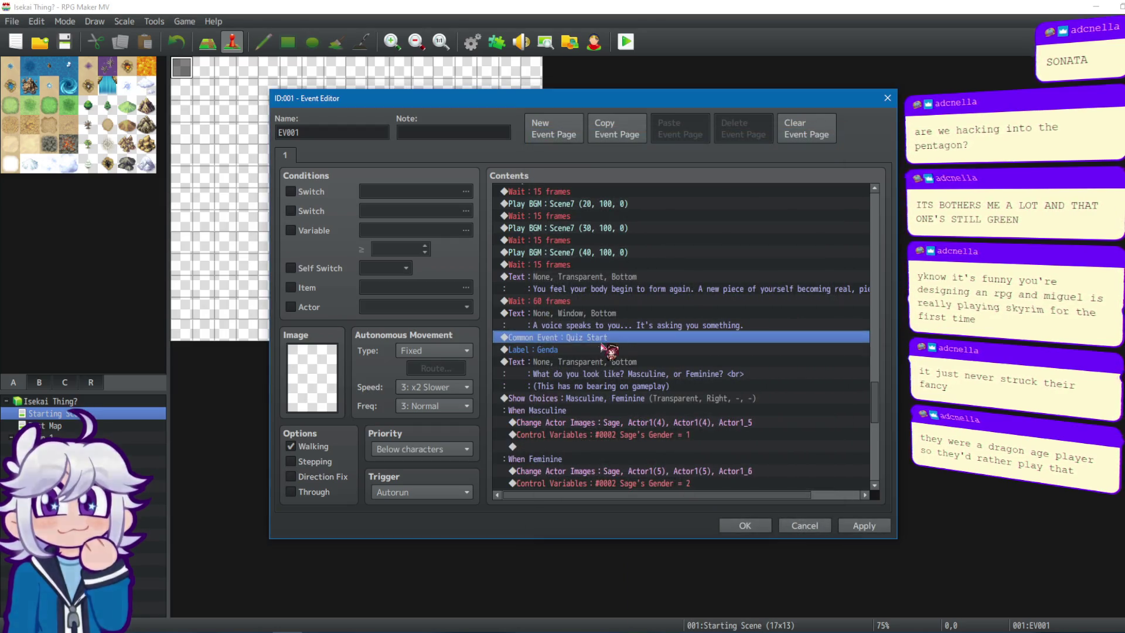
{"action": "left_click", "coordinate": [864, 526]}
{"action": "left_click", "coordinate": [745, 526]}
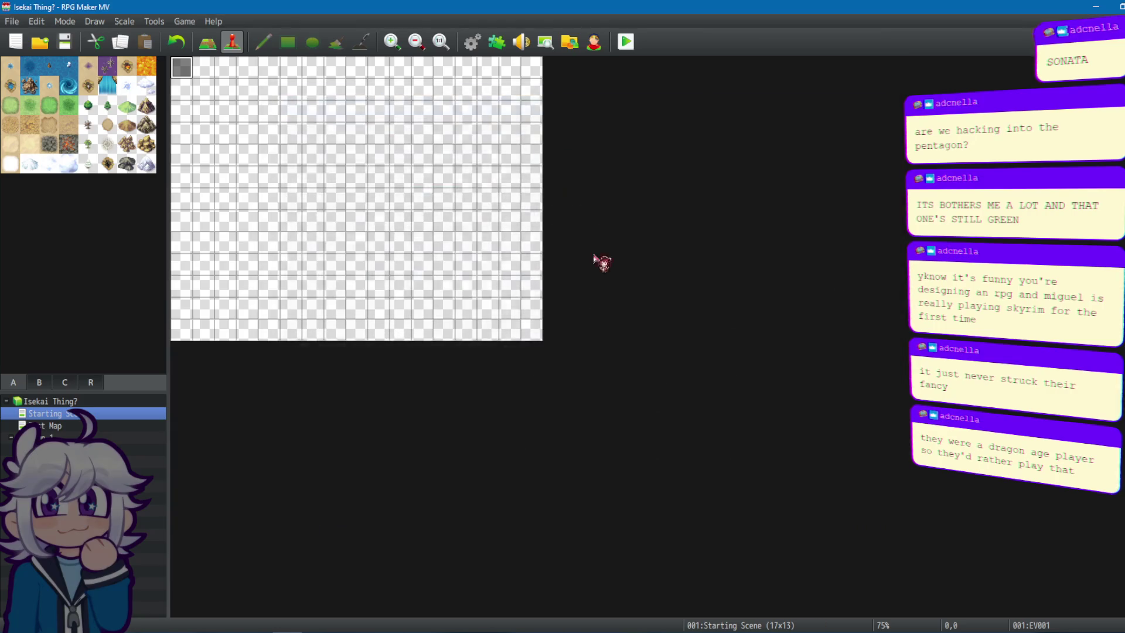
{"action": "left_click", "coordinate": [472, 42]}
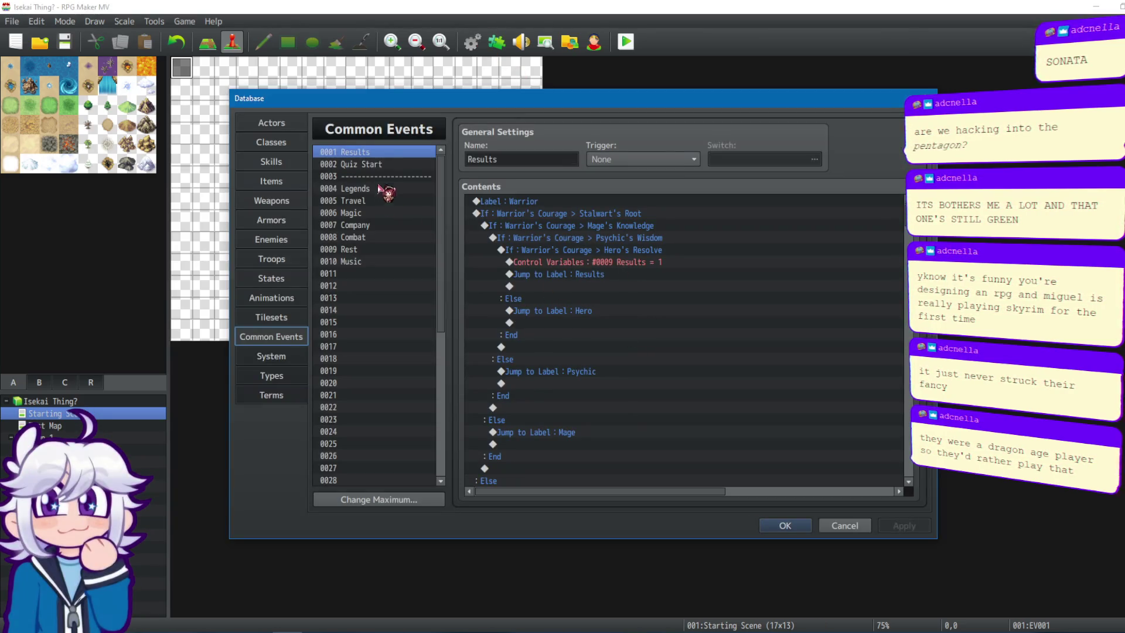
Delete the final Exit Event Processing command at the end of Results.
{"action": "scroll", "coordinate": [598, 472], "scroll_direction": "down", "scroll_amount": 15}
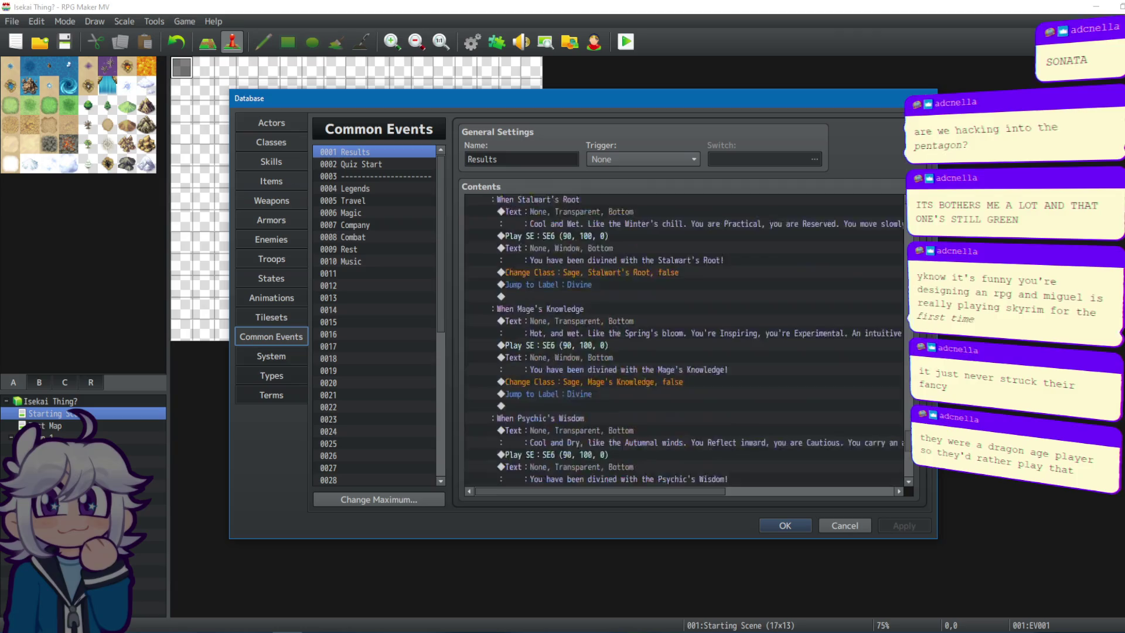
{"action": "left_click", "coordinate": [594, 469]}
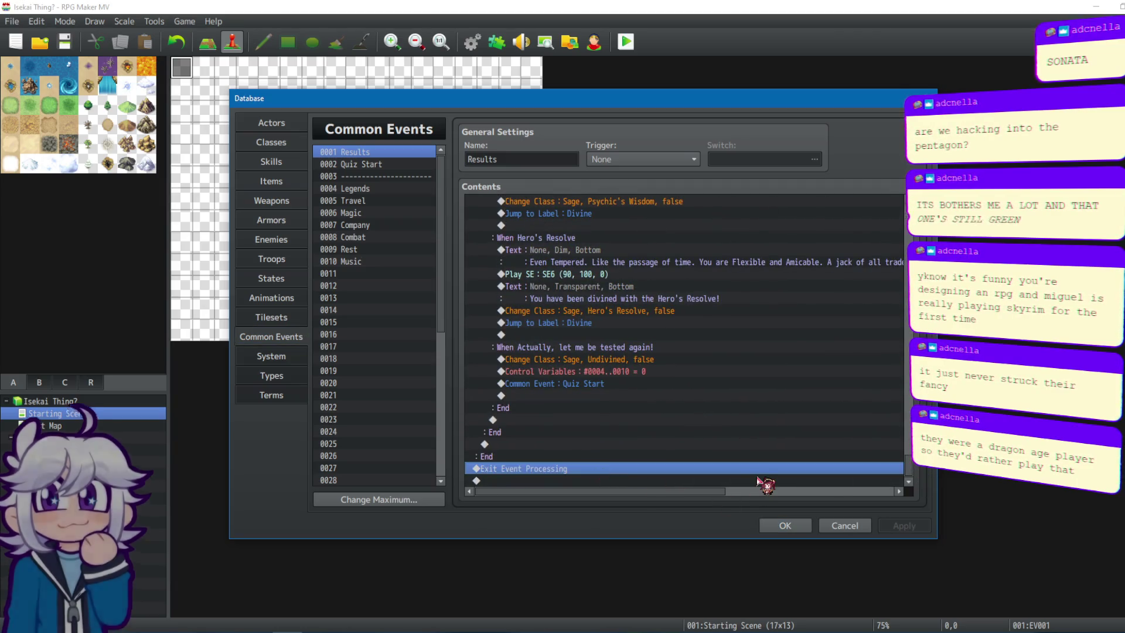
{"action": "key", "text": "Delete"}
{"action": "scroll", "coordinate": [644, 328], "scroll_direction": "up", "scroll_amount": 10}
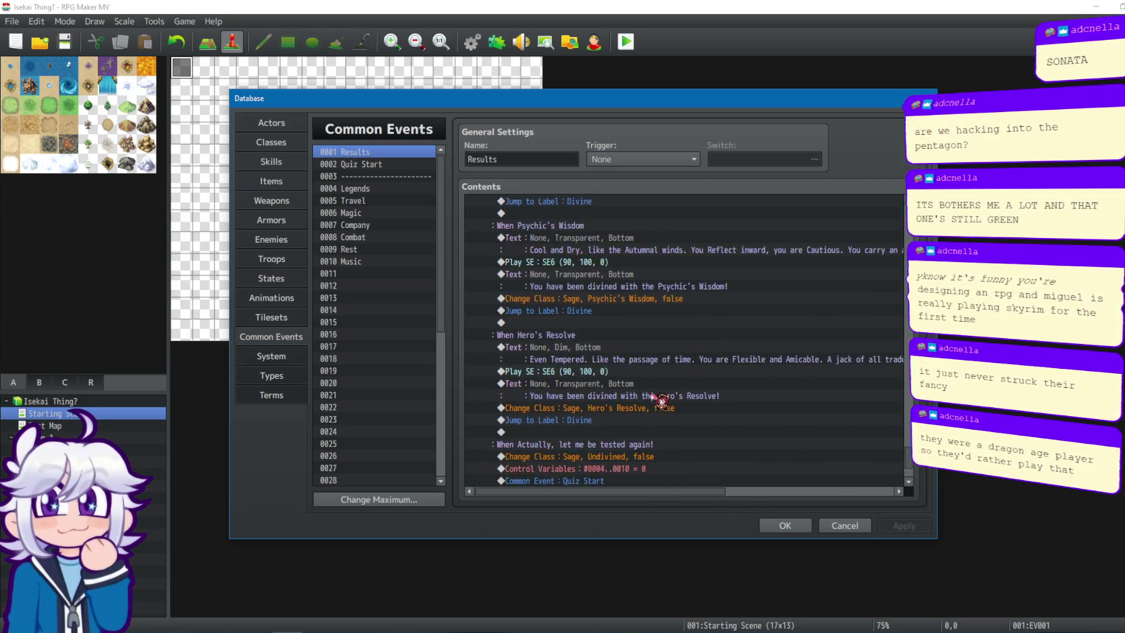
{"action": "scroll", "coordinate": [599, 275], "scroll_direction": "up", "scroll_amount": 5}
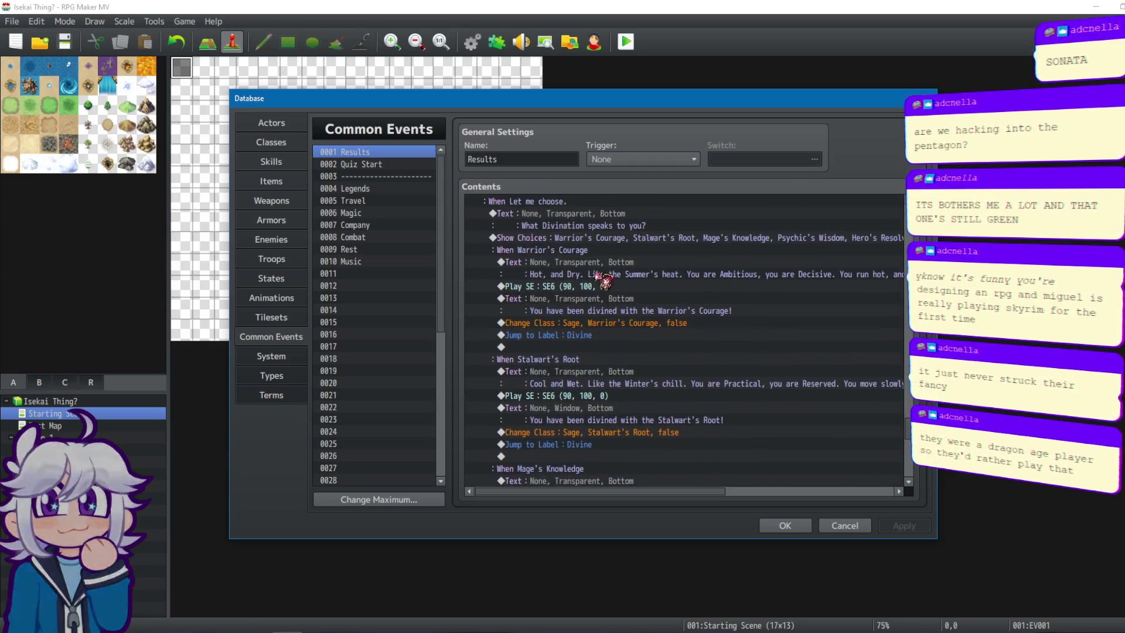
{"action": "left_click", "coordinate": [594, 262]}
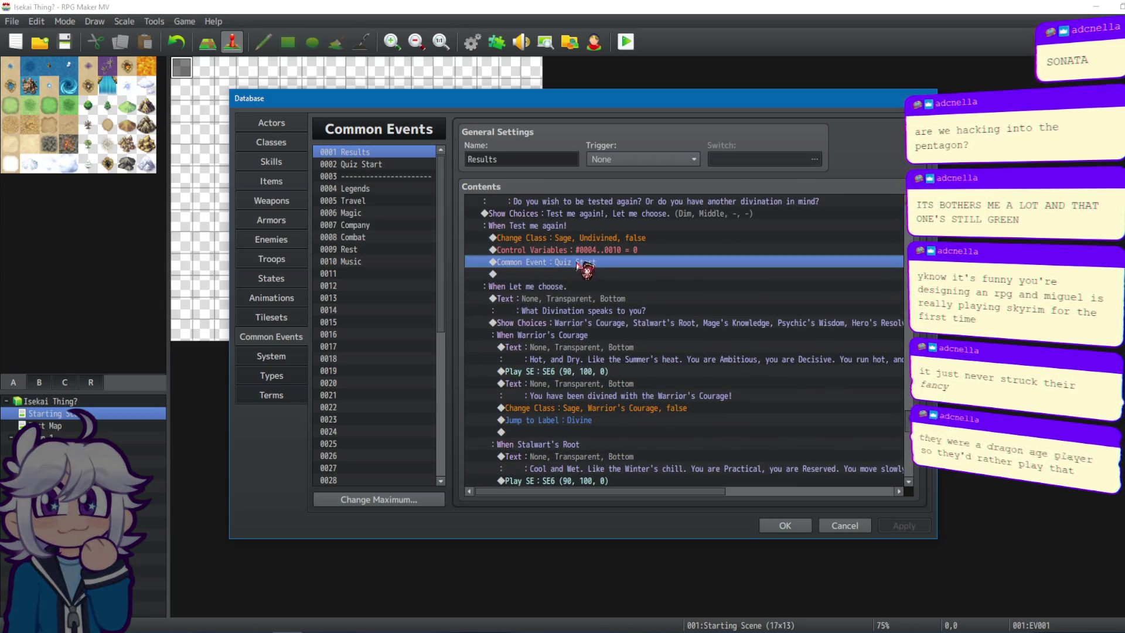
Delete the Exit Event Processing command under the When Yes branch.
{"action": "scroll", "coordinate": [609, 275], "scroll_direction": "up", "scroll_amount": 1}
{"action": "scroll", "coordinate": [580, 290], "scroll_direction": "up", "scroll_amount": 4}
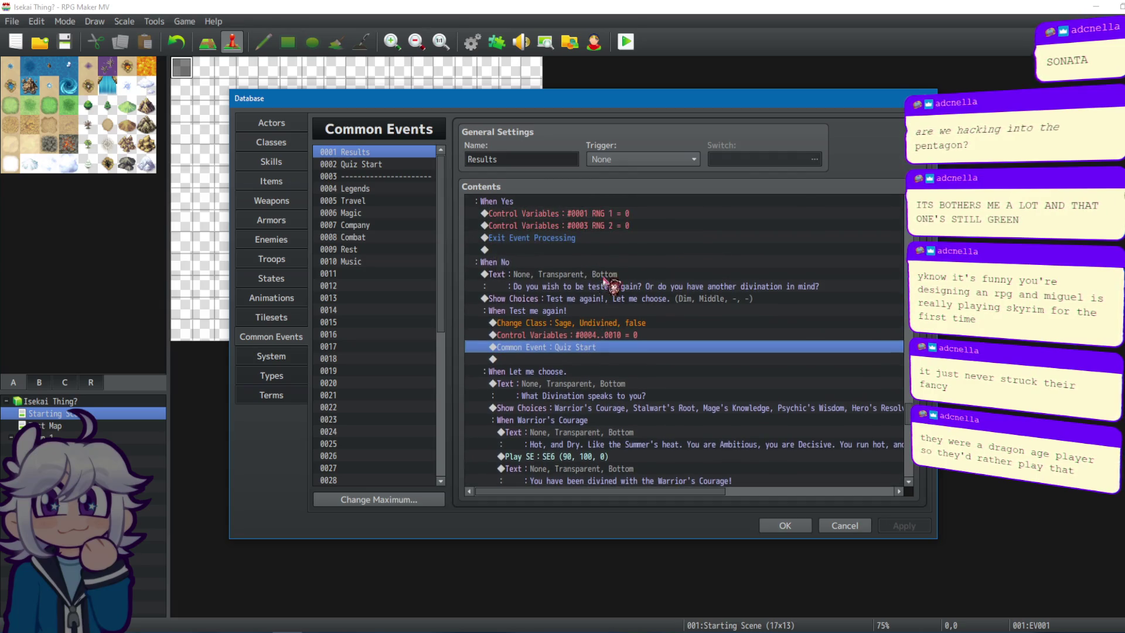
{"action": "left_click", "coordinate": [547, 313]}
{"action": "right_click", "coordinate": [535, 312]}
{"action": "left_click", "coordinate": [612, 341]}
{"action": "left_click", "coordinate": [548, 322]}
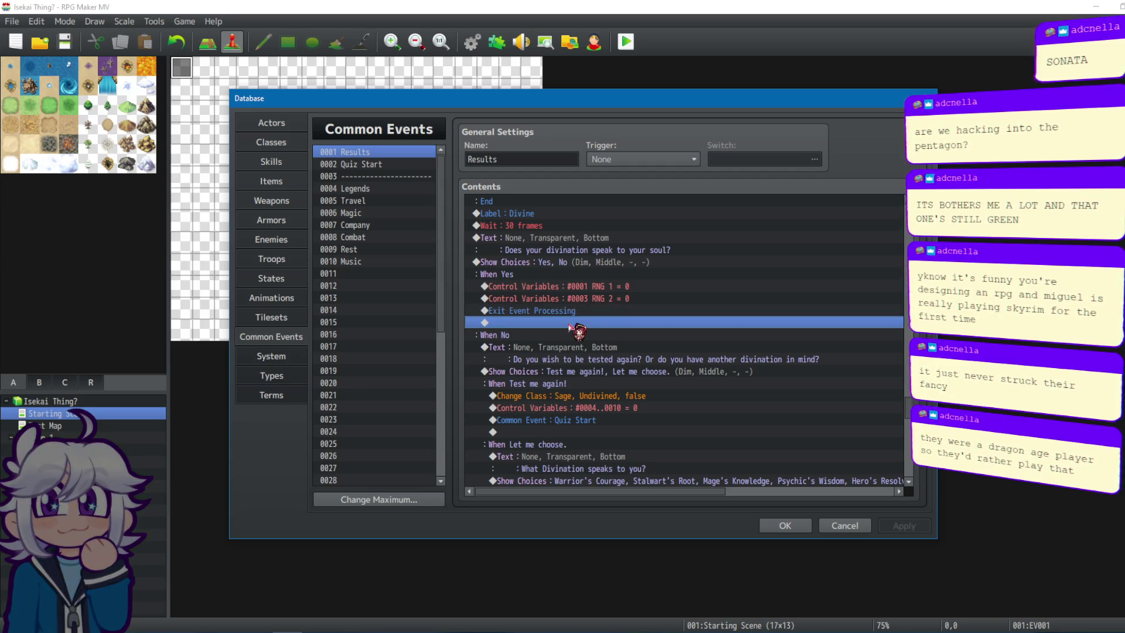
{"action": "double_click", "coordinate": [578, 323]}
{"action": "left_click", "coordinate": [815, 526]}
{"action": "right_click", "coordinate": [524, 311]}
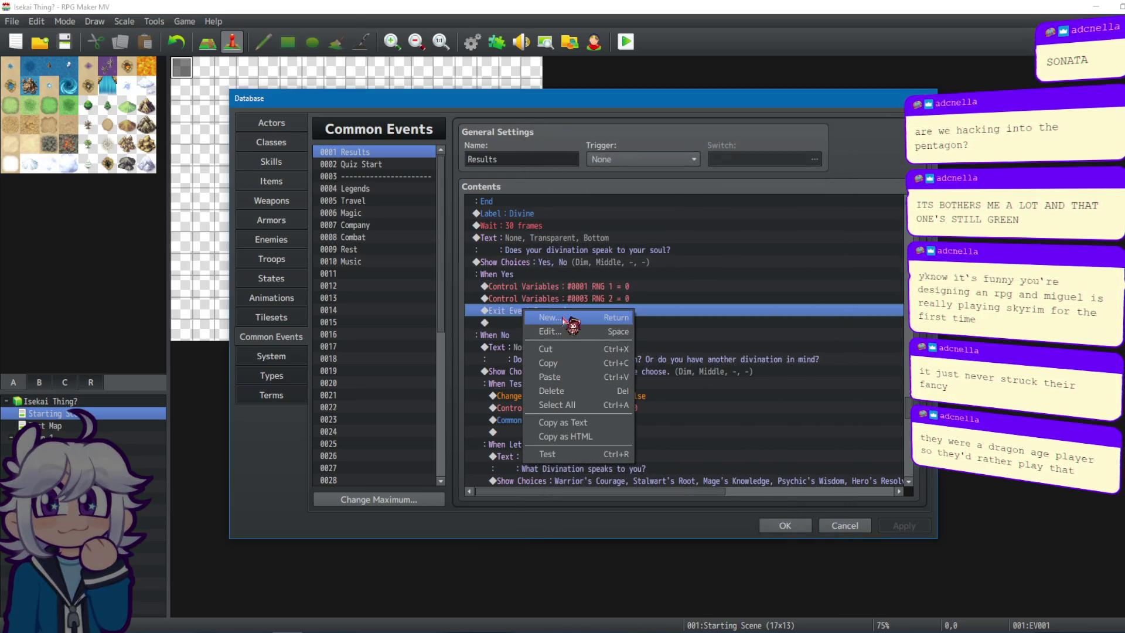
{"action": "left_click", "coordinate": [572, 391]}
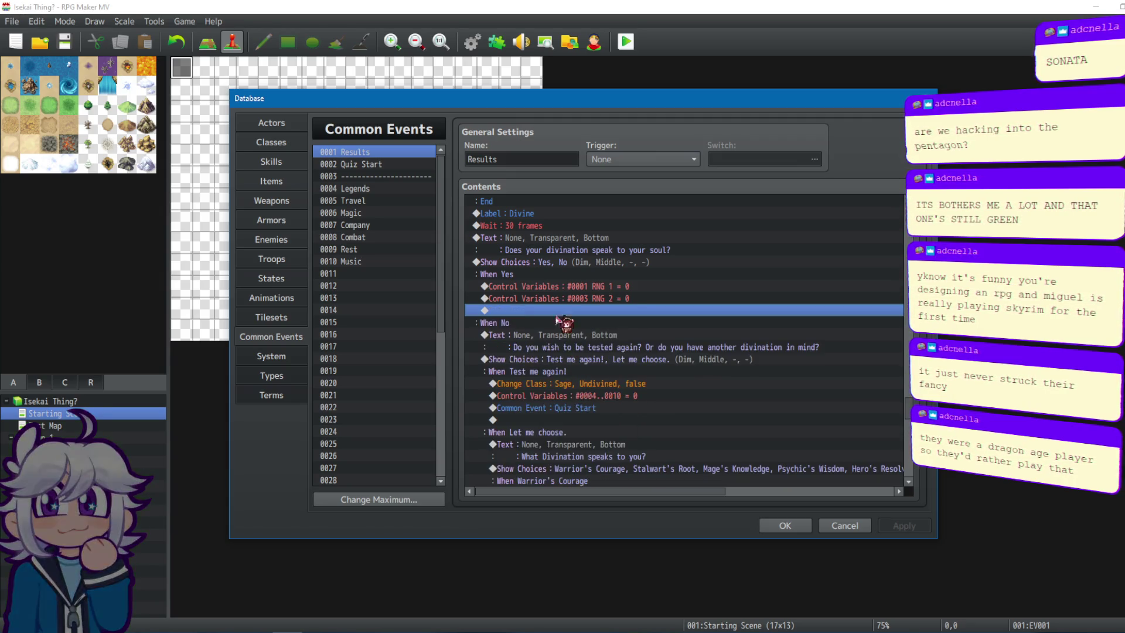
Test-run Results from the soul question text, which crashes with a TypeError.
{"action": "left_click", "coordinate": [545, 240]}
{"action": "right_click", "coordinate": [545, 240]}
{"action": "left_click", "coordinate": [593, 349]}
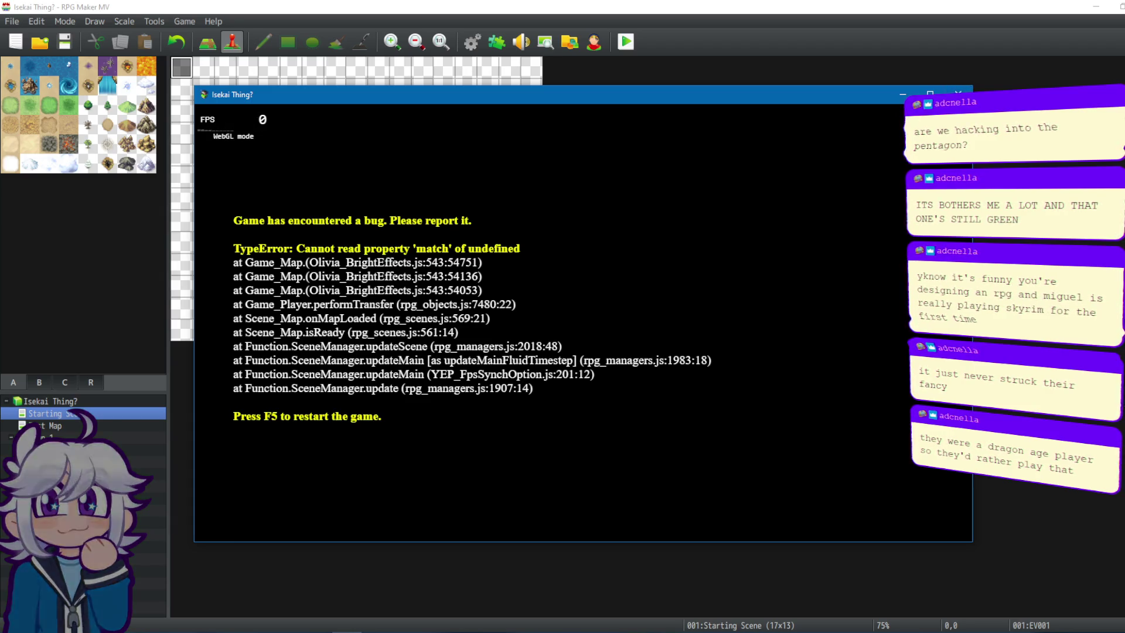
{"action": "left_click", "coordinate": [959, 93]}
{"action": "left_click", "coordinate": [553, 262]}
Insert a Jump to Label 'END THIS SHIT' under the When Yes branch.
{"action": "left_click", "coordinate": [563, 240]}
{"action": "right_click", "coordinate": [567, 238]}
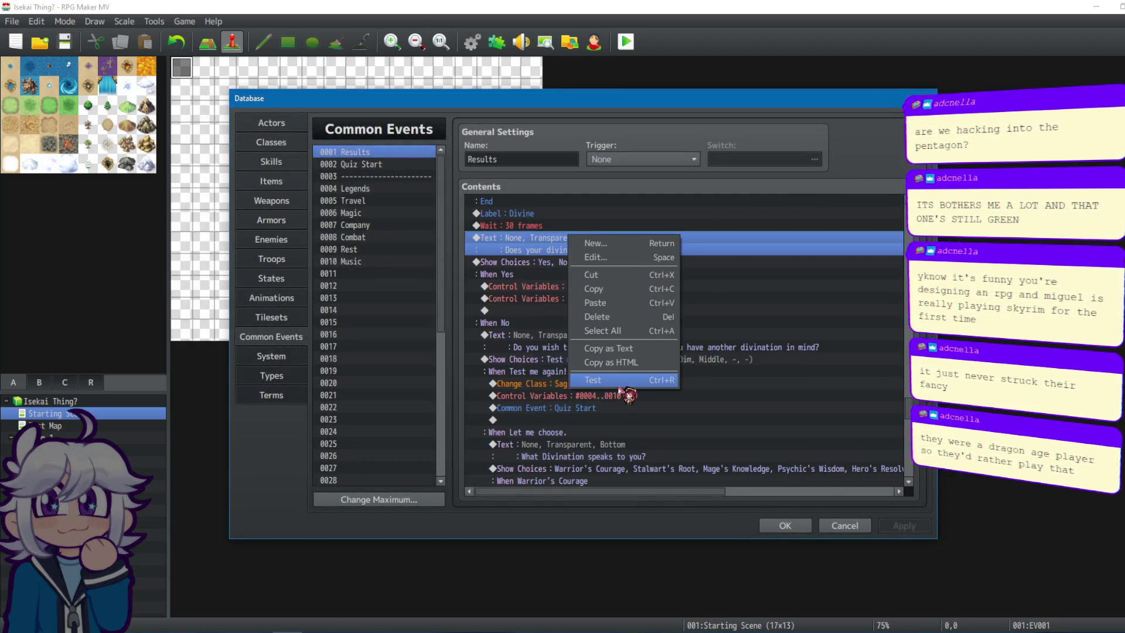
{"action": "left_click", "coordinate": [774, 275]}
{"action": "left_click", "coordinate": [544, 309]}
{"action": "double_click", "coordinate": [545, 309]}
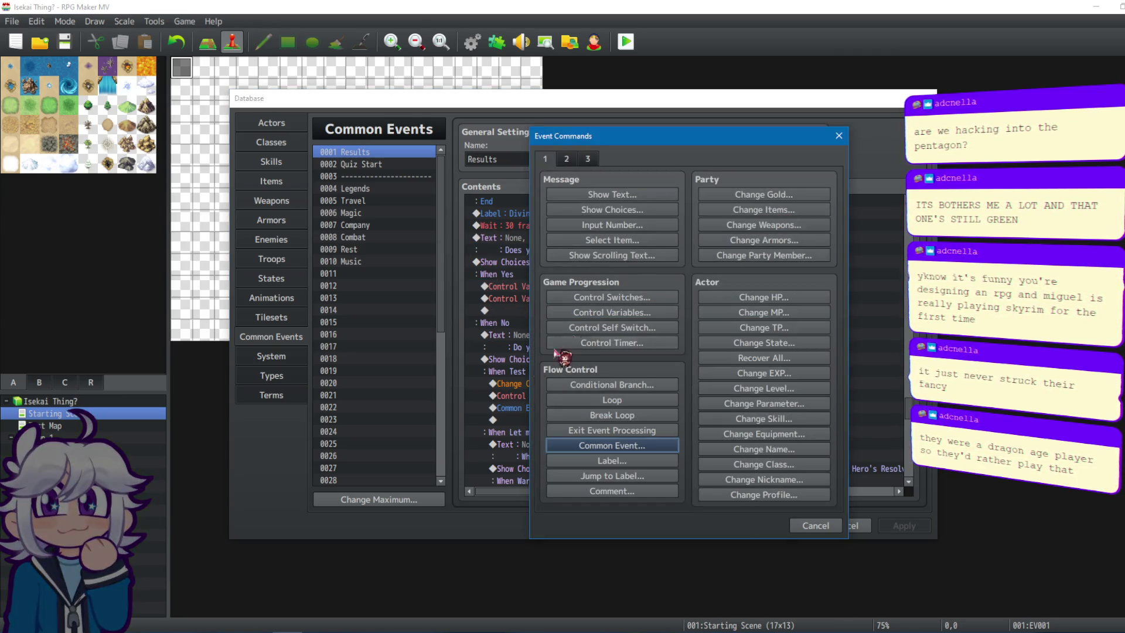
{"action": "left_click", "coordinate": [608, 462]}
{"action": "left_click", "coordinate": [733, 360]}
{"action": "left_click", "coordinate": [622, 475]}
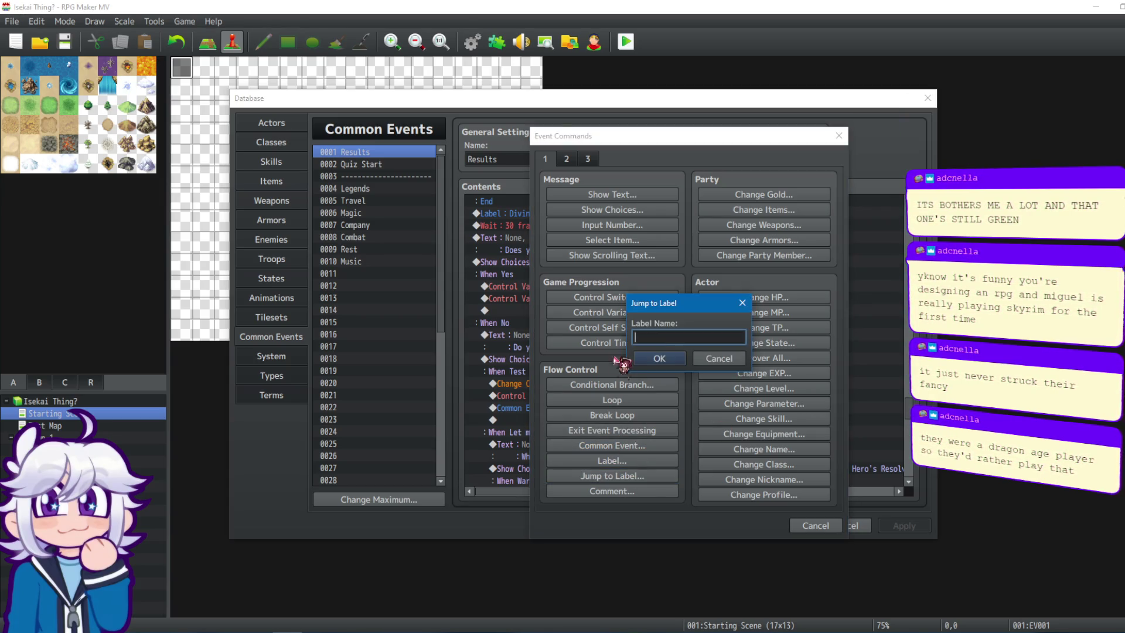
{"action": "type", "text": "END THIS SHIT"}
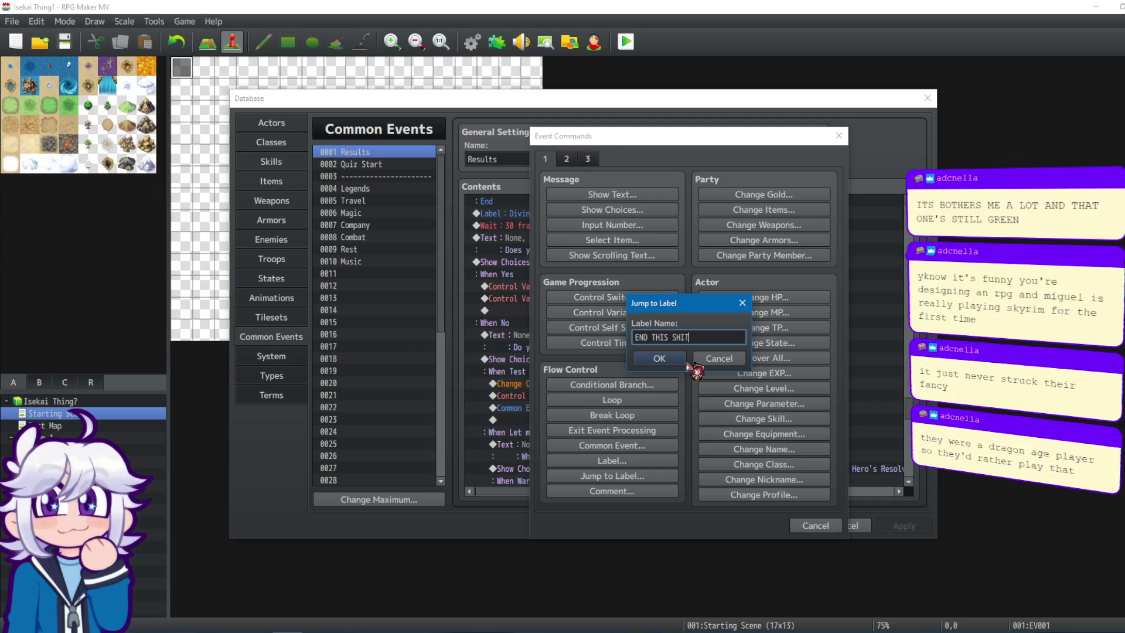
{"action": "left_click", "coordinate": [673, 360]}
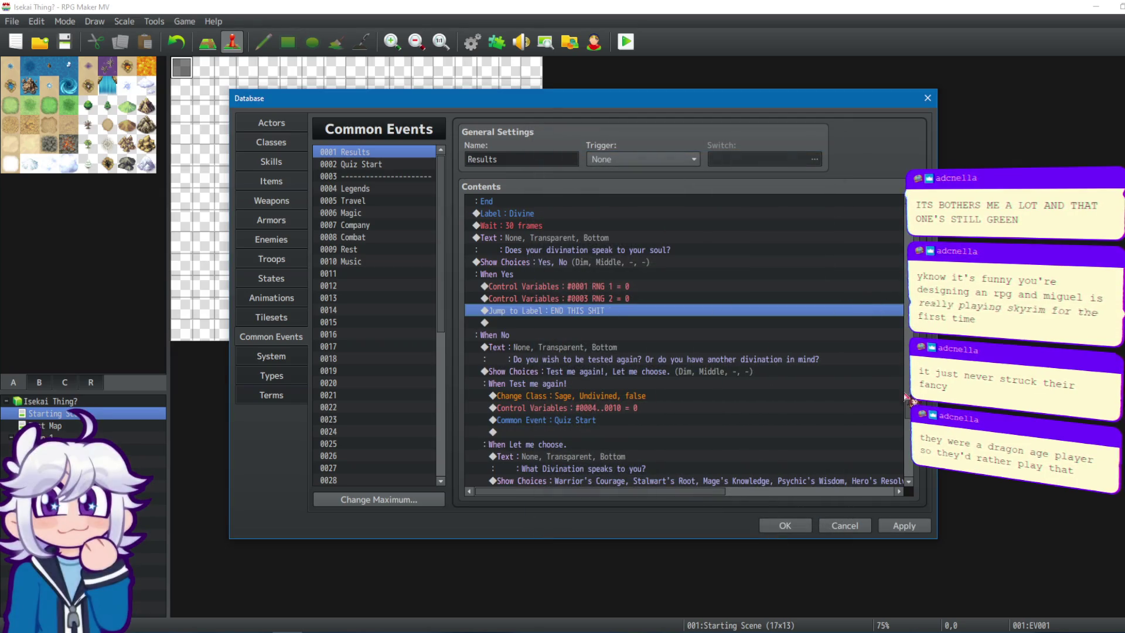
Add the label 'END THIS SHIT' at the end of Results and apply.
{"action": "left_click_drag", "start_coordinate": [911, 399], "coordinate": [910, 482]}
{"action": "double_click", "coordinate": [536, 482]}
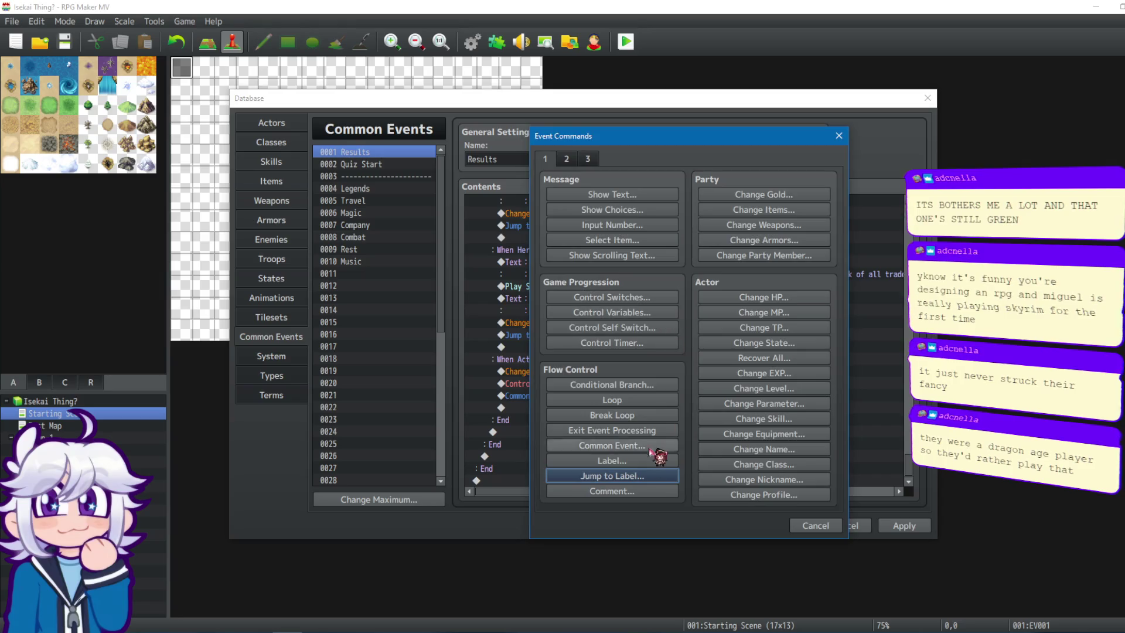
{"action": "left_click", "coordinate": [586, 461]}
{"action": "type", "text": "END THIS SHI"}
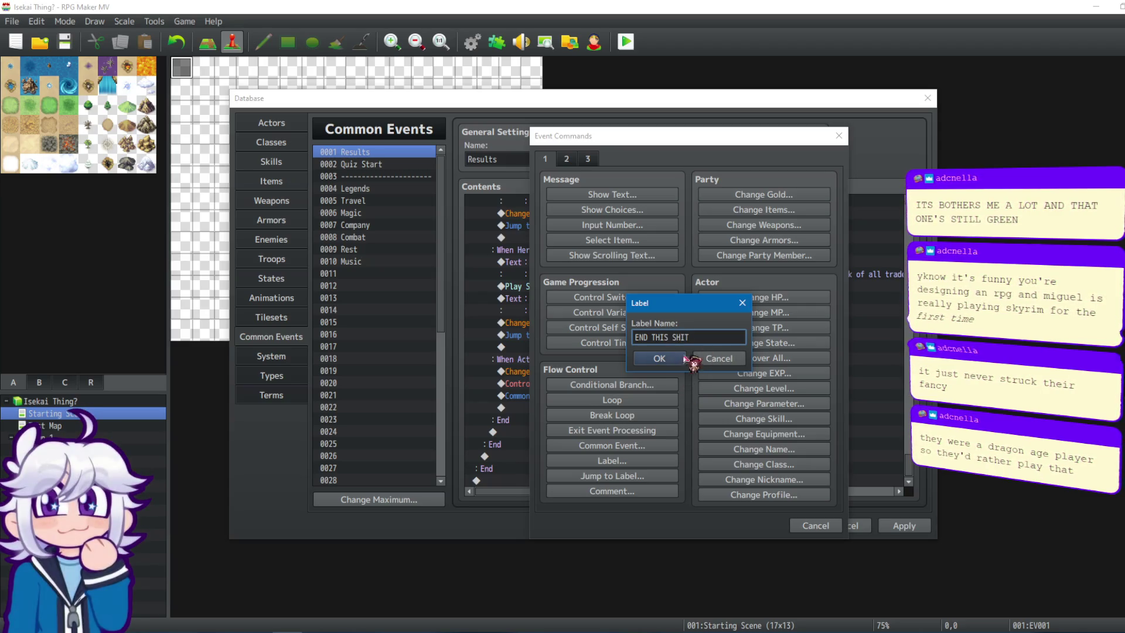
{"action": "type", "text": "T"}
{"action": "key", "text": "Return"}
{"action": "left_click", "coordinate": [906, 526]}
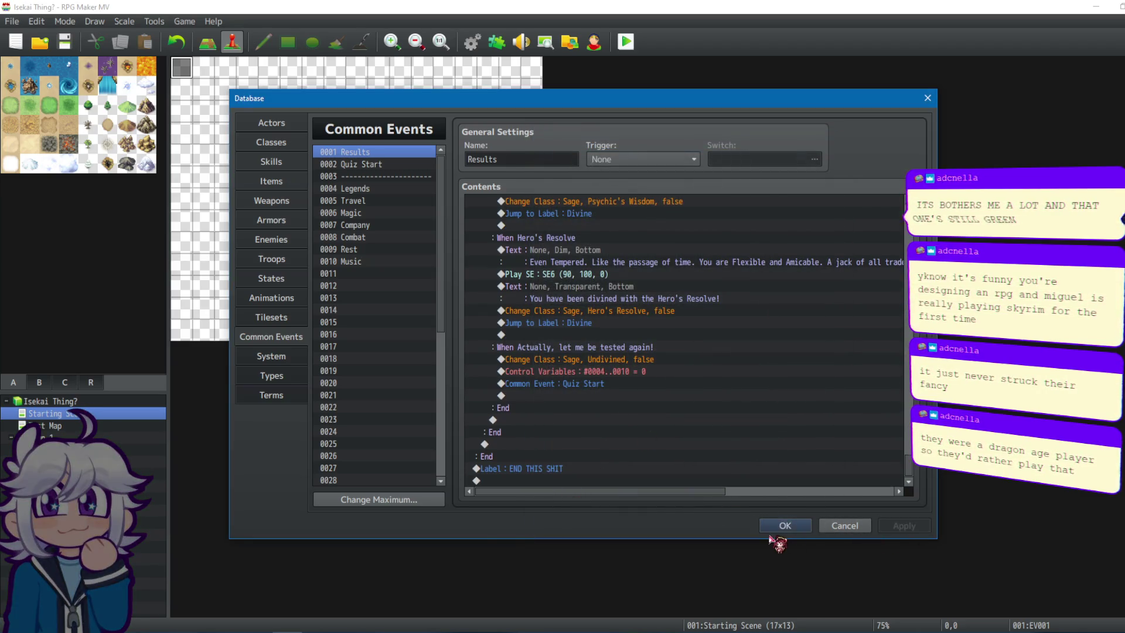
Add a short note comment at the end of the Results event.
{"action": "double_click", "coordinate": [509, 482]}
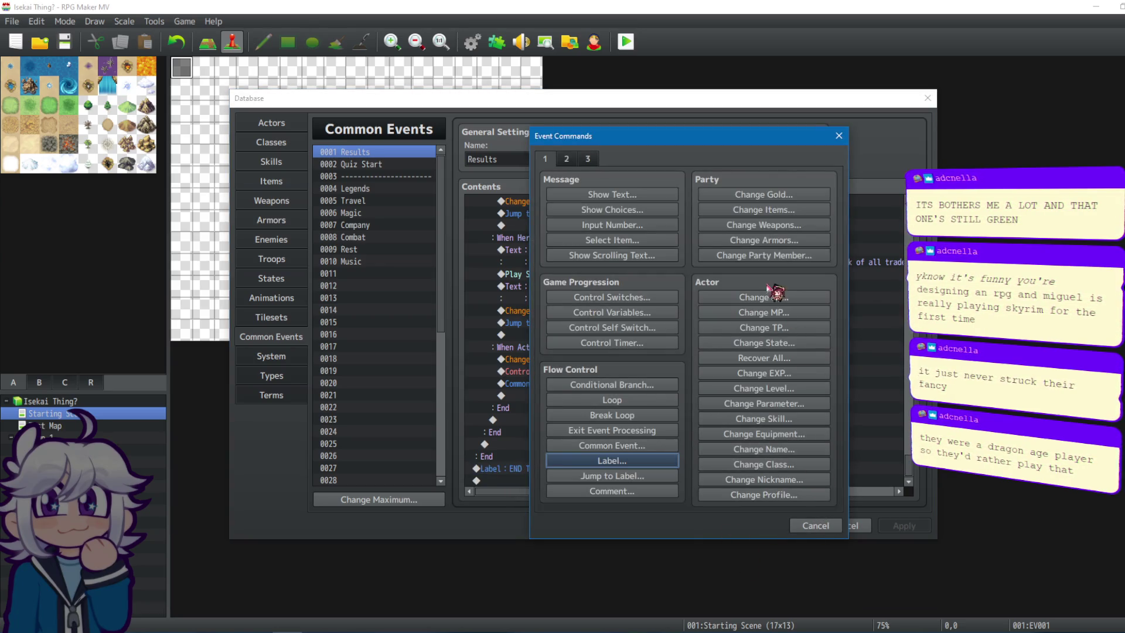
{"action": "left_click", "coordinate": [607, 491]}
{"action": "type", "text": "i'M SO FUCK"}
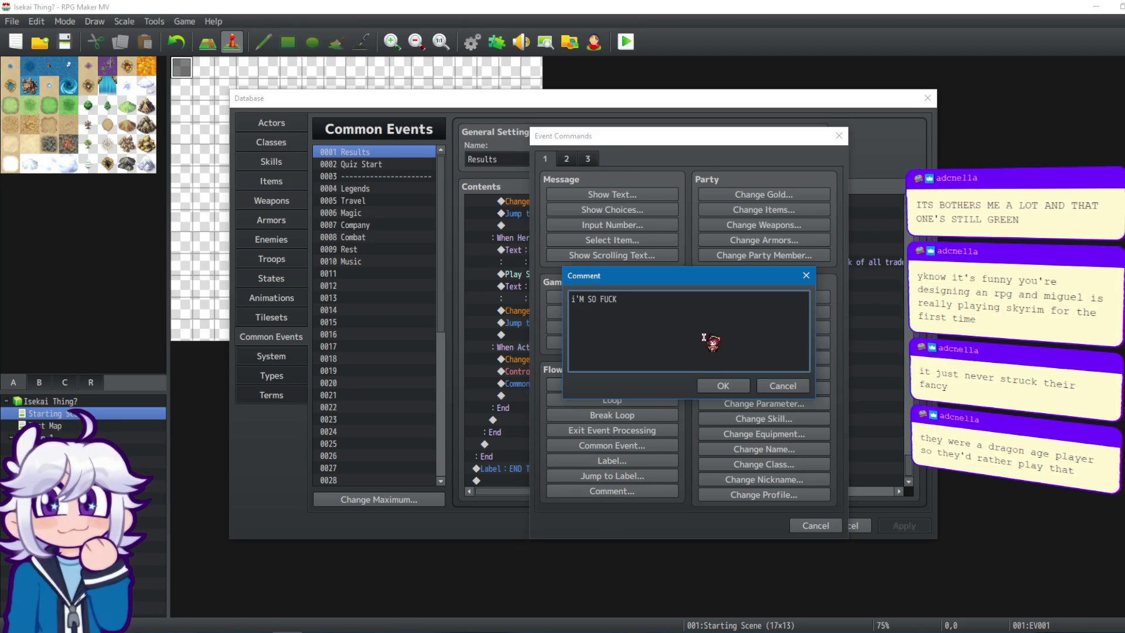
{"action": "key", "text": "ctrl+a"}
{"action": "key", "text": "BackSpace"}
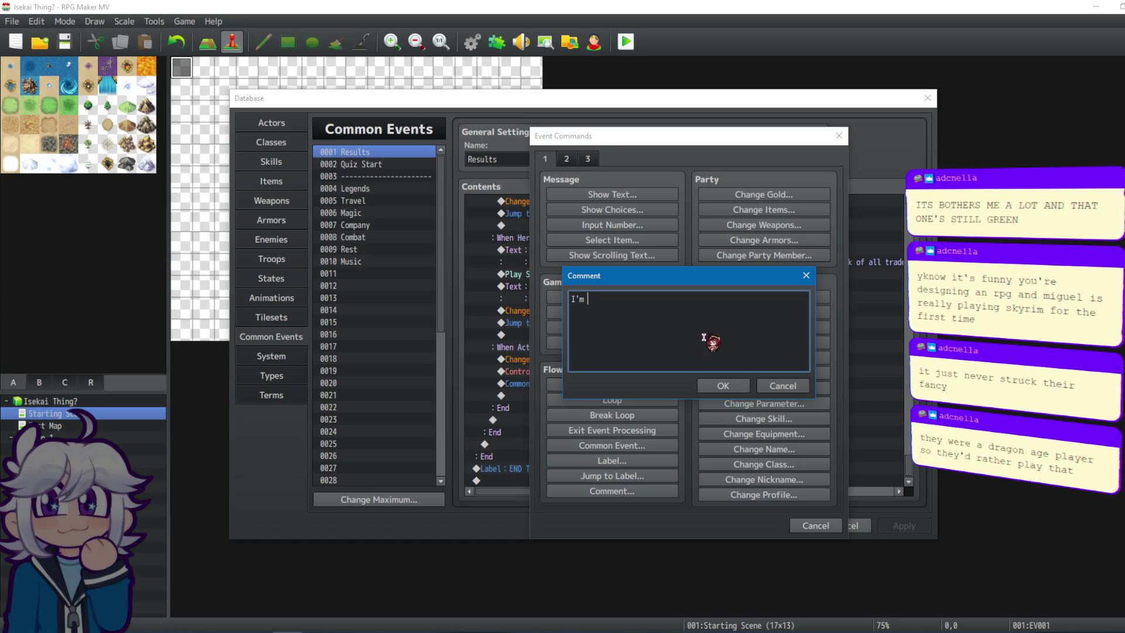
{"action": "type", "text": "s"}
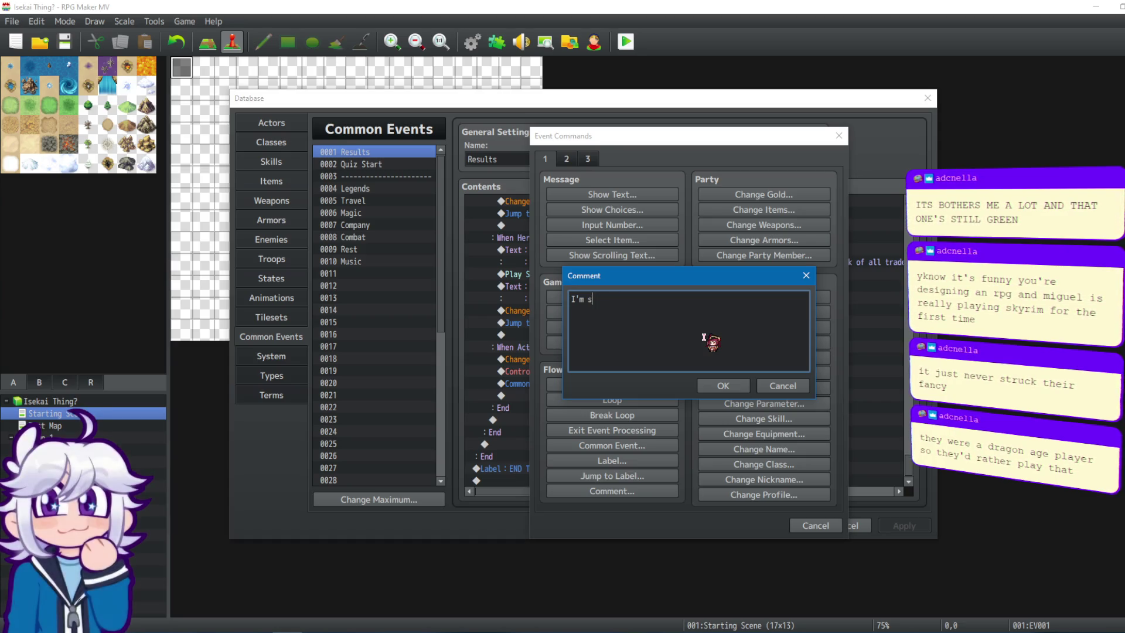
{"action": "type", "text": " tired"}
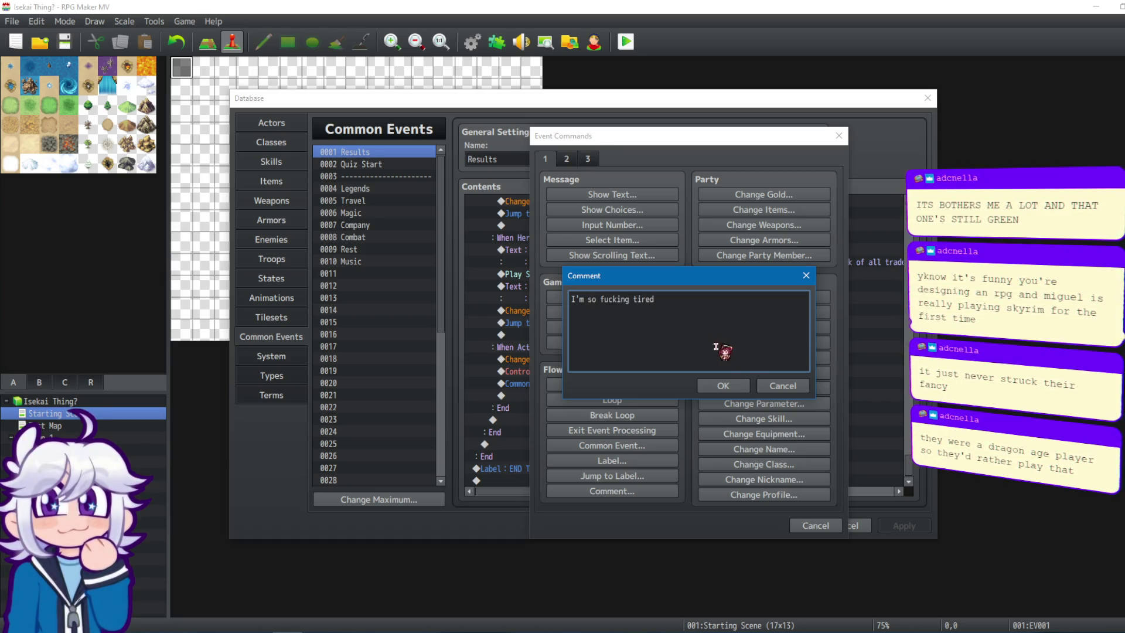
{"action": "left_click", "coordinate": [745, 385]}
{"action": "left_click", "coordinate": [587, 472]}
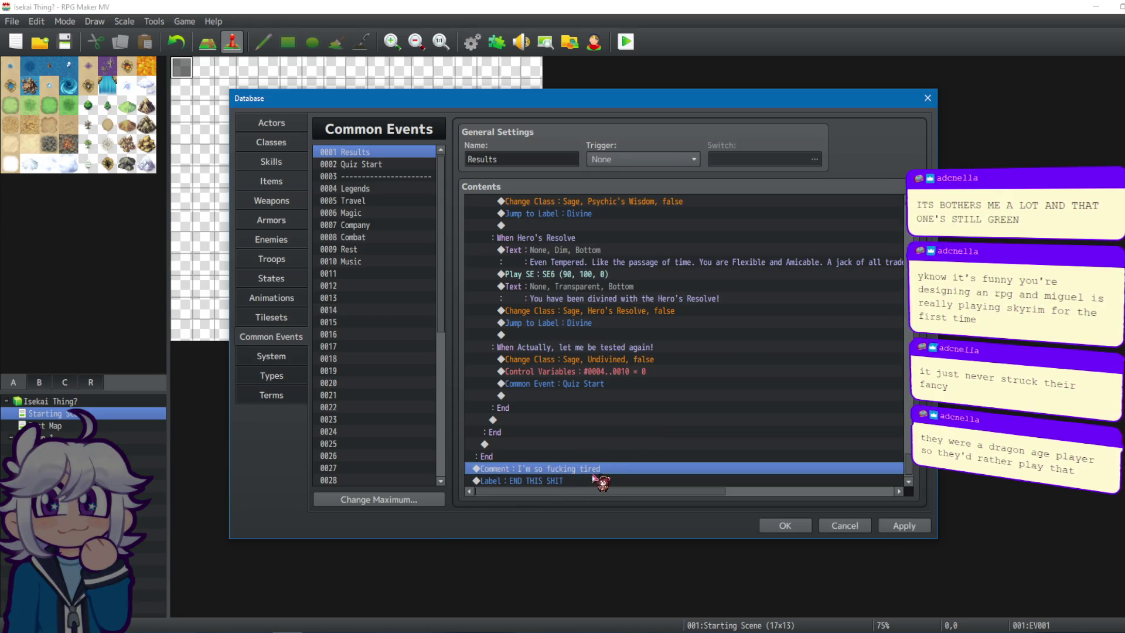
Start a 'Check' comment at the Warrior's Courage vs Stalwart's Root condition, then cancel it.
{"action": "scroll", "coordinate": [636, 342], "scroll_direction": "up", "scroll_amount": 9}
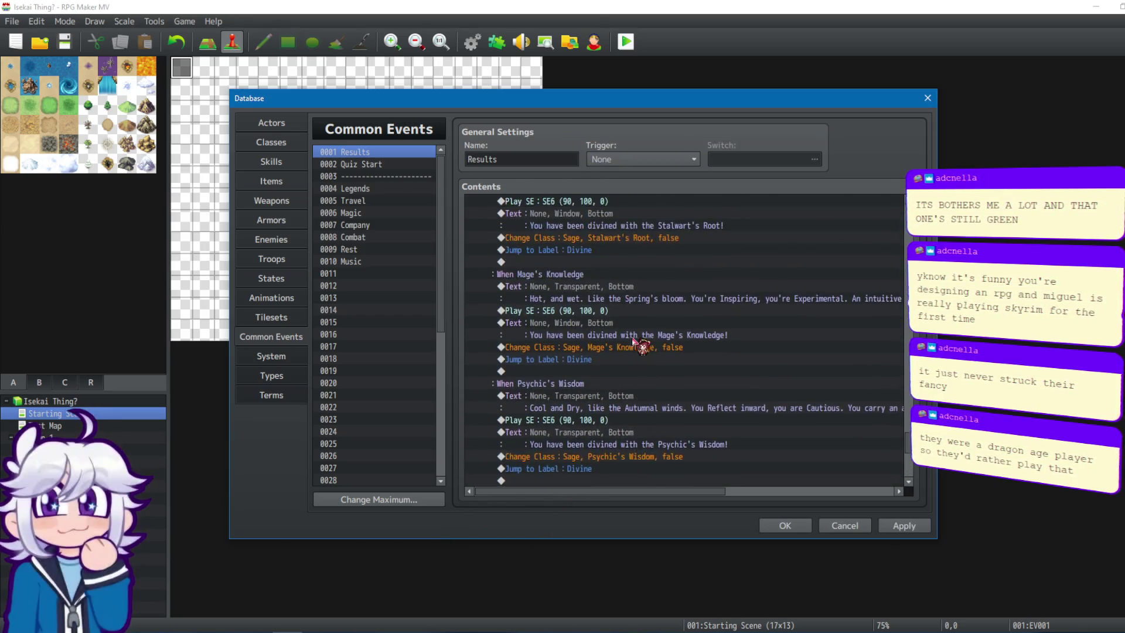
{"action": "scroll", "coordinate": [905, 422], "scroll_direction": "up", "scroll_amount": 10}
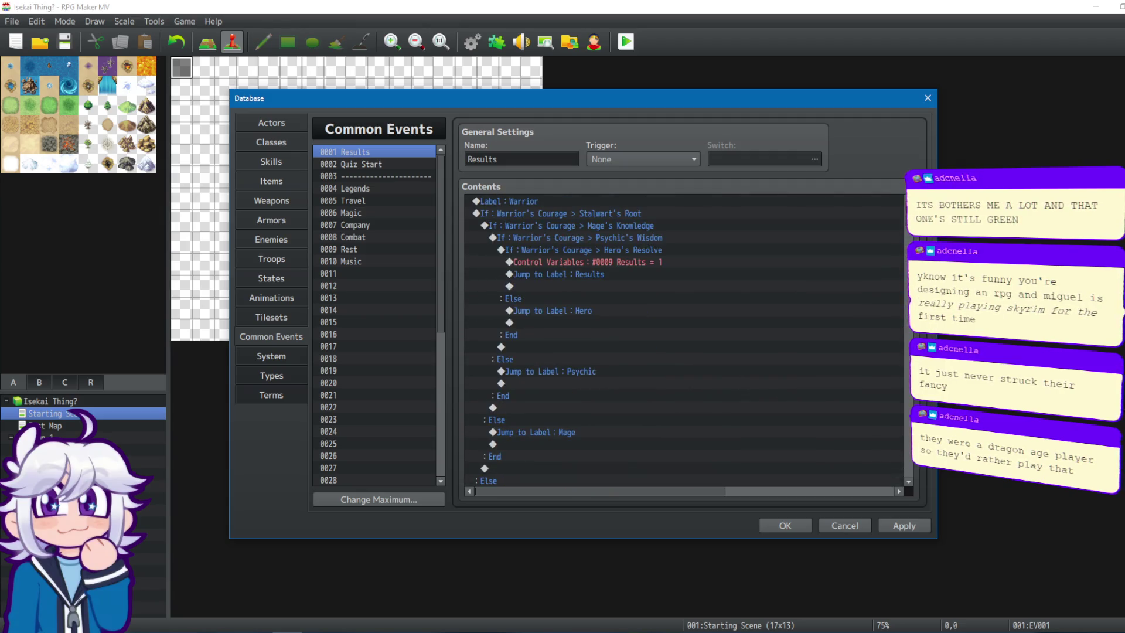
{"action": "left_click", "coordinate": [597, 213]}
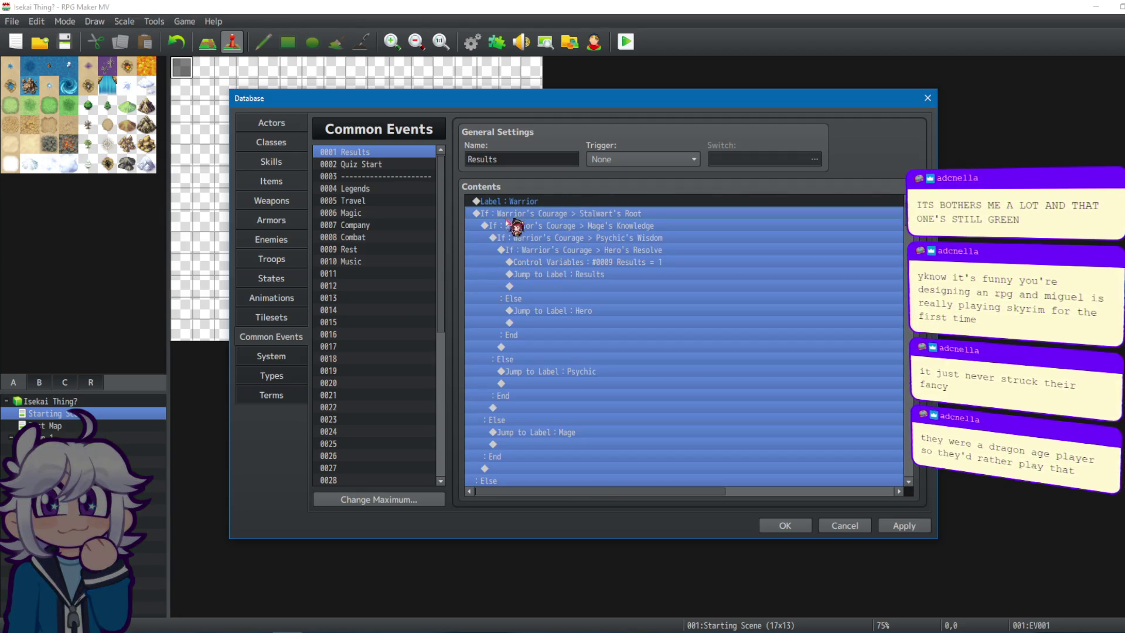
{"action": "key", "text": "Insert"}
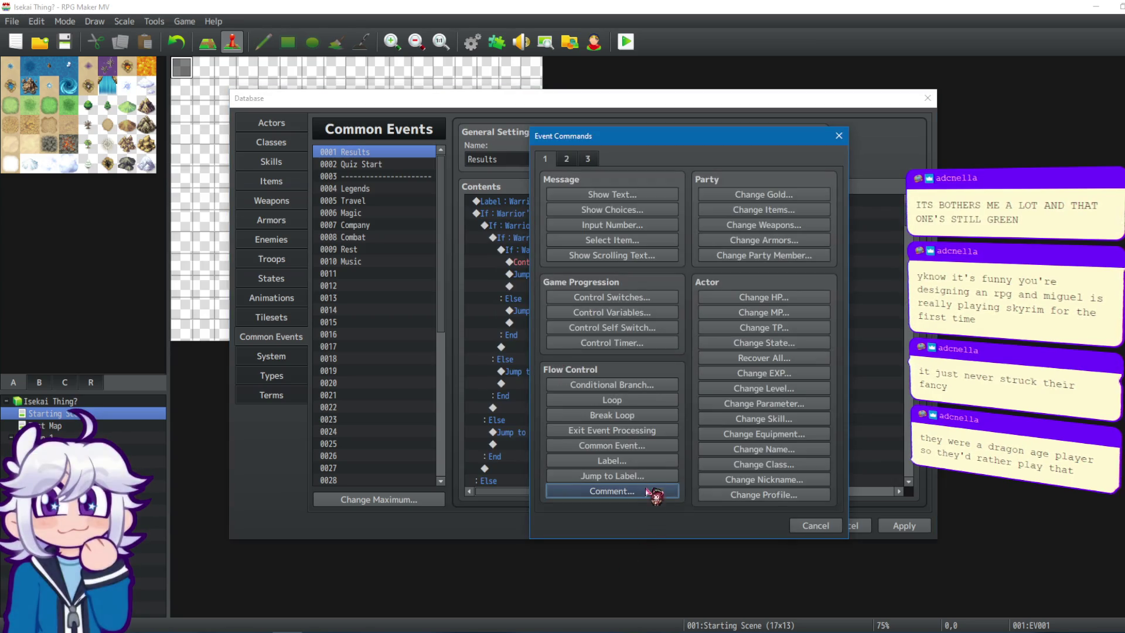
{"action": "left_click", "coordinate": [656, 494]}
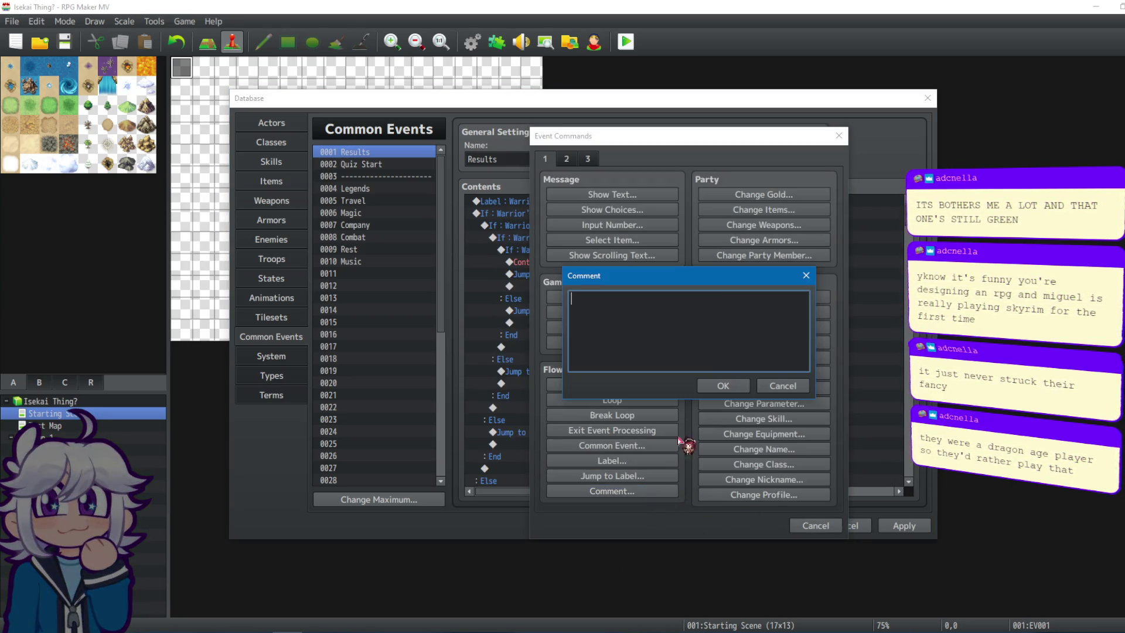
{"action": "type", "text": "Check"}
{"action": "left_click", "coordinate": [803, 387]}
{"action": "mouse_move", "coordinate": [805, 139]}
{"action": "left_mouse_down"}
{"action": "mouse_move", "coordinate": [1003, 118]}
{"action": "mouse_move", "coordinate": [893, 144]}
{"action": "left_mouse_up"}
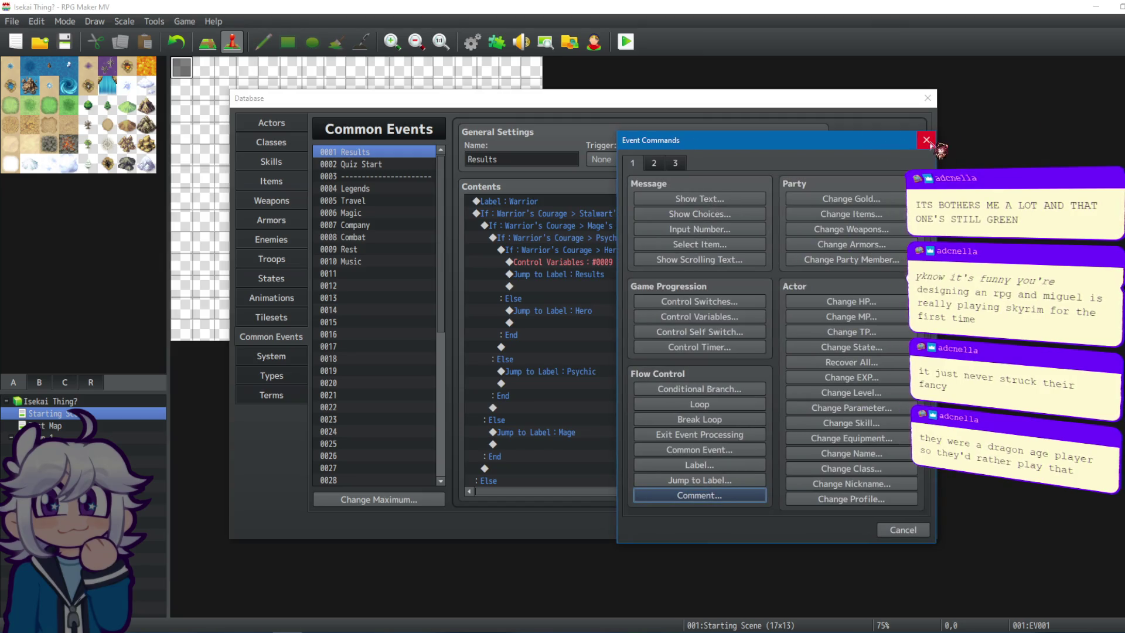
Close the command list and look over the rows of the Hero's Resolve branch.
{"action": "left_click", "coordinate": [926, 140]}
{"action": "left_click", "coordinate": [557, 217]}
{"action": "left_click", "coordinate": [545, 201]}
{"action": "left_click", "coordinate": [548, 215]}
{"action": "left_click", "coordinate": [568, 250]}
{"action": "left_click", "coordinate": [571, 263]}
{"action": "left_click", "coordinate": [615, 251]}
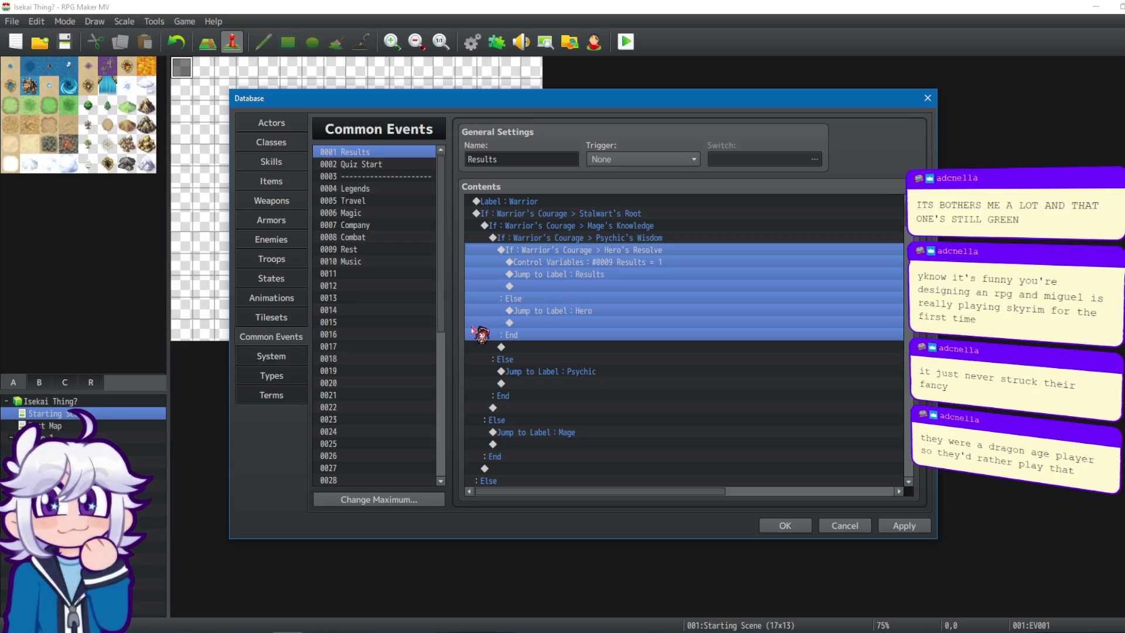
{"action": "left_click", "coordinate": [587, 262]}
{"action": "left_click", "coordinate": [560, 310]}
{"action": "left_click", "coordinate": [587, 250]}
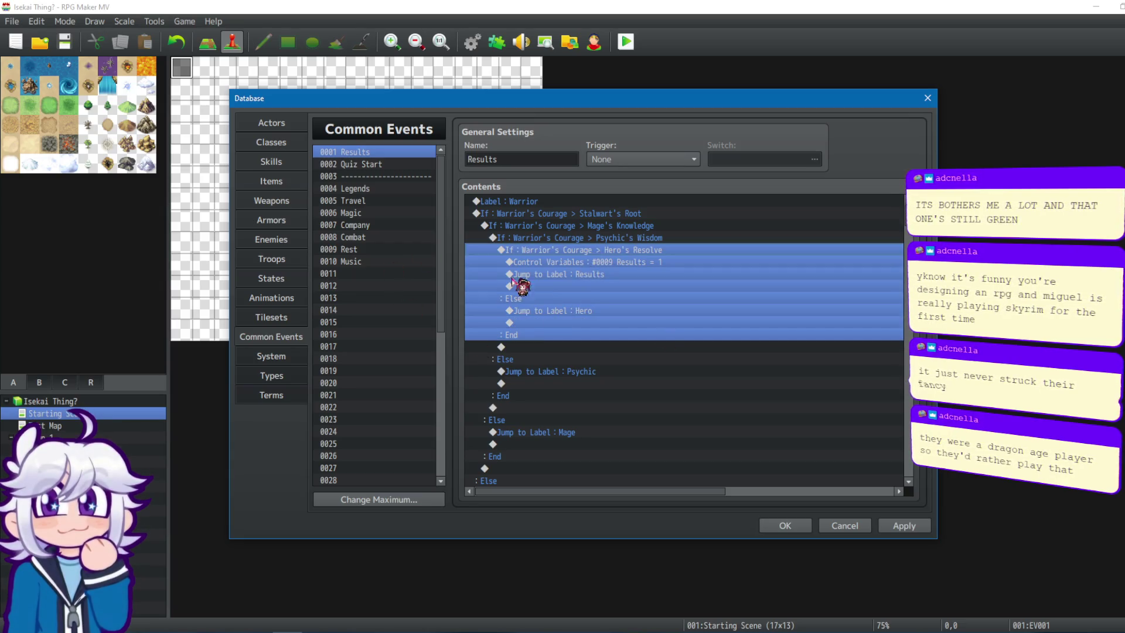
Review the Quiz Start and Legends common events, apply, and close the Database.
{"action": "left_click", "coordinate": [391, 165]}
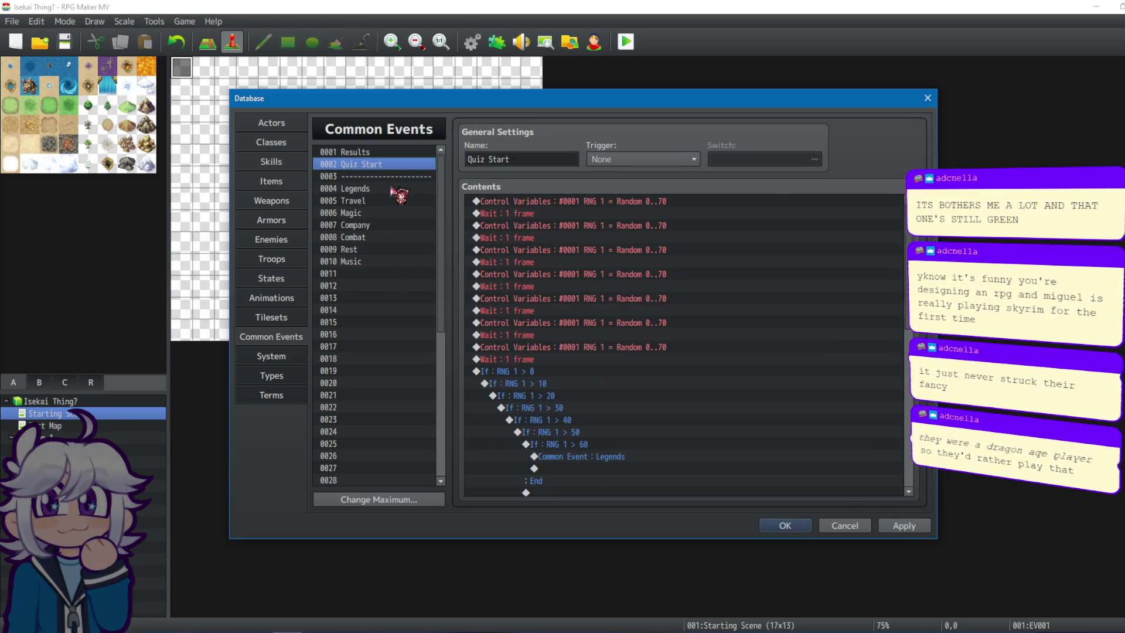
{"action": "left_click", "coordinate": [592, 369]}
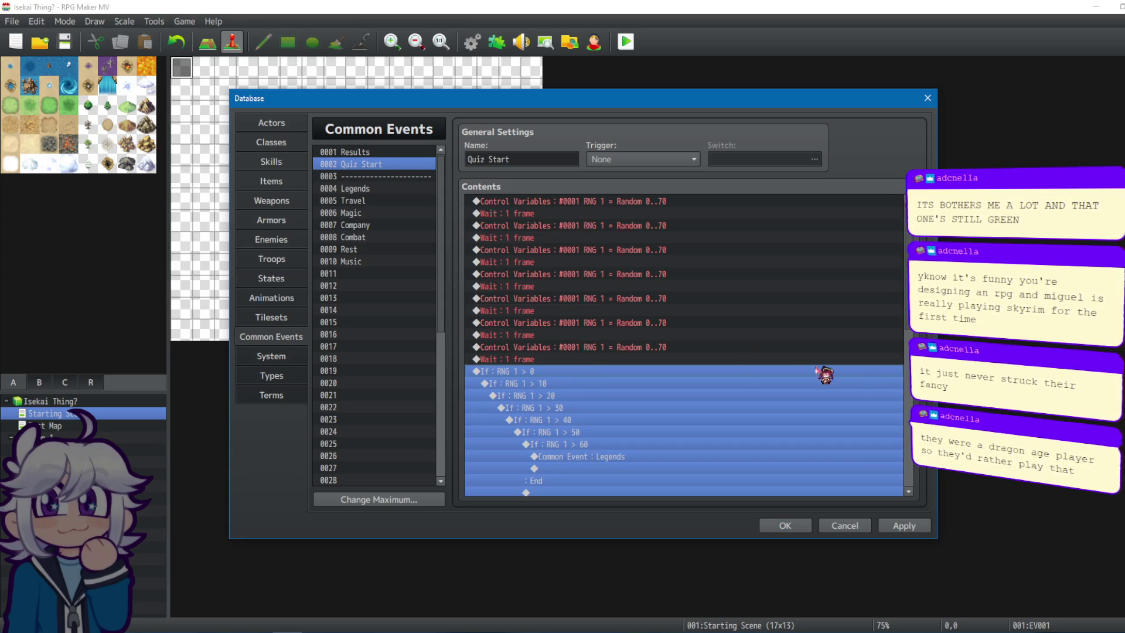
{"action": "left_click", "coordinate": [913, 526]}
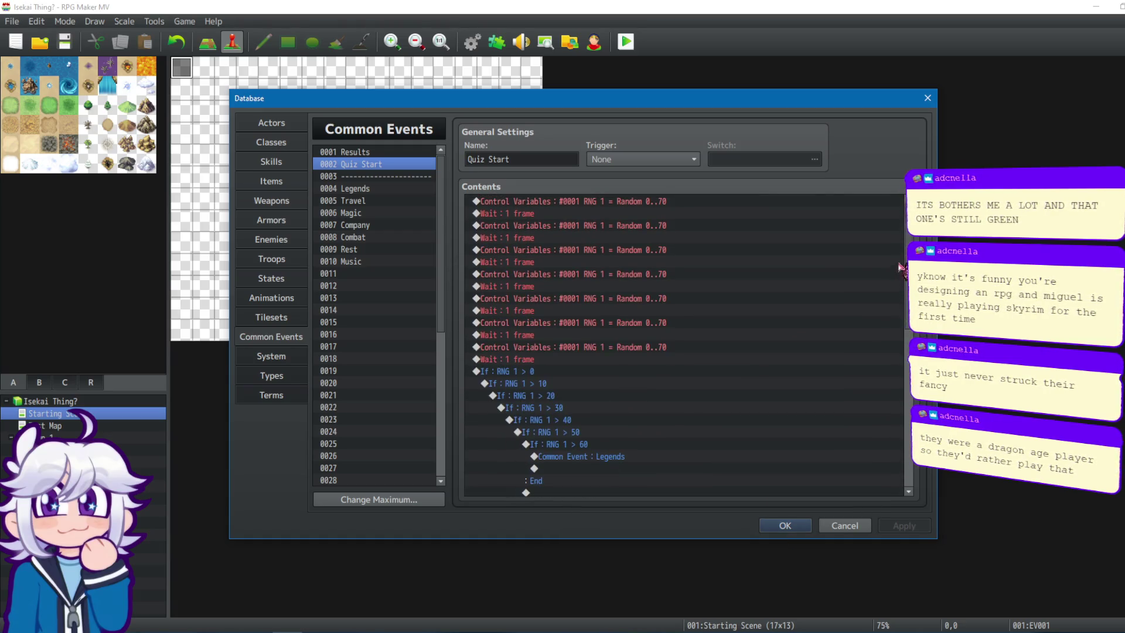
{"action": "left_click", "coordinate": [417, 189]}
{"action": "left_click", "coordinate": [785, 526]}
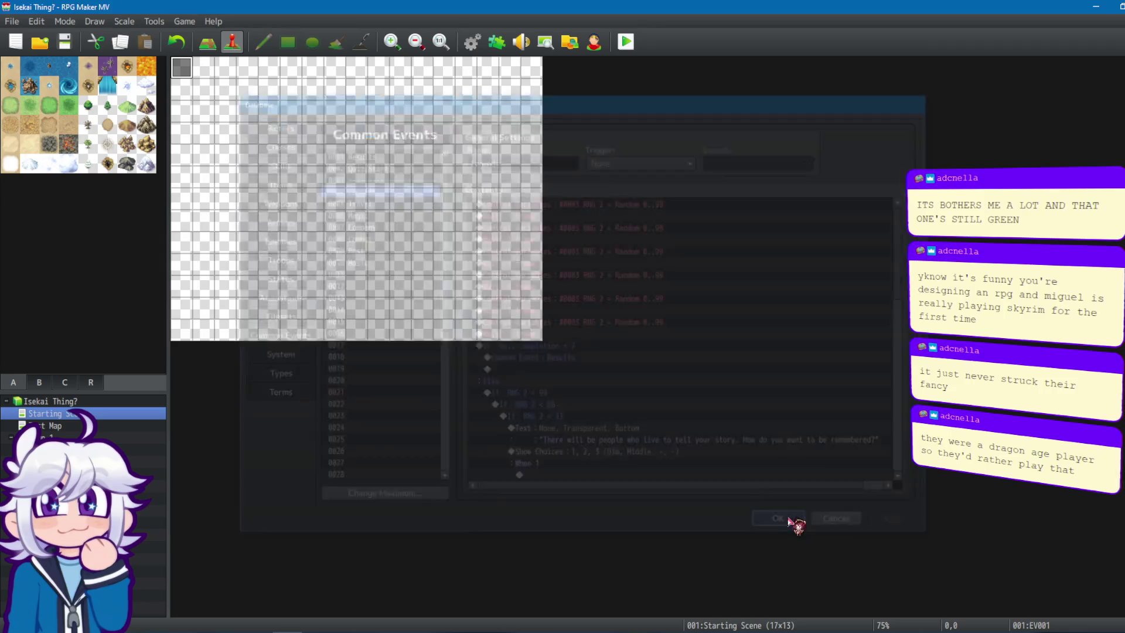
Switch to the Test Map and review EV001's Divination and starting buff choice blocks.
{"action": "left_click", "coordinate": [102, 429]}
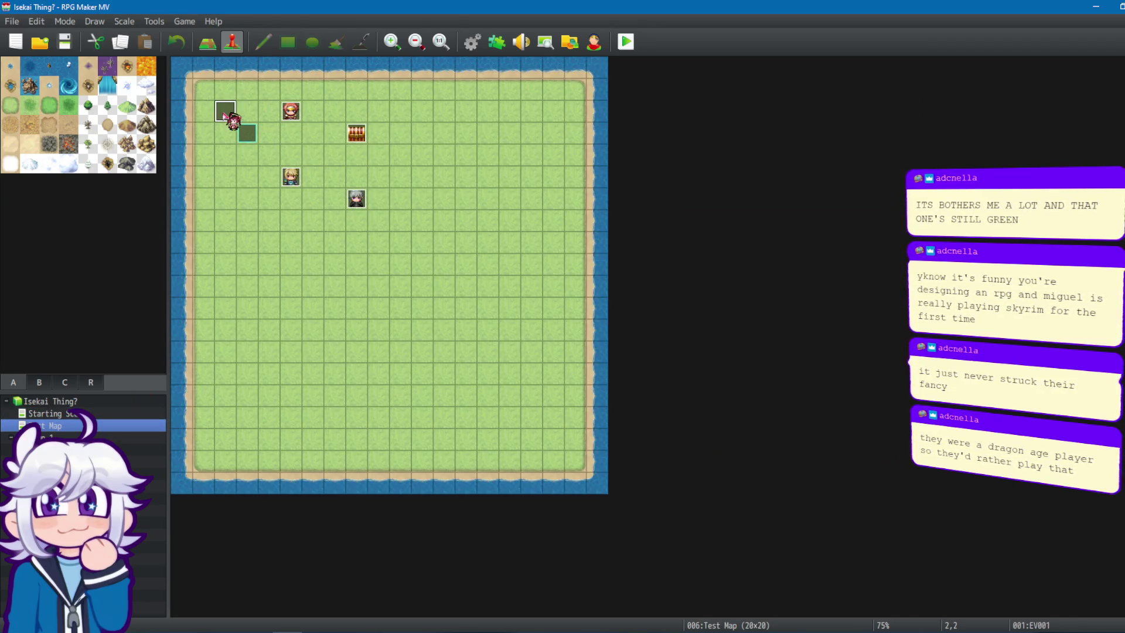
{"action": "double_click", "coordinate": [227, 114]}
{"action": "left_click", "coordinate": [607, 216]}
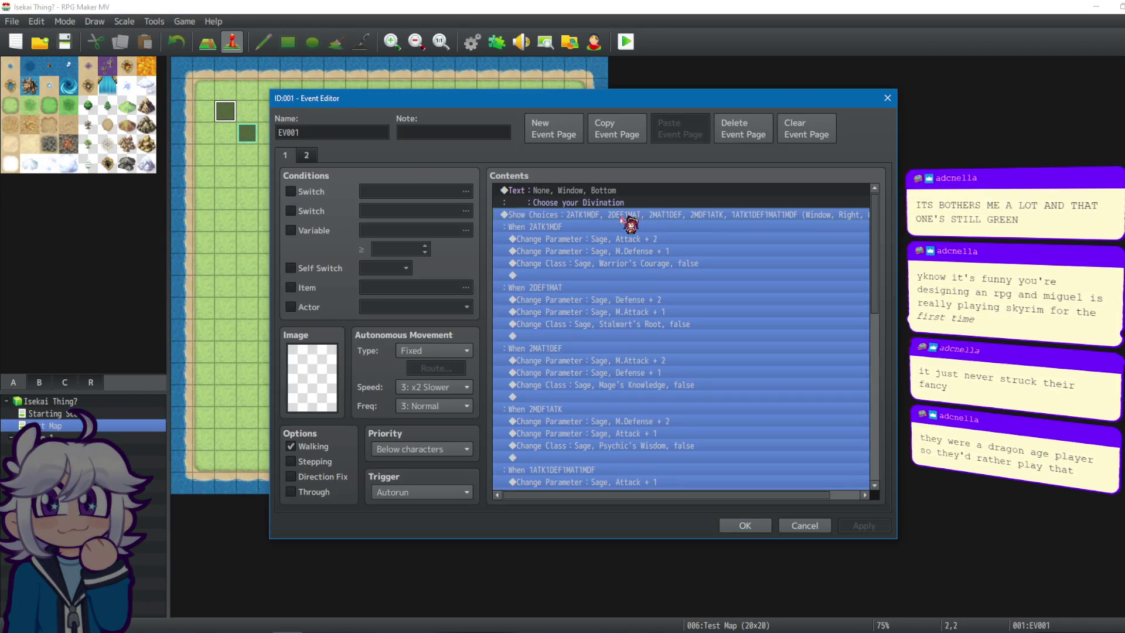
{"action": "left_click", "coordinate": [627, 193]}
{"action": "left_click", "coordinate": [623, 216], "text": "shift"}
{"action": "left_click_drag", "start_coordinate": [875, 284], "coordinate": [874, 432]}
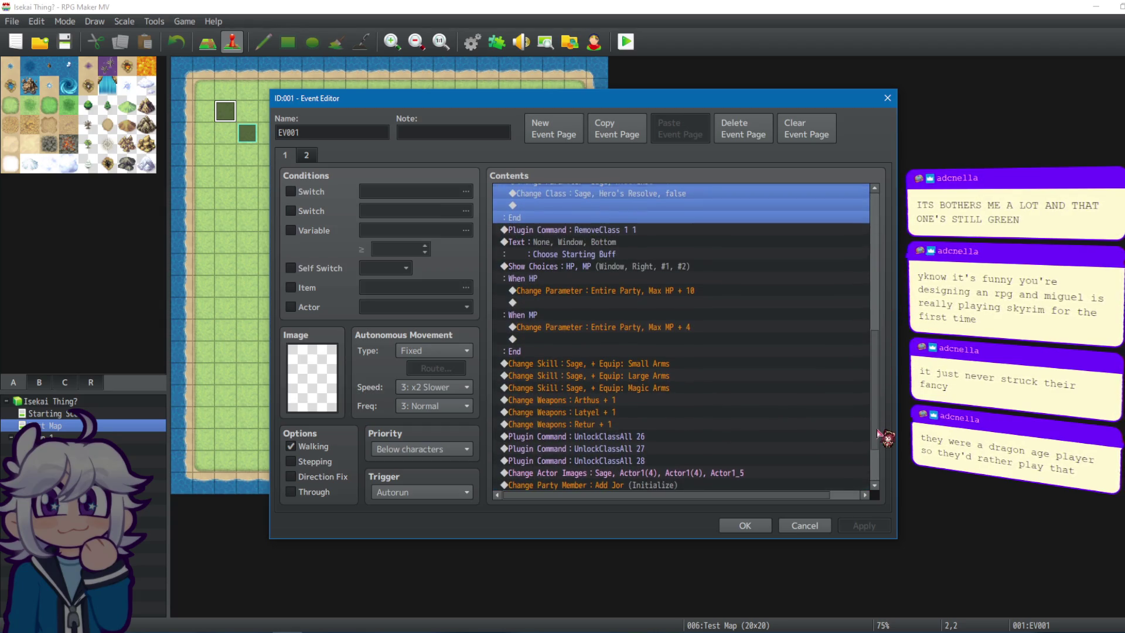
{"action": "left_click", "coordinate": [595, 249]}
{"action": "left_click", "coordinate": [601, 329], "text": "shift"}
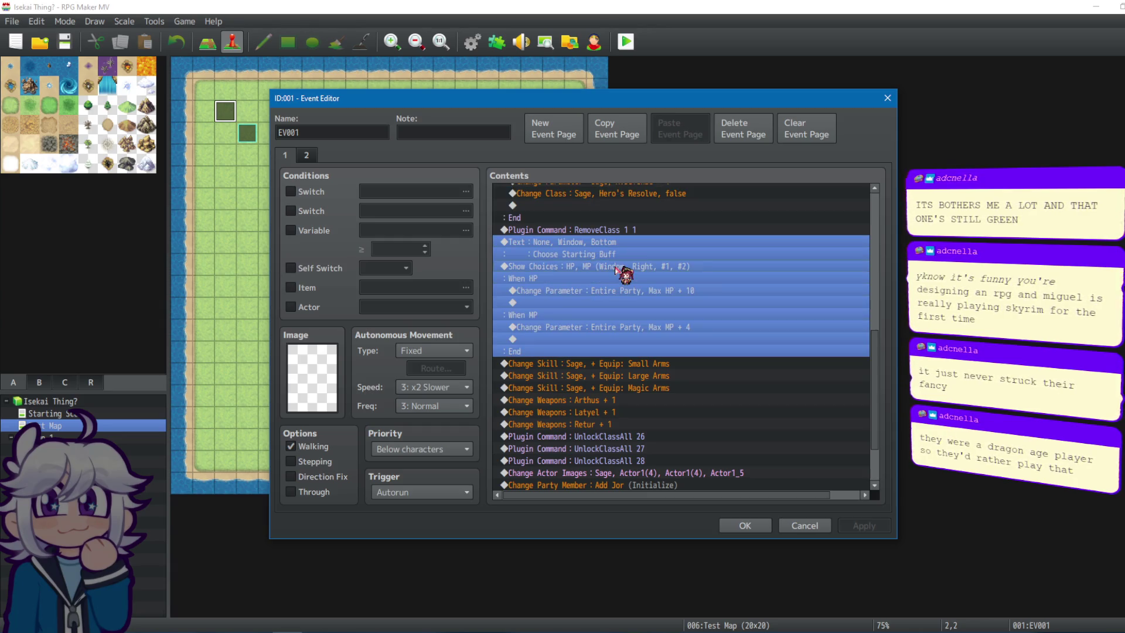
{"action": "scroll", "coordinate": [647, 453], "scroll_direction": "down", "scroll_amount": 3}
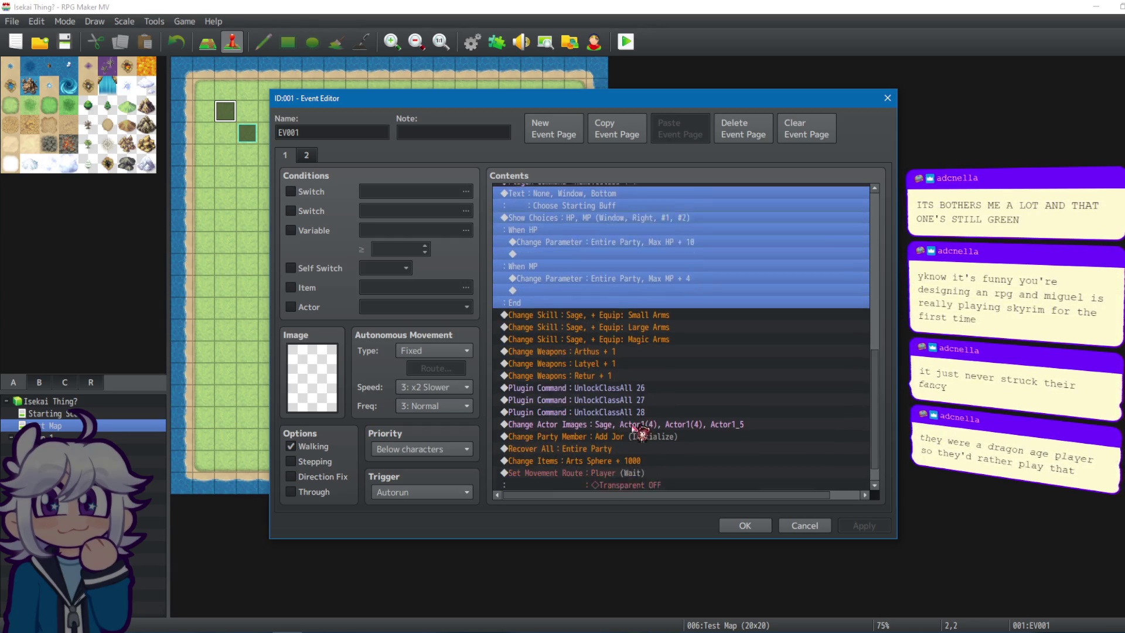
{"action": "left_click_drag", "start_coordinate": [872, 426], "coordinate": [876, 246]}
Trial-delete the Divination choices block, then discard the event edits with Cancel.
{"action": "left_click", "coordinate": [636, 194]}
{"action": "left_click", "coordinate": [621, 215], "text": "shift"}
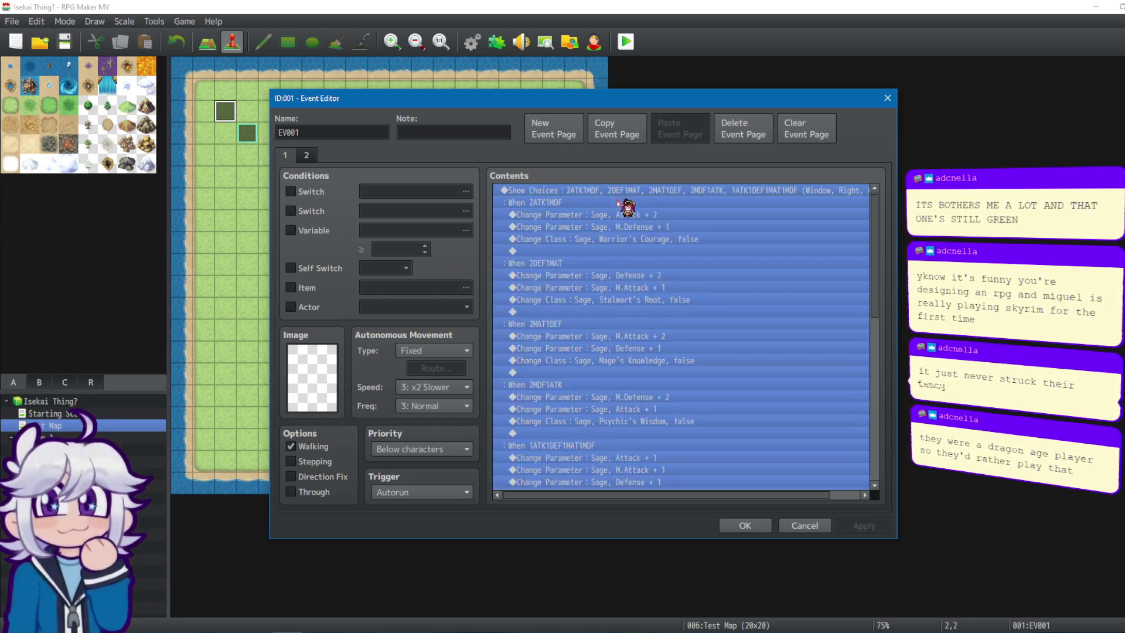
{"action": "key", "text": "Delete"}
{"action": "left_click", "coordinate": [588, 206]}
{"action": "left_click", "coordinate": [597, 194]}
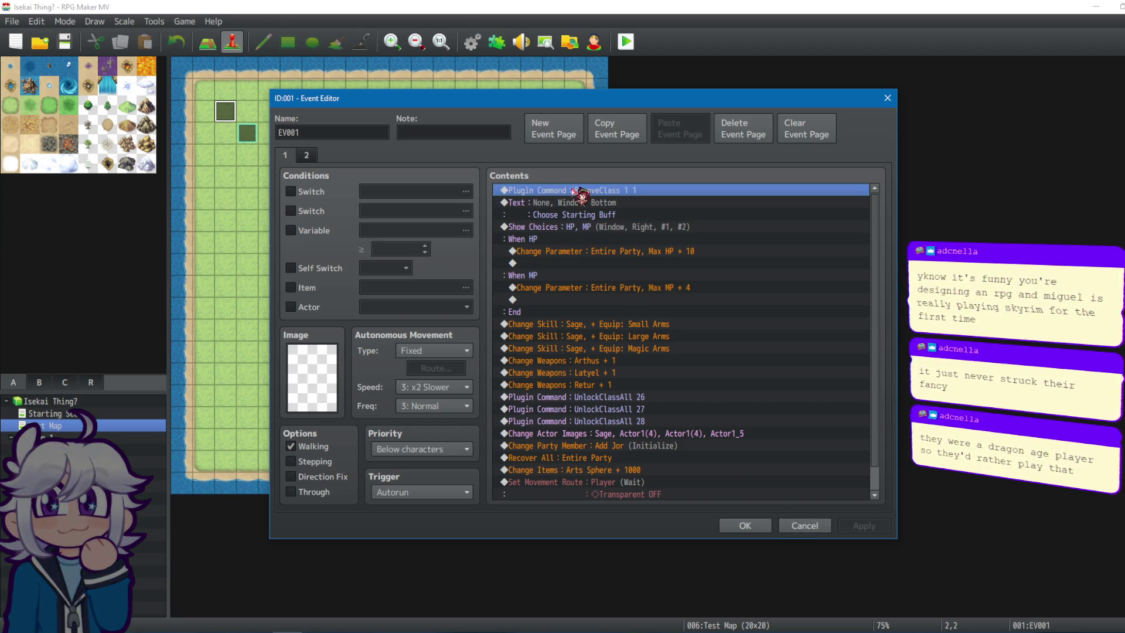
{"action": "left_click", "coordinate": [804, 525]}
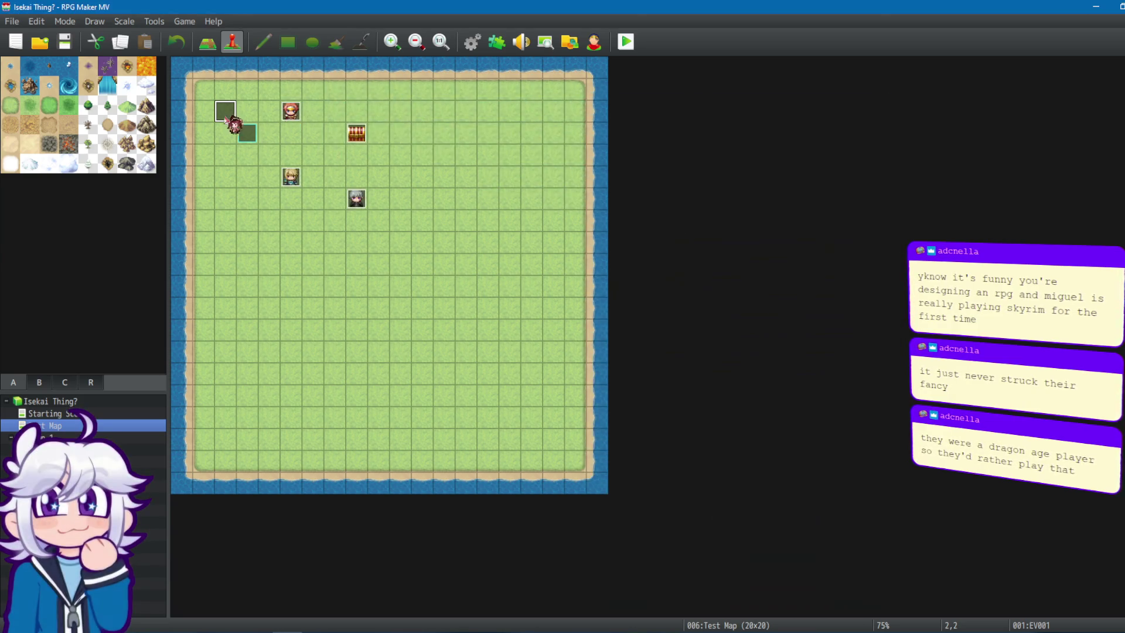
Rename EV001's Divination choices to WARRIOR, STALWART, MAGE, PSYCHIC and HERO.
{"action": "double_click", "coordinate": [227, 115]}
{"action": "left_click", "coordinate": [610, 239]}
{"action": "left_click", "coordinate": [612, 216]}
{"action": "right_click", "coordinate": [581, 218]}
{"action": "left_click", "coordinate": [641, 242]}
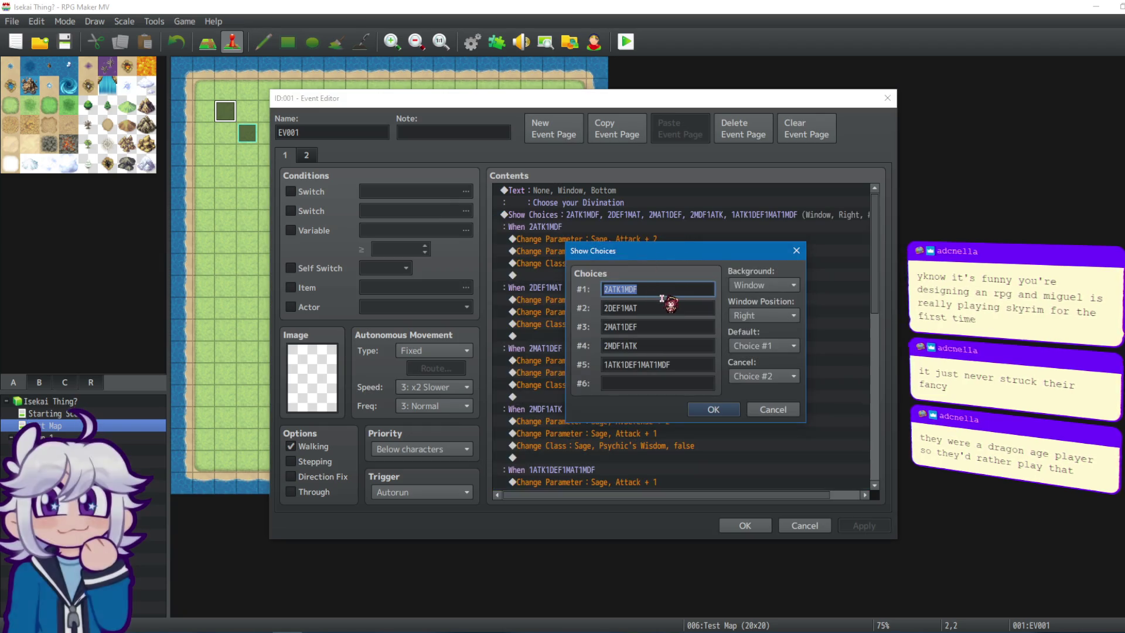
{"action": "type", "text": "WARRIOR"}
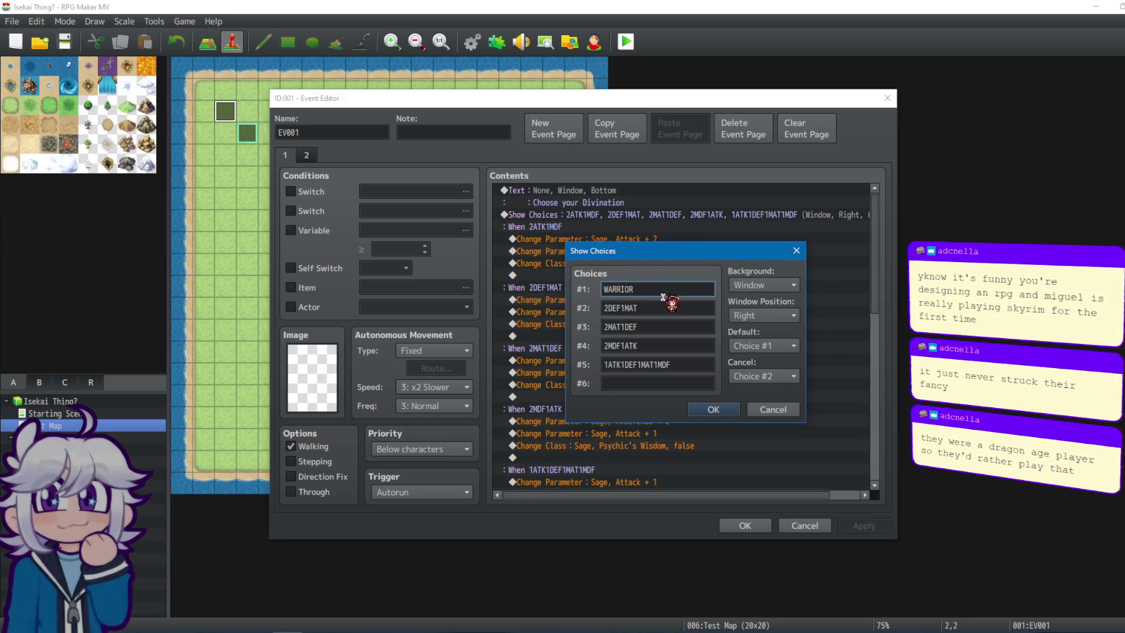
{"action": "type", "text": "STALWART"}
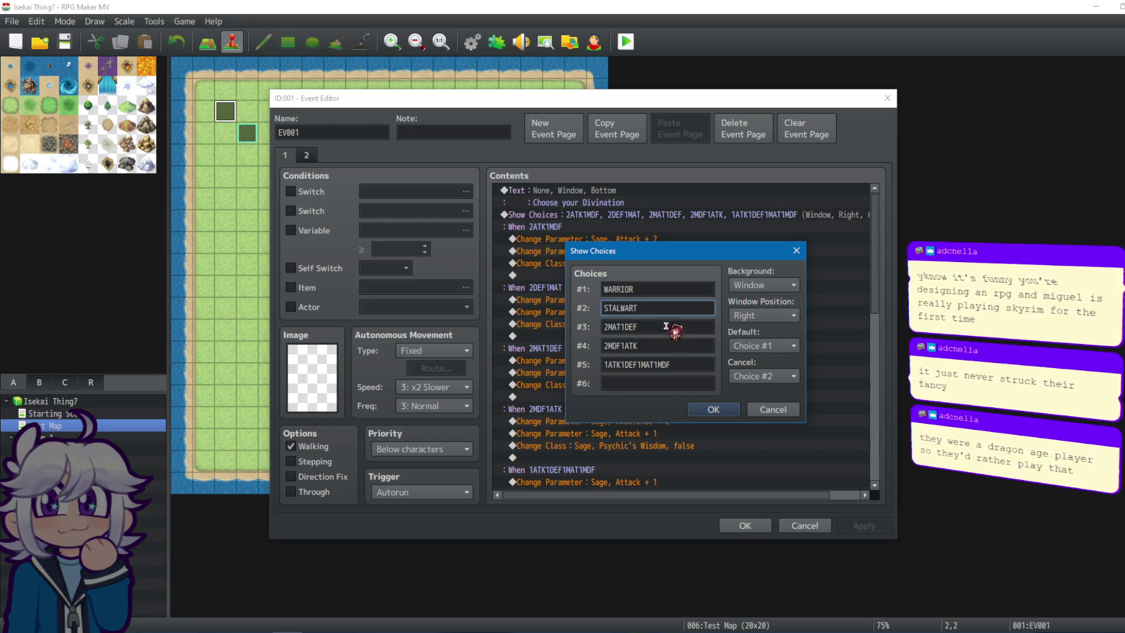
{"action": "type", "text": "AGE"}
{"action": "double_click", "coordinate": [661, 347]}
{"action": "type", "text": "PSYCHIC"}
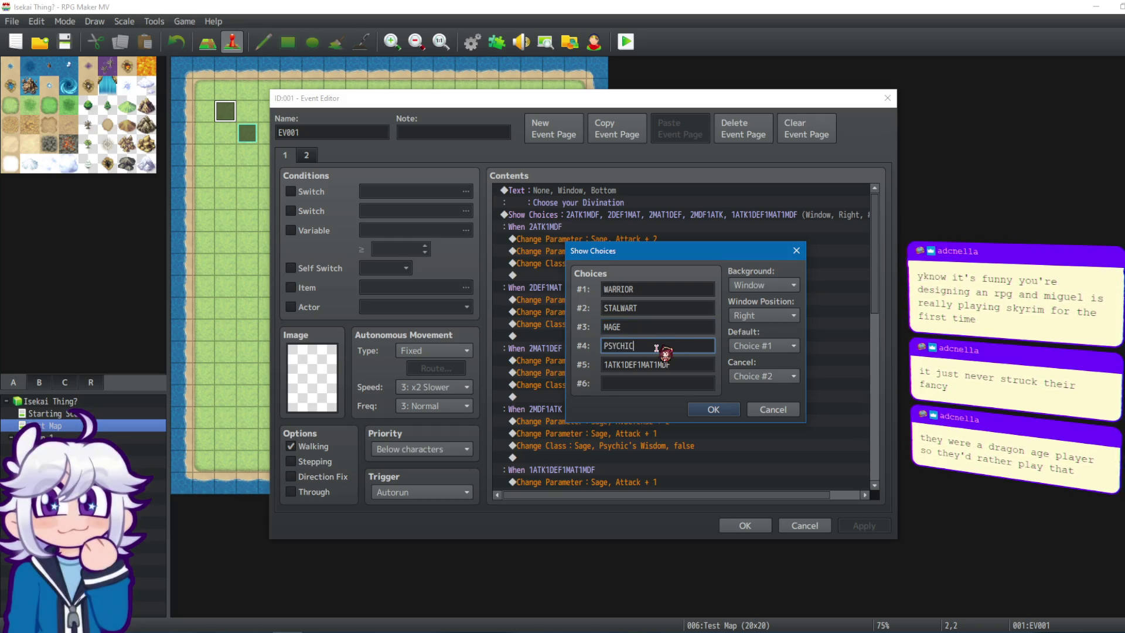
{"action": "double_click", "coordinate": [652, 370]}
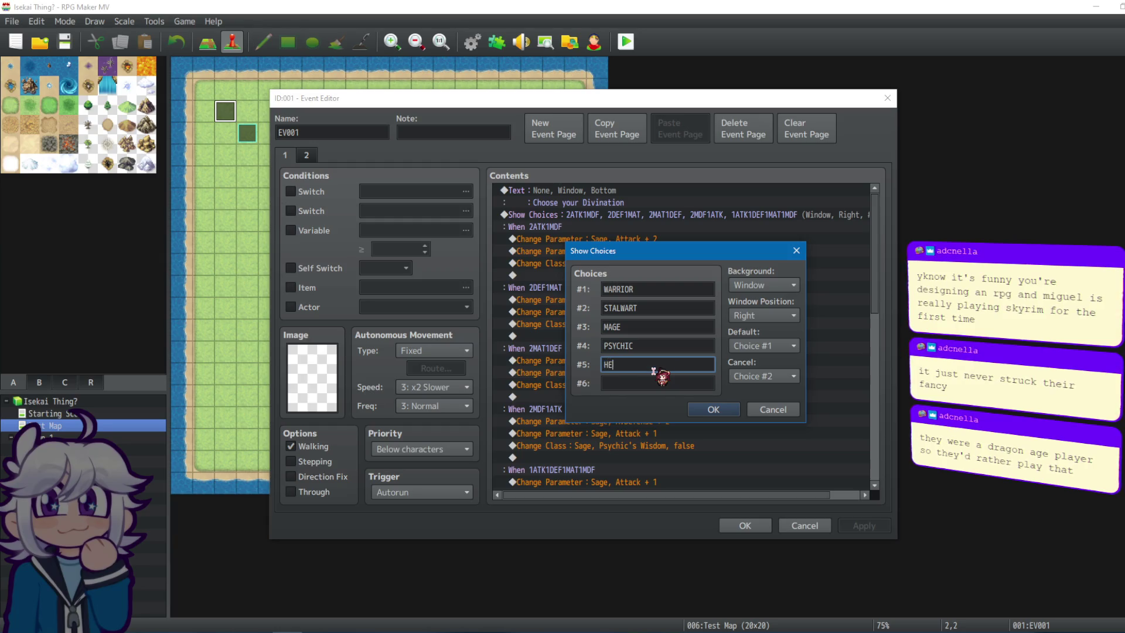
{"action": "type", "text": "RO"}
{"action": "left_click", "coordinate": [711, 409]}
Delete the Change Parameter rows under each of the five Divination branches.
{"action": "left_click", "coordinate": [613, 238]}
{"action": "key", "text": "Delete"}
{"action": "key", "text": "Delete"}
{"action": "left_click", "coordinate": [606, 277]}
{"action": "key", "text": "Delete"}
{"action": "key", "text": "Delete"}
{"action": "left_click", "coordinate": [604, 312]}
{"action": "key", "text": "Delete"}
{"action": "key", "text": "Delete"}
{"action": "left_click", "coordinate": [604, 349]}
{"action": "key", "text": "Delete"}
{"action": "key", "text": "Delete"}
{"action": "left_click", "coordinate": [598, 384]}
{"action": "key", "text": "Delete"}
{"action": "key", "text": "Delete"}
{"action": "key", "text": "Delete"}
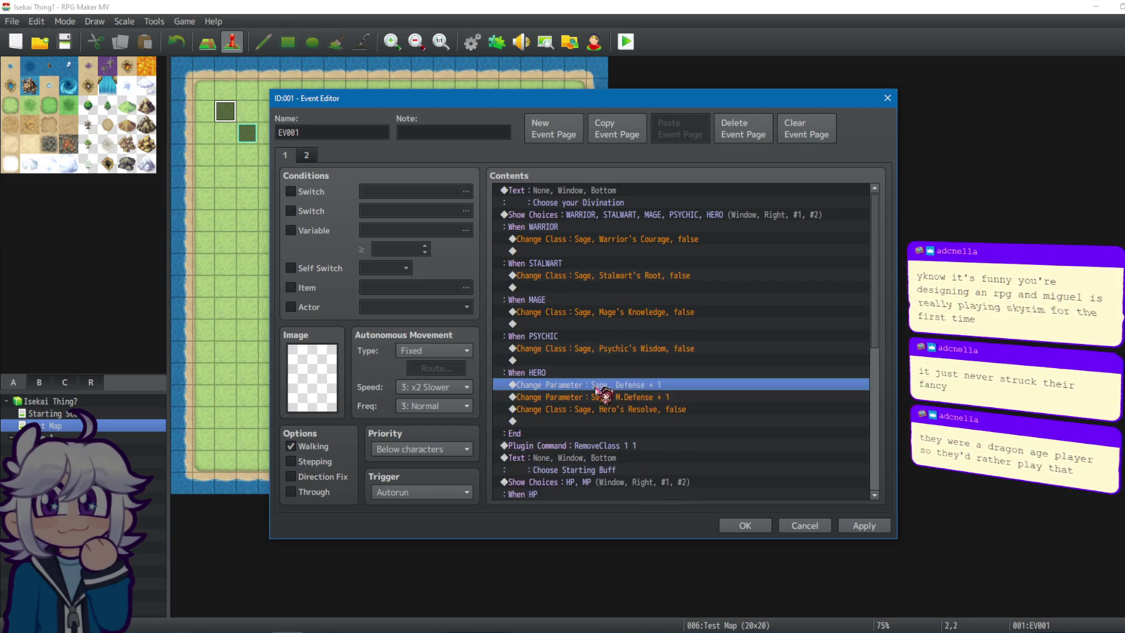
{"action": "left_click", "coordinate": [597, 441]}
Review the starting buff, Small Arms skill and party setup commands, then close the event.
{"action": "left_click", "coordinate": [597, 458]}
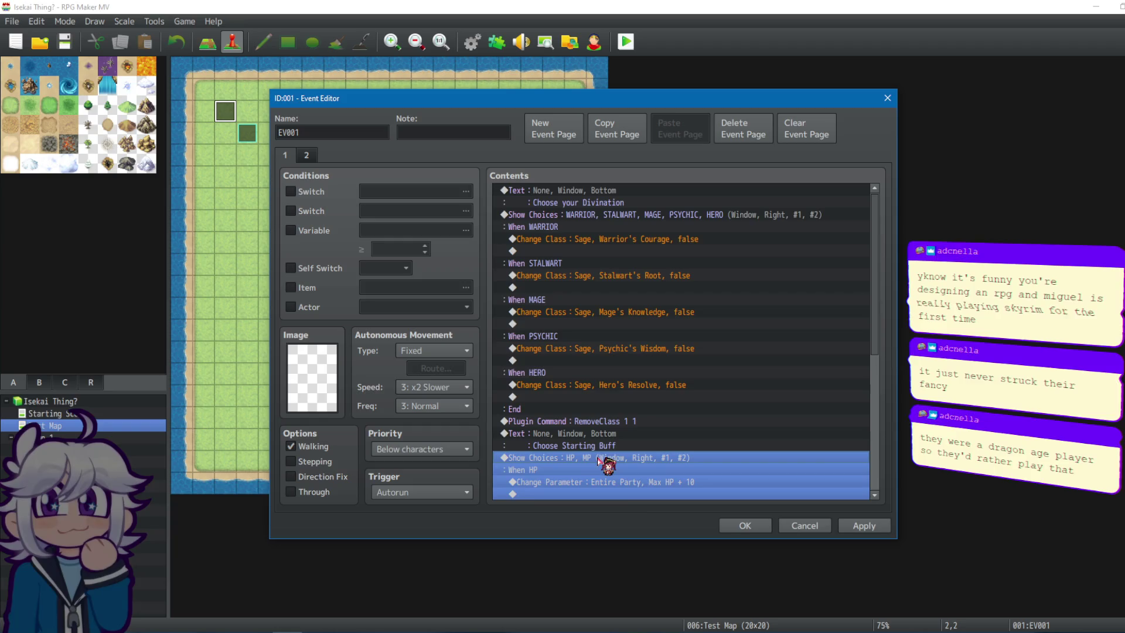
{"action": "scroll", "coordinate": [627, 410], "scroll_direction": "down", "scroll_amount": 4}
{"action": "left_click", "coordinate": [633, 324]}
{"action": "left_click", "coordinate": [628, 399]}
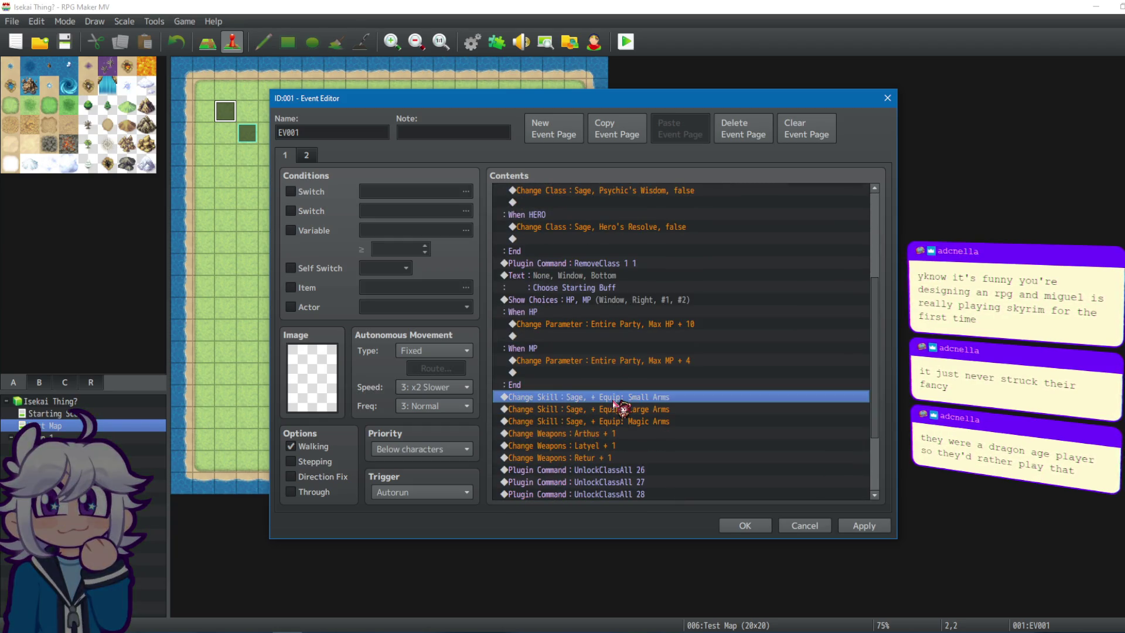
{"action": "scroll", "coordinate": [635, 407], "scroll_direction": "down", "scroll_amount": 3}
{"action": "left_click", "coordinate": [589, 385]}
{"action": "left_click", "coordinate": [591, 397]}
{"action": "left_click", "coordinate": [588, 410]}
{"action": "left_click", "coordinate": [595, 460]}
{"action": "left_click", "coordinate": [593, 434]}
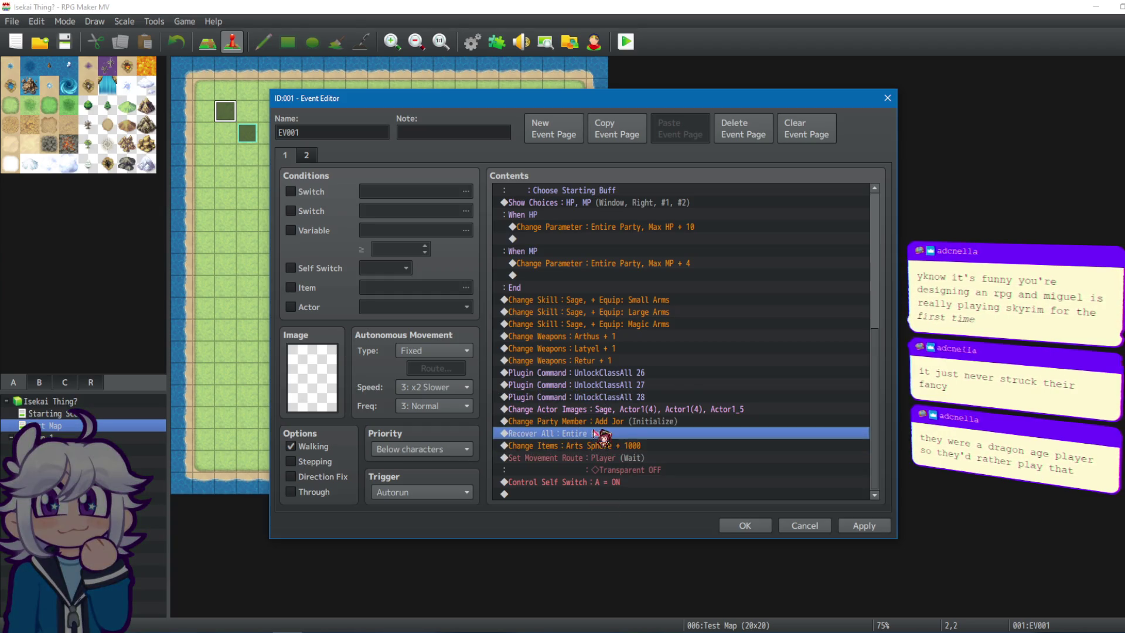
{"action": "left_click", "coordinate": [699, 491]}
{"action": "left_click", "coordinate": [745, 526]}
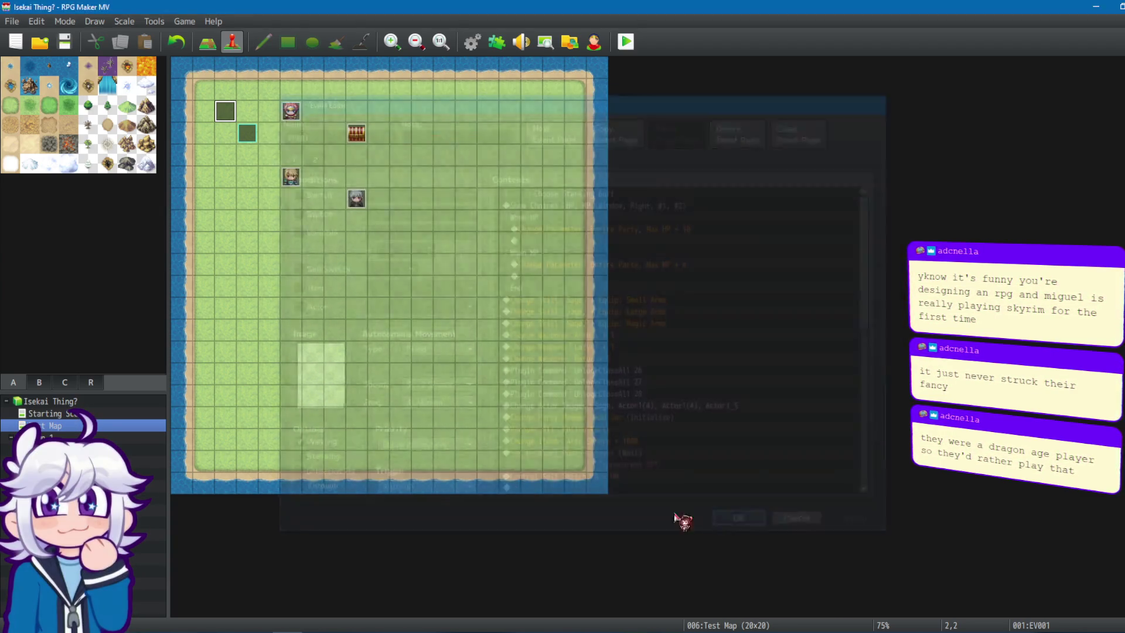
Clear all existing commands from event EV005.
{"action": "double_click", "coordinate": [359, 201]}
{"action": "left_click", "coordinate": [595, 202]}
{"action": "key", "text": "shift+End"}
{"action": "key", "text": "Delete"}
Make EV005 call the 0002 Quiz Start common event and close the editor.
{"action": "double_click", "coordinate": [587, 193]}
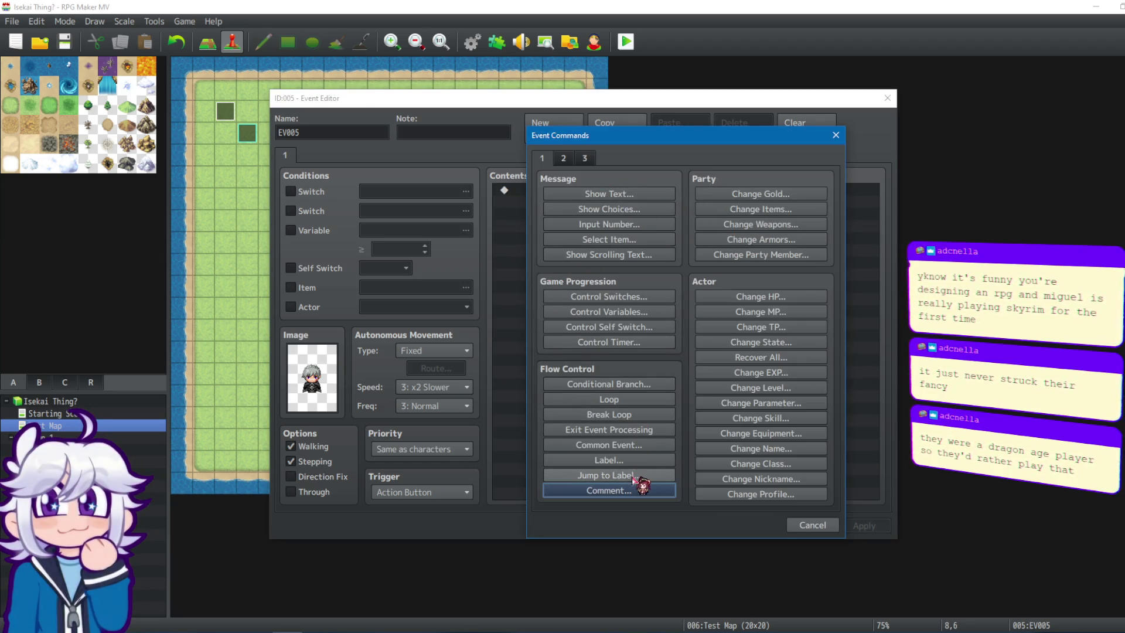
{"action": "left_click", "coordinate": [642, 447]}
{"action": "left_click", "coordinate": [727, 337]}
{"action": "left_click", "coordinate": [727, 318]}
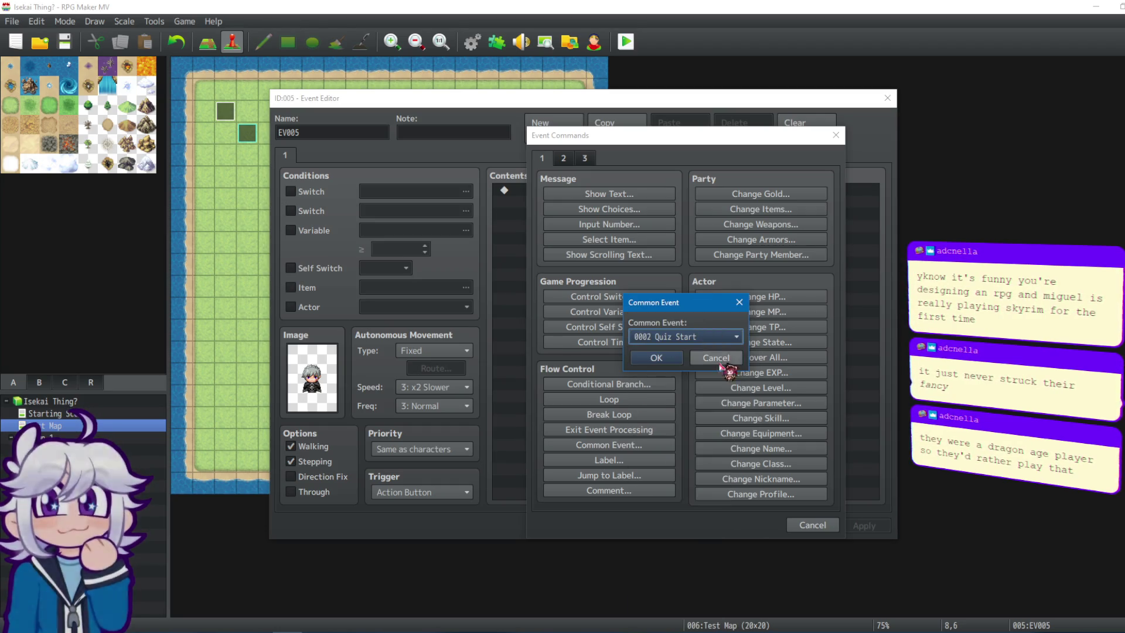
{"action": "left_click", "coordinate": [662, 359]}
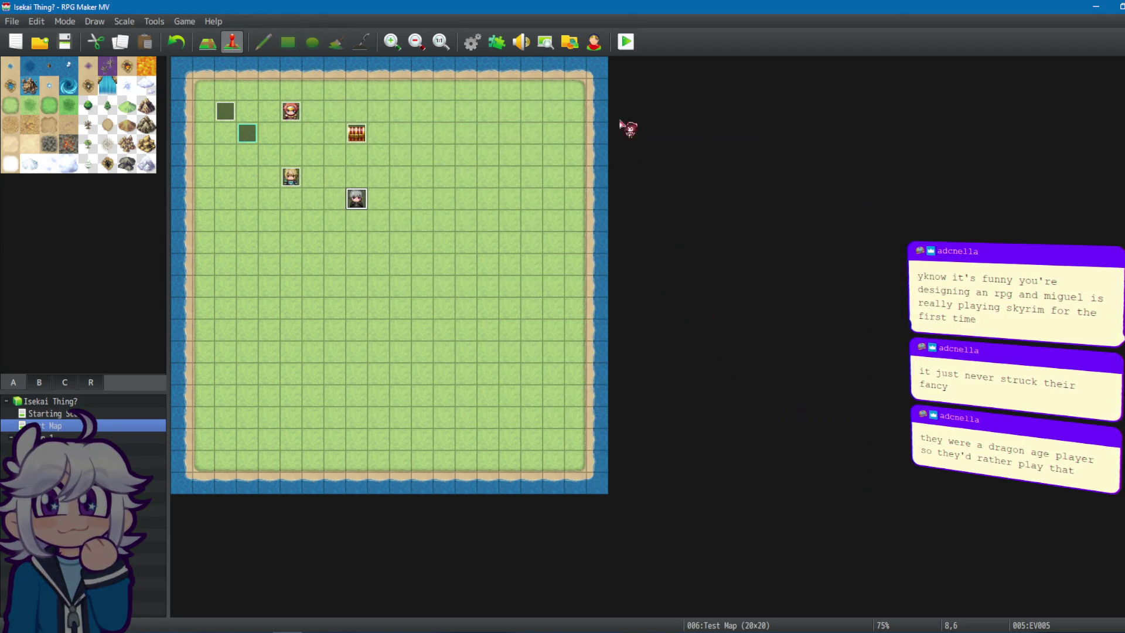
{"action": "left_click", "coordinate": [747, 525]}
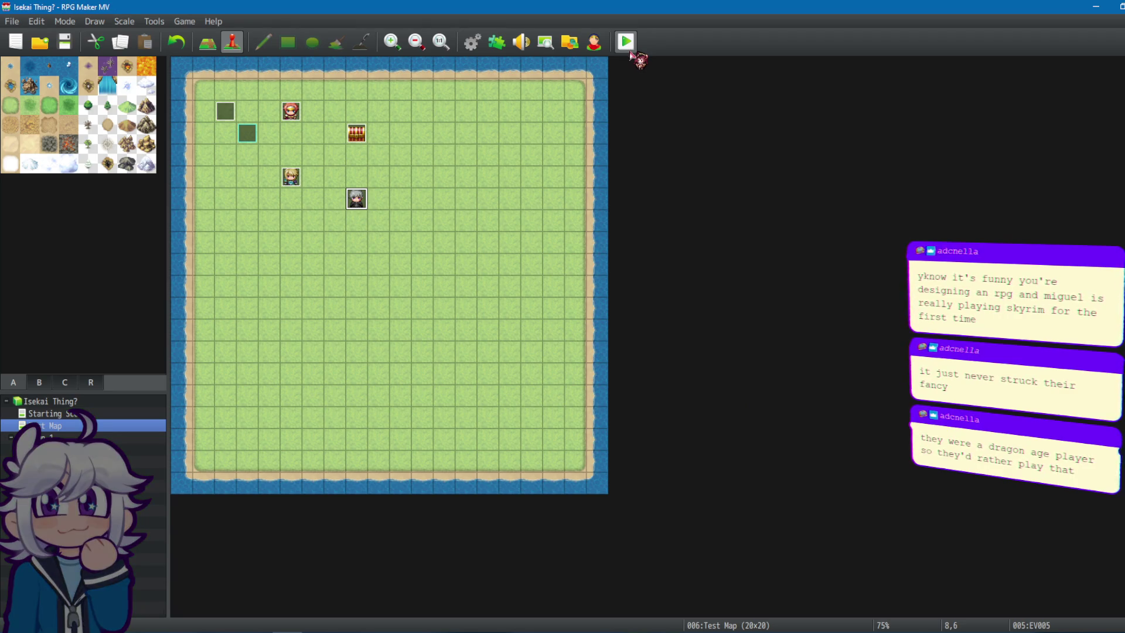
Save the project, launch a playtest, and pick the opening divination choice.
{"action": "left_click", "coordinate": [630, 51]}
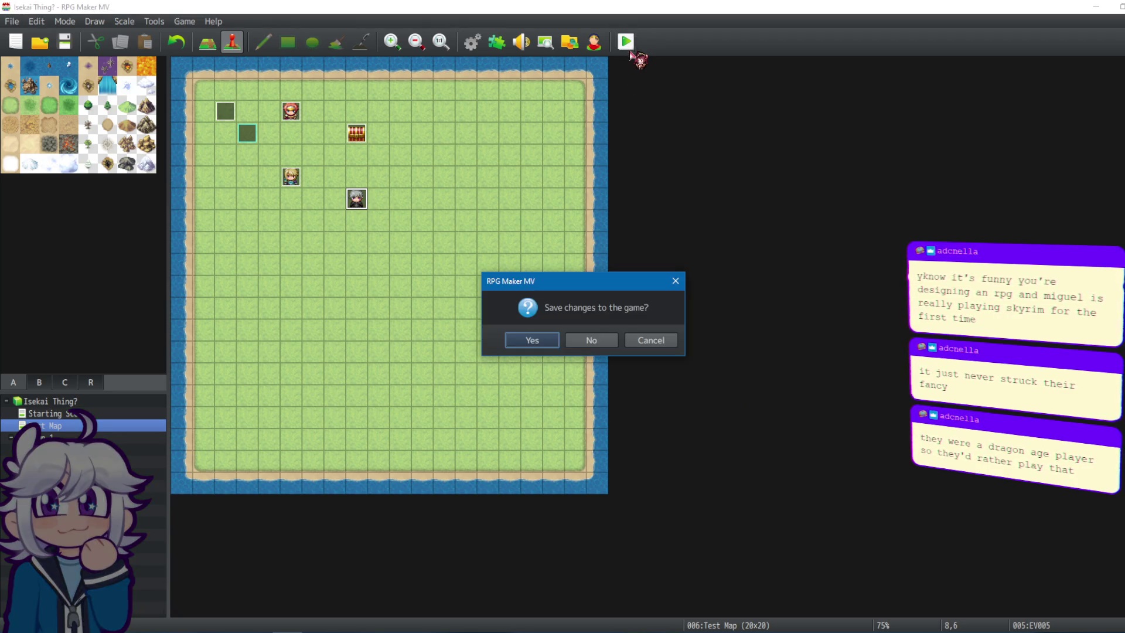
{"action": "left_click", "coordinate": [525, 340]}
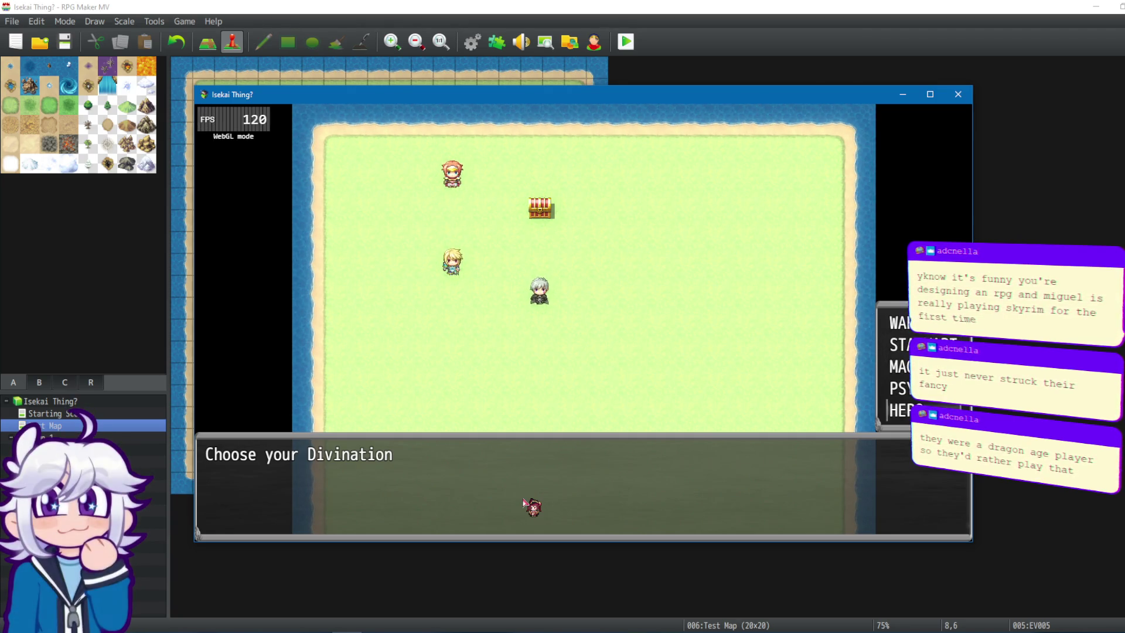
{"action": "key", "text": "Return"}
{"action": "key", "text": "Return"}
{"action": "key", "text": "Escape"}
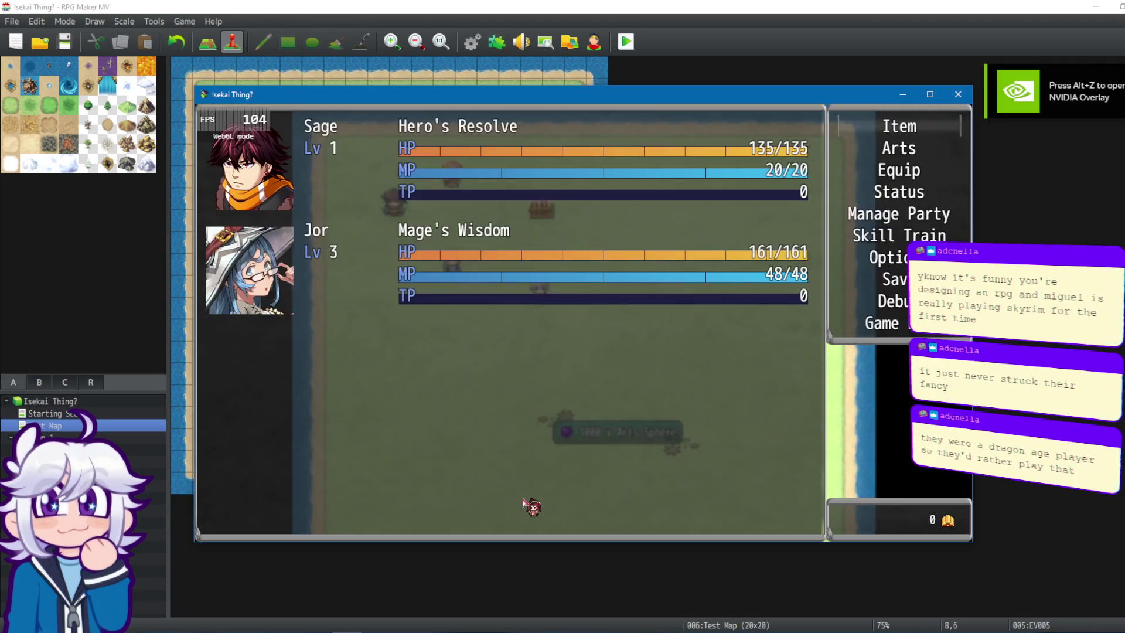
Open the Debug screen from the game menu and enter the variables 0001-0010 list.
{"action": "key", "text": "Escape"}
{"action": "key", "text": "Escape"}
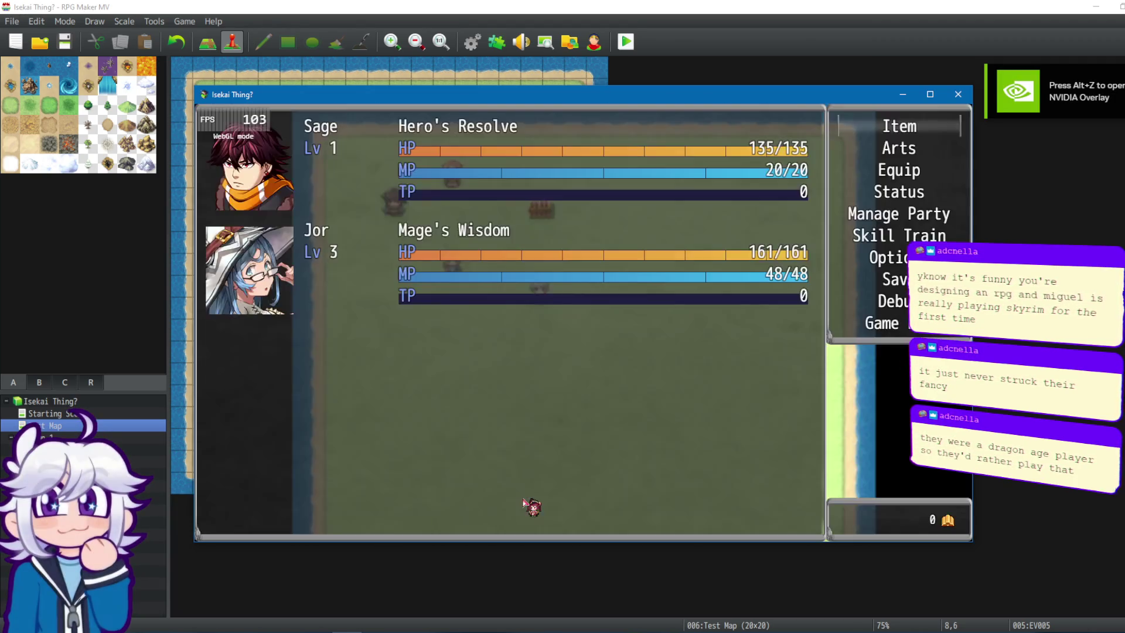
{"action": "key", "text": "Down"}
{"action": "key", "text": "Down"}
{"action": "key", "text": "Down"}
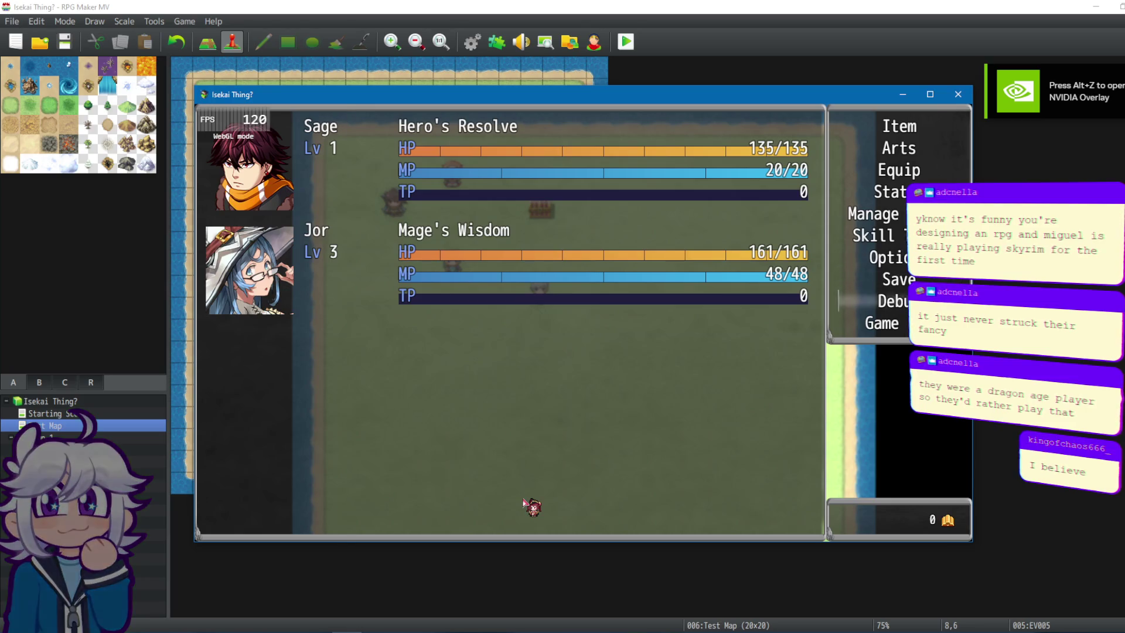
{"action": "key", "text": "Return"}
{"action": "key", "text": "Down"}
{"action": "key", "text": "Return"}
{"action": "key", "text": "Down"}
{"action": "key", "text": "Down"}
{"action": "key", "text": "Down"}
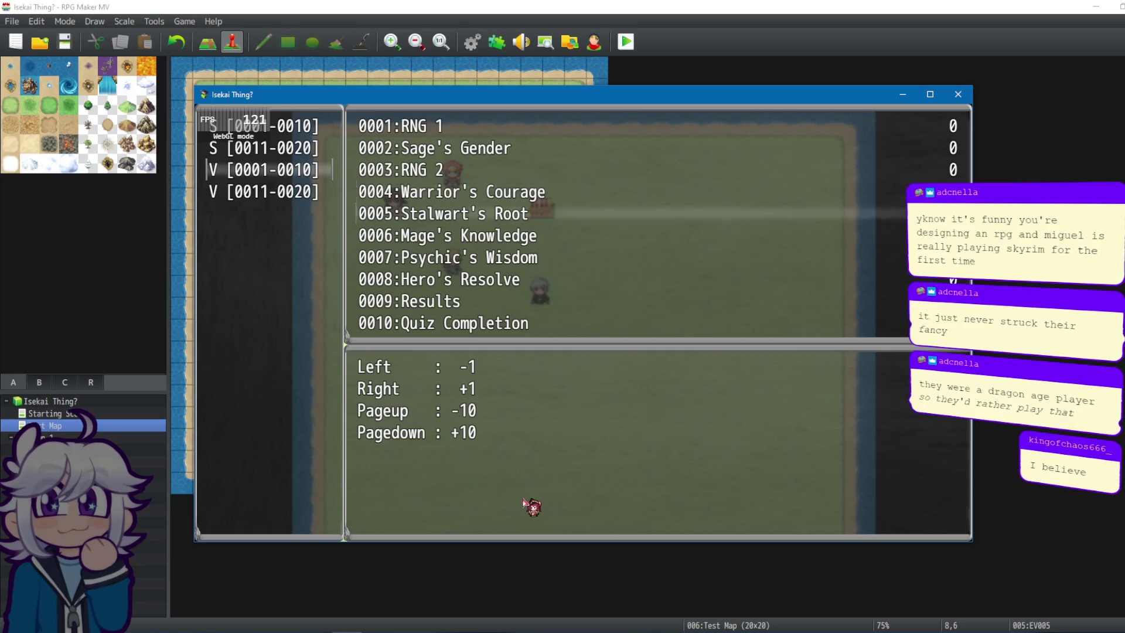
Check quiz variables Stalwart's Root through Quiz Completion, holding values 14, 10, 8, 6, 4.
{"action": "key", "text": "Down"}
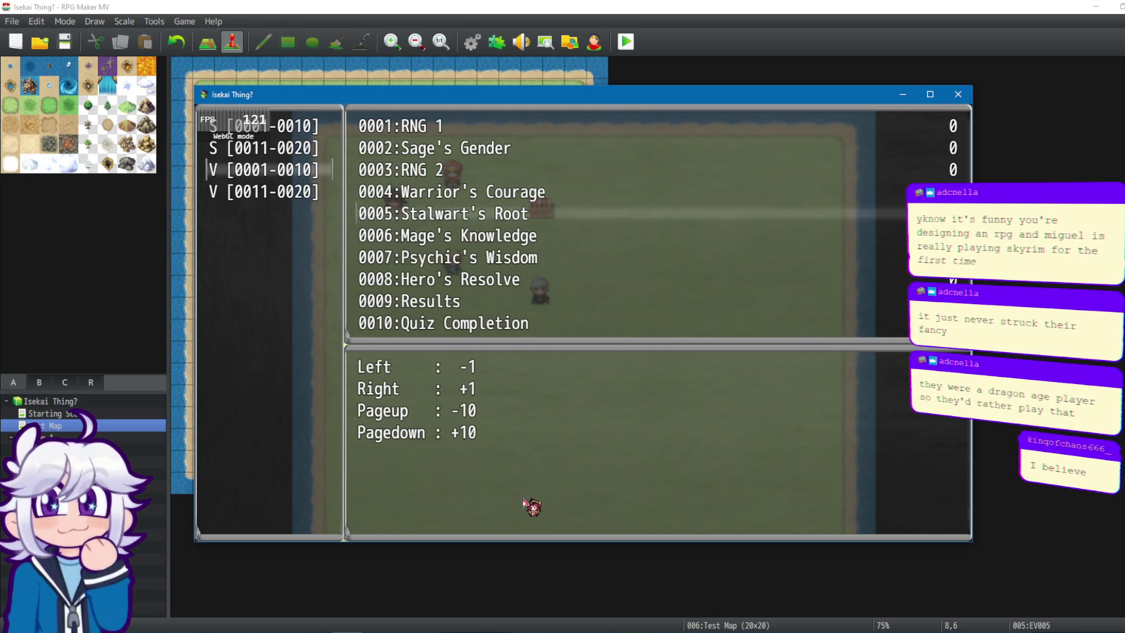
{"action": "key", "text": "Down"}
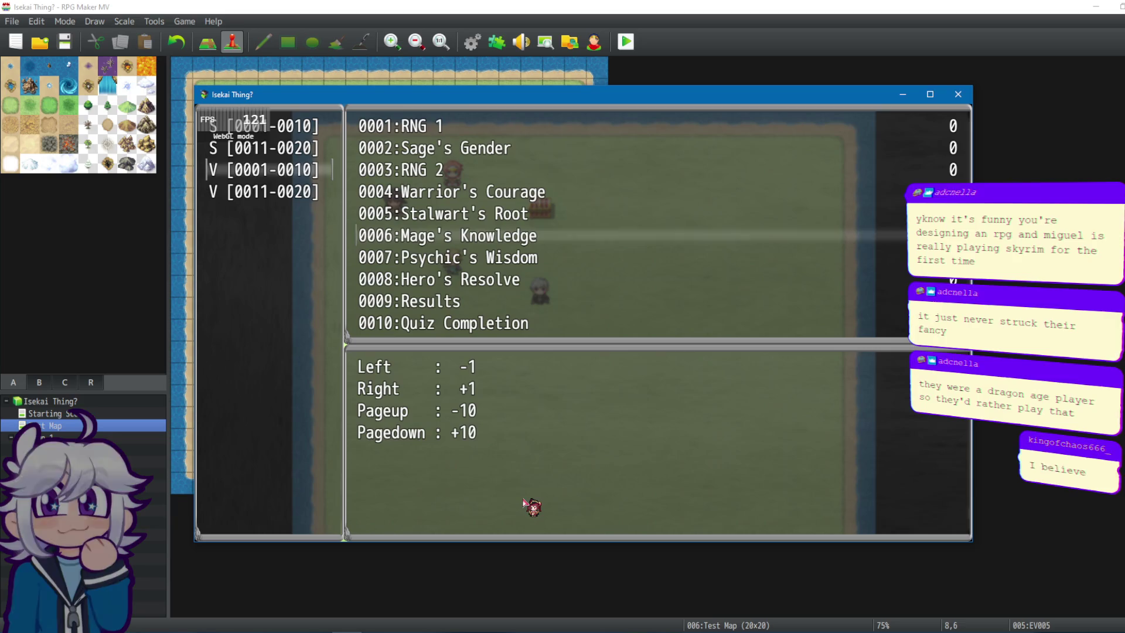
{"action": "key", "text": "Down"}
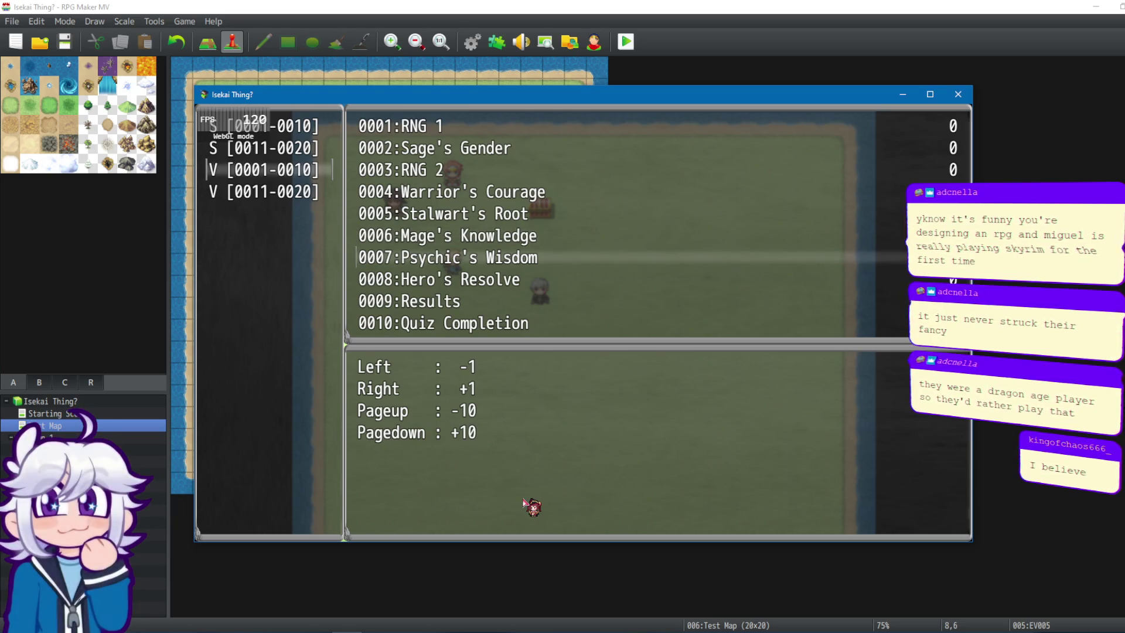
{"action": "key", "text": "Down"}
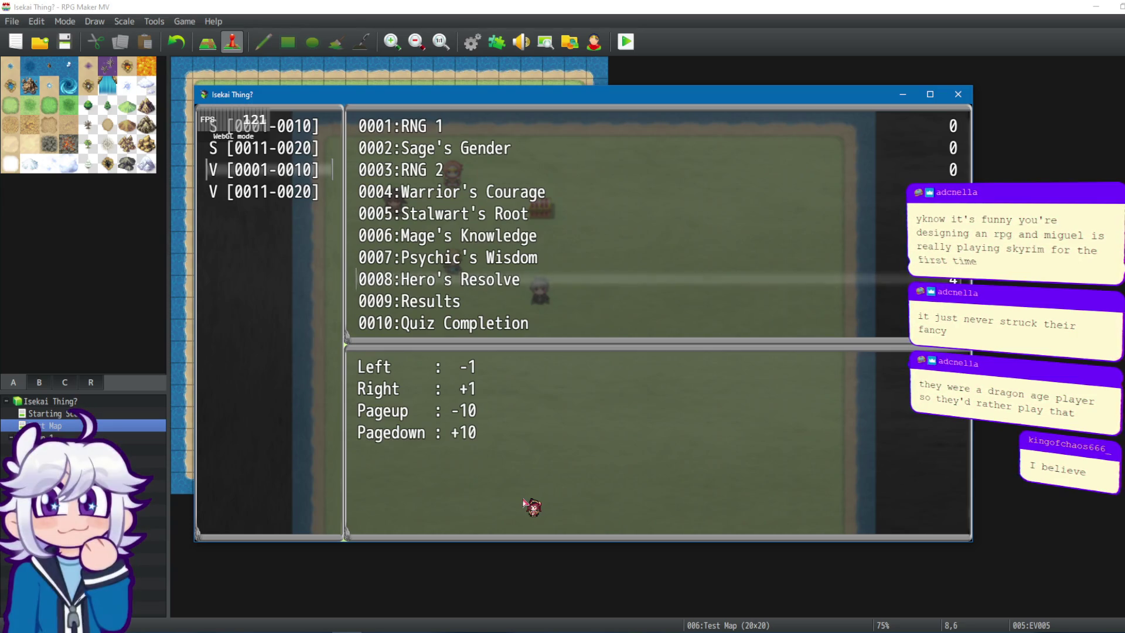
{"action": "key", "text": "Down"}
{"action": "key", "text": "Down"}
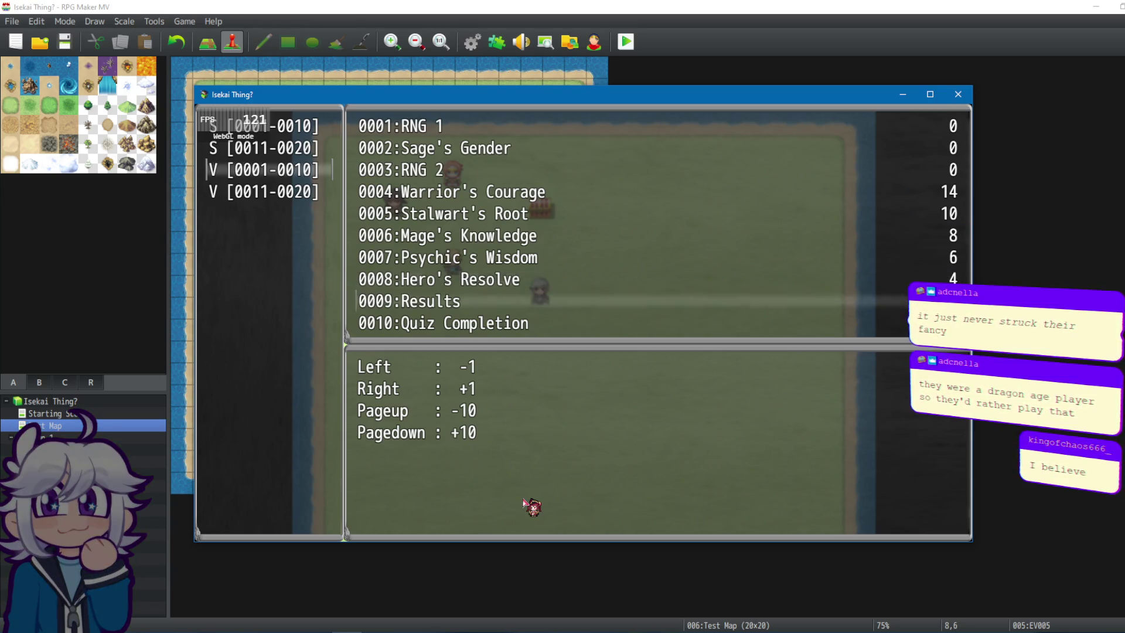
Leave the debug screen and menu, then walk the party down and right.
{"action": "key", "text": "Escape"}
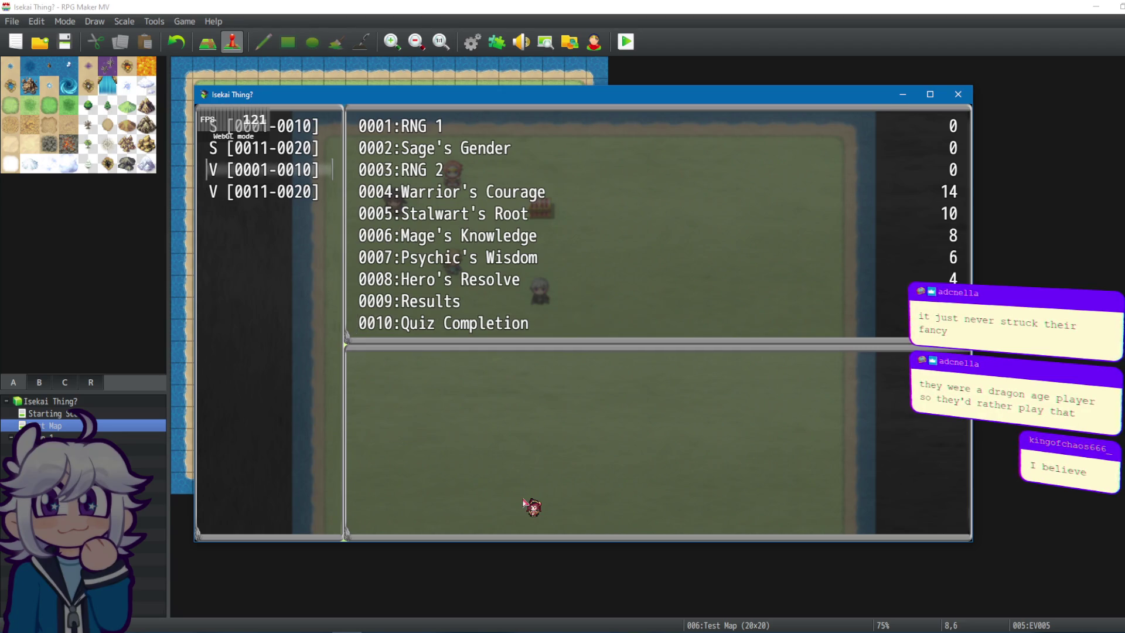
{"action": "key", "text": "Escape"}
{"action": "key", "text": "Escape"}
{"action": "key", "text": "Down"}
{"action": "key", "text": "Down"}
{"action": "key", "text": "Down"}
{"action": "key", "text": "Right"}
{"action": "key", "text": "Right"}
{"action": "key", "text": "Right"}
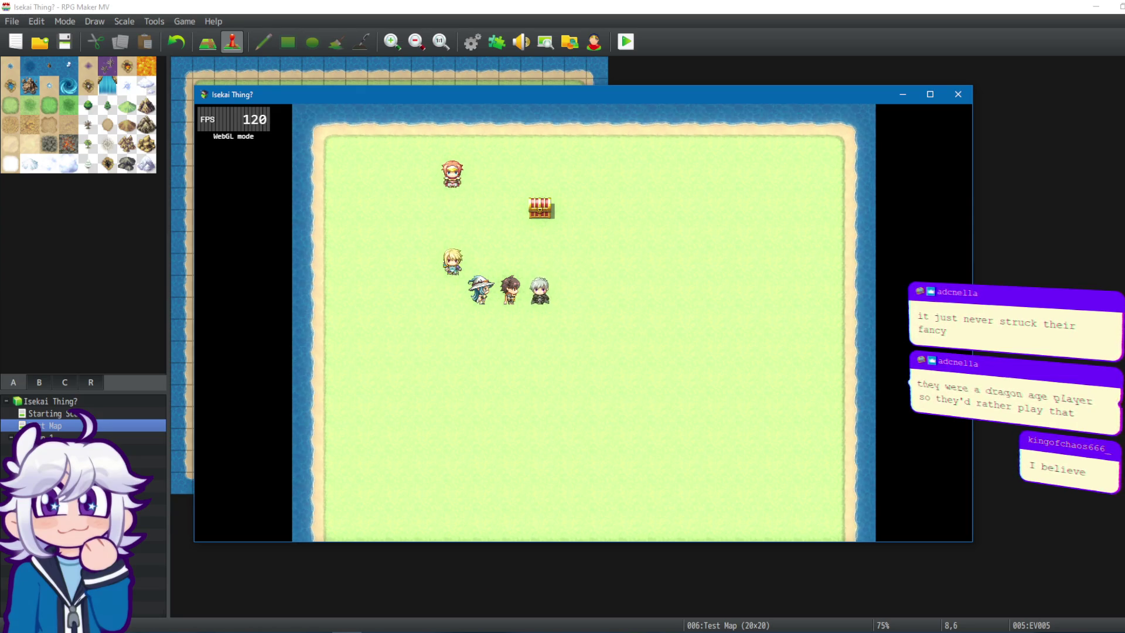
Talk to the quiz character and answer the first quiz question.
{"action": "key", "text": "alt+Tab"}
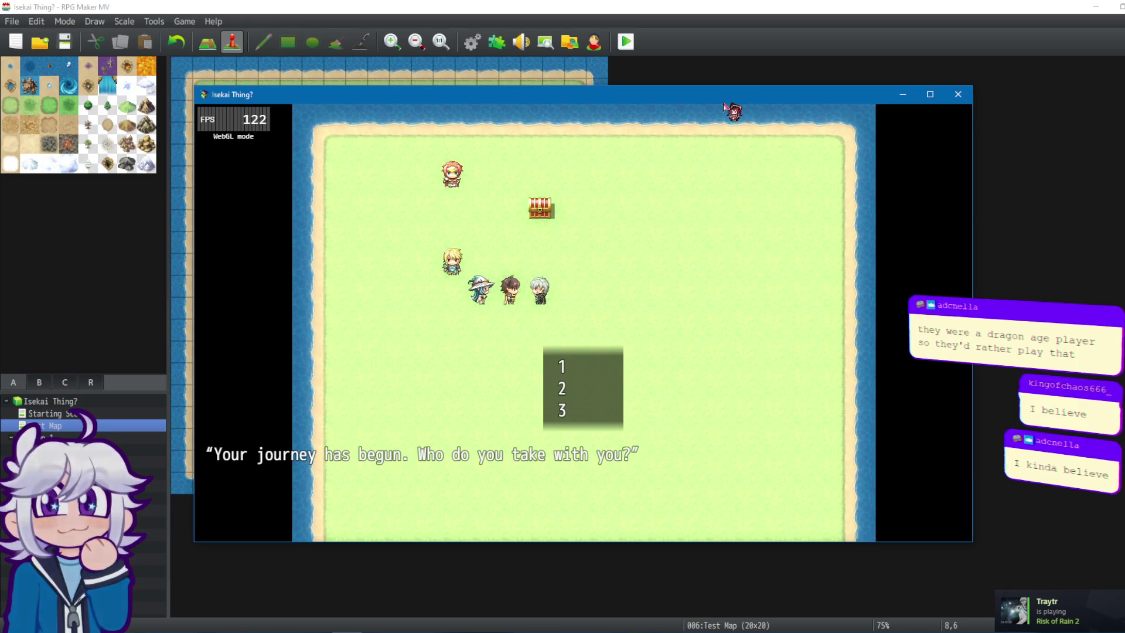
{"action": "key", "text": "Down"}
{"action": "key", "text": "Up"}
{"action": "key", "text": "Down"}
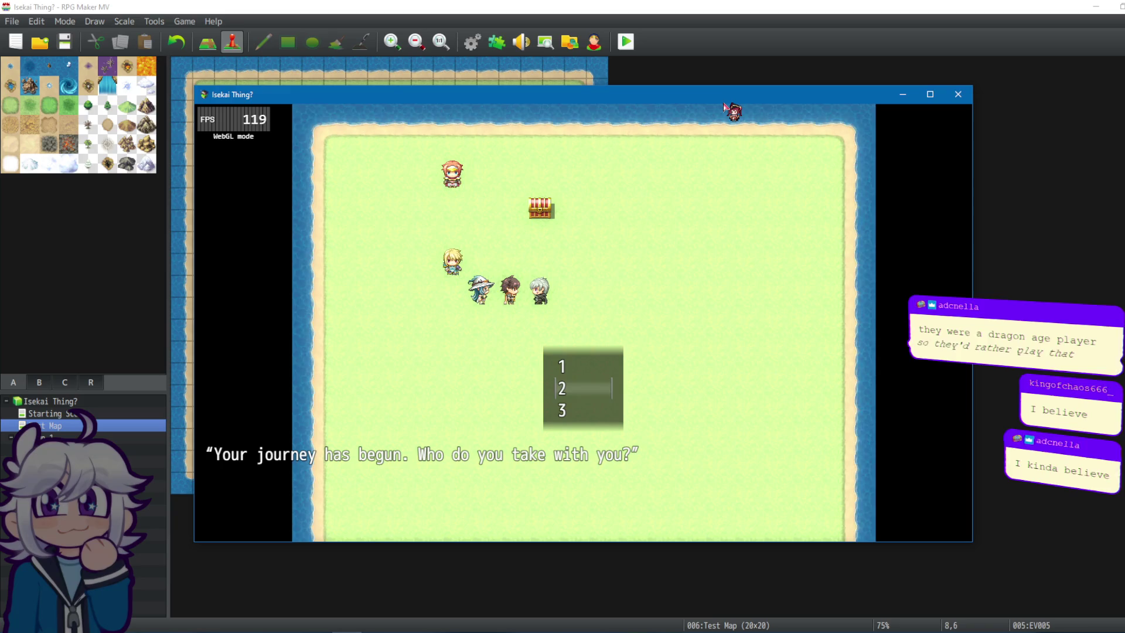
{"action": "key", "text": "Down"}
{"action": "key", "text": "Down"}
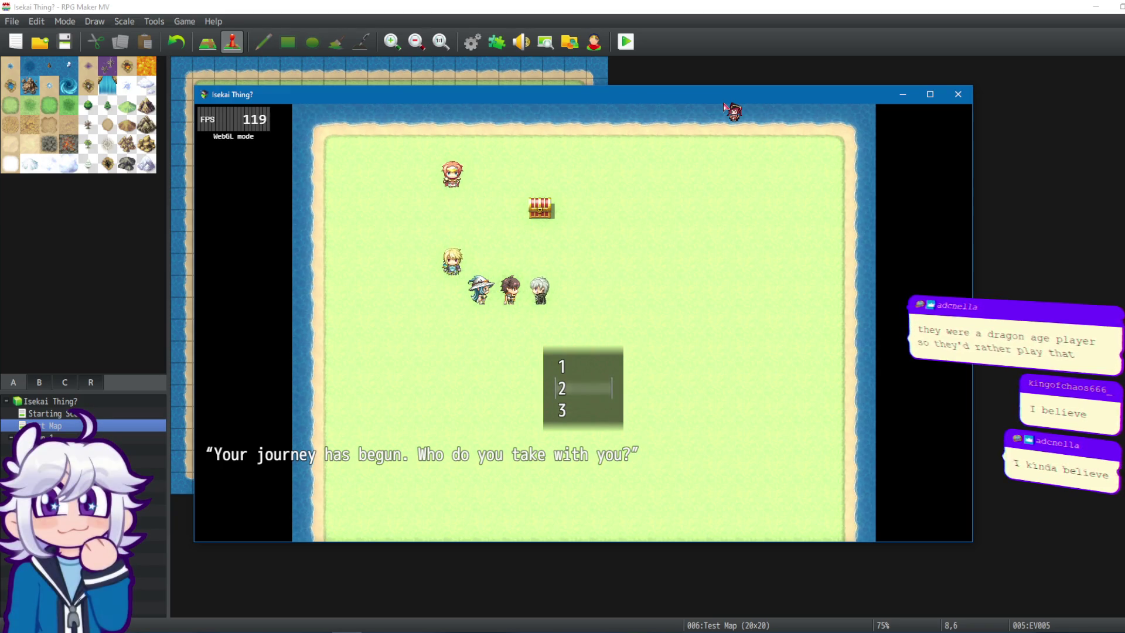
{"action": "key", "text": "Return"}
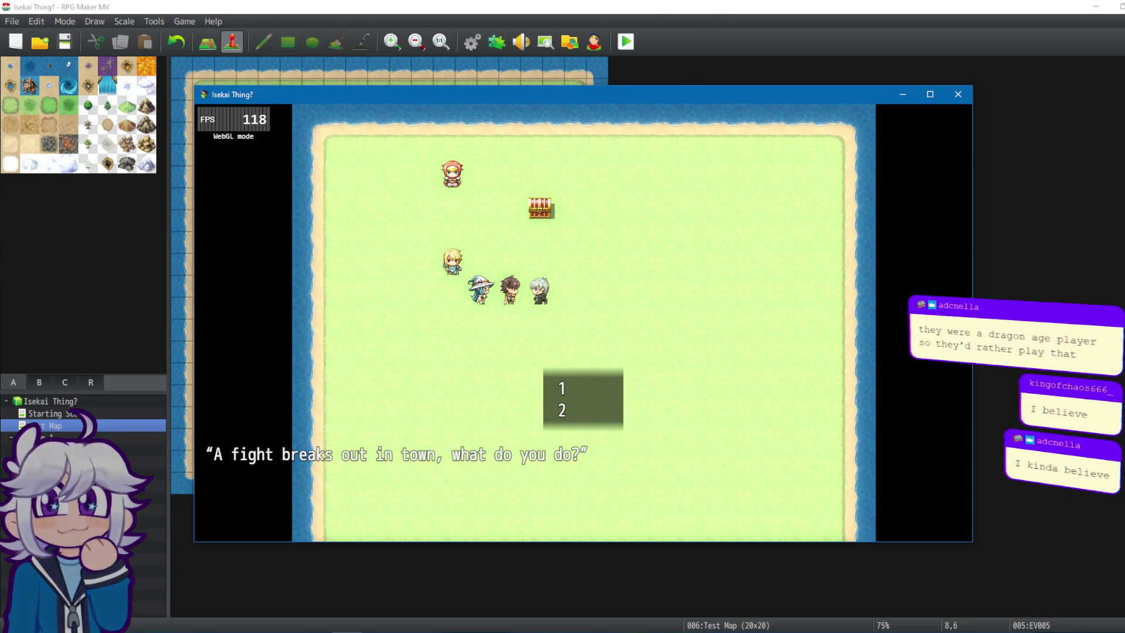
Answer the town fight and inn questions, then end the playtest.
{"action": "key", "text": "alt+Tab"}
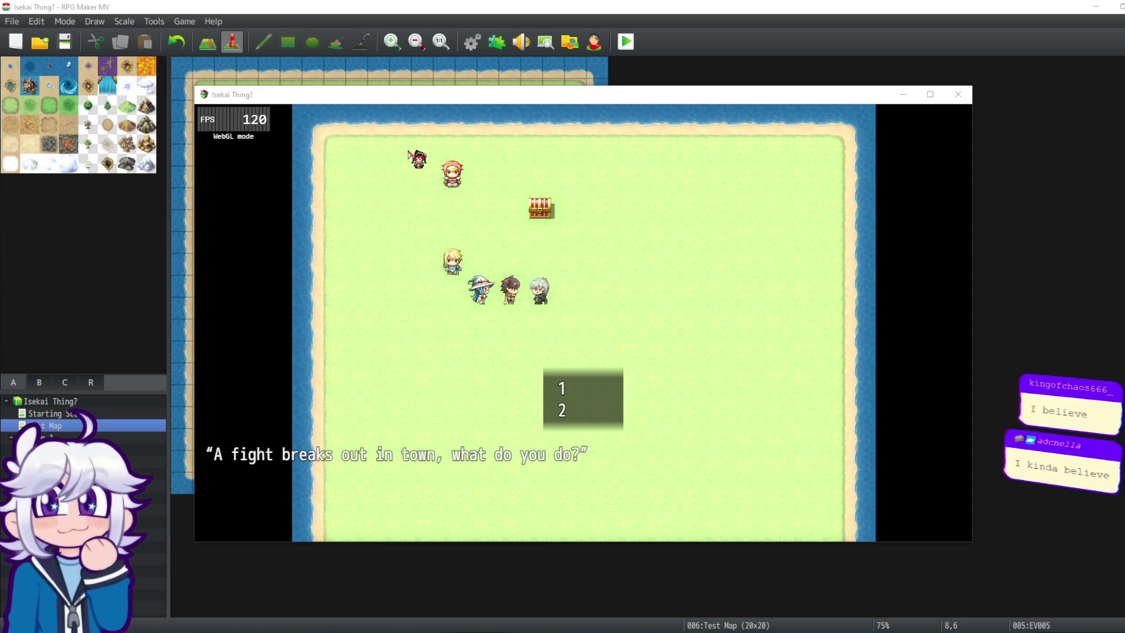
{"action": "left_click", "coordinate": [504, 94]}
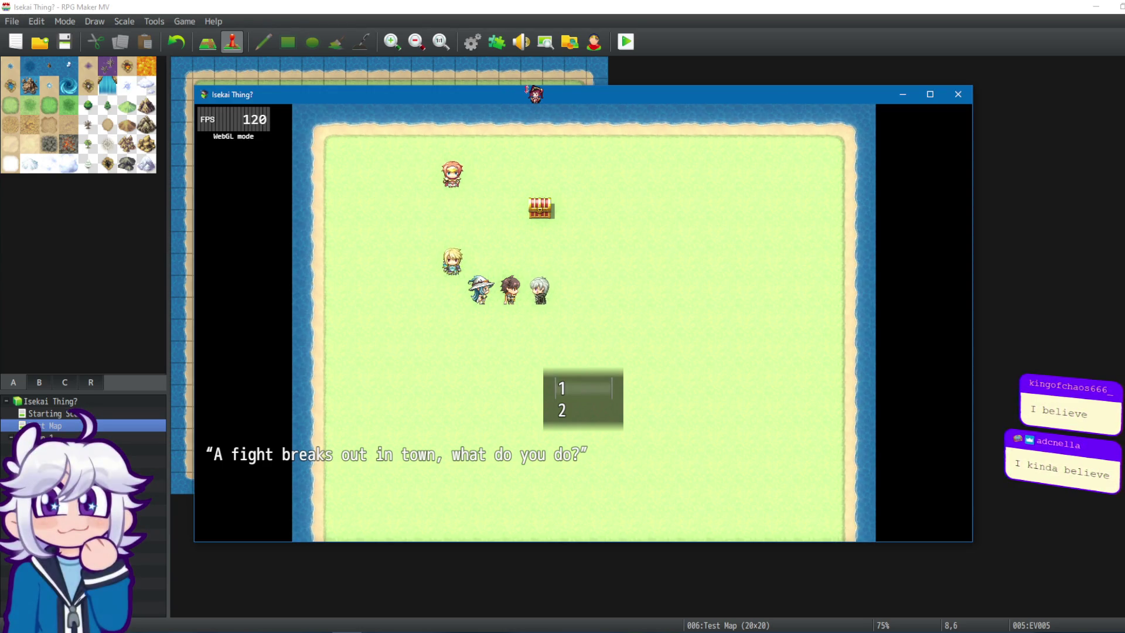
{"action": "key", "text": "Return"}
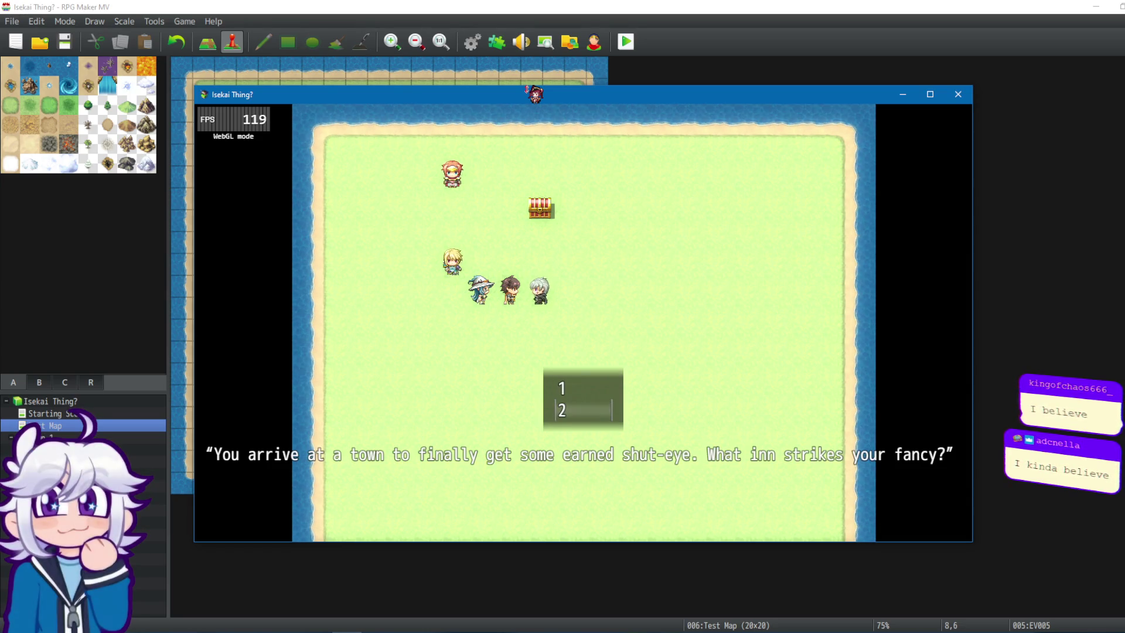
{"action": "key", "text": "Return"}
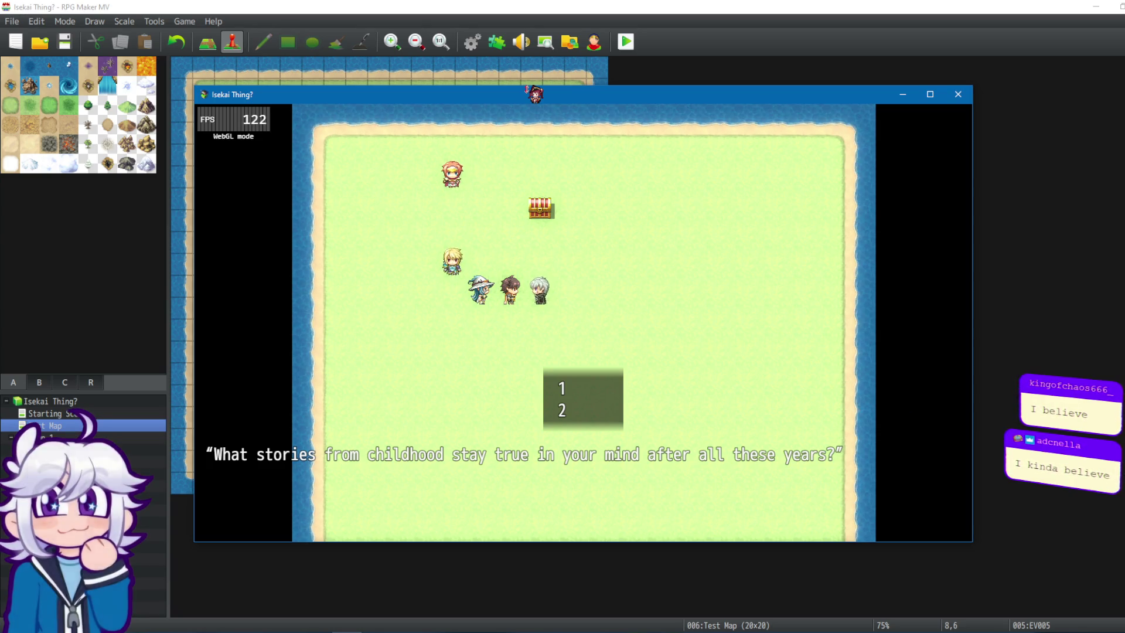
{"action": "key", "text": "Down"}
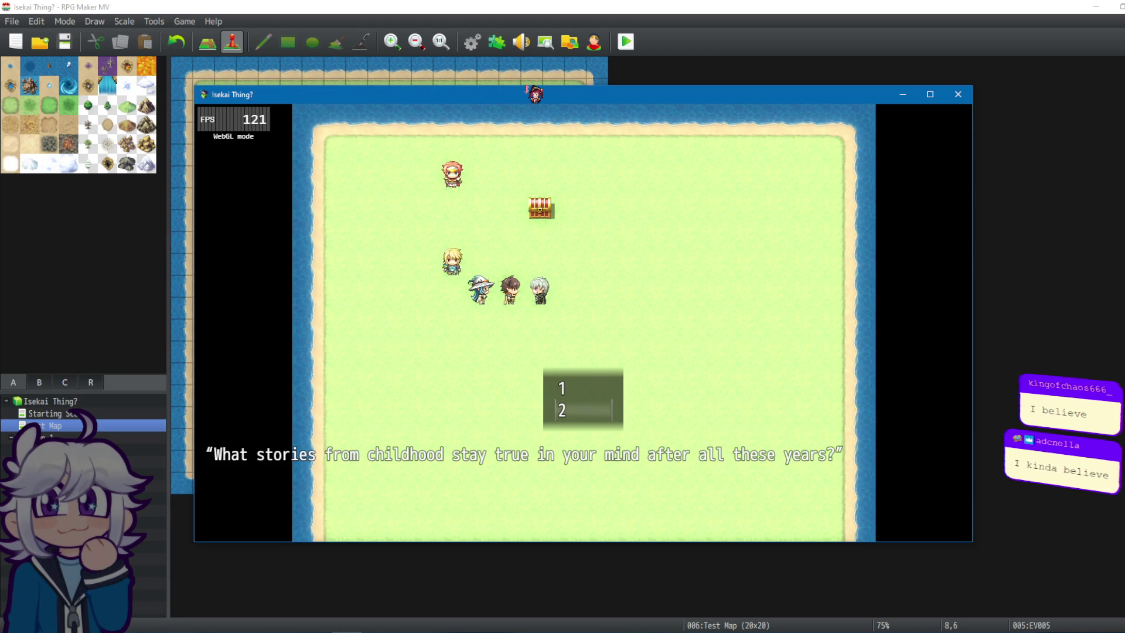
{"action": "key", "text": "alt+F4"}
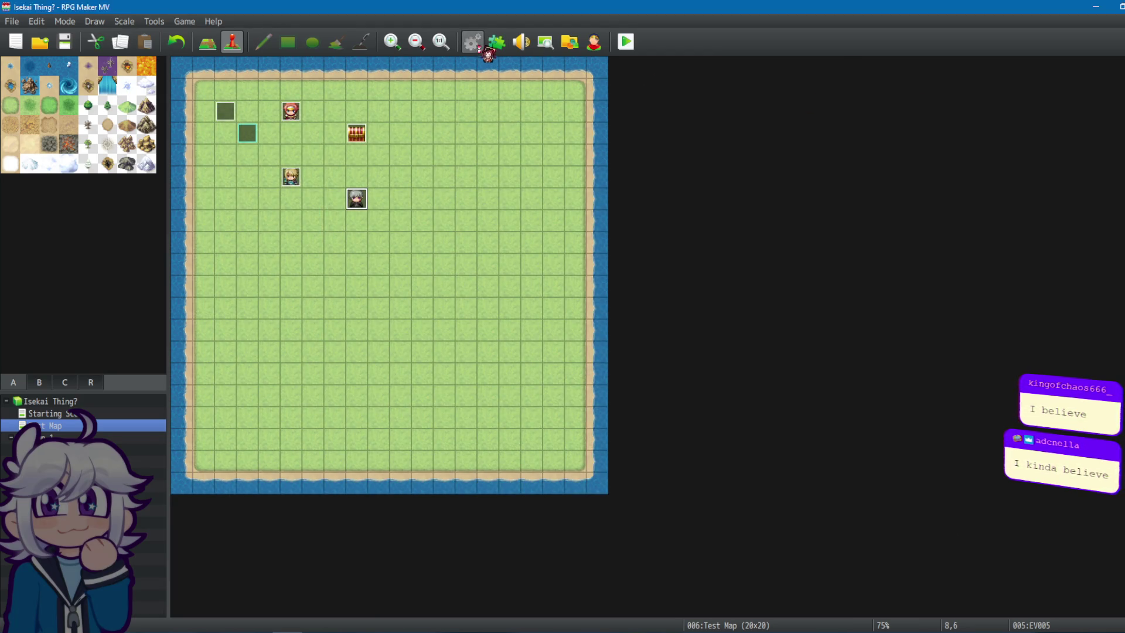
In the Common Events database, check the endings of the Rest, Combat and Music events.
{"action": "left_click", "coordinate": [482, 49]}
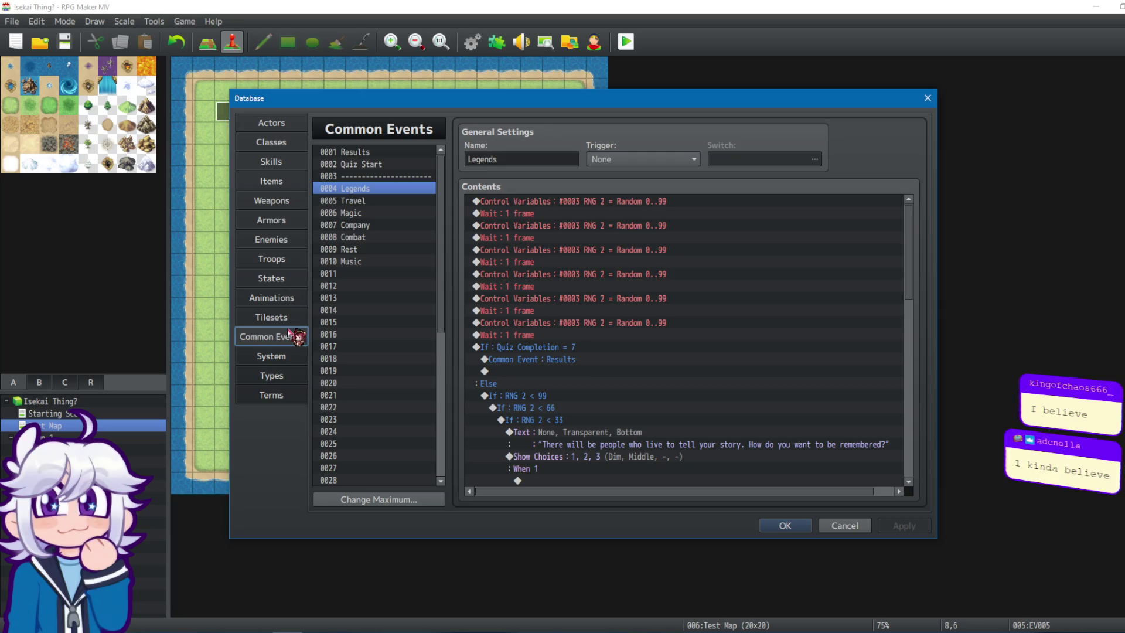
{"action": "left_click", "coordinate": [363, 250]}
{"action": "scroll", "coordinate": [711, 329], "scroll_direction": "down", "scroll_amount": 2}
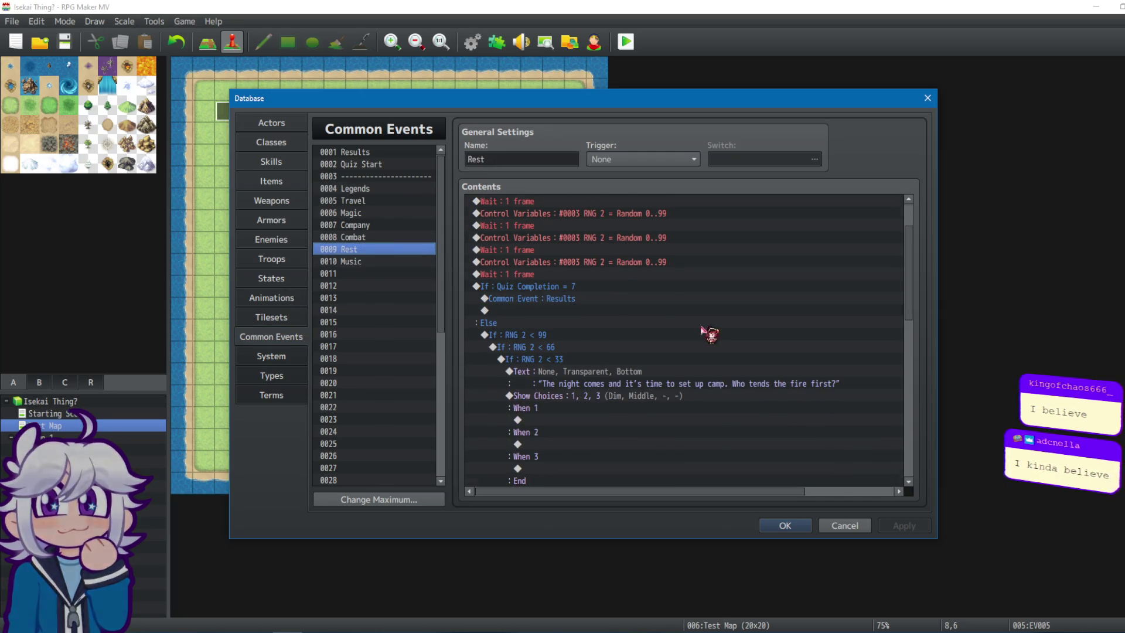
{"action": "left_click_drag", "start_coordinate": [912, 295], "coordinate": [911, 480]}
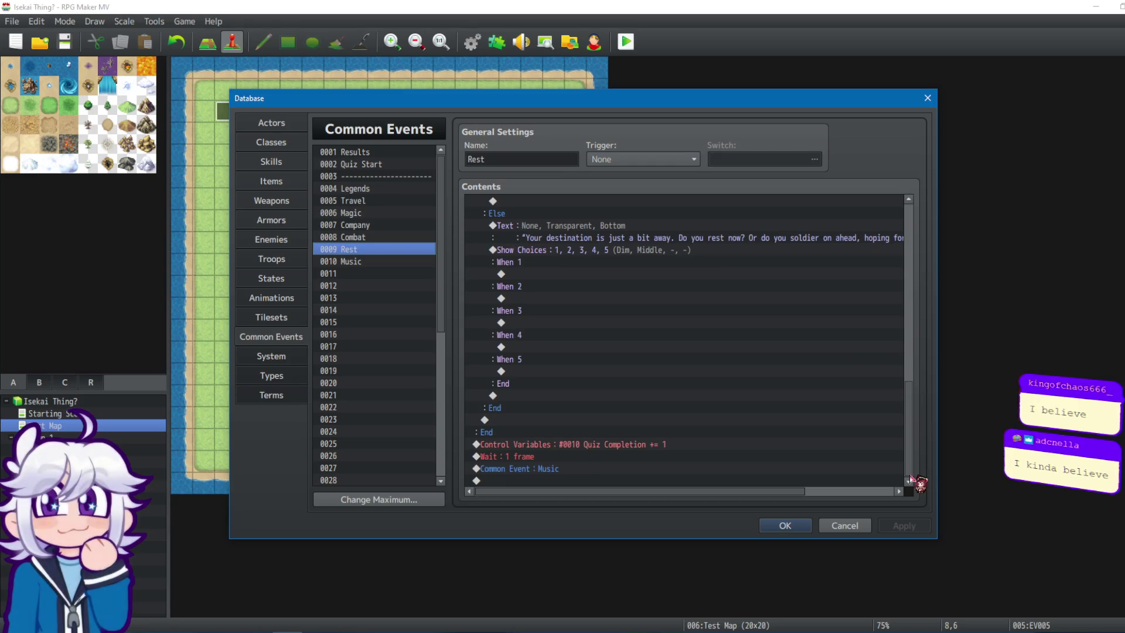
{"action": "left_click", "coordinate": [390, 238]}
{"action": "left_click_drag", "start_coordinate": [912, 252], "coordinate": [941, 439]}
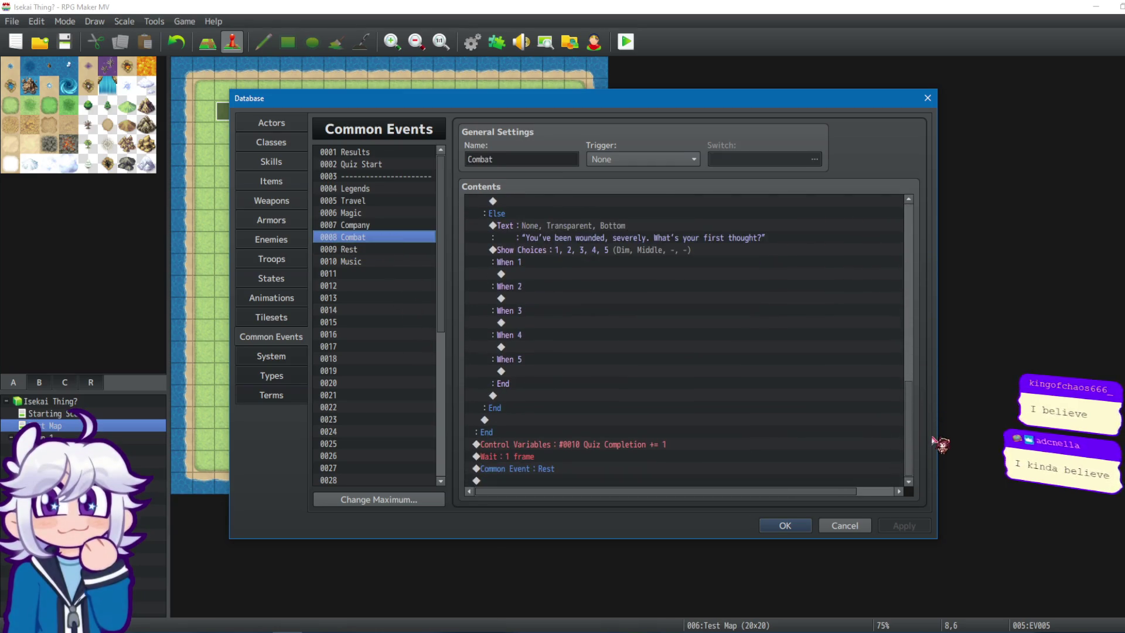
{"action": "left_click", "coordinate": [370, 262]}
{"action": "mouse_move", "coordinate": [908, 303]}
{"action": "left_mouse_down"}
{"action": "mouse_move", "coordinate": [925, 366]}
{"action": "mouse_move", "coordinate": [922, 489]}
{"action": "left_mouse_up"}
Check the endings of the Legends, Travel, Magic and Company common events.
{"action": "left_click", "coordinate": [377, 190]}
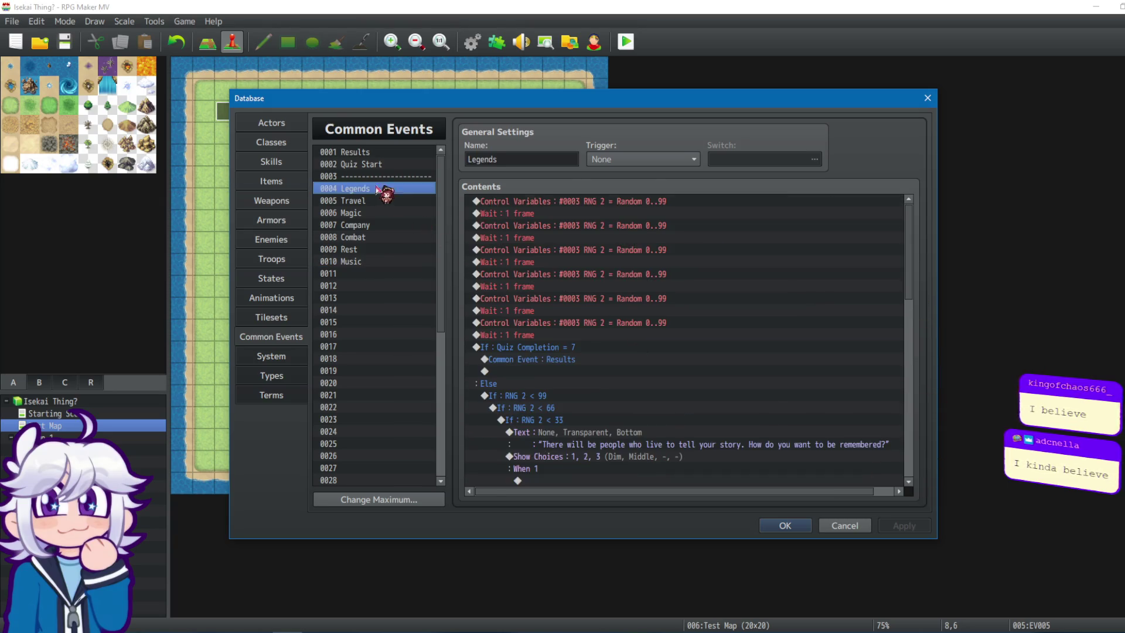
{"action": "left_click_drag", "start_coordinate": [913, 286], "coordinate": [949, 481]}
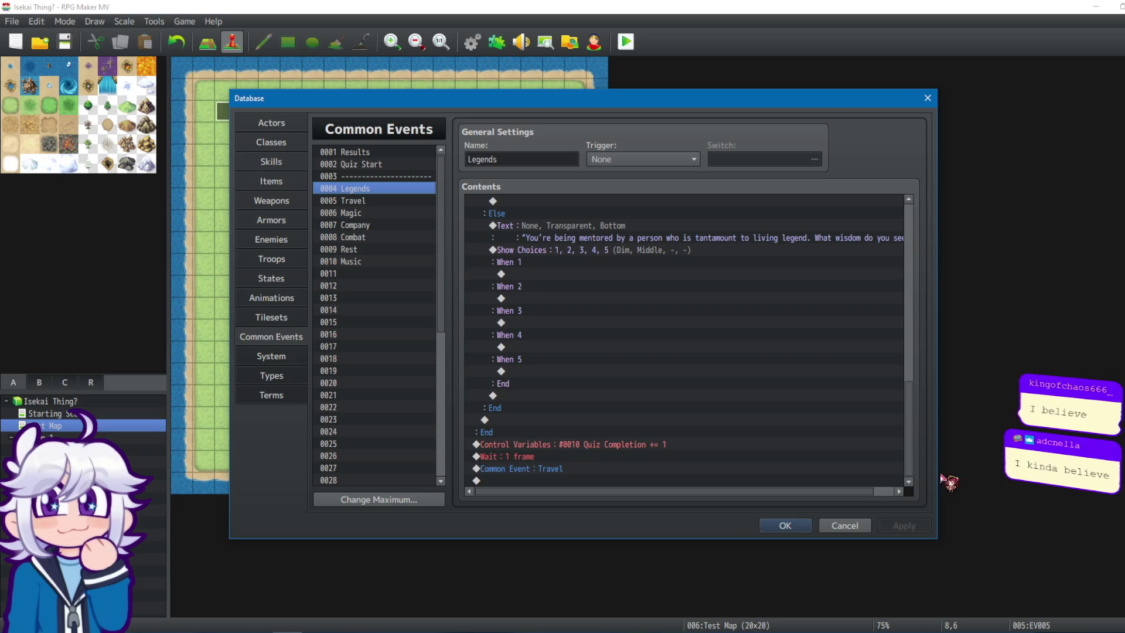
{"action": "left_click", "coordinate": [381, 200]}
{"action": "left_click_drag", "start_coordinate": [912, 266], "coordinate": [929, 466]}
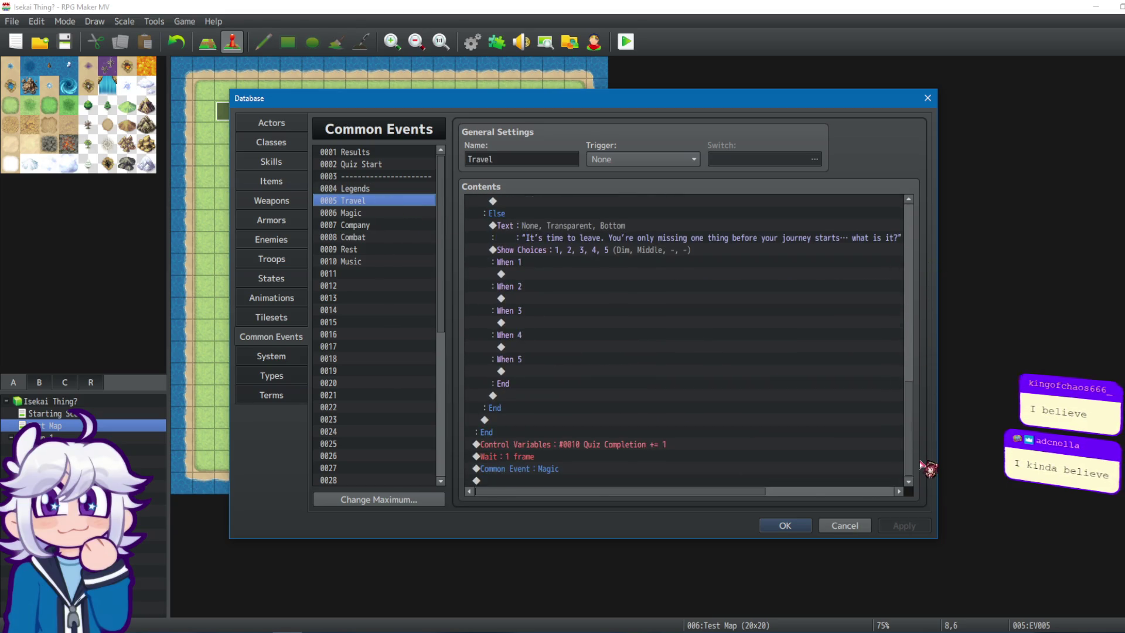
{"action": "left_click", "coordinate": [411, 217]}
{"action": "mouse_move", "coordinate": [908, 267]}
{"action": "left_mouse_down"}
{"action": "mouse_move", "coordinate": [924, 311]}
{"action": "mouse_move", "coordinate": [933, 462]}
{"action": "left_mouse_up"}
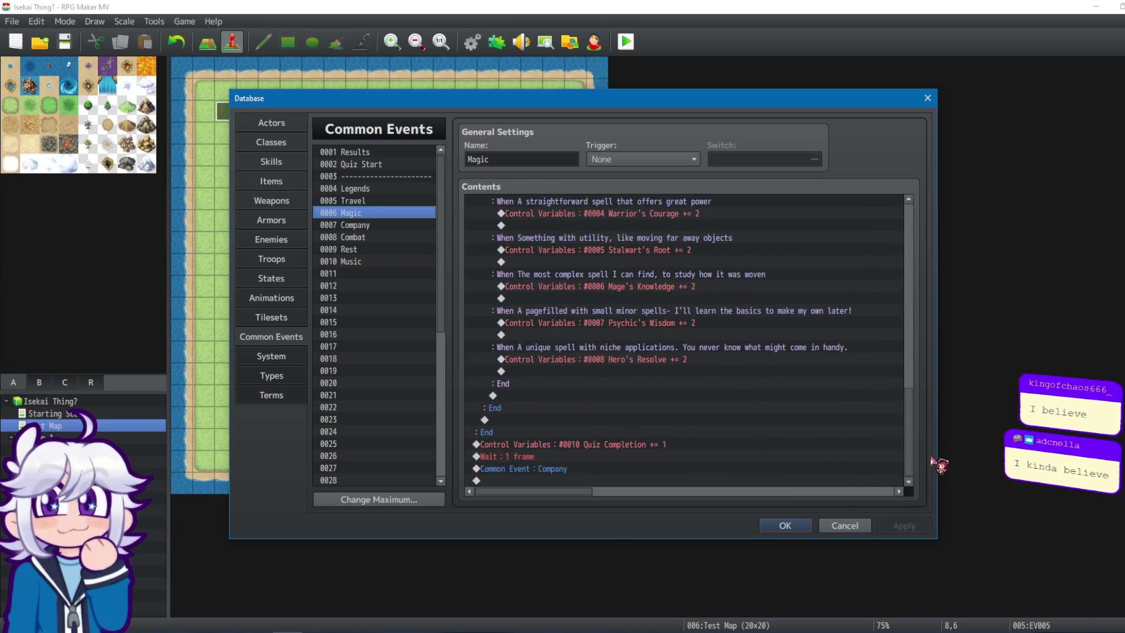
{"action": "left_click", "coordinate": [381, 225]}
{"action": "scroll", "coordinate": [923, 305], "scroll_direction": "down", "scroll_amount": 10}
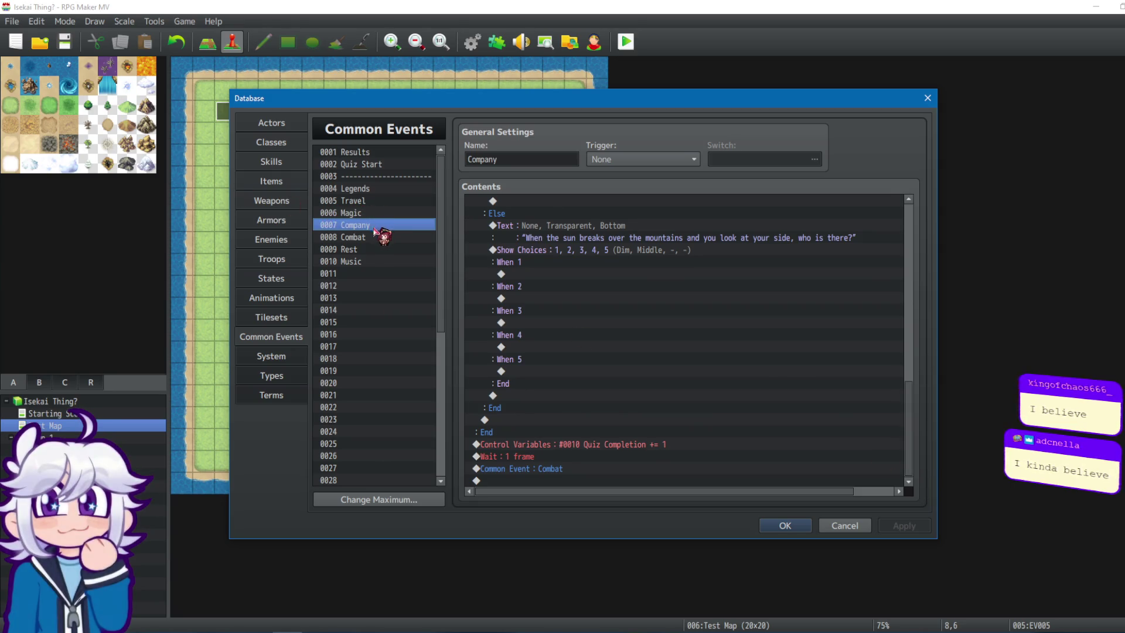
Return to Legends, inspect its closing Travel call, and select the random question block under Else.
{"action": "left_click", "coordinate": [382, 200]}
{"action": "left_click", "coordinate": [376, 189]}
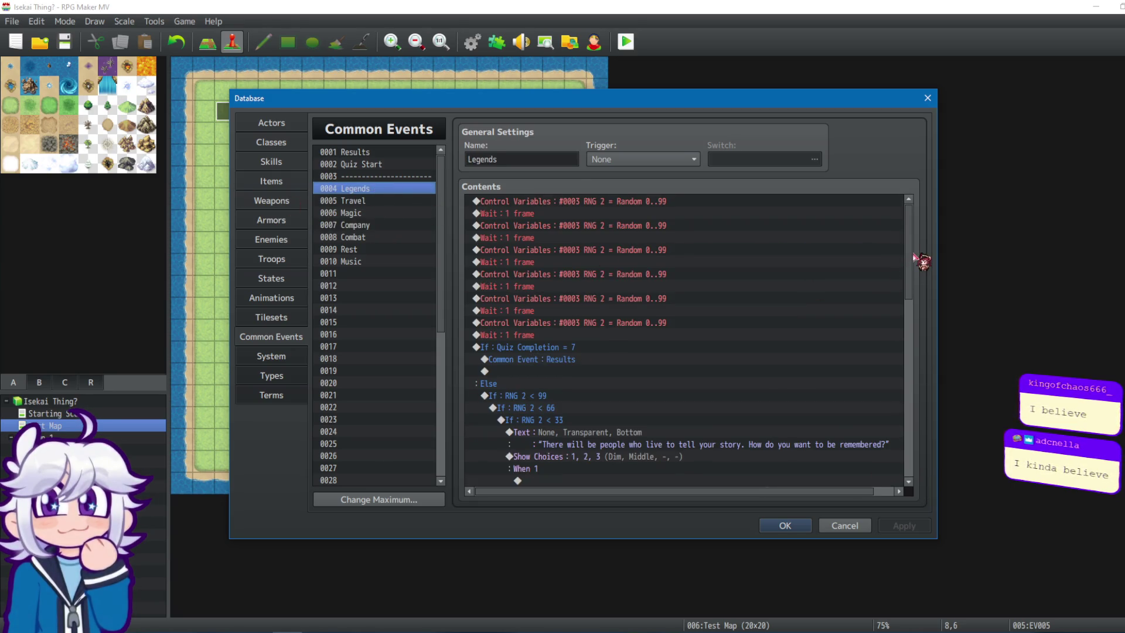
{"action": "left_click_drag", "start_coordinate": [910, 295], "coordinate": [908, 505]}
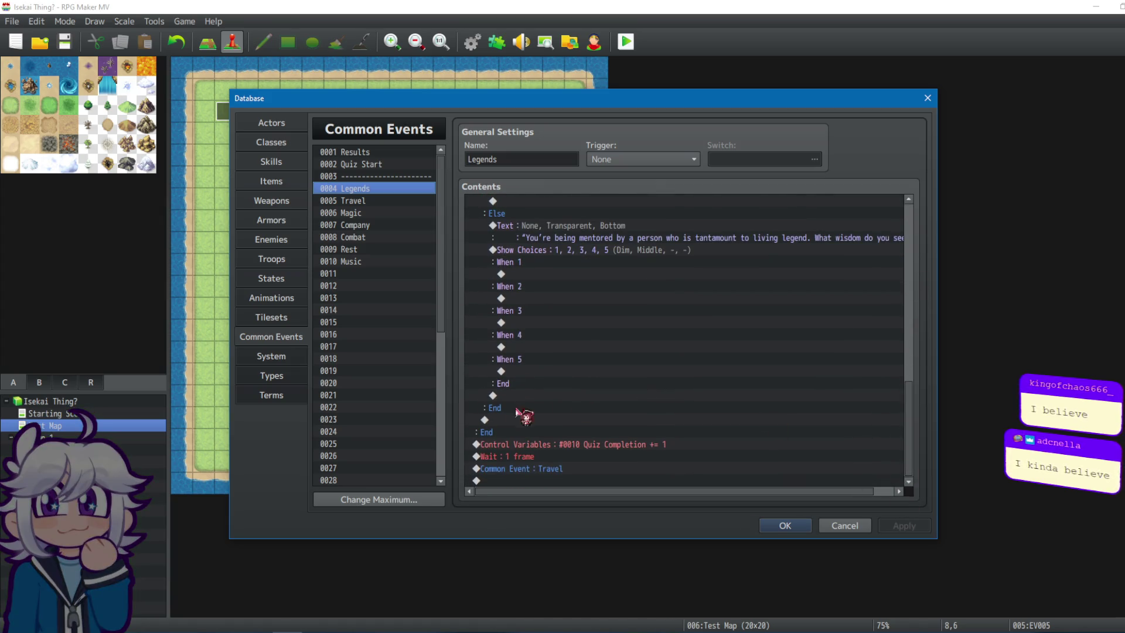
{"action": "left_click", "coordinate": [526, 466]}
{"action": "mouse_move", "coordinate": [909, 456]}
{"action": "left_mouse_down"}
{"action": "mouse_move", "coordinate": [891, 359]}
{"action": "mouse_move", "coordinate": [900, 292]}
{"action": "left_mouse_up"}
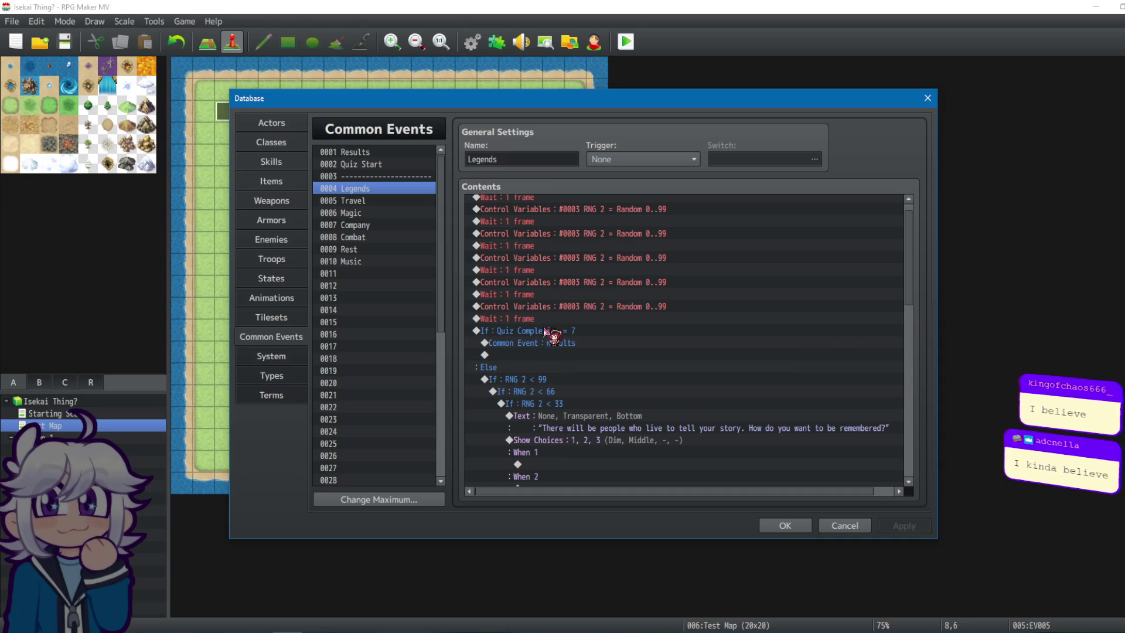
{"action": "left_click", "coordinate": [508, 380]}
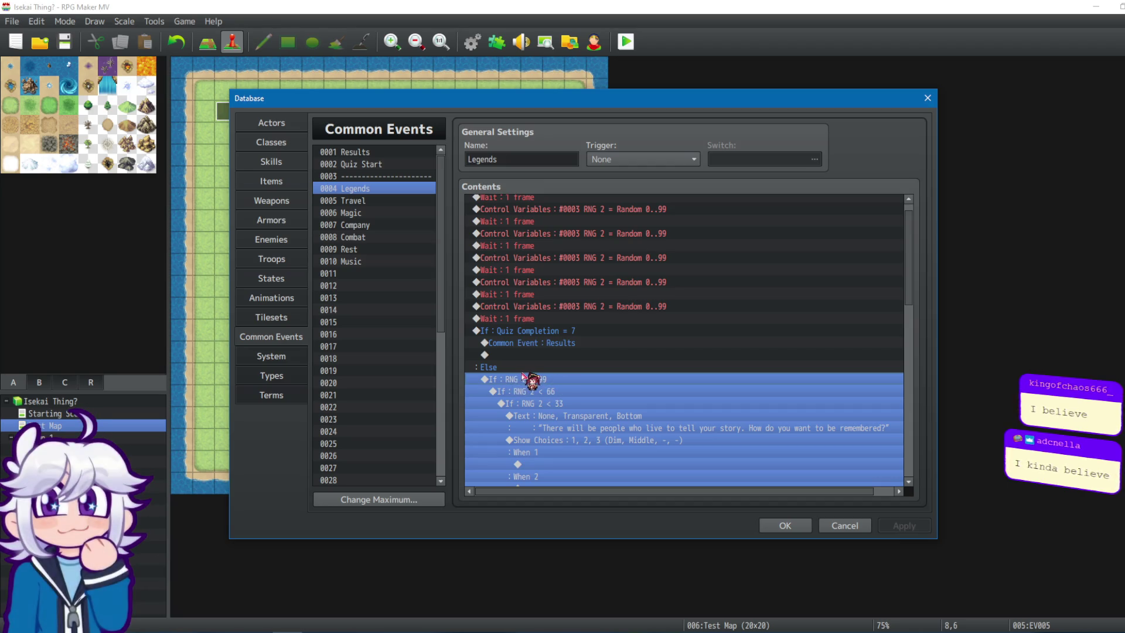
Insert a 'Legends' text message before Legends' random question block.
{"action": "key", "text": "Insert"}
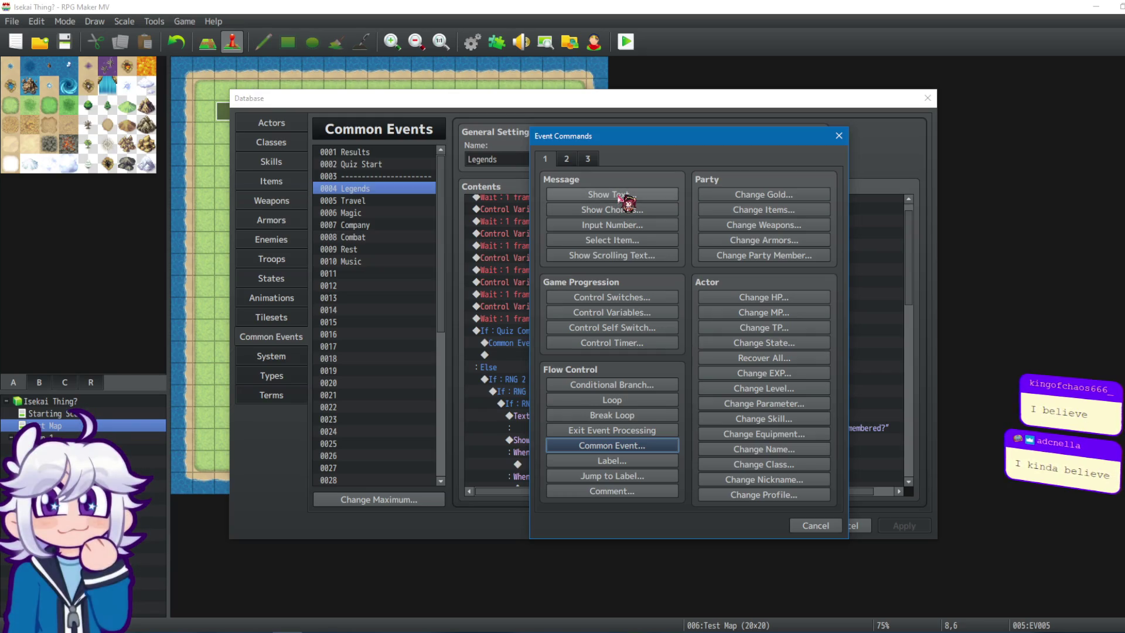
{"action": "left_click", "coordinate": [621, 195]}
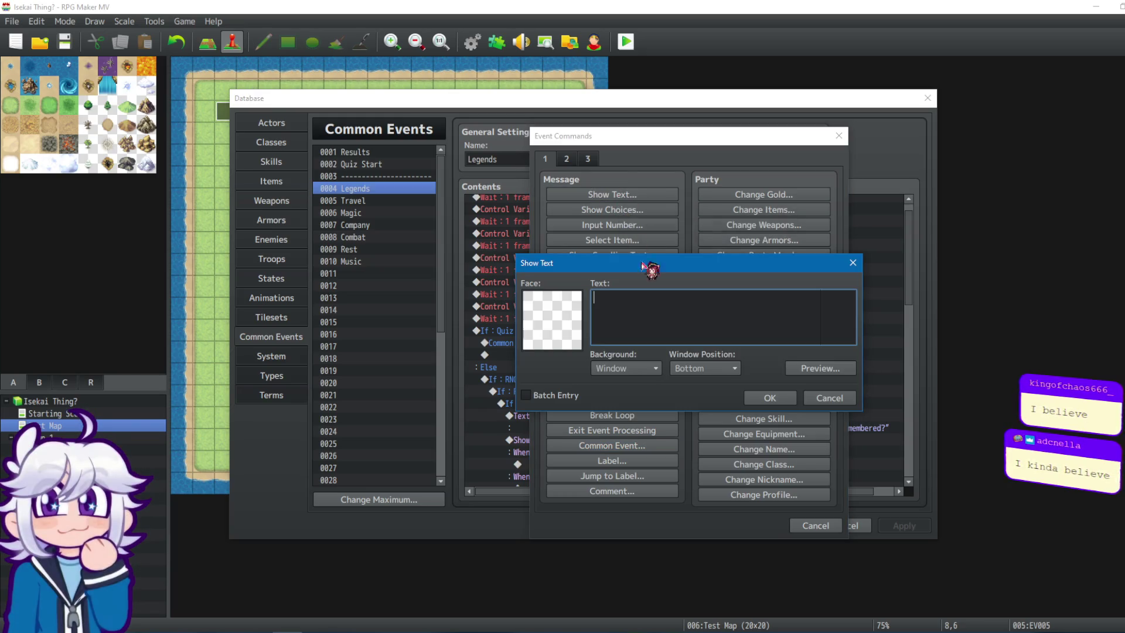
{"action": "left_click", "coordinate": [838, 398]}
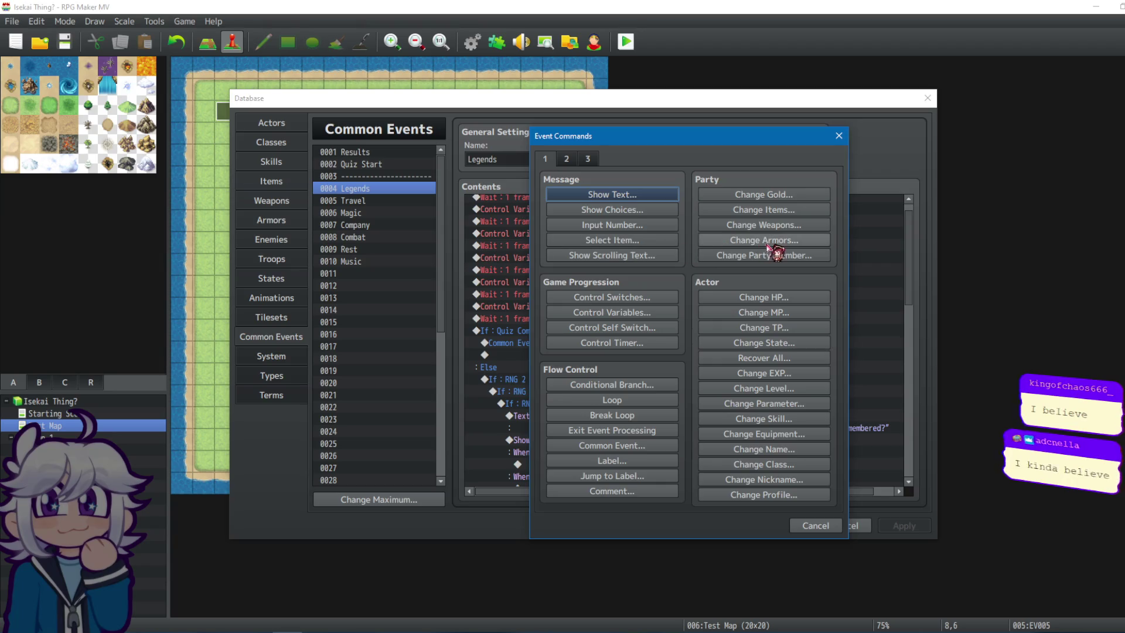
{"action": "left_click", "coordinate": [627, 198]}
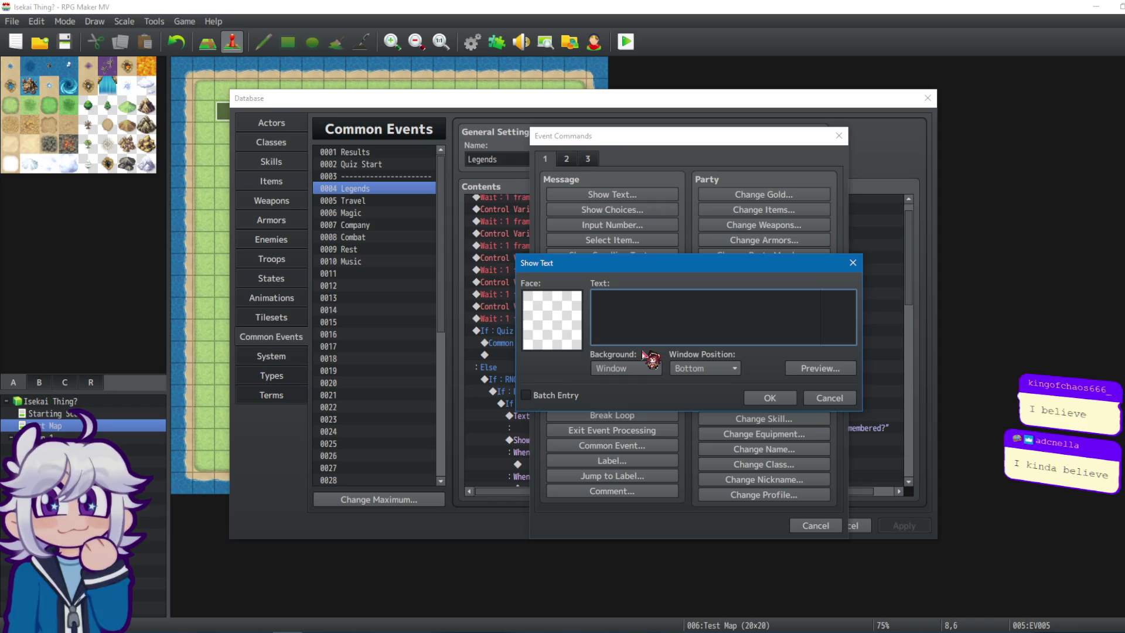
{"action": "type", "text": "Legends"}
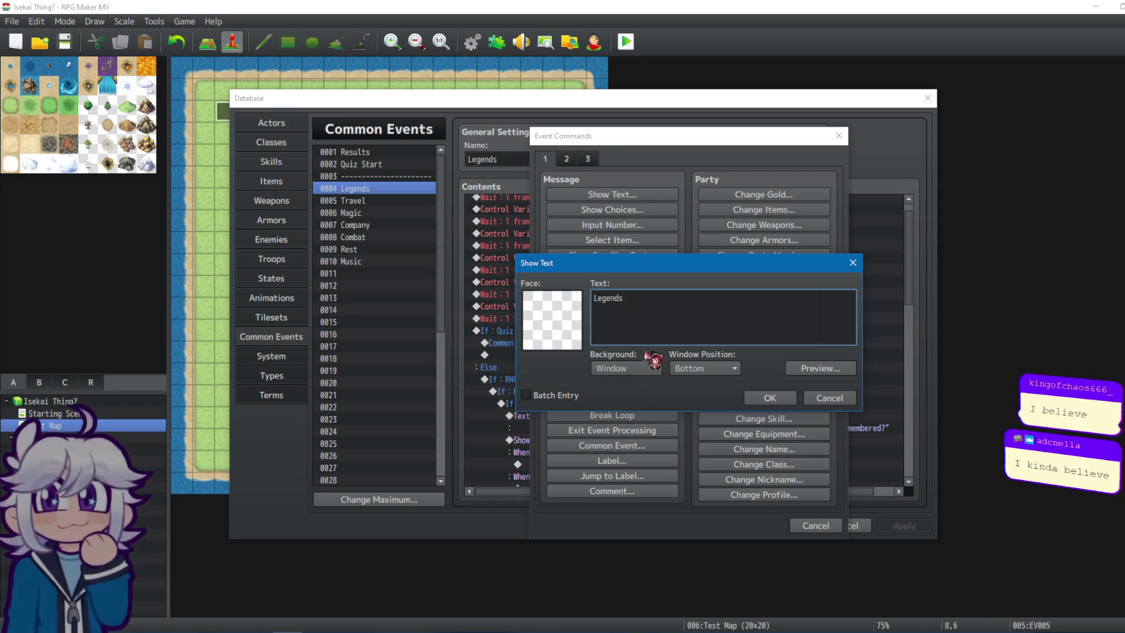
{"action": "left_click", "coordinate": [771, 398]}
{"action": "left_click", "coordinate": [578, 394]}
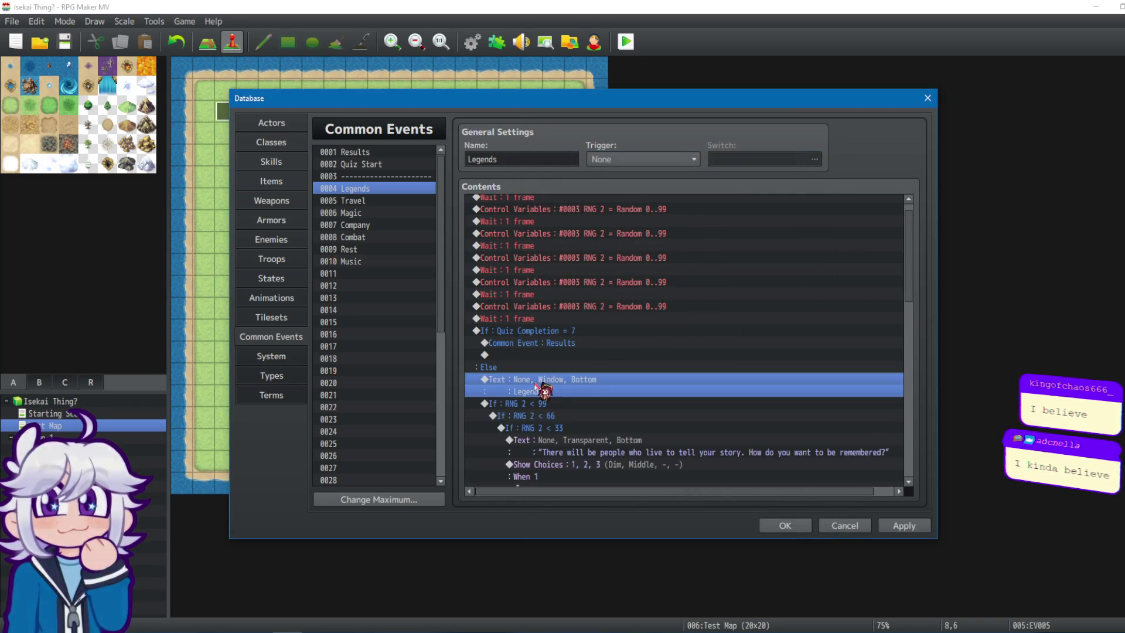
Insert a 'Travel' text message before Travel's random question block.
{"action": "left_click", "coordinate": [373, 200]}
{"action": "left_click", "coordinate": [538, 394]}
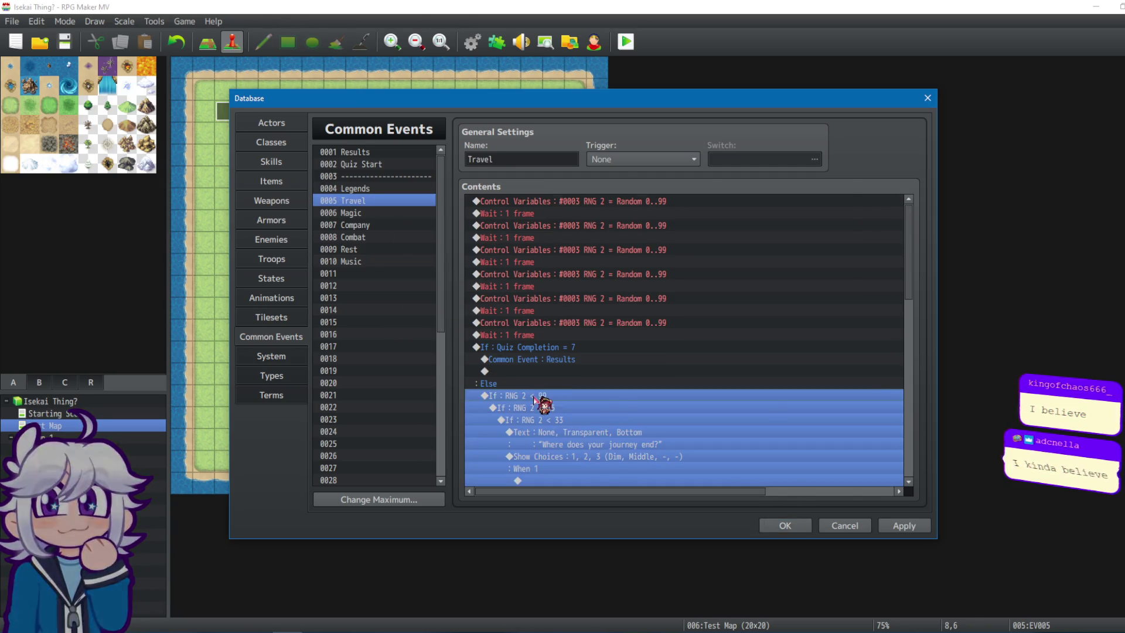
{"action": "key", "text": "Insert"}
{"action": "left_click", "coordinate": [621, 194]}
{"action": "type", "text": "Travek"}
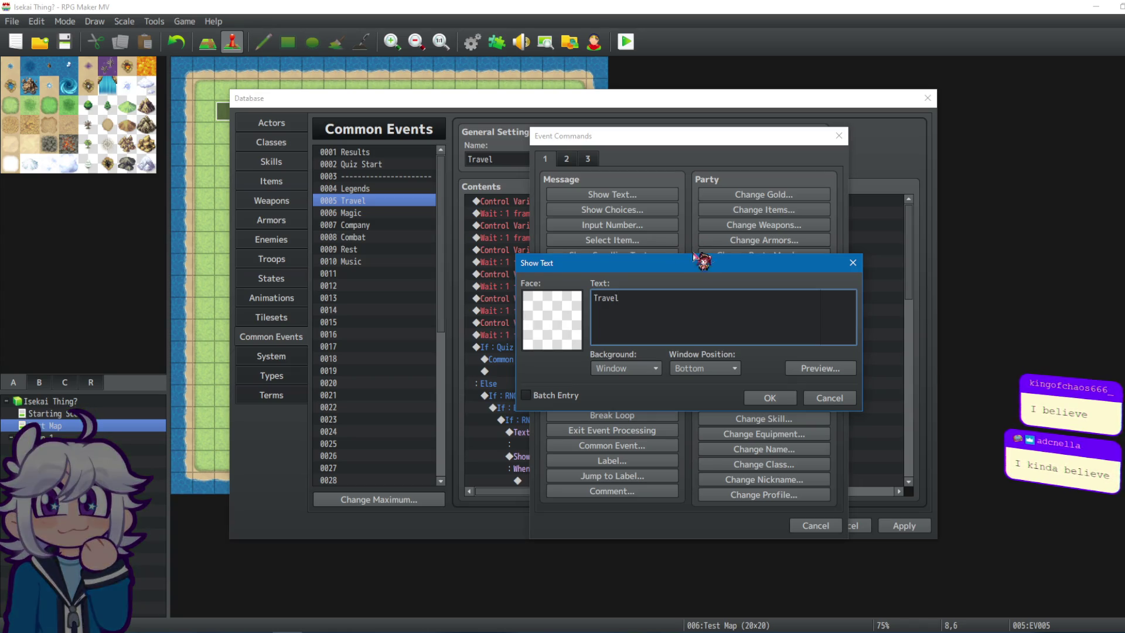
{"action": "left_click", "coordinate": [770, 398]}
Insert a 'Magic' text message before Magic's random question block.
{"action": "left_click", "coordinate": [366, 213]}
{"action": "left_click", "coordinate": [510, 396]}
{"action": "key", "text": "Insert"}
{"action": "left_click", "coordinate": [702, 484]}
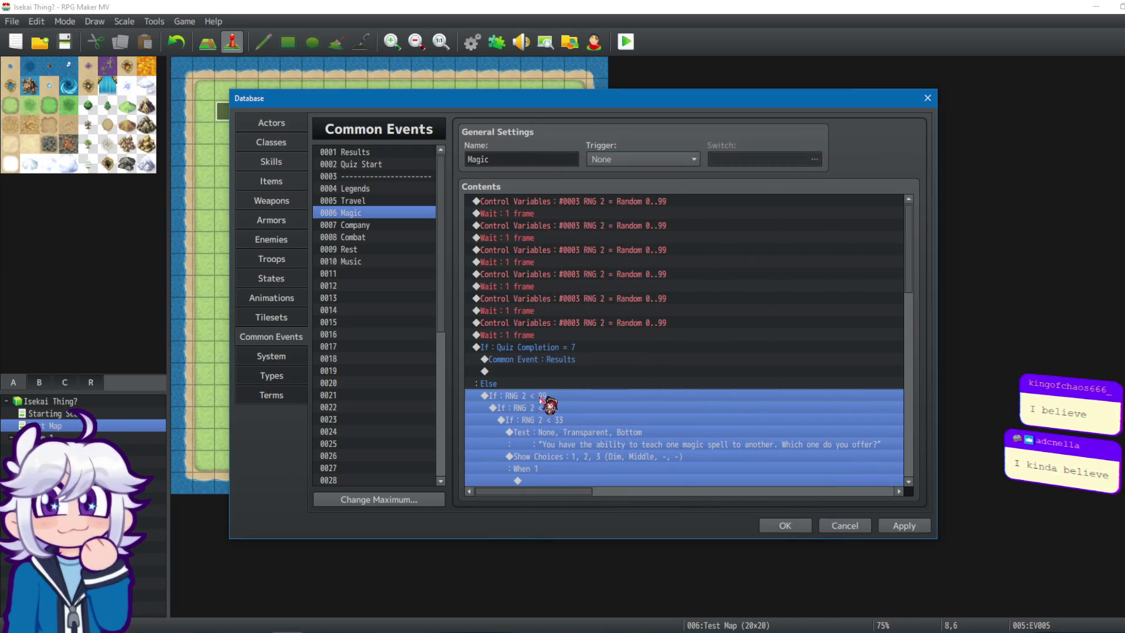
{"action": "key", "text": "Insert"}
{"action": "left_click", "coordinate": [620, 195]}
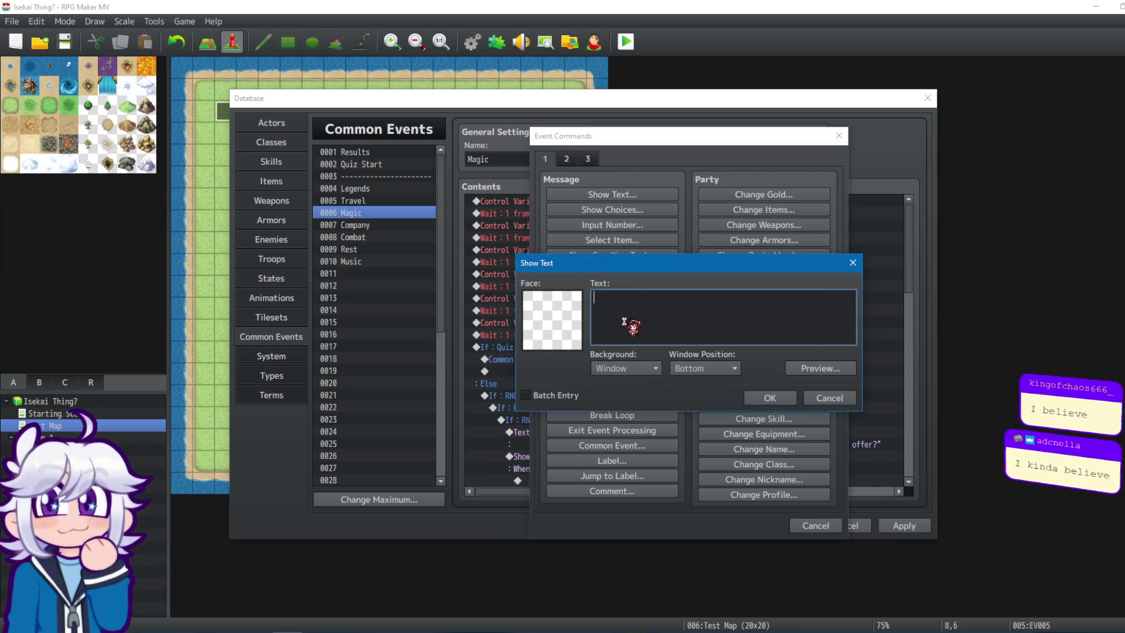
{"action": "type", "text": "Magoi"}
{"action": "key", "text": "BackSpace"}
{"action": "key", "text": "BackSpace"}
{"action": "type", "text": "i"}
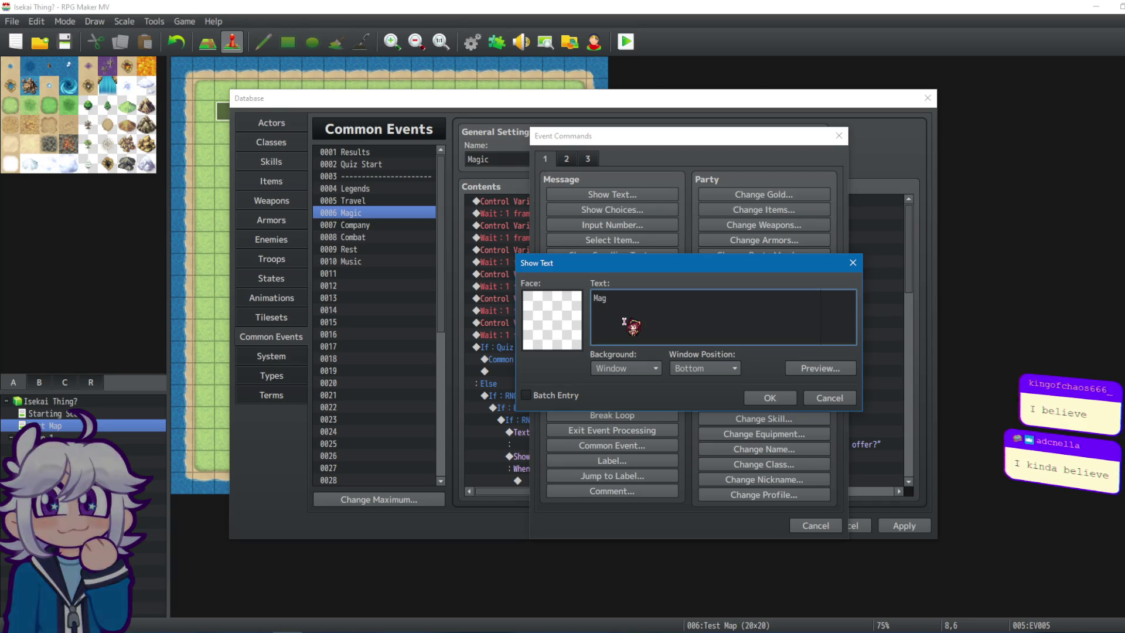
{"action": "left_click", "coordinate": [774, 398]}
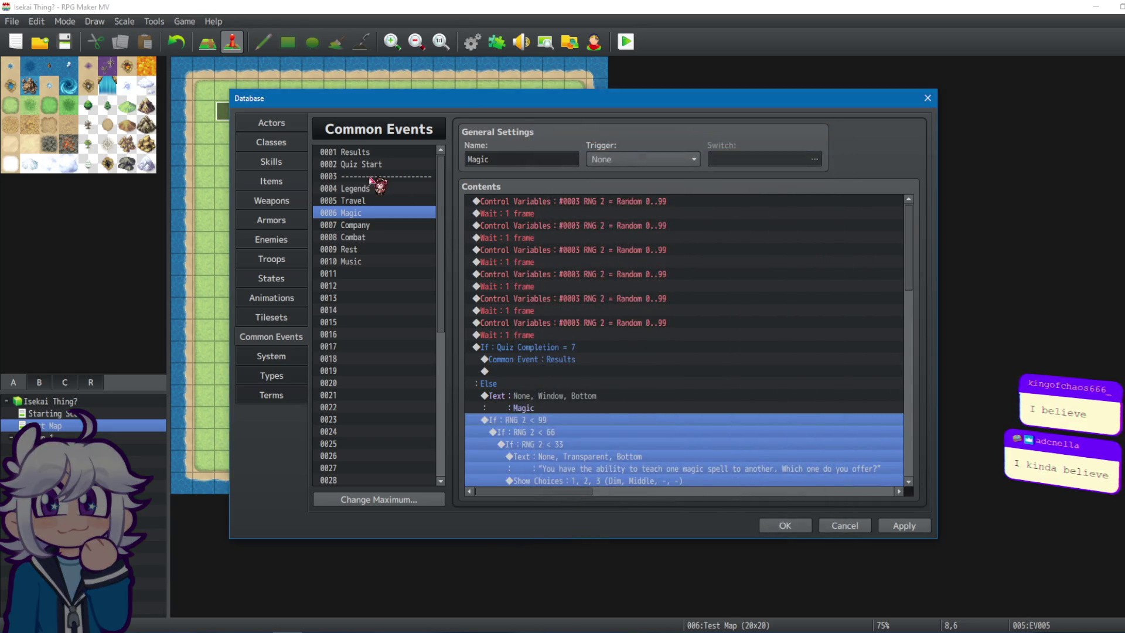
Check the endings of the Legends, Travel, Magic and Company common events.
{"action": "left_click", "coordinate": [375, 189]}
{"action": "mouse_move", "coordinate": [908, 280]}
{"action": "left_mouse_down"}
{"action": "mouse_move", "coordinate": [851, 382]}
{"action": "mouse_move", "coordinate": [915, 493]}
{"action": "left_mouse_up"}
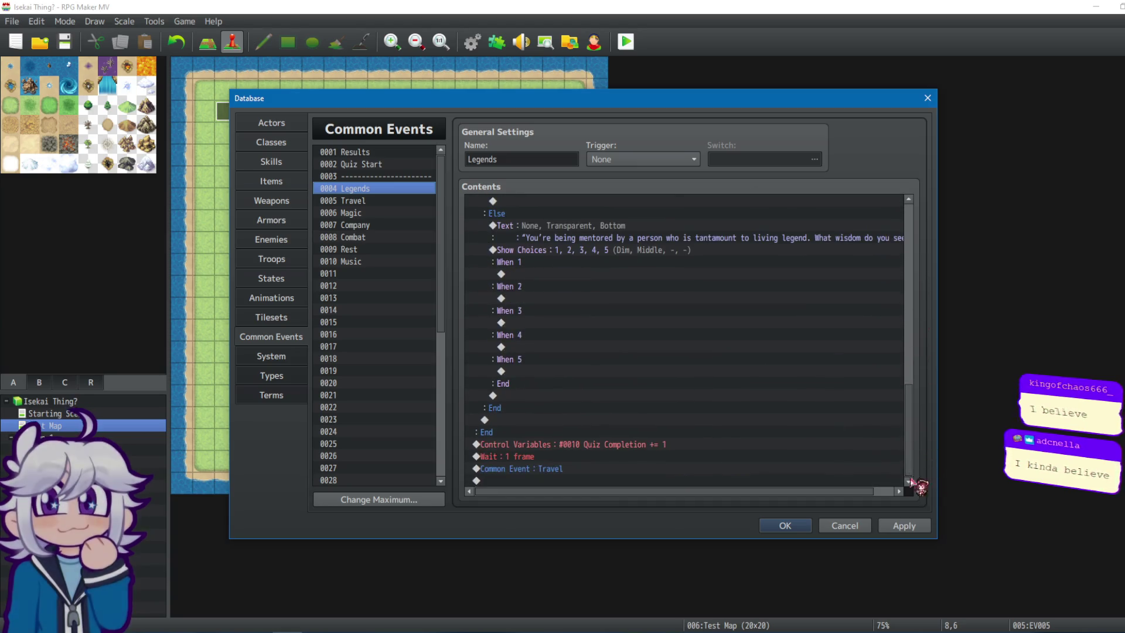
{"action": "left_click", "coordinate": [403, 201]}
{"action": "left_click_drag", "start_coordinate": [910, 244], "coordinate": [910, 449]}
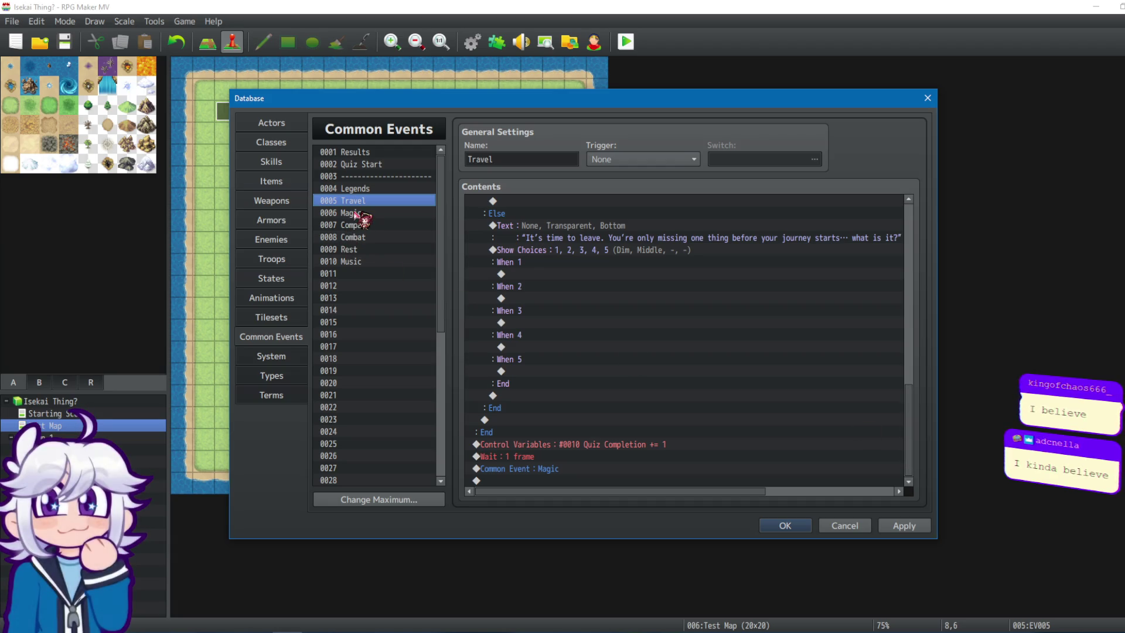
{"action": "left_click", "coordinate": [378, 214]}
{"action": "left_click_drag", "start_coordinate": [913, 232], "coordinate": [937, 435]}
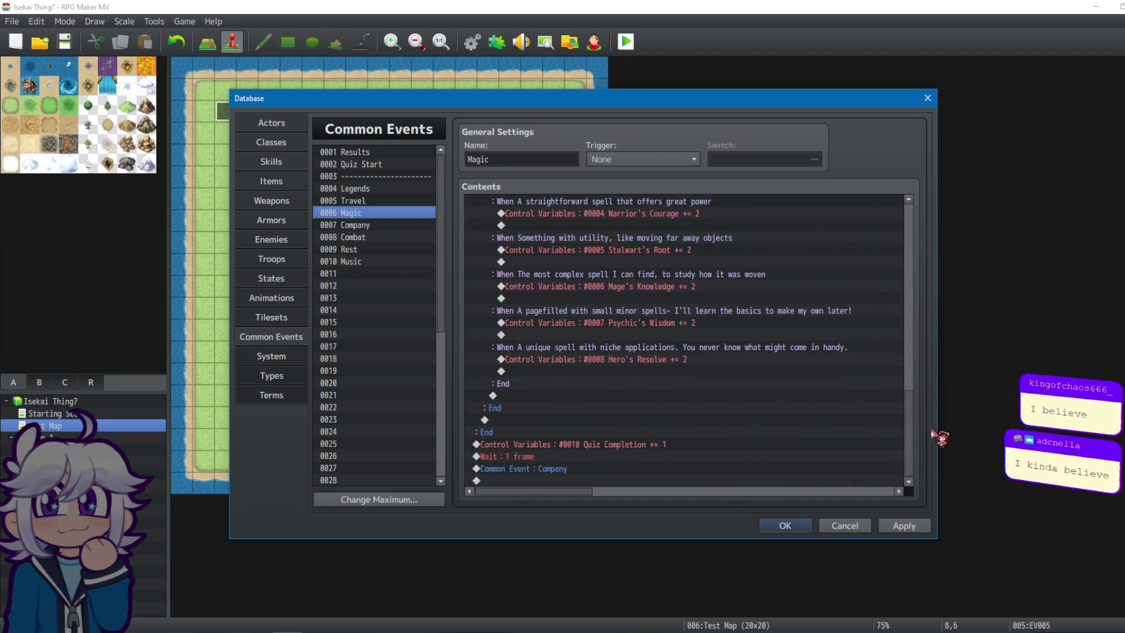
{"action": "left_click", "coordinate": [344, 226]}
{"action": "left_click_drag", "start_coordinate": [916, 228], "coordinate": [925, 442]}
Check the endings of the Combat, Rest and Music common events, then return to Legends.
{"action": "key", "text": "Down"}
{"action": "left_click_drag", "start_coordinate": [910, 222], "coordinate": [924, 432]}
{"action": "left_click", "coordinate": [384, 250]}
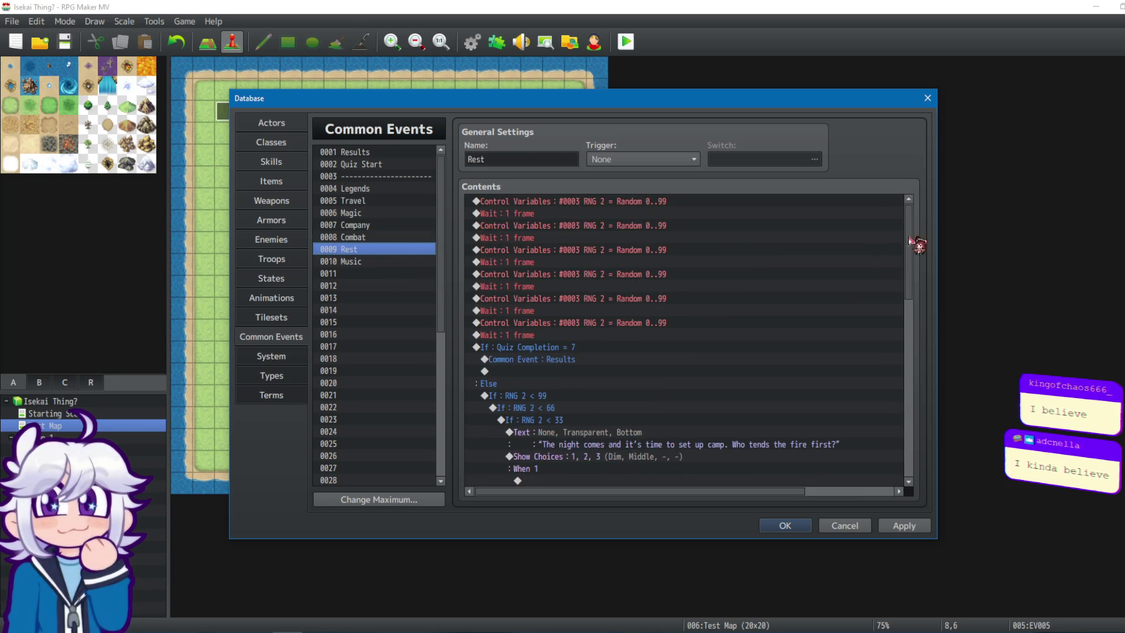
{"action": "left_click_drag", "start_coordinate": [914, 229], "coordinate": [903, 435]}
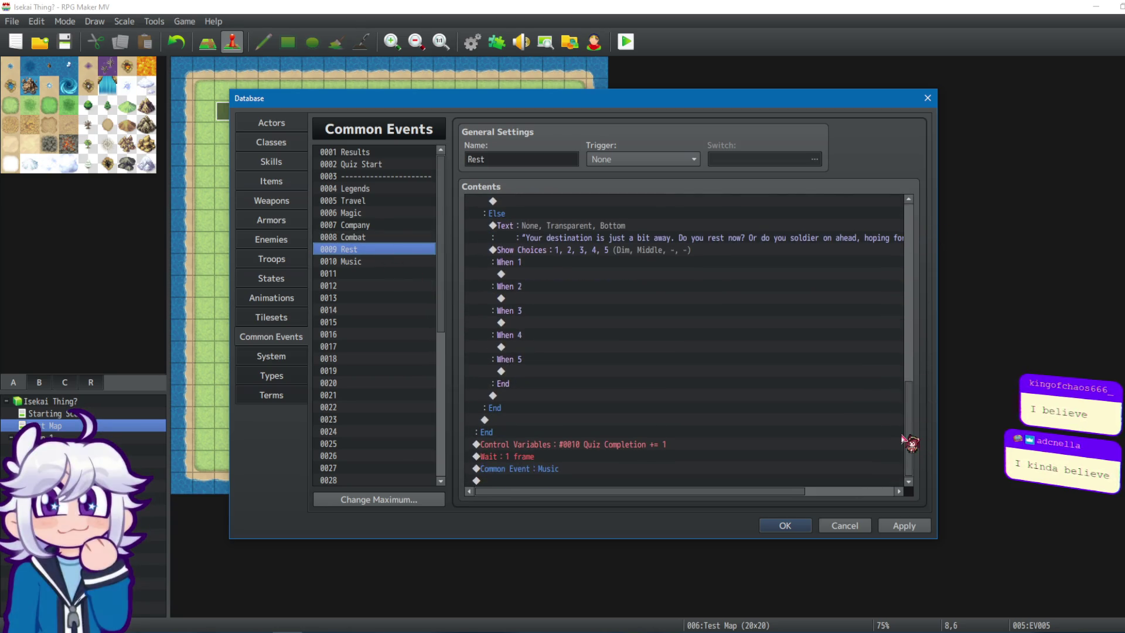
{"action": "left_click", "coordinate": [418, 262]}
{"action": "left_click_drag", "start_coordinate": [913, 238], "coordinate": [1005, 468]}
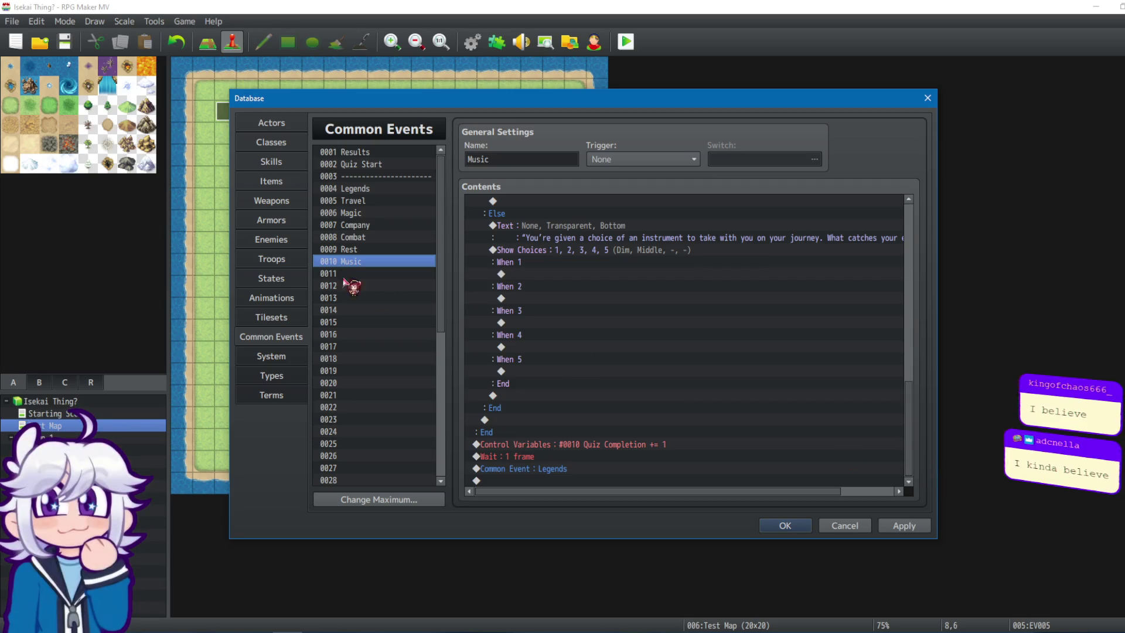
{"action": "left_click", "coordinate": [361, 190]}
Add 'Company' and 'Combat' name messages before the questions in those common events.
{"action": "left_click", "coordinate": [360, 201]}
{"action": "left_click", "coordinate": [360, 214]}
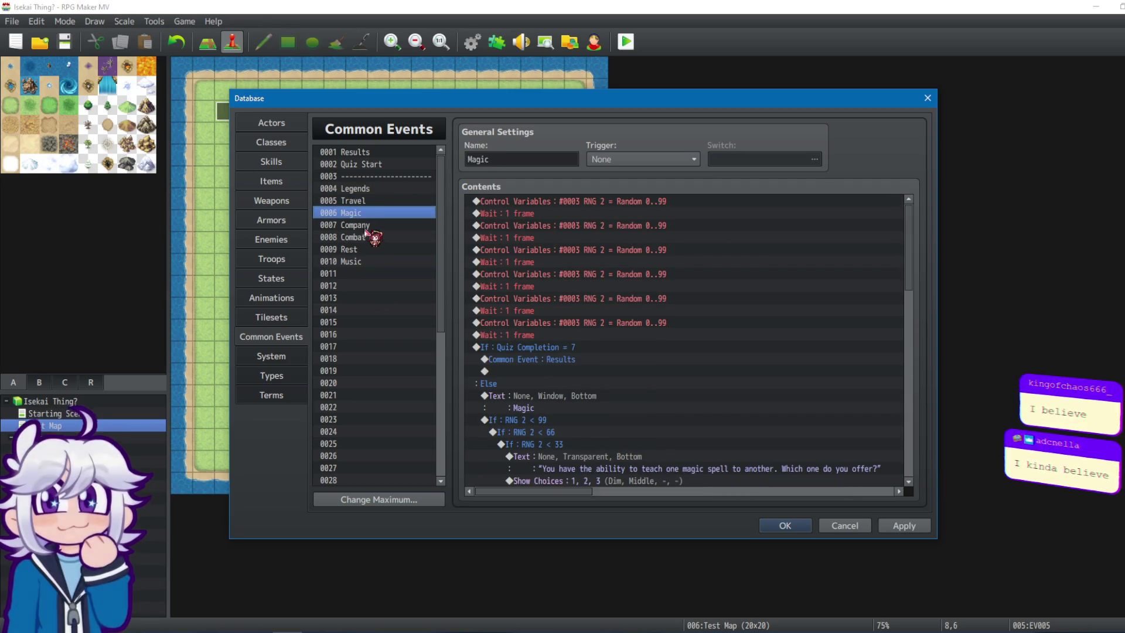
{"action": "left_click", "coordinate": [367, 225]}
{"action": "double_click", "coordinate": [524, 404]}
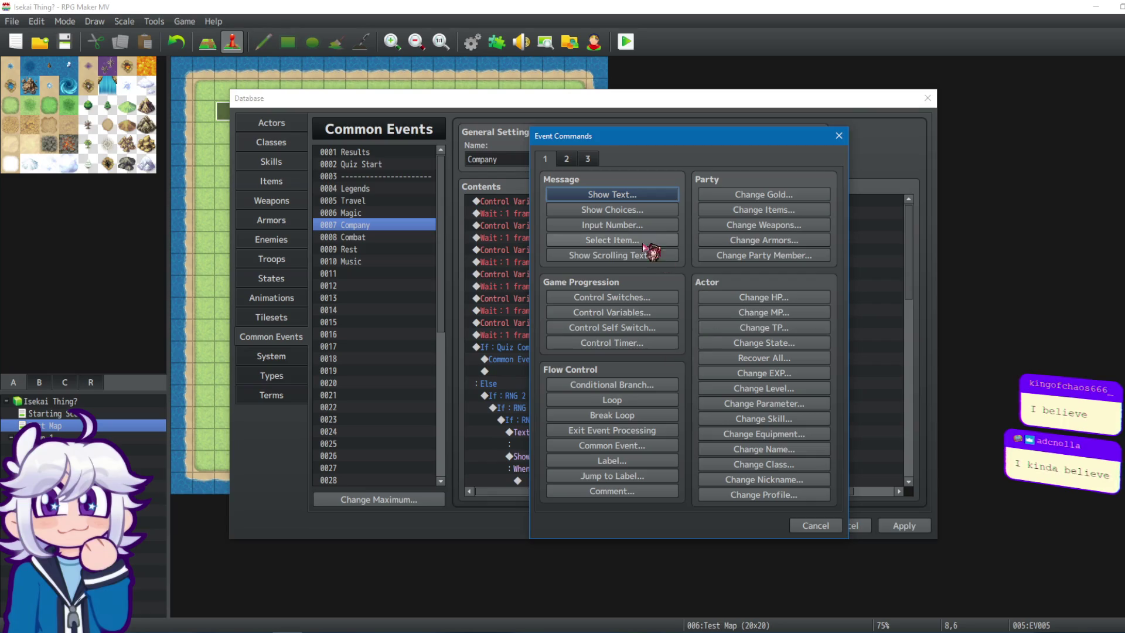
{"action": "left_click", "coordinate": [613, 195]}
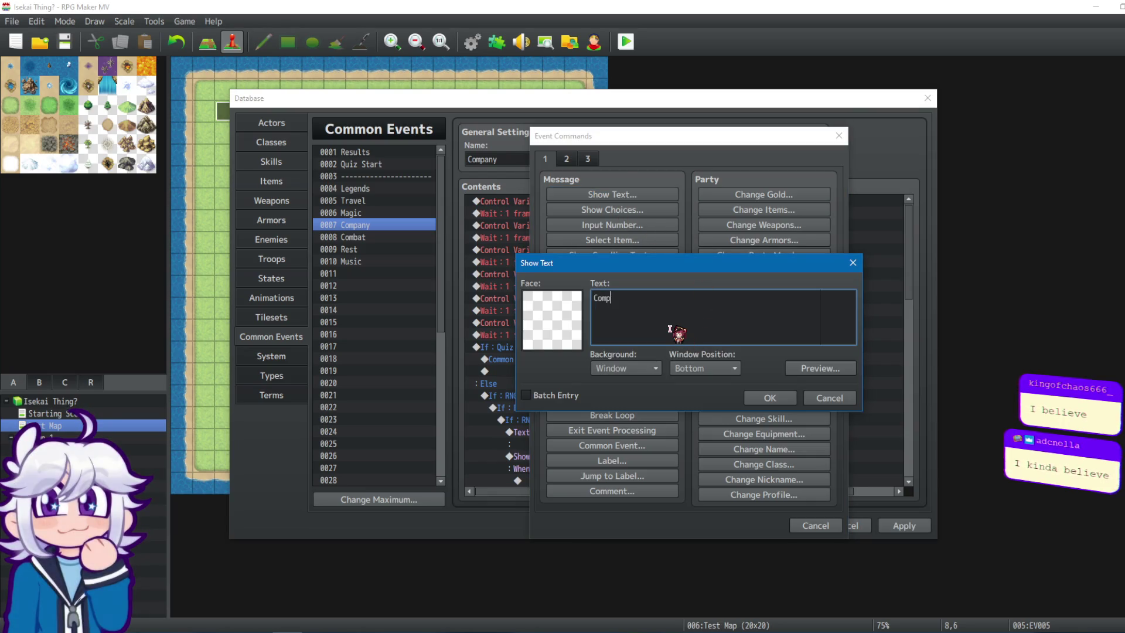
{"action": "left_click", "coordinate": [770, 398]}
{"action": "left_click", "coordinate": [363, 237]}
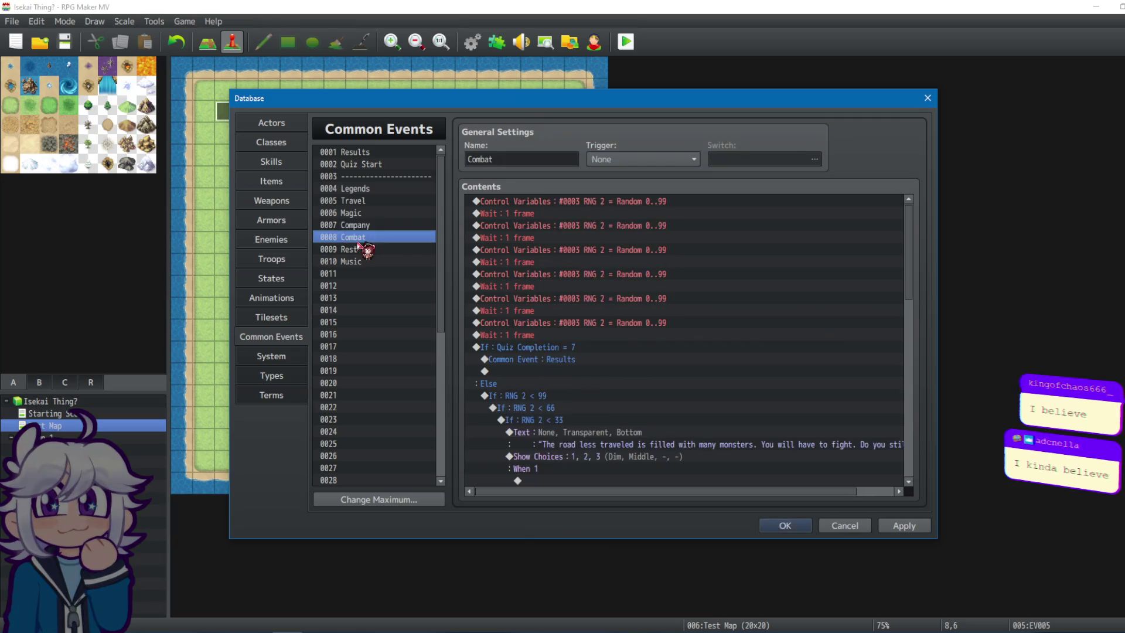
{"action": "double_click", "coordinate": [540, 400]}
{"action": "left_click", "coordinate": [621, 196]}
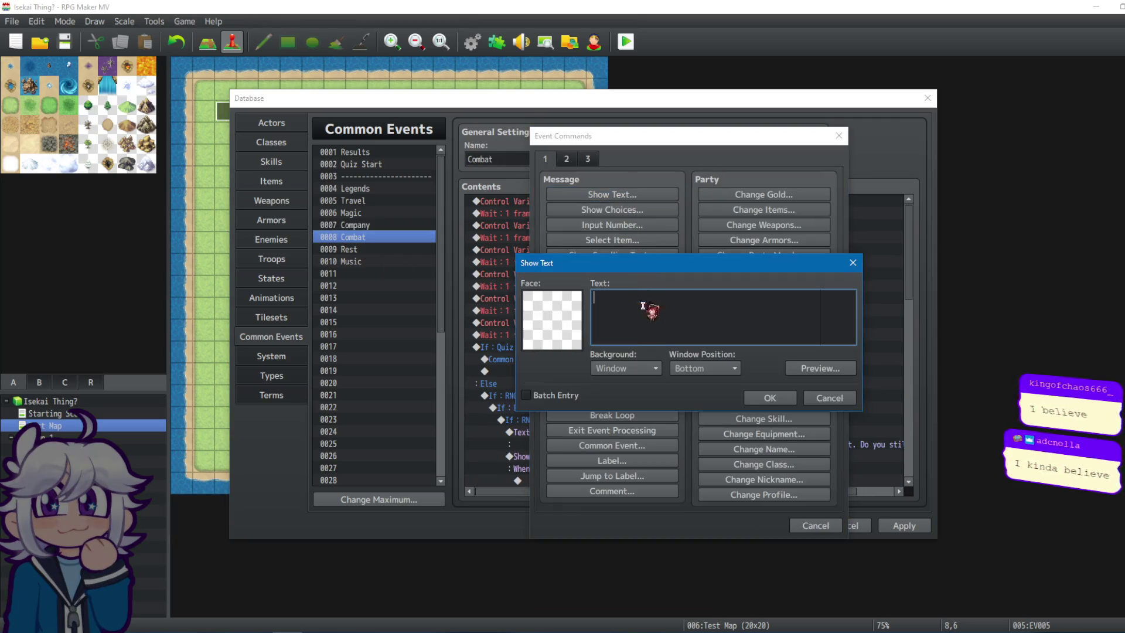
{"action": "type", "text": "Combat"}
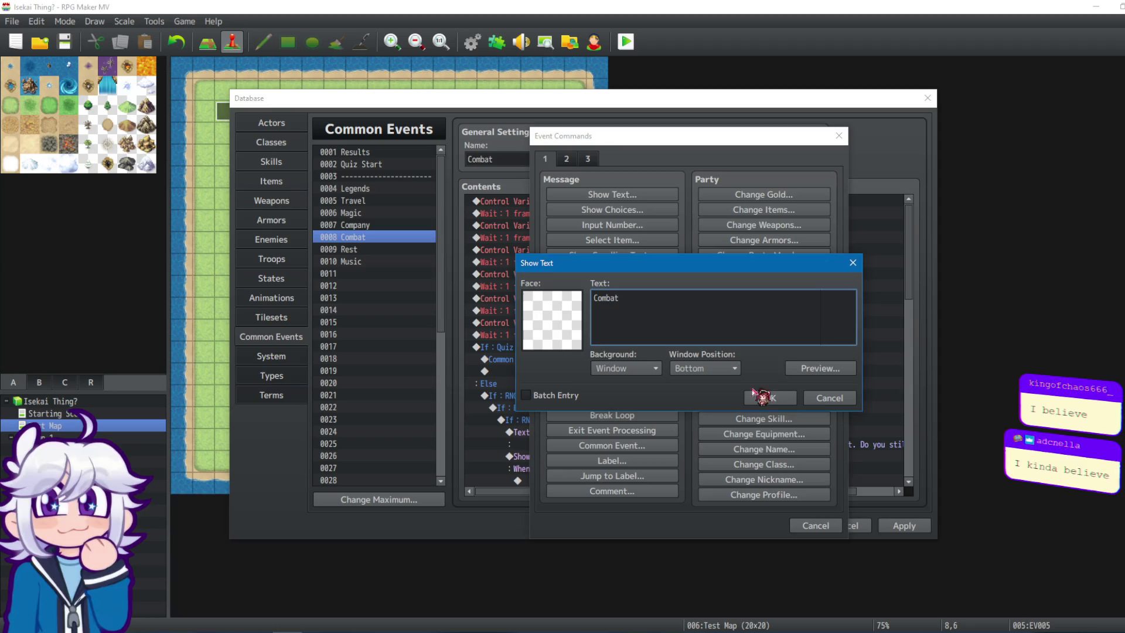
{"action": "left_click", "coordinate": [756, 397]}
Add 'Rest' and 'Music' name messages to their events, then apply and close the Database.
{"action": "left_click", "coordinate": [363, 249]}
{"action": "double_click", "coordinate": [503, 396]}
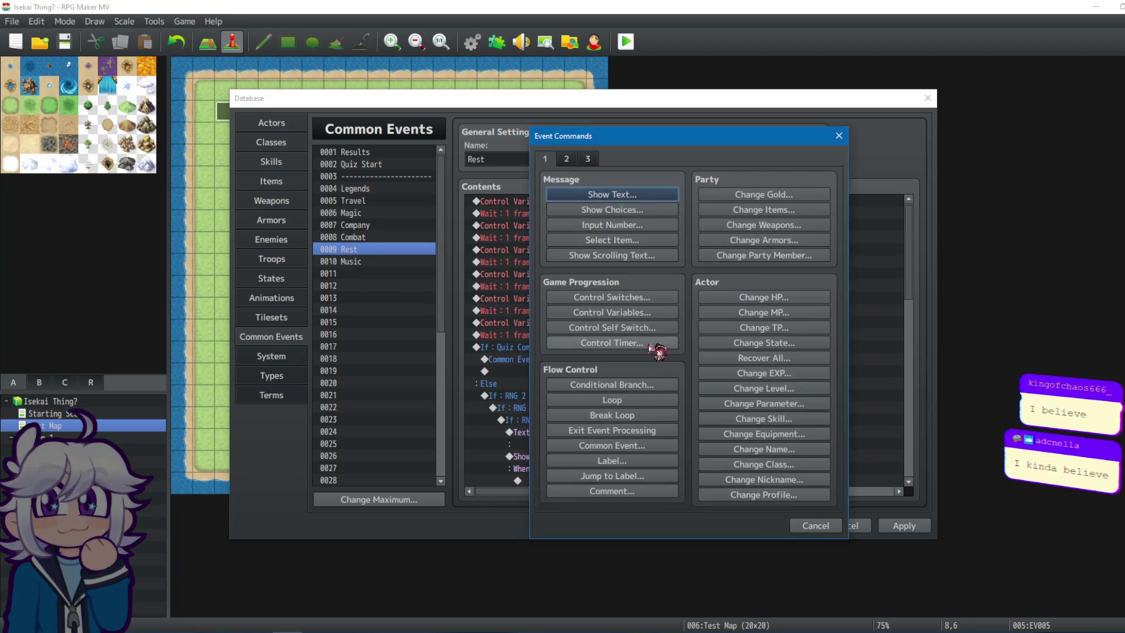
{"action": "left_click", "coordinate": [645, 195]}
{"action": "type", "text": "Rest"}
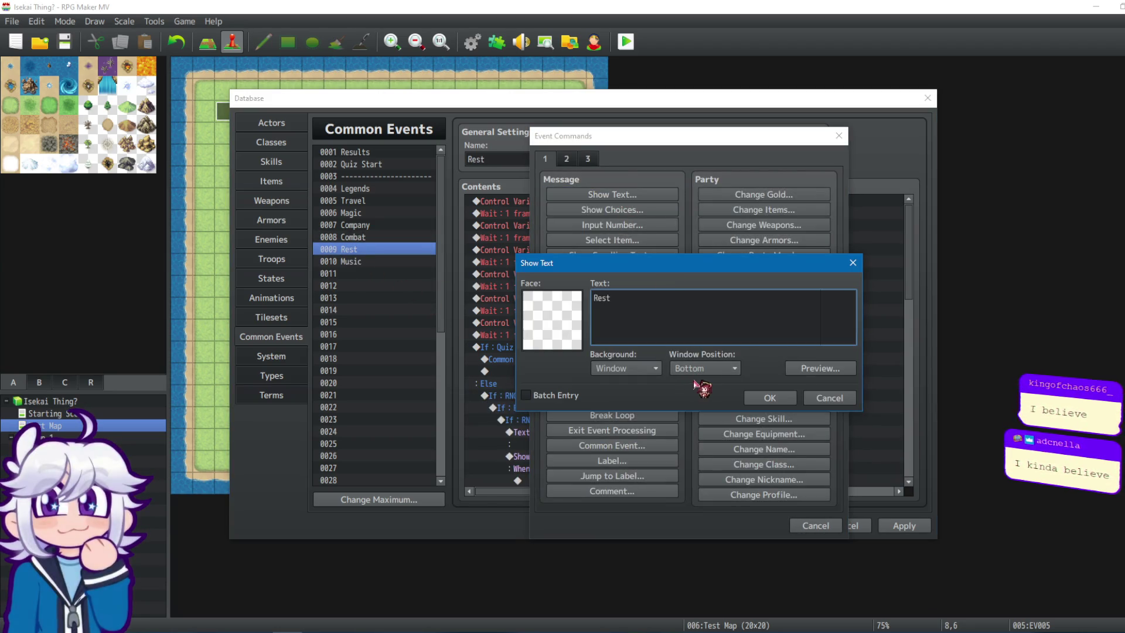
{"action": "left_click", "coordinate": [757, 398]}
{"action": "left_click", "coordinate": [381, 261]}
{"action": "left_click", "coordinate": [516, 396]}
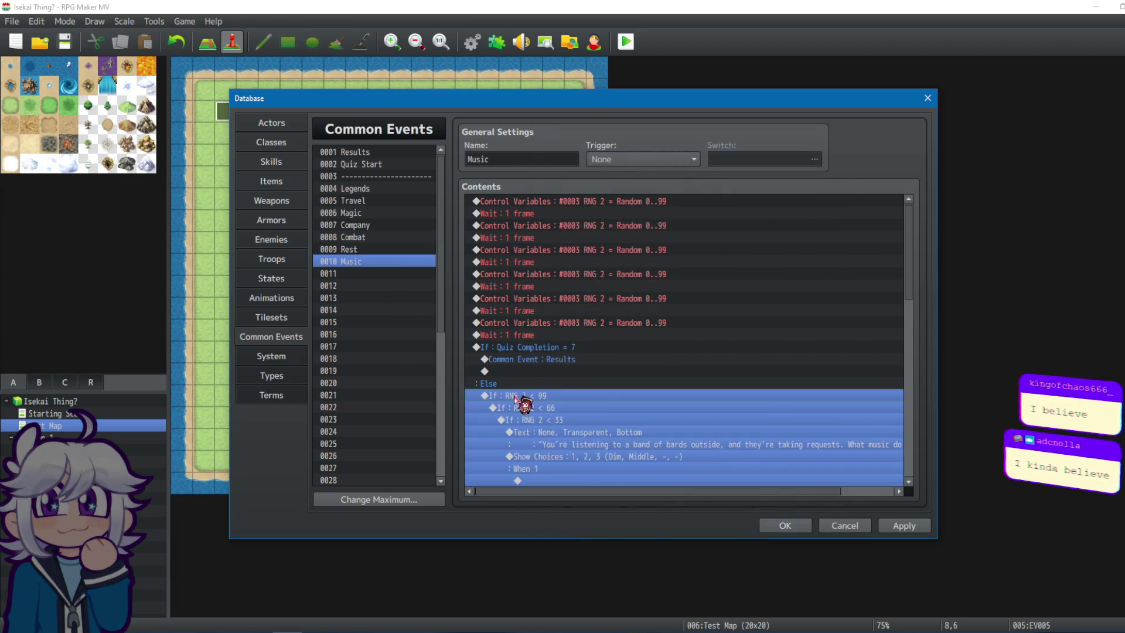
{"action": "double_click", "coordinate": [516, 398]}
{"action": "left_click", "coordinate": [621, 196]}
{"action": "type", "text": "JK"}
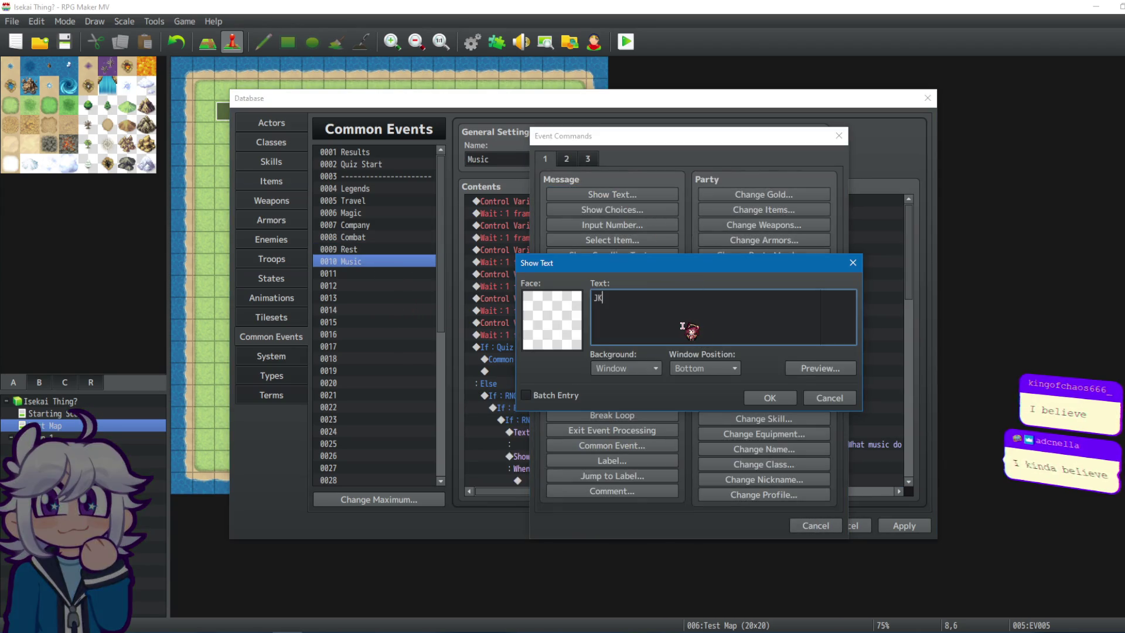
{"action": "type", "text": "usic"}
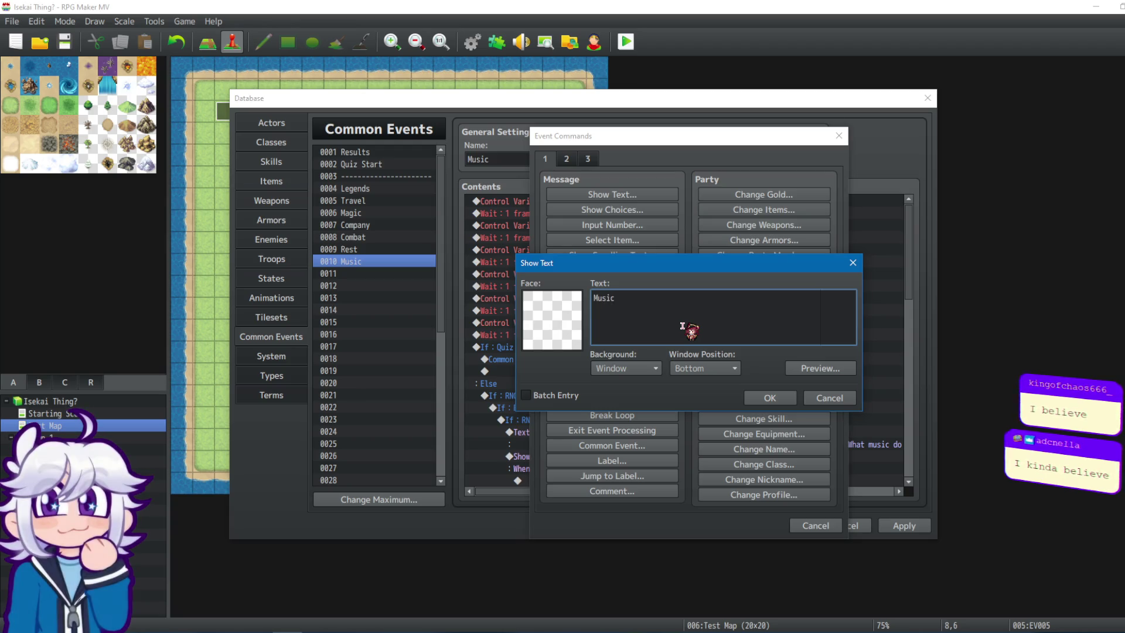
{"action": "left_click", "coordinate": [771, 397]}
{"action": "left_click", "coordinate": [903, 526]}
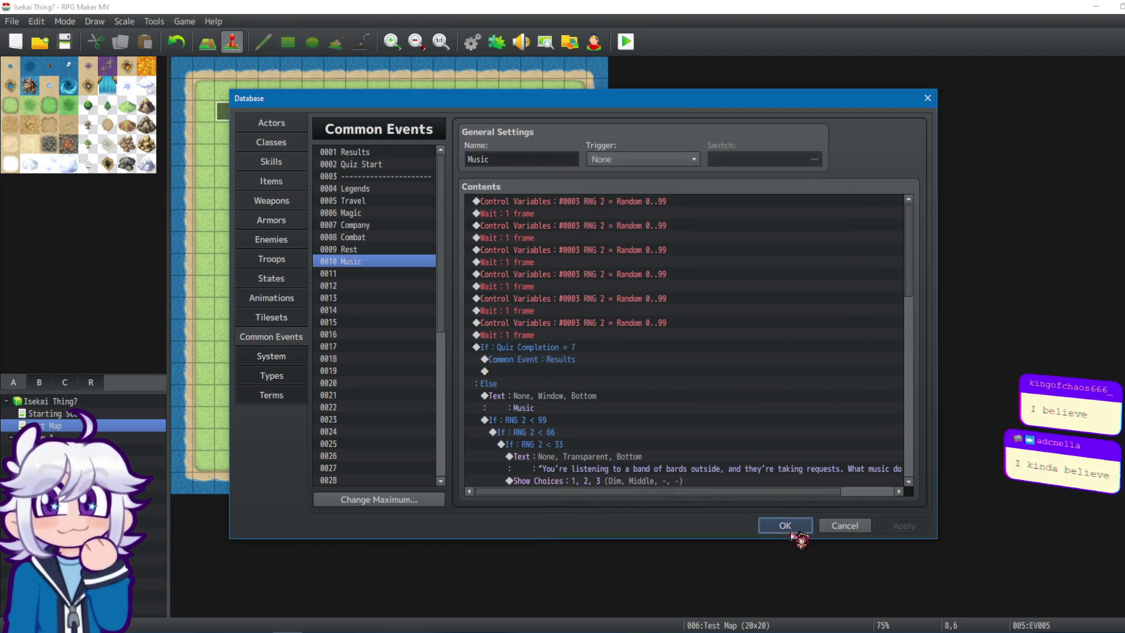
{"action": "left_click", "coordinate": [791, 529]}
Save and start a playtest, choosing WARRIOR as the divination and the starting buff.
{"action": "left_click", "coordinate": [629, 45]}
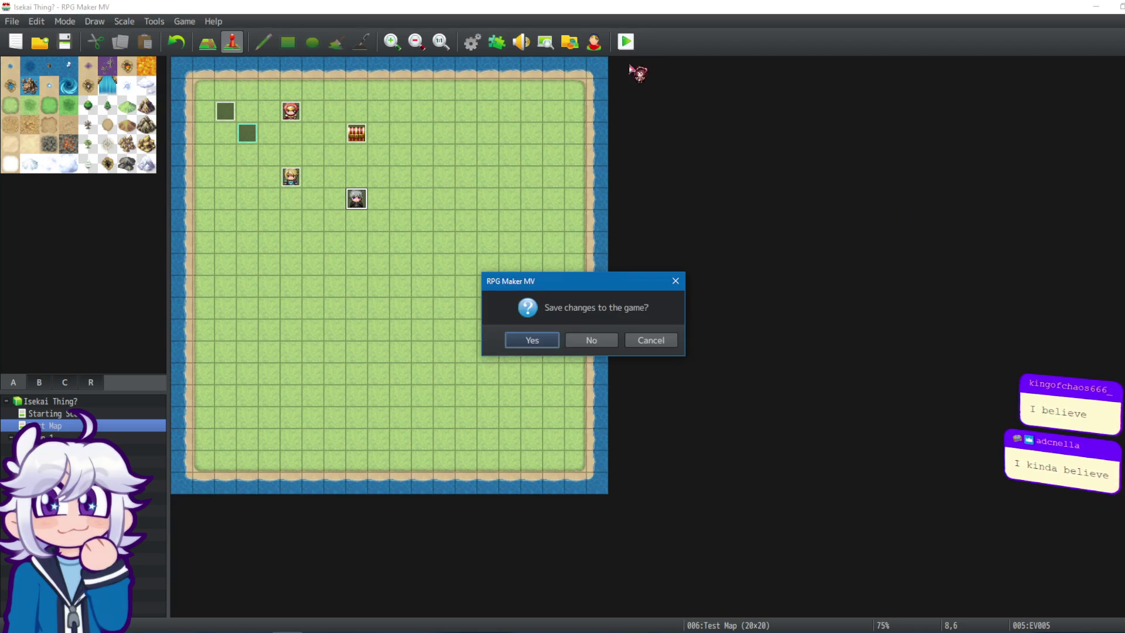
{"action": "left_click", "coordinate": [545, 337]}
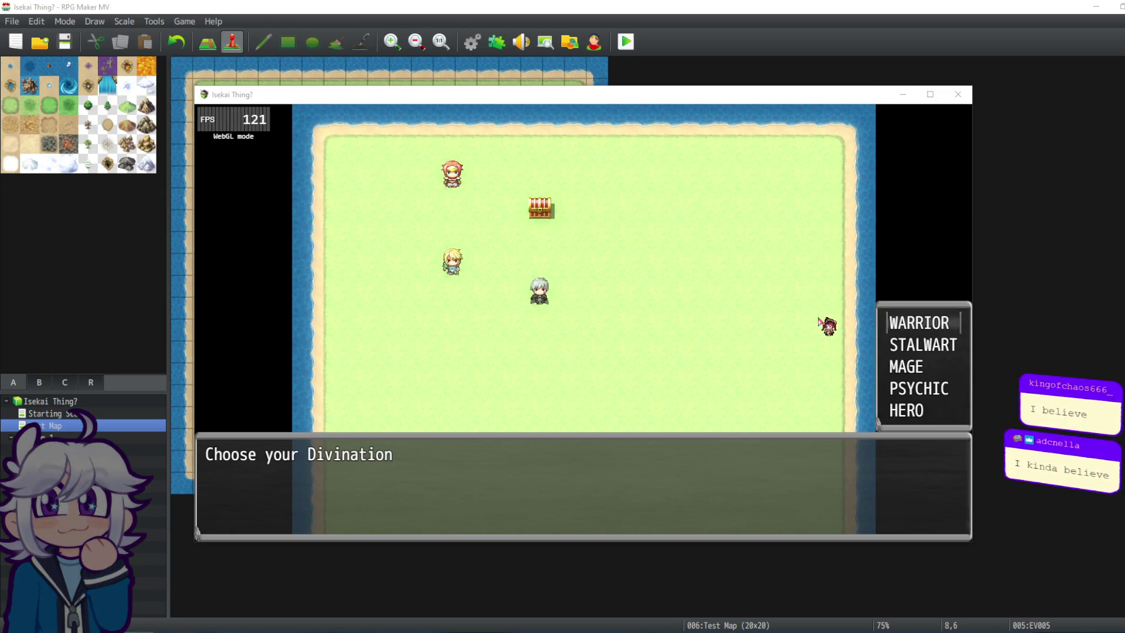
{"action": "left_click", "coordinate": [942, 322]}
{"action": "left_click", "coordinate": [899, 377]}
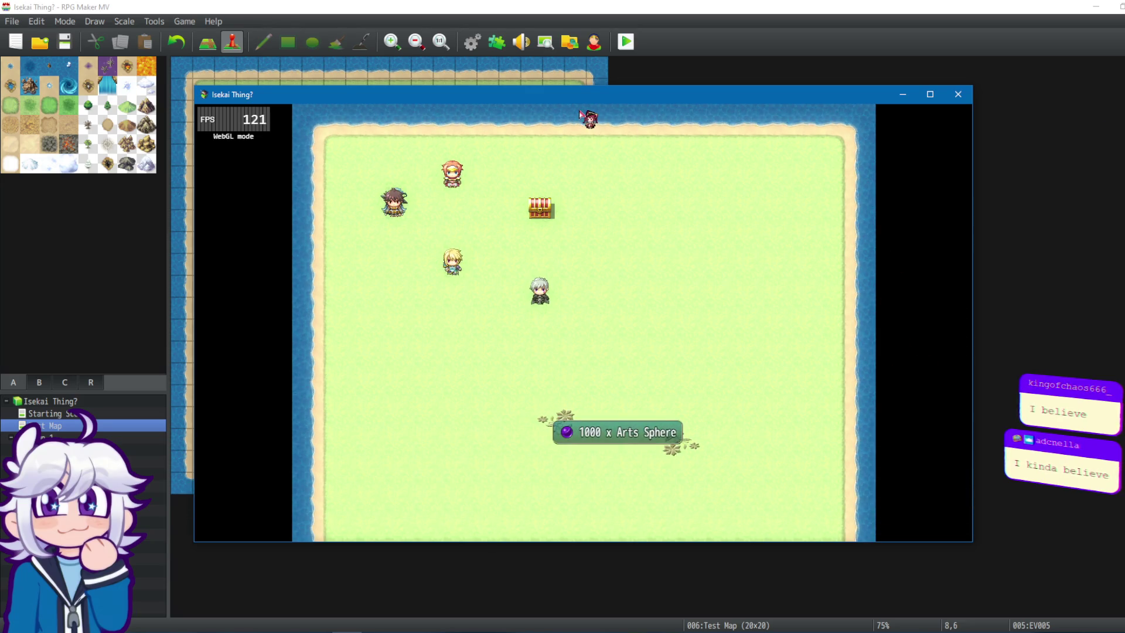
Walk to the silver-haired character and talk to them to begin the quiz.
{"action": "key", "text": "Down"}
{"action": "key", "text": "Down"}
{"action": "key", "text": "Down"}
{"action": "key", "text": "Right"}
{"action": "key", "text": "Right"}
{"action": "key", "text": "Right"}
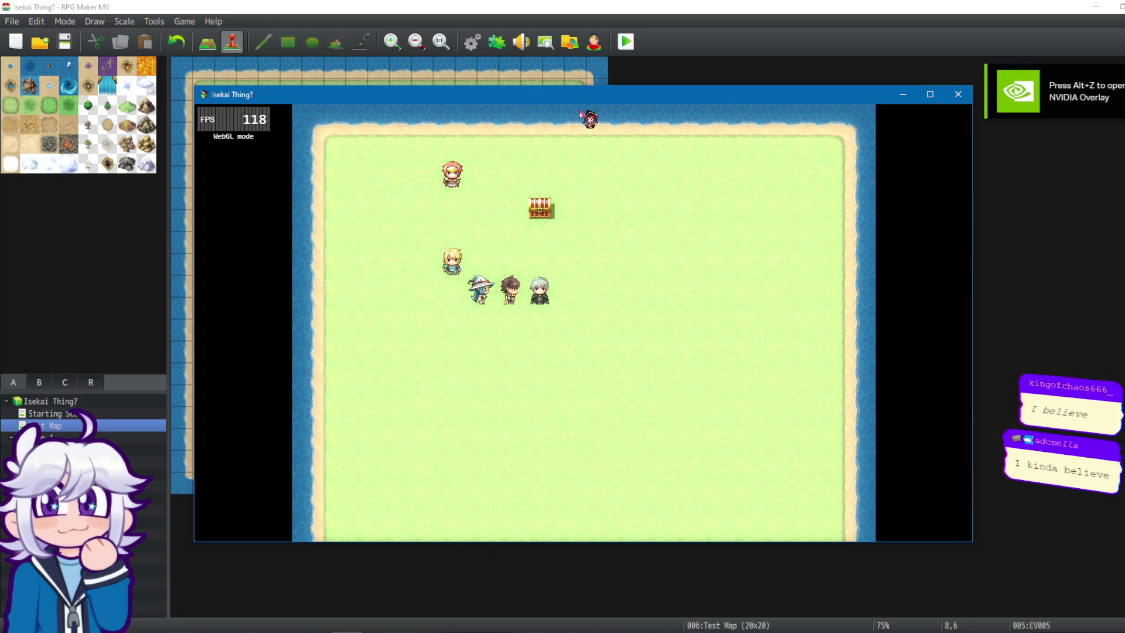
{"action": "key", "text": "Return"}
{"action": "key", "text": "Return"}
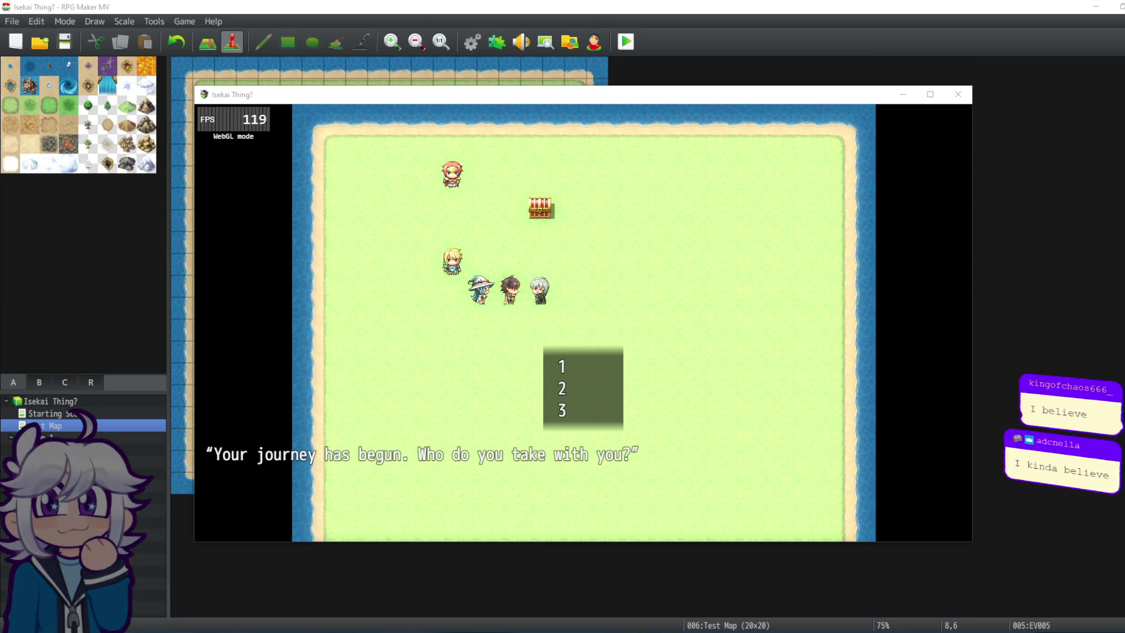
{"action": "left_click", "coordinate": [645, 94]}
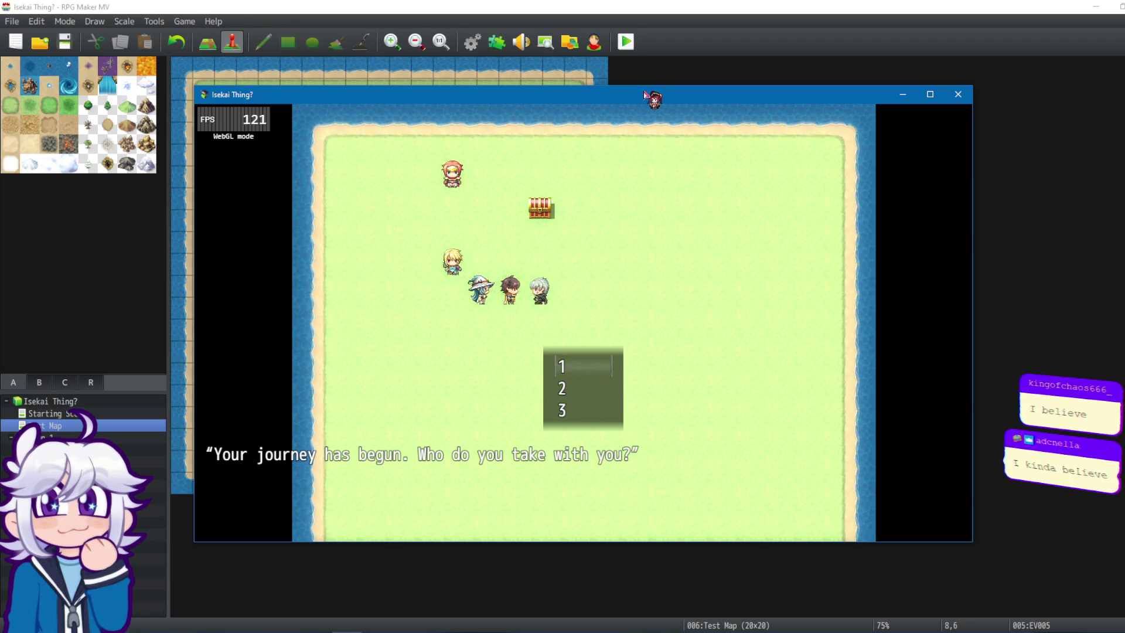
Answer the Company, Combat, Music and Travel questions through the Magic message, then close the game.
{"action": "key", "text": "Return"}
{"action": "key", "text": "Return"}
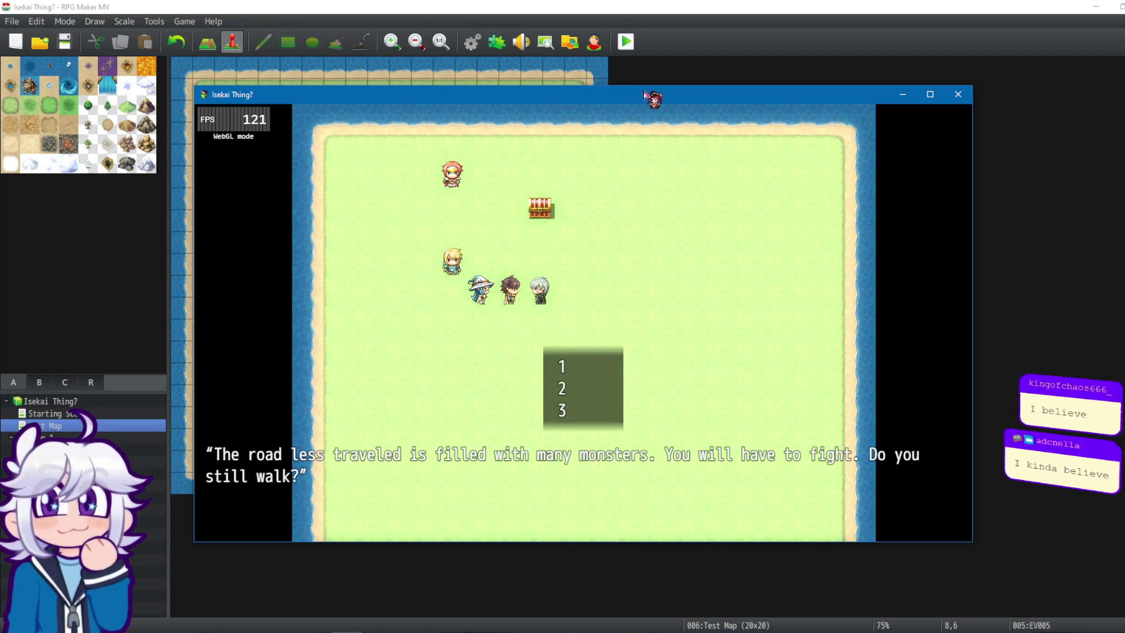
{"action": "key", "text": "Return"}
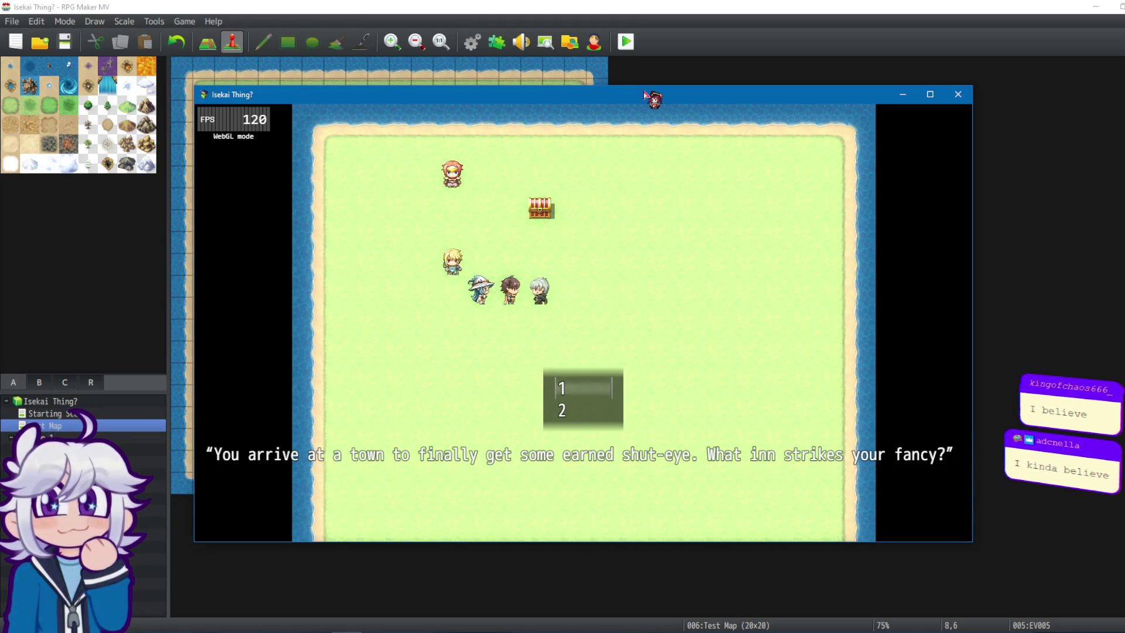
{"action": "key", "text": "Return"}
{"action": "key", "text": "Return"}
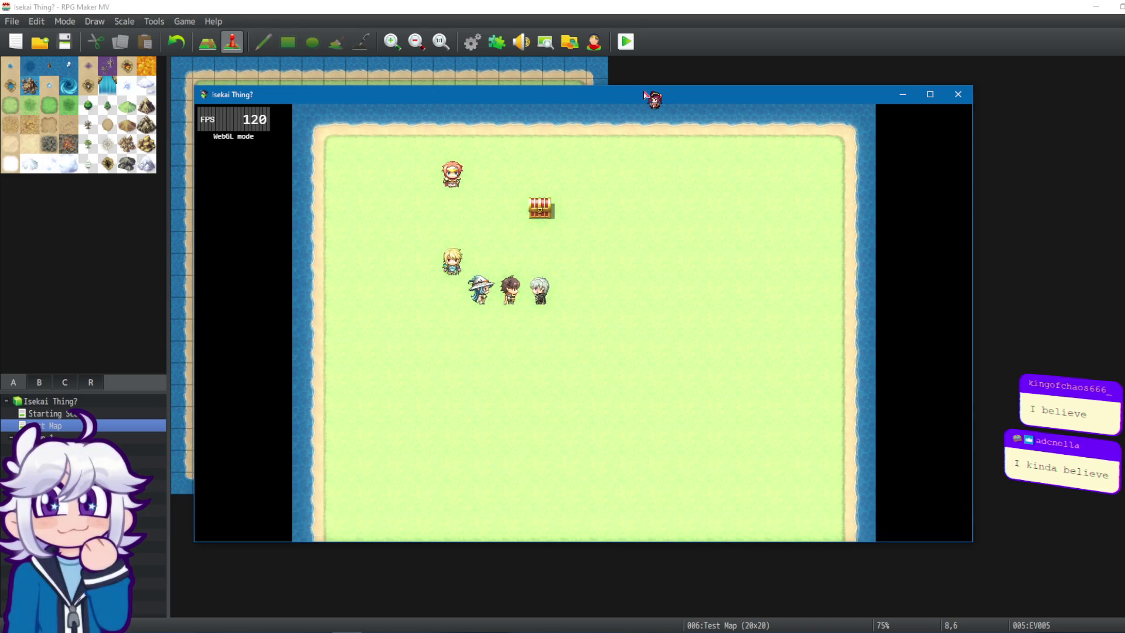
{"action": "key", "text": "Return"}
{"action": "key", "text": "Return"}
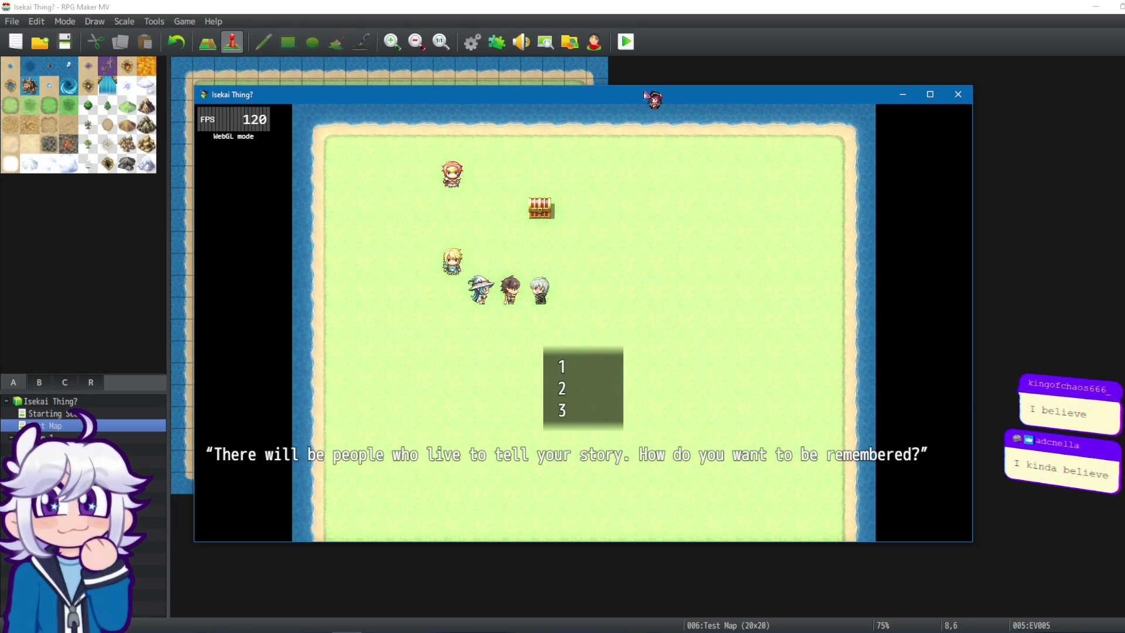
{"action": "key", "text": "Return"}
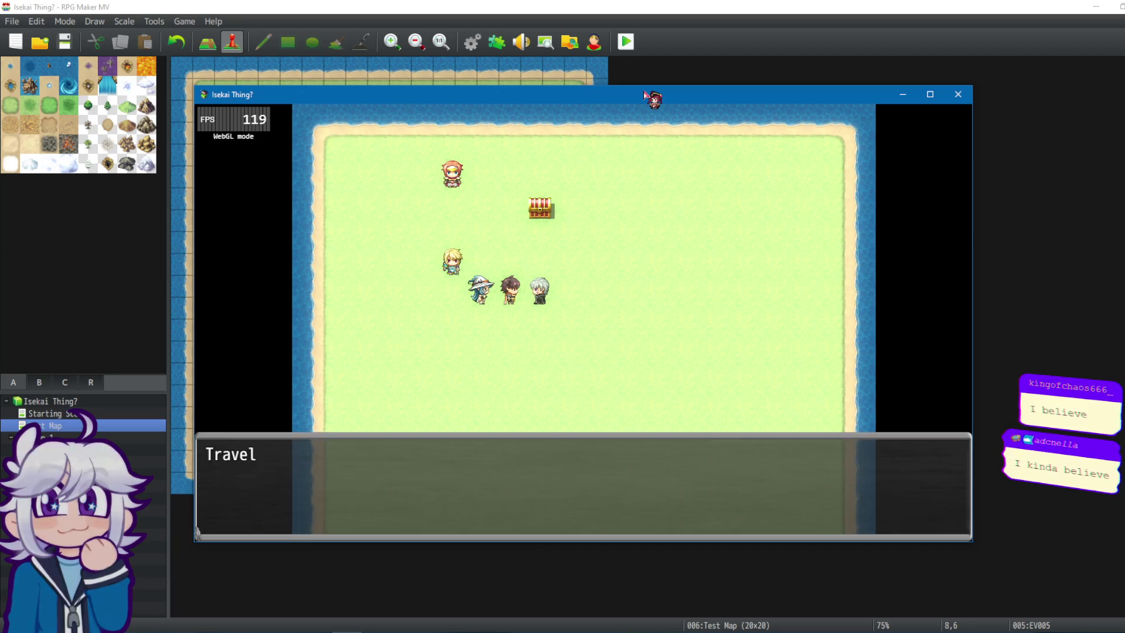
{"action": "key", "text": "Return"}
{"action": "key", "text": "Return"}
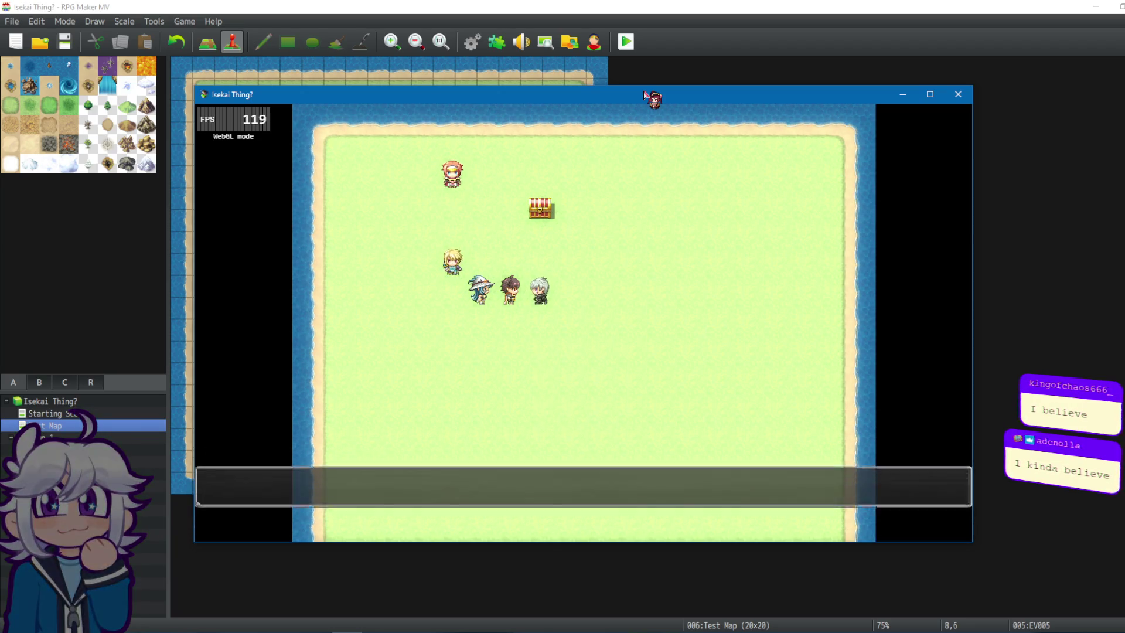
{"action": "key", "text": "Return"}
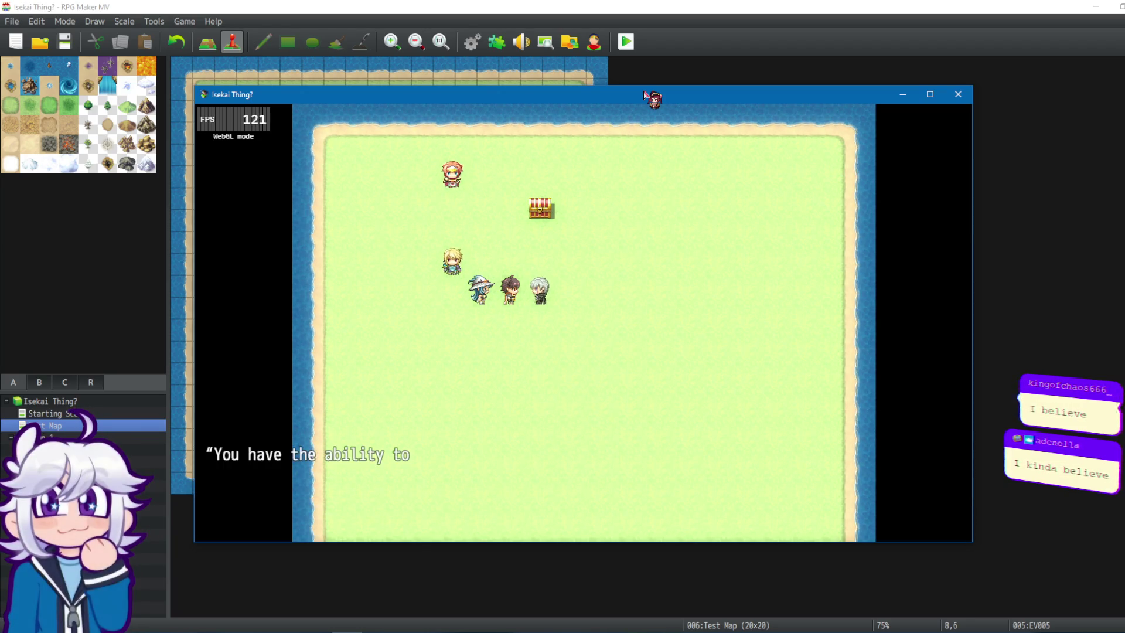
{"action": "key", "text": "Return"}
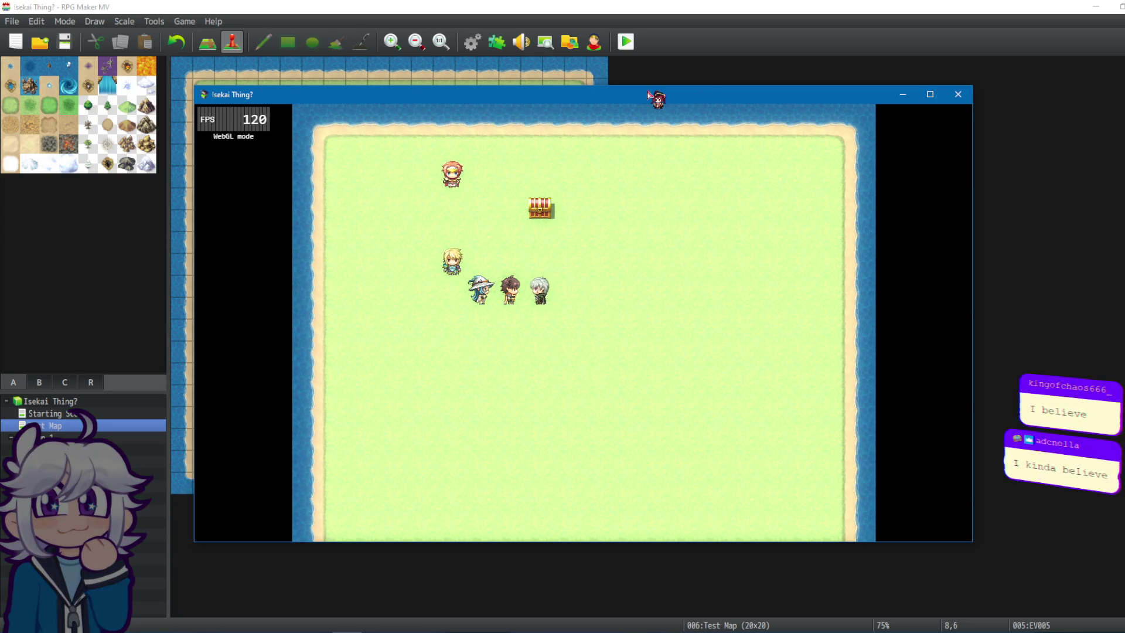
{"action": "left_click", "coordinate": [970, 98]}
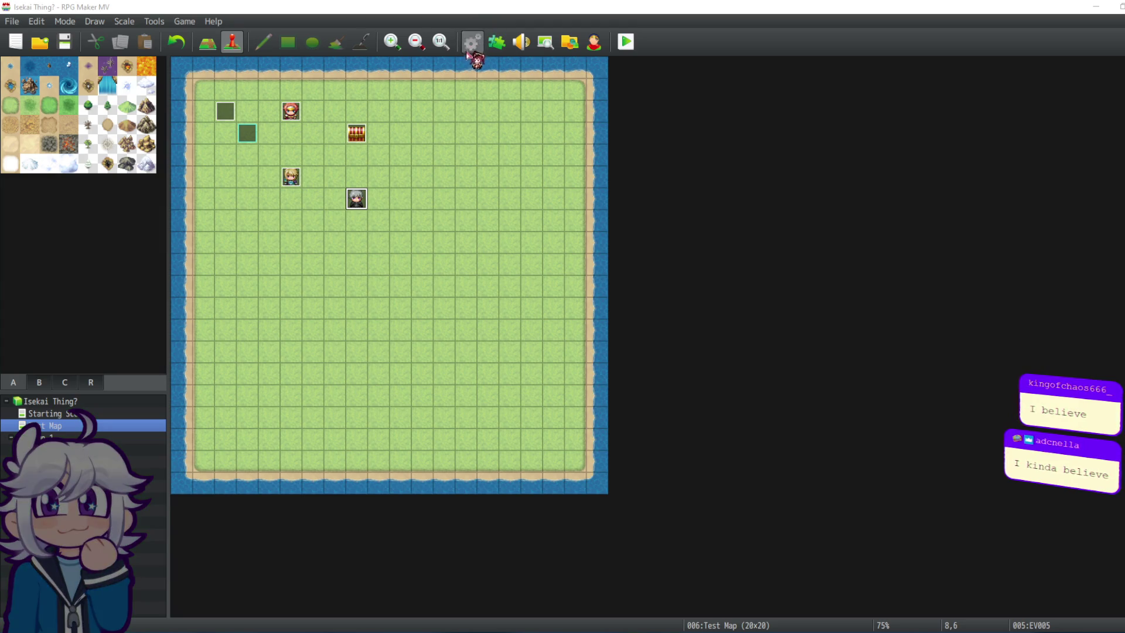
Open the Results common event in the Database and scroll through its Warrior comparison blocks.
{"action": "left_click", "coordinate": [472, 42]}
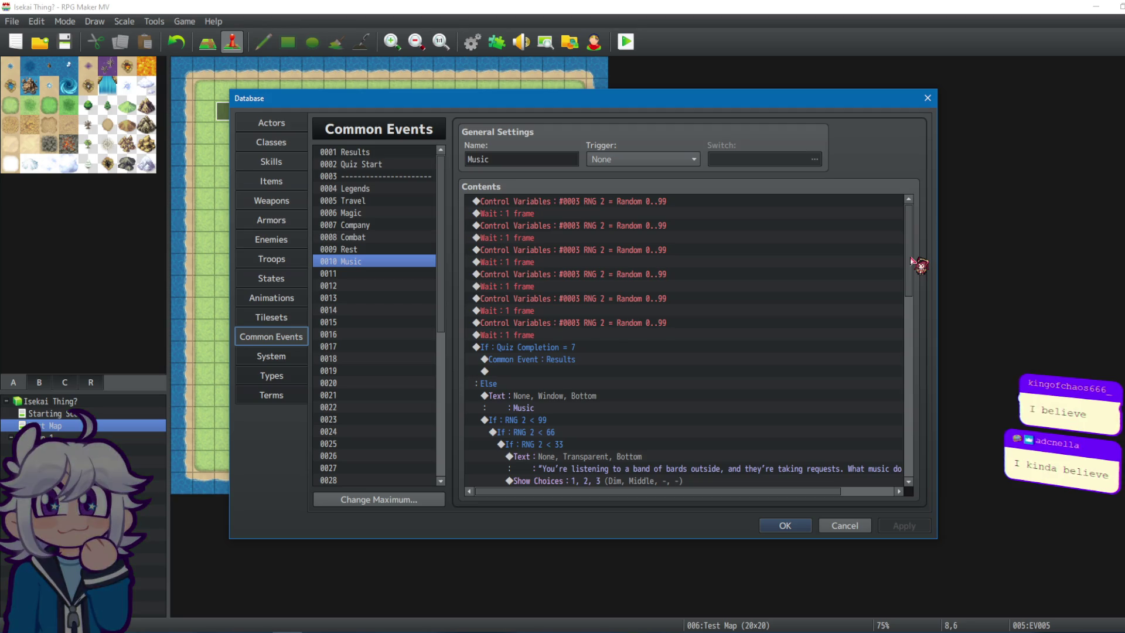
{"action": "left_click", "coordinate": [393, 165]}
{"action": "left_click", "coordinate": [392, 152]}
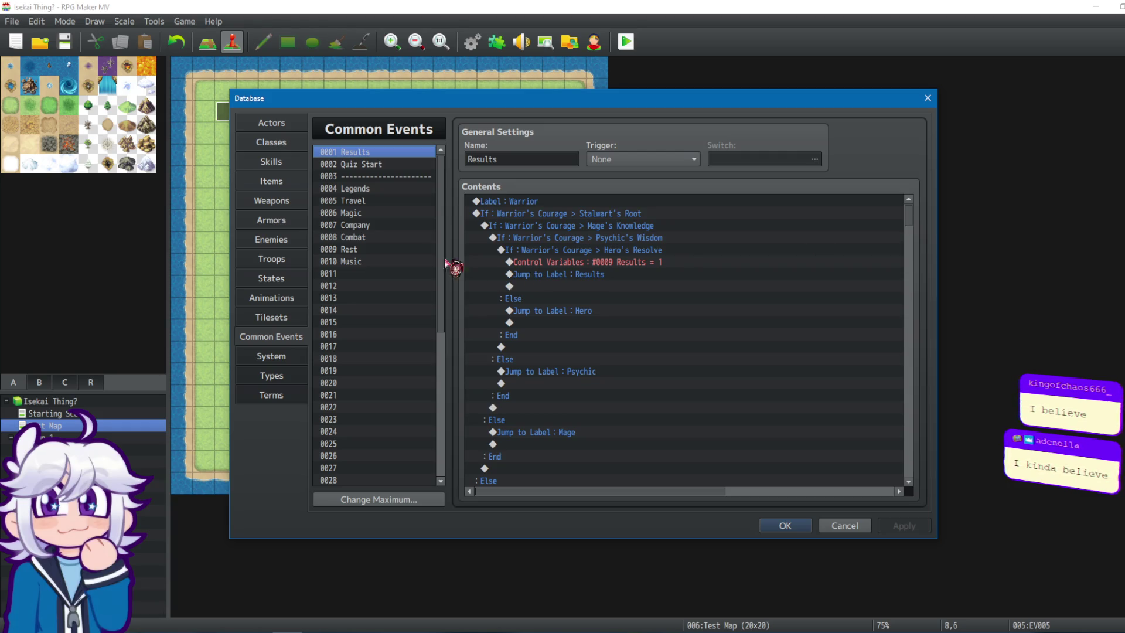
{"action": "left_click", "coordinate": [664, 215]}
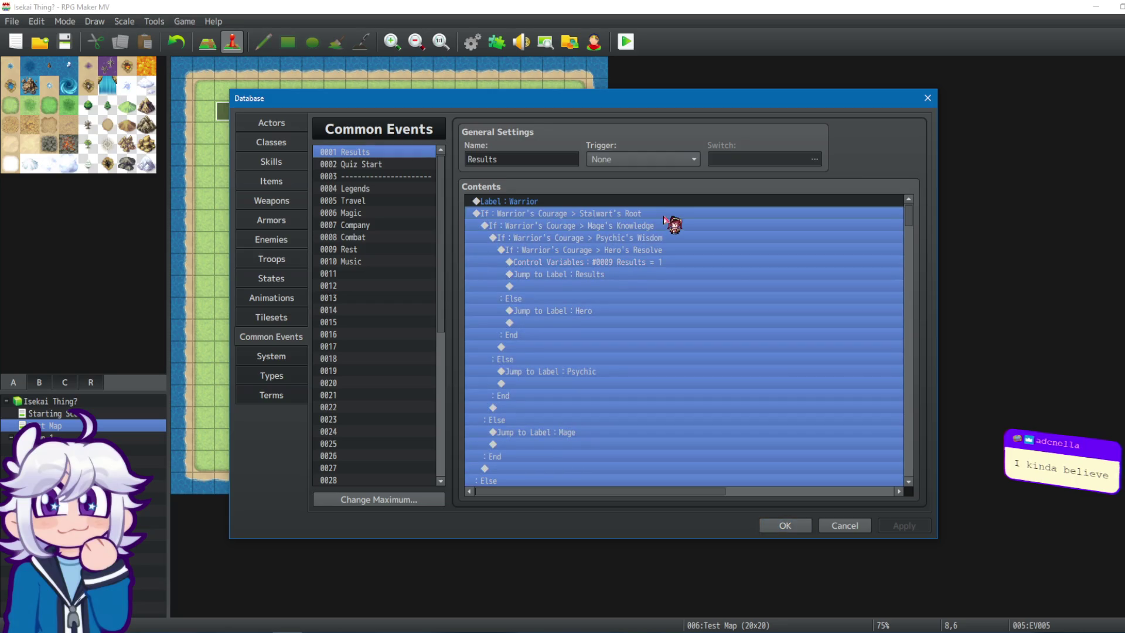
{"action": "mouse_move", "coordinate": [911, 219]}
{"action": "left_mouse_down"}
{"action": "mouse_move", "coordinate": [910, 359]}
{"action": "mouse_move", "coordinate": [918, 324]}
{"action": "left_mouse_up"}
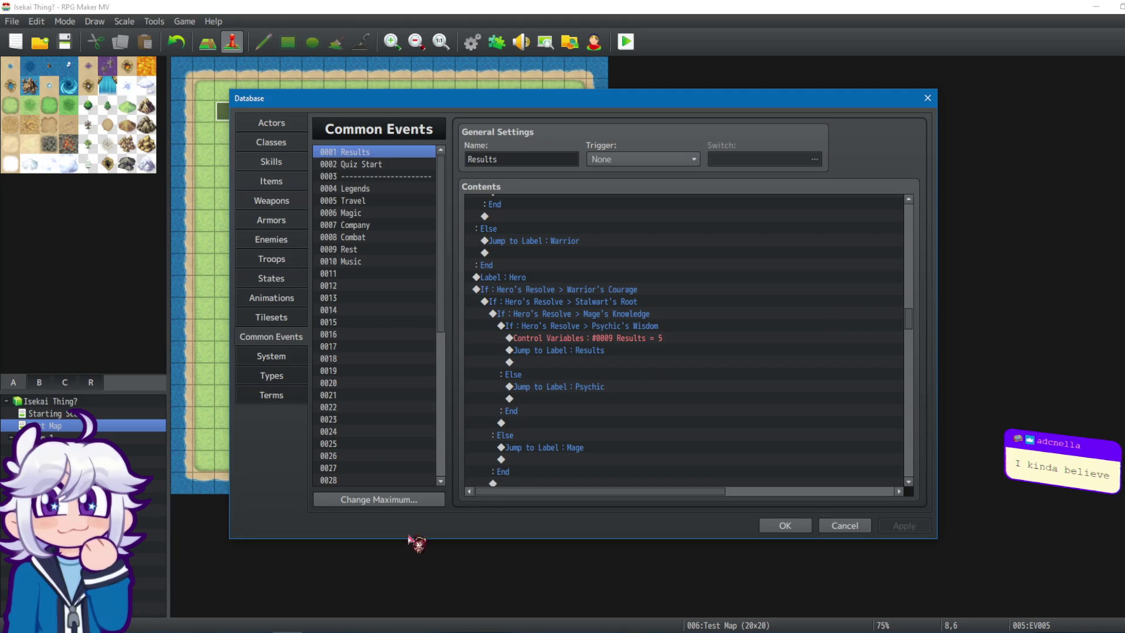
{"action": "left_click", "coordinate": [208, 628]}
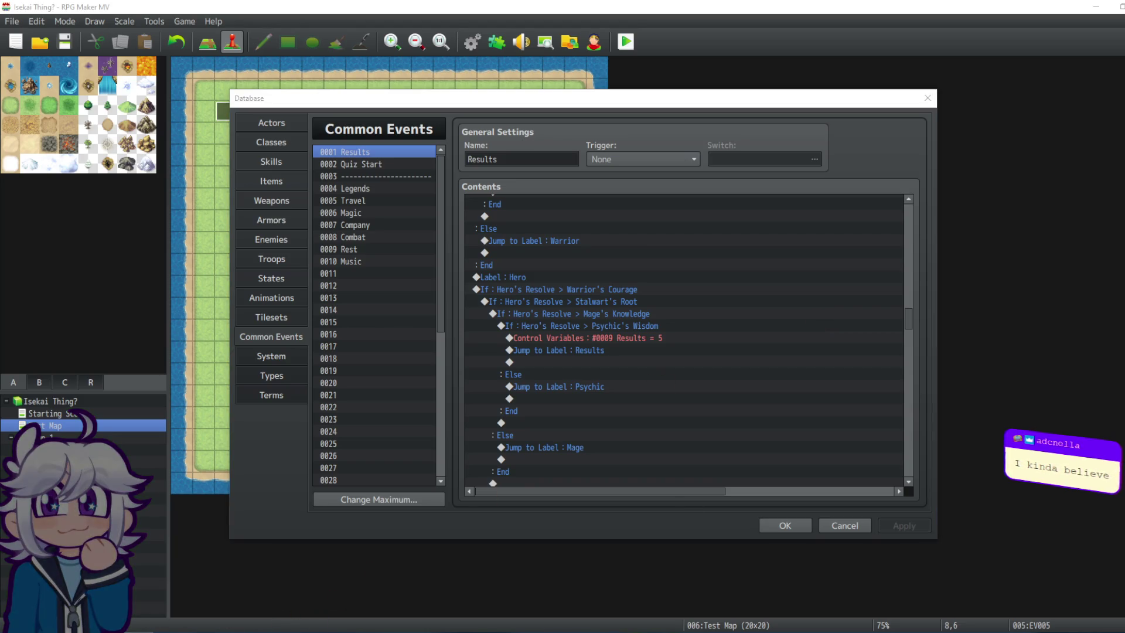
{"action": "left_click_drag", "start_coordinate": [907, 340], "coordinate": [922, 203]}
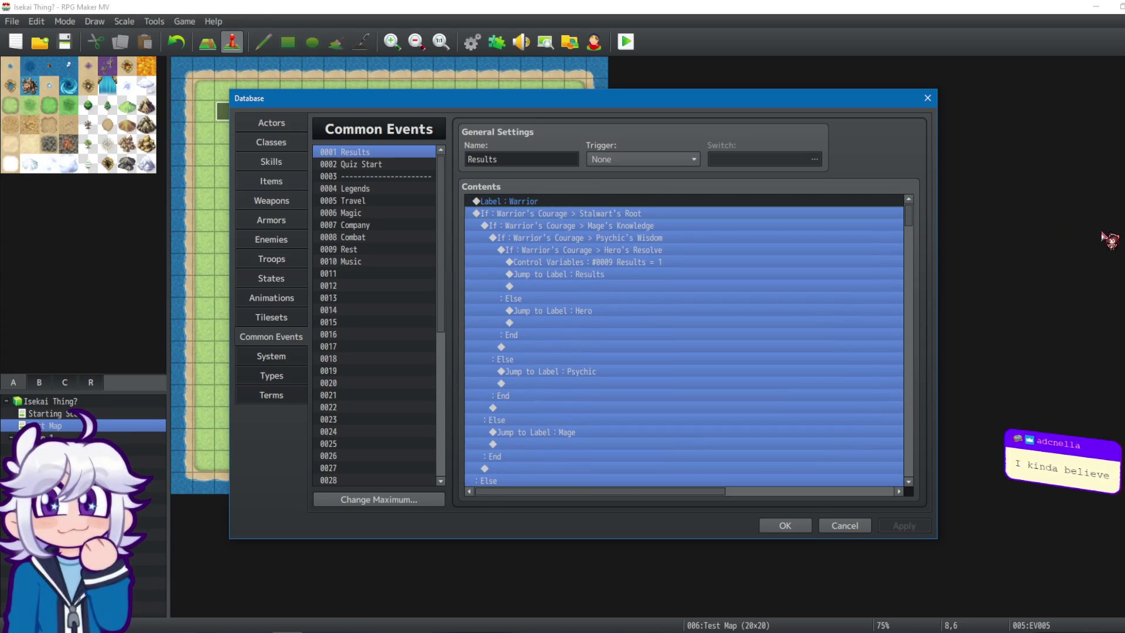
{"action": "left_click_drag", "start_coordinate": [918, 221], "coordinate": [908, 352]}
Inspect the If Results > 1 block and Results label, then cancel out of the Database.
{"action": "left_click", "coordinate": [593, 242]}
{"action": "scroll", "coordinate": [602, 233], "scroll_direction": "up", "scroll_amount": 2}
{"action": "left_click", "coordinate": [552, 299]}
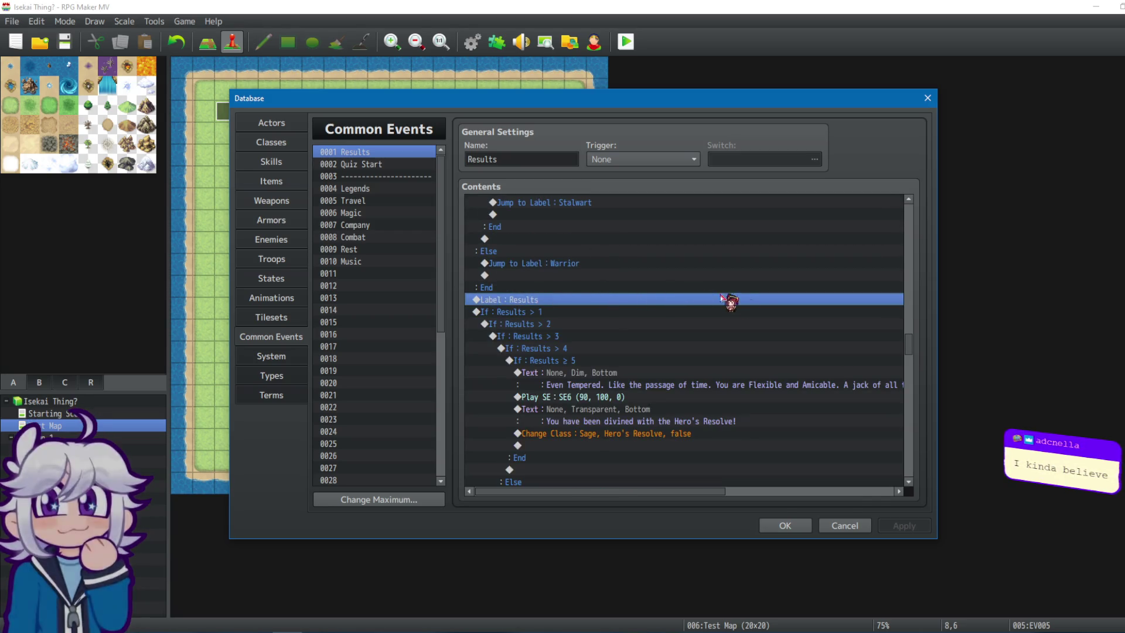
{"action": "left_click_drag", "start_coordinate": [905, 356], "coordinate": [907, 325]}
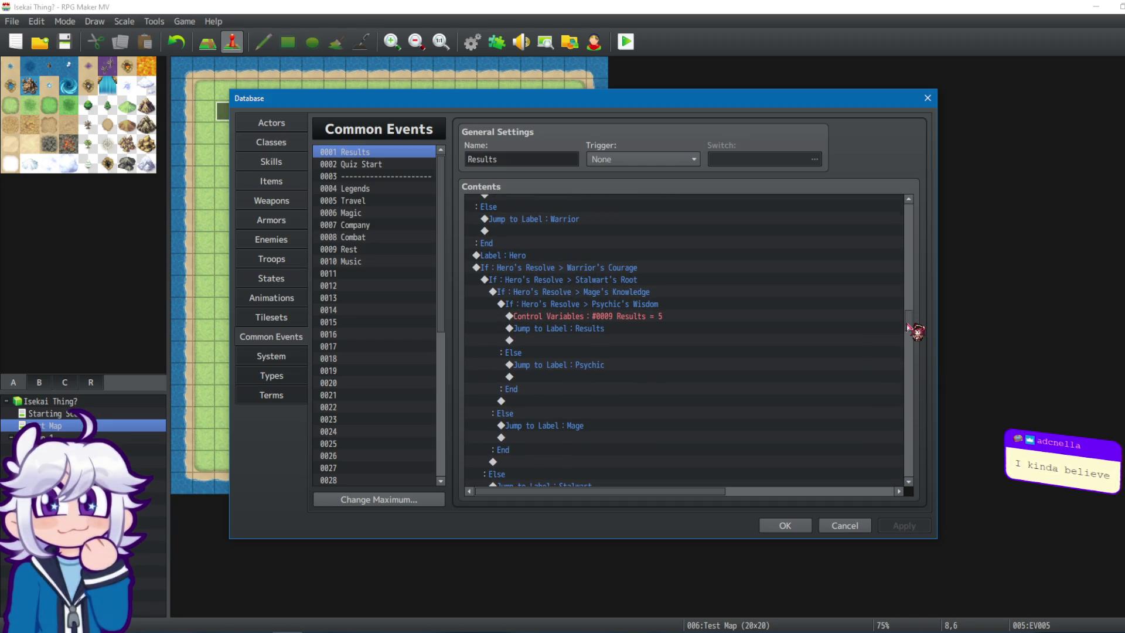
{"action": "left_click_drag", "start_coordinate": [907, 326], "coordinate": [897, 205]}
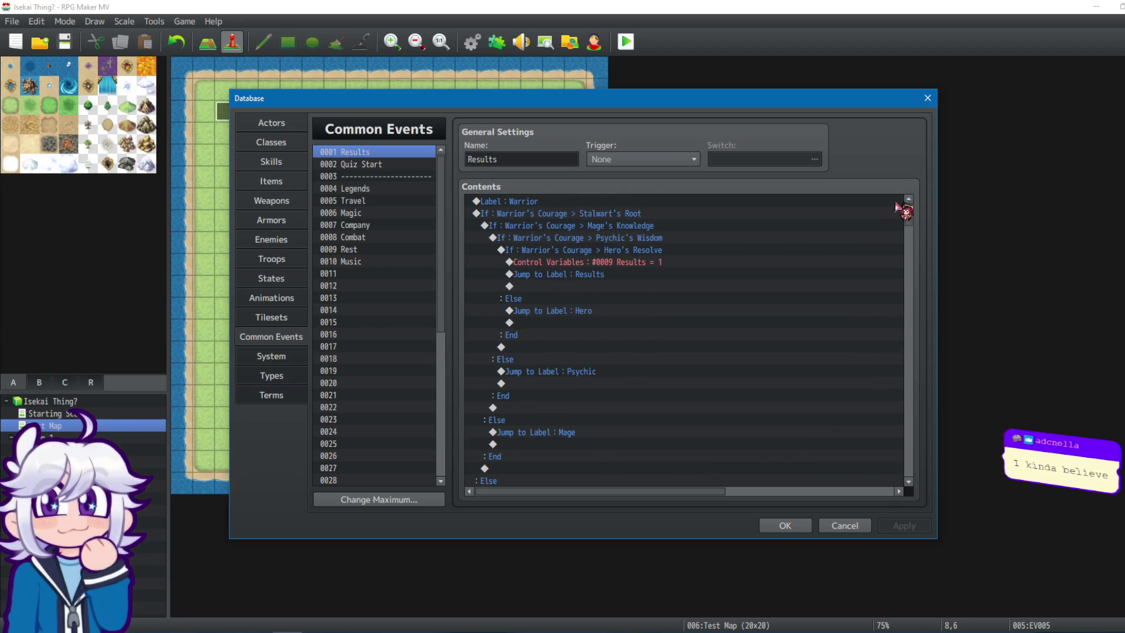
{"action": "left_click", "coordinate": [860, 526]}
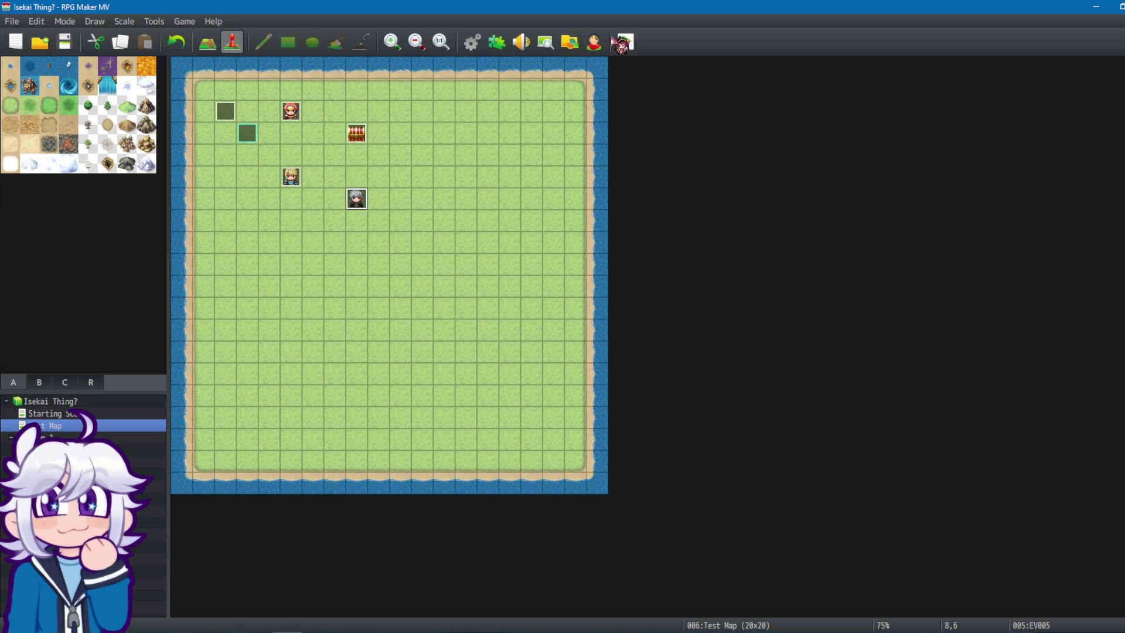
{"action": "key", "text": "ctrl+r"}
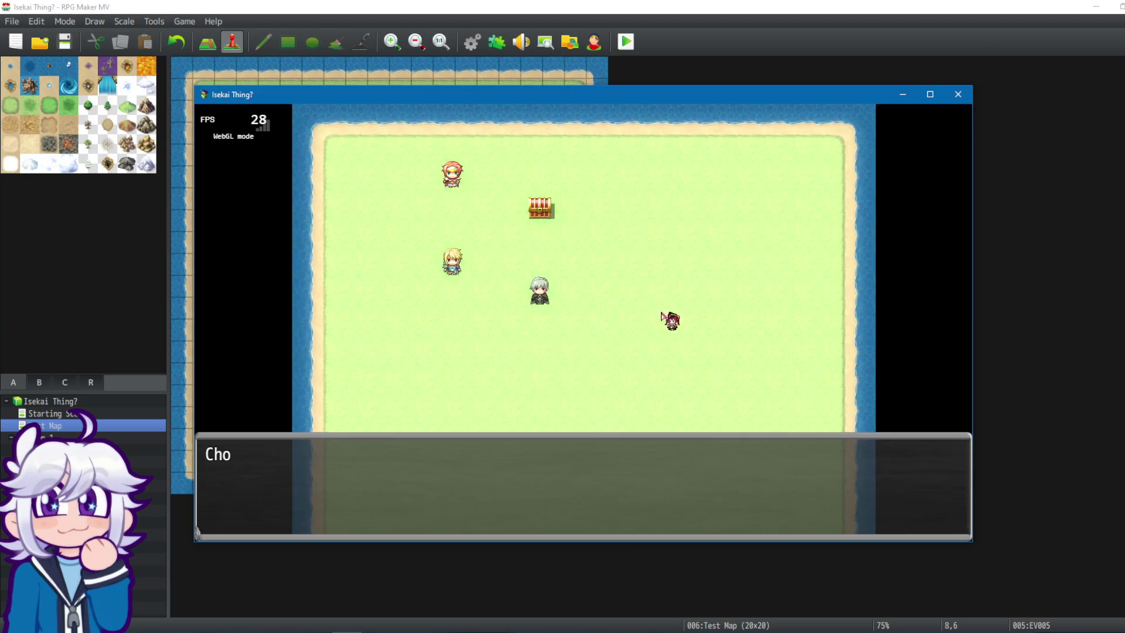
{"action": "key", "text": "Return"}
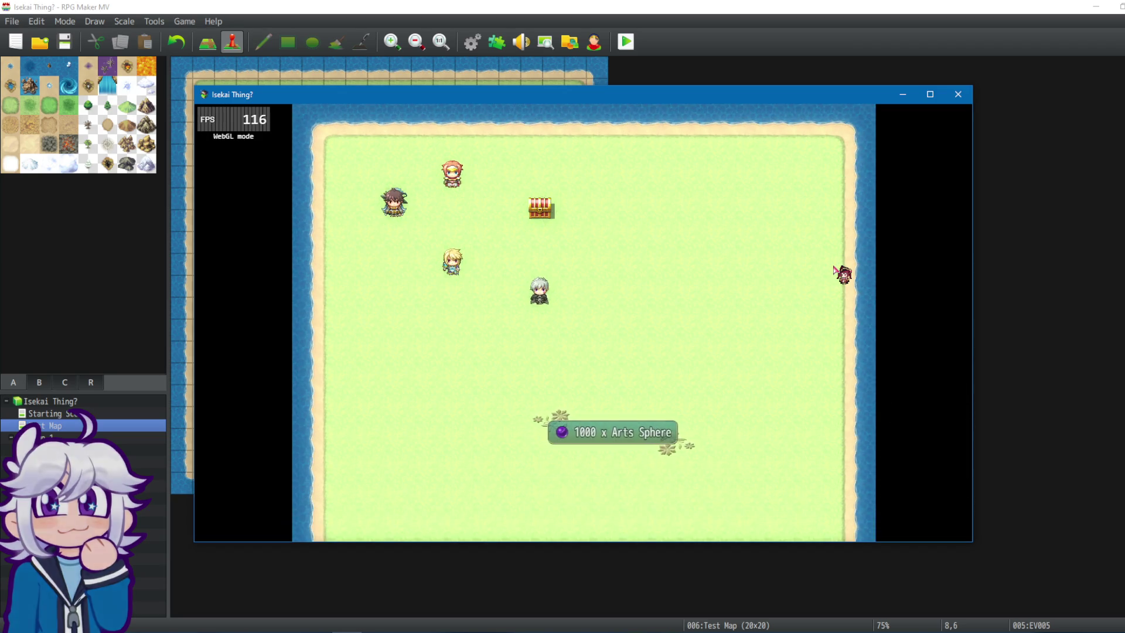
{"action": "key", "text": "Escape"}
{"action": "key", "text": "Down"}
{"action": "key", "text": "Down"}
{"action": "key", "text": "Down"}
{"action": "key", "text": "Down"}
{"action": "key", "text": "Down"}
{"action": "key", "text": "Down"}
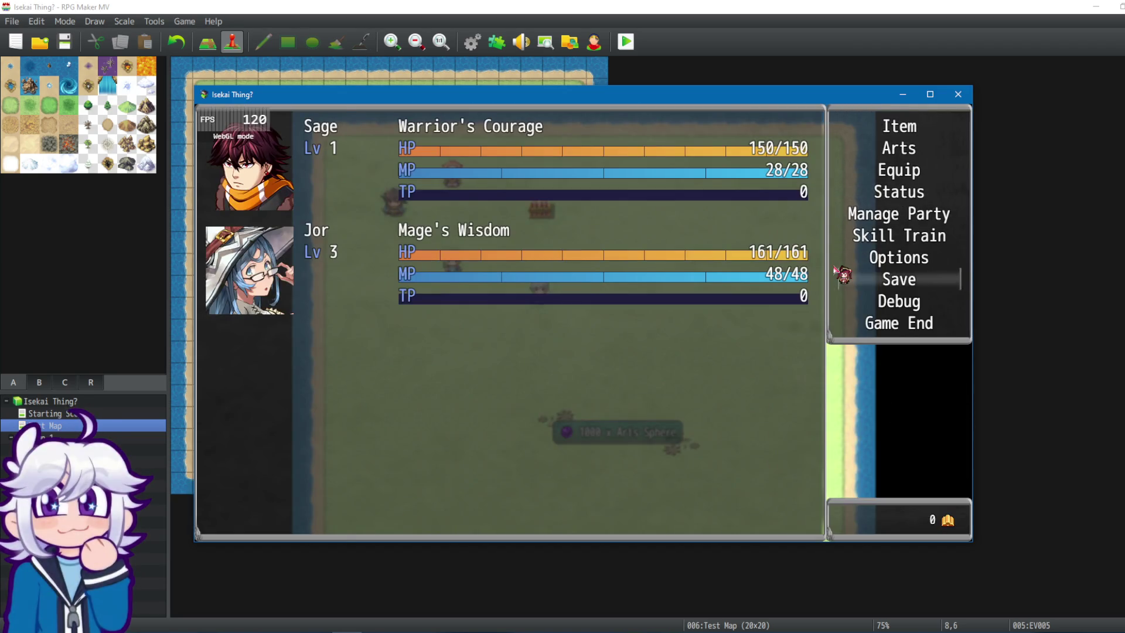
{"action": "key", "text": "Down"}
{"action": "key", "text": "Return"}
{"action": "key", "text": "Down"}
{"action": "key", "text": "Down"}
{"action": "key", "text": "Down"}
{"action": "key", "text": "Down"}
{"action": "key", "text": "Down"}
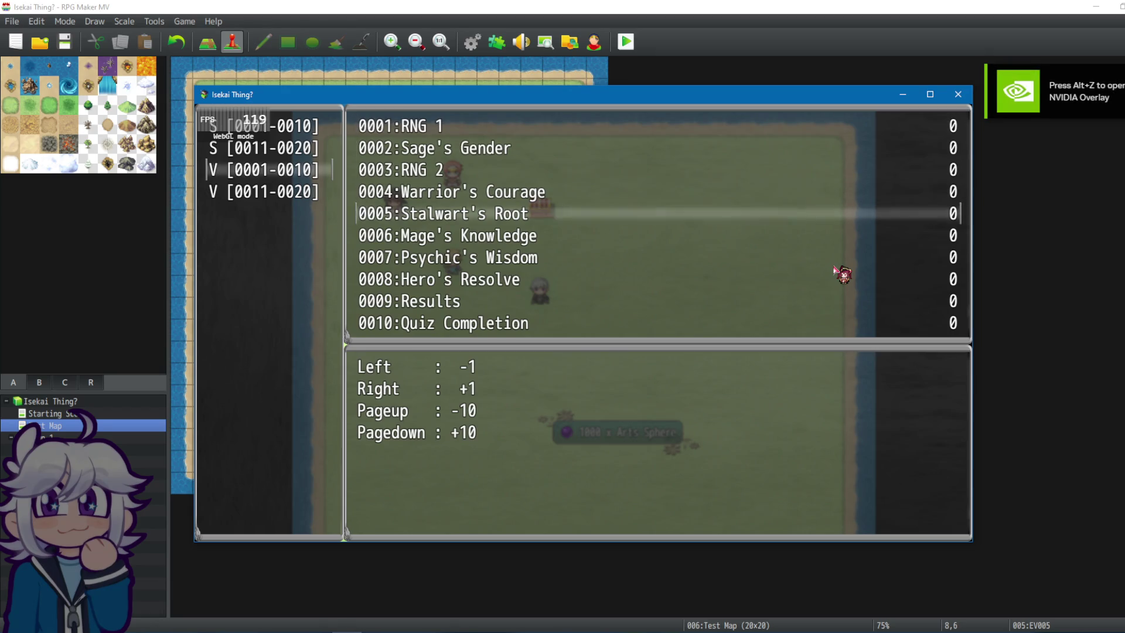
{"action": "key", "text": "Up"}
{"action": "key", "text": "Right"}
{"action": "key", "text": "Left"}
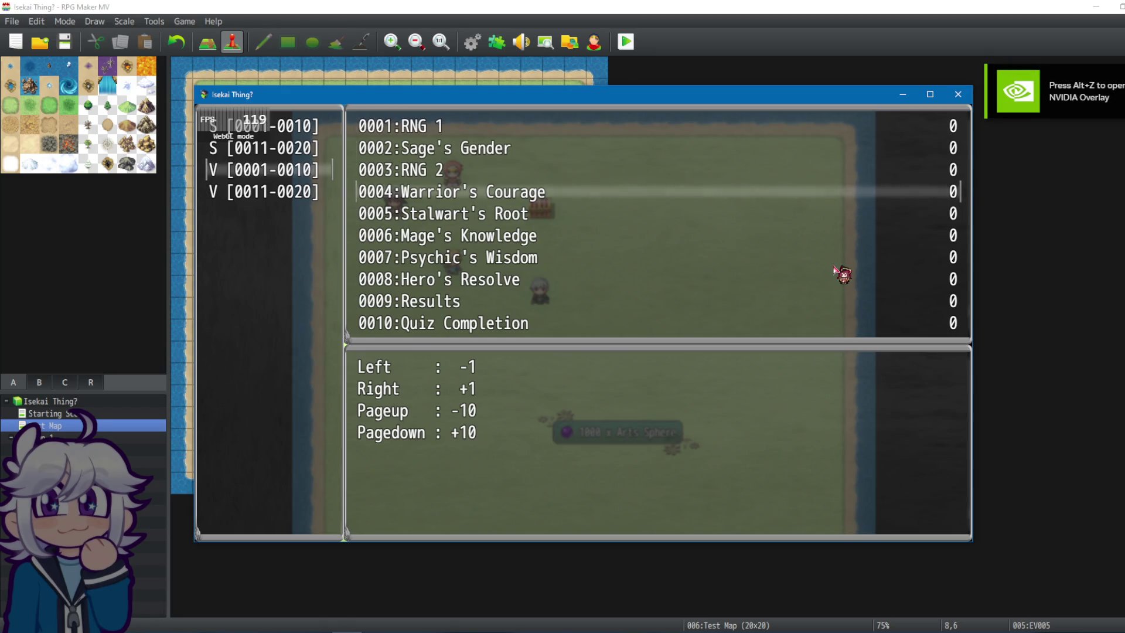
{"action": "key", "text": "Right"}
{"action": "key", "text": "Right"}
{"action": "key", "text": "Right"}
{"action": "key", "text": "Right"}
{"action": "key", "text": "Right"}
{"action": "key", "text": "Right"}
{"action": "key", "text": "Right"}
{"action": "key", "text": "Down"}
{"action": "key", "text": "Right"}
{"action": "key", "text": "Up"}
{"action": "key", "text": "Right"}
{"action": "key", "text": "Right"}
{"action": "key", "text": "Down"}
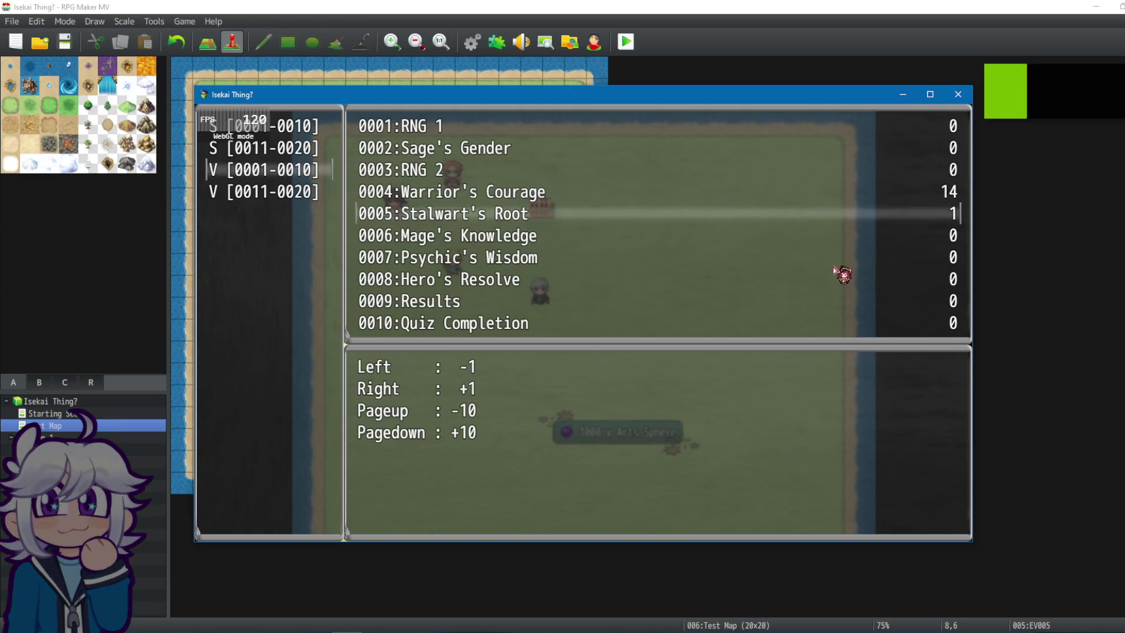
{"action": "key", "text": "Right"}
{"action": "key", "text": "Right"}
{"action": "key", "text": "Right"}
{"action": "key", "text": "Right"}
{"action": "key", "text": "Right"}
{"action": "key", "text": "Right"}
{"action": "key", "text": "Down"}
{"action": "key", "text": "Right"}
{"action": "key", "text": "Right"}
{"action": "key", "text": "Right"}
{"action": "key", "text": "Right"}
{"action": "key", "text": "Right"}
{"action": "key", "text": "Down"}
{"action": "key", "text": "Right"}
{"action": "key", "text": "Right"}
{"action": "key", "text": "Right"}
{"action": "key", "text": "Right"}
{"action": "key", "text": "Right"}
{"action": "key", "text": "Right"}
{"action": "key", "text": "Down"}
{"action": "key", "text": "Right"}
{"action": "key", "text": "Right"}
{"action": "key", "text": "Right"}
{"action": "key", "text": "Right"}
{"action": "key", "text": "Escape"}
{"action": "key", "text": "Escape"}
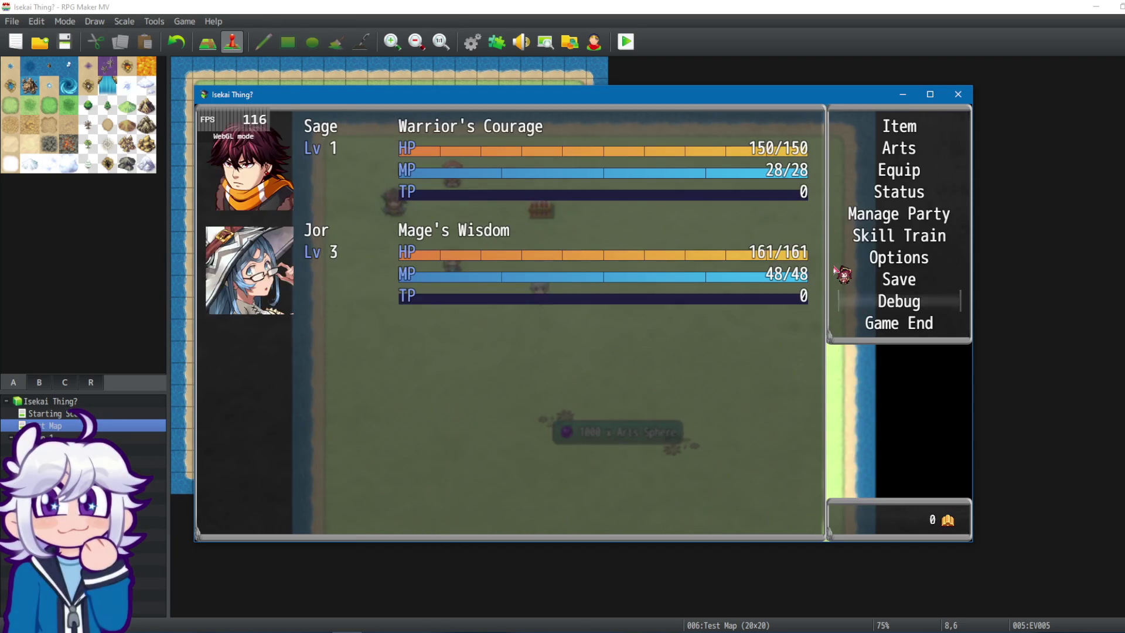
{"action": "key", "text": "Escape"}
{"action": "key", "text": "Down"}
{"action": "key", "text": "Down"}
{"action": "key", "text": "Right"}
{"action": "key", "text": "Right"}
{"action": "key", "text": "Right"}
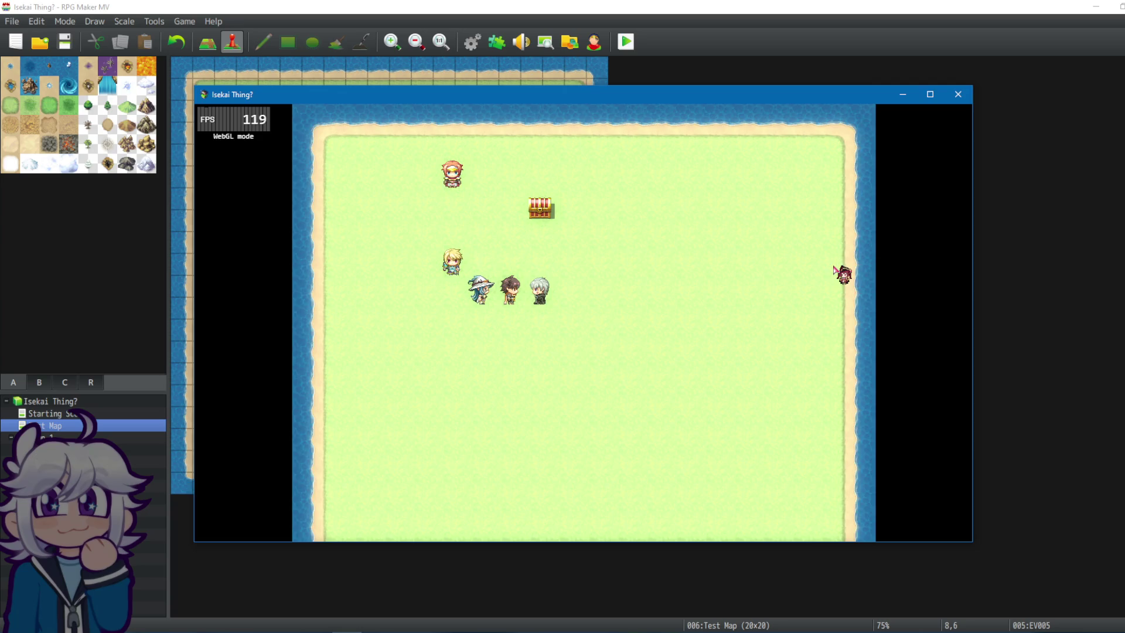
{"action": "key", "text": "Return"}
{"action": "key", "text": "Return"}
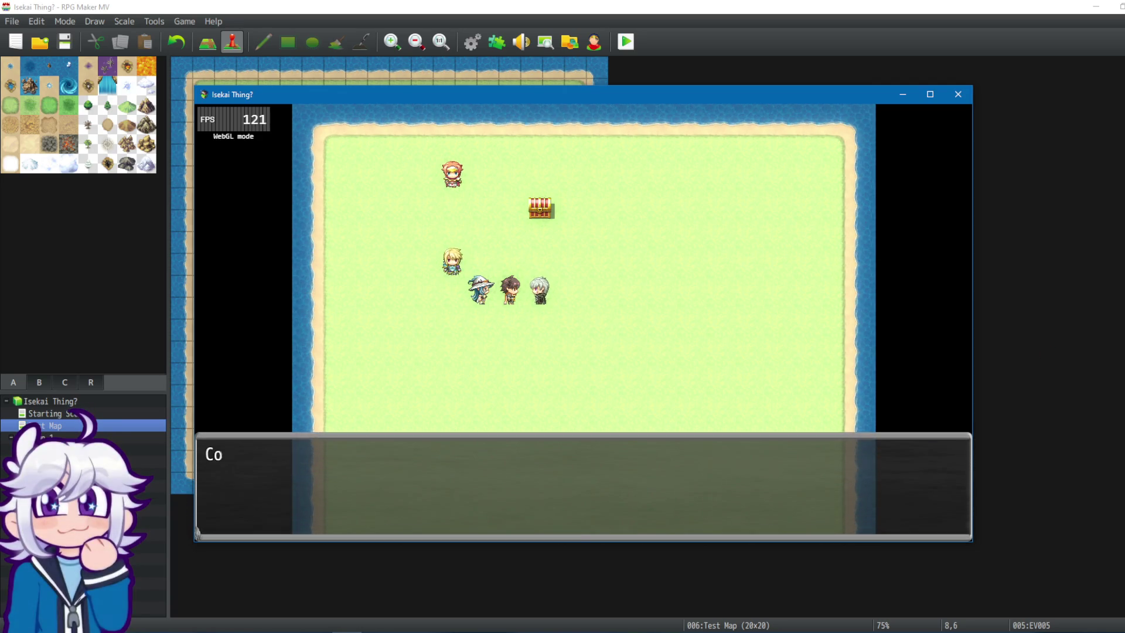
{"action": "key", "text": "Return"}
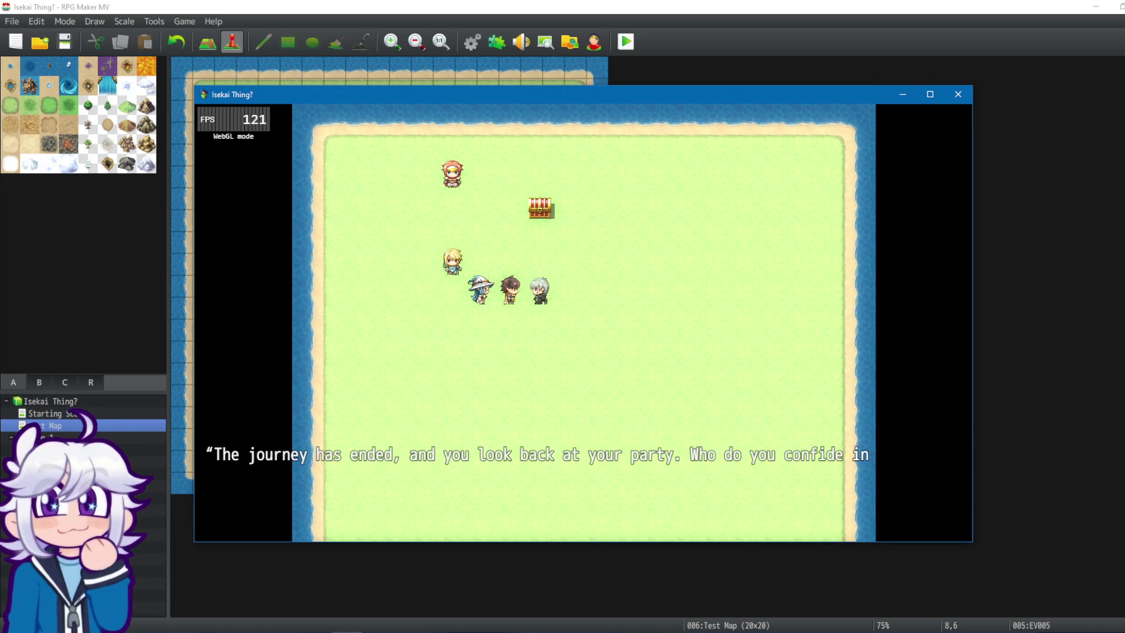
{"action": "left_click", "coordinate": [958, 94]}
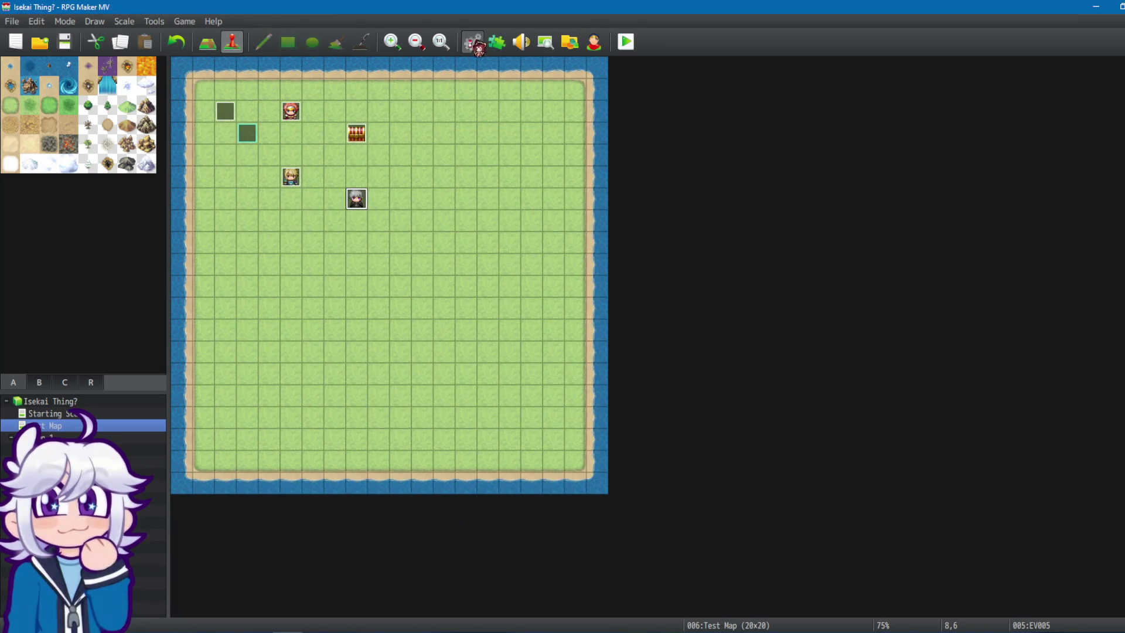
In the Magic common event, delete the surplus RNG 2 random rolls and waits.
{"action": "left_click", "coordinate": [473, 42]}
{"action": "left_click", "coordinate": [382, 212]}
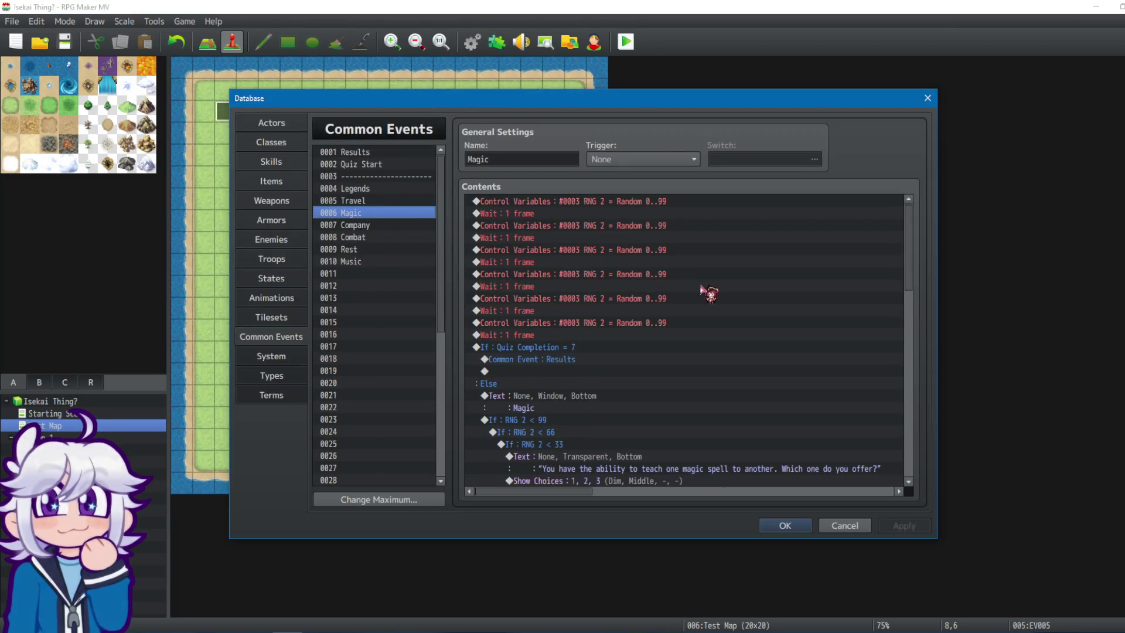
{"action": "left_click", "coordinate": [534, 346]}
{"action": "left_click", "coordinate": [516, 397]}
{"action": "left_click", "coordinate": [538, 420]}
{"action": "left_click", "coordinate": [533, 396]}
{"action": "left_click", "coordinate": [548, 421]}
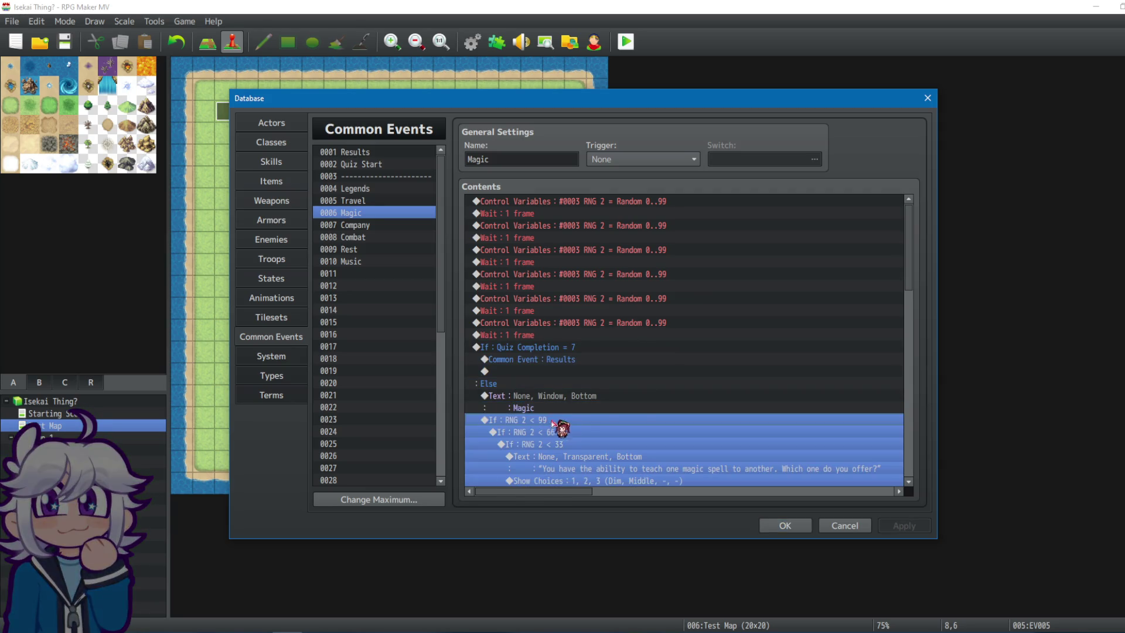
{"action": "left_click", "coordinate": [571, 202]}
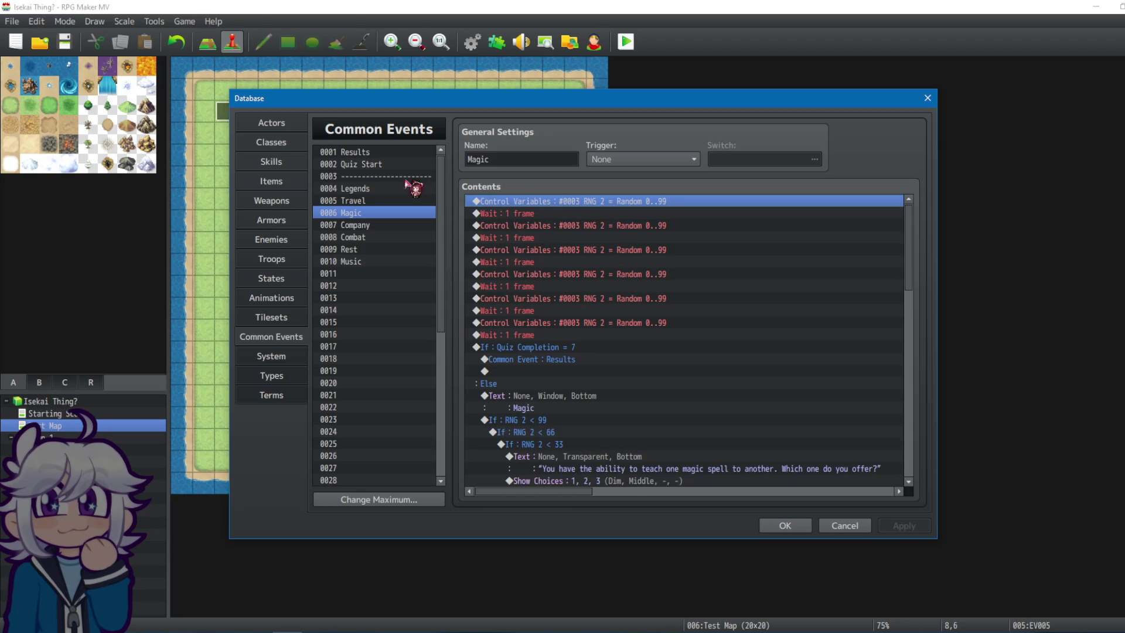
{"action": "key", "text": "Delete"}
{"action": "key", "text": "Delete"}
{"action": "key", "text": "Delete"}
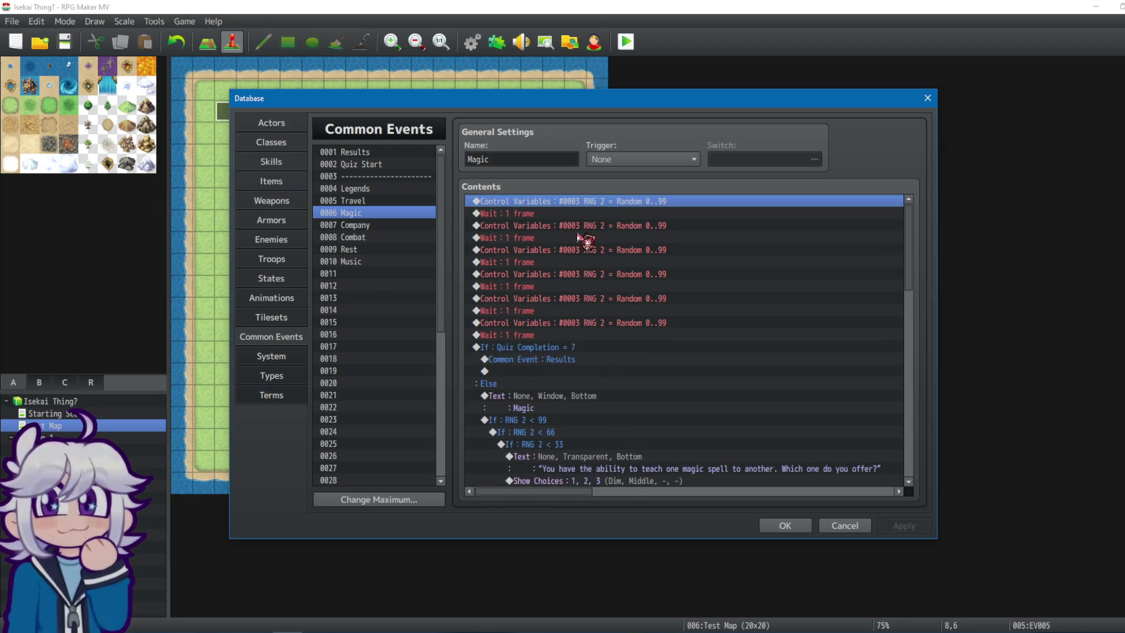
Check the remaining If RNG 2 < 99 question block and the Quiz Completion increment line.
{"action": "scroll", "coordinate": [758, 293], "scroll_direction": "down", "scroll_amount": 5}
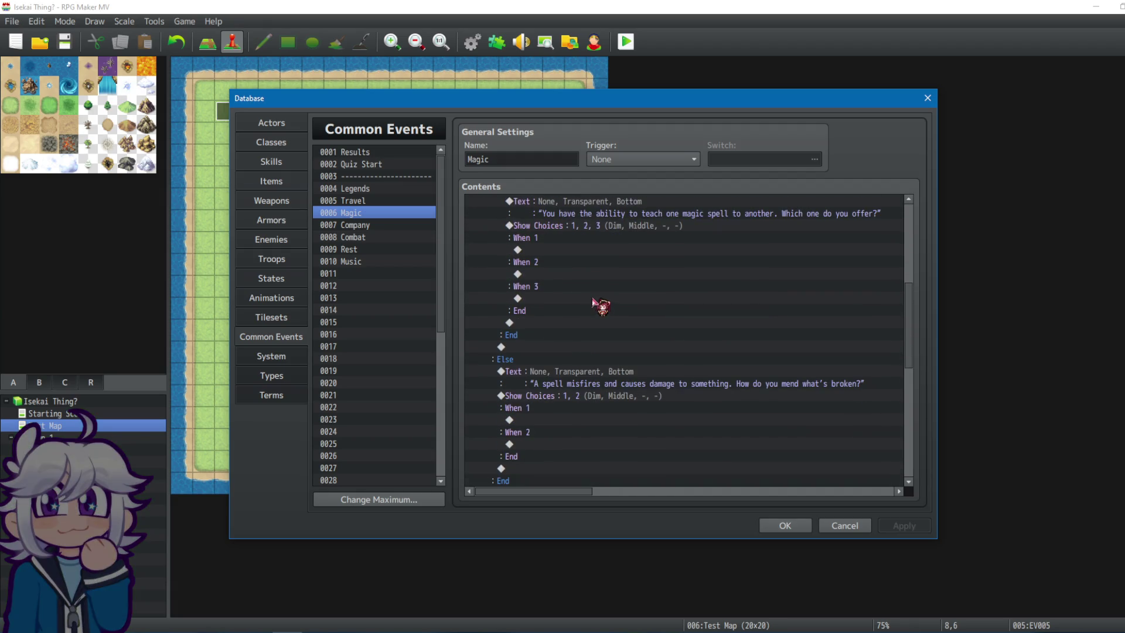
{"action": "mouse_move", "coordinate": [908, 319]}
{"action": "left_mouse_down"}
{"action": "mouse_move", "coordinate": [907, 452]}
{"action": "mouse_move", "coordinate": [913, 227]}
{"action": "mouse_move", "coordinate": [902, 253]}
{"action": "left_mouse_up"}
{"action": "left_click_drag", "start_coordinate": [589, 316], "coordinate": [570, 295]}
{"action": "left_click", "coordinate": [573, 291]}
{"action": "left_click", "coordinate": [577, 314]}
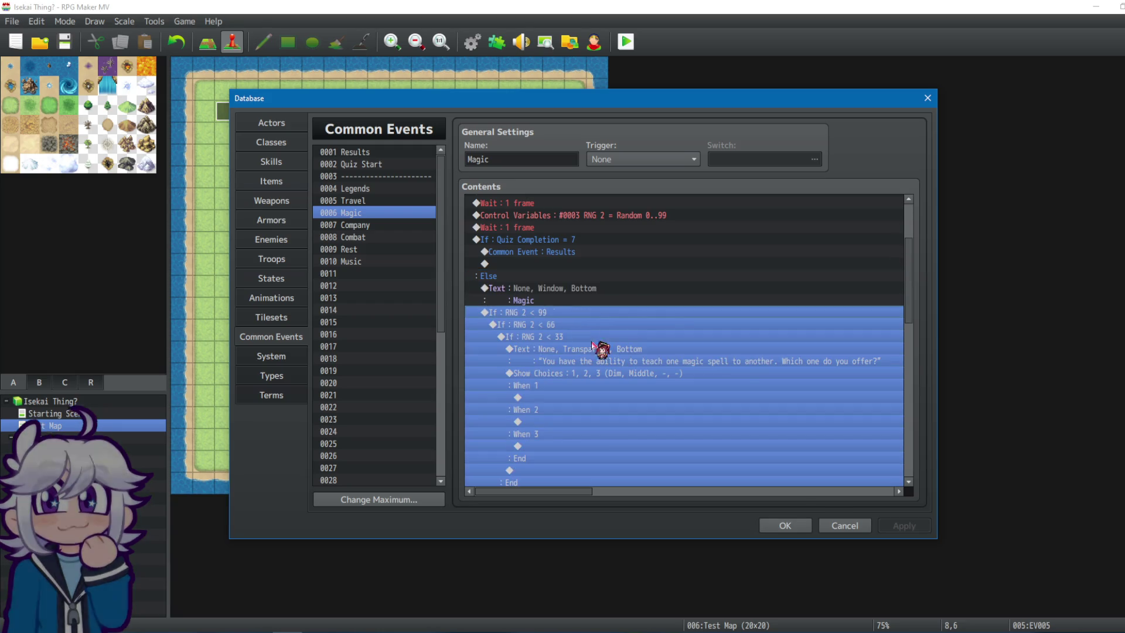
{"action": "scroll", "coordinate": [689, 382], "scroll_direction": "down", "scroll_amount": 2}
{"action": "left_click_drag", "start_coordinate": [912, 310], "coordinate": [914, 444]}
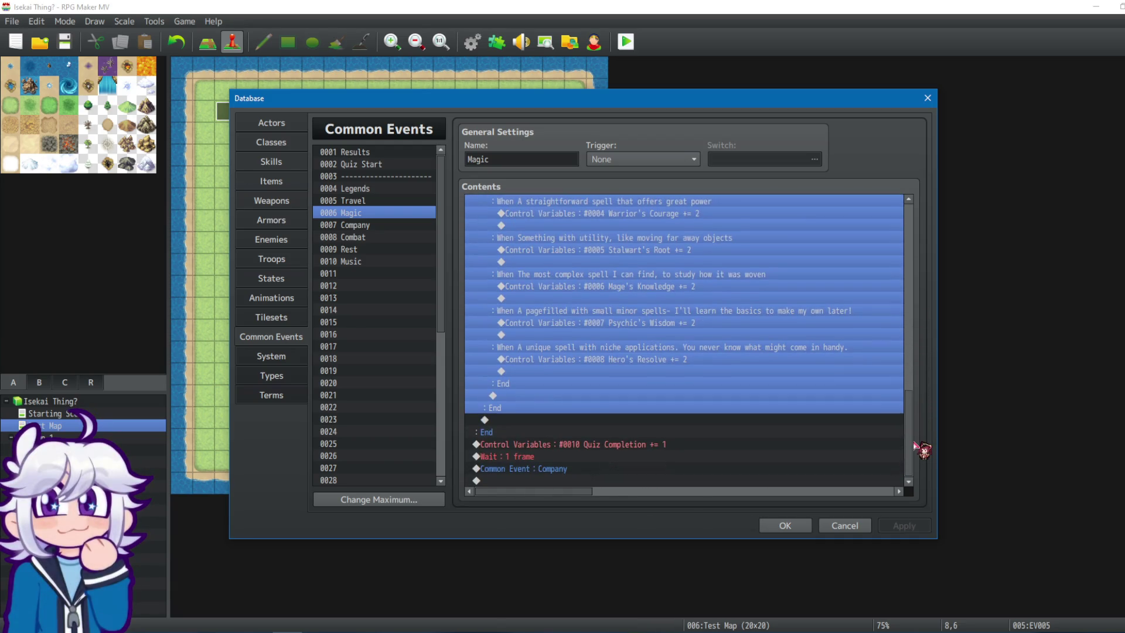
{"action": "left_click", "coordinate": [706, 446]}
Review the magic question choices, then apply the edits and close the Database.
{"action": "scroll", "coordinate": [844, 442], "scroll_direction": "up", "scroll_amount": 10}
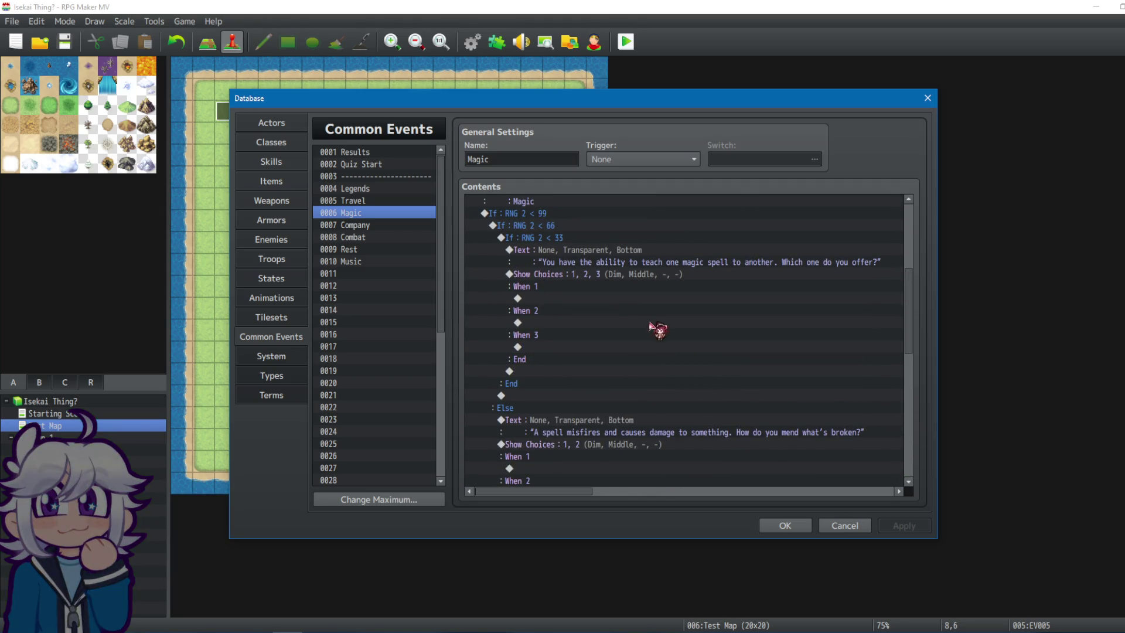
{"action": "scroll", "coordinate": [635, 291], "scroll_direction": "up", "scroll_amount": 2}
{"action": "left_click", "coordinate": [635, 334]}
{"action": "key", "text": "Up"}
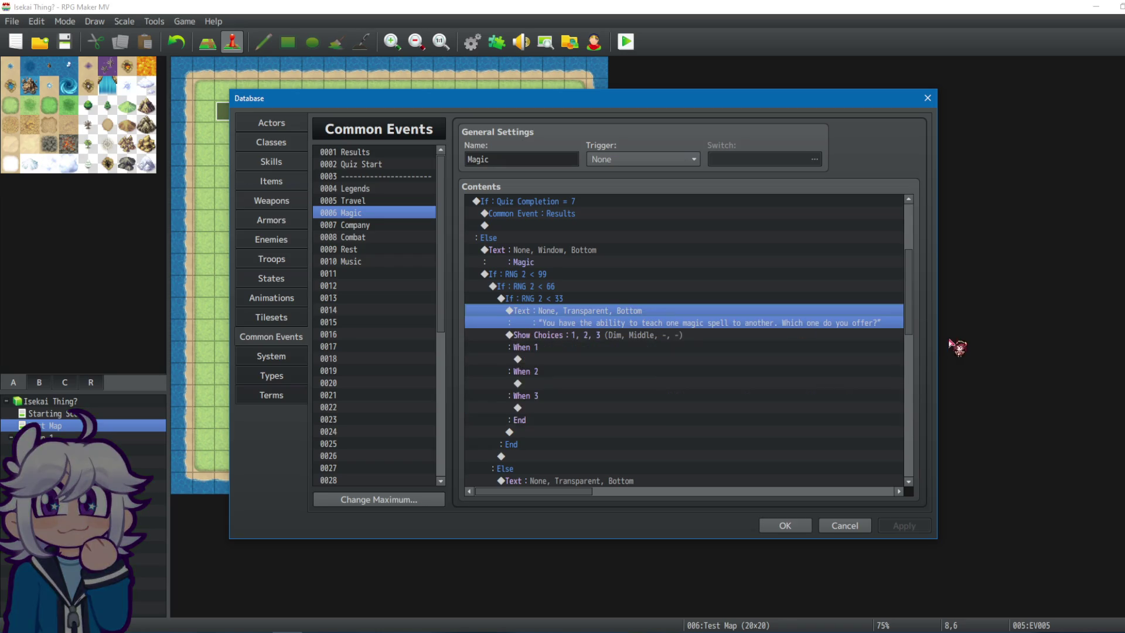
{"action": "left_click_drag", "start_coordinate": [913, 317], "coordinate": [912, 531]}
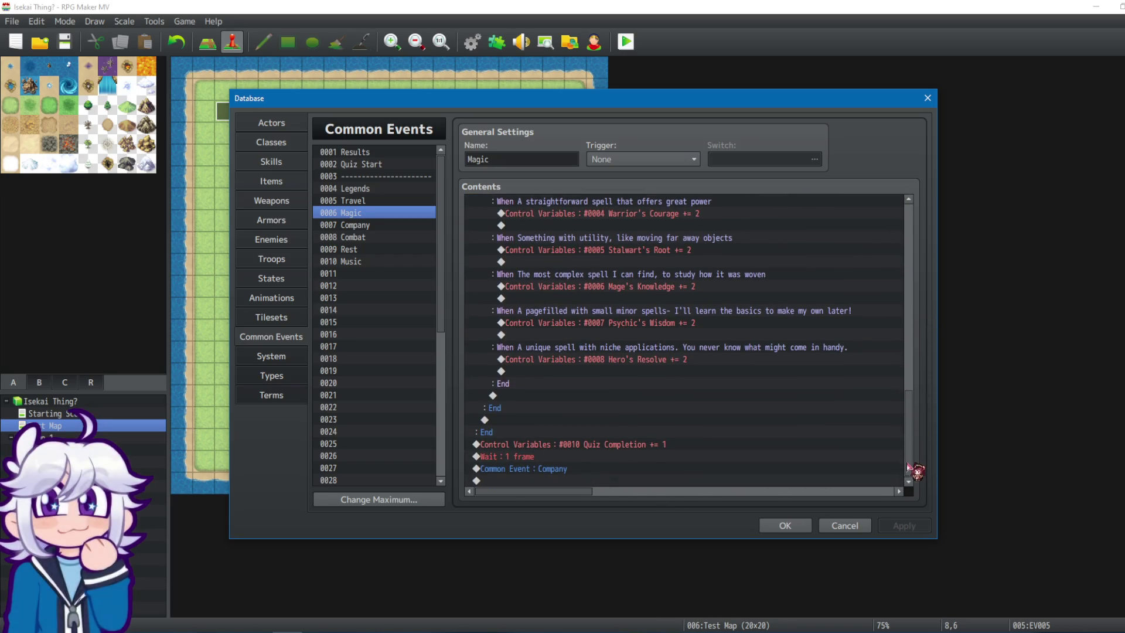
{"action": "left_click", "coordinate": [796, 525]}
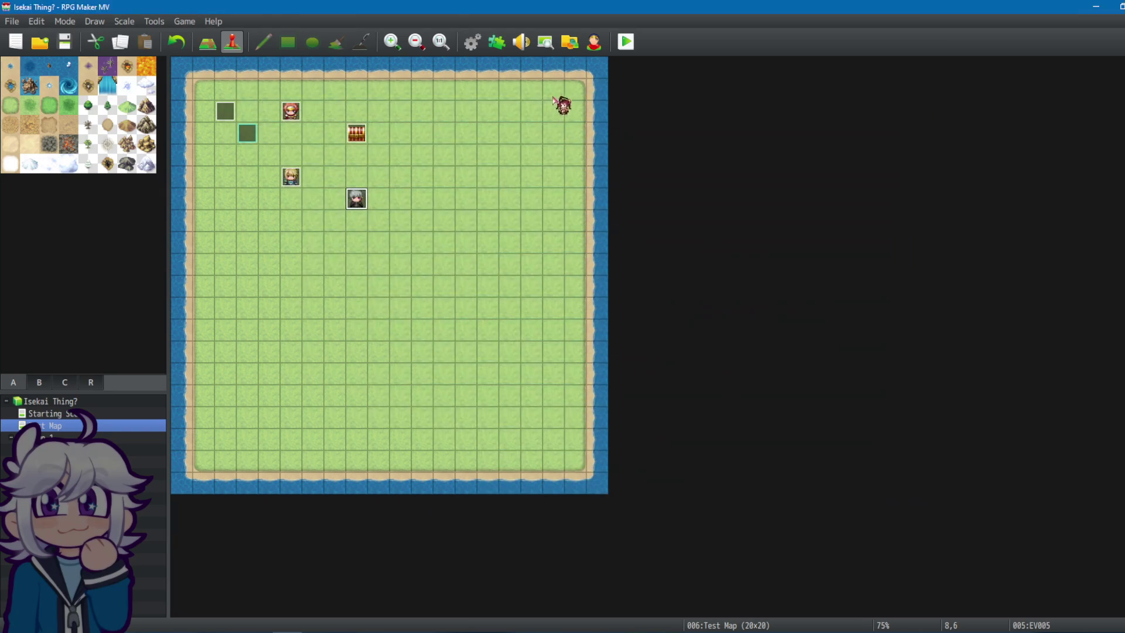
Save and playtest, confirm the class, and open the Debug screen on variables 0001-0010.
{"action": "left_click", "coordinate": [616, 42]}
{"action": "left_click", "coordinate": [542, 343]}
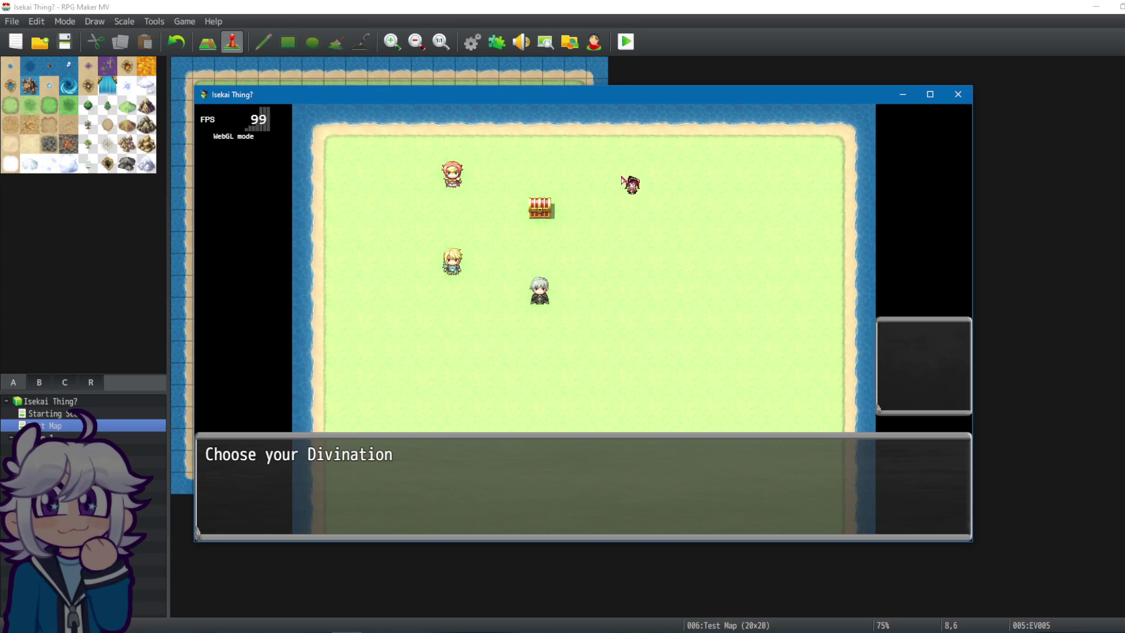
{"action": "key", "text": "Return"}
{"action": "key", "text": "Escape"}
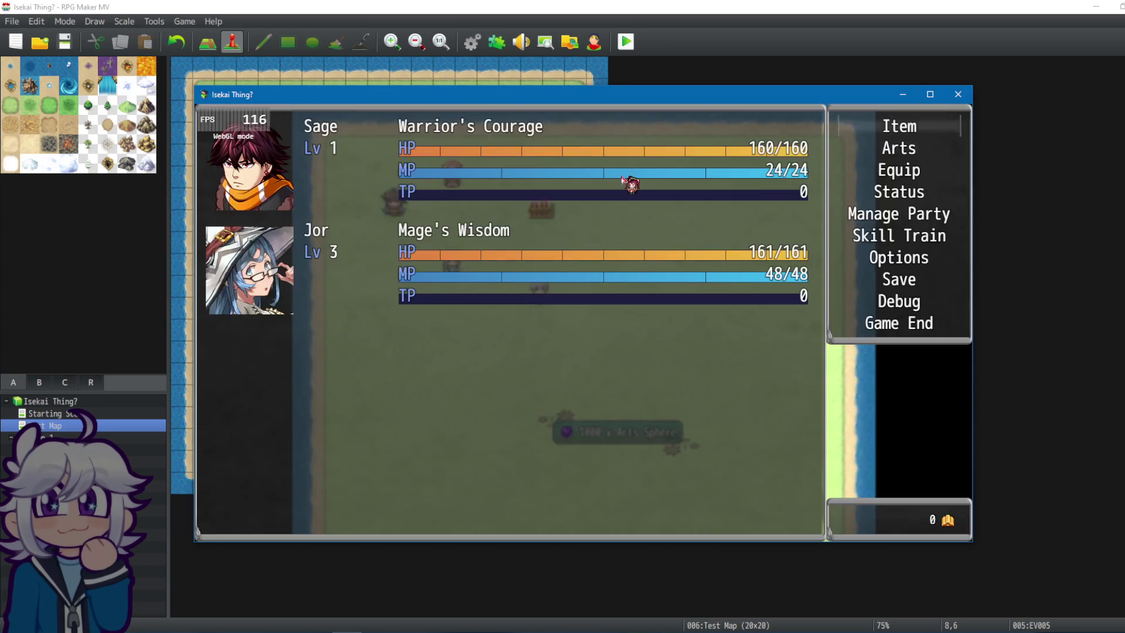
{"action": "key", "text": "Down"}
{"action": "key", "text": "Down"}
{"action": "key", "text": "Down"}
{"action": "key", "text": "Return"}
{"action": "key", "text": "Down"}
{"action": "key", "text": "Down"}
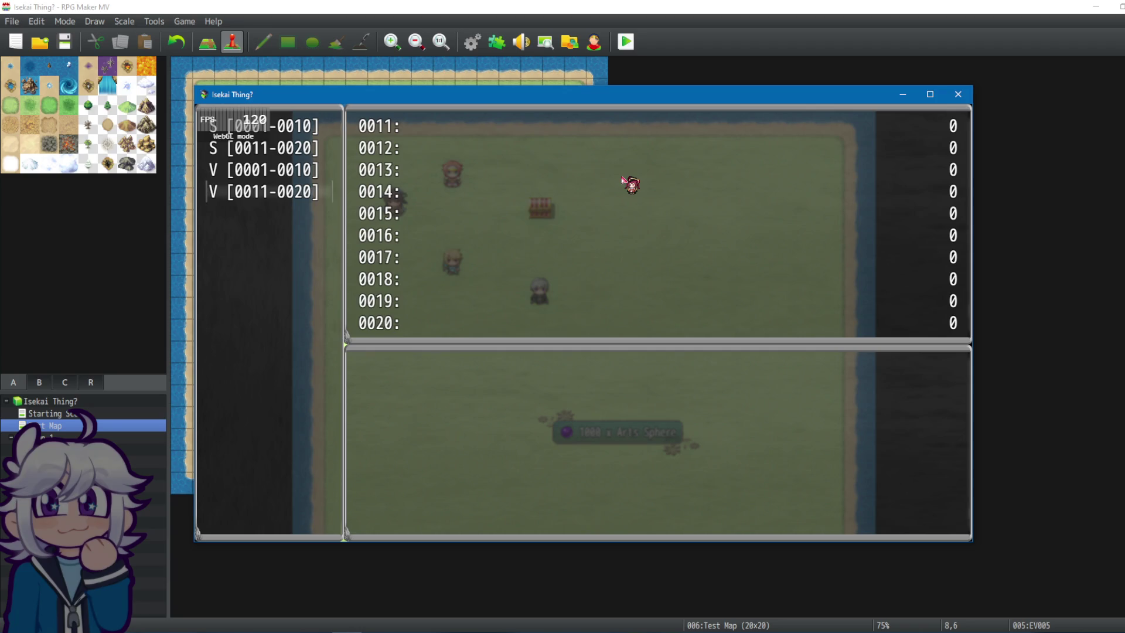
{"action": "key", "text": "Return"}
Set variables 0004–0008 (Warrior's Courage through Hero's Resolve) to 10, 9, 8, 7, 6 and exit Debug.
{"action": "key", "text": "Down"}
{"action": "key", "text": "Down"}
{"action": "key", "text": "Down"}
{"action": "key", "text": "Right"}
{"action": "key", "text": "Right"}
{"action": "key", "text": "Right"}
{"action": "key", "text": "Right"}
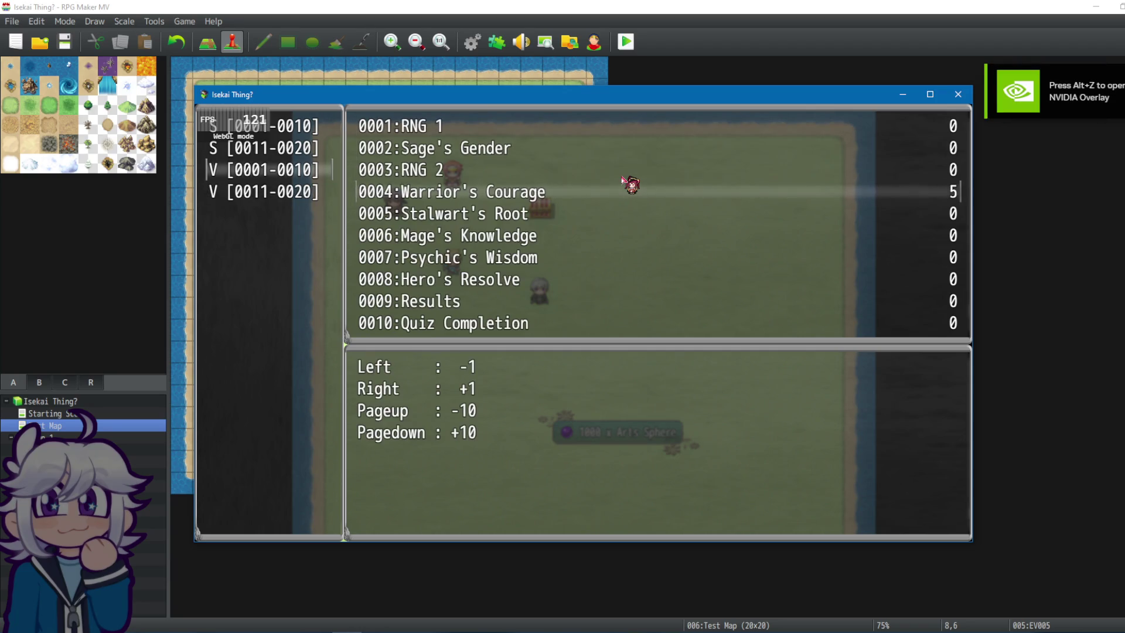
{"action": "key", "text": "Right"}
{"action": "key", "text": "Down"}
{"action": "key", "text": "Right"}
{"action": "key", "text": "Right"}
{"action": "key", "text": "Right"}
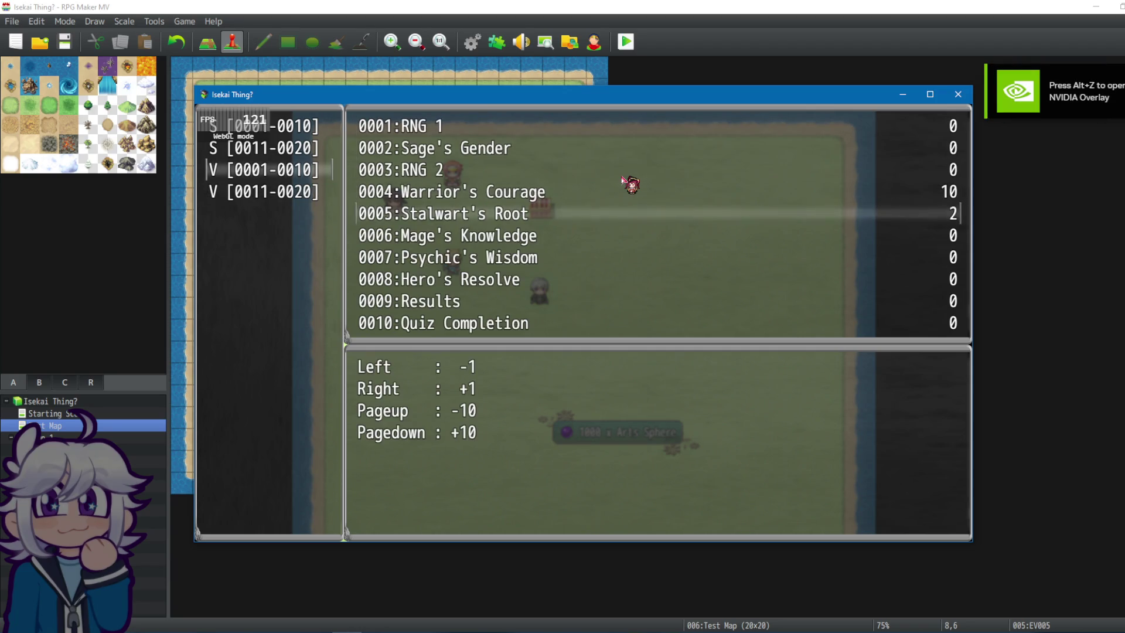
{"action": "key", "text": "Right"}
{"action": "key", "text": "Right"}
{"action": "key", "text": "Left"}
{"action": "key", "text": "Down"}
{"action": "key", "text": "Right"}
{"action": "key", "text": "Right"}
{"action": "key", "text": "Right"}
{"action": "key", "text": "Right"}
{"action": "key", "text": "Right"}
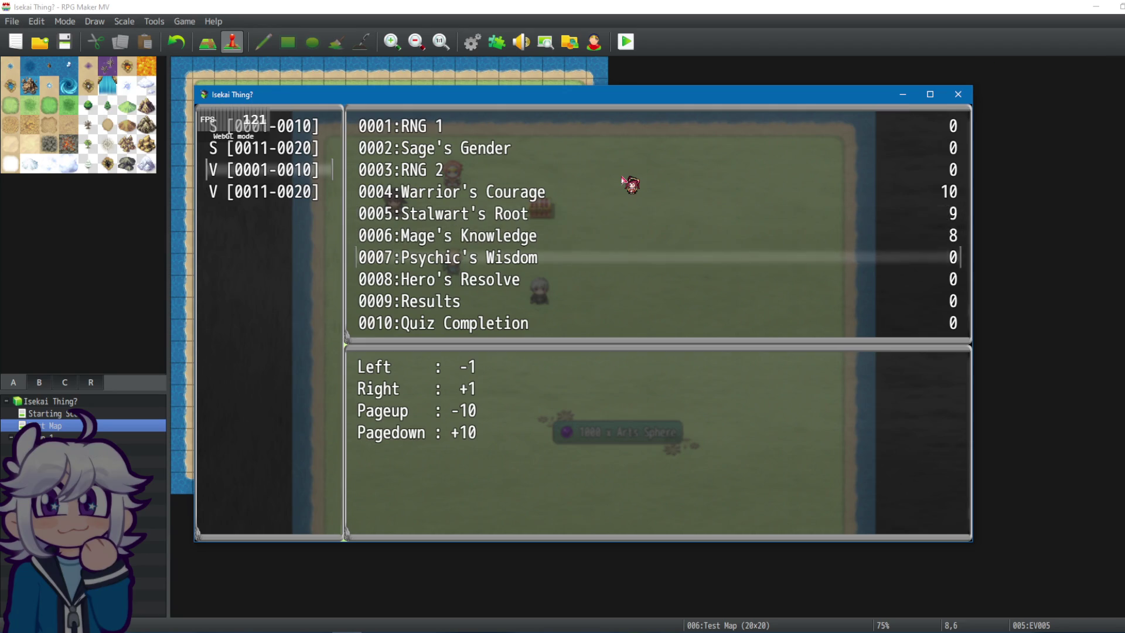
{"action": "key", "text": "Down"}
{"action": "key", "text": "Right"}
{"action": "key", "text": "Right"}
{"action": "key", "text": "Right"}
{"action": "key", "text": "Right"}
{"action": "key", "text": "Down"}
{"action": "key", "text": "Right"}
{"action": "key", "text": "Right"}
{"action": "key", "text": "Right"}
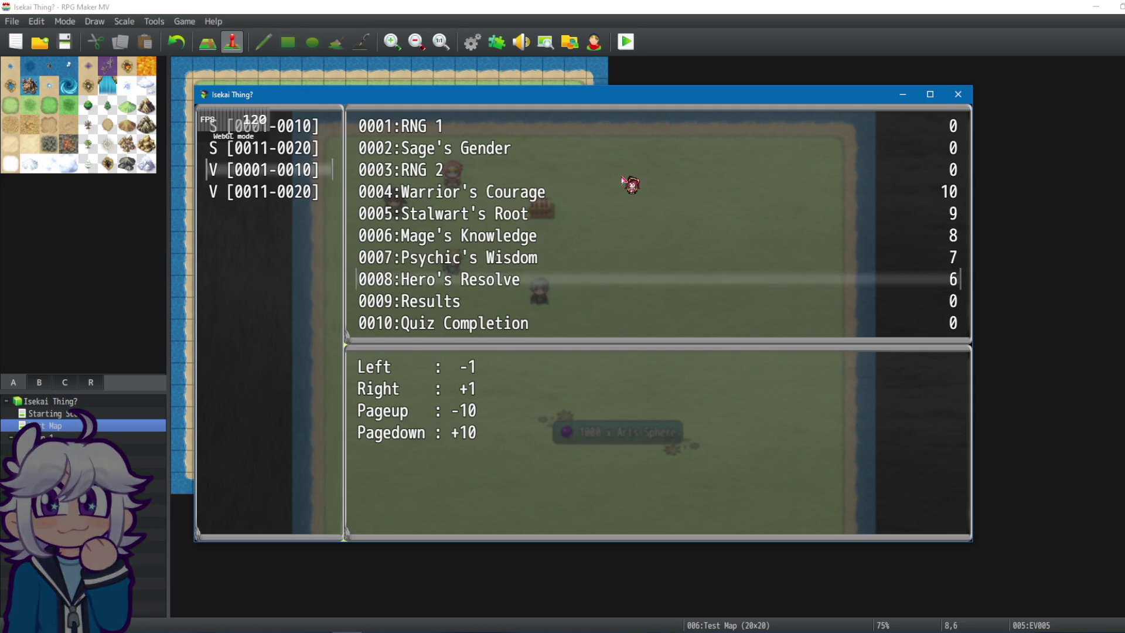
{"action": "key", "text": "Escape"}
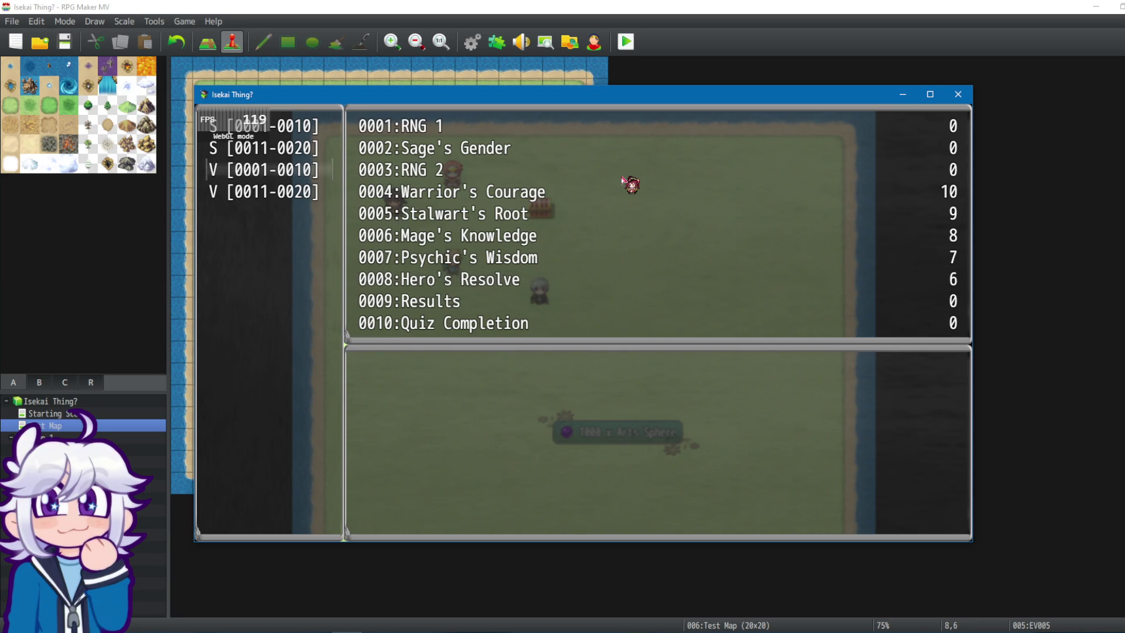
{"action": "key", "text": "Escape"}
{"action": "key", "text": "Escape"}
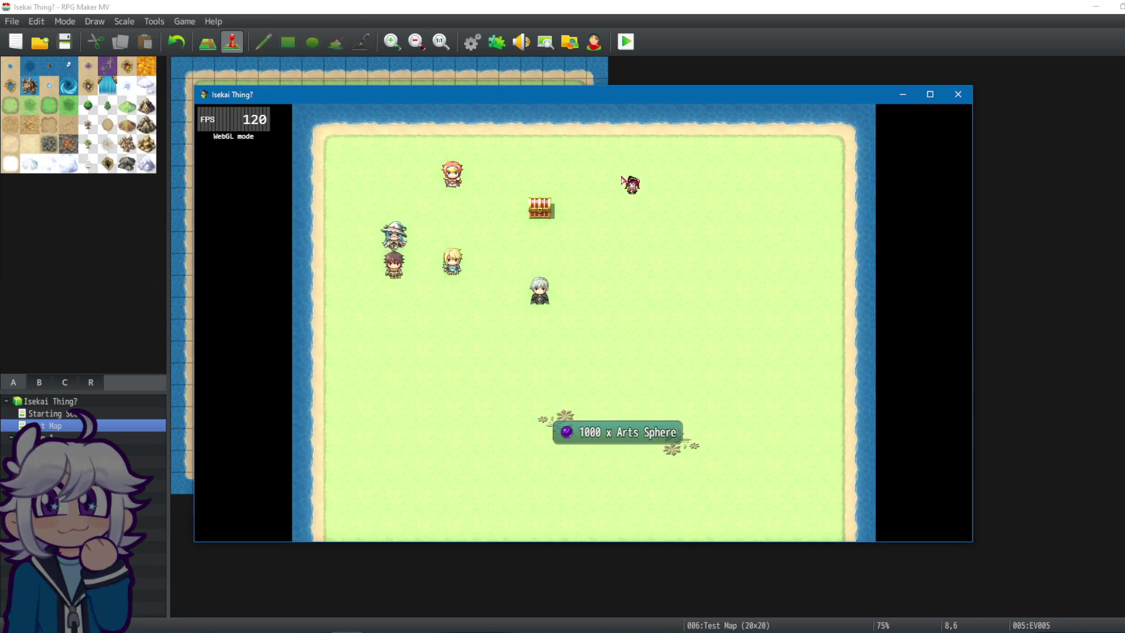
Advance past the Legends message to the journey's end question, choose option 2, then close the playtest.
{"action": "key", "text": "Return"}
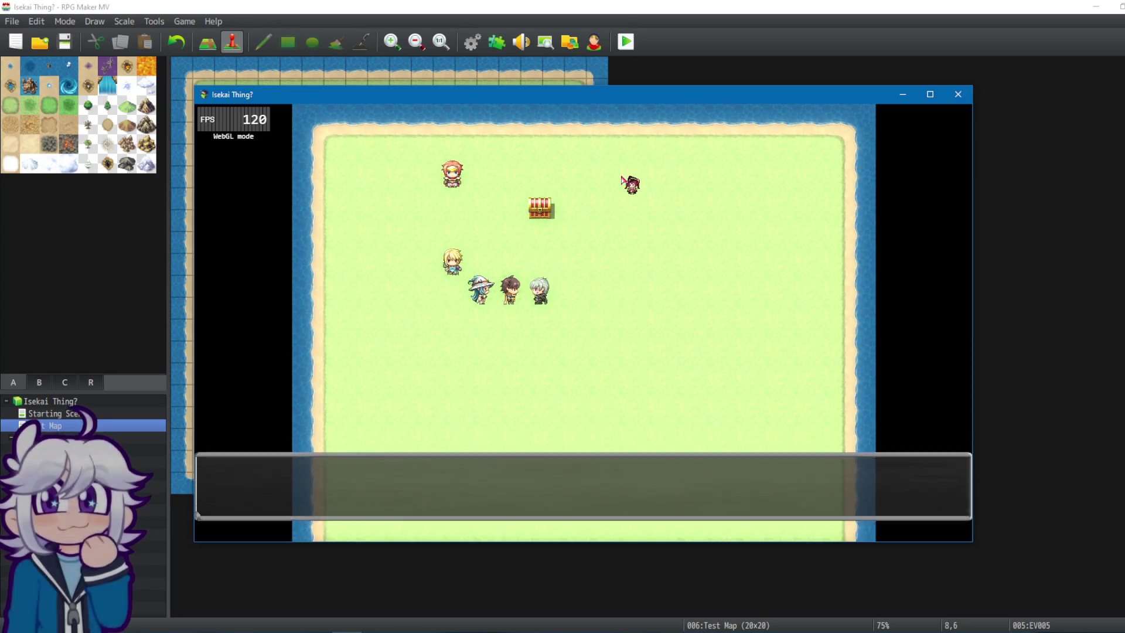
{"action": "key", "text": "Return"}
{"action": "key", "text": "Down"}
{"action": "left_click", "coordinate": [958, 94]}
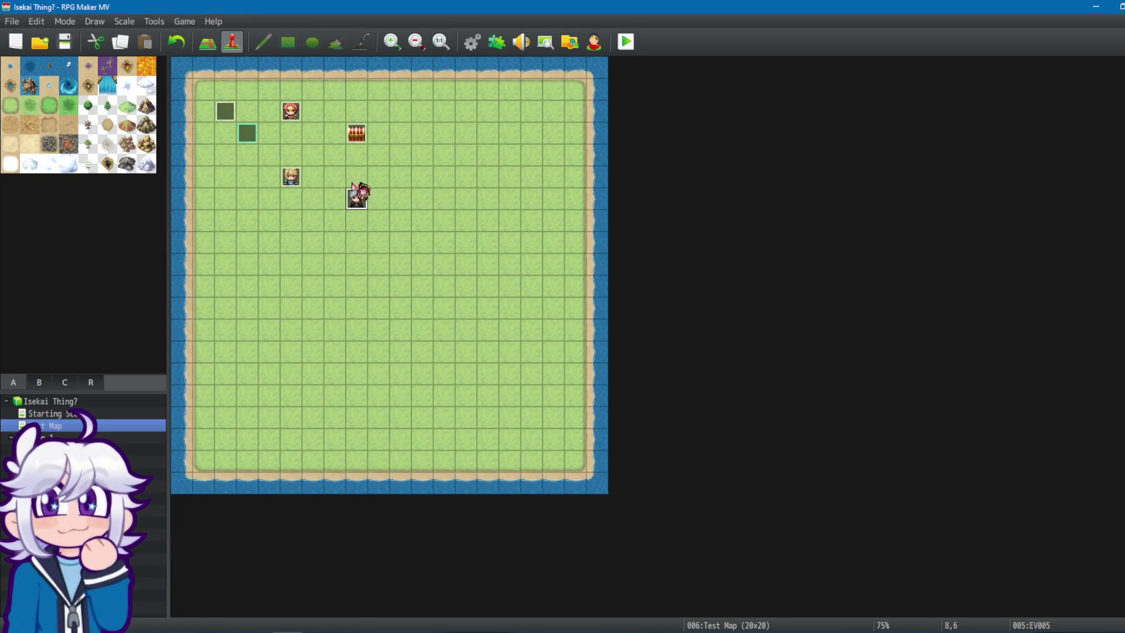
{"action": "left_click", "coordinate": [473, 42]}
{"action": "left_click", "coordinate": [378, 189]}
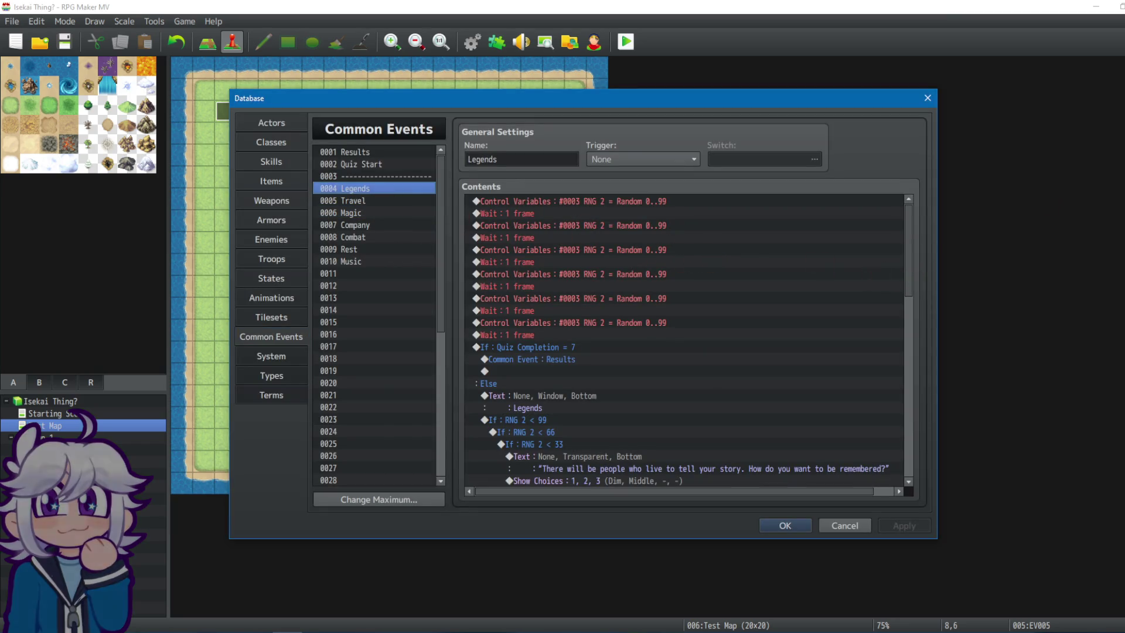
{"action": "left_click", "coordinate": [635, 201]}
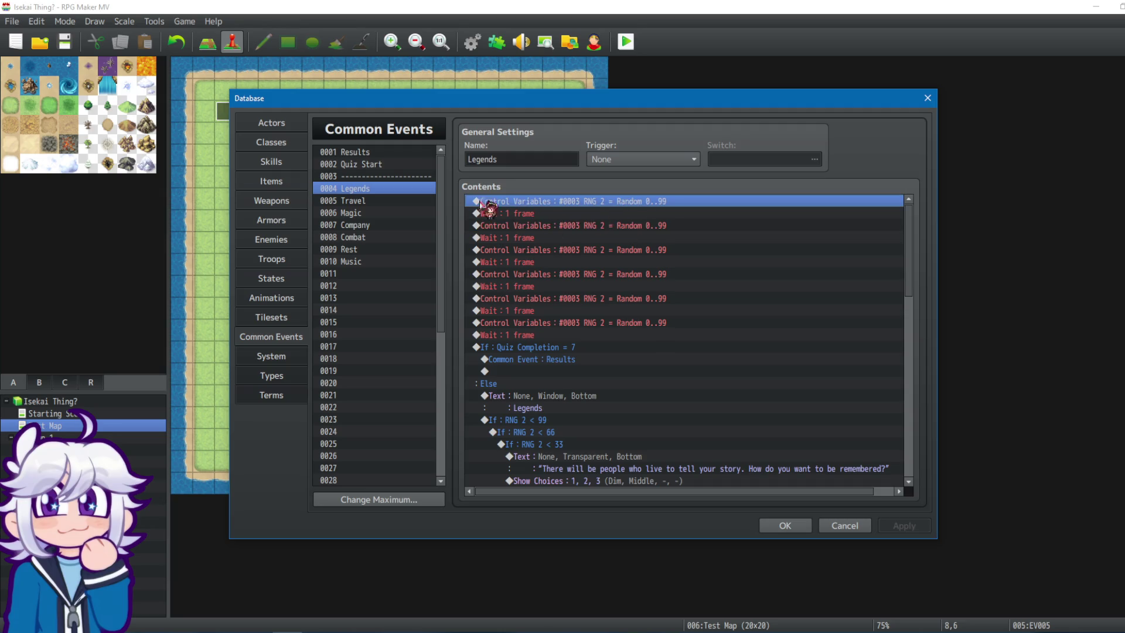
{"action": "left_click", "coordinate": [390, 164]}
{"action": "scroll", "coordinate": [773, 317], "scroll_direction": "down", "scroll_amount": 5}
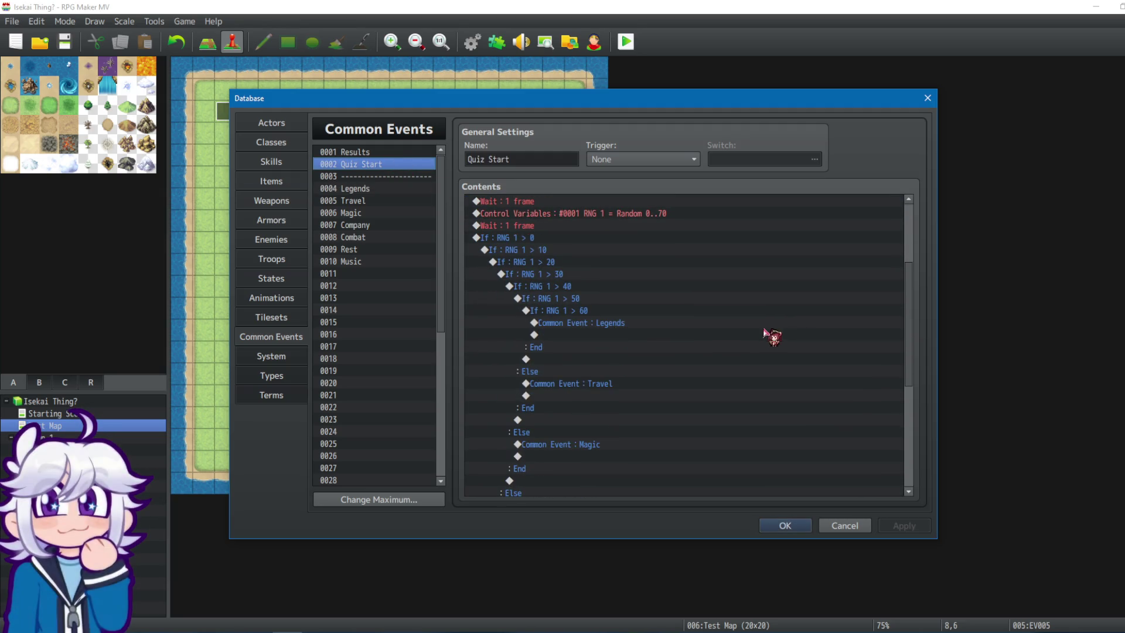
{"action": "left_click", "coordinate": [627, 323]}
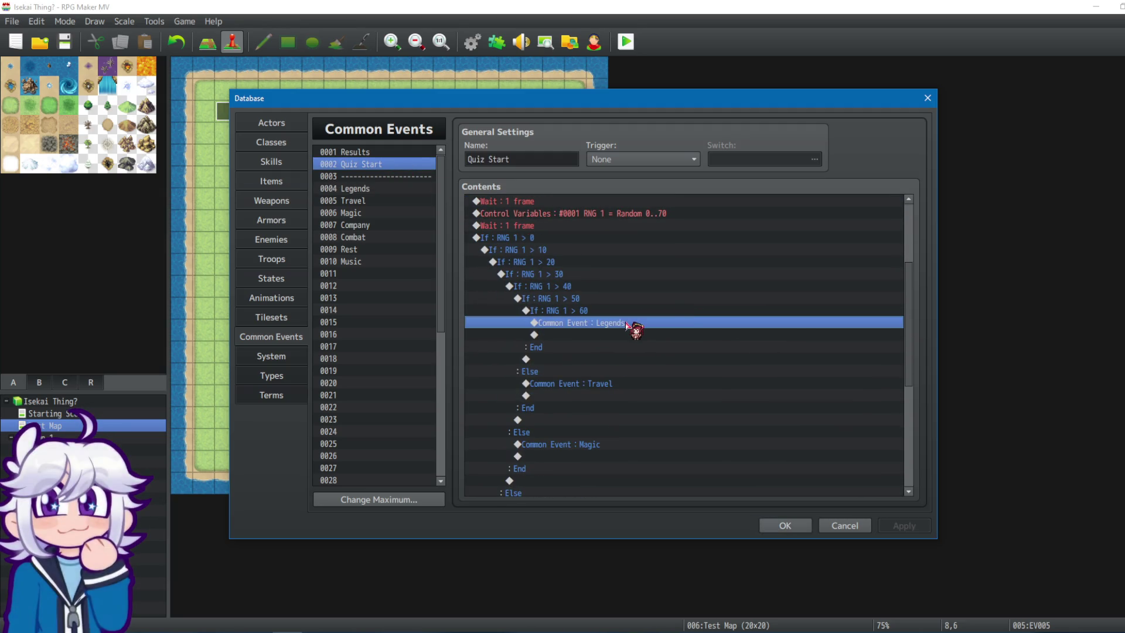
{"action": "left_click", "coordinate": [568, 335]}
{"action": "left_click", "coordinate": [568, 384]}
{"action": "left_click", "coordinate": [586, 323]}
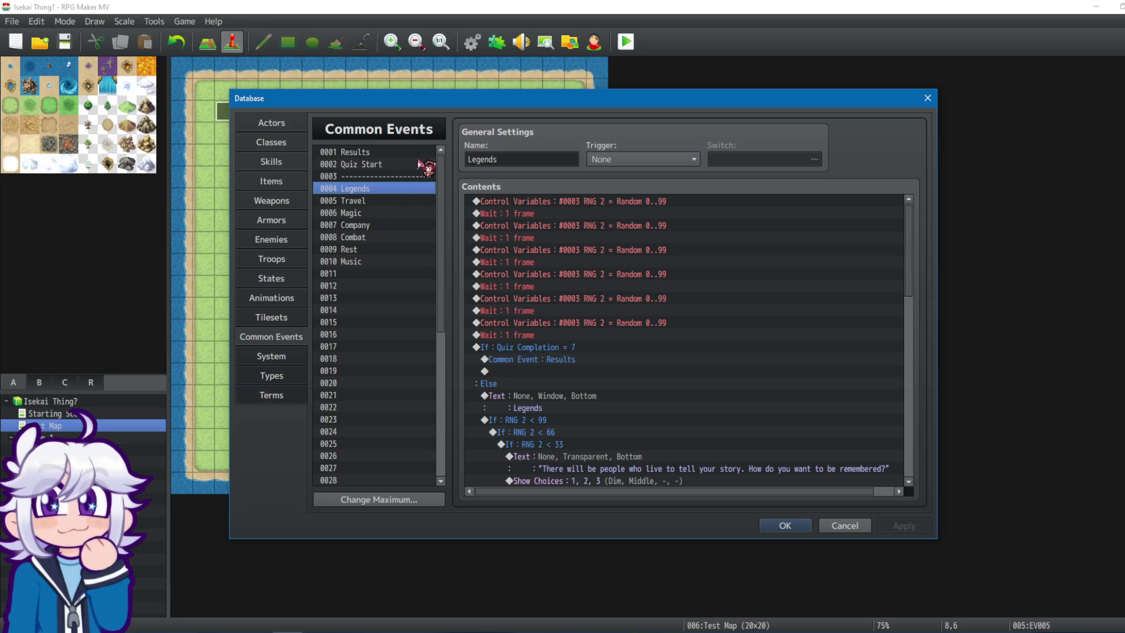
{"action": "left_click", "coordinate": [786, 525]}
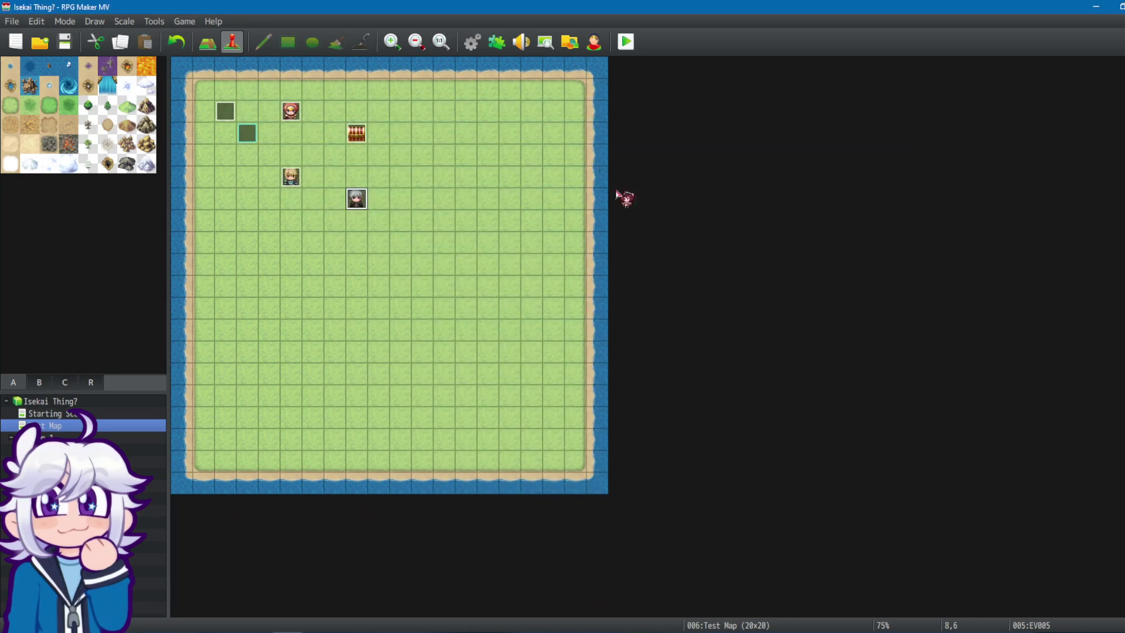
{"action": "left_click", "coordinate": [625, 40]}
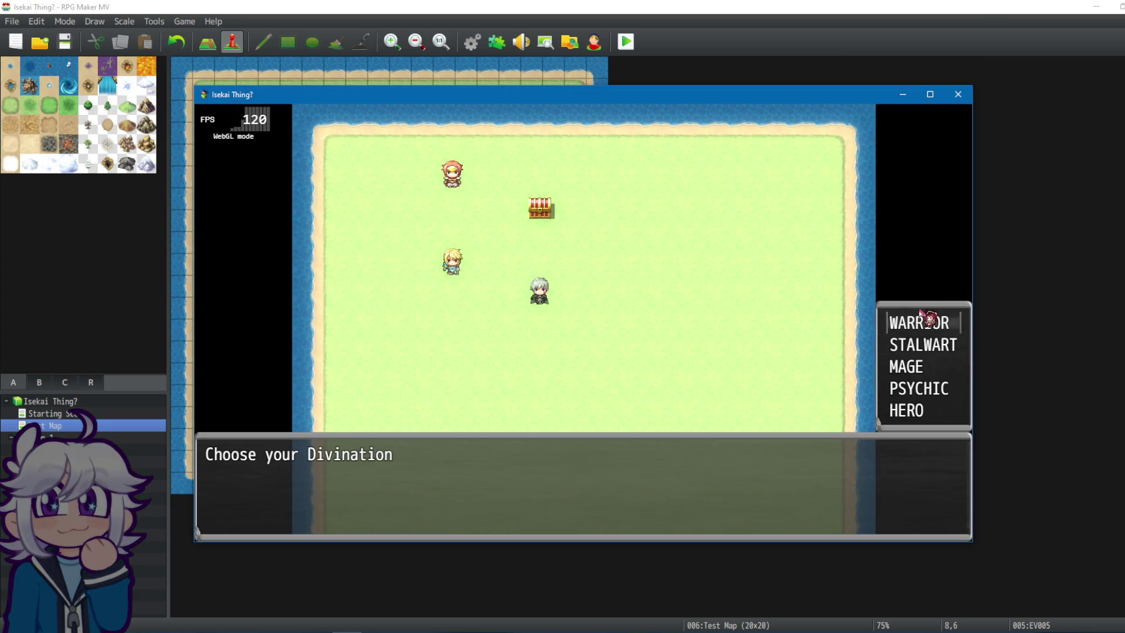
{"action": "left_click", "coordinate": [924, 318]}
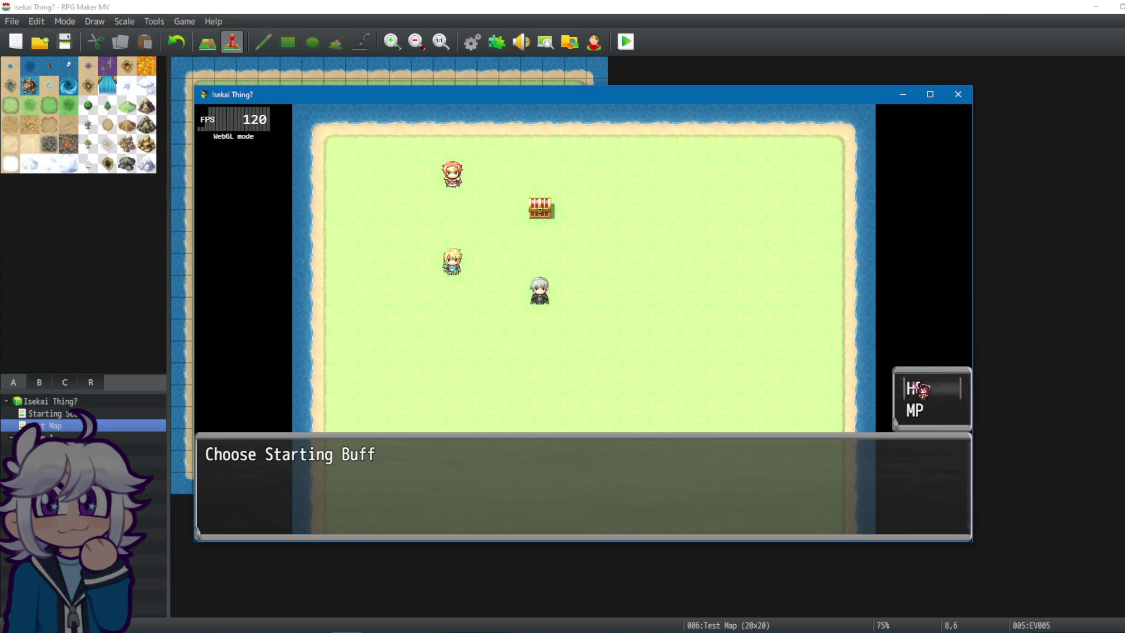
{"action": "left_click", "coordinate": [917, 381]}
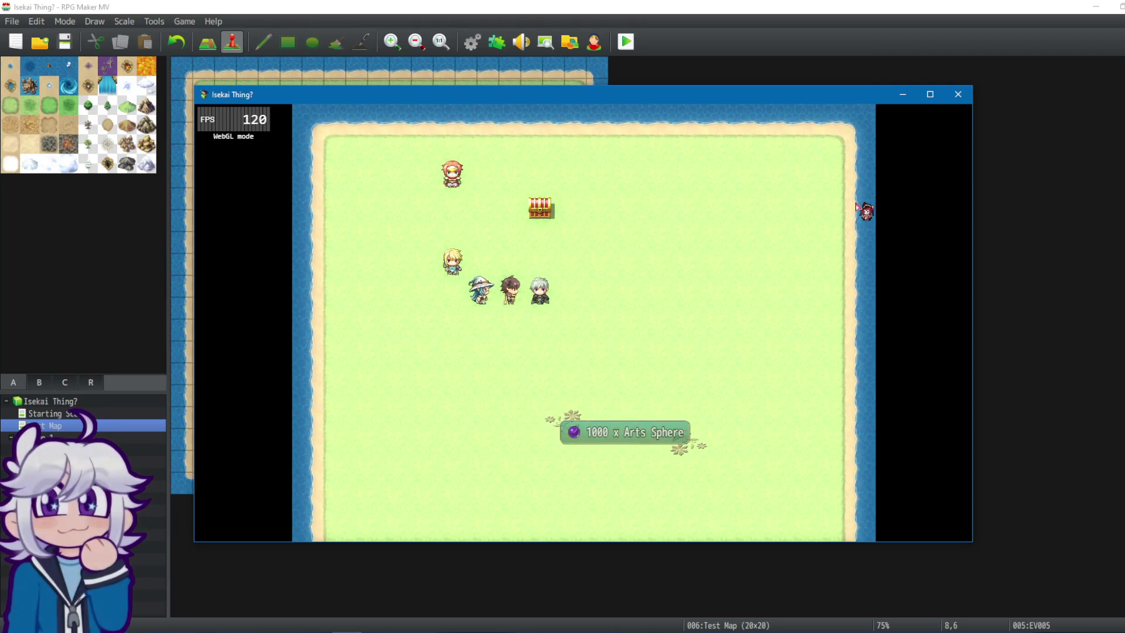
{"action": "left_click", "coordinate": [859, 207]}
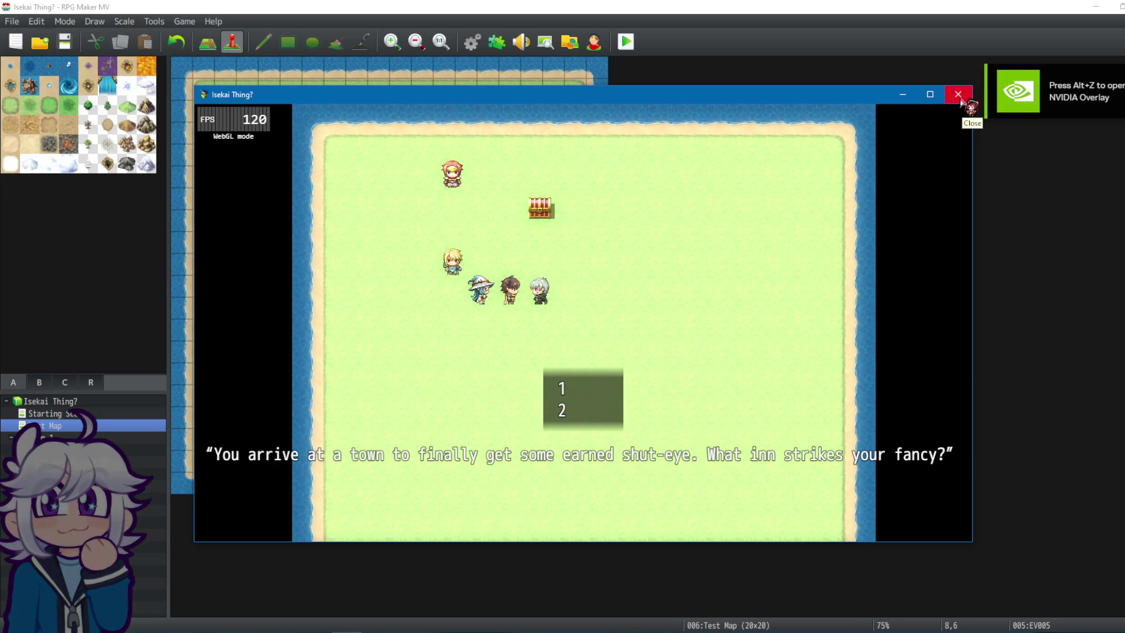
{"action": "left_click", "coordinate": [960, 96]}
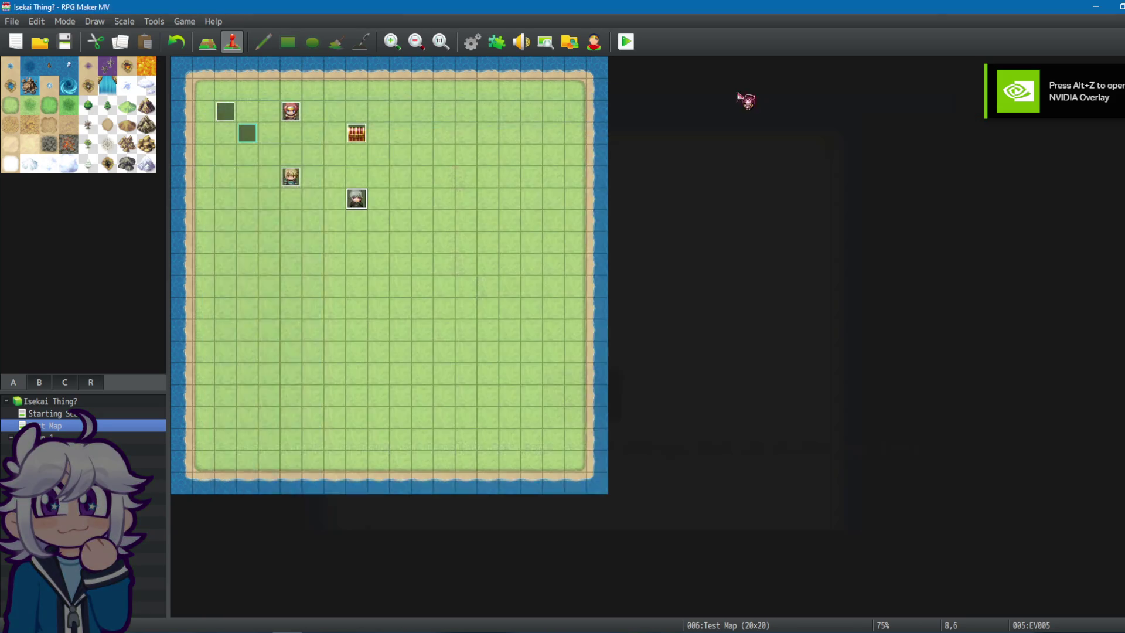
Look over the Quiz Start and Results common events in the Database, then close it.
{"action": "left_click", "coordinate": [474, 43]}
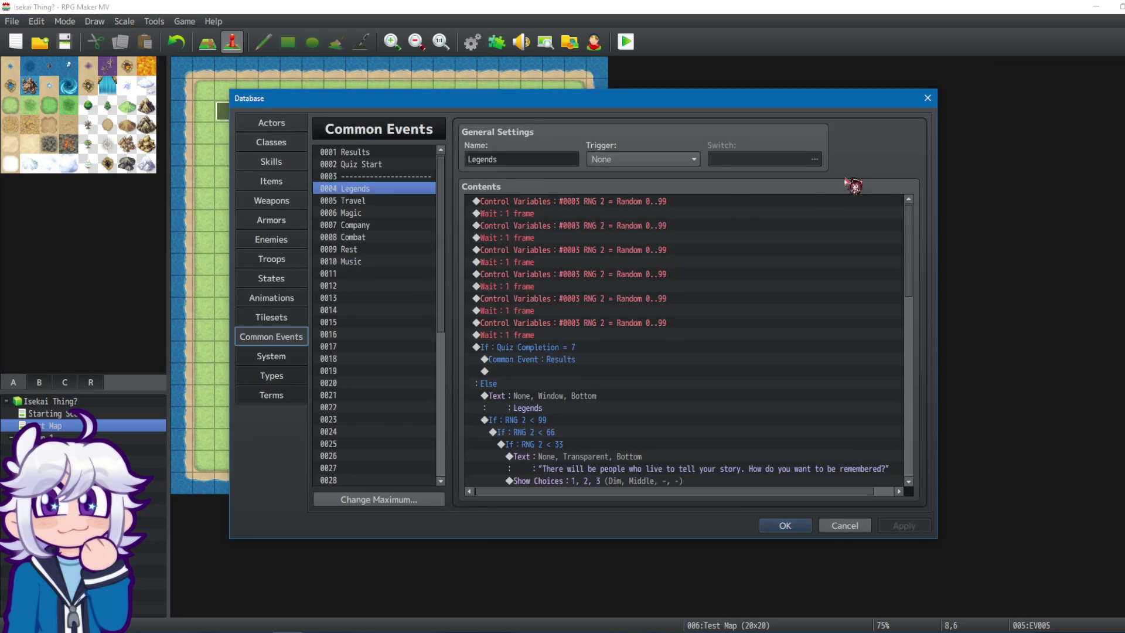
{"action": "left_click", "coordinate": [410, 166]}
{"action": "left_click", "coordinate": [405, 153]}
{"action": "left_click", "coordinate": [397, 164]}
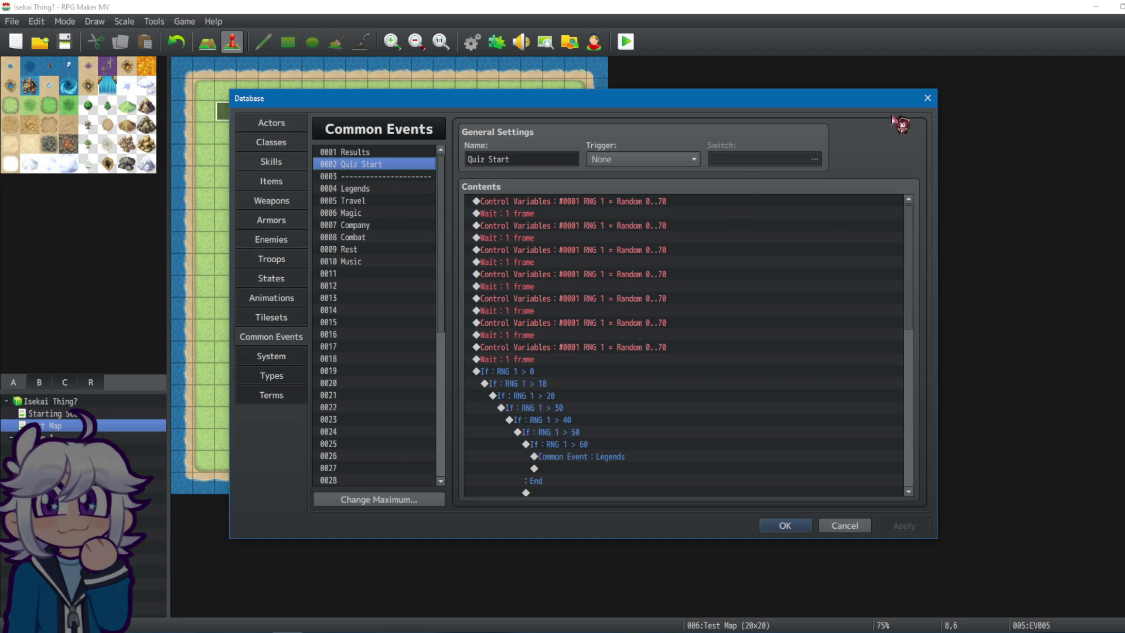
{"action": "left_click", "coordinate": [928, 98]}
Open EV001 and review its movement, self switch, party, actor image and weapon commands.
{"action": "double_click", "coordinate": [230, 112]}
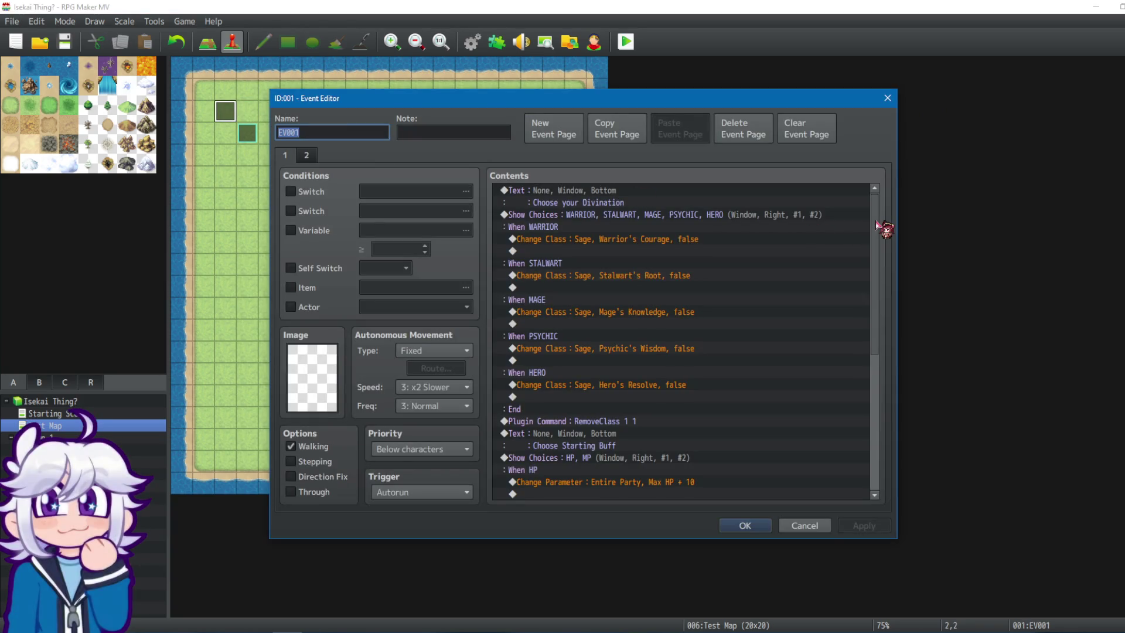
{"action": "scroll", "coordinate": [877, 223], "scroll_direction": "down", "scroll_amount": 7}
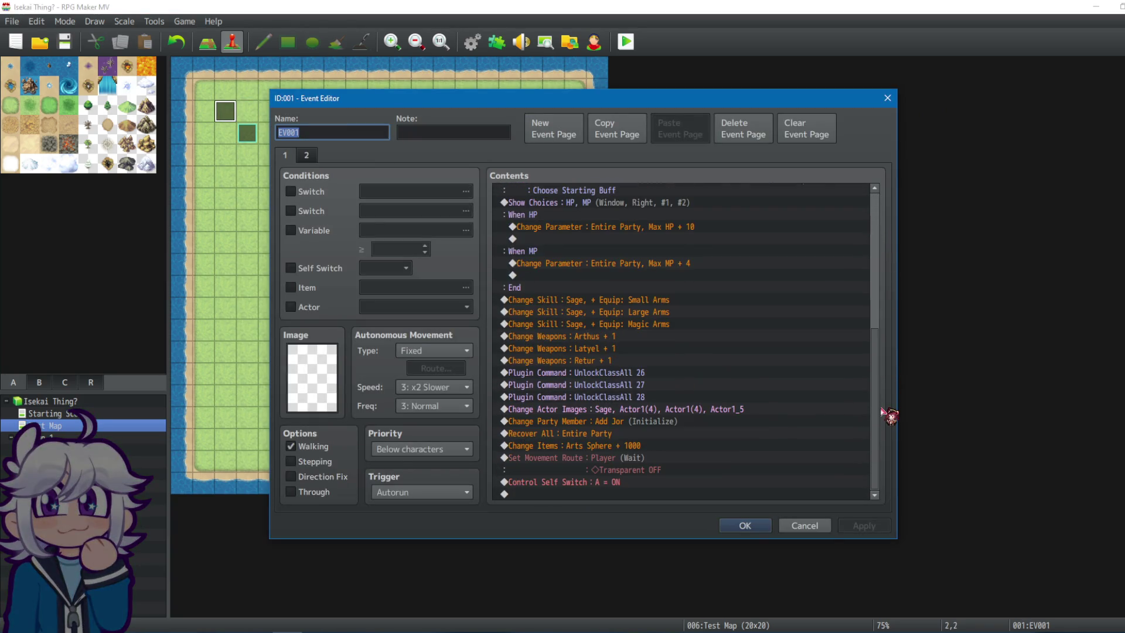
{"action": "left_click", "coordinate": [673, 458]}
{"action": "left_click", "coordinate": [648, 483]}
{"action": "left_click", "coordinate": [675, 409]}
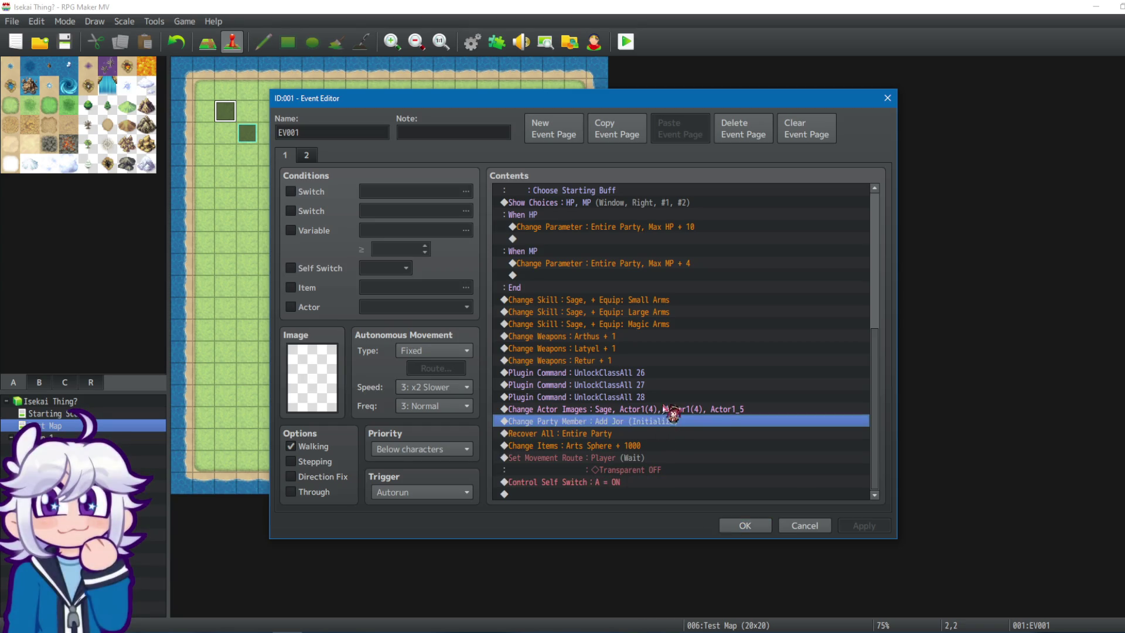
{"action": "left_click", "coordinate": [657, 384]}
{"action": "left_click", "coordinate": [650, 348]}
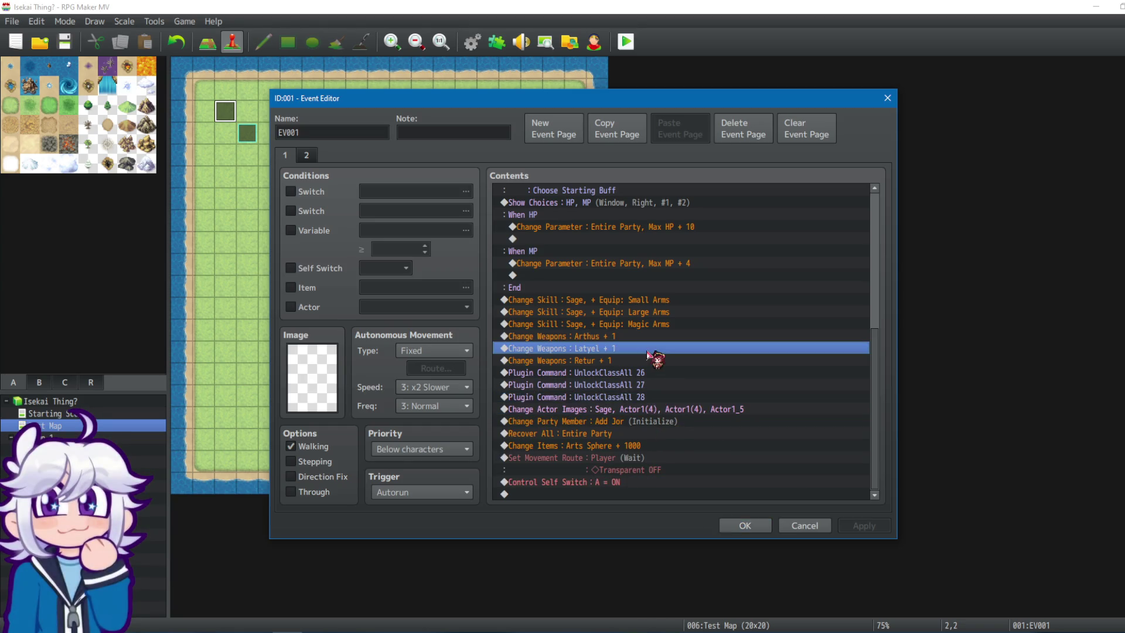
{"action": "left_click", "coordinate": [641, 360]}
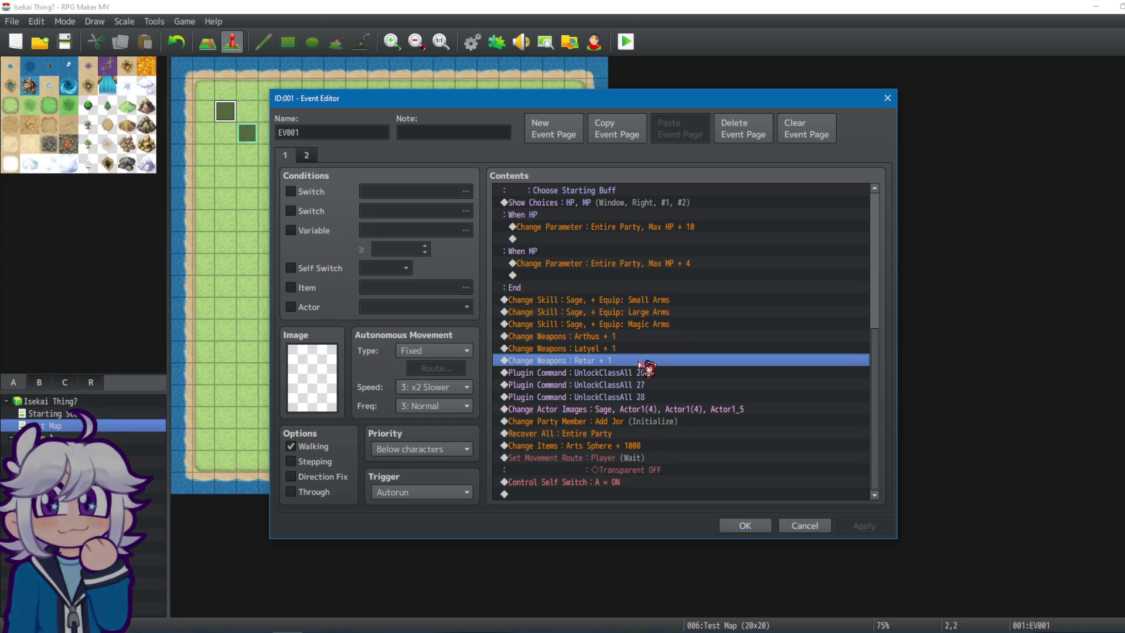
{"action": "left_click", "coordinate": [590, 352]}
{"action": "left_click", "coordinate": [621, 325]}
Review the starting buff and class choice blocks, close EV001, and select the grey-haired event EV005.
{"action": "left_click", "coordinate": [645, 300]}
{"action": "left_click", "coordinate": [659, 264]}
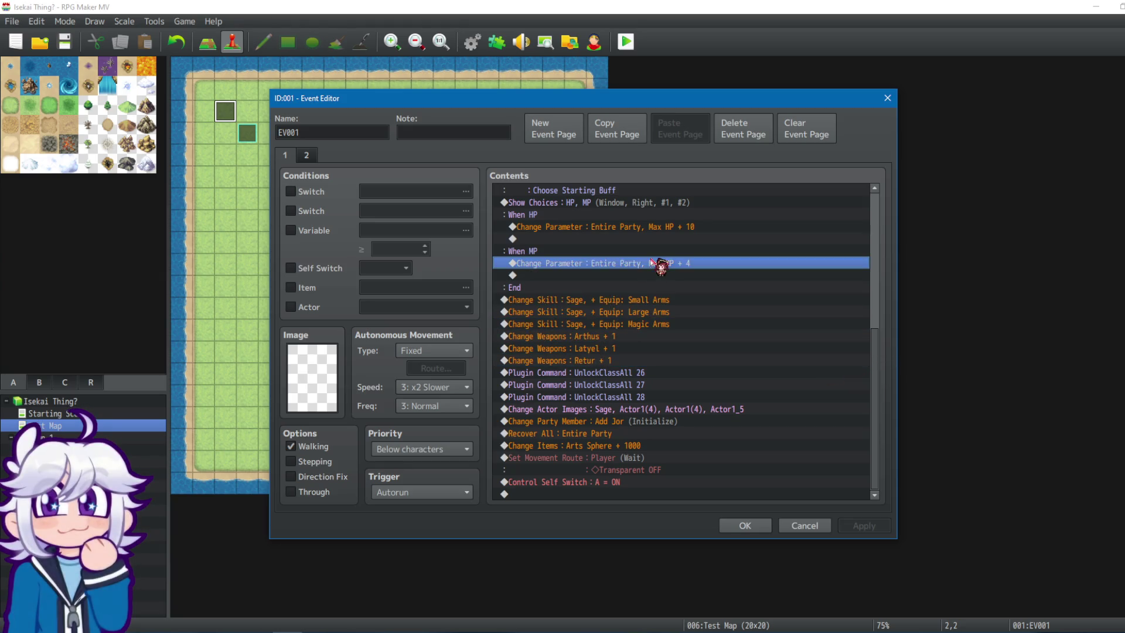
{"action": "scroll", "coordinate": [667, 243], "scroll_direction": "up", "scroll_amount": 2}
{"action": "scroll", "coordinate": [660, 239], "scroll_direction": "up", "scroll_amount": 3}
{"action": "scroll", "coordinate": [727, 321], "scroll_direction": "up", "scroll_amount": 2}
{"action": "left_click", "coordinate": [674, 216]}
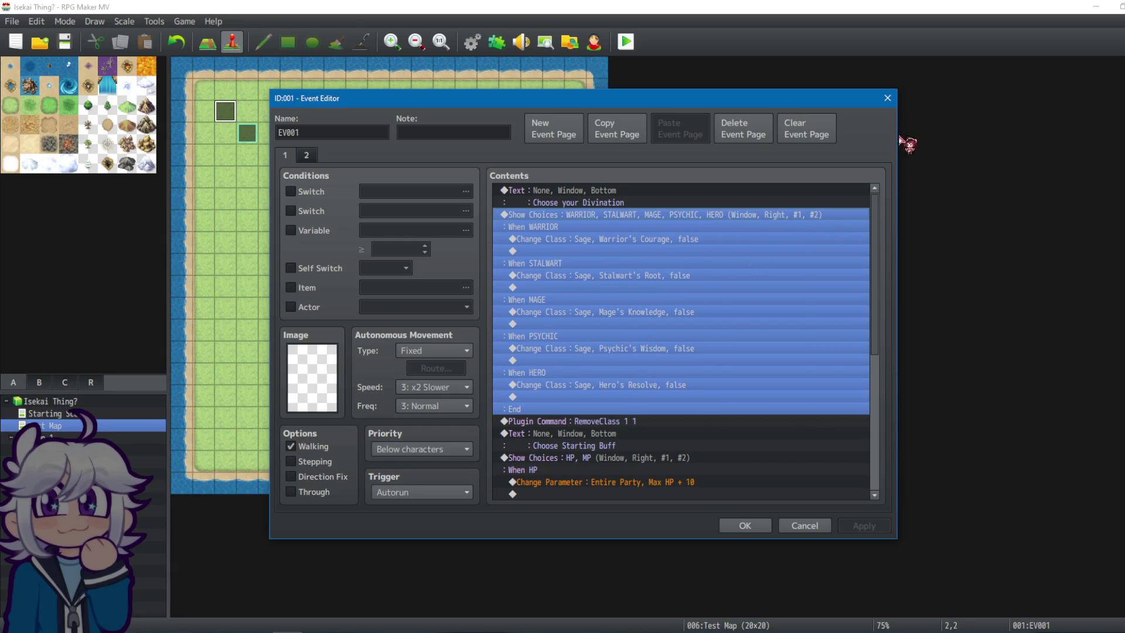
{"action": "left_click", "coordinate": [888, 98]}
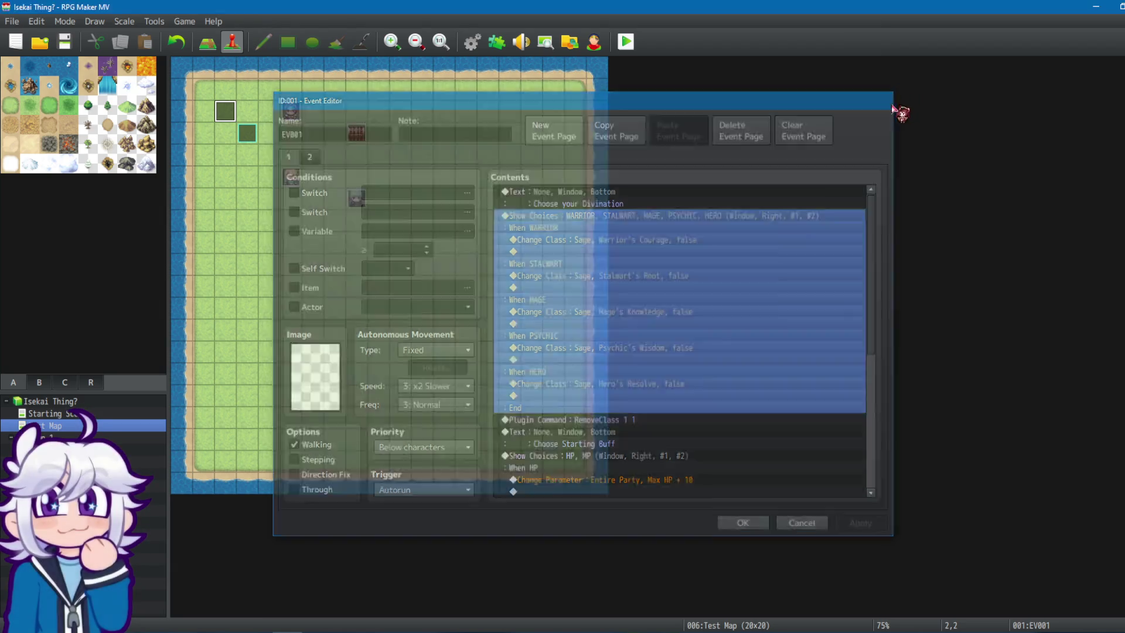
{"action": "left_click", "coordinate": [357, 202]}
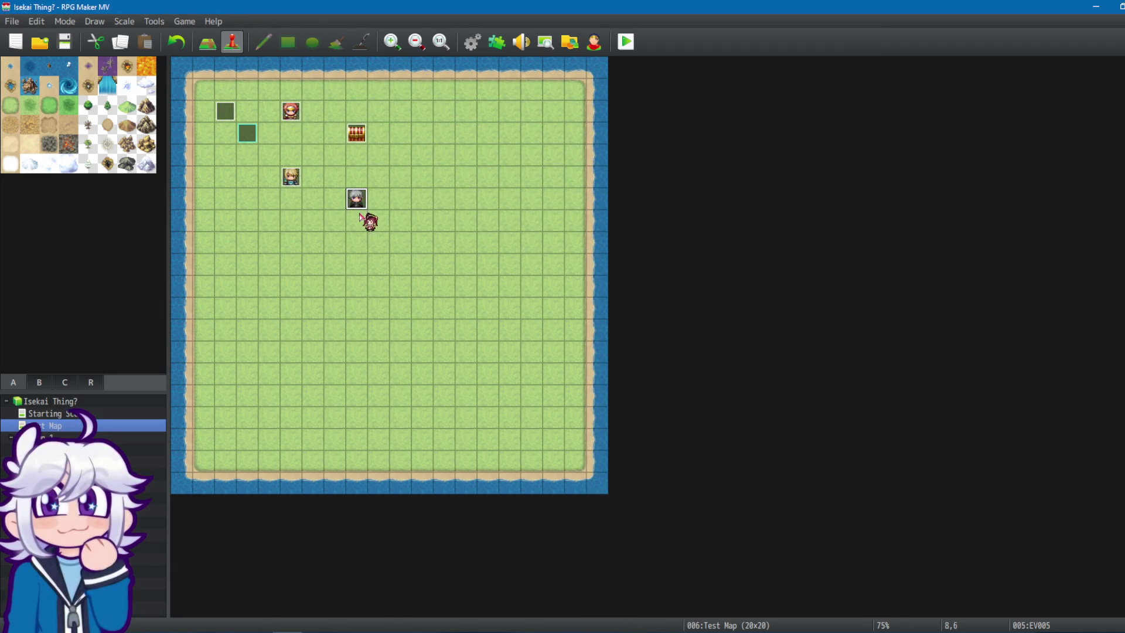
Select Label : Warrior in the Results common event and bring up page 2 of the insert command list.
{"action": "left_click", "coordinate": [473, 44]}
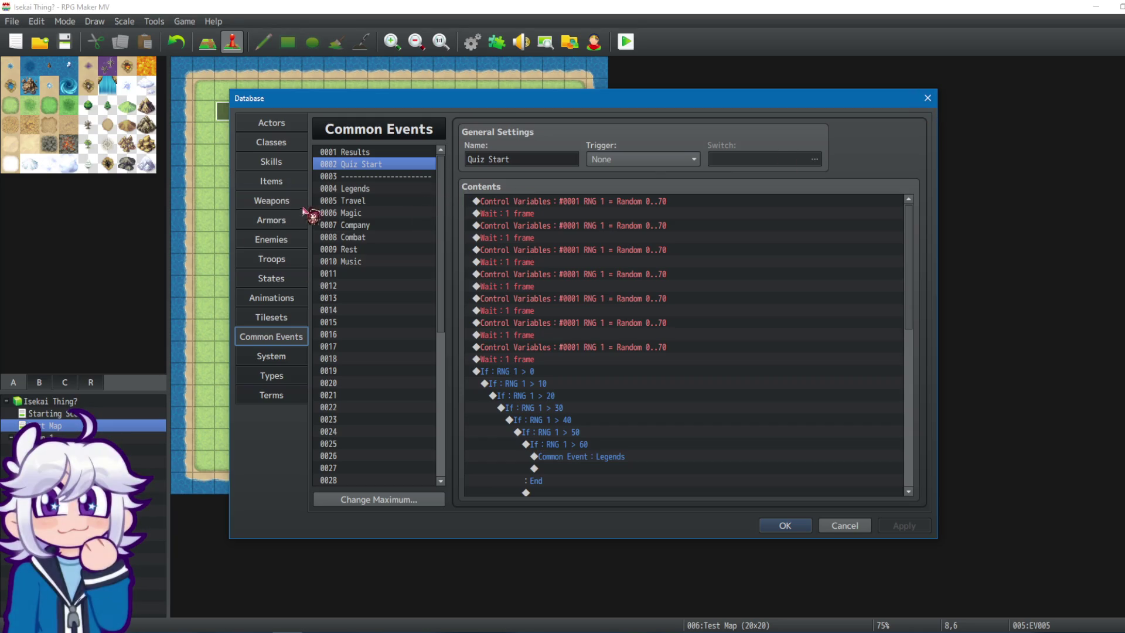
{"action": "left_click", "coordinate": [415, 153]}
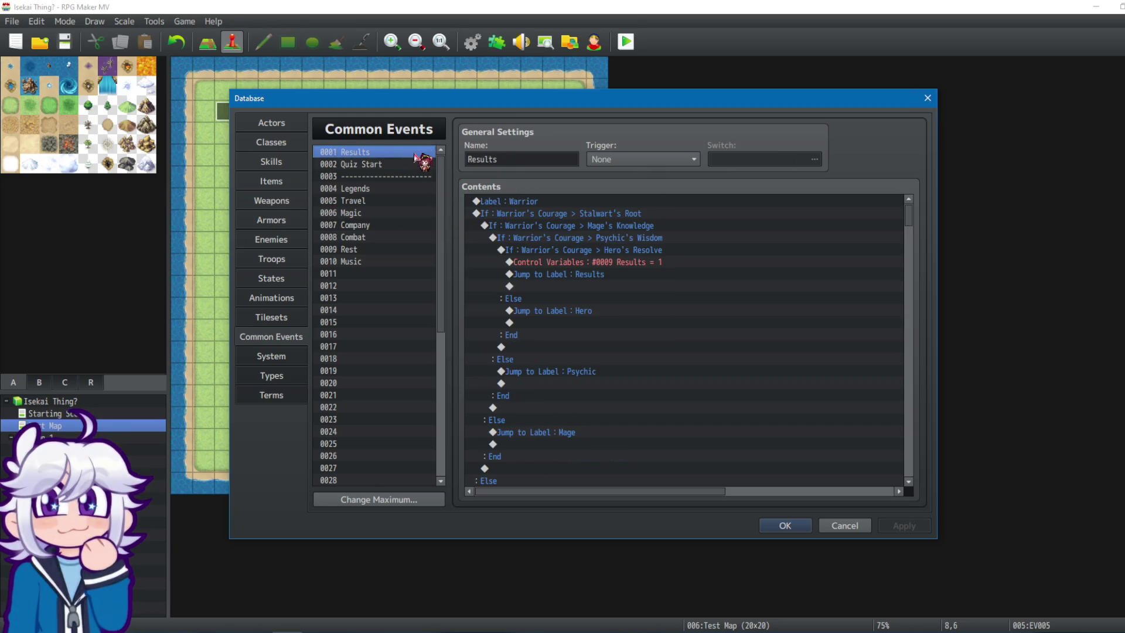
{"action": "left_click", "coordinate": [643, 203]}
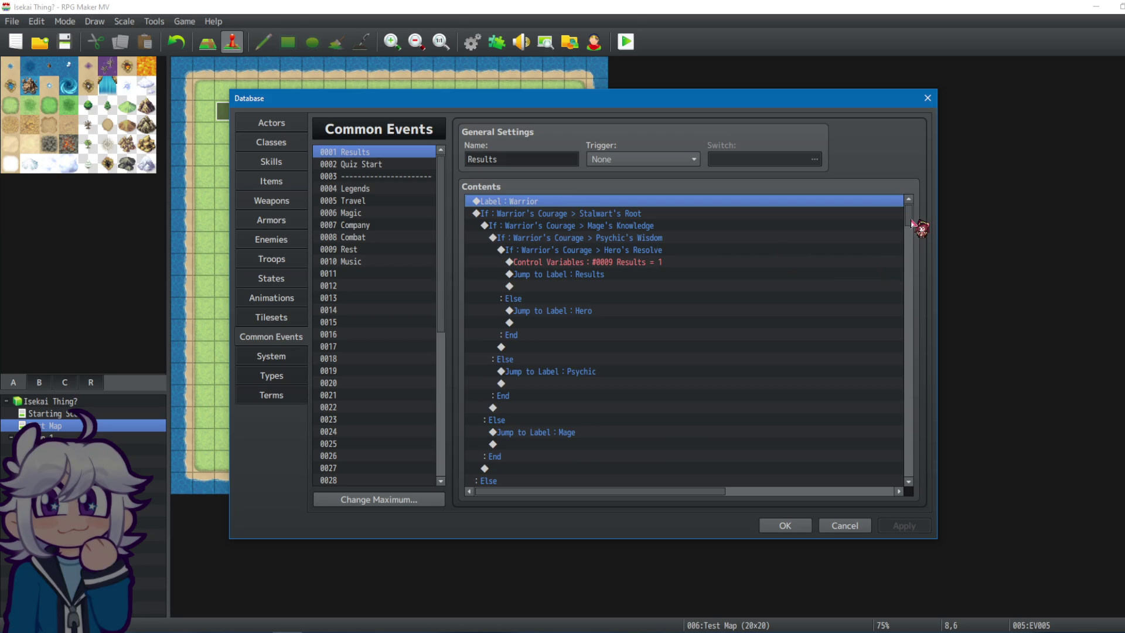
{"action": "scroll", "coordinate": [913, 223], "scroll_direction": "down", "scroll_amount": 1}
{"action": "scroll", "coordinate": [918, 226], "scroll_direction": "up", "scroll_amount": 1}
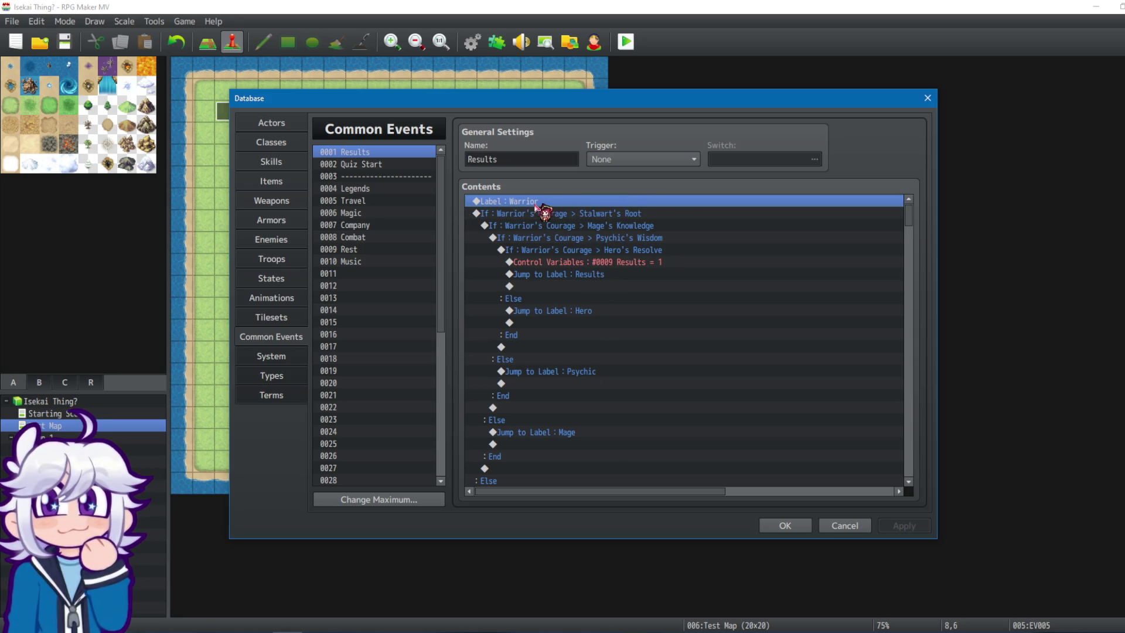
{"action": "mouse_move", "coordinate": [910, 219]}
{"action": "left_mouse_down"}
{"action": "mouse_move", "coordinate": [915, 263]}
{"action": "mouse_move", "coordinate": [916, 226]}
{"action": "mouse_move", "coordinate": [886, 216]}
{"action": "left_mouse_up"}
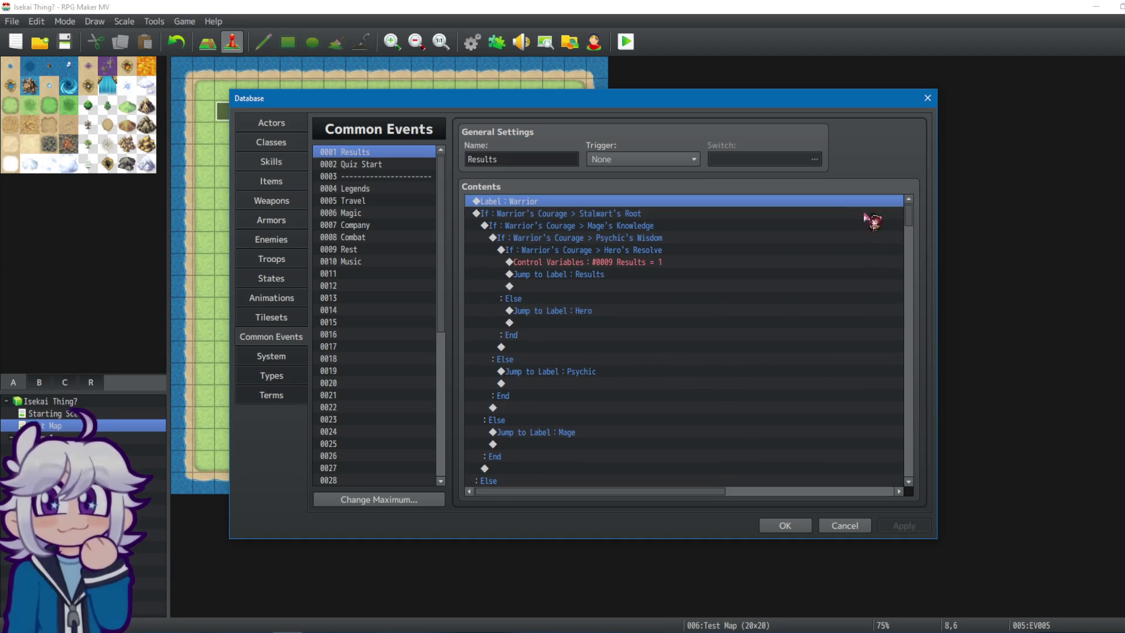
{"action": "key", "text": "Insert"}
{"action": "left_click", "coordinate": [567, 159]}
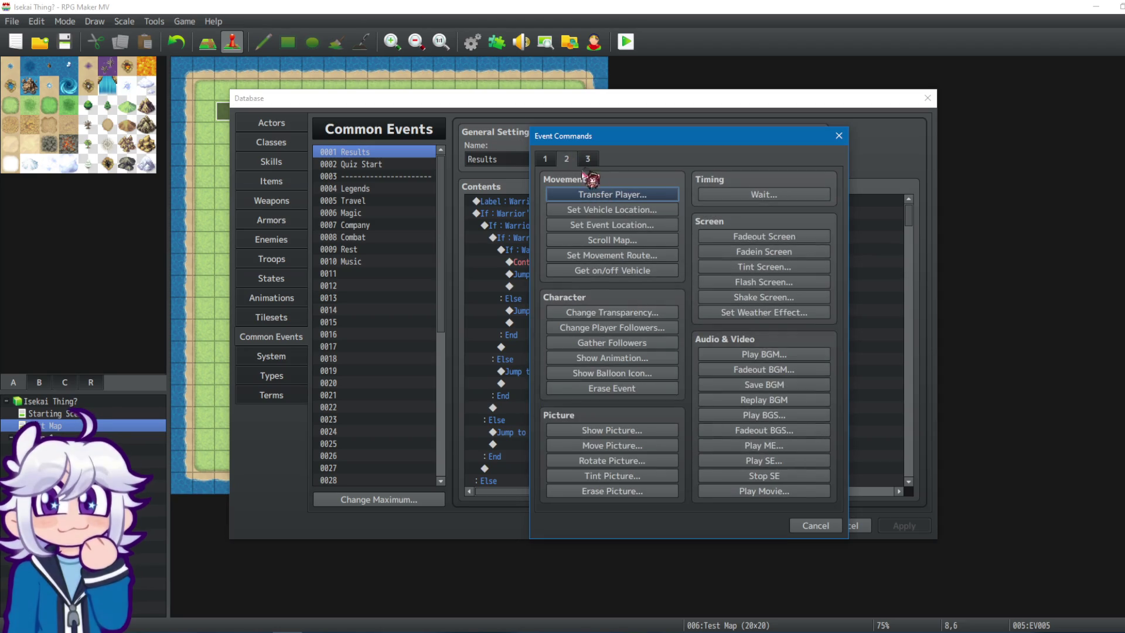
{"action": "left_click", "coordinate": [547, 160]}
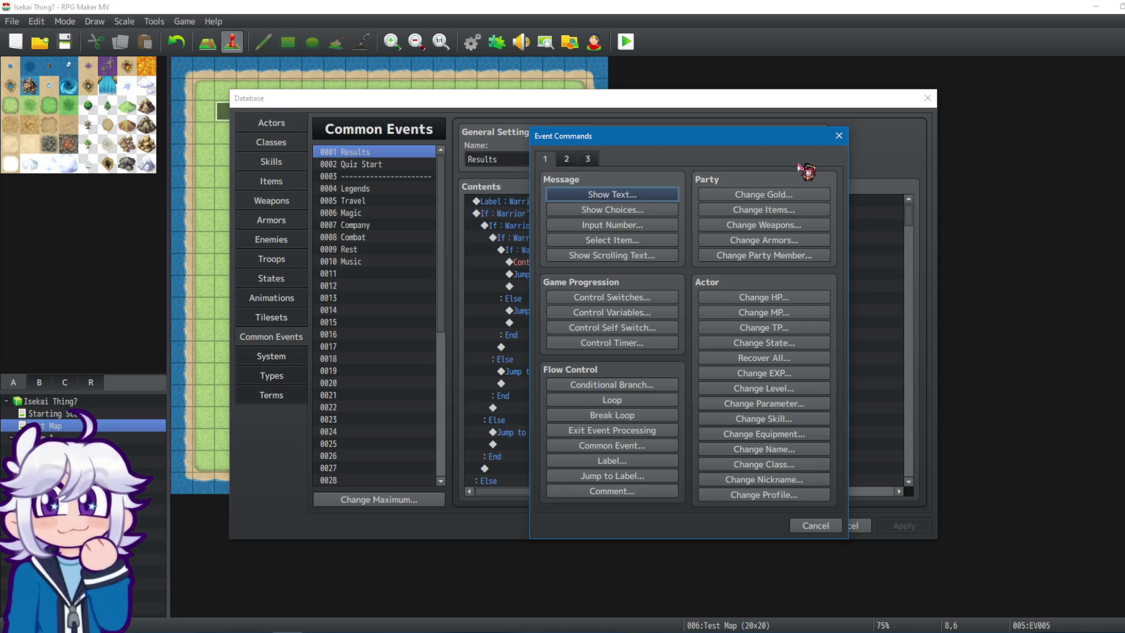
{"action": "left_click", "coordinate": [839, 136]}
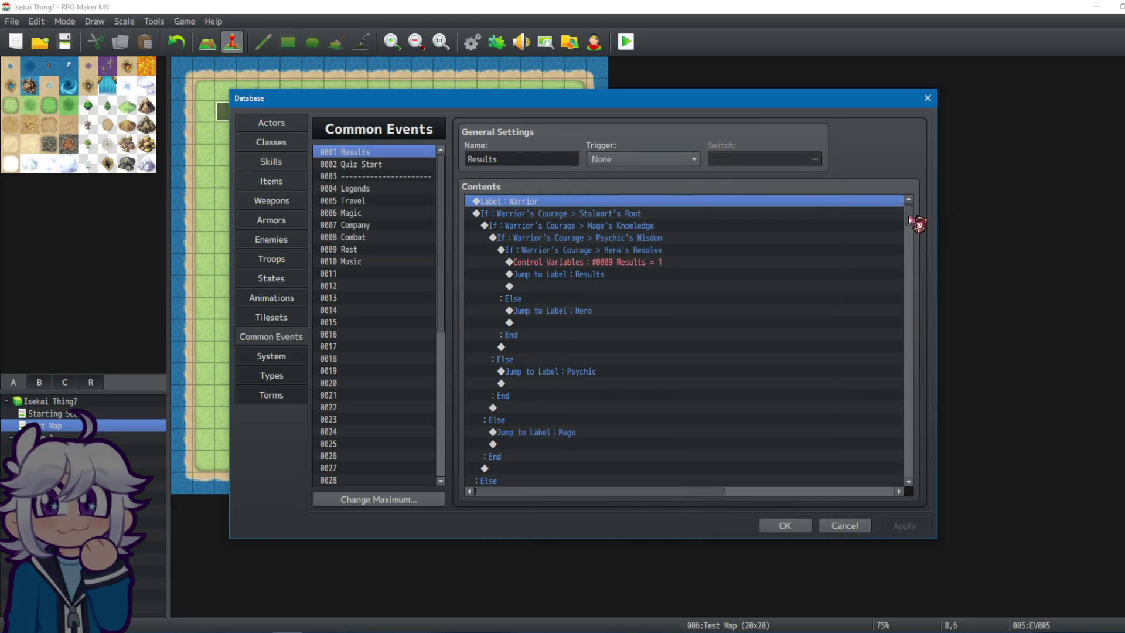
Inspect the Results event's Stalwart's Root, Psychic's Wisdom and Hero's Resolve If blocks under Label : Warrior.
{"action": "left_click", "coordinate": [640, 215]}
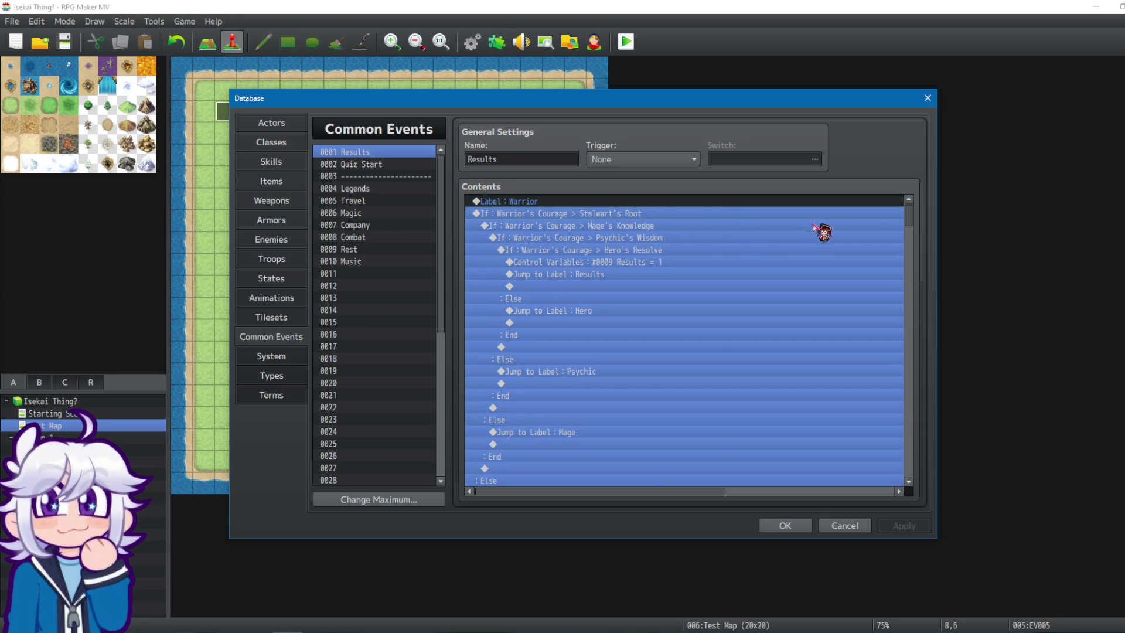
{"action": "left_click", "coordinate": [649, 237]}
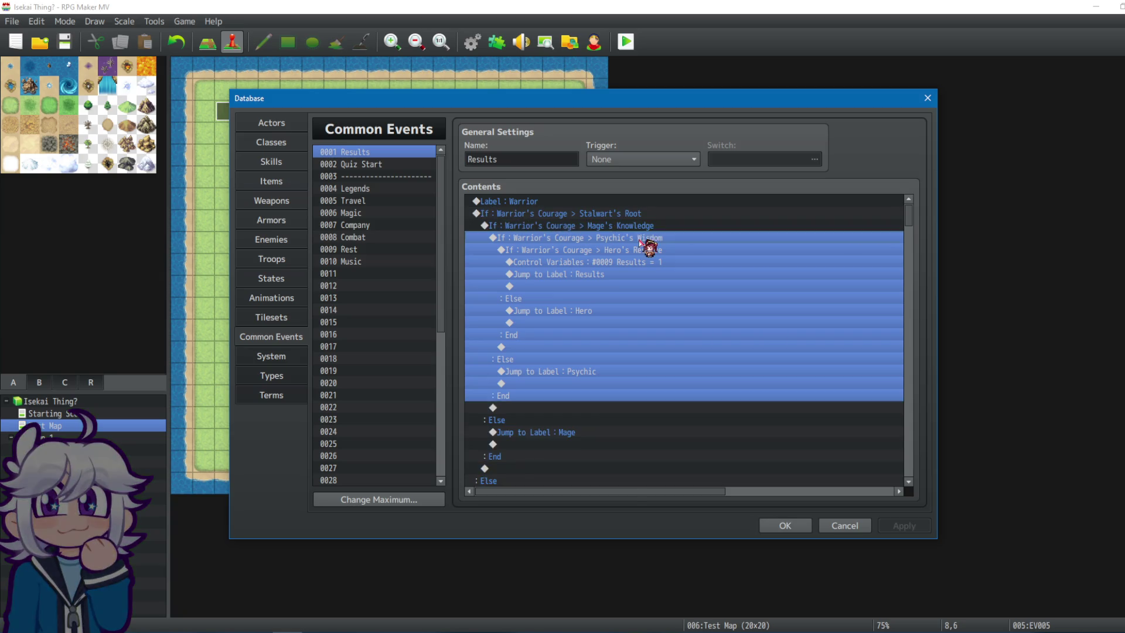
{"action": "left_click", "coordinate": [645, 249]}
{"action": "left_click", "coordinate": [623, 254]}
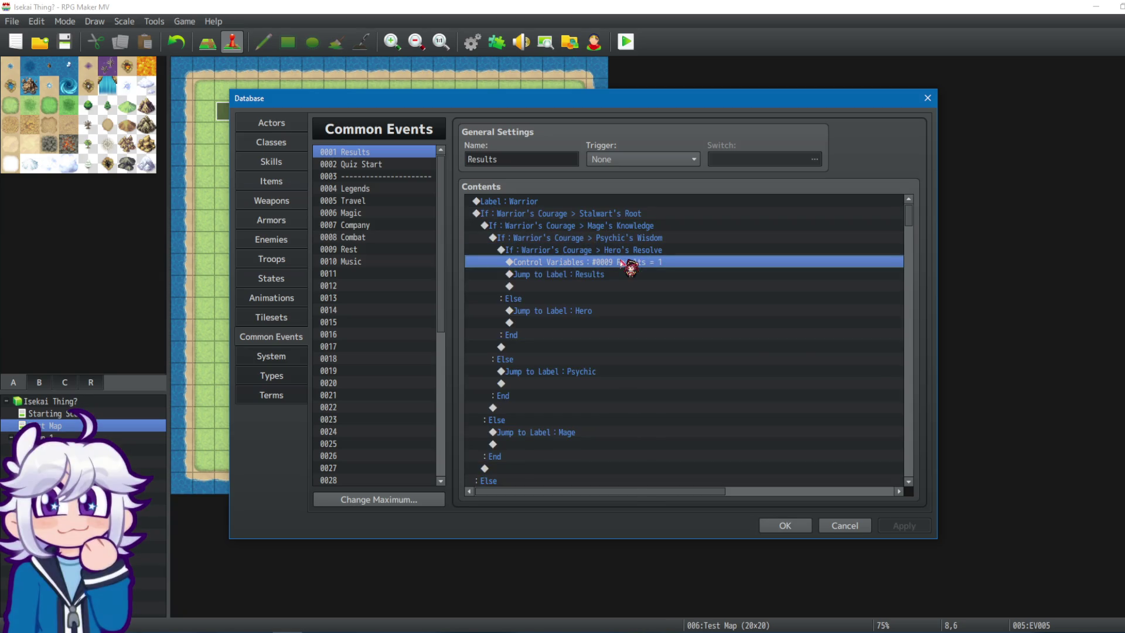
{"action": "left_click", "coordinate": [625, 254]}
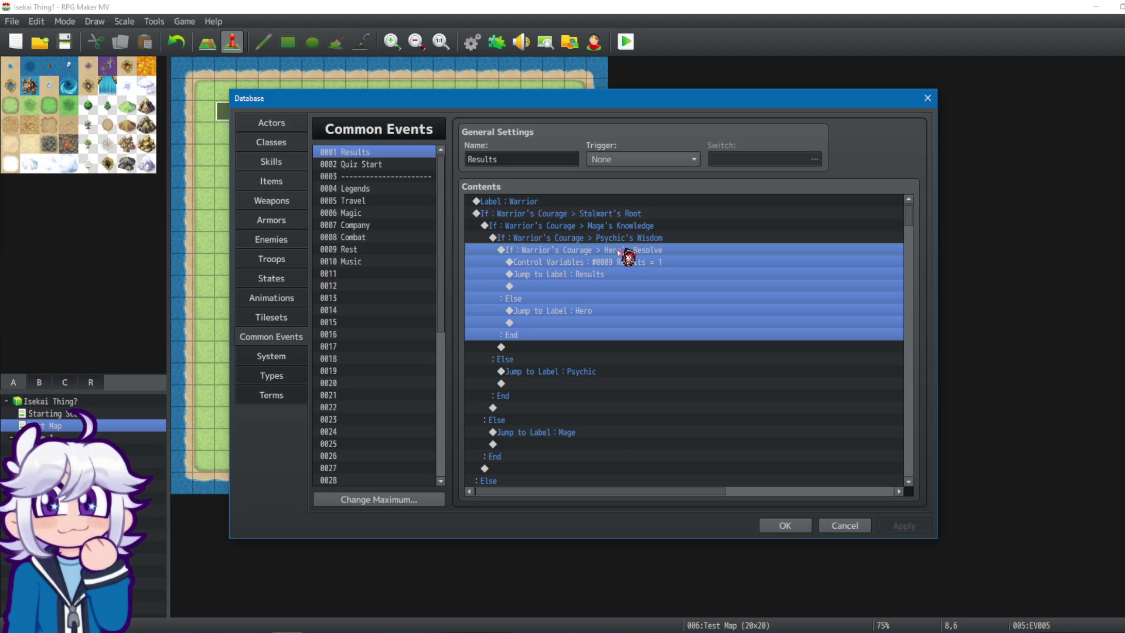
{"action": "key", "text": "shift+Up"}
{"action": "key", "text": "shift+Up"}
{"action": "key", "text": "shift+Up"}
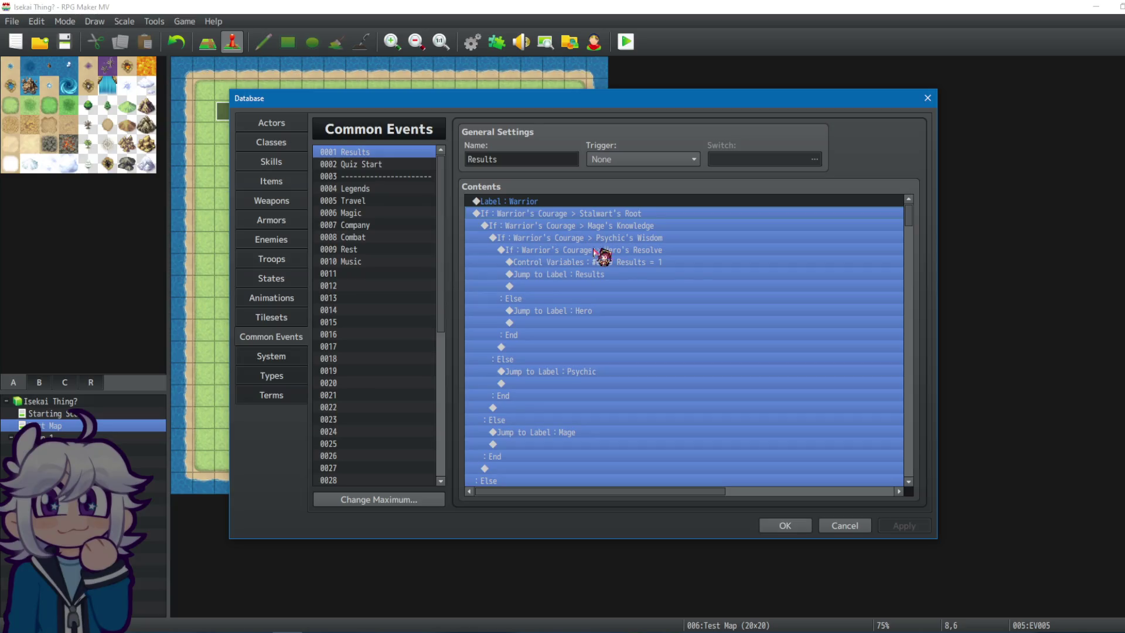
{"action": "left_click", "coordinate": [692, 264]}
{"action": "scroll", "coordinate": [917, 233], "scroll_direction": "down", "scroll_amount": 3}
{"action": "scroll", "coordinate": [917, 235], "scroll_direction": "up", "scroll_amount": 3}
{"action": "left_click", "coordinate": [594, 215]}
{"action": "left_click", "coordinate": [593, 202]}
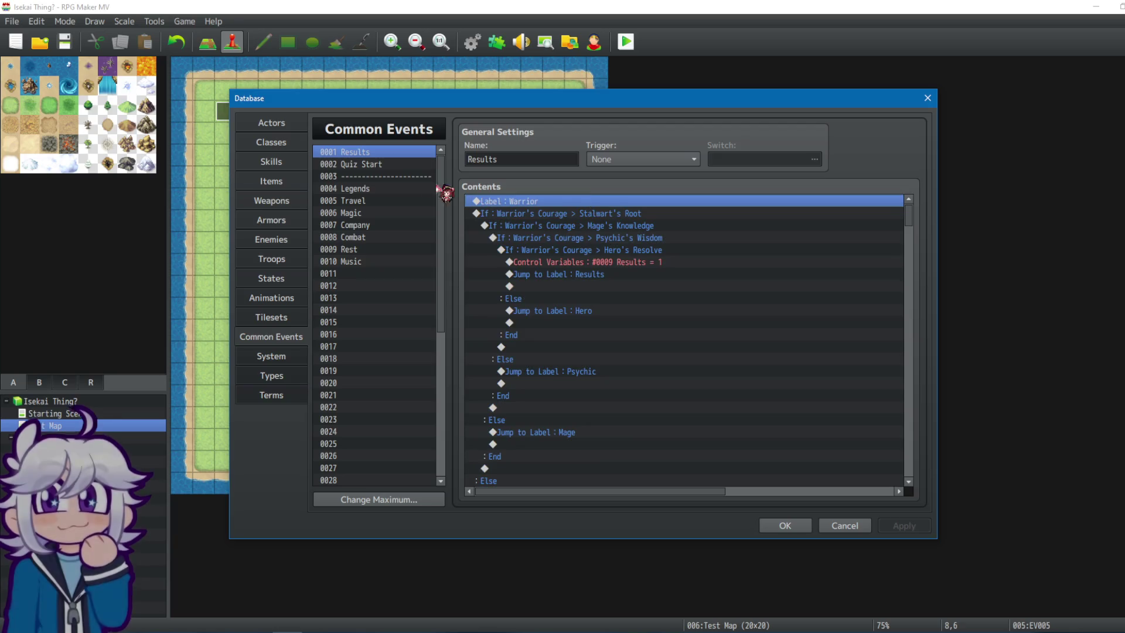
Review Quiz Start's RNG branches calling Legends, Travel, Magic and Company, then open Legends.
{"action": "left_click", "coordinate": [408, 165]}
{"action": "left_click_drag", "start_coordinate": [907, 237], "coordinate": [906, 290]}
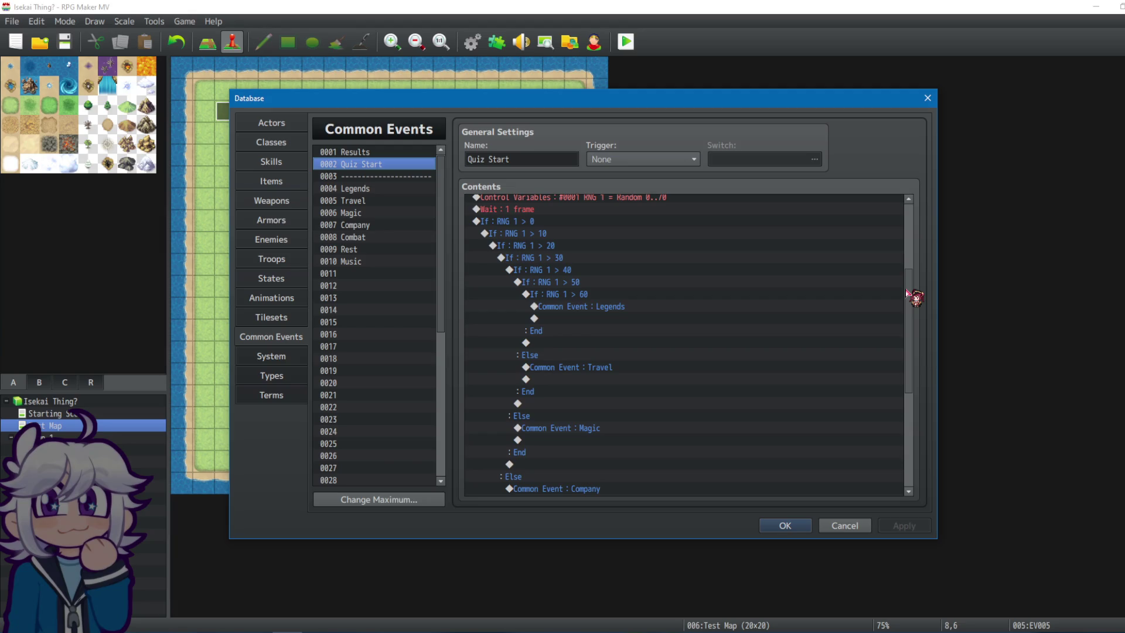
{"action": "left_click", "coordinate": [398, 188]}
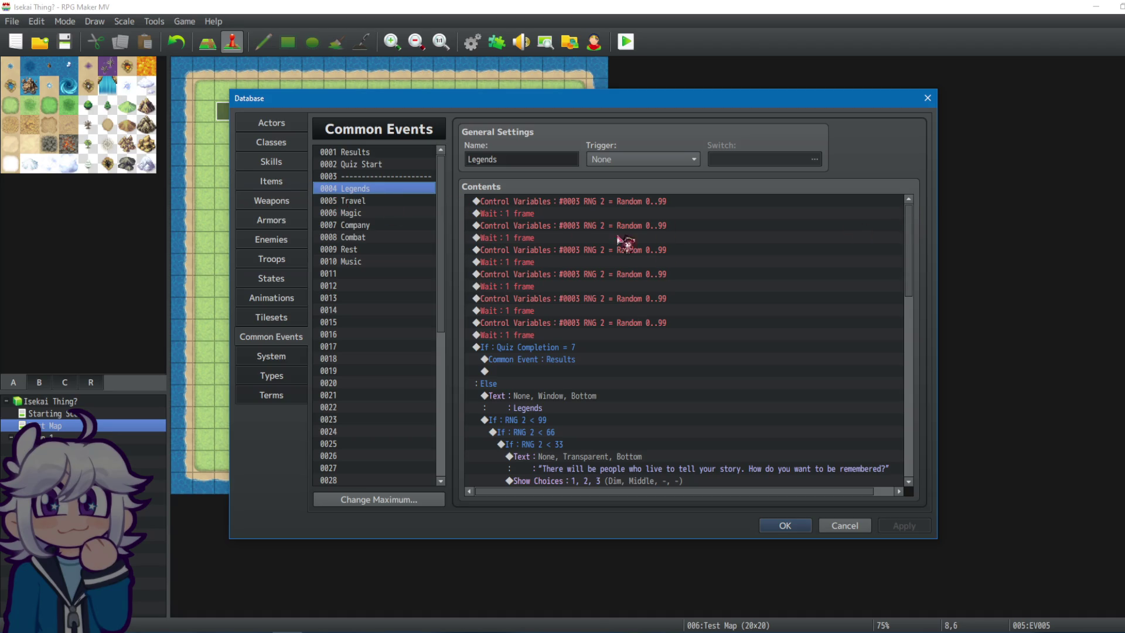
Inspect Legends' Quiz Completion = 7 check, RNG 2 < 33 and < 99 branches and question text, then return to Results.
{"action": "left_click", "coordinate": [571, 348]}
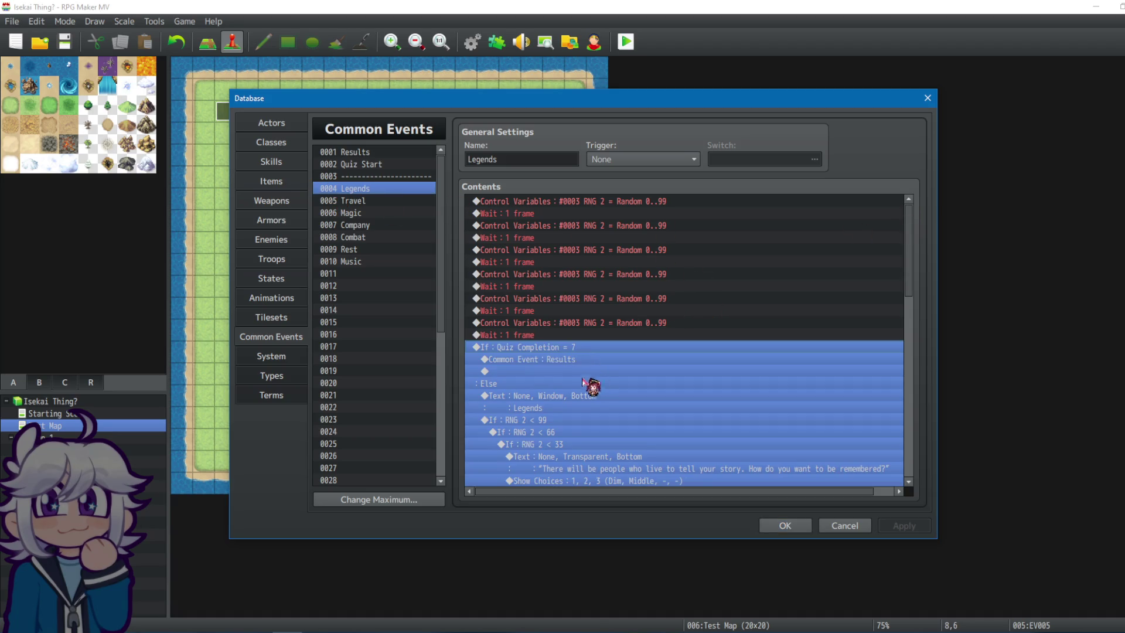
{"action": "left_click", "coordinate": [558, 399]}
{"action": "scroll", "coordinate": [559, 398], "scroll_direction": "down", "scroll_amount": 2}
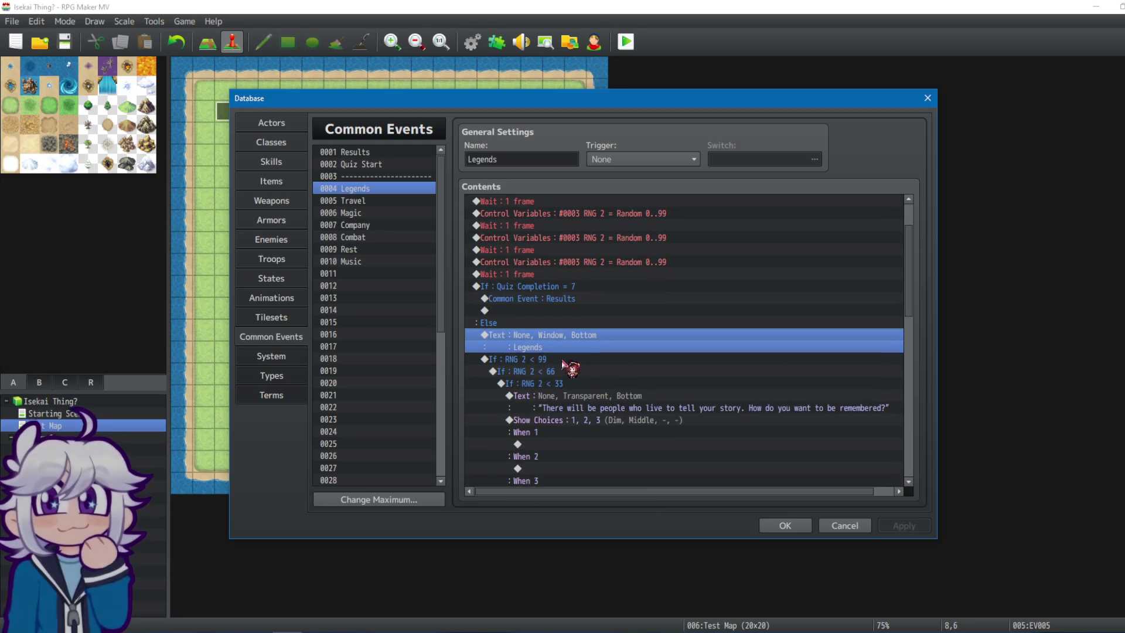
{"action": "left_click", "coordinate": [564, 359]}
{"action": "left_click", "coordinate": [584, 333]}
{"action": "left_click", "coordinate": [561, 384]}
{"action": "left_click", "coordinate": [582, 341]}
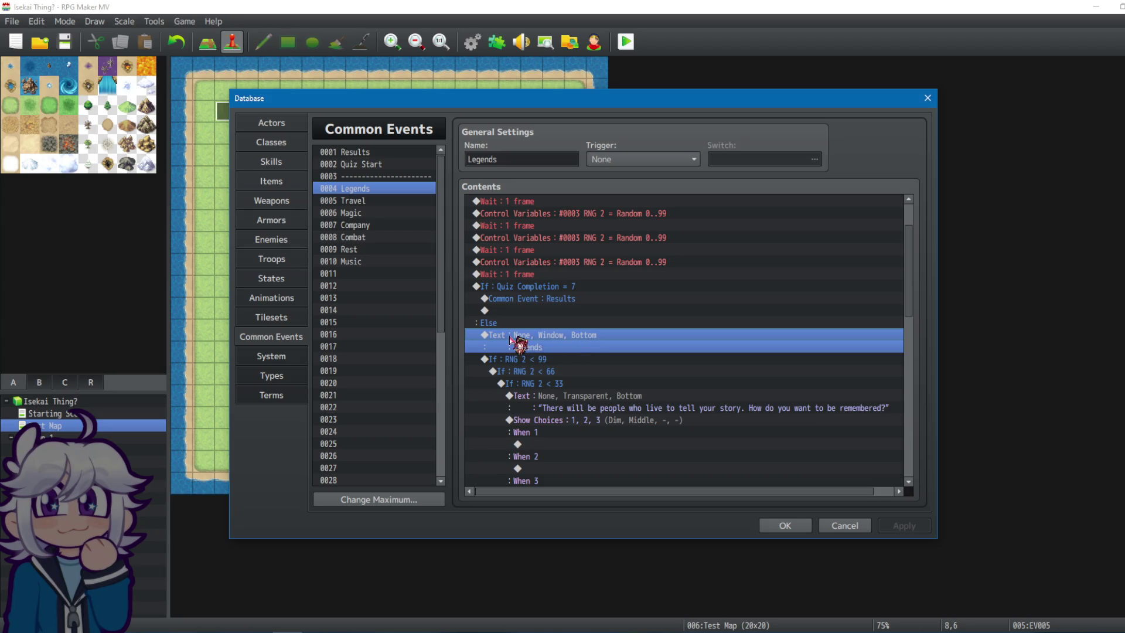
{"action": "left_click", "coordinate": [368, 167]}
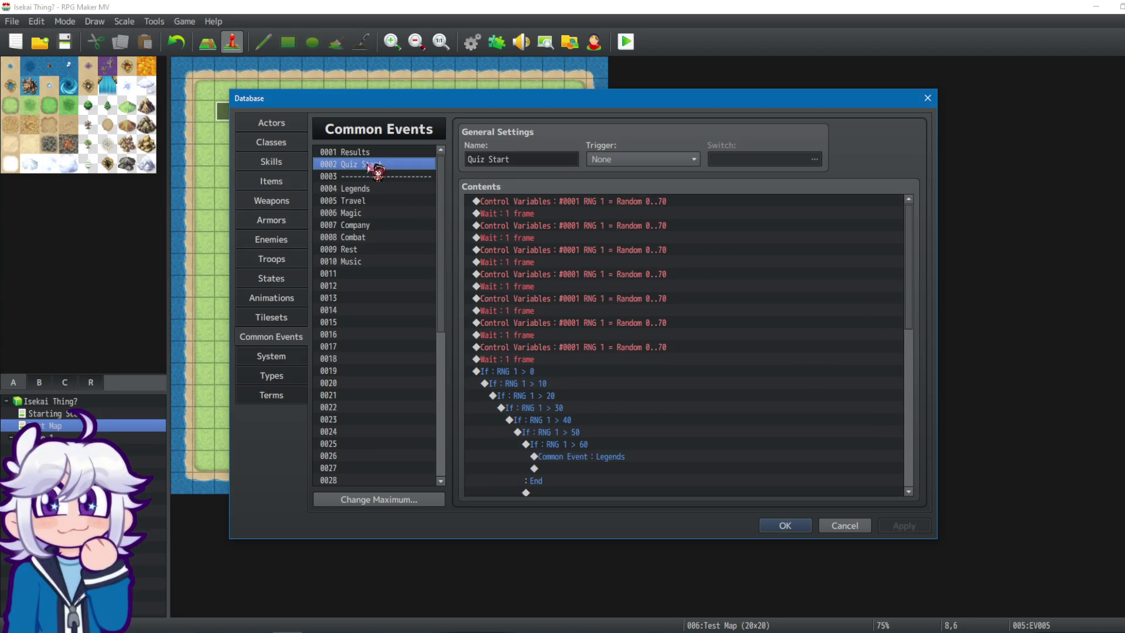
{"action": "left_click", "coordinate": [369, 154]}
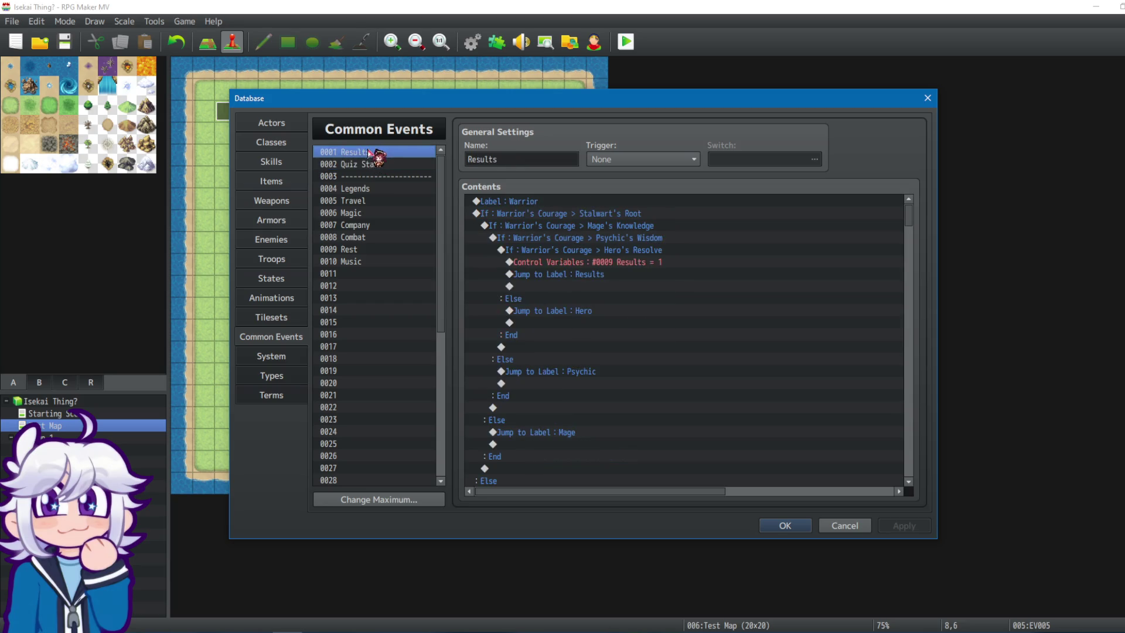
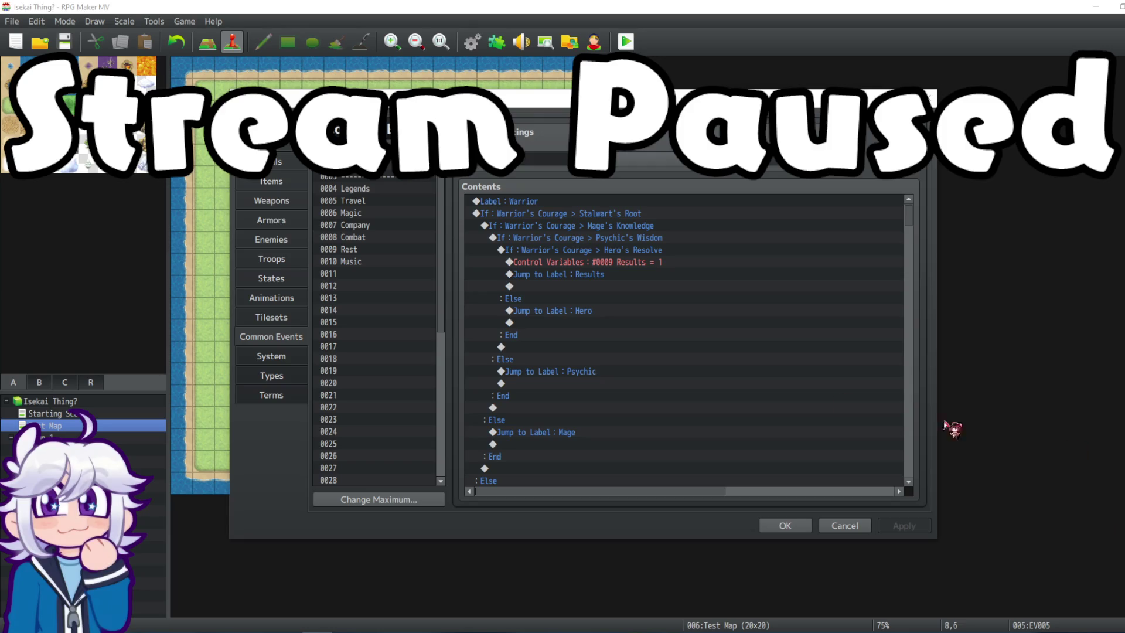
Browse the Jump to Label : Results lines and the contents of other common events.
{"action": "left_click", "coordinate": [710, 300]}
{"action": "left_click", "coordinate": [708, 274]}
{"action": "left_click", "coordinate": [647, 287]}
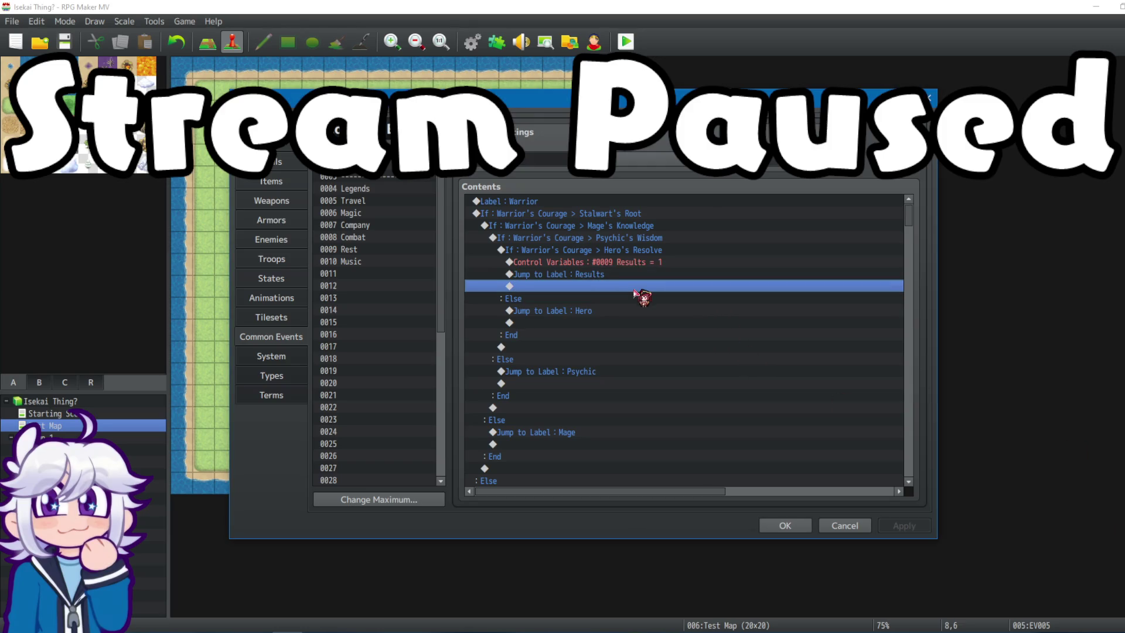
{"action": "left_click", "coordinate": [388, 176]}
{"action": "left_click", "coordinate": [391, 165]}
{"action": "left_click", "coordinate": [389, 172]}
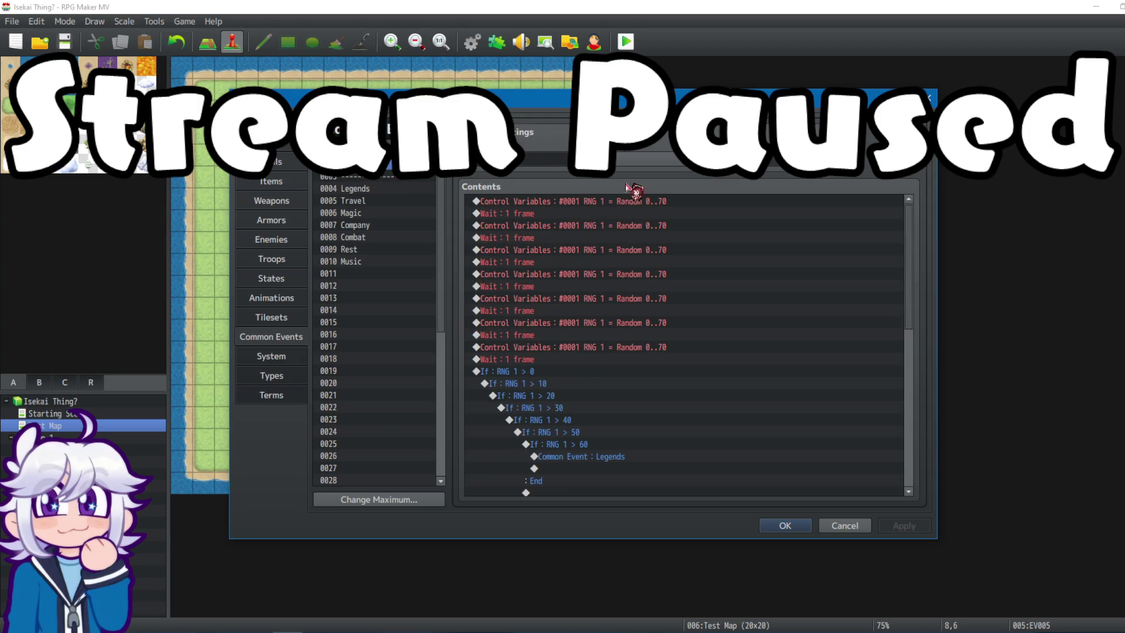
Review the Legends event's Warrior branch chain, then select empty common event 0011.
{"action": "left_click", "coordinate": [356, 188]}
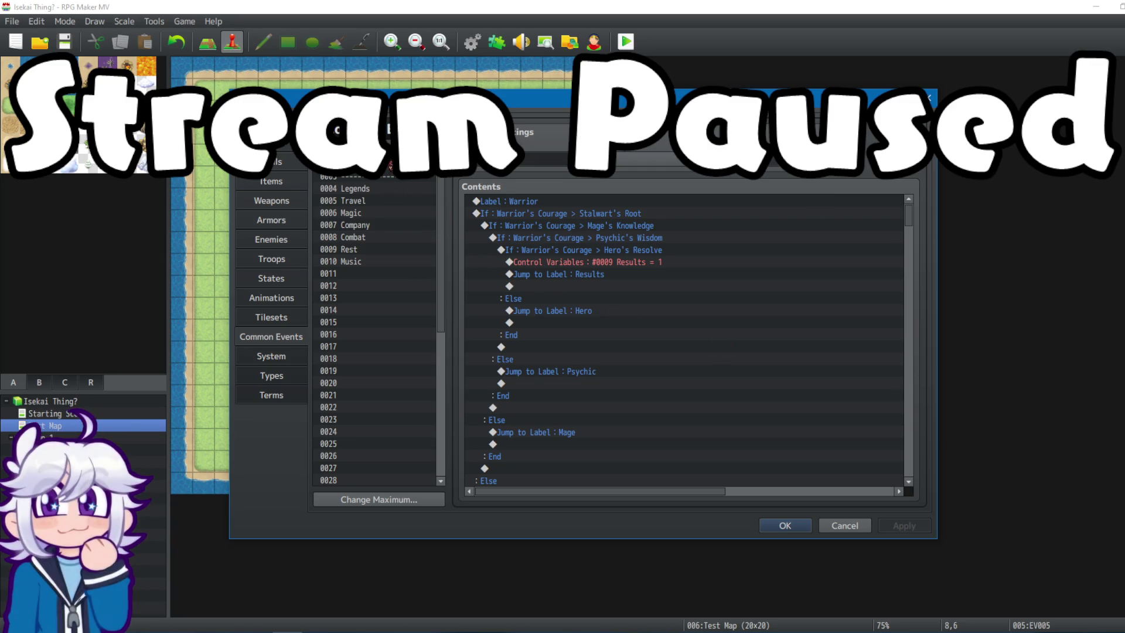
{"action": "left_click", "coordinate": [602, 203]}
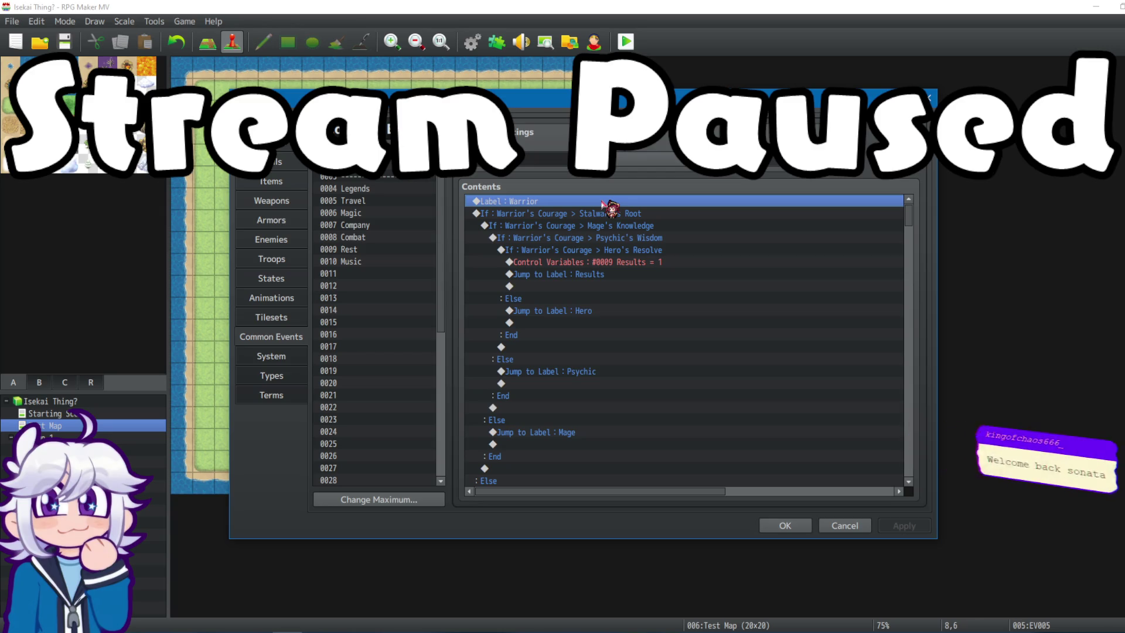
{"action": "left_click", "coordinate": [616, 215]}
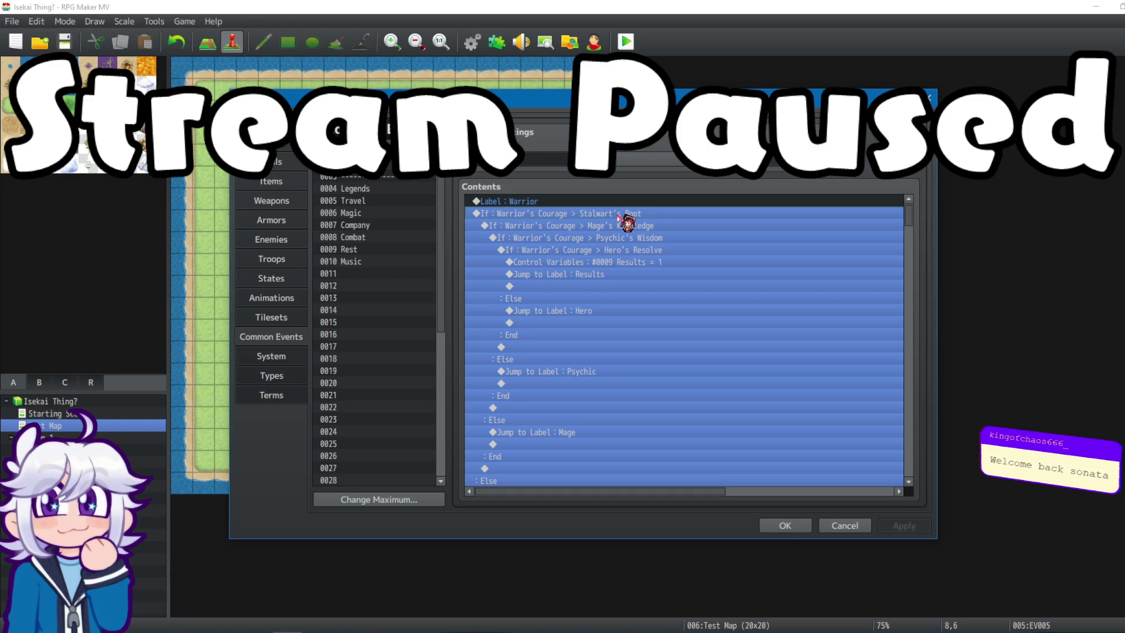
{"action": "left_click", "coordinate": [630, 275]}
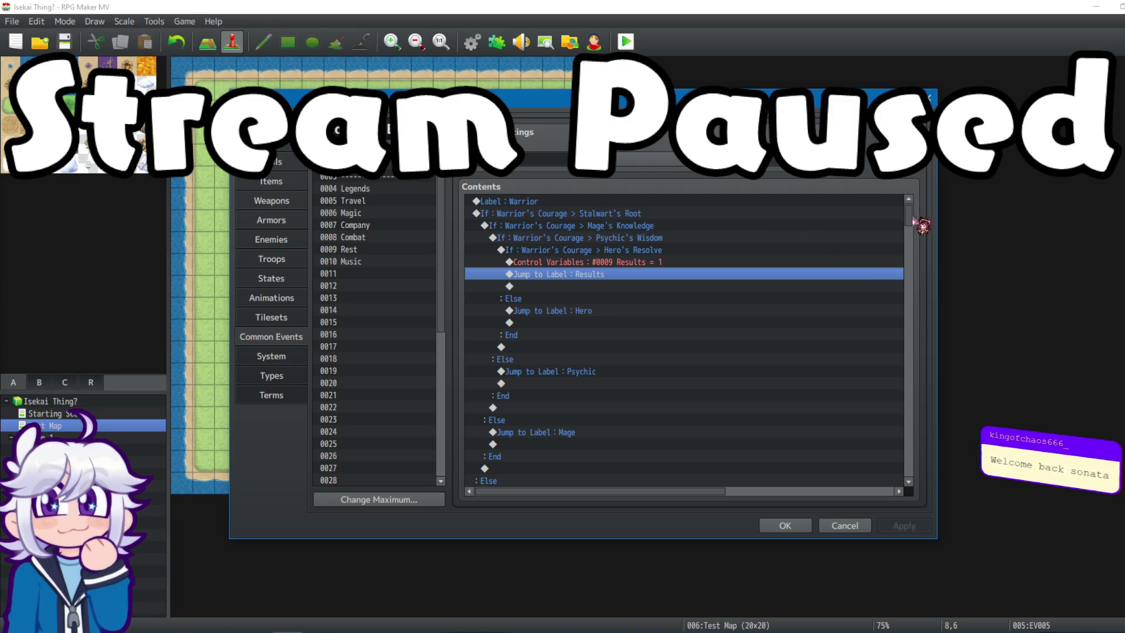
{"action": "left_click", "coordinate": [638, 262]}
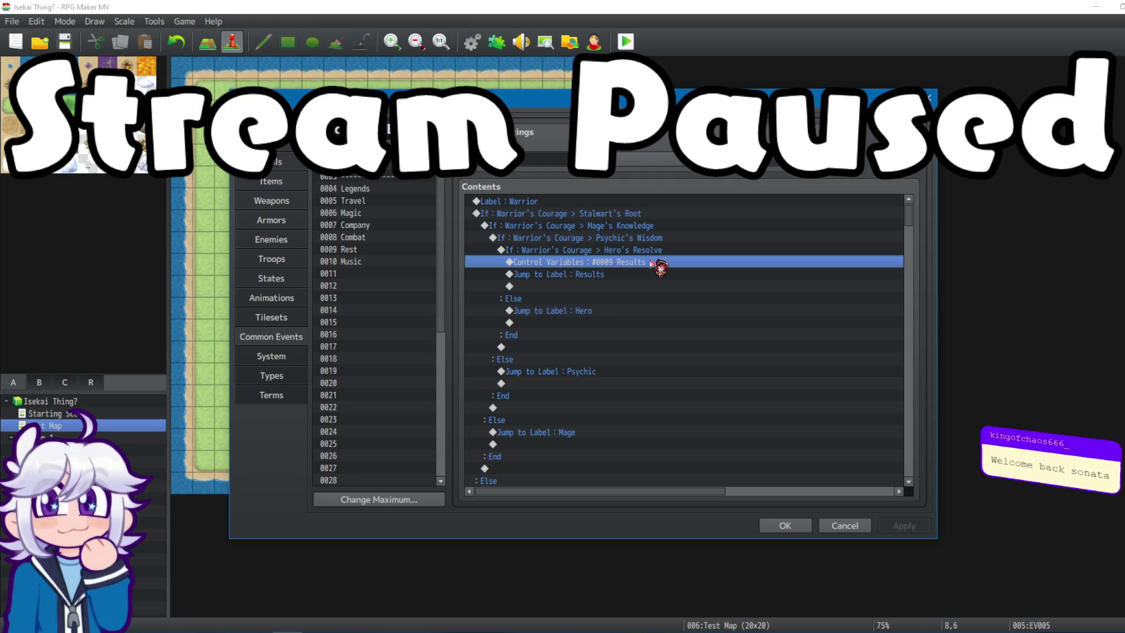
{"action": "left_click", "coordinate": [342, 274]}
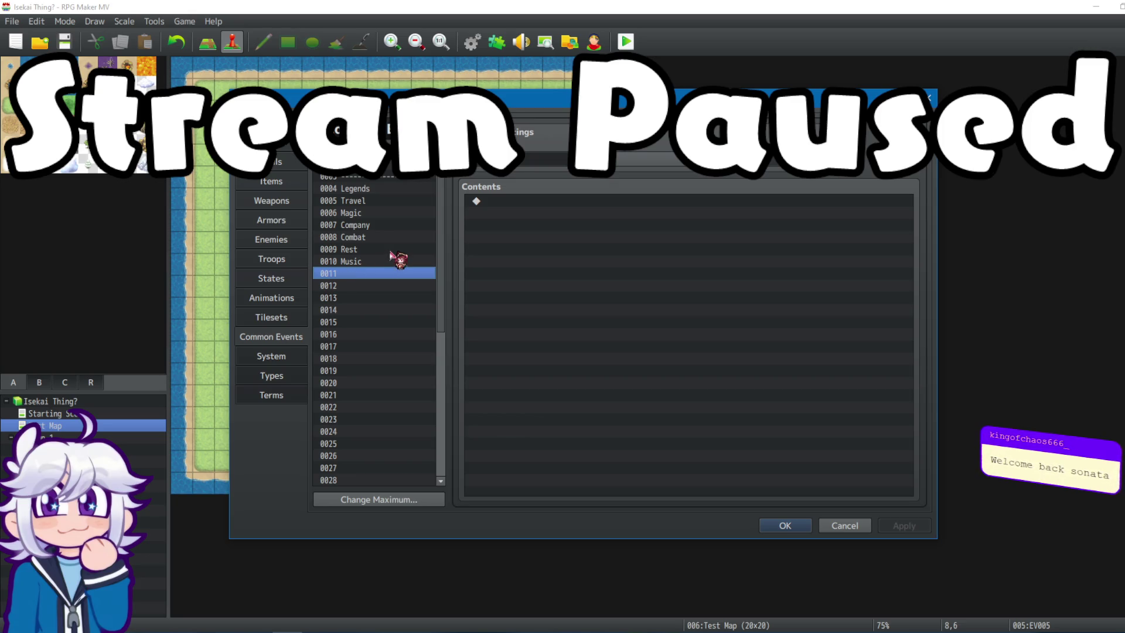
Name common event 0011 'Default' and bring up Event Commands on its first contents line.
{"action": "type", "text": "Defaulkt"}
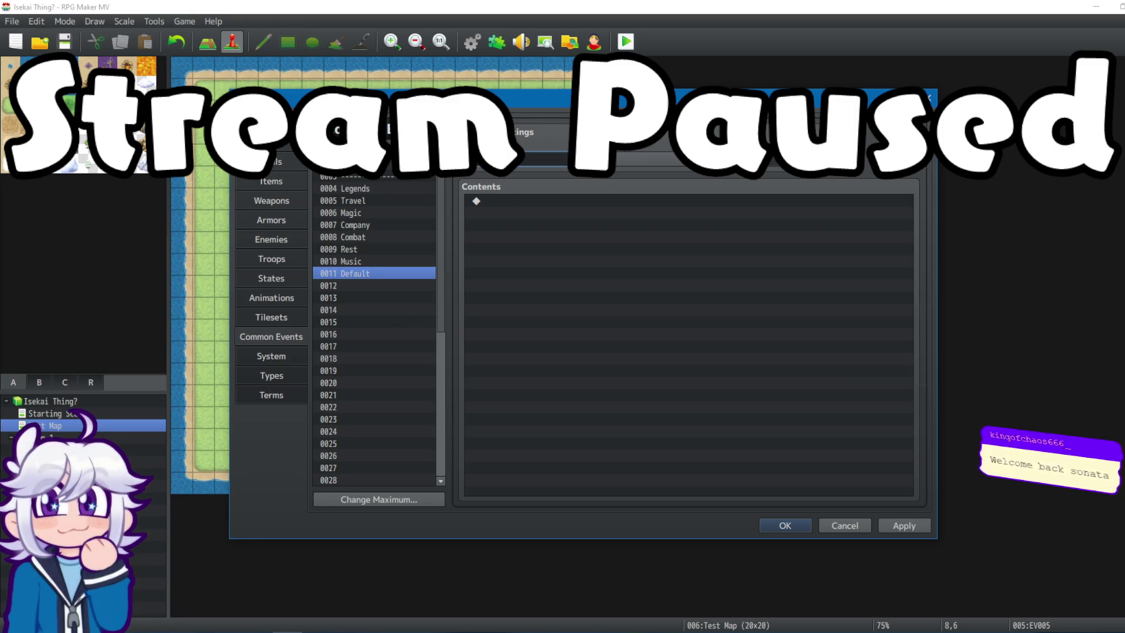
{"action": "left_click", "coordinate": [563, 201]}
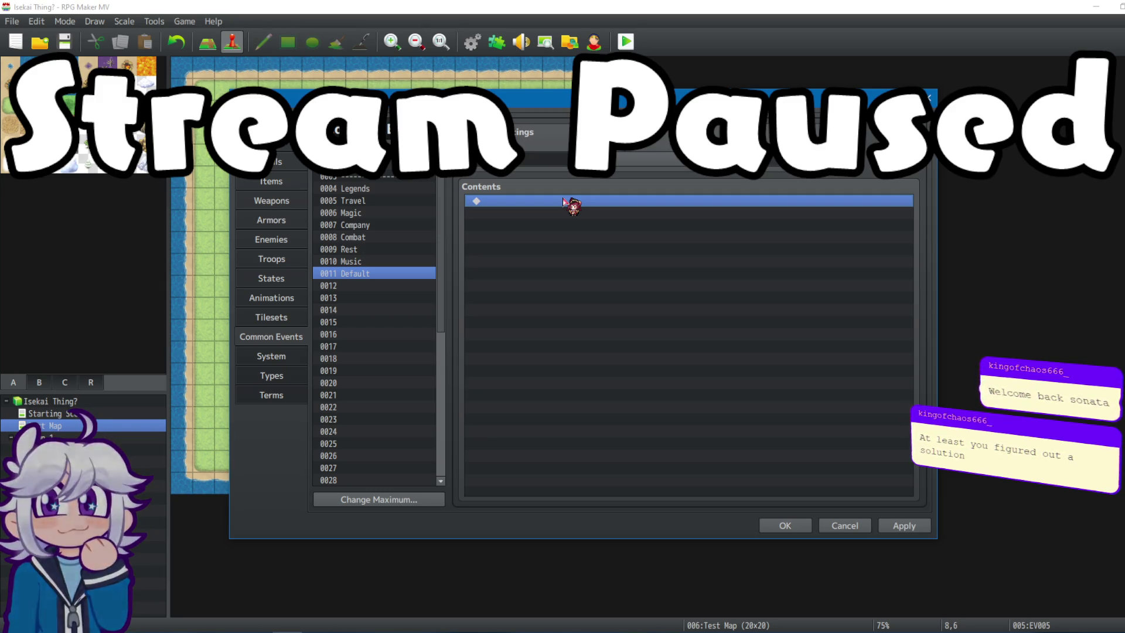
{"action": "double_click", "coordinate": [564, 203]}
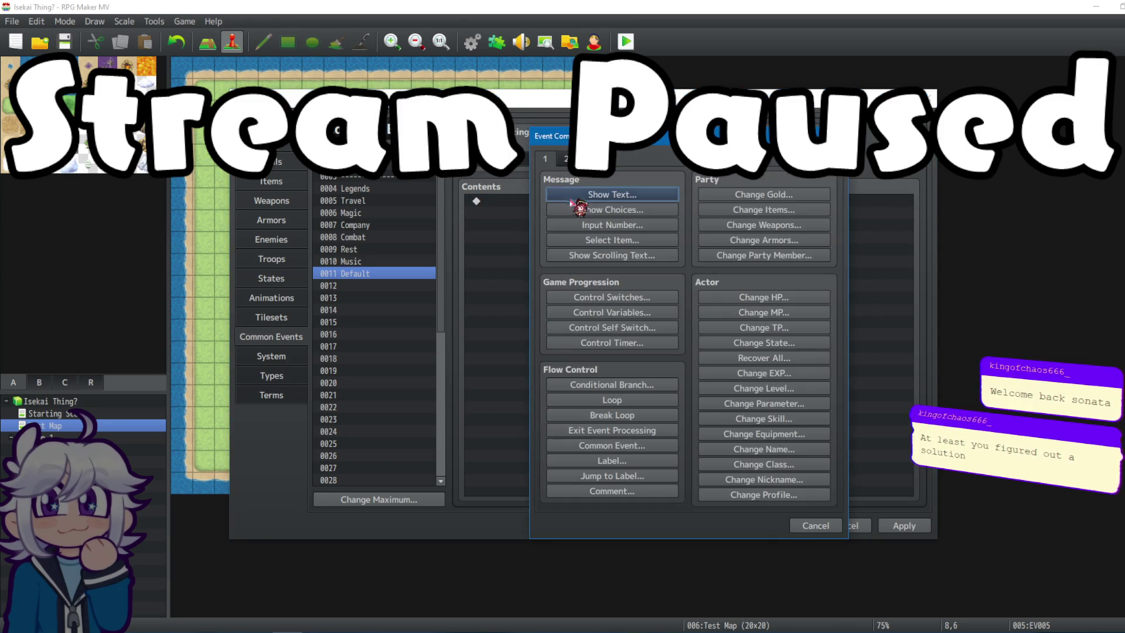
Insert a conditional branch testing variable 0004 Warrior's Courage = variable 0005 Stalwart's Root, with Else.
{"action": "left_click", "coordinate": [632, 384]}
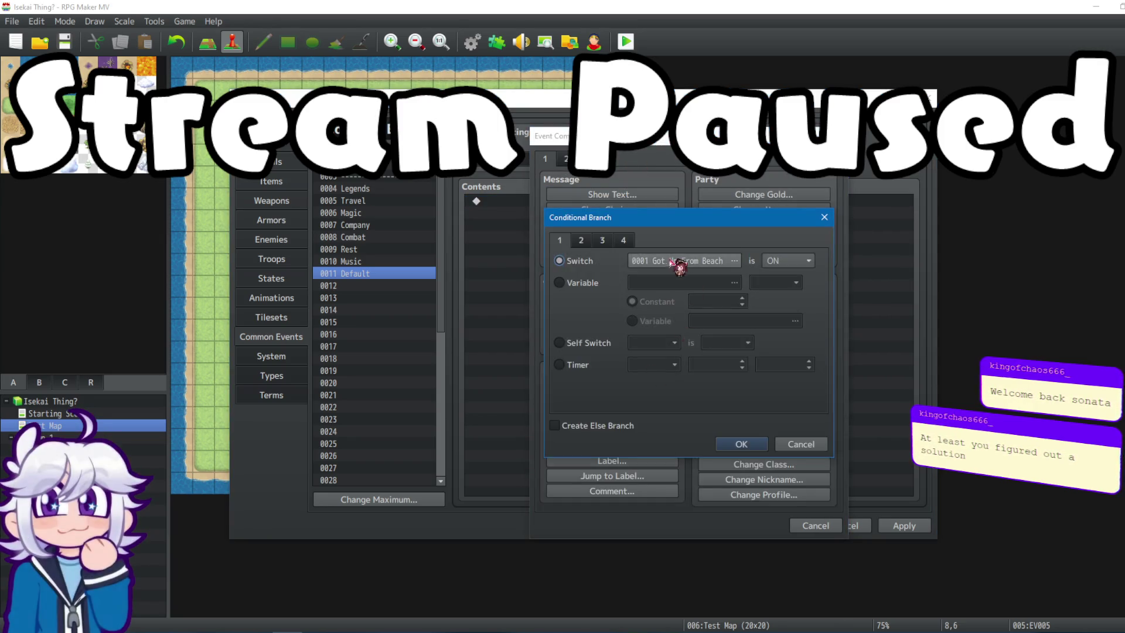
{"action": "left_click", "coordinate": [577, 284]}
{"action": "left_click", "coordinate": [740, 284]}
{"action": "left_click", "coordinate": [739, 242]}
{"action": "left_click", "coordinate": [679, 484]}
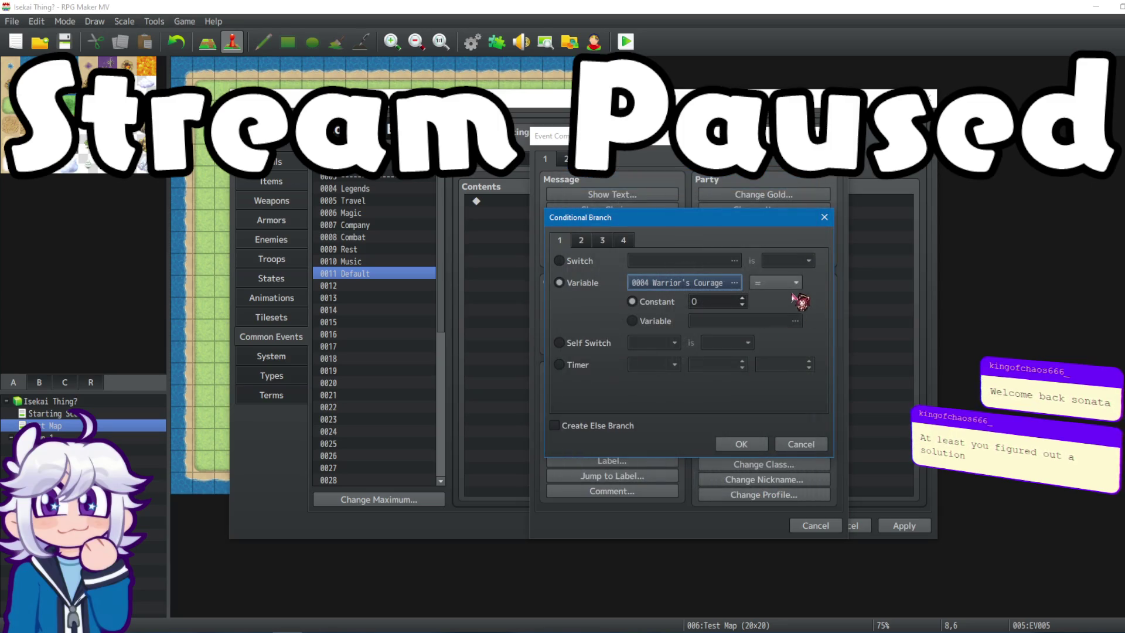
{"action": "left_click", "coordinate": [632, 320]}
{"action": "left_click", "coordinate": [727, 322]}
{"action": "left_click", "coordinate": [732, 253]}
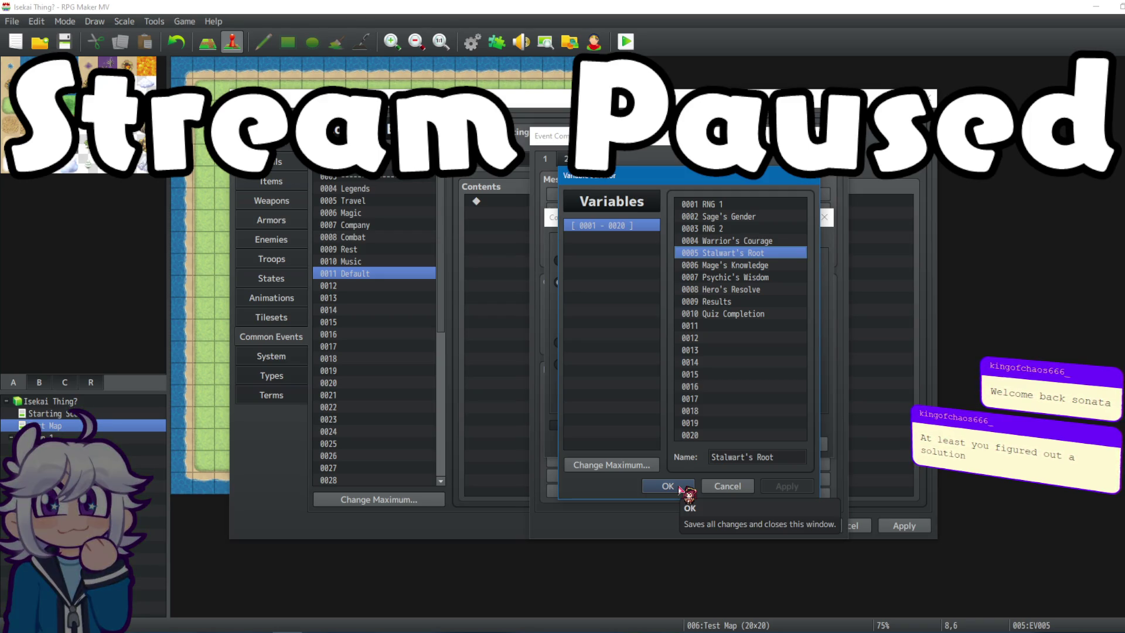
{"action": "left_click", "coordinate": [679, 487]}
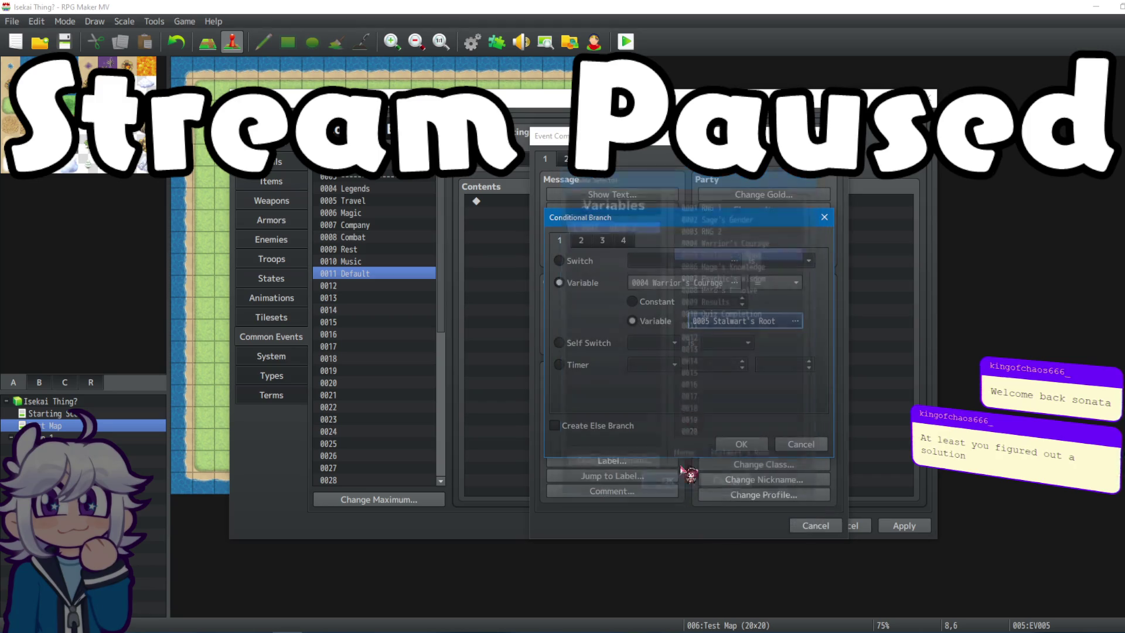
{"action": "left_click", "coordinate": [597, 427]}
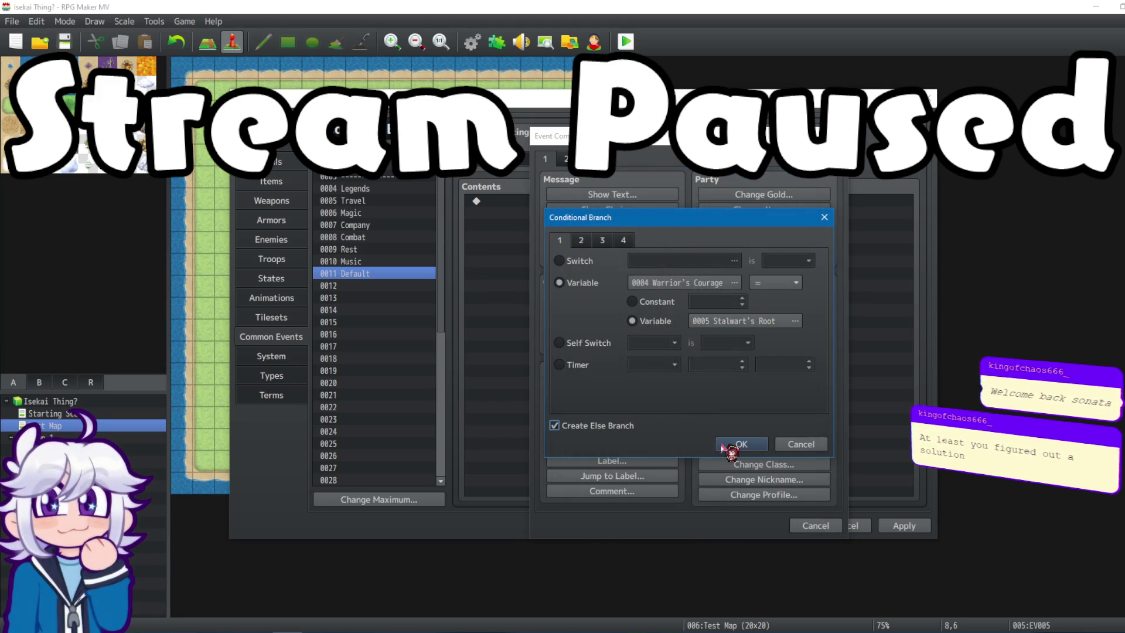
{"action": "left_click", "coordinate": [555, 425]}
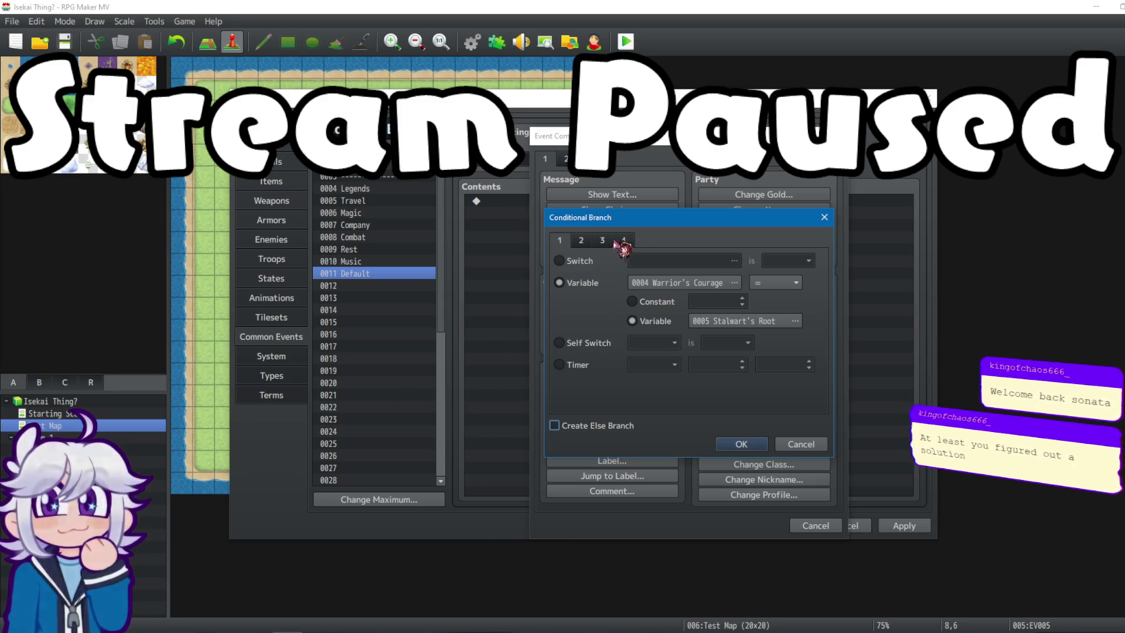
{"action": "left_click", "coordinate": [586, 426]}
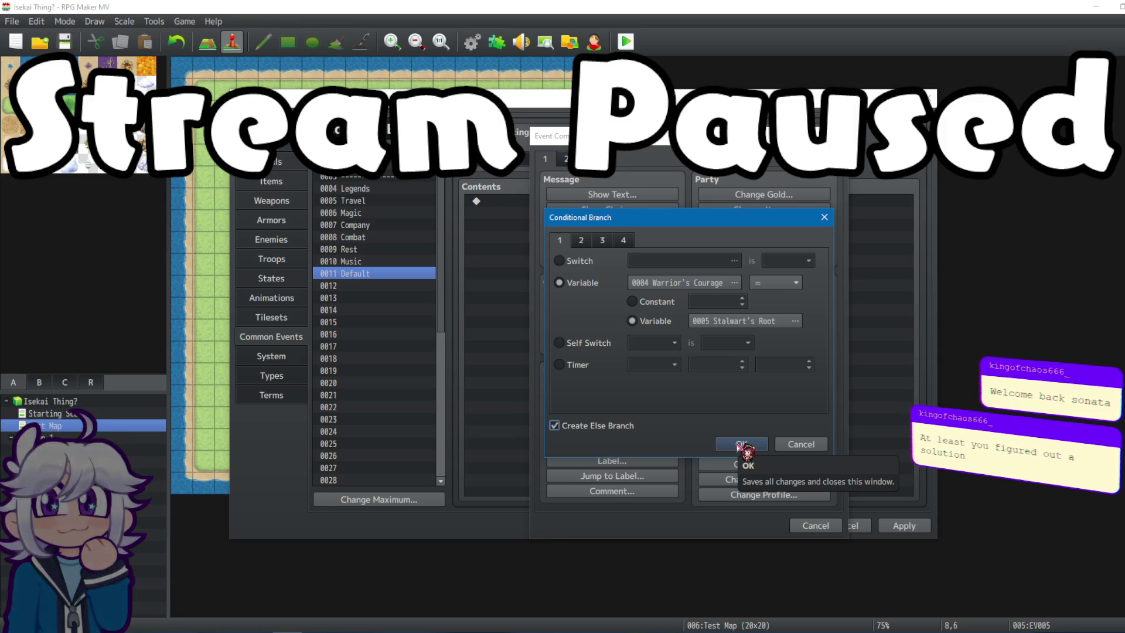
{"action": "left_click", "coordinate": [740, 445]}
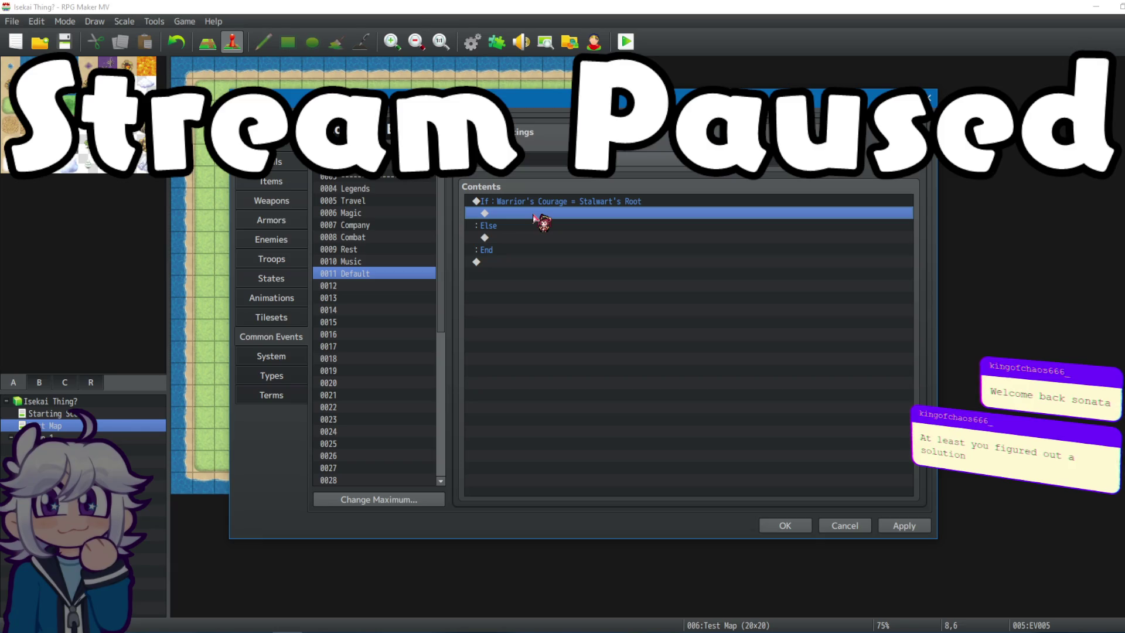
Inside the If, add a branch testing Stalwart's Root = Mage's Knowledge, with Else.
{"action": "left_click", "coordinate": [548, 215]}
{"action": "left_click", "coordinate": [551, 214]}
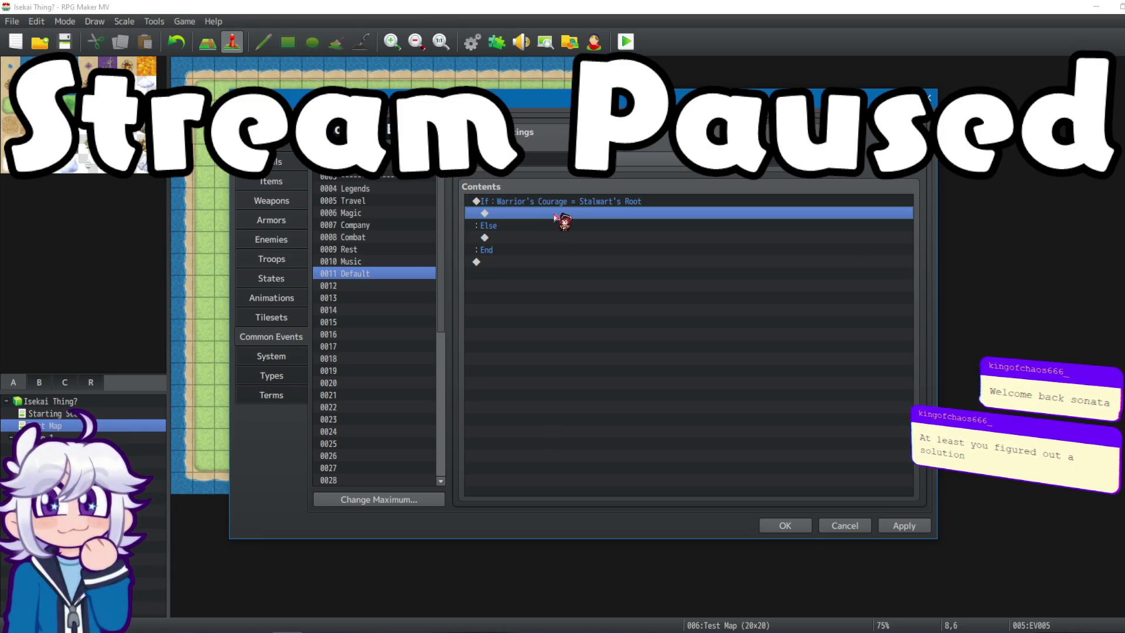
{"action": "double_click", "coordinate": [555, 214]}
{"action": "left_click", "coordinate": [624, 385]}
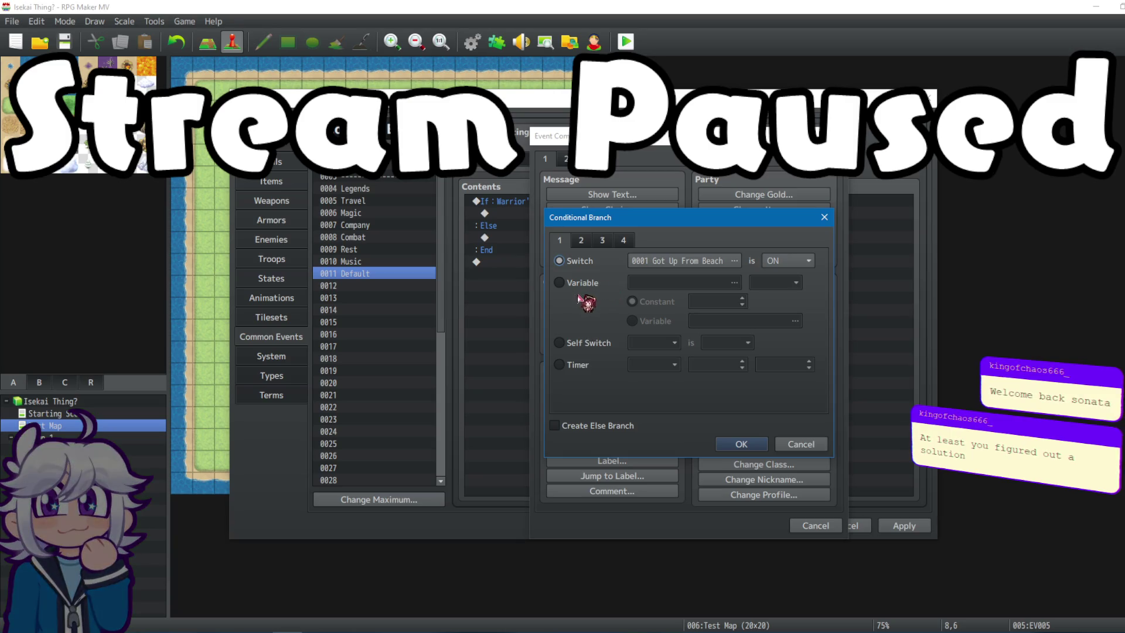
{"action": "left_click", "coordinate": [615, 284]}
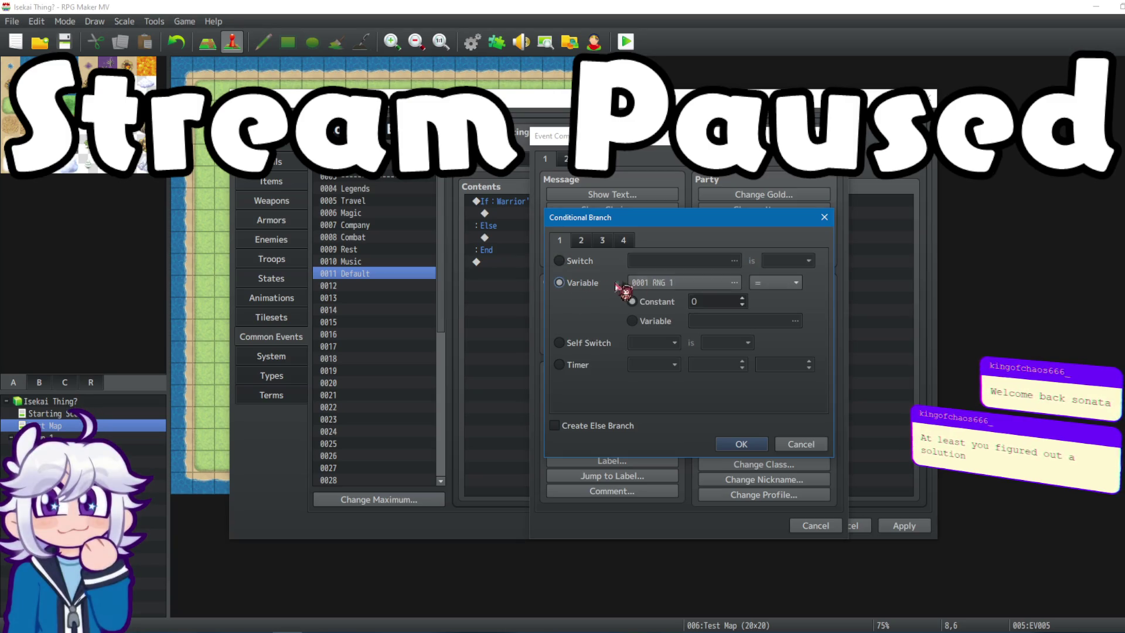
{"action": "left_click", "coordinate": [732, 283]}
{"action": "left_click", "coordinate": [744, 254]}
{"action": "left_click", "coordinate": [680, 483]}
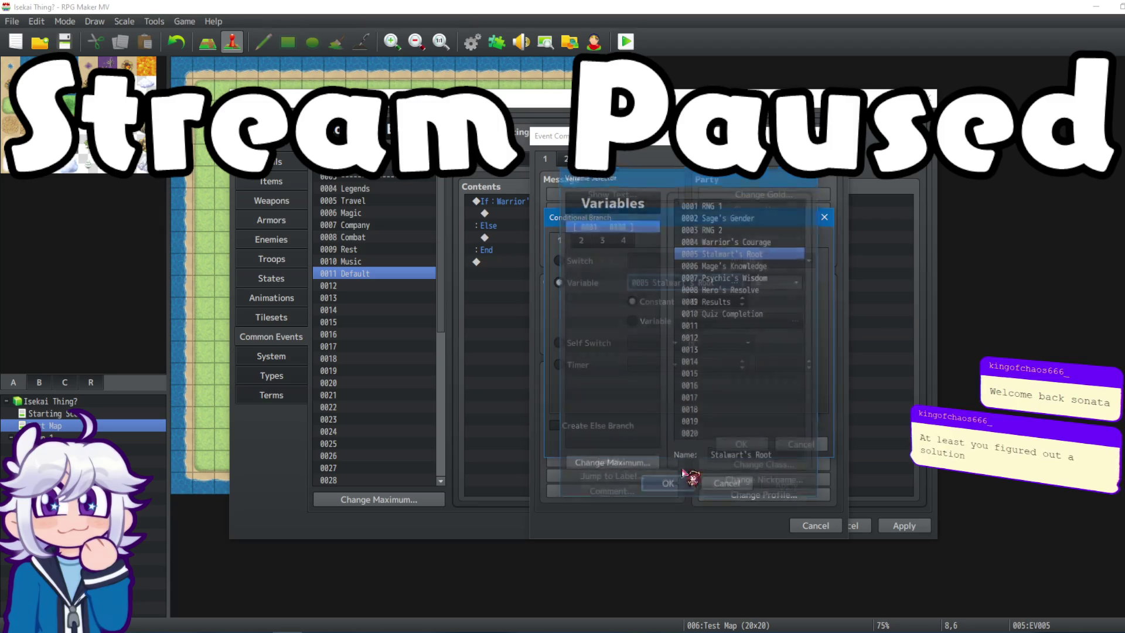
{"action": "left_click", "coordinate": [753, 284]}
{"action": "left_click", "coordinate": [754, 265]}
{"action": "left_click", "coordinate": [689, 486]}
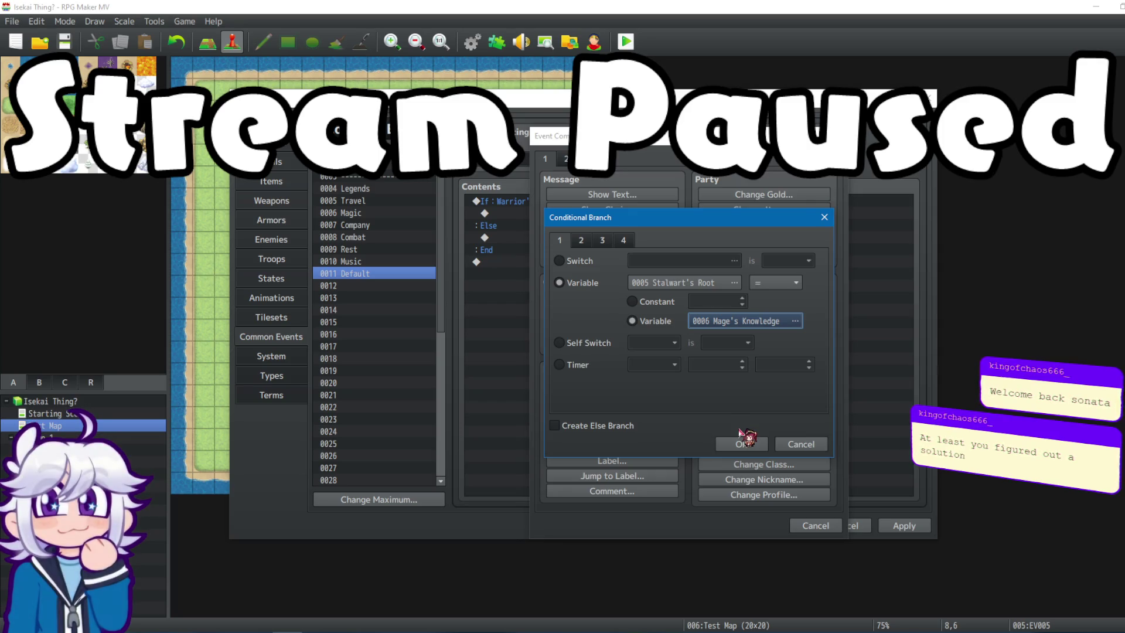
{"action": "left_click", "coordinate": [554, 426]}
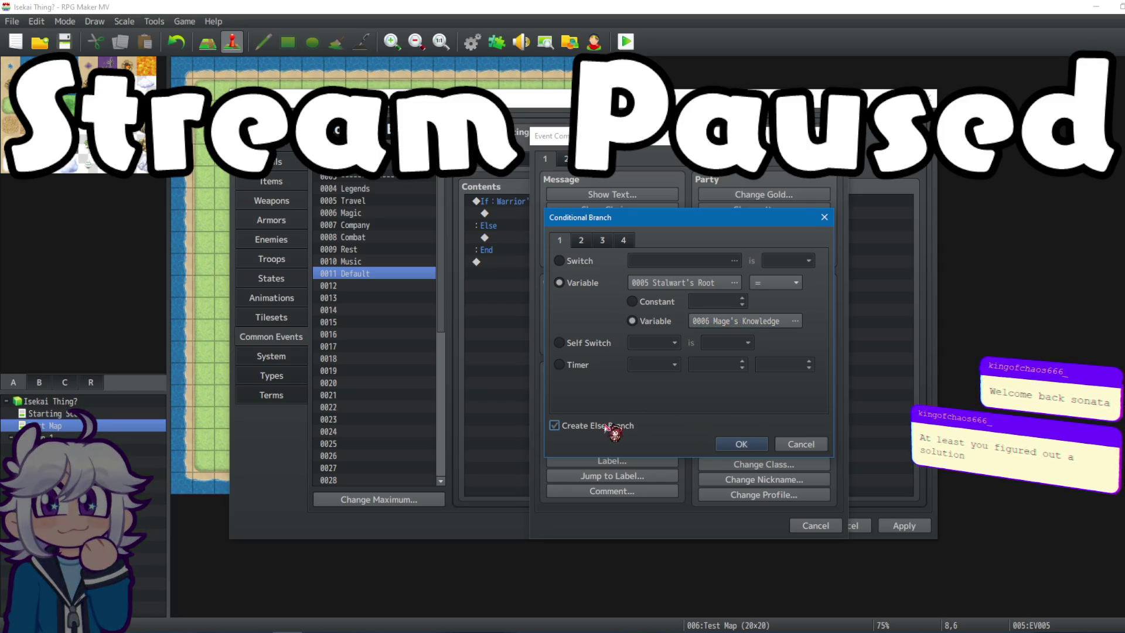
{"action": "left_click", "coordinate": [741, 444]}
Nest a branch testing Mage's Knowledge = Psychic's Wisdom, with Else, inside it.
{"action": "double_click", "coordinate": [560, 232]}
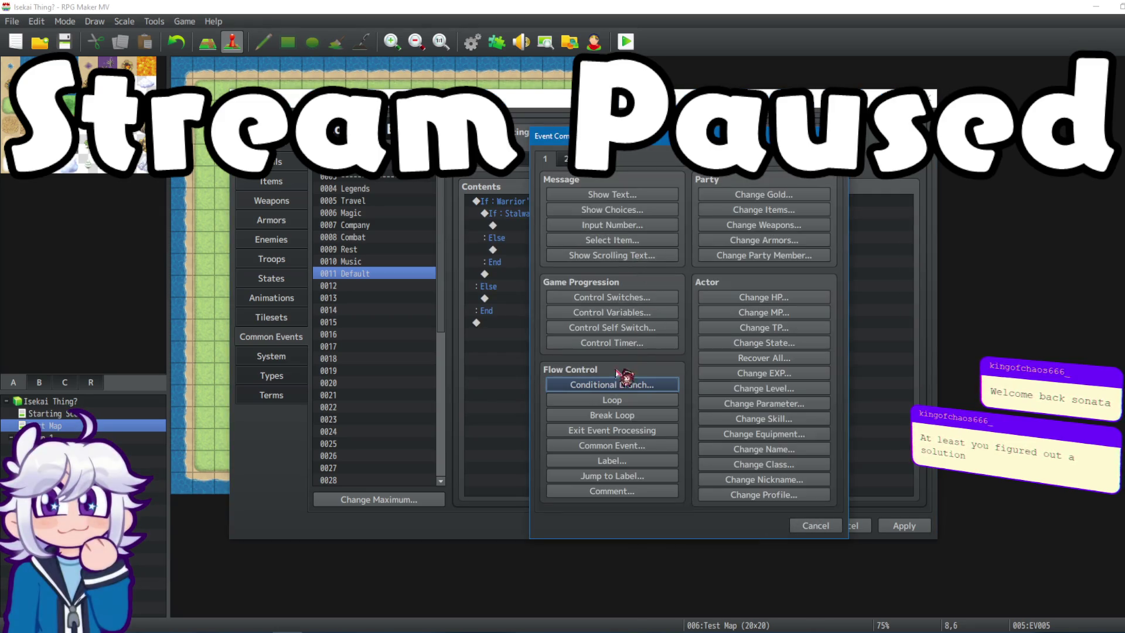
{"action": "left_click", "coordinate": [616, 380]}
{"action": "left_click", "coordinate": [692, 287]}
{"action": "left_click", "coordinate": [762, 278]}
{"action": "left_click", "coordinate": [766, 292]}
{"action": "left_click", "coordinate": [762, 279]}
{"action": "left_click", "coordinate": [664, 554]}
{"action": "left_click", "coordinate": [654, 321]}
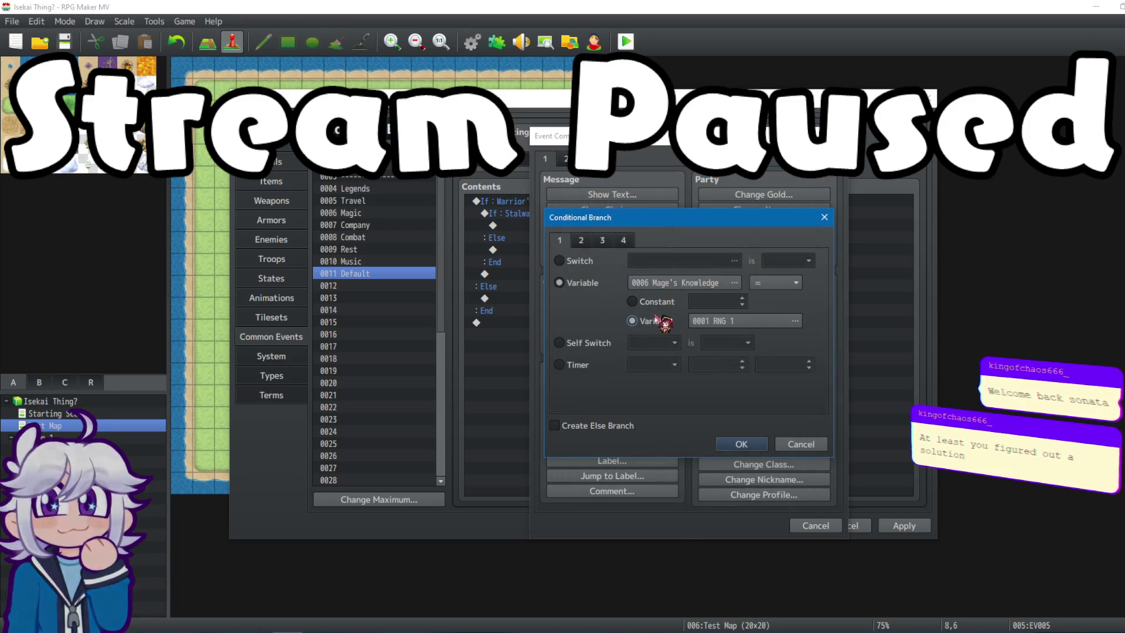
{"action": "left_click", "coordinate": [795, 321]}
{"action": "left_click", "coordinate": [743, 280]}
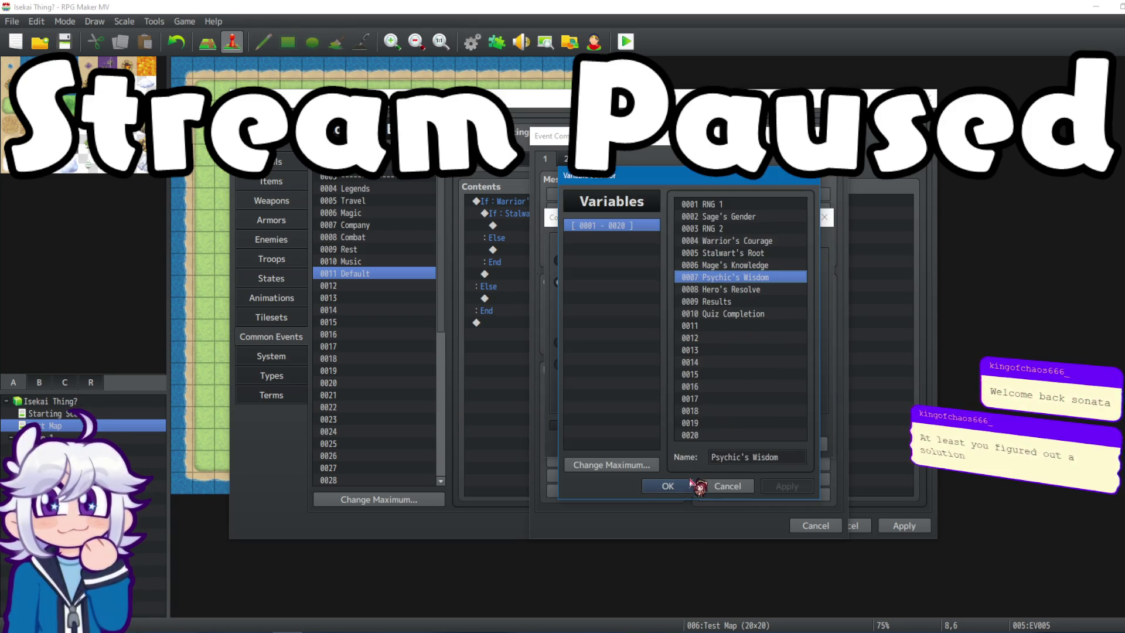
{"action": "left_click", "coordinate": [668, 487]}
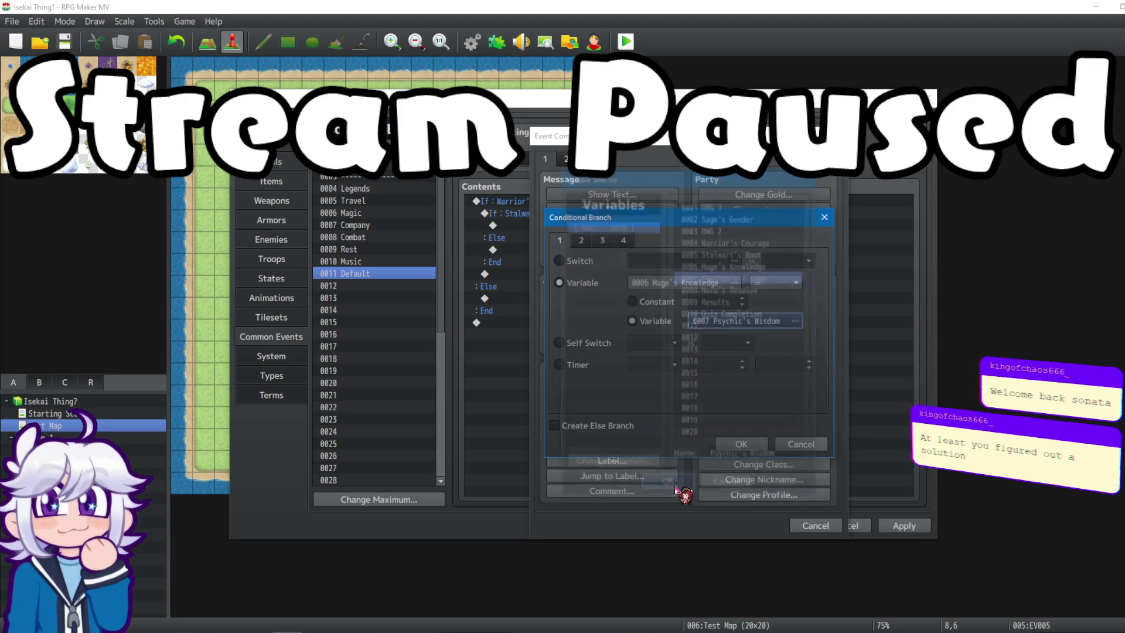
{"action": "left_click", "coordinate": [583, 431]}
{"action": "left_click", "coordinate": [739, 445]}
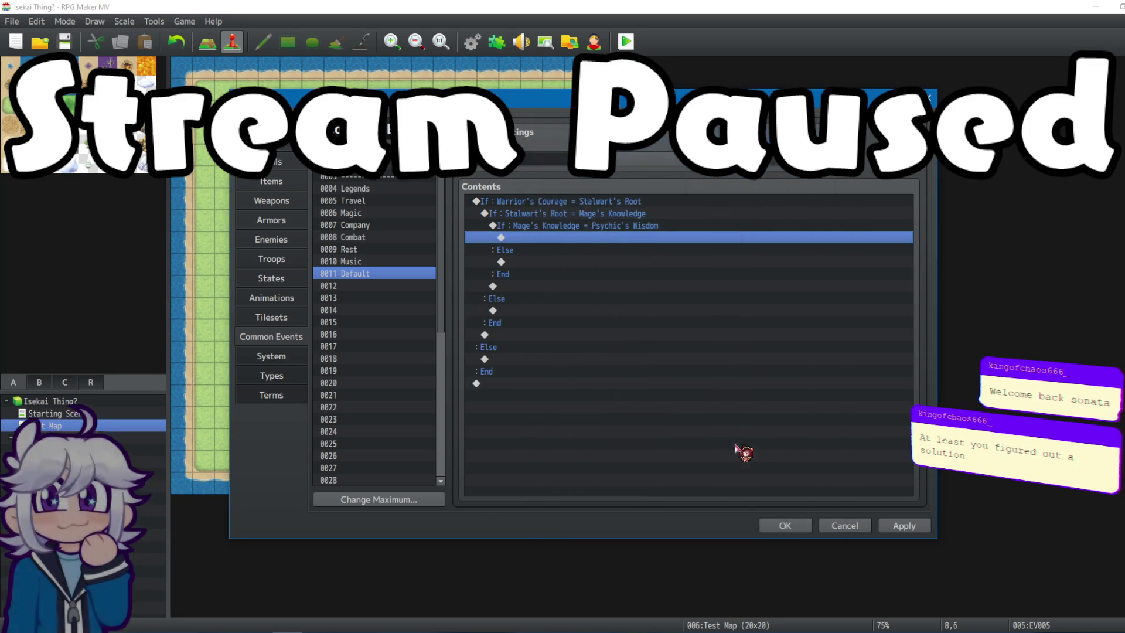
Nest a branch testing Psychic's Wisdom = Hero's Resolve, with Else.
{"action": "double_click", "coordinate": [609, 242]}
{"action": "left_click", "coordinate": [648, 381]}
{"action": "left_click", "coordinate": [586, 282]}
{"action": "left_click", "coordinate": [690, 283]}
{"action": "left_click", "coordinate": [768, 276]}
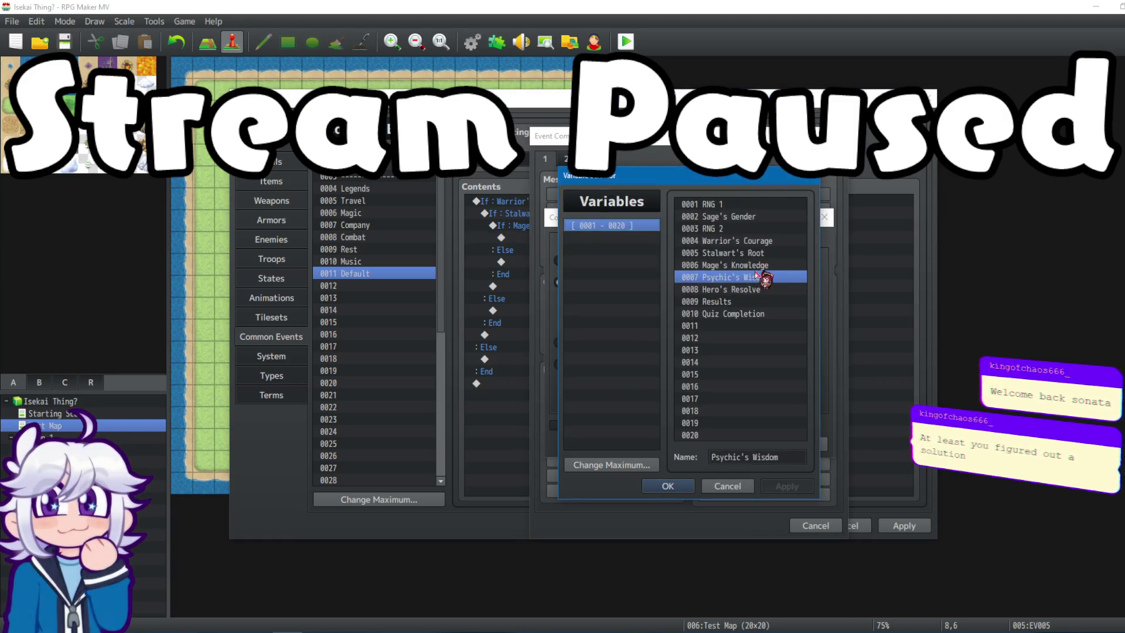
{"action": "left_click", "coordinate": [680, 553]}
{"action": "left_click", "coordinate": [633, 321]}
{"action": "left_click", "coordinate": [795, 321]}
{"action": "left_click", "coordinate": [756, 289]}
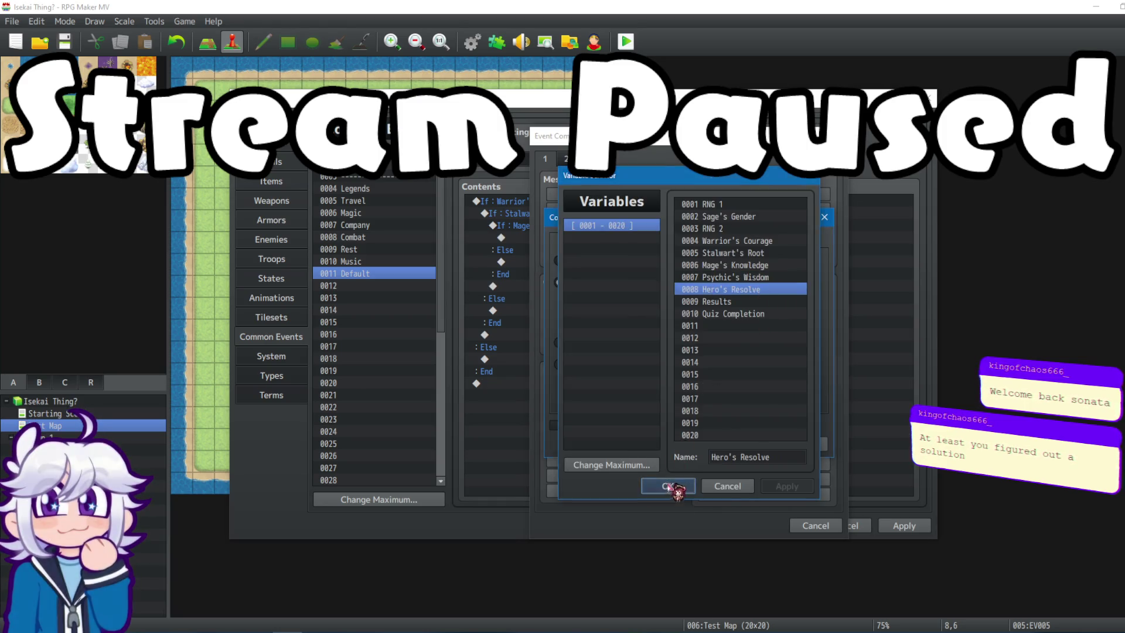
{"action": "left_click", "coordinate": [668, 486]}
{"action": "left_click", "coordinate": [554, 425]}
{"action": "left_click", "coordinate": [744, 444]}
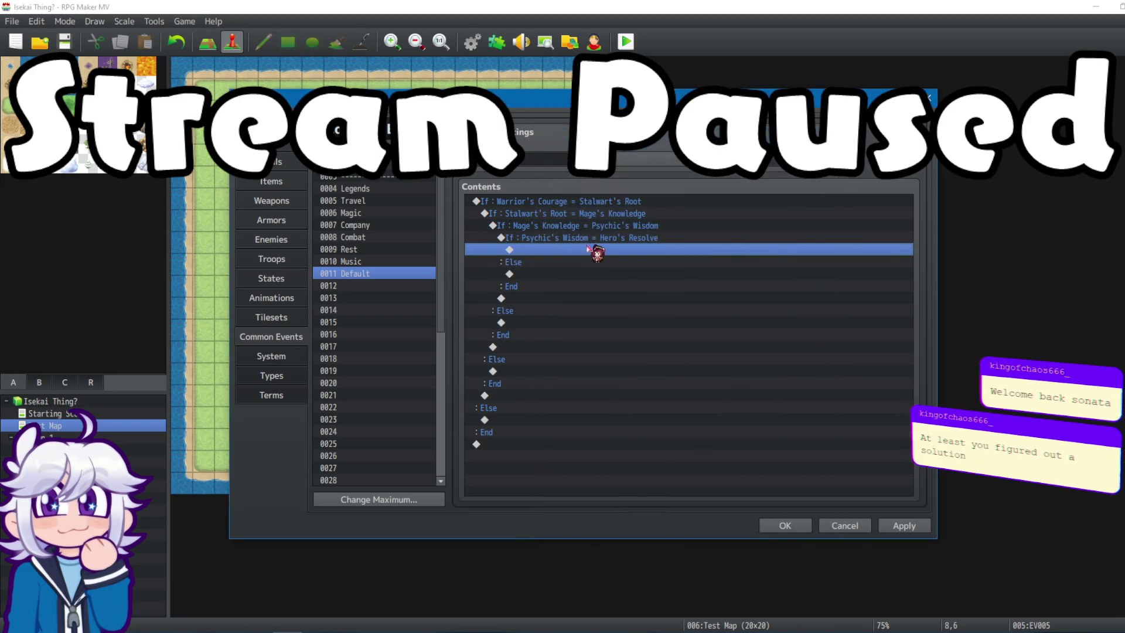
Nest a branch testing Hero's Resolve = Warrior's Courage inside it and select its empty row.
{"action": "left_click", "coordinate": [577, 249]}
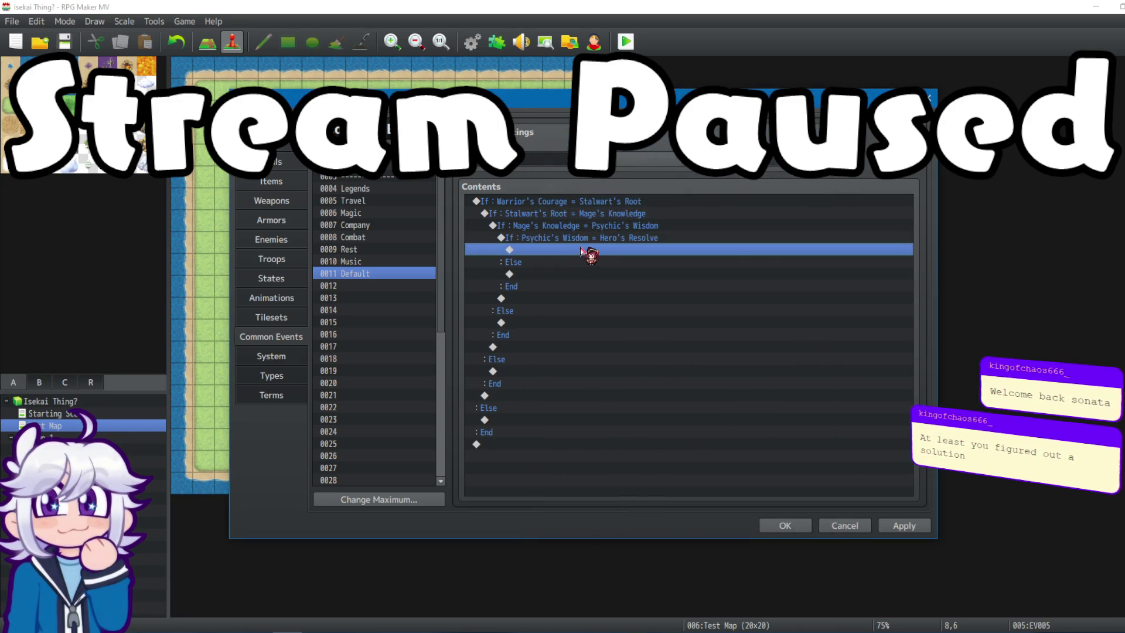
{"action": "double_click", "coordinate": [582, 250]}
{"action": "left_click", "coordinate": [621, 385]}
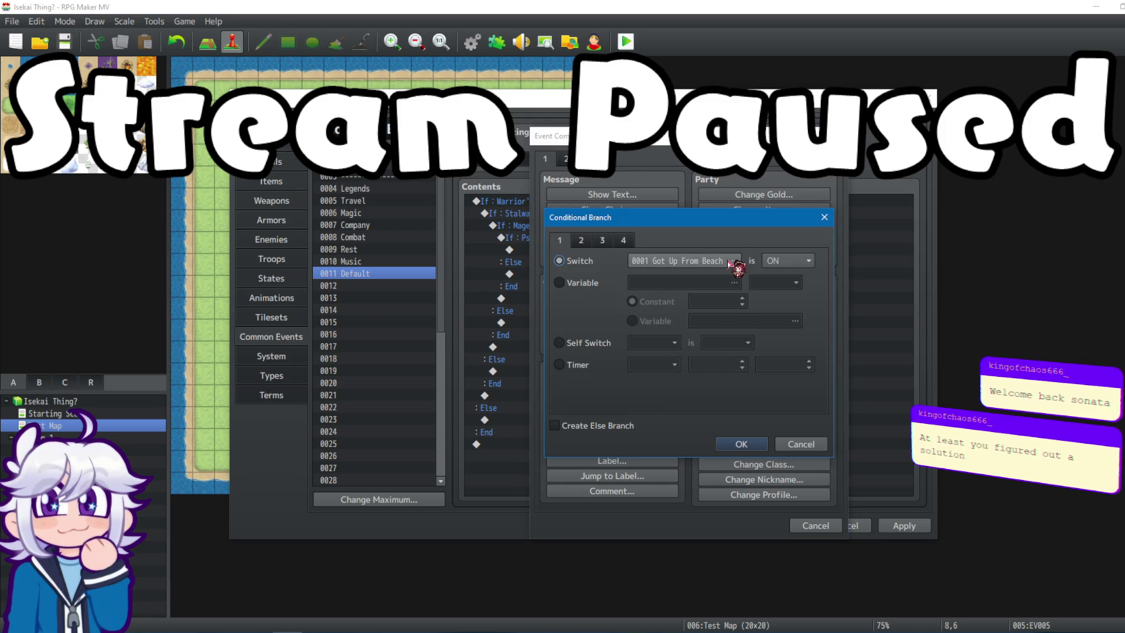
{"action": "left_click", "coordinate": [572, 282]}
{"action": "left_click", "coordinate": [706, 282]}
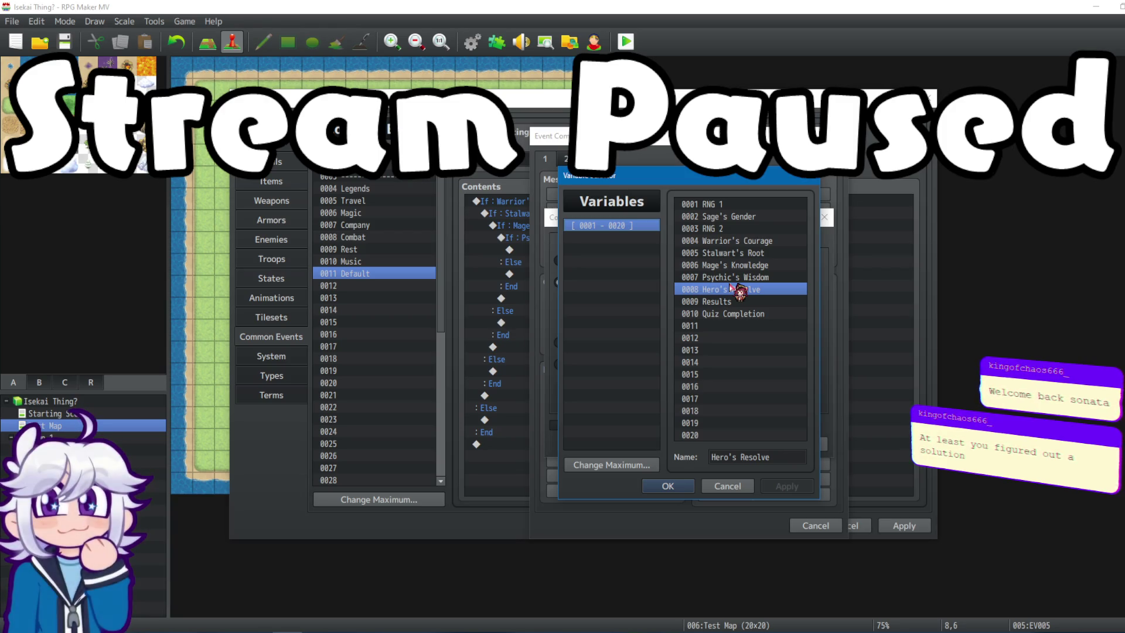
{"action": "left_click", "coordinate": [665, 486]}
{"action": "left_click", "coordinate": [632, 321]}
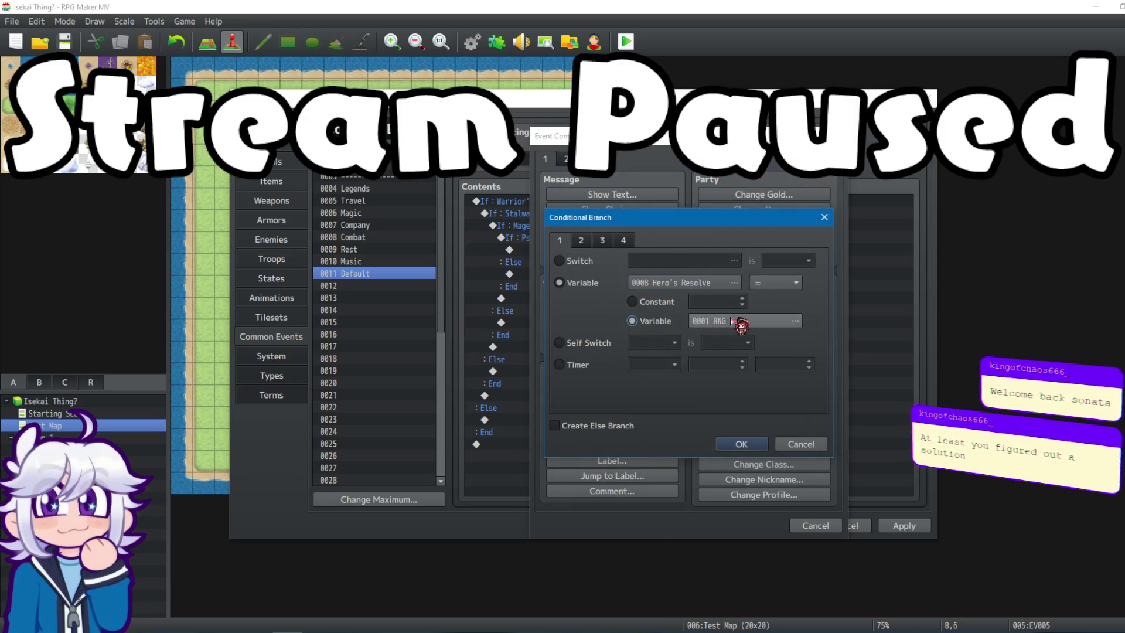
{"action": "left_click", "coordinate": [794, 321]}
{"action": "left_click", "coordinate": [762, 241]}
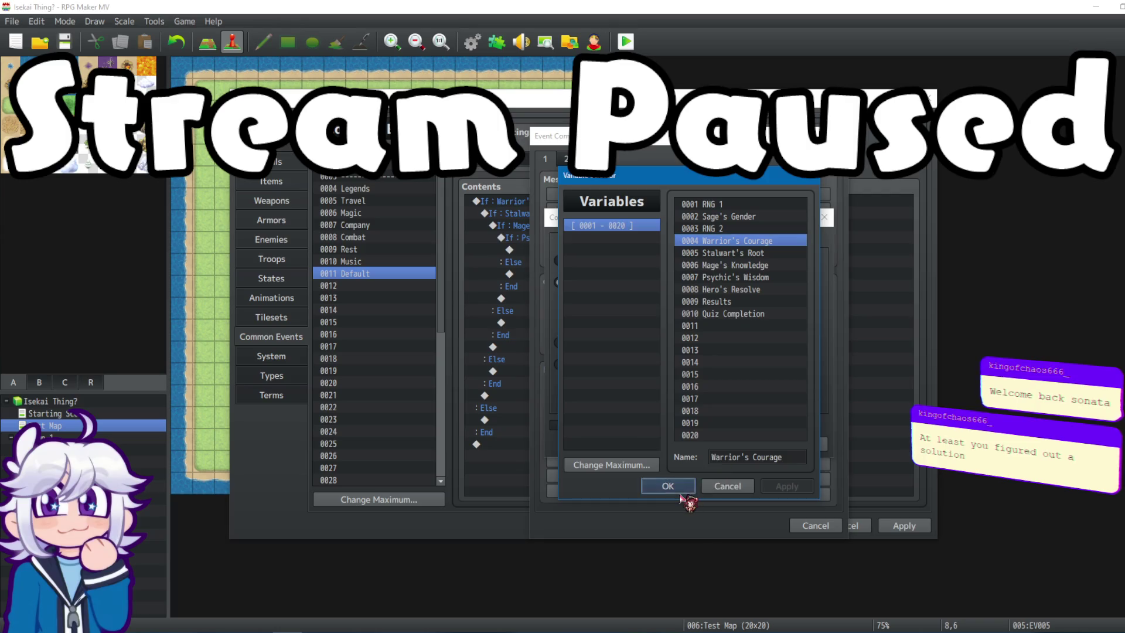
{"action": "left_click", "coordinate": [668, 486]}
{"action": "left_click", "coordinate": [741, 448]}
{"action": "left_click", "coordinate": [572, 251]}
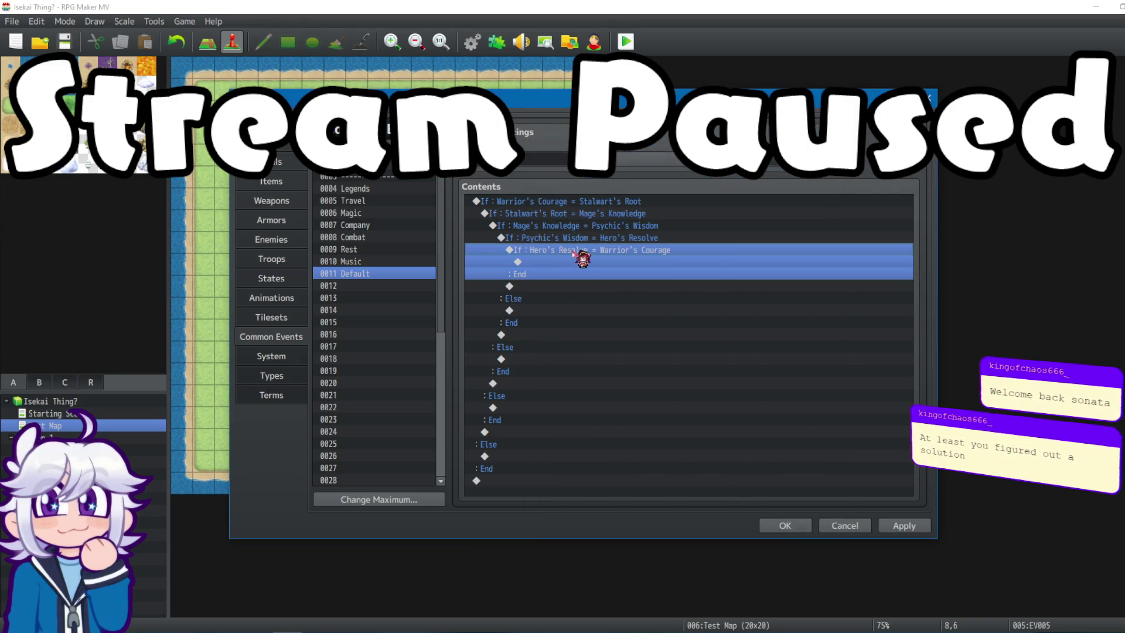
{"action": "left_click", "coordinate": [579, 262]}
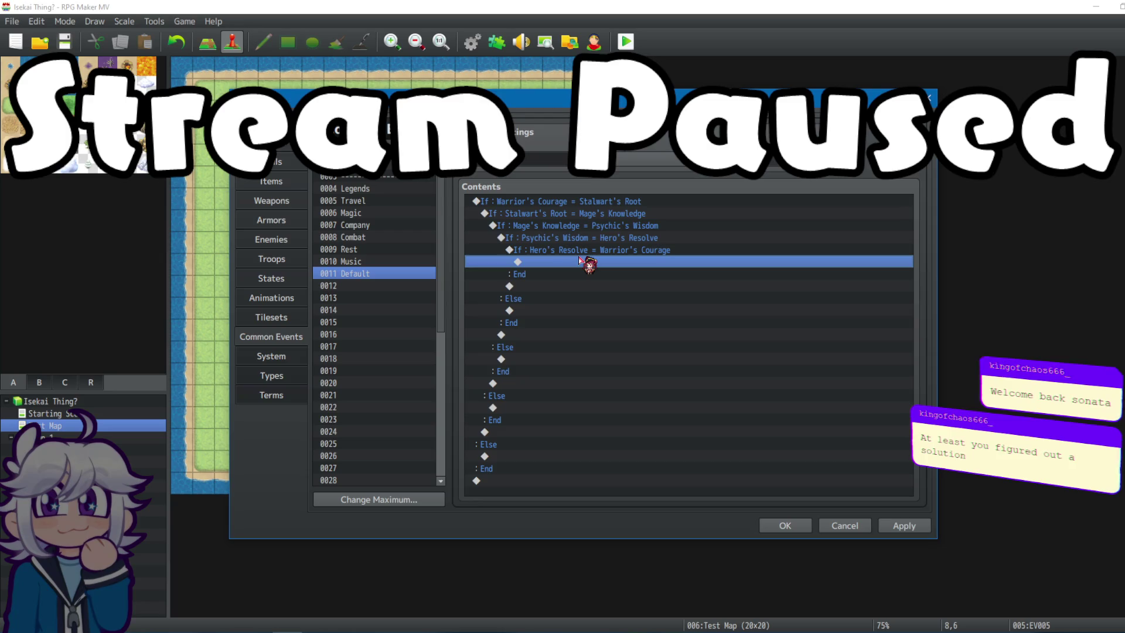
Add a comment note inside the innermost Hero's Resolve = Warrior's Courage branch.
{"action": "double_click", "coordinate": [579, 262]}
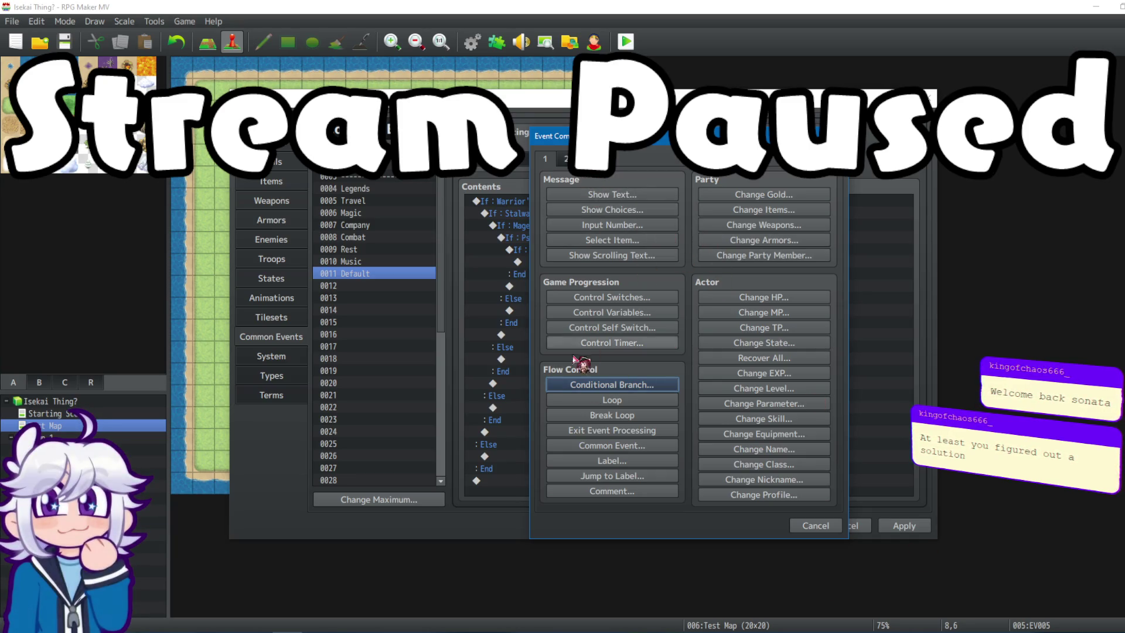
{"action": "left_click", "coordinate": [612, 491]}
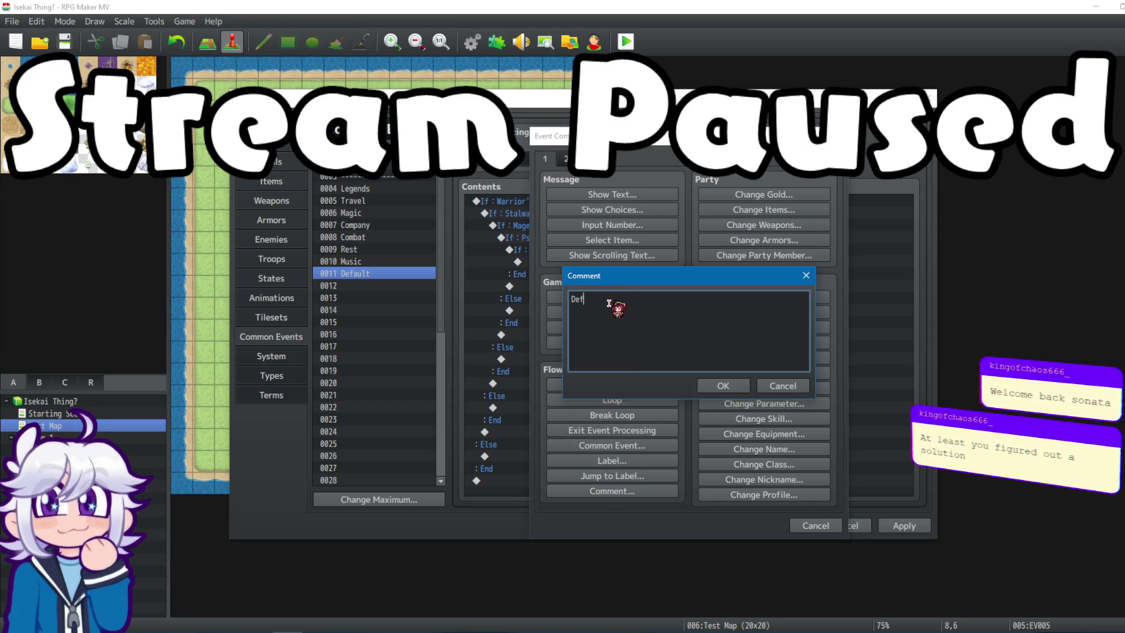
{"action": "type", "text": "'S FUCKING DEFAULTING I HATE MY LIFE"}
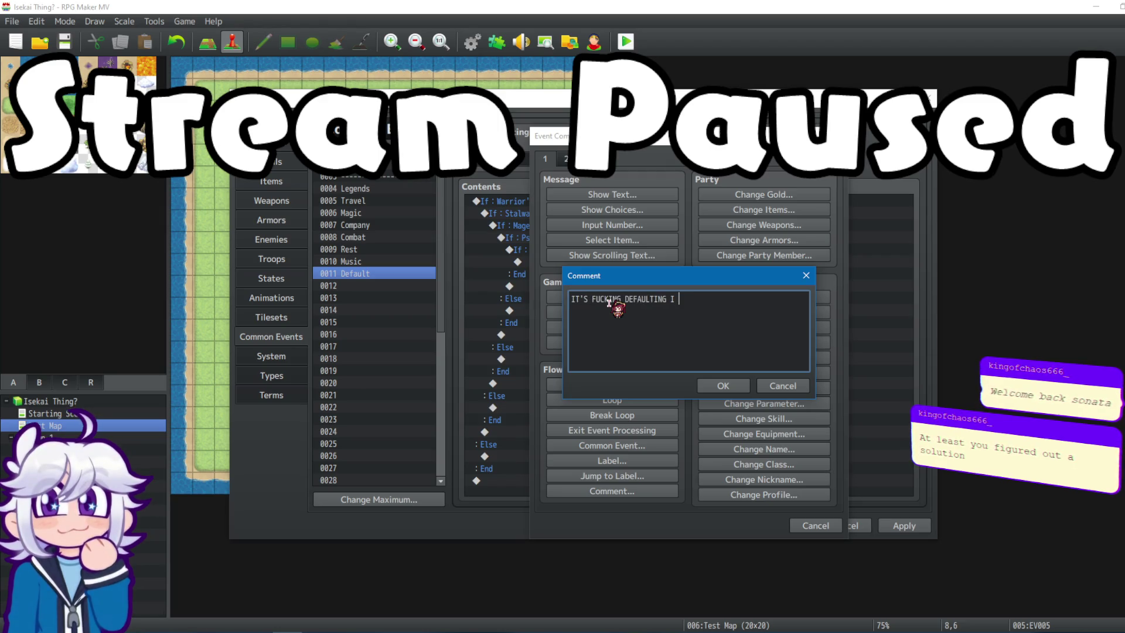
{"action": "left_click", "coordinate": [724, 386]}
Add Label : Default below the comment.
{"action": "double_click", "coordinate": [611, 285]}
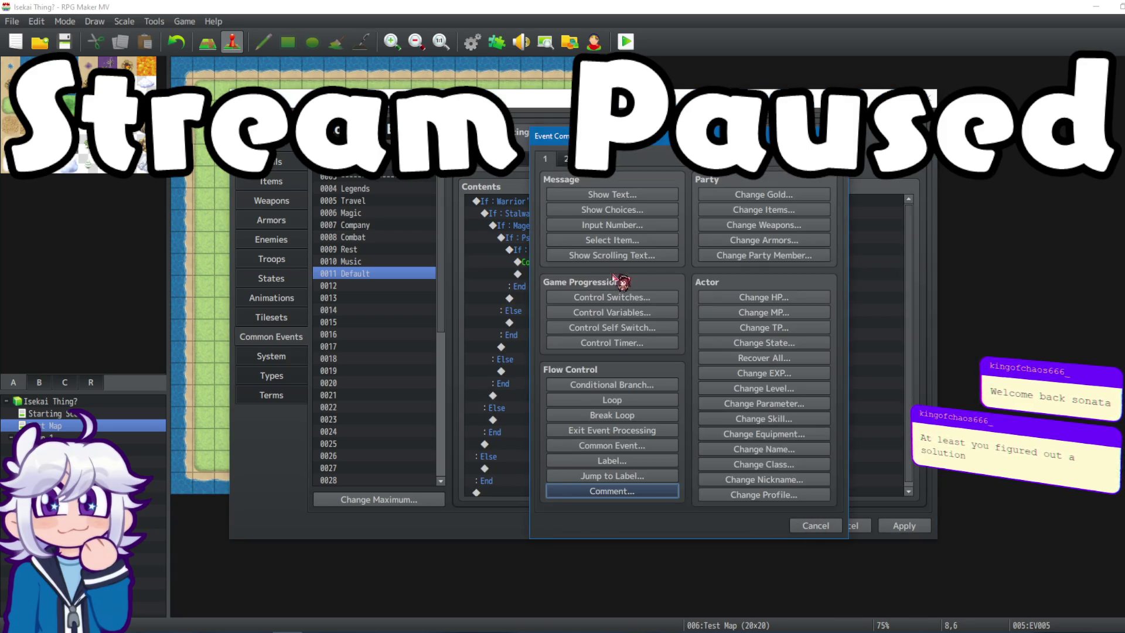
{"action": "left_click", "coordinate": [629, 462]}
{"action": "type", "text": "dEFAULT"}
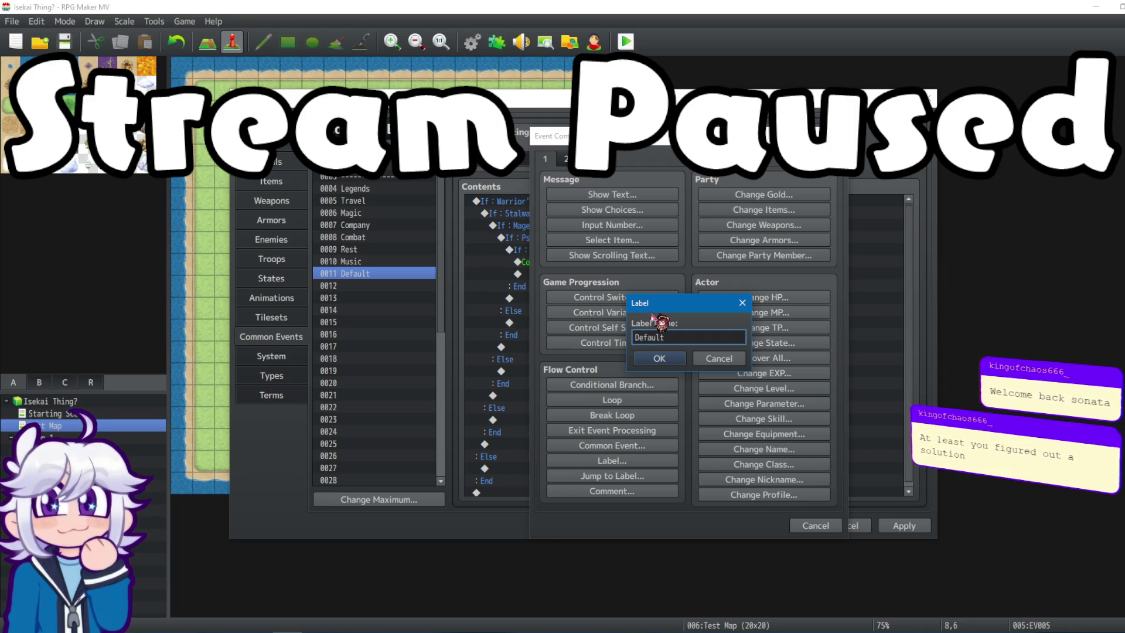
{"action": "left_click", "coordinate": [655, 359]}
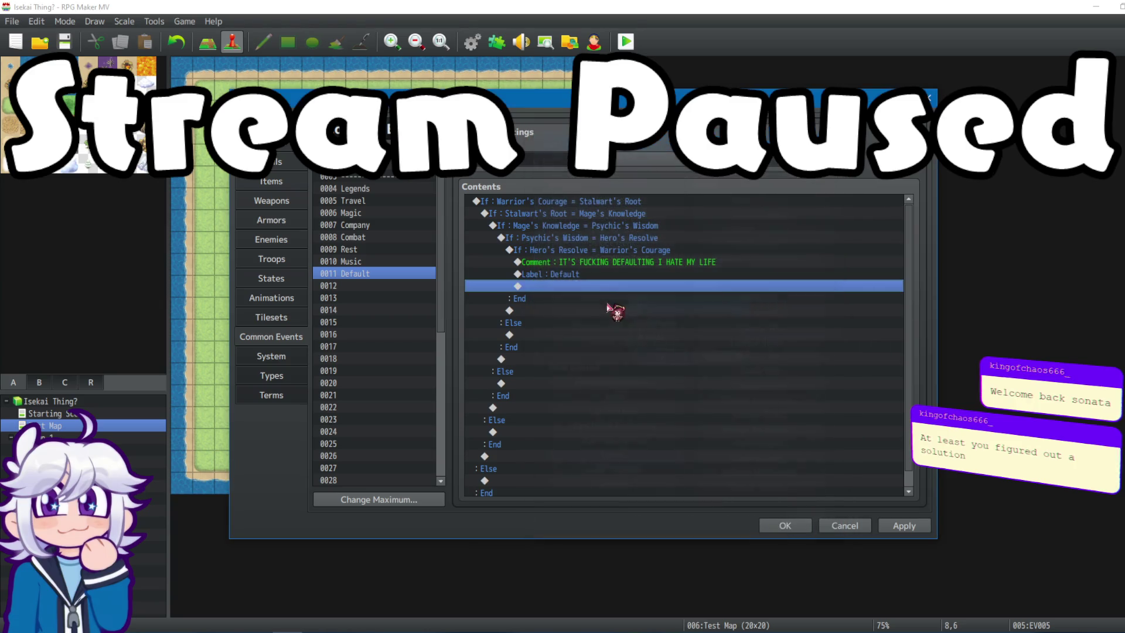
{"action": "double_click", "coordinate": [578, 292]}
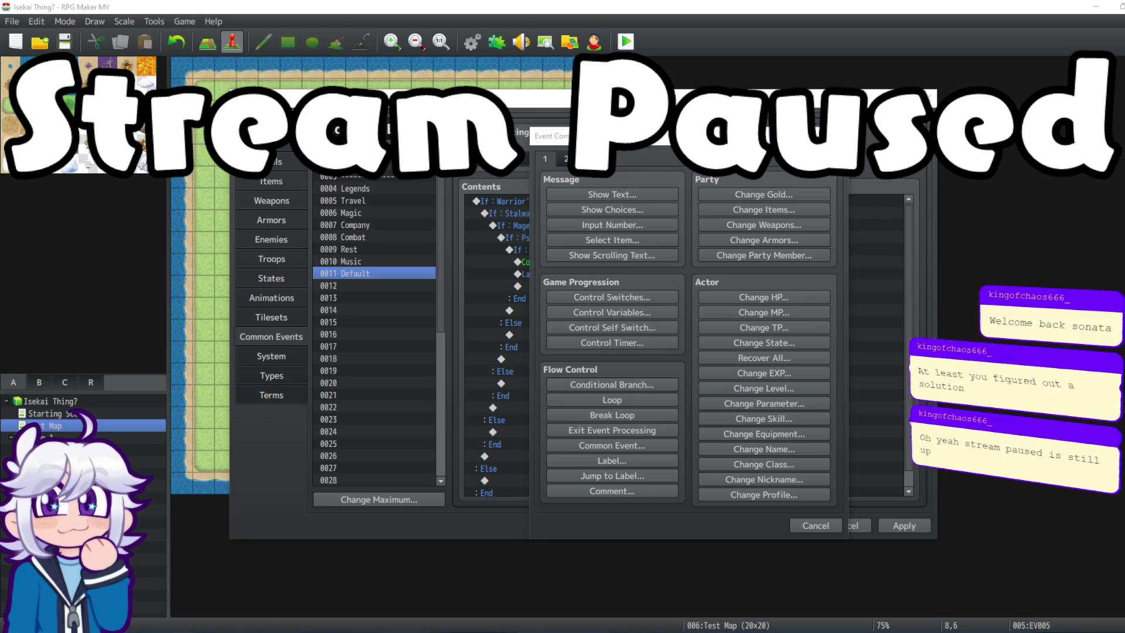
Delete all commands from the Default common event.
{"action": "left_click", "coordinate": [816, 526]}
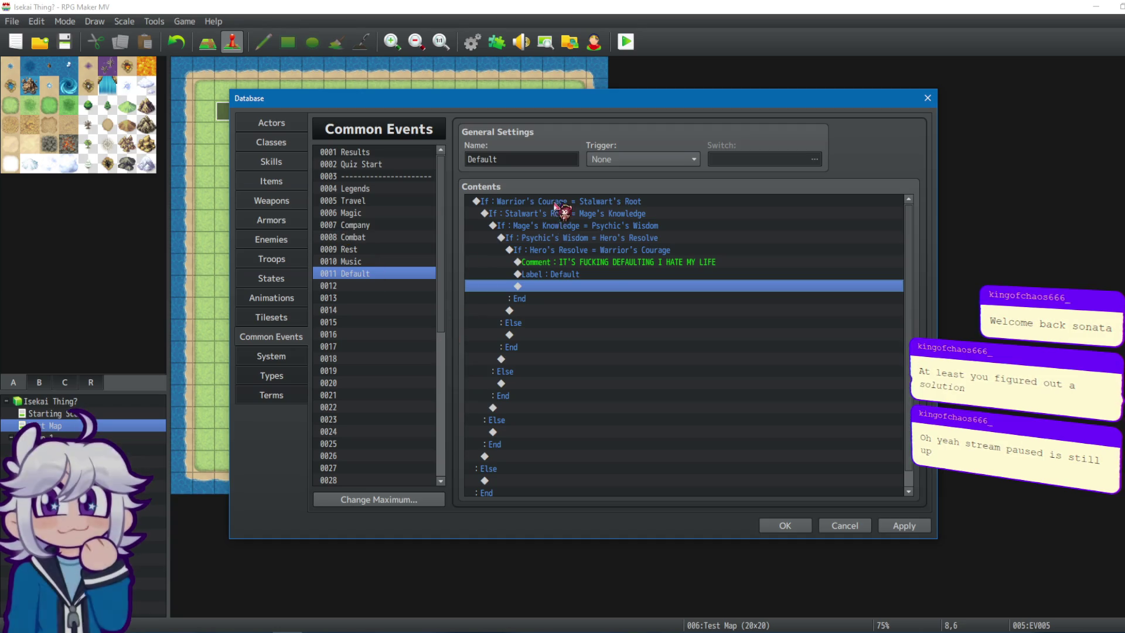
{"action": "key", "text": "ctrl+a"}
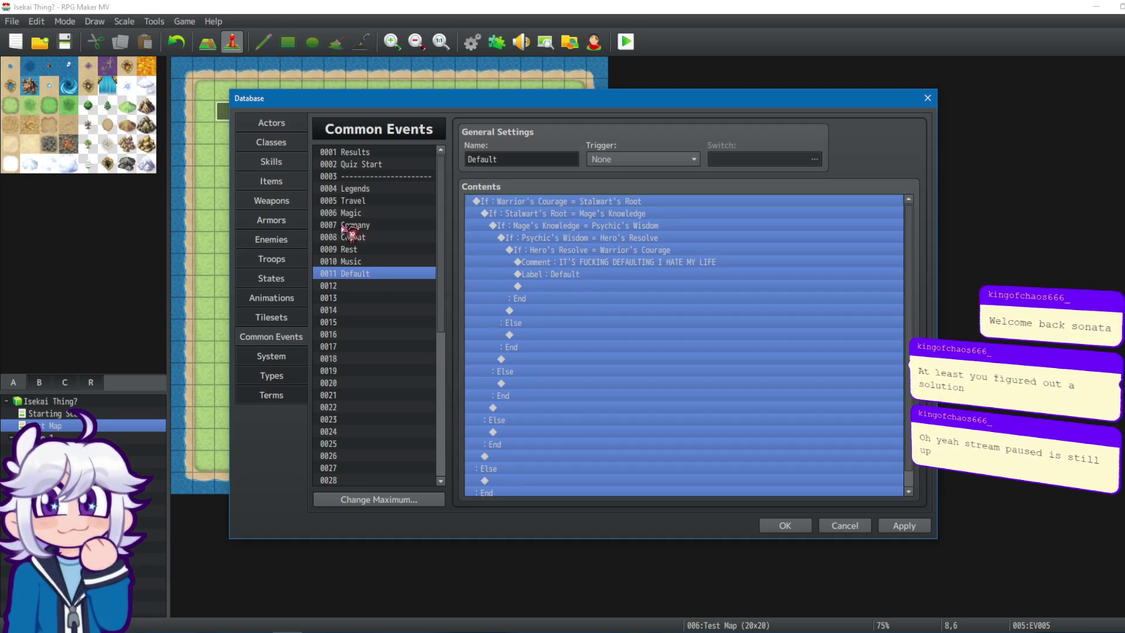
{"action": "key", "text": "Delete"}
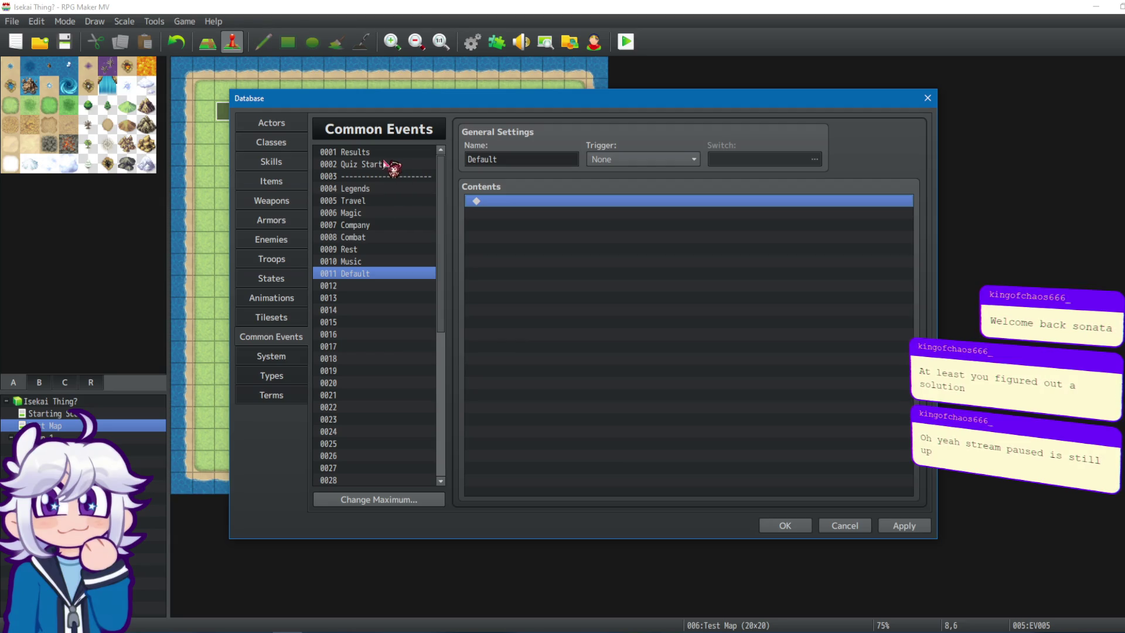
Open the Results event and start a Label 'Default' in the If Results ≥ 5 block, then cancel.
{"action": "left_click", "coordinate": [384, 153]}
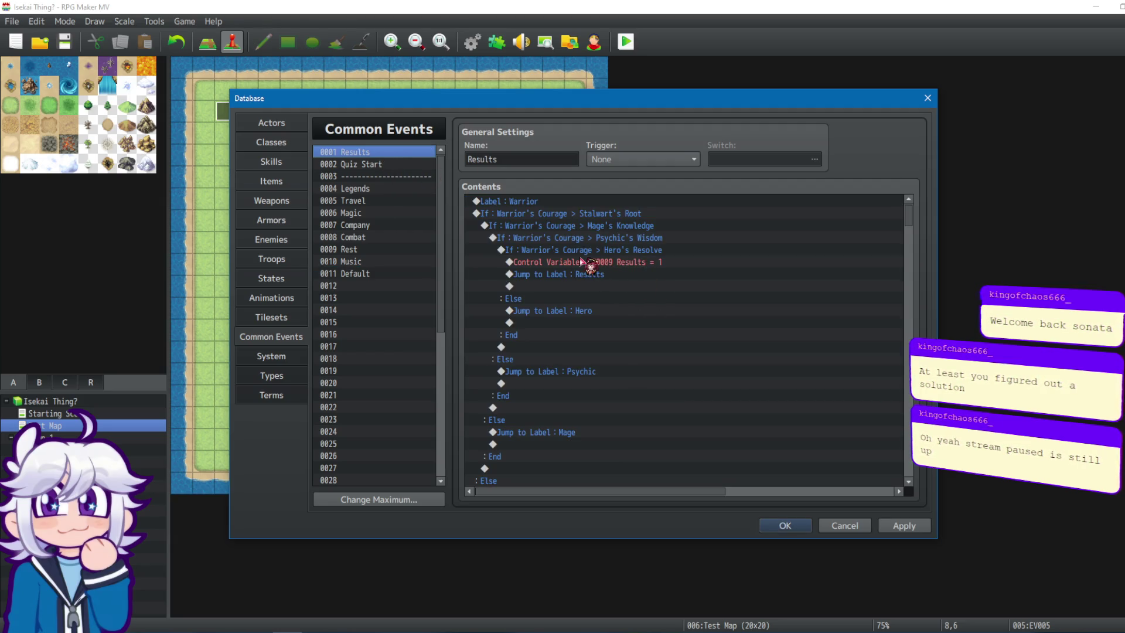
{"action": "mouse_move", "coordinate": [918, 218]}
{"action": "left_mouse_down"}
{"action": "mouse_move", "coordinate": [906, 460]}
{"action": "mouse_move", "coordinate": [908, 350]}
{"action": "left_mouse_up"}
{"action": "left_click", "coordinate": [517, 351]}
{"action": "left_click", "coordinate": [563, 363]}
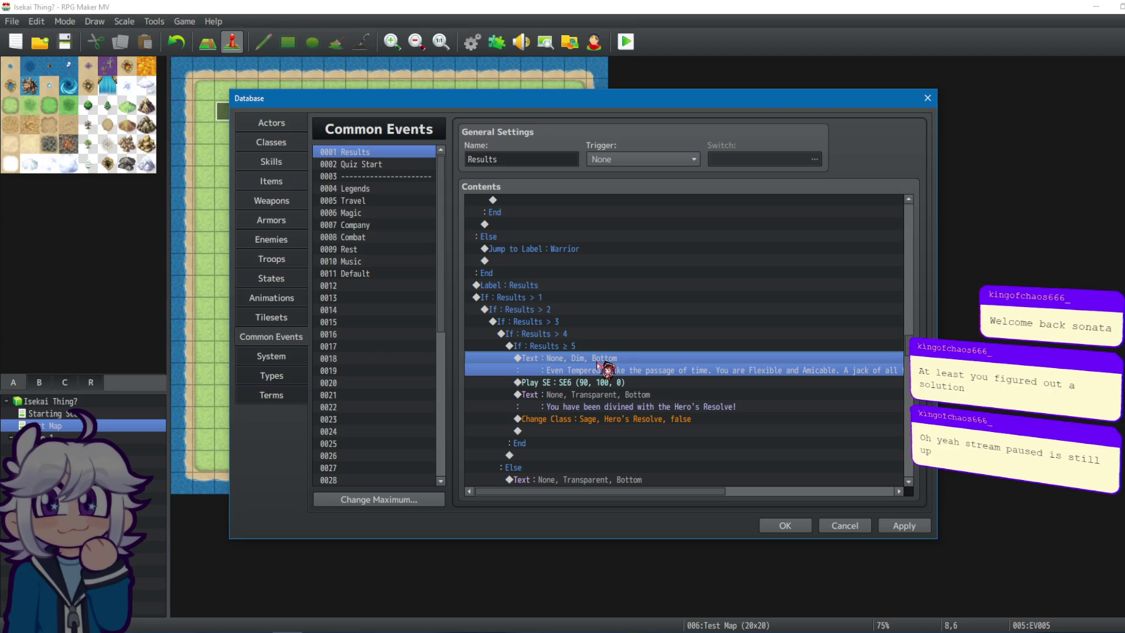
{"action": "key", "text": "Insert"}
{"action": "left_click", "coordinate": [628, 456]}
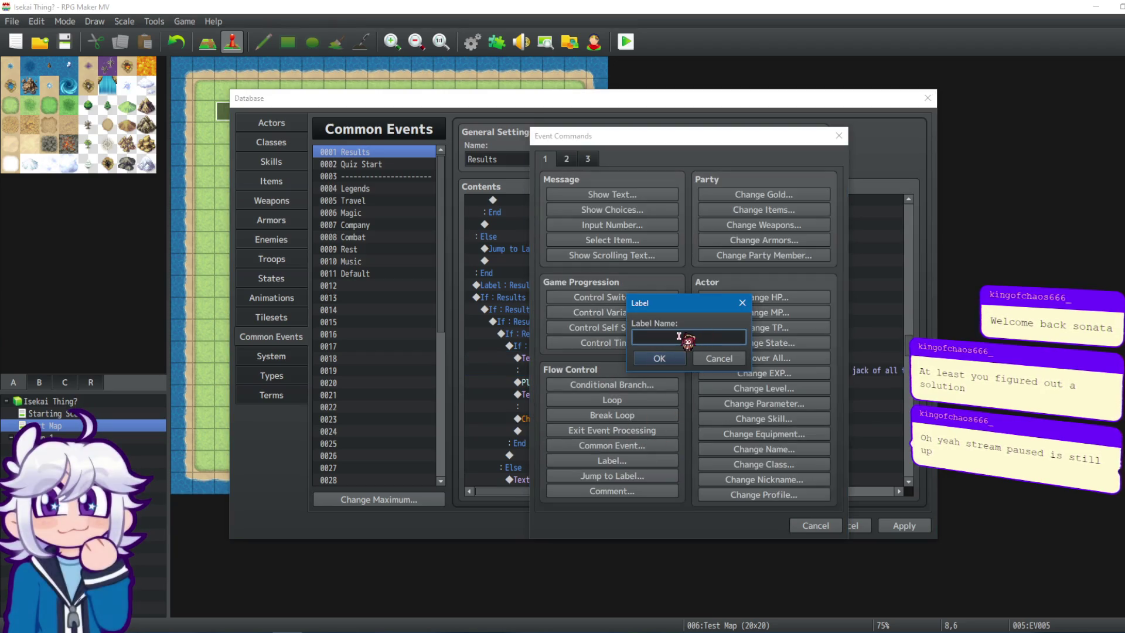
{"action": "type", "text": "Default"}
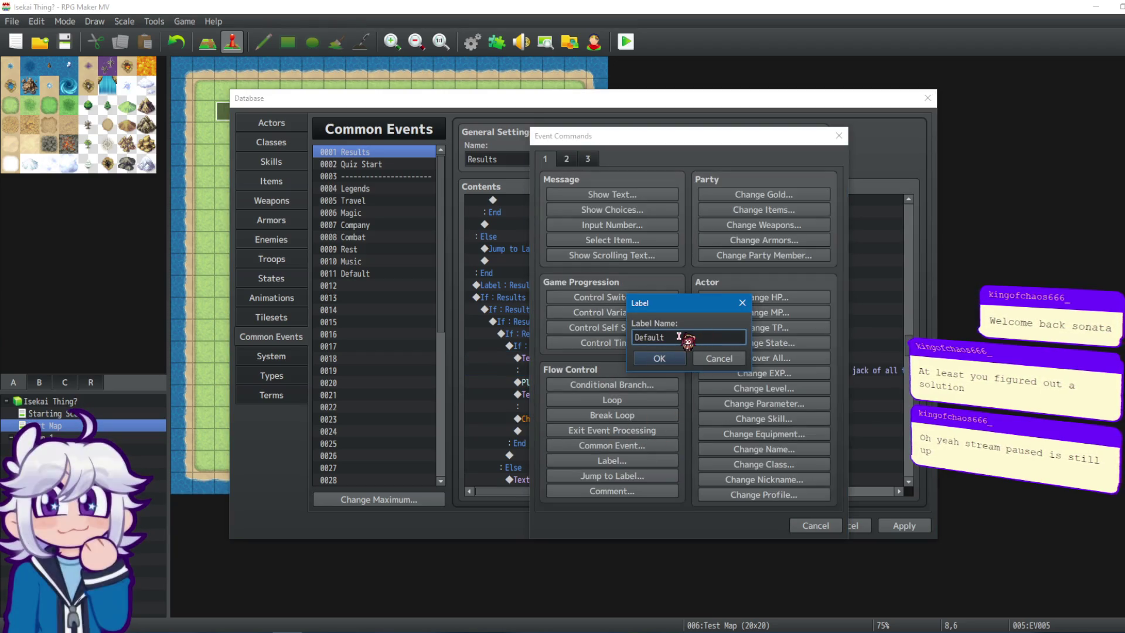
{"action": "left_click", "coordinate": [719, 358]}
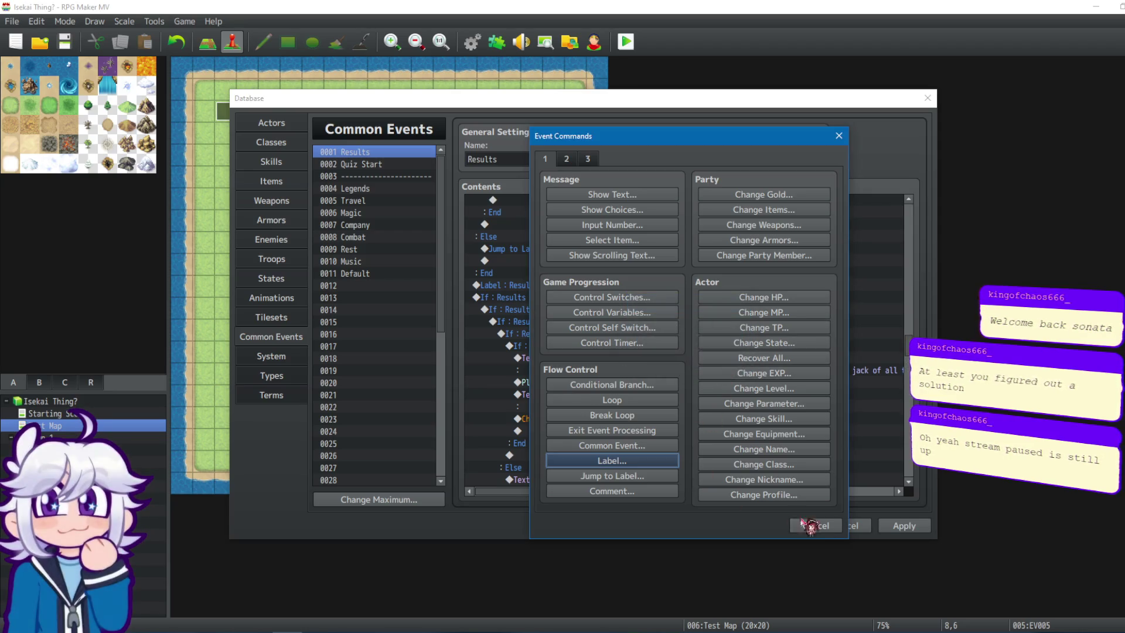
{"action": "key", "text": "Escape"}
{"action": "mouse_move", "coordinate": [908, 349]}
{"action": "left_mouse_down"}
{"action": "mouse_move", "coordinate": [909, 238]}
{"action": "mouse_move", "coordinate": [925, 216]}
{"action": "left_mouse_up"}
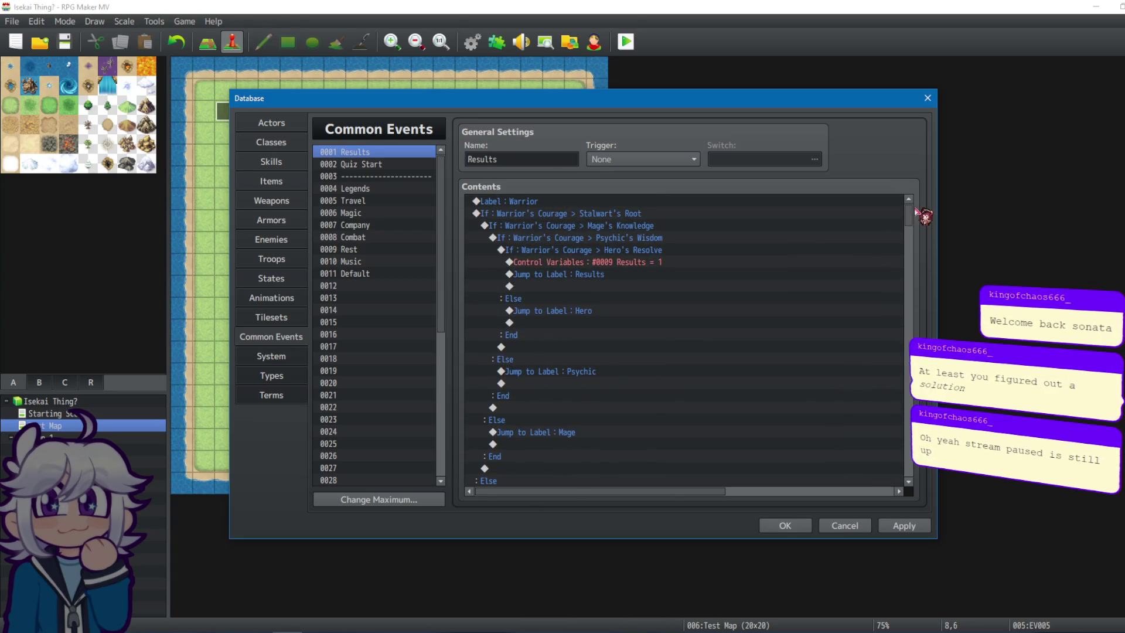
Paste the copied nested branches into the Default common event.
{"action": "left_click", "coordinate": [608, 263]}
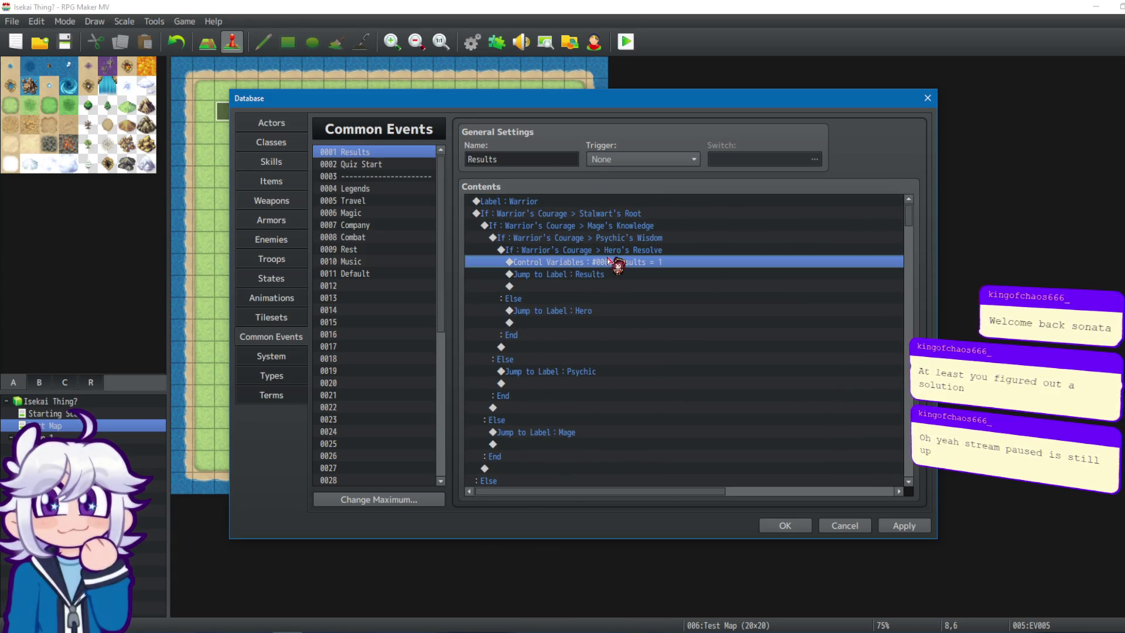
{"action": "left_click", "coordinate": [358, 274]}
{"action": "left_click", "coordinate": [584, 201]}
{"action": "key", "text": "ctrl+v"}
{"action": "left_click", "coordinate": [604, 267]}
Check the pasted branch and comment rows in Default, then return to Results.
{"action": "scroll", "coordinate": [604, 269], "scroll_direction": "up", "scroll_amount": 1}
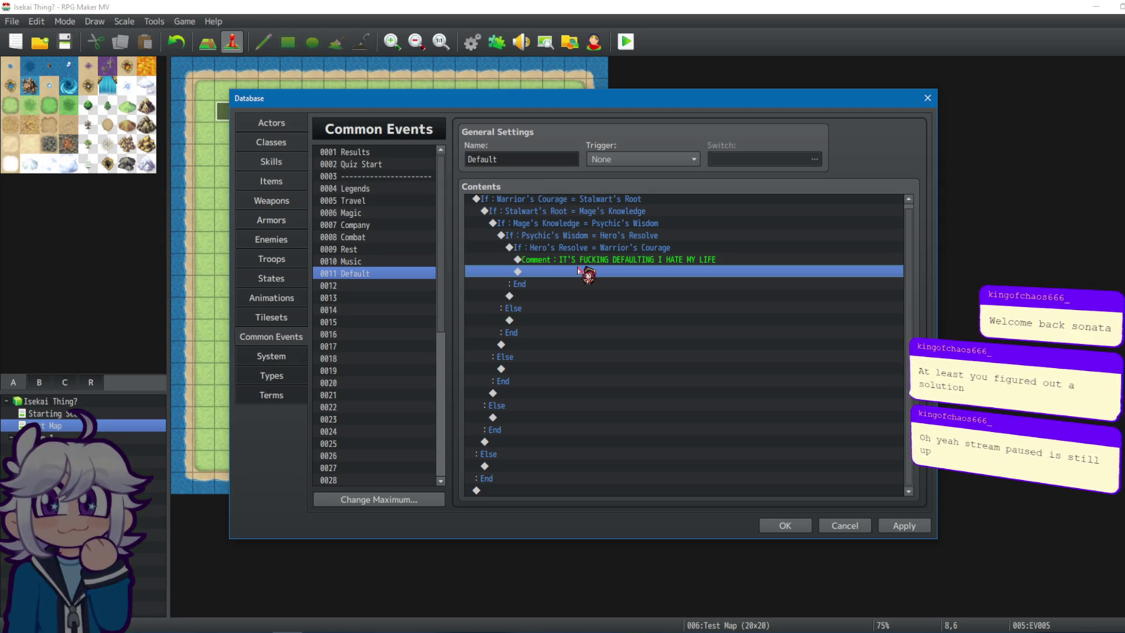
{"action": "left_click", "coordinate": [557, 247]}
{"action": "left_click", "coordinate": [570, 202]}
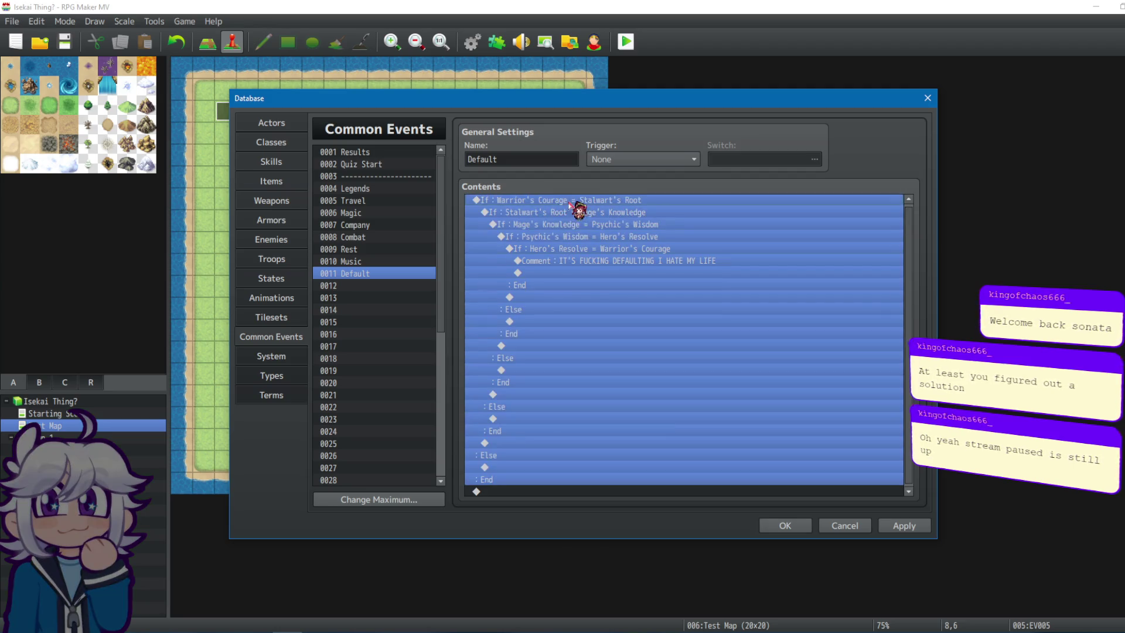
{"action": "left_click", "coordinate": [576, 262]}
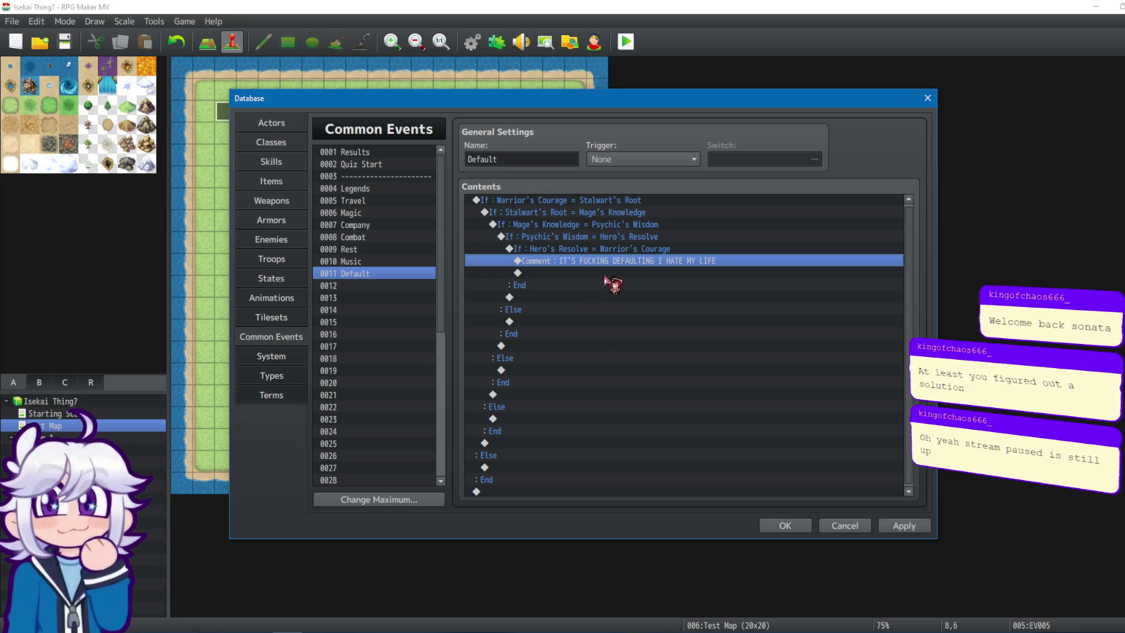
{"action": "left_click", "coordinate": [618, 272]}
{"action": "left_click", "coordinate": [618, 266]}
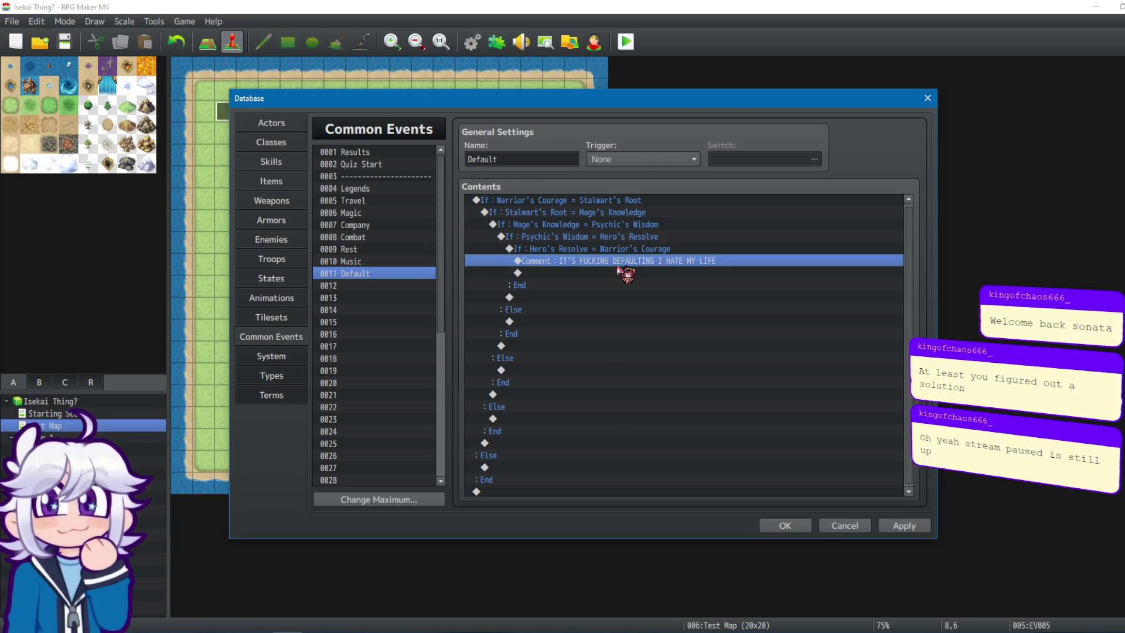
{"action": "left_click", "coordinate": [633, 273]}
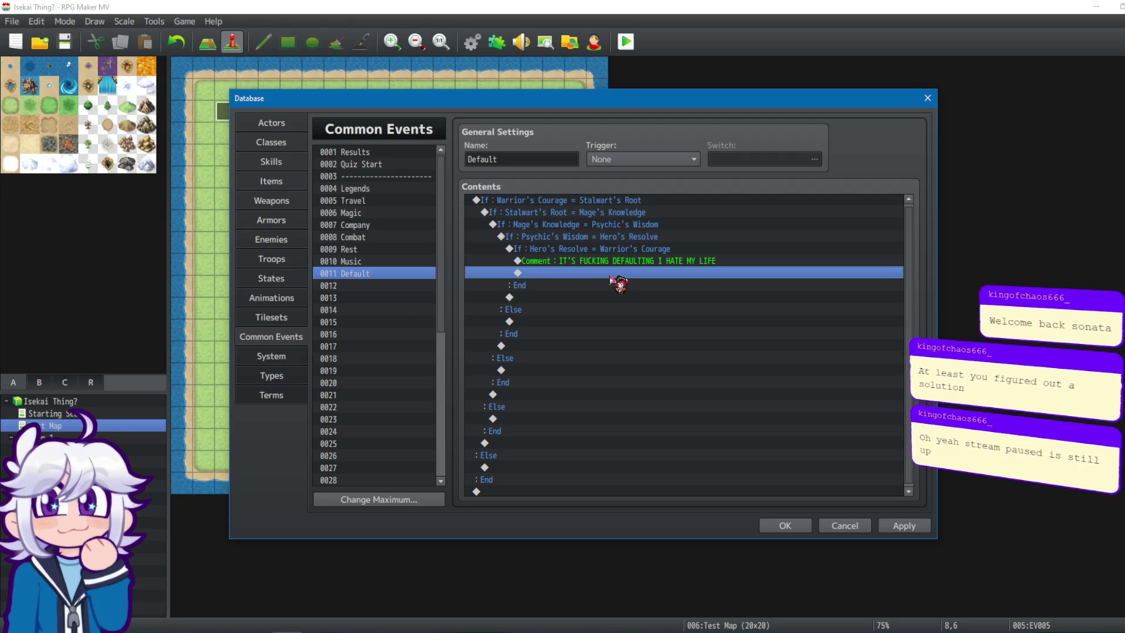
{"action": "left_click", "coordinate": [368, 152]}
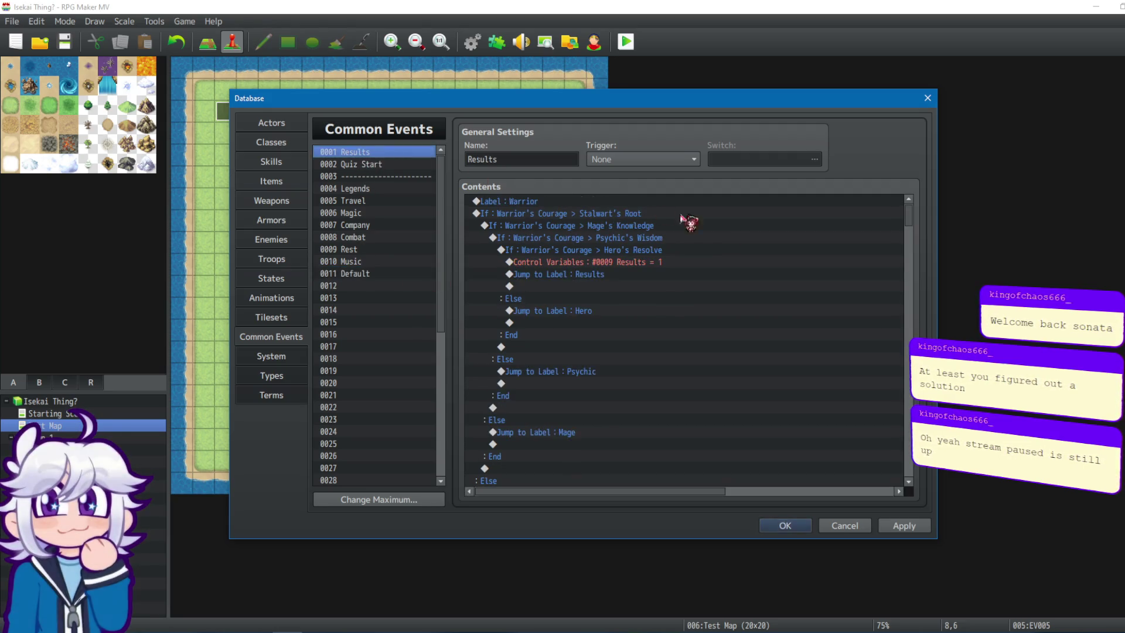
Insert a label just above the Results = 5 line in the Hero's Resolve branch.
{"action": "mouse_move", "coordinate": [898, 235]}
{"action": "left_mouse_down"}
{"action": "mouse_move", "coordinate": [909, 243]}
{"action": "mouse_move", "coordinate": [909, 323]}
{"action": "left_mouse_up"}
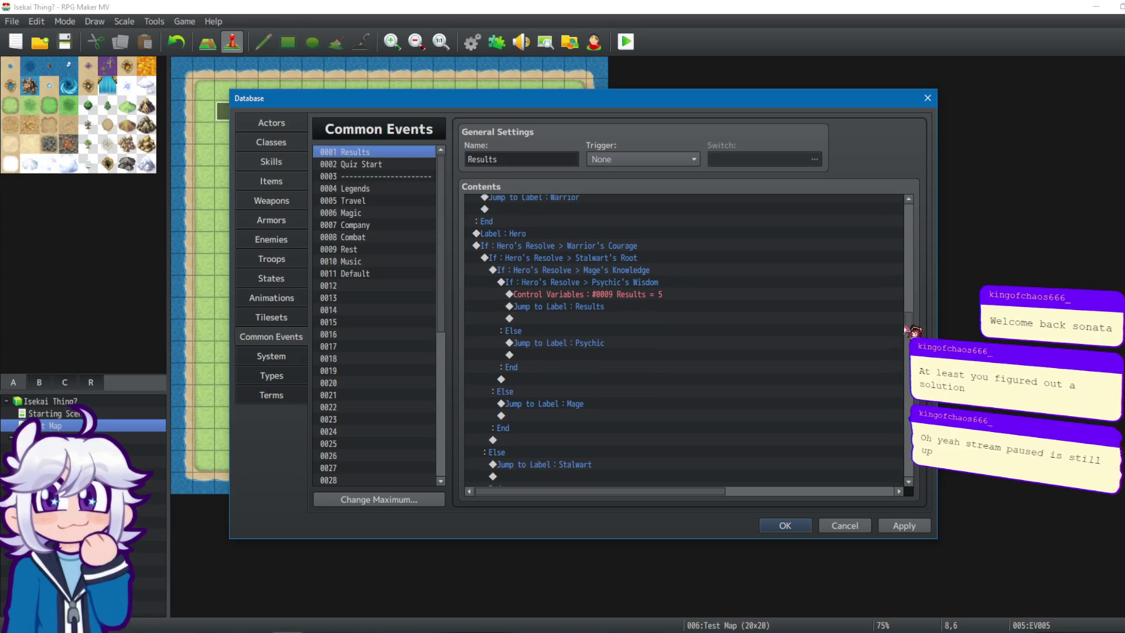
{"action": "left_click", "coordinate": [647, 245]}
{"action": "left_click", "coordinate": [631, 296]}
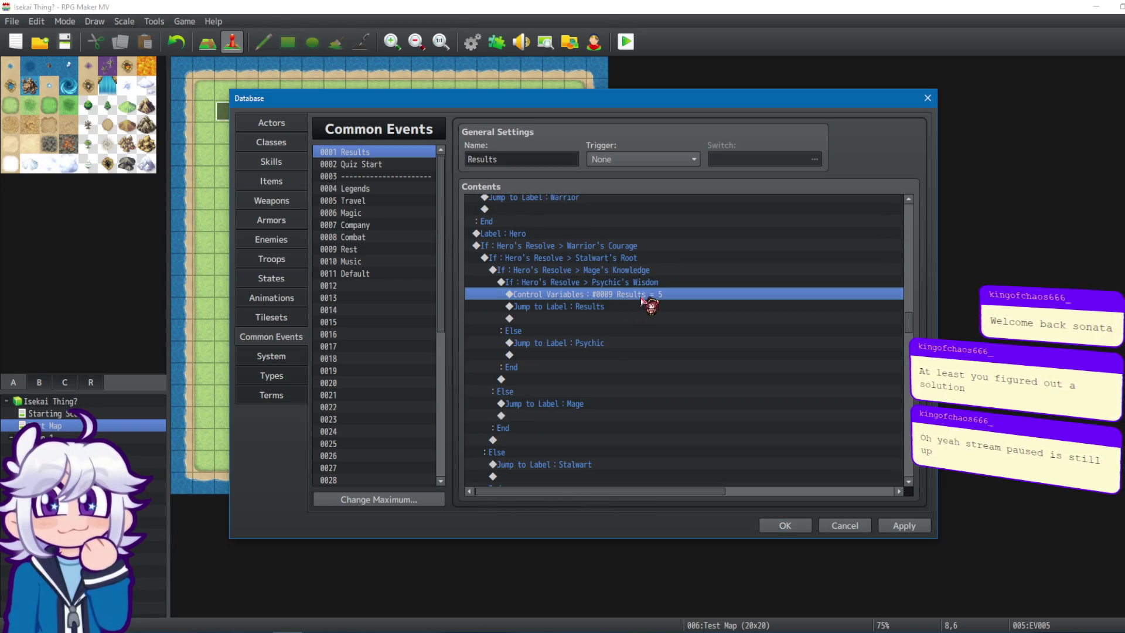
{"action": "left_click", "coordinate": [630, 307]}
{"action": "left_click", "coordinate": [623, 294]}
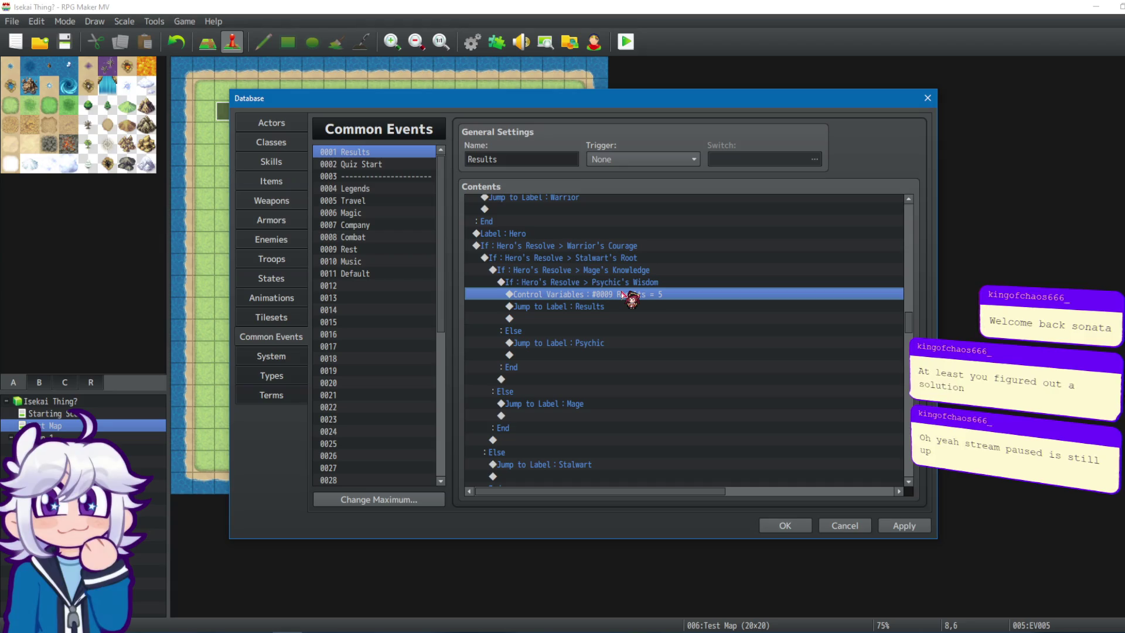
{"action": "double_click", "coordinate": [607, 296]}
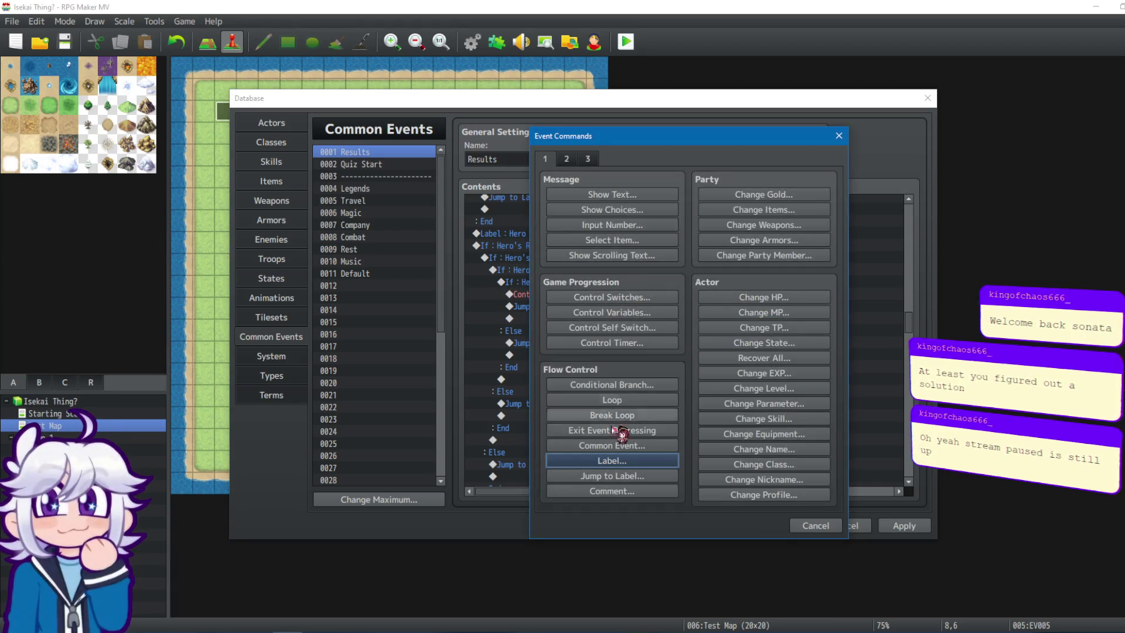
{"action": "left_click", "coordinate": [612, 462]}
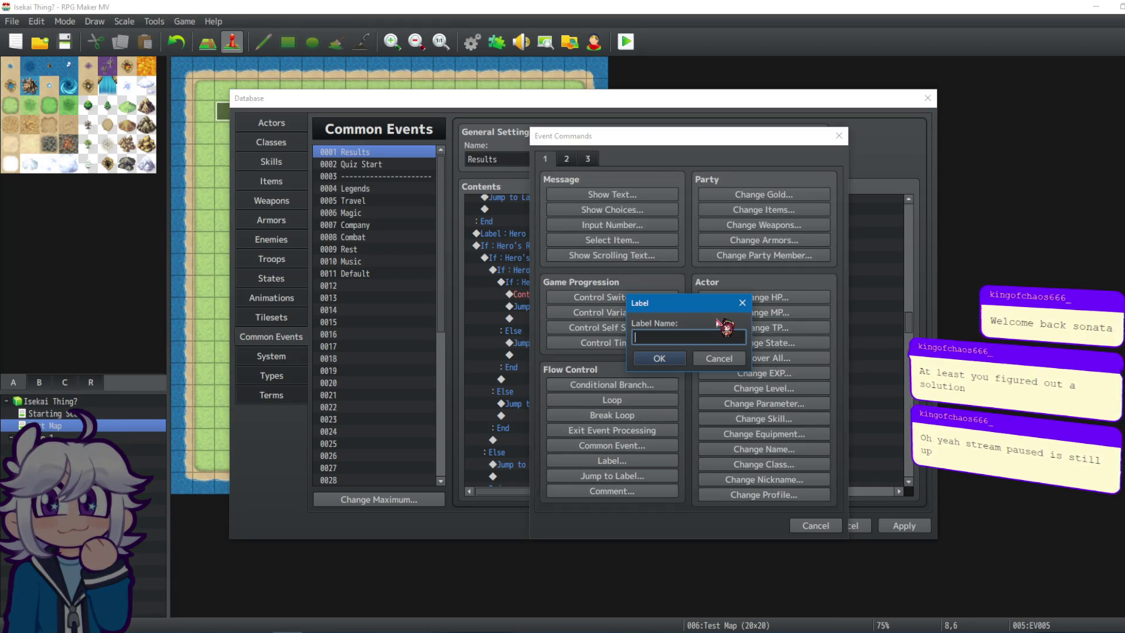
{"action": "type", "text": "Fuy"}
{"action": "key", "text": "BackSpace"}
{"action": "type", "text": "ck"}
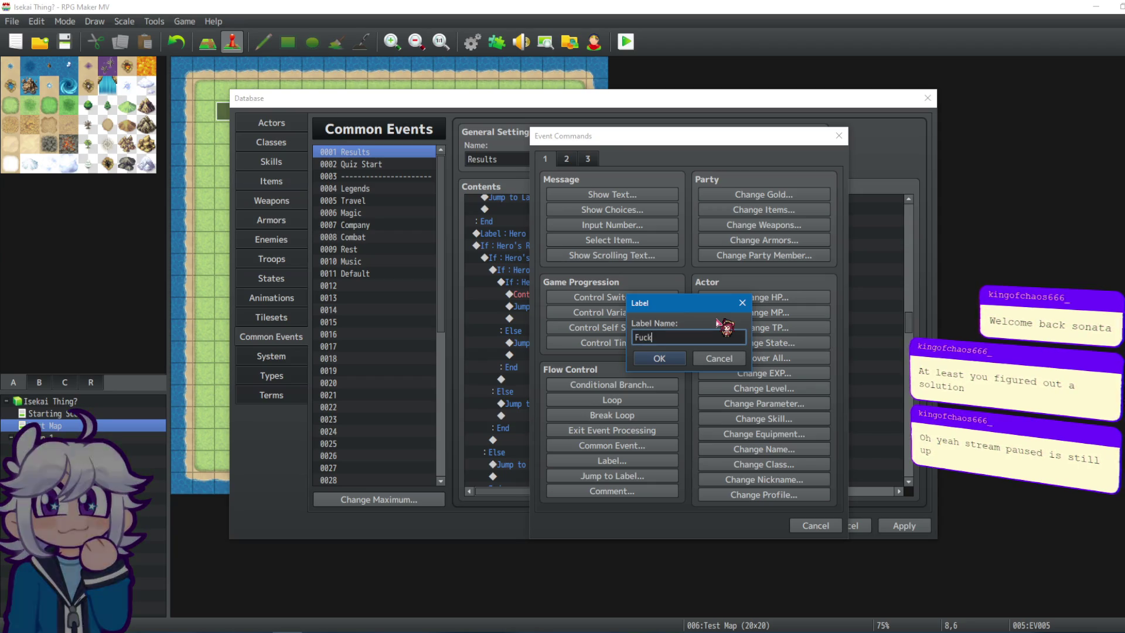
{"action": "left_click", "coordinate": [659, 358]}
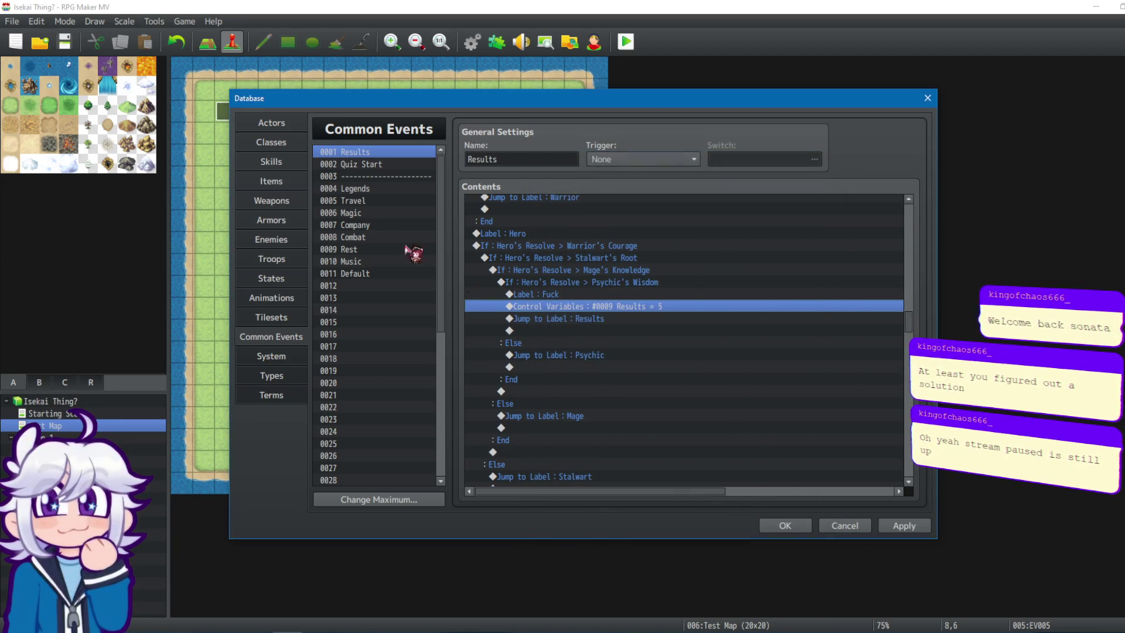
Select the Warrior branch lines from Results = 1 up to Label : Warrior, then reopen Default.
{"action": "scroll", "coordinate": [891, 205], "scroll_direction": "up", "scroll_amount": 5}
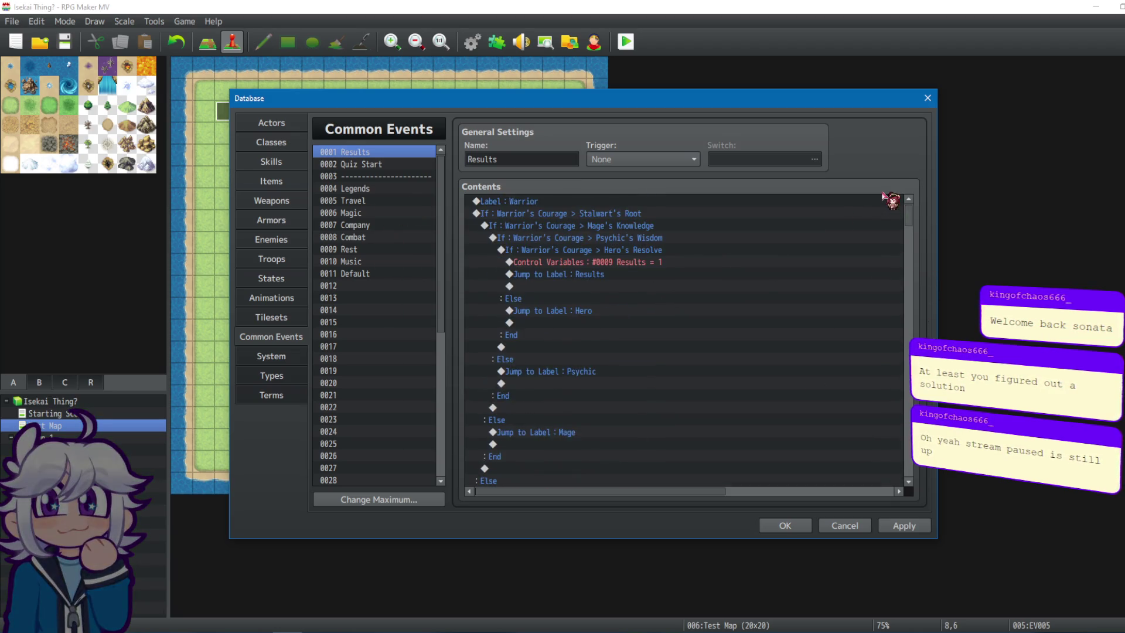
{"action": "left_click", "coordinate": [587, 264]}
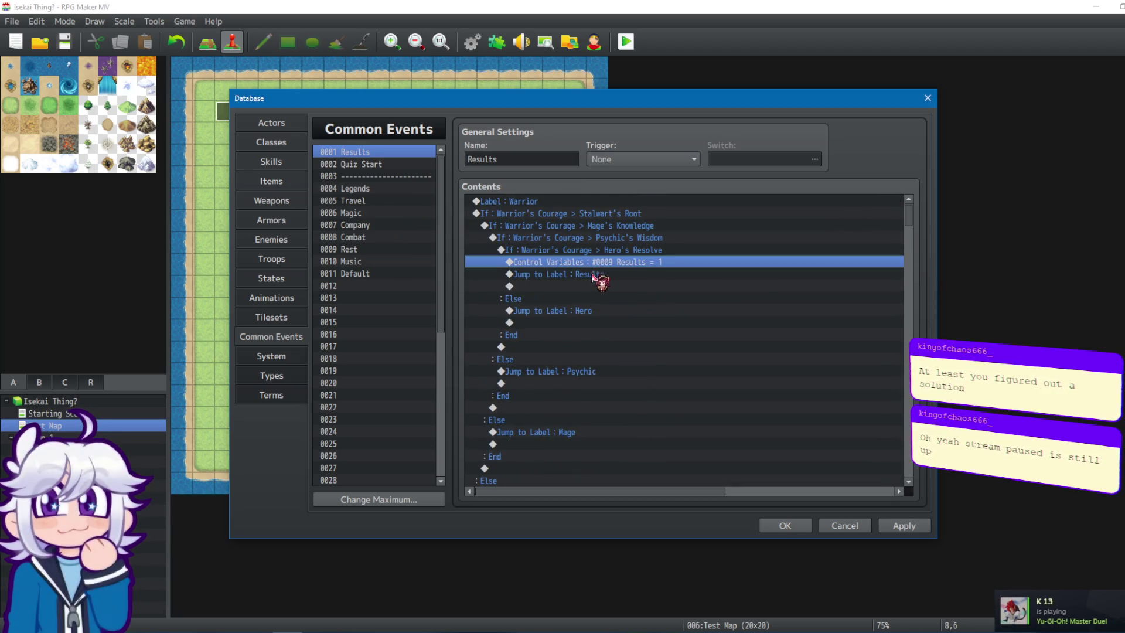
{"action": "left_click", "coordinate": [593, 275]}
{"action": "left_click", "coordinate": [602, 264]}
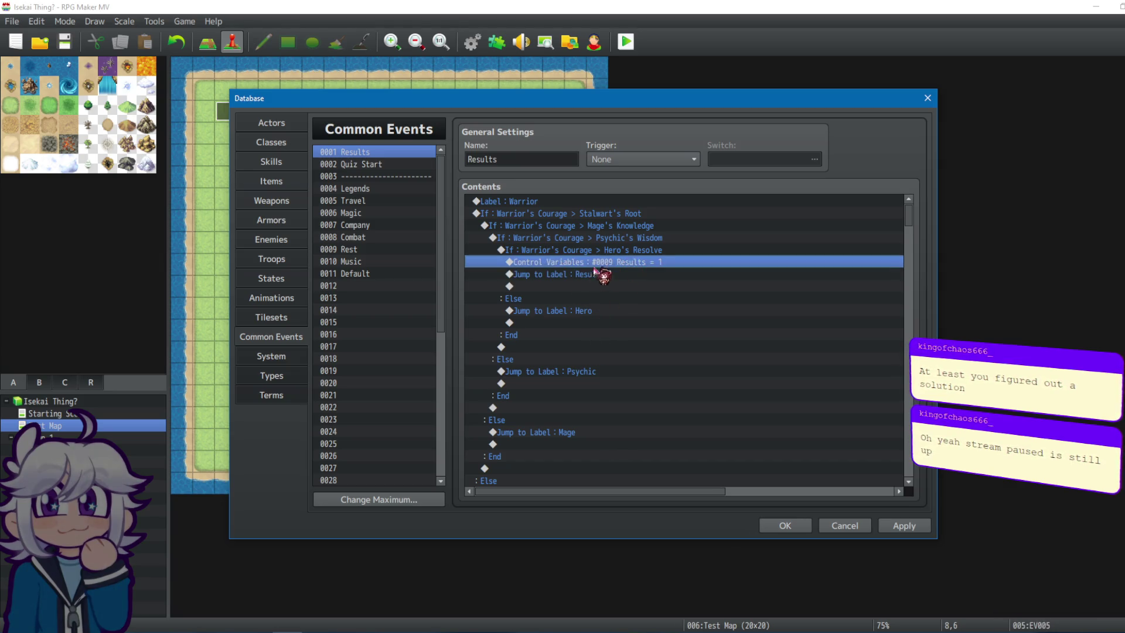
{"action": "left_click_drag", "start_coordinate": [605, 252], "coordinate": [613, 224]}
{"action": "left_click", "coordinate": [607, 202]}
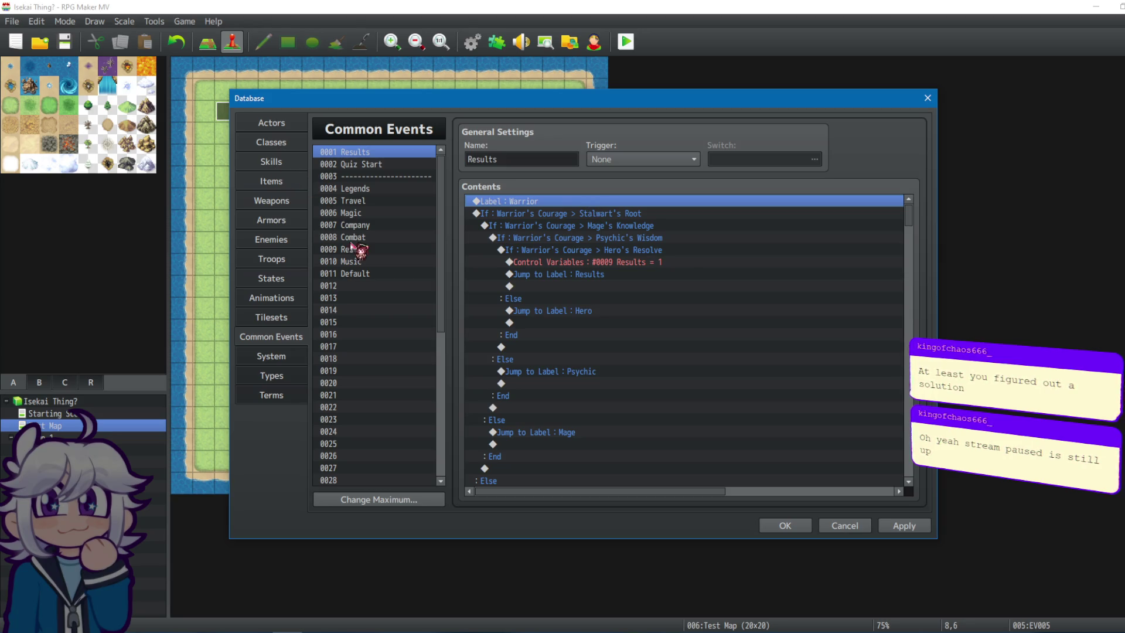
{"action": "left_click", "coordinate": [347, 273]}
{"action": "left_click", "coordinate": [595, 209]}
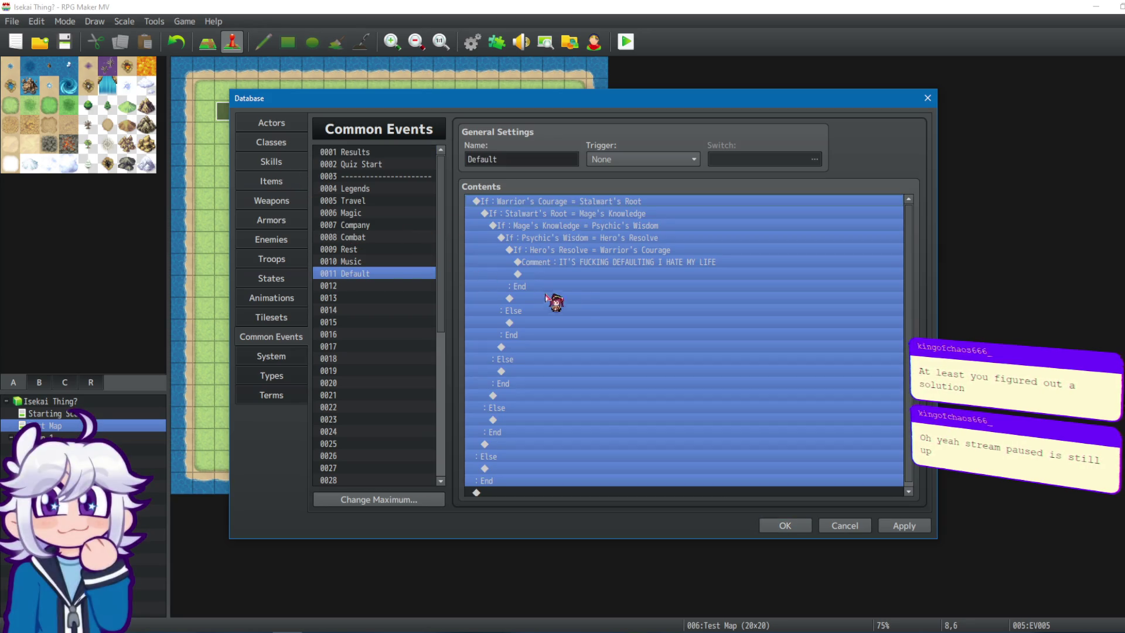
Select the nested If : Warrior's Courage comparison block in the Default event.
{"action": "left_click", "coordinate": [591, 207]}
{"action": "left_click", "coordinate": [594, 199]}
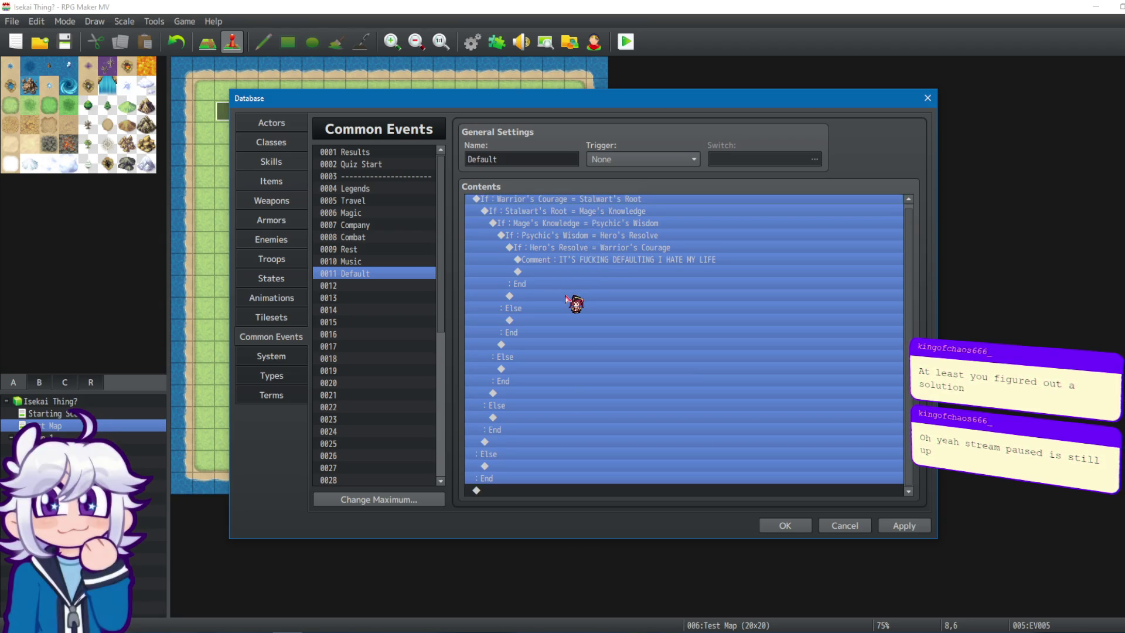
{"action": "scroll", "coordinate": [592, 263], "scroll_direction": "up", "scroll_amount": 1}
{"action": "left_click", "coordinate": [610, 276]}
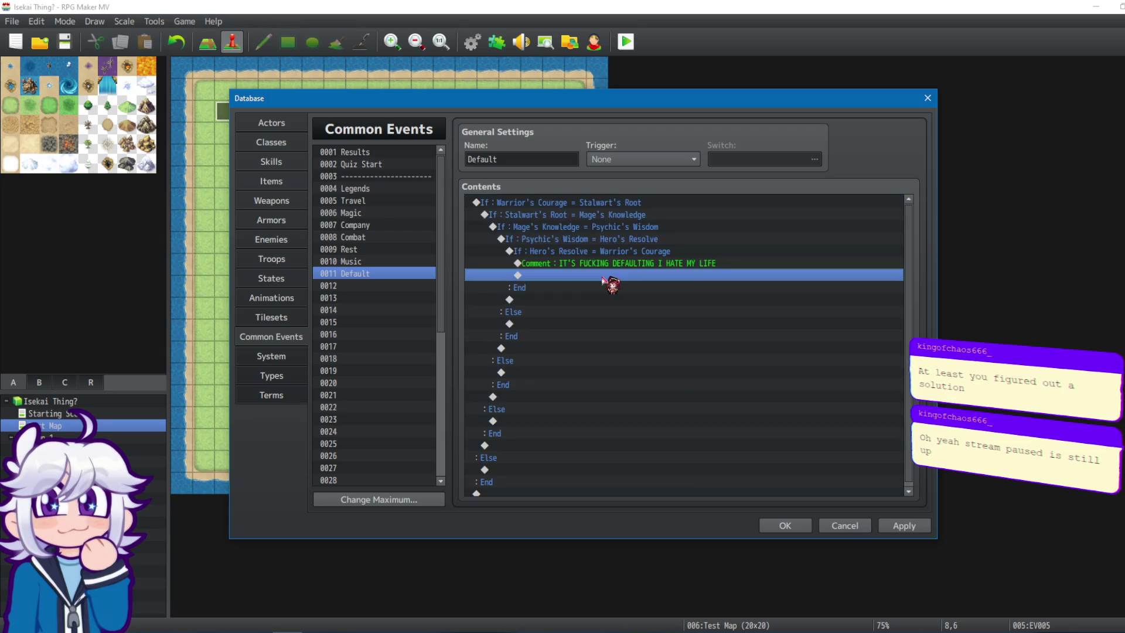
{"action": "left_click", "coordinate": [591, 203]}
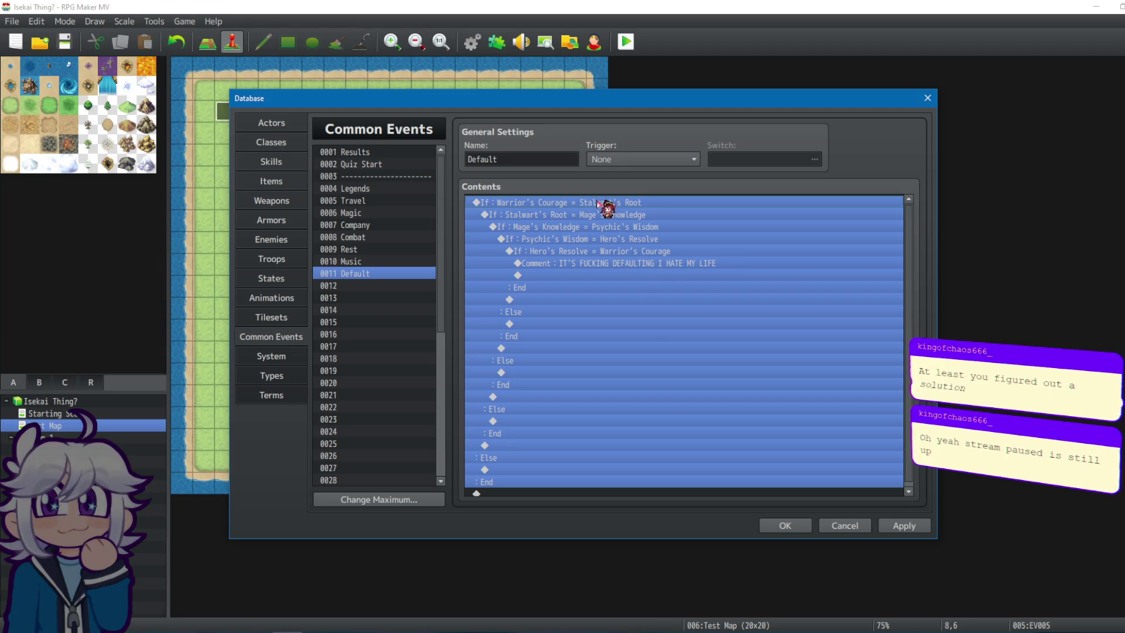
Try inserting commands under the final Else and the Hero's Resolve block, cancelling each time.
{"action": "left_click", "coordinate": [548, 467]}
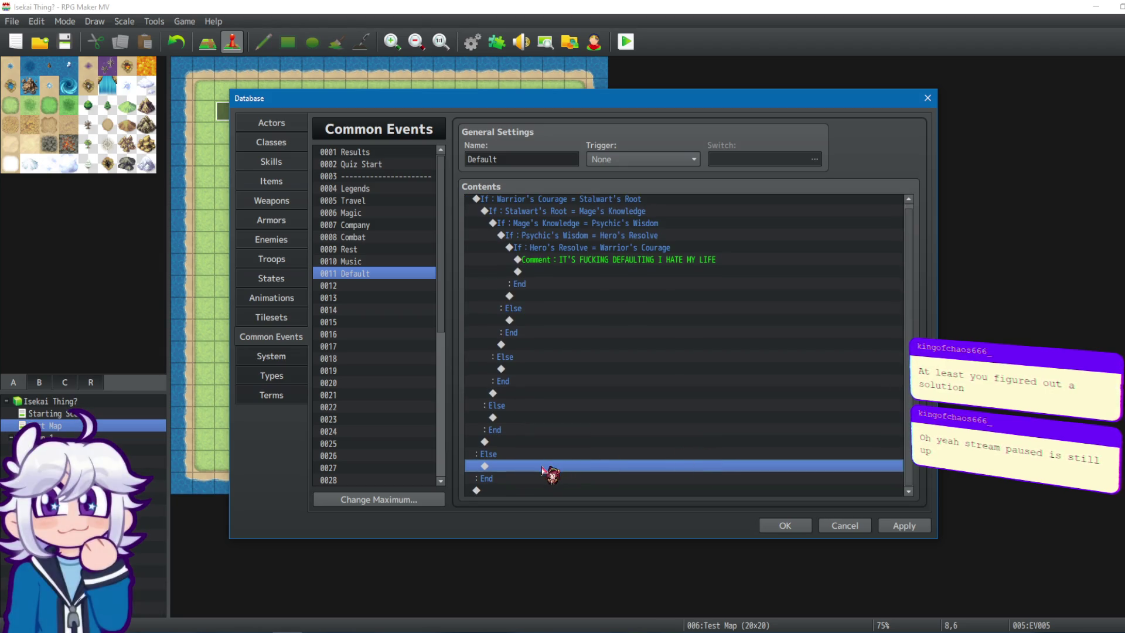
{"action": "double_click", "coordinate": [548, 467]}
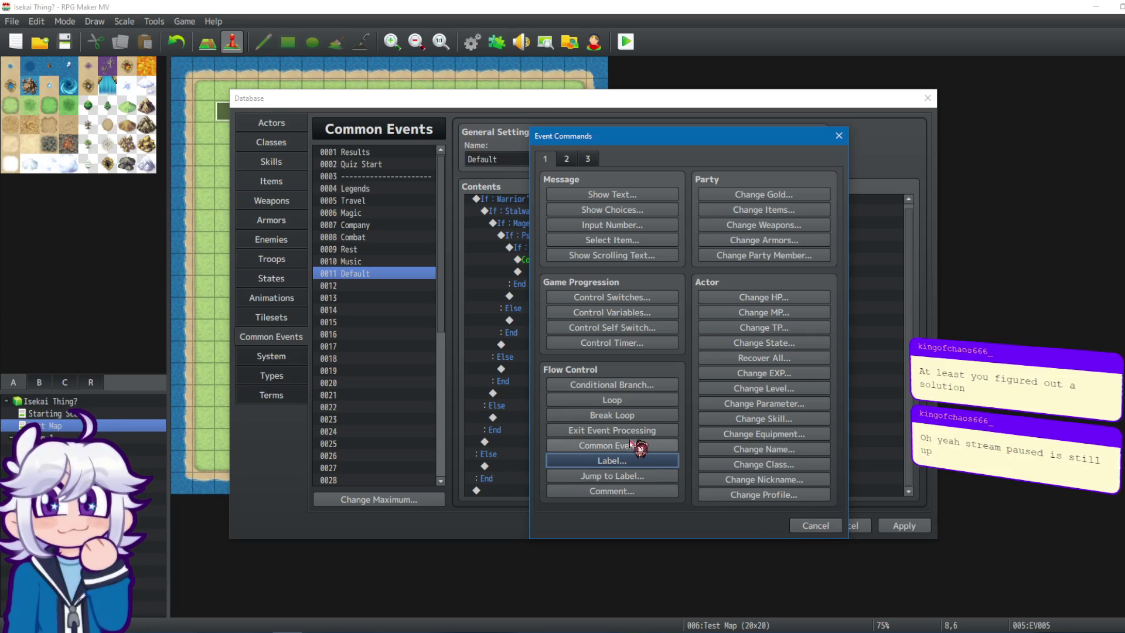
{"action": "left_click", "coordinate": [812, 526]}
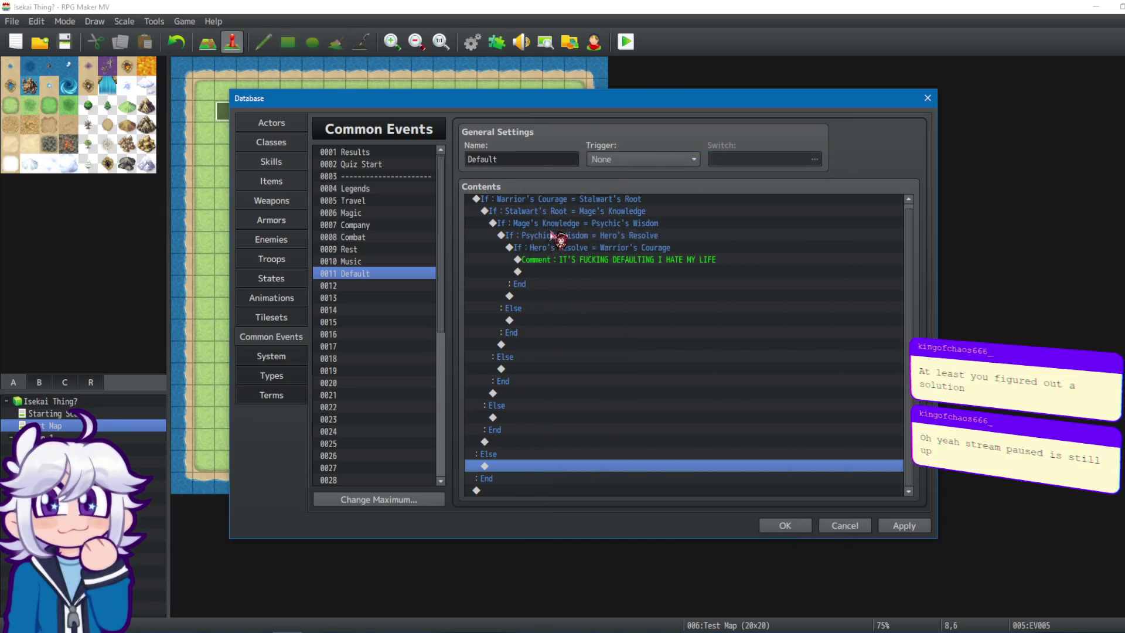
{"action": "left_click_drag", "start_coordinate": [551, 235], "coordinate": [551, 247]}
{"action": "left_click", "coordinate": [557, 235]}
{"action": "double_click", "coordinate": [542, 320]}
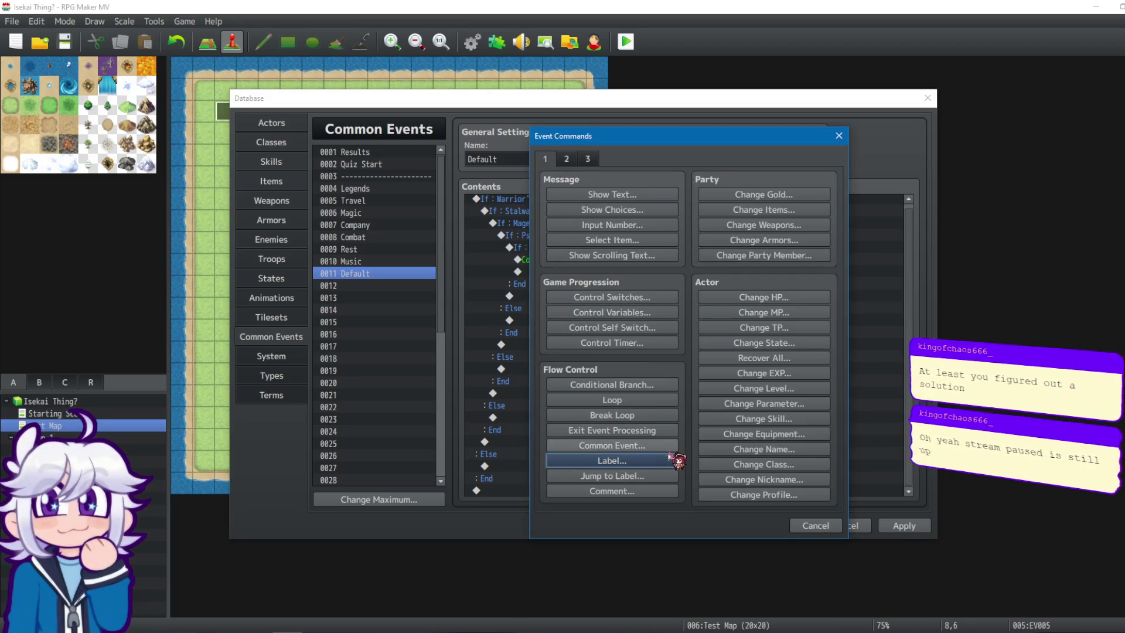
{"action": "left_click", "coordinate": [812, 525]}
Remove every command from the Default event and switch to 0001 Results.
{"action": "key", "text": "ctrl+a"}
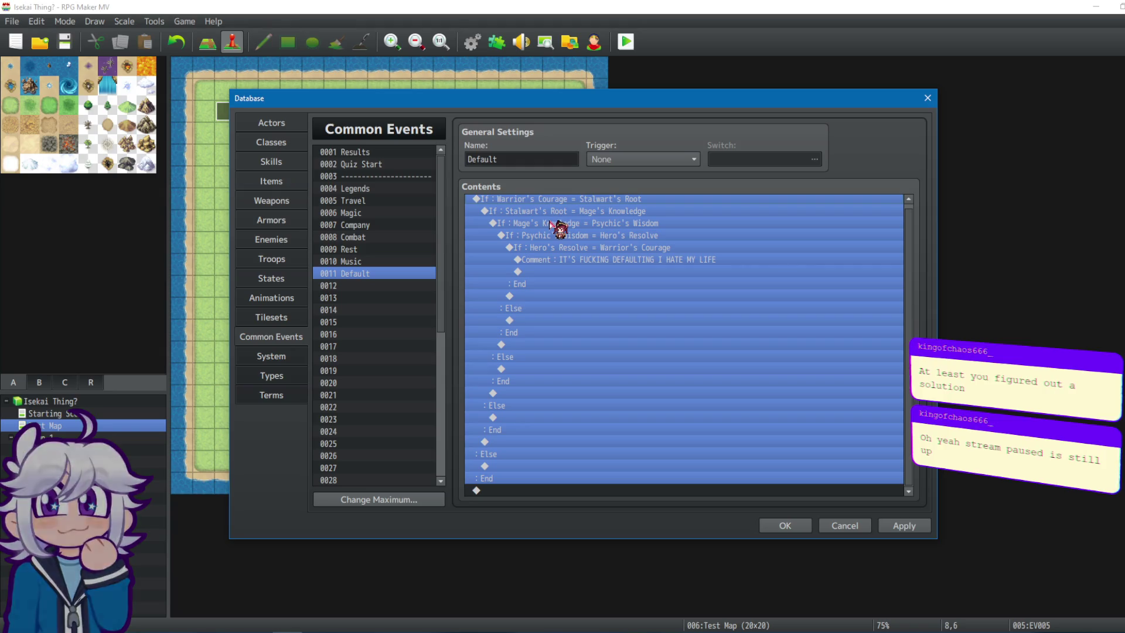
{"action": "key", "text": "Delete"}
{"action": "left_click", "coordinate": [377, 153]}
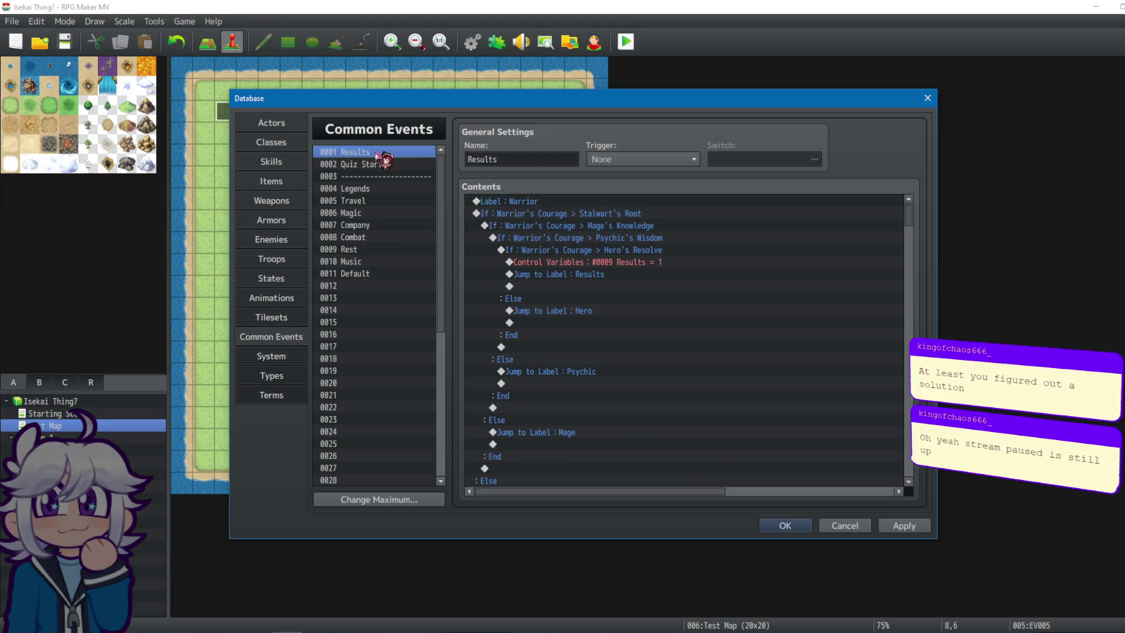
Insert a Jump to Label : Warrior and a jump to the new label below the comment.
{"action": "left_click", "coordinate": [548, 203]}
{"action": "scroll", "coordinate": [561, 208], "scroll_direction": "up", "scroll_amount": 8}
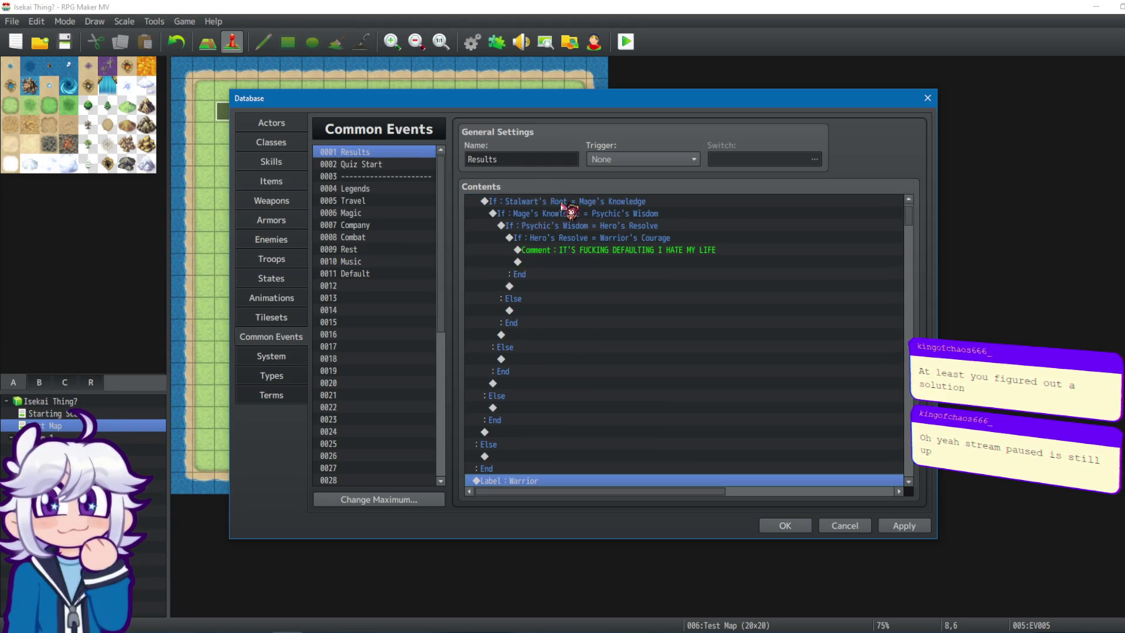
{"action": "left_click_drag", "start_coordinate": [588, 268], "coordinate": [593, 249]}
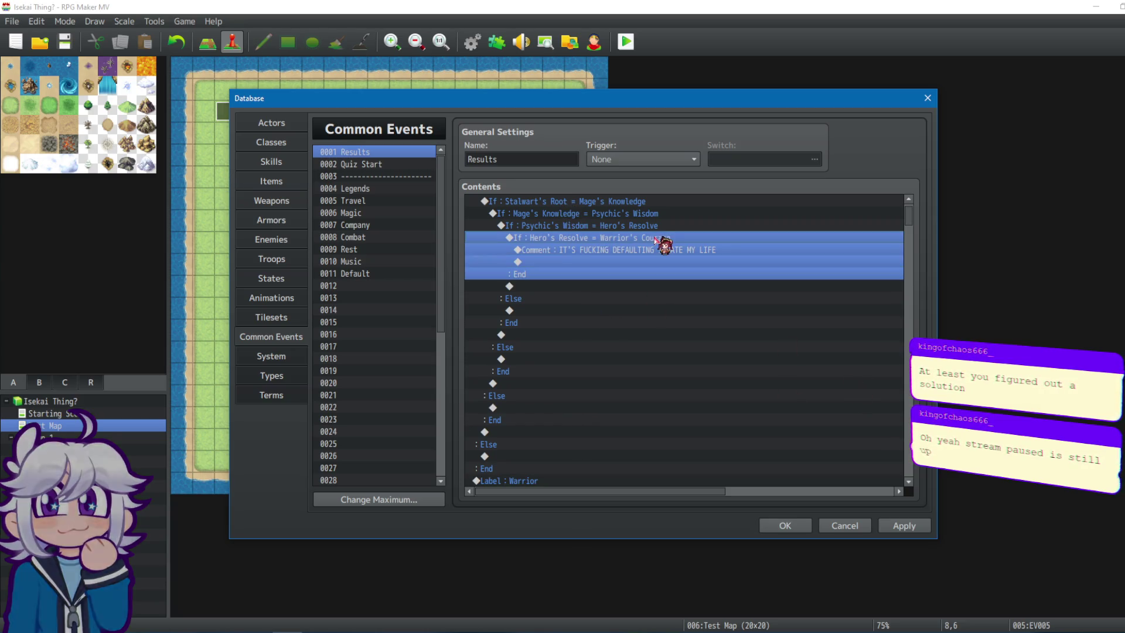
{"action": "mouse_move", "coordinate": [591, 190]}
{"action": "left_mouse_down"}
{"action": "mouse_move", "coordinate": [648, 244]}
{"action": "mouse_move", "coordinate": [604, 279]}
{"action": "left_mouse_up"}
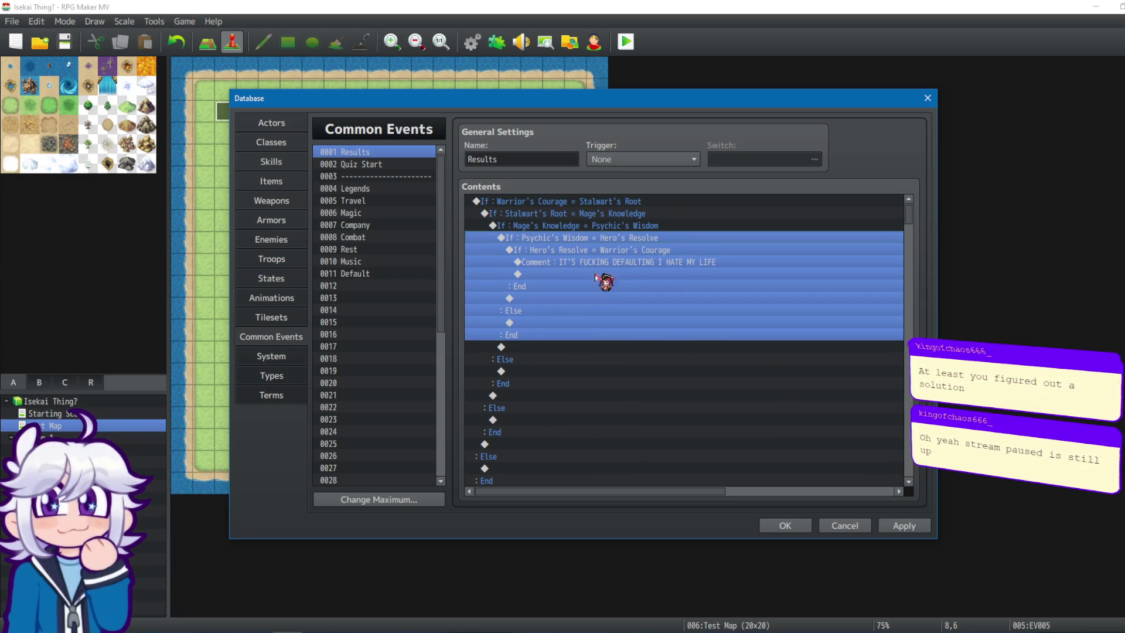
{"action": "double_click", "coordinate": [545, 322]}
{"action": "left_click", "coordinate": [619, 476]}
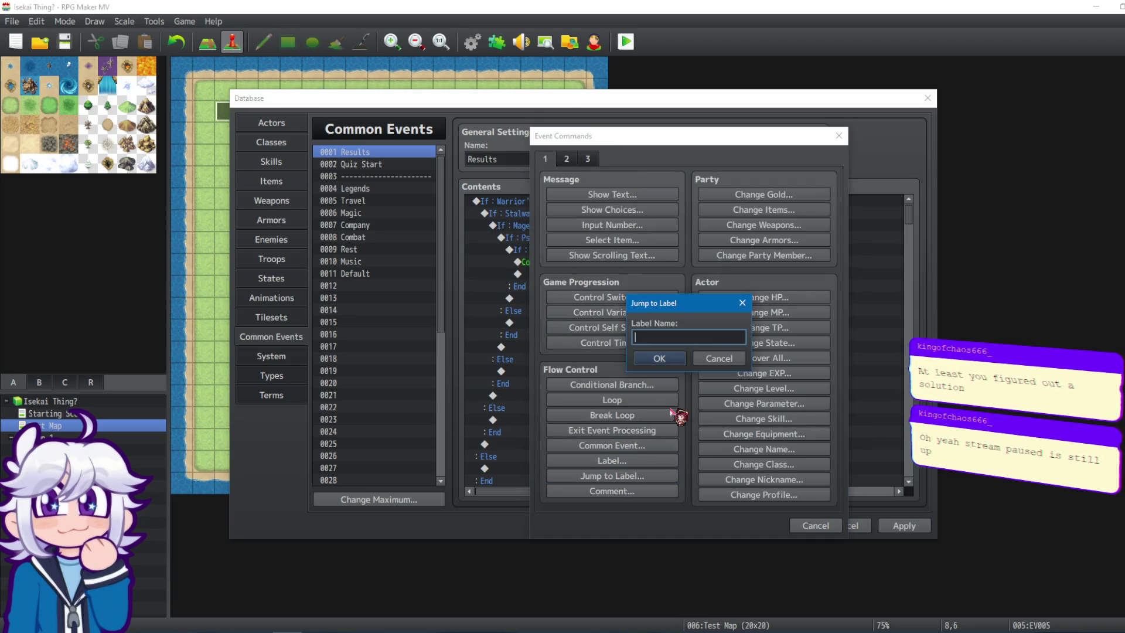
{"action": "type", "text": "Warior"}
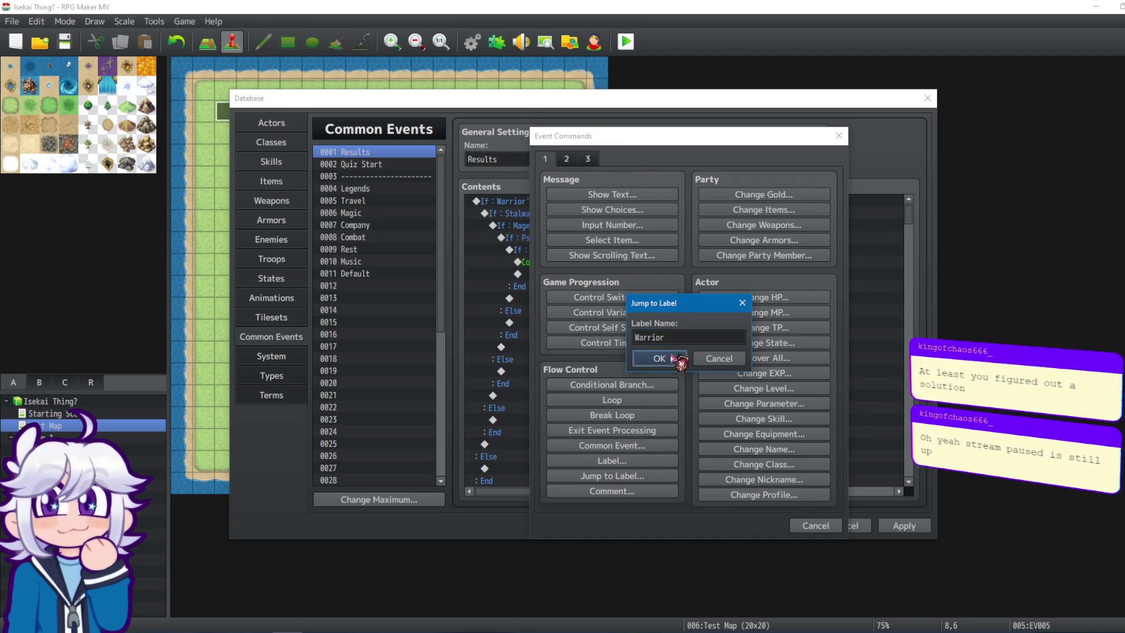
{"action": "left_click", "coordinate": [660, 358]}
{"action": "key", "text": "Return"}
{"action": "left_click", "coordinate": [633, 478]}
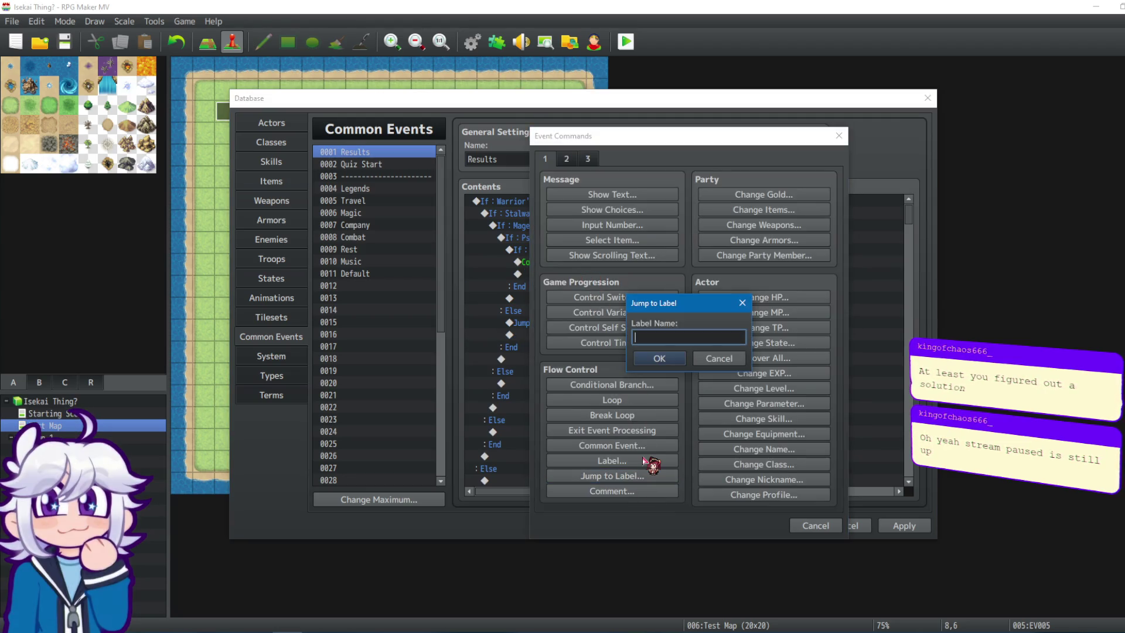
{"action": "left_click", "coordinate": [679, 359]}
Paste the Jump to Label : Warrior command under each Else, including the outer one.
{"action": "left_click", "coordinate": [555, 333]}
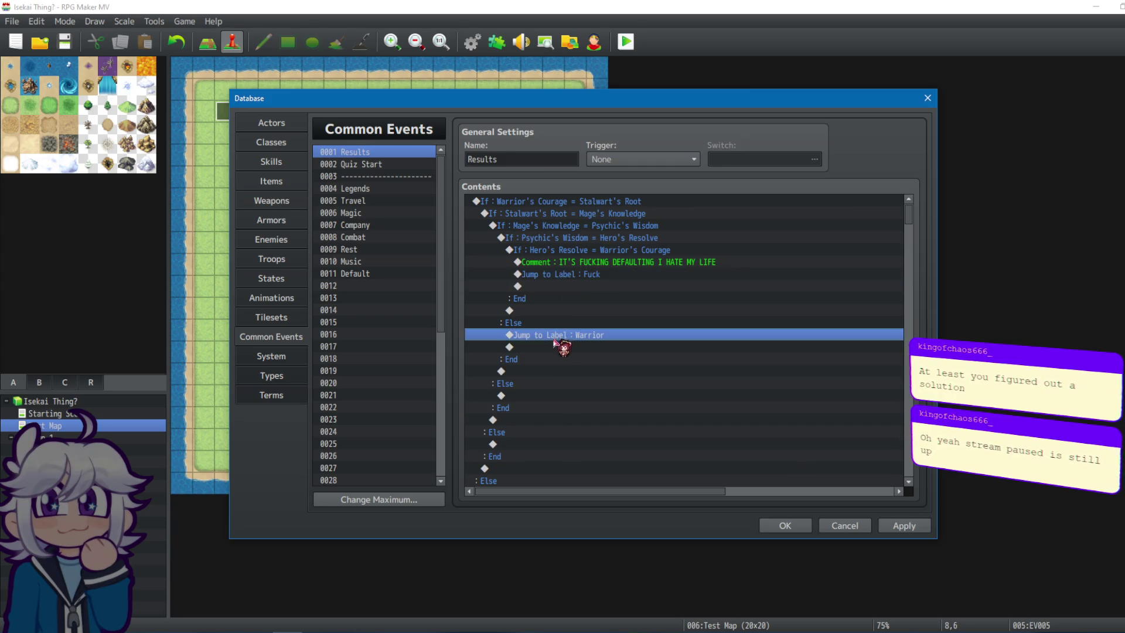
{"action": "left_click", "coordinate": [542, 396]}
{"action": "key", "text": "ctrl+v"}
{"action": "left_click", "coordinate": [523, 458]}
{"action": "key", "text": "ctrl+v"}
{"action": "left_click", "coordinate": [581, 202]}
{"action": "scroll", "coordinate": [621, 321], "scroll_direction": "down", "scroll_amount": 2}
{"action": "left_click", "coordinate": [506, 458]}
{"action": "key", "text": "ctrl+v"}
{"action": "scroll", "coordinate": [816, 465], "scroll_direction": "down", "scroll_amount": 3}
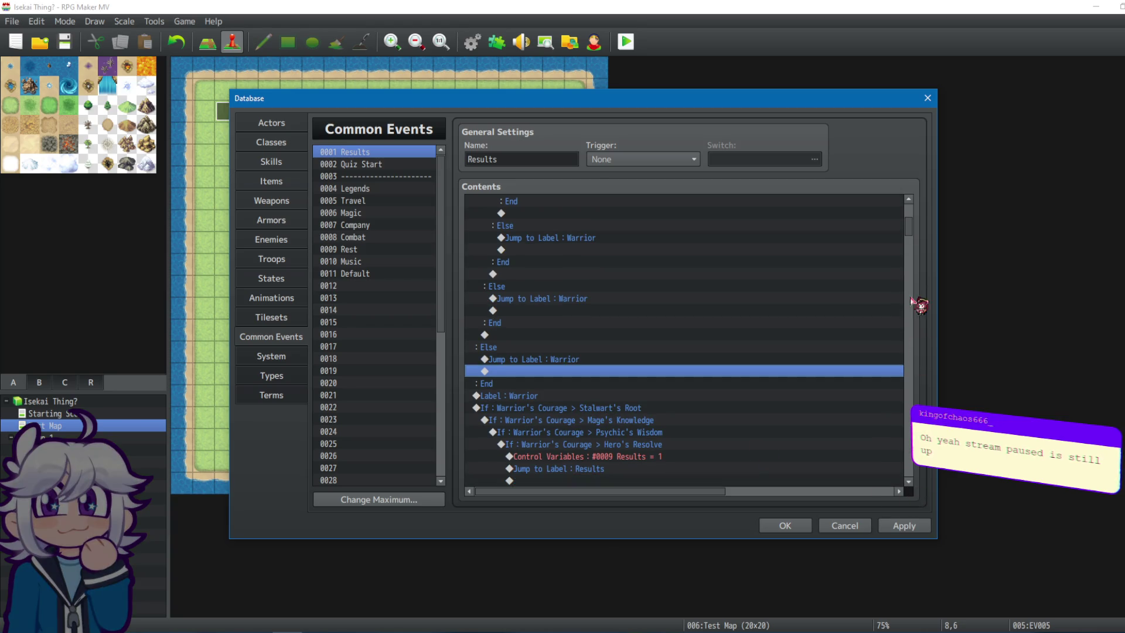
{"action": "scroll", "coordinate": [913, 301], "scroll_direction": "up", "scroll_amount": 3}
Verify the innermost branch's comment and label jump, then apply and close the database.
{"action": "left_click_drag", "start_coordinate": [583, 226], "coordinate": [599, 262]}
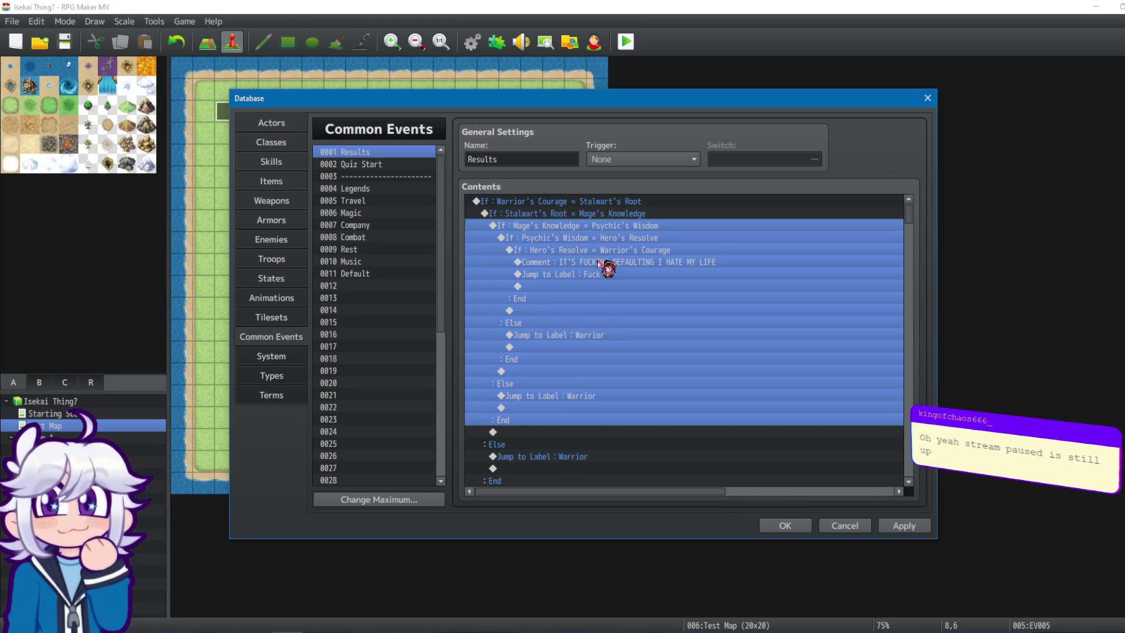
{"action": "left_click", "coordinate": [630, 262]}
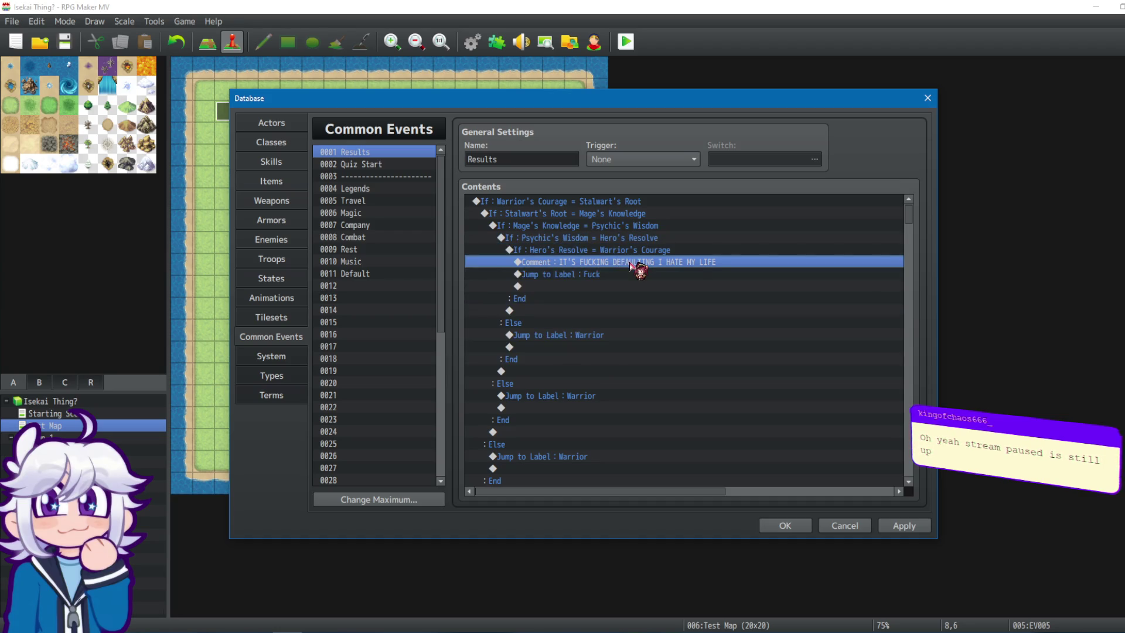
{"action": "left_click", "coordinate": [625, 274]}
{"action": "left_click_drag", "start_coordinate": [912, 218], "coordinate": [903, 340]}
{"action": "left_click", "coordinate": [595, 262]}
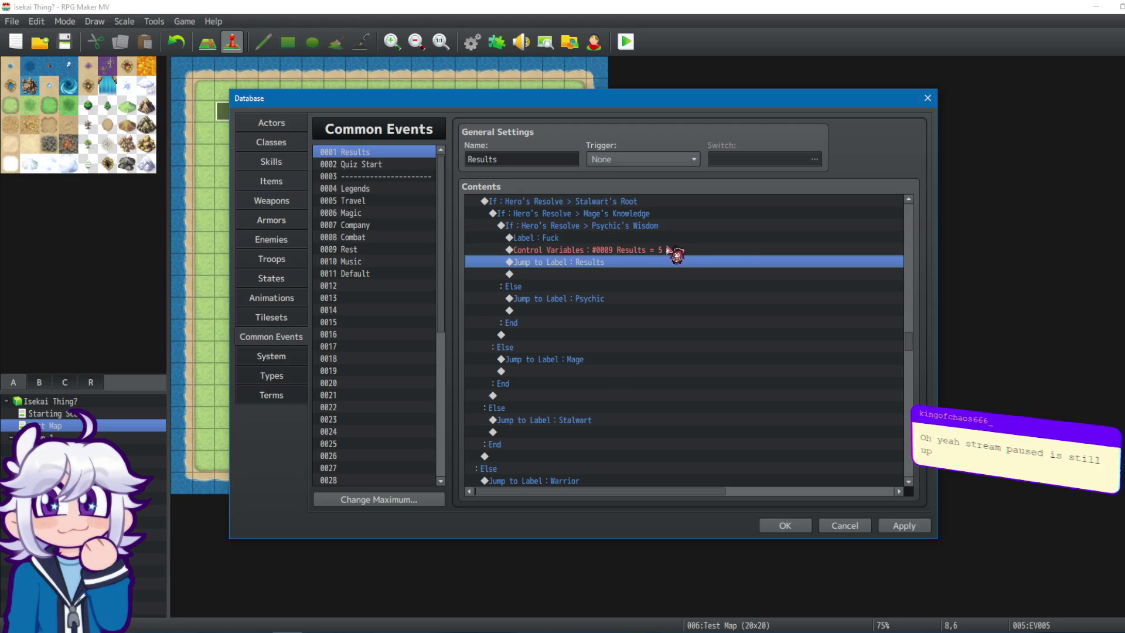
{"action": "left_click", "coordinate": [902, 525]}
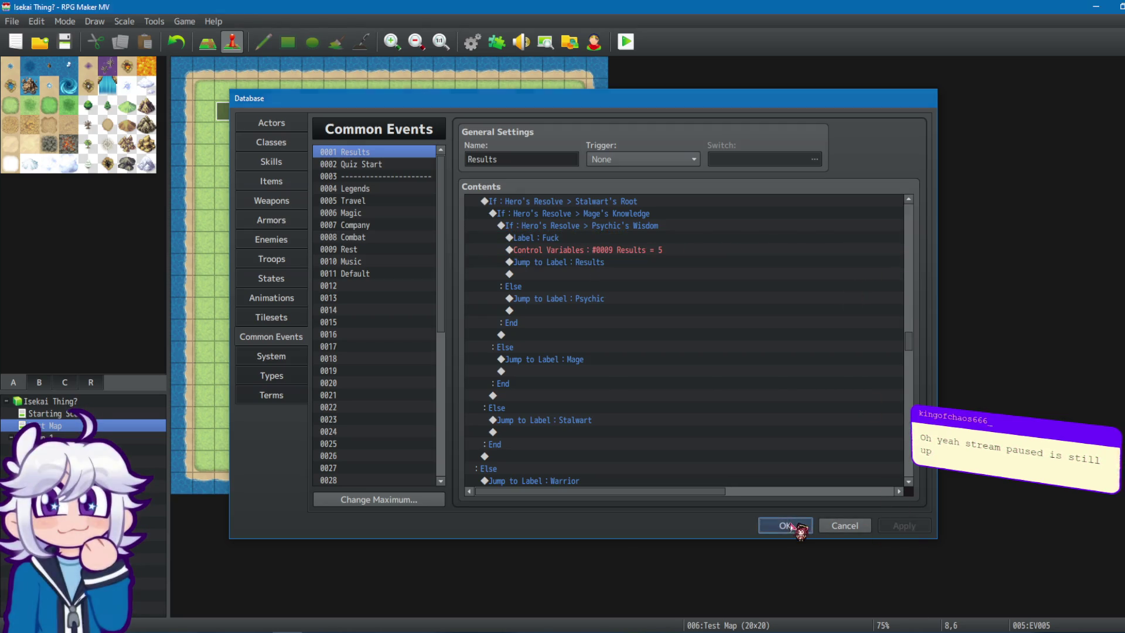
{"action": "left_click", "coordinate": [788, 526]}
Save and playtest: pick a class and buff, walk to the NPC to run the quiz, then quit.
{"action": "left_click", "coordinate": [626, 42]}
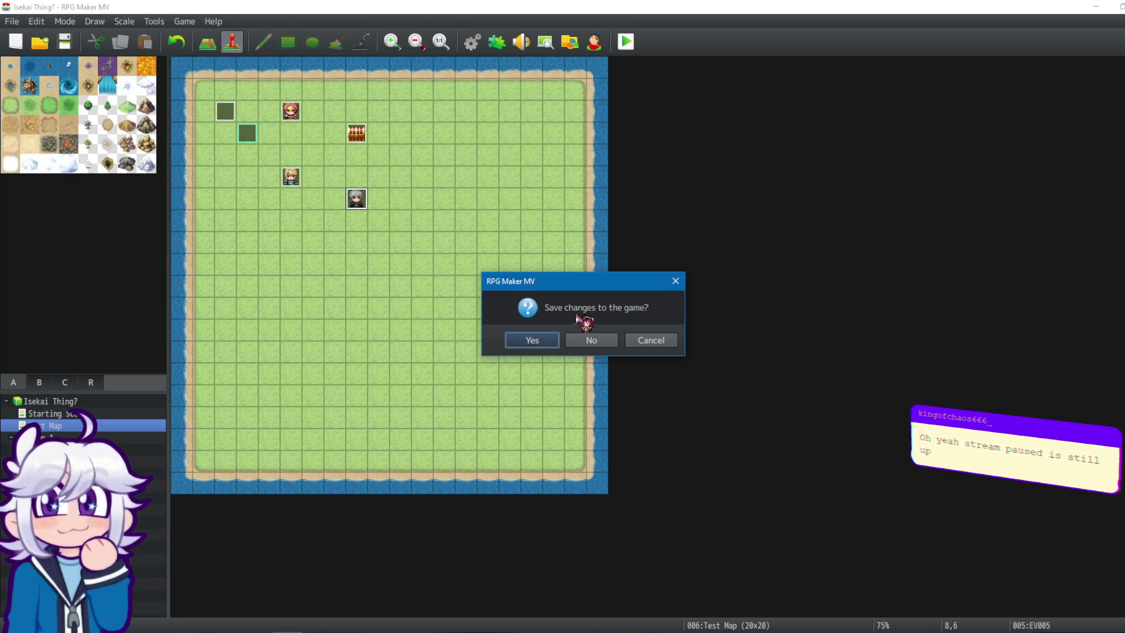
{"action": "left_click", "coordinate": [541, 346]}
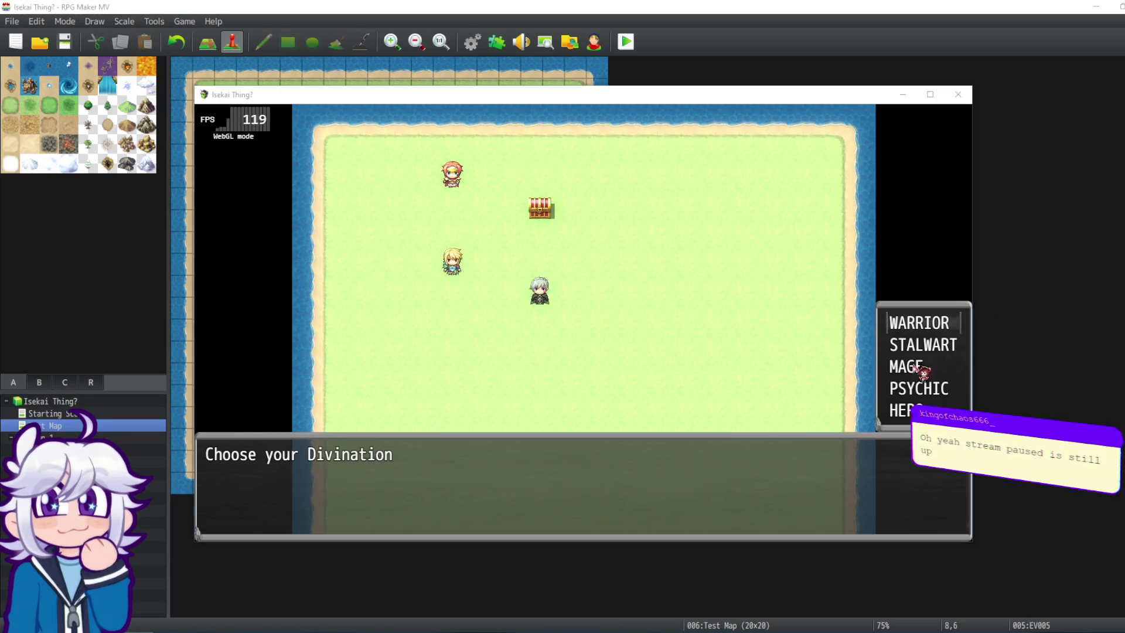
{"action": "double_click", "coordinate": [924, 372]}
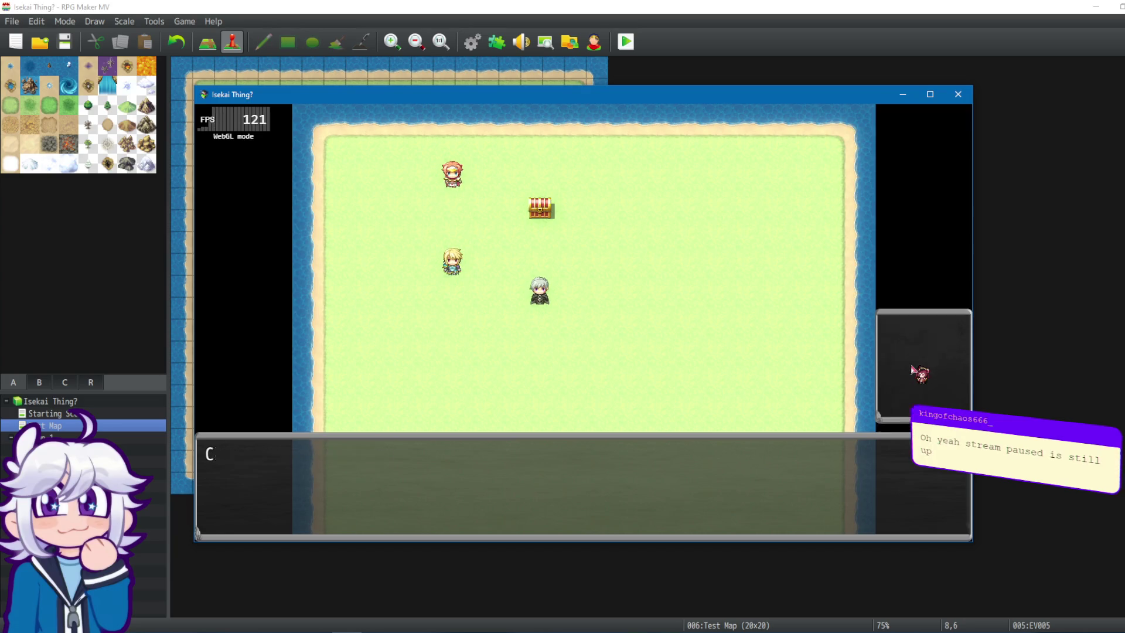
{"action": "left_click", "coordinate": [919, 394]}
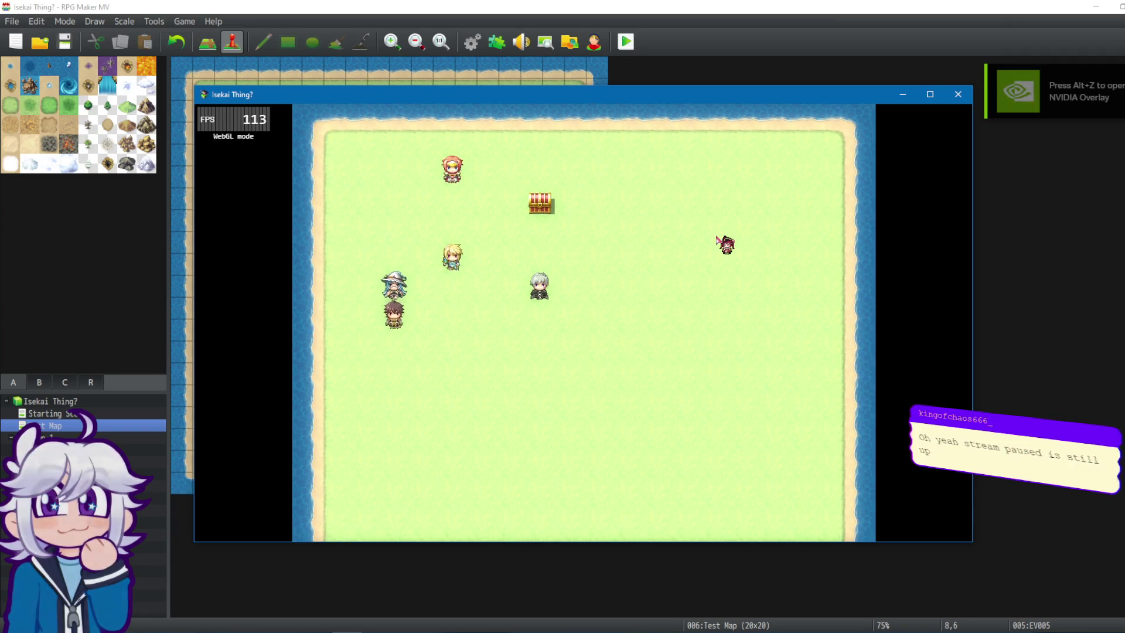
{"action": "key", "text": "Right"}
{"action": "key", "text": "Right"}
{"action": "key", "text": "Up"}
{"action": "key", "text": "Right"}
{"action": "key", "text": "Return"}
{"action": "key", "text": "Return"}
{"action": "key", "text": "Return"}
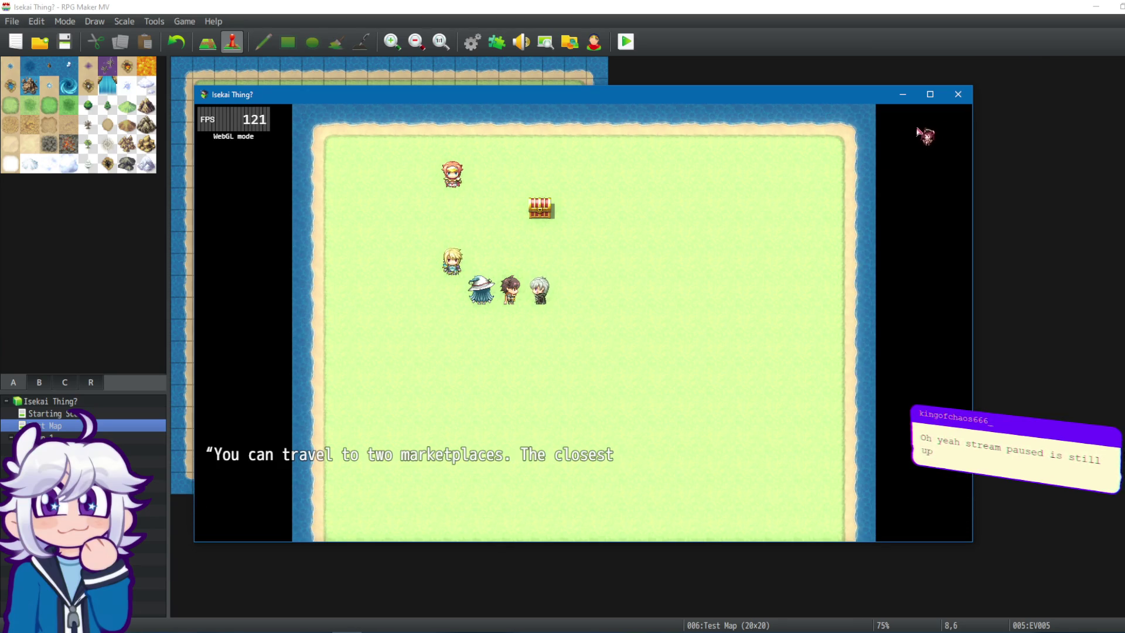
{"action": "left_click", "coordinate": [959, 93]}
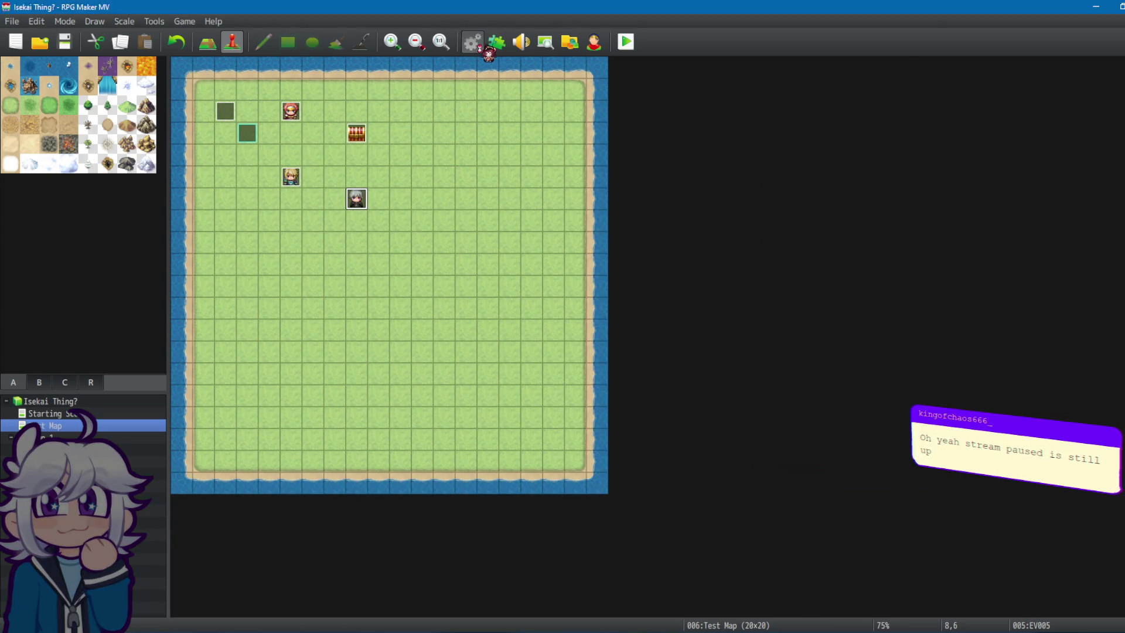
Open Quiz Start in the Database and inspect its RNG 1 > 0, > 50 and > 60 branches.
{"action": "left_click", "coordinate": [472, 41]}
{"action": "left_click", "coordinate": [370, 166]}
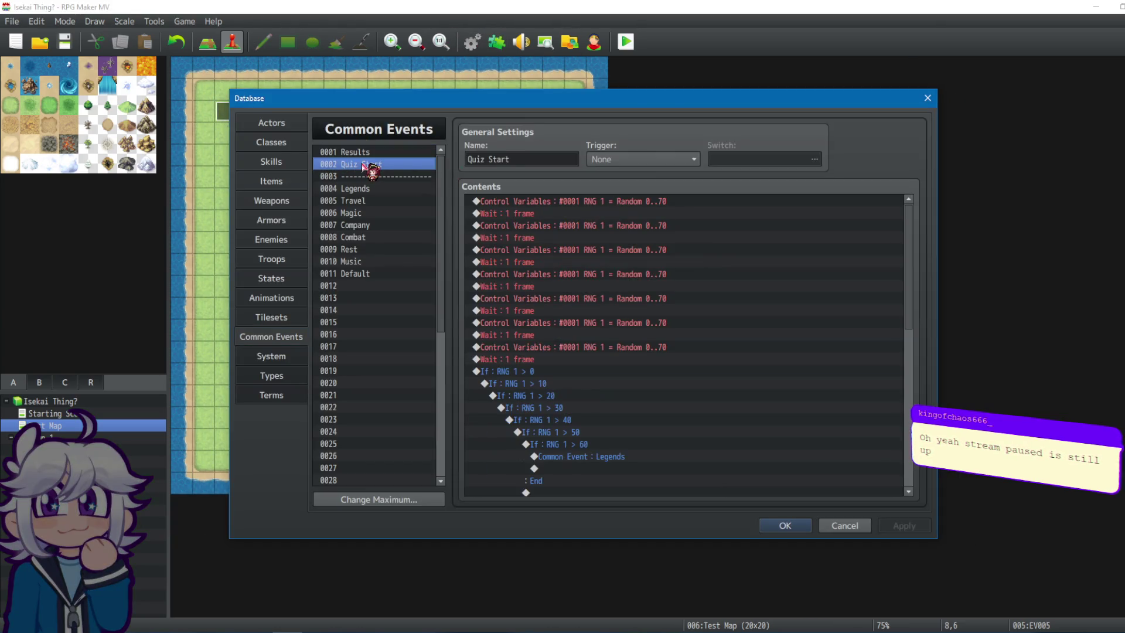
{"action": "left_click", "coordinate": [573, 371]}
{"action": "scroll", "coordinate": [575, 373], "scroll_direction": "down", "scroll_amount": 4}
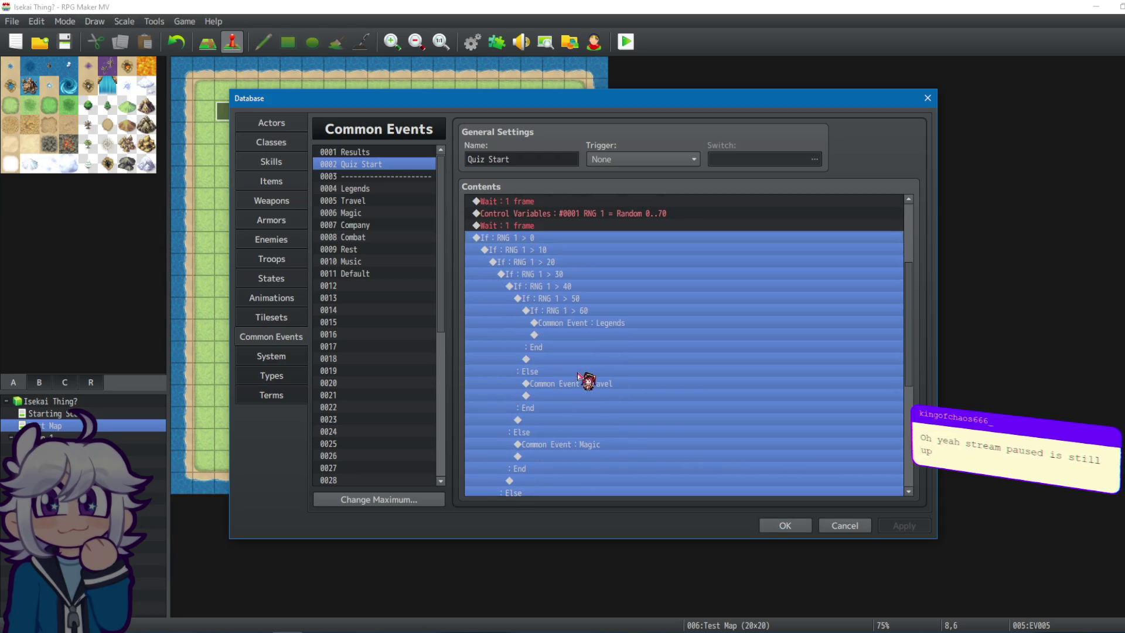
{"action": "left_click", "coordinate": [584, 300]}
{"action": "left_click", "coordinate": [580, 323]}
{"action": "left_click", "coordinate": [592, 310]}
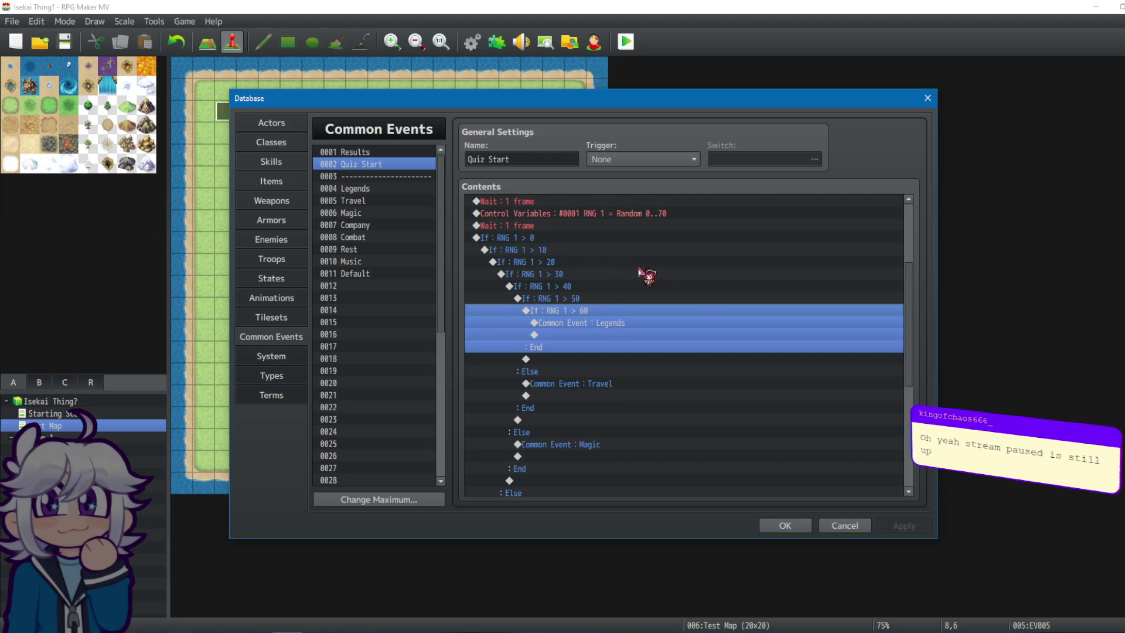
{"action": "scroll", "coordinate": [692, 263], "scroll_direction": "up", "scroll_amount": 4}
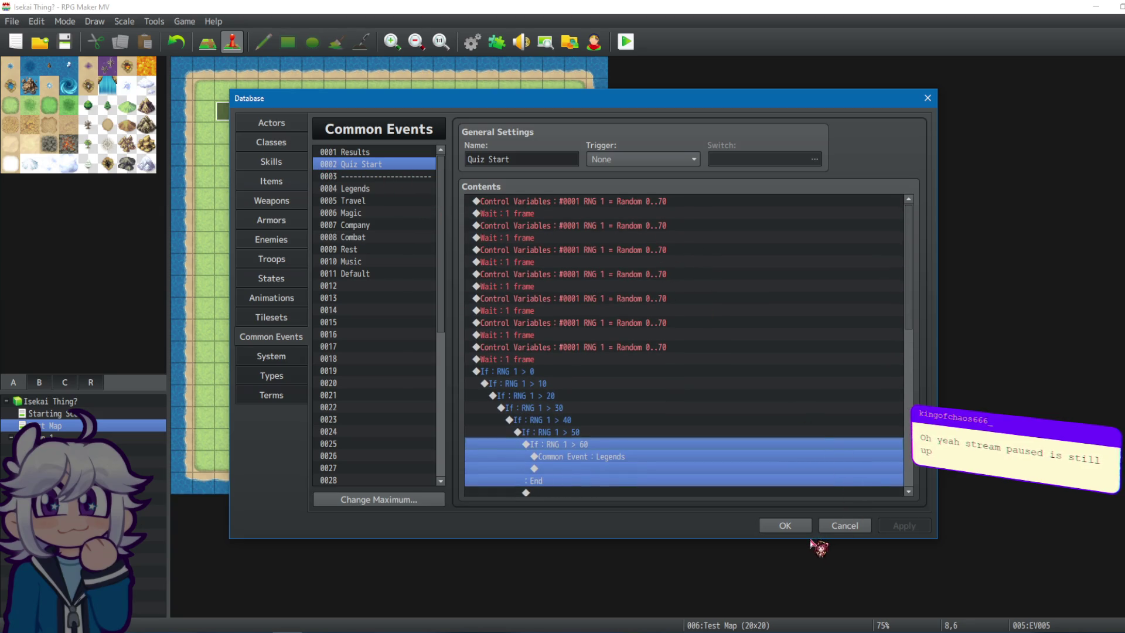
Review Quiz Start's random-number setting and wait lines, then check a line in the Results event.
{"action": "left_click", "coordinate": [592, 348]}
{"action": "left_click", "coordinate": [592, 371]}
{"action": "left_click", "coordinate": [604, 359]}
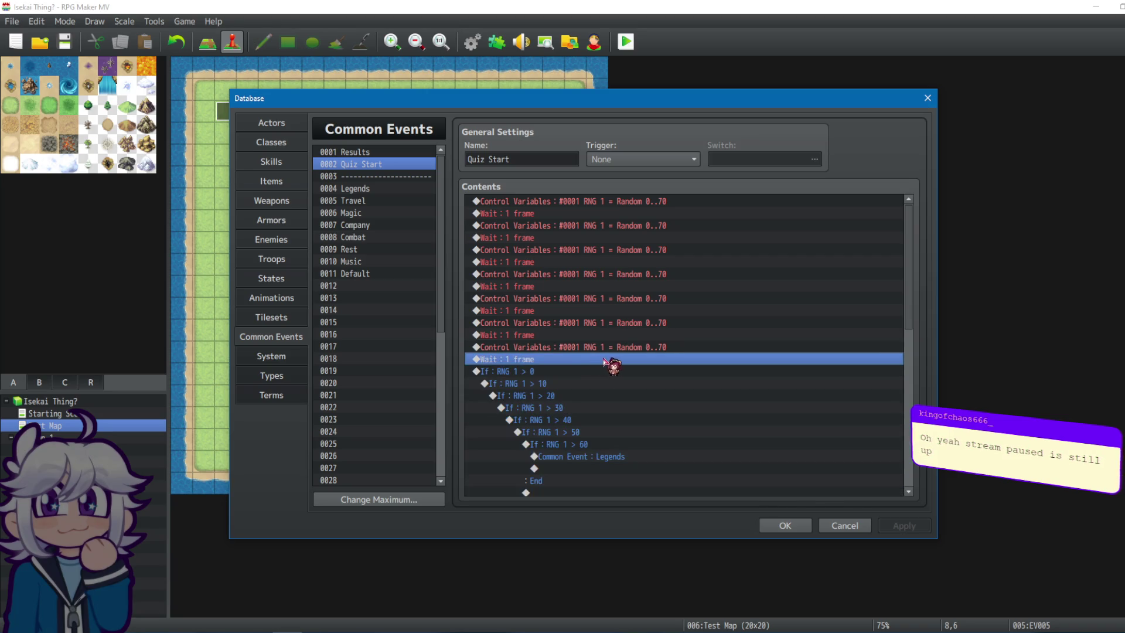
{"action": "scroll", "coordinate": [627, 365], "scroll_direction": "down", "scroll_amount": 1}
{"action": "left_click", "coordinate": [617, 362]}
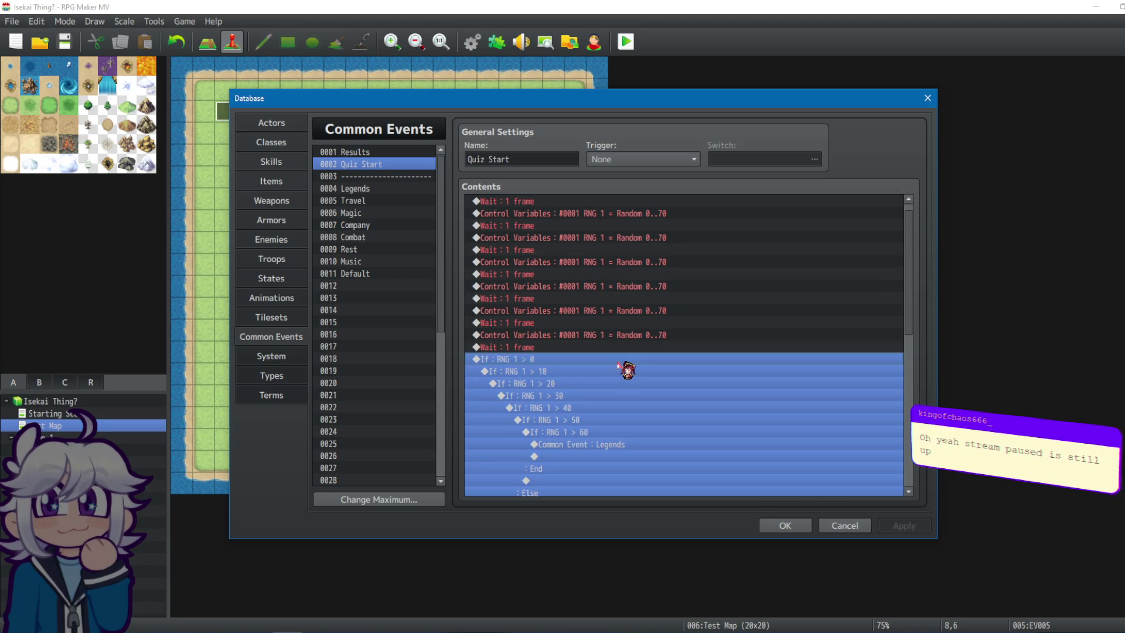
{"action": "scroll", "coordinate": [618, 313], "scroll_direction": "up", "scroll_amount": 1}
{"action": "left_click", "coordinate": [604, 202]}
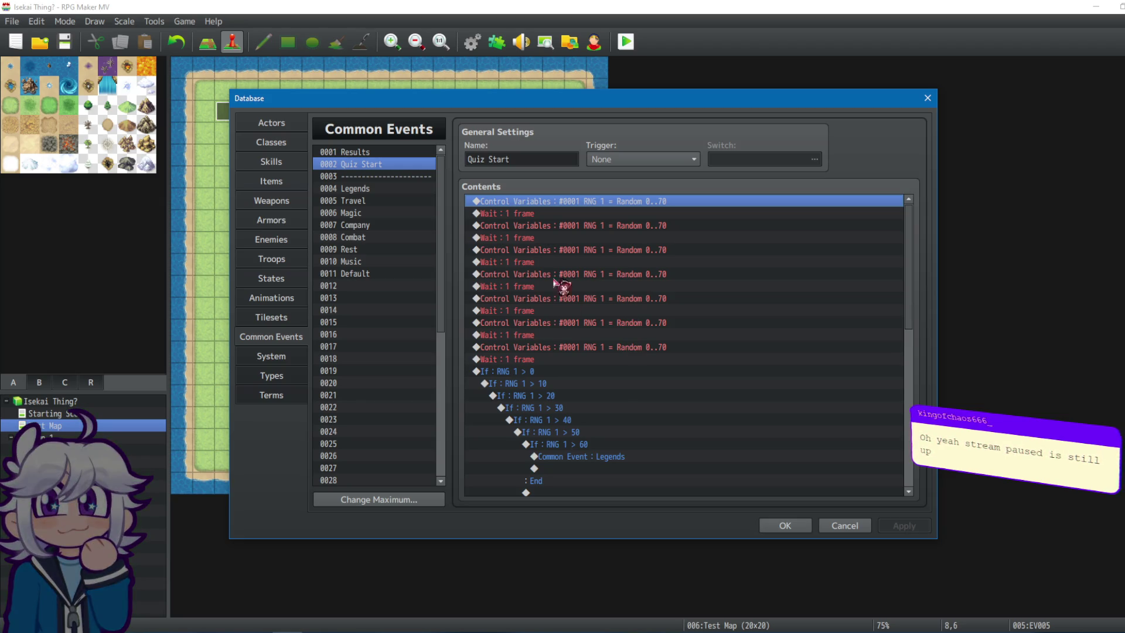
{"action": "left_click", "coordinate": [378, 154]}
{"action": "left_click", "coordinate": [698, 275]}
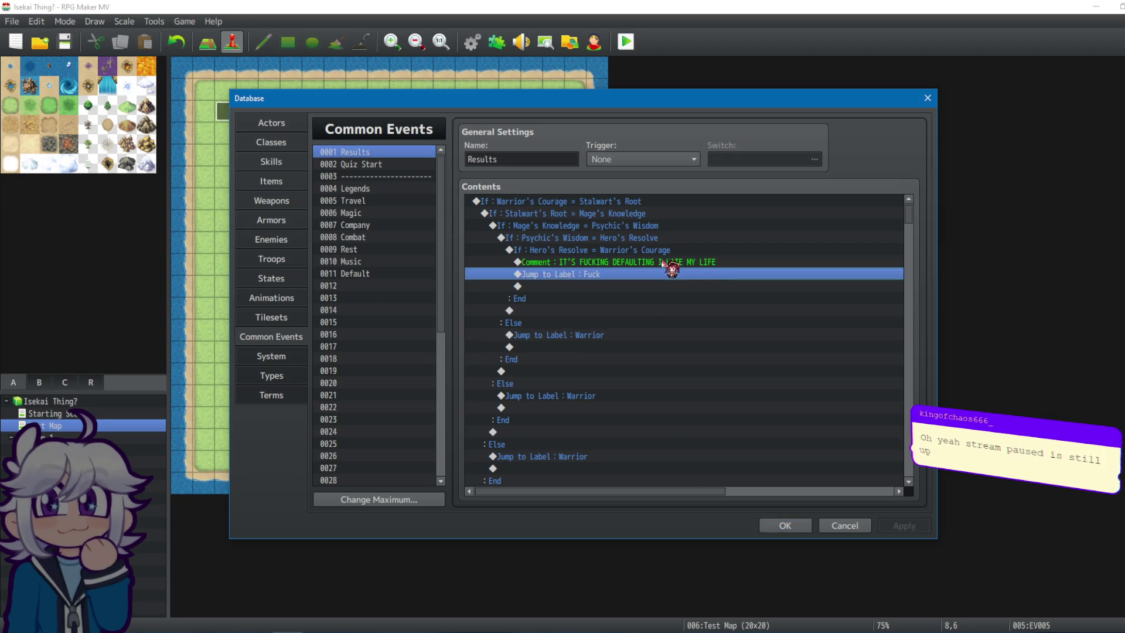
Close the database, saving changes, and start another playtest.
{"action": "left_click", "coordinate": [668, 264]}
{"action": "left_click", "coordinate": [785, 526]}
{"action": "left_click", "coordinate": [625, 42]}
{"action": "left_click", "coordinate": [545, 334]}
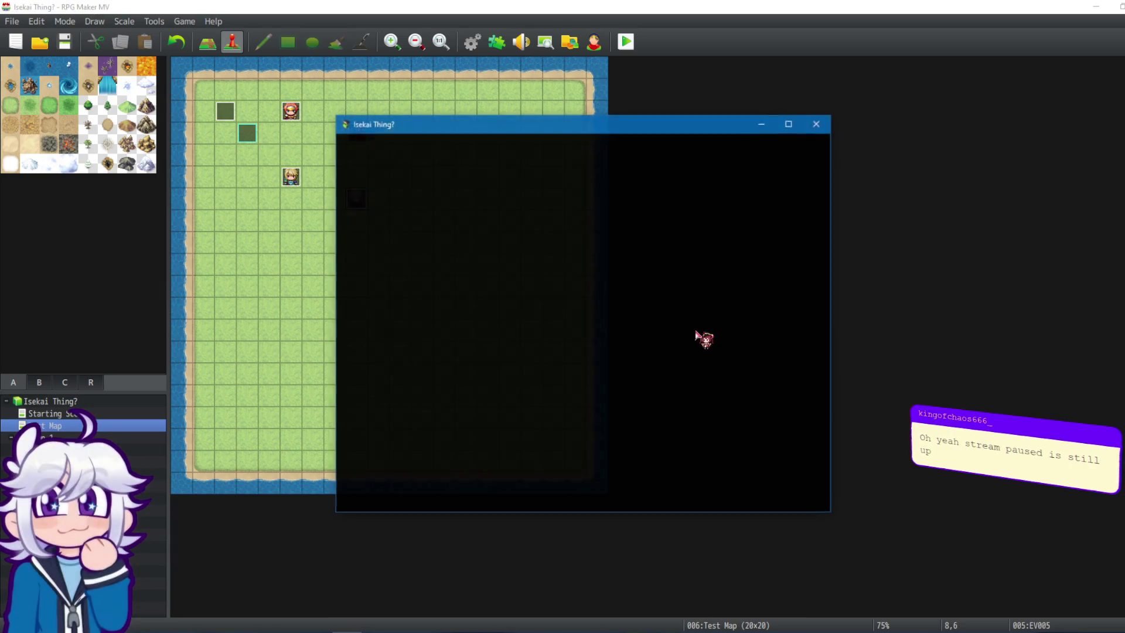
Step through the opening class and buff choices, close the test game, and reopen the Database.
{"action": "key", "text": "Return"}
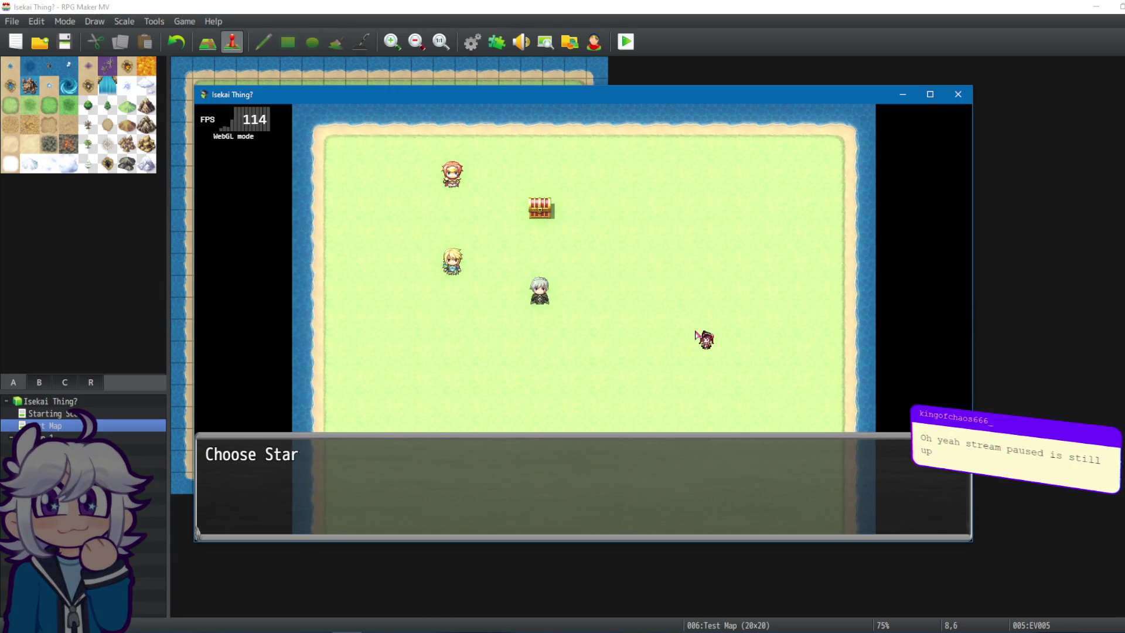
{"action": "key", "text": "Return"}
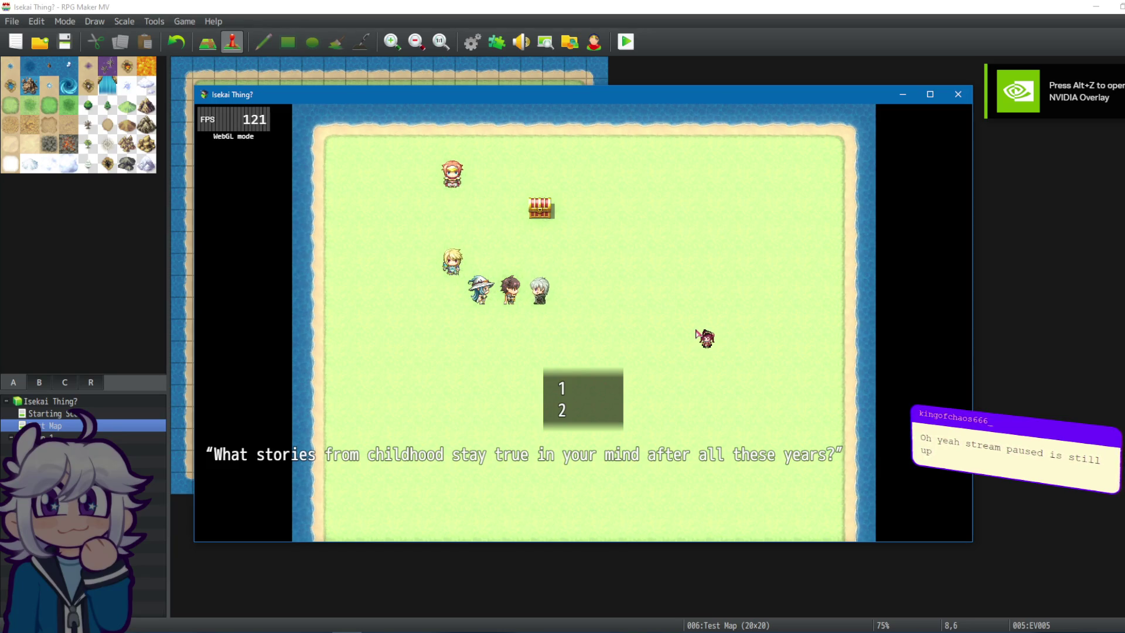
{"action": "left_click", "coordinate": [958, 95]}
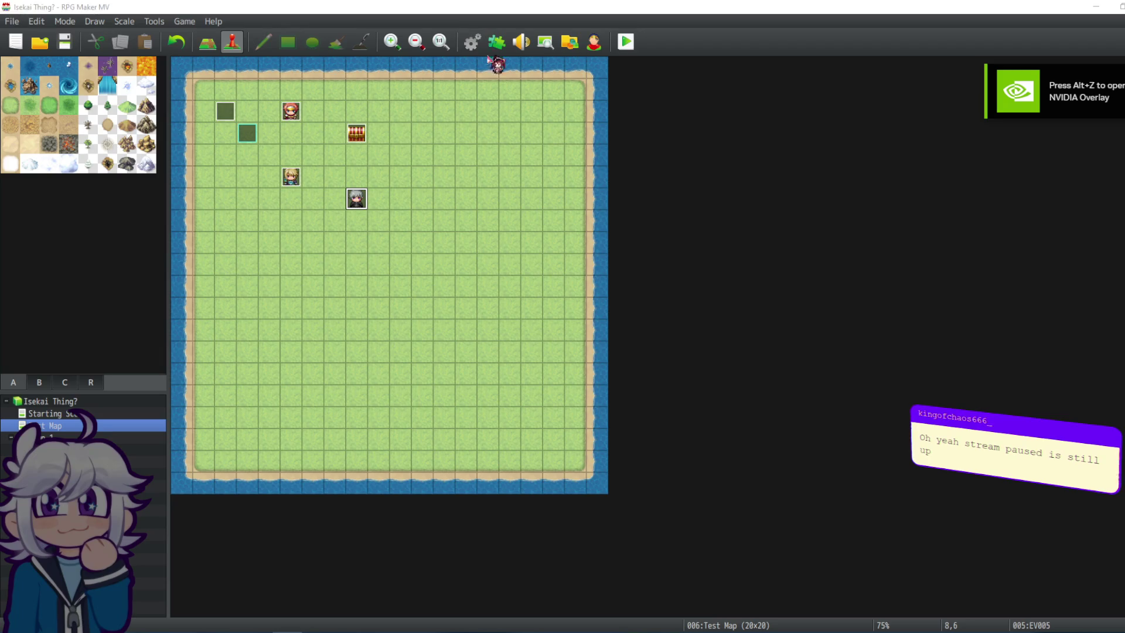
{"action": "left_click", "coordinate": [496, 46]}
Compare Quiz Start with Legends, then return to Quiz Start's RNG 1 randomise lines.
{"action": "left_click", "coordinate": [354, 199]}
{"action": "left_click", "coordinate": [363, 165]}
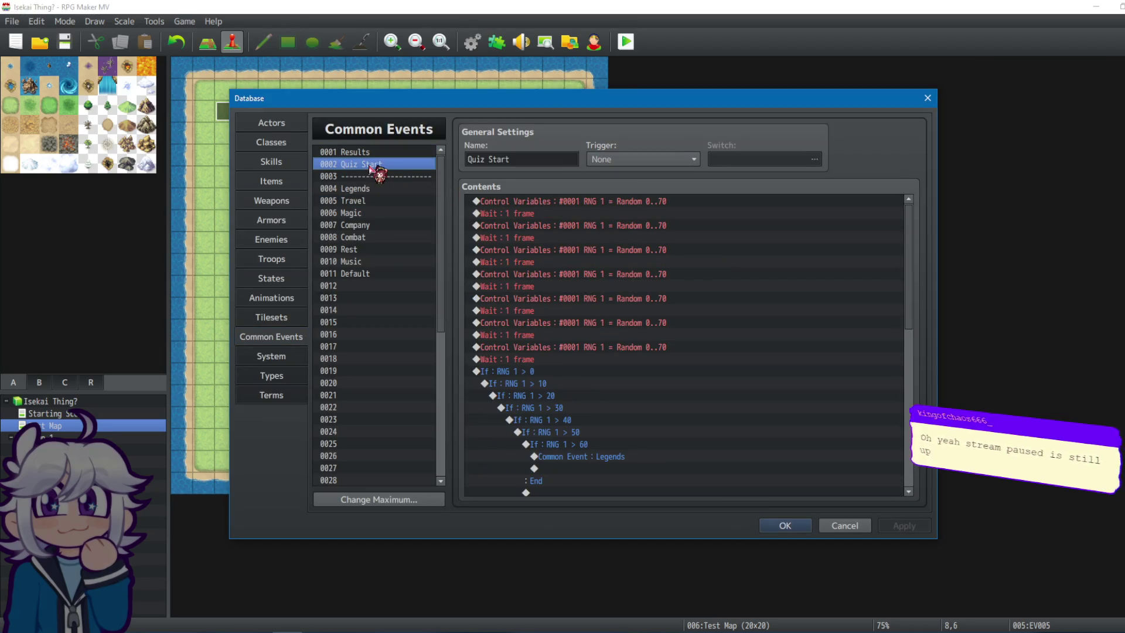
{"action": "left_click", "coordinate": [624, 203]}
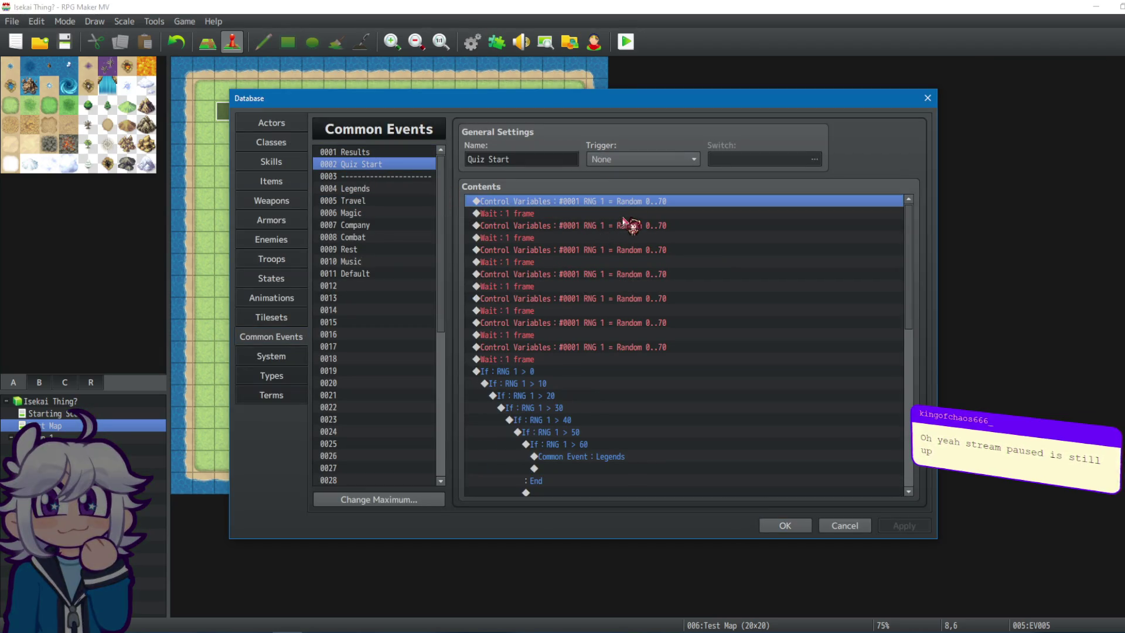
{"action": "left_click", "coordinate": [383, 189]}
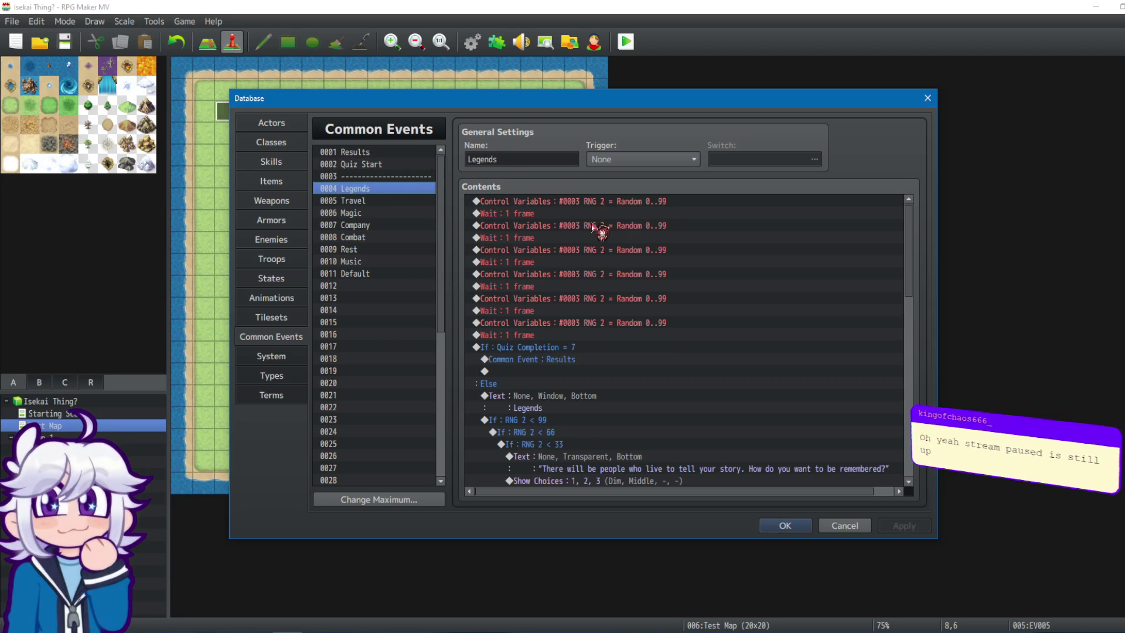
{"action": "left_click", "coordinate": [392, 167]}
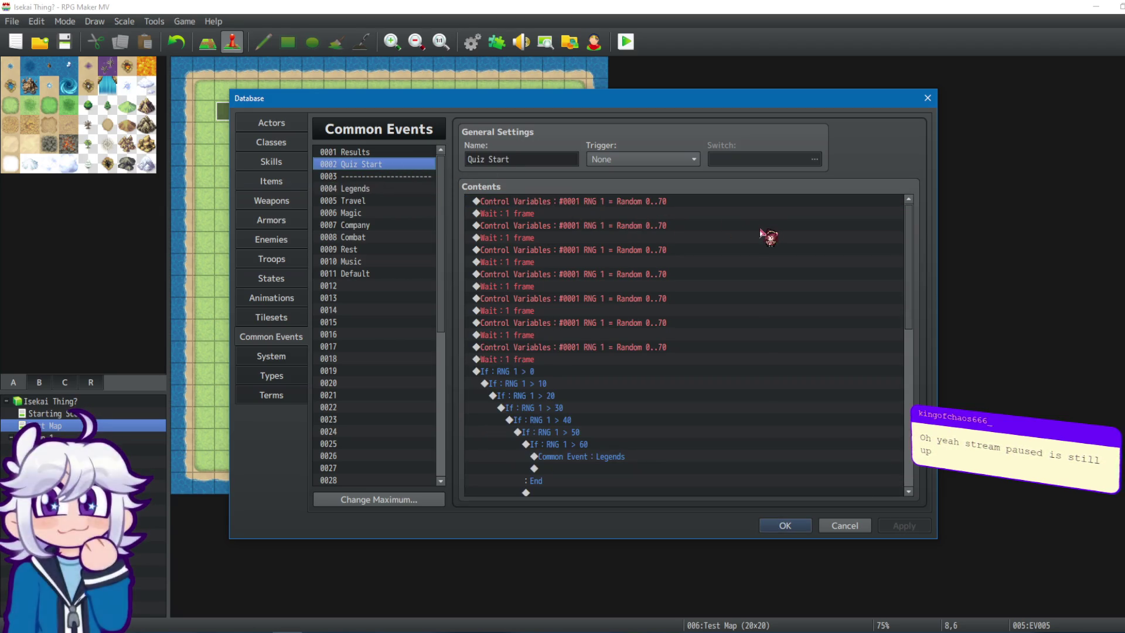
{"action": "left_click", "coordinate": [683, 206]}
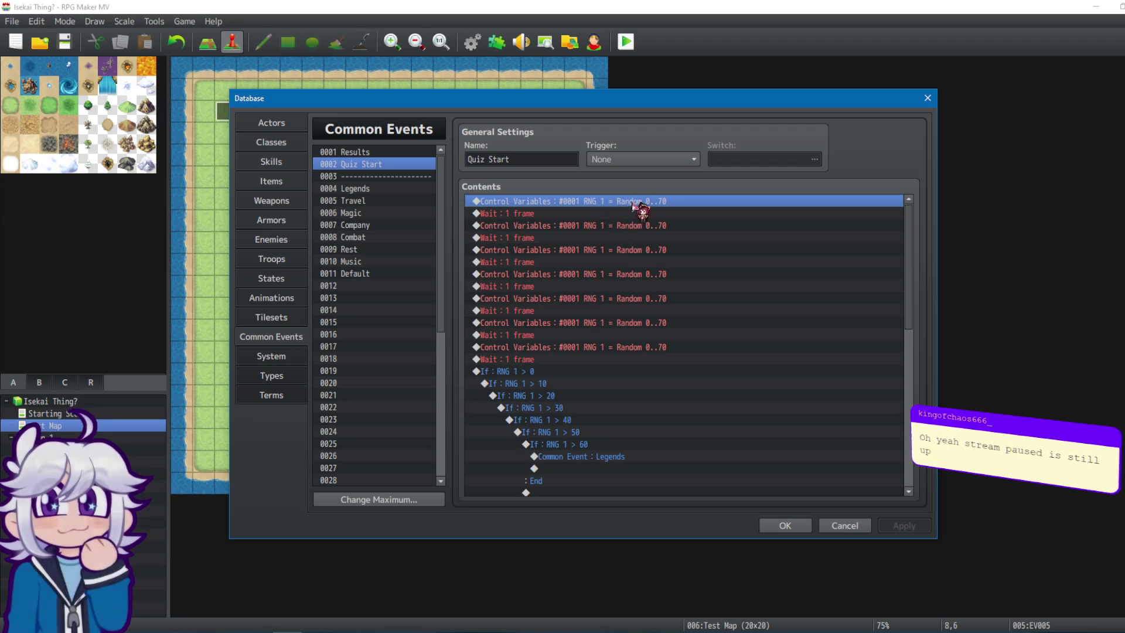
{"action": "left_click", "coordinate": [589, 347]}
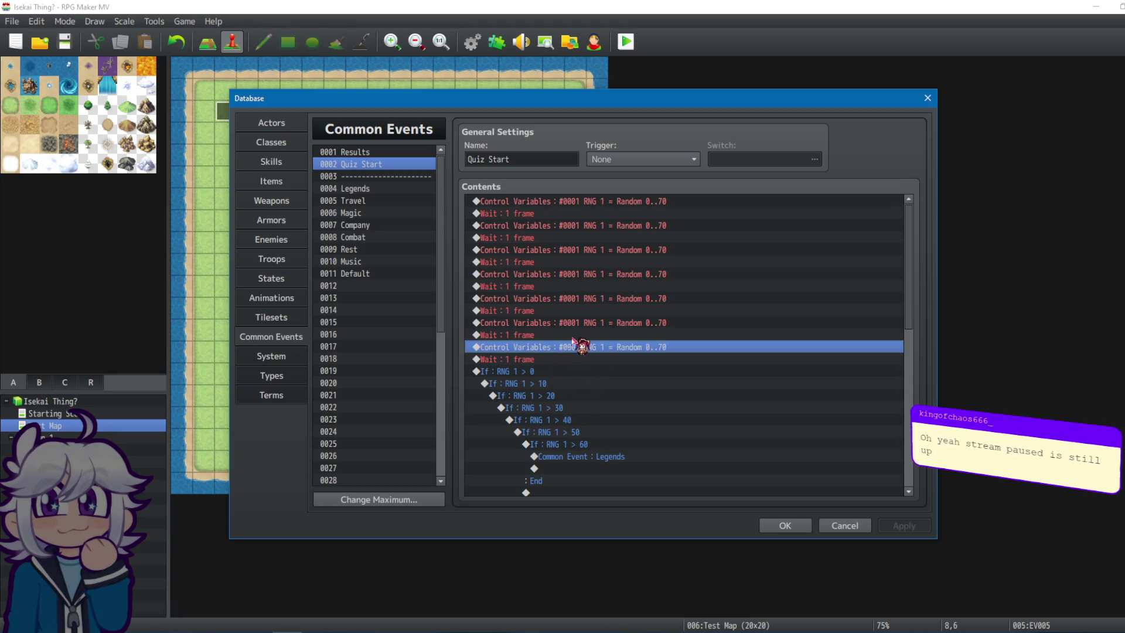
Delete Quiz Start's repeated randomise and wait lines before the If chain.
{"action": "right_click", "coordinate": [622, 204]}
{"action": "left_click", "coordinate": [646, 221]}
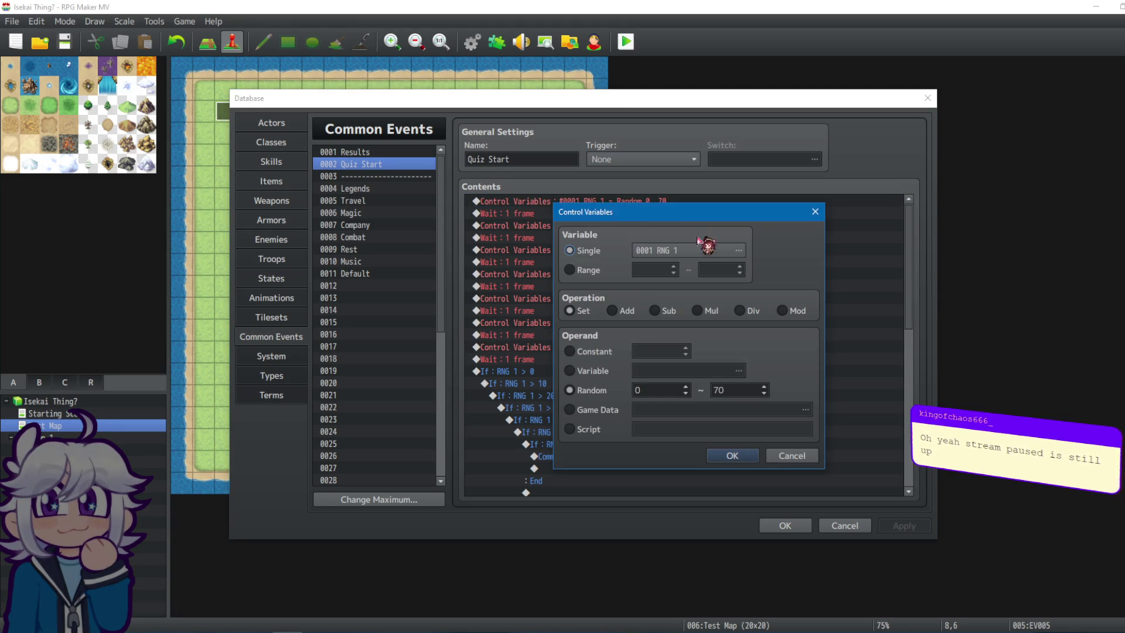
{"action": "left_click", "coordinate": [807, 457]}
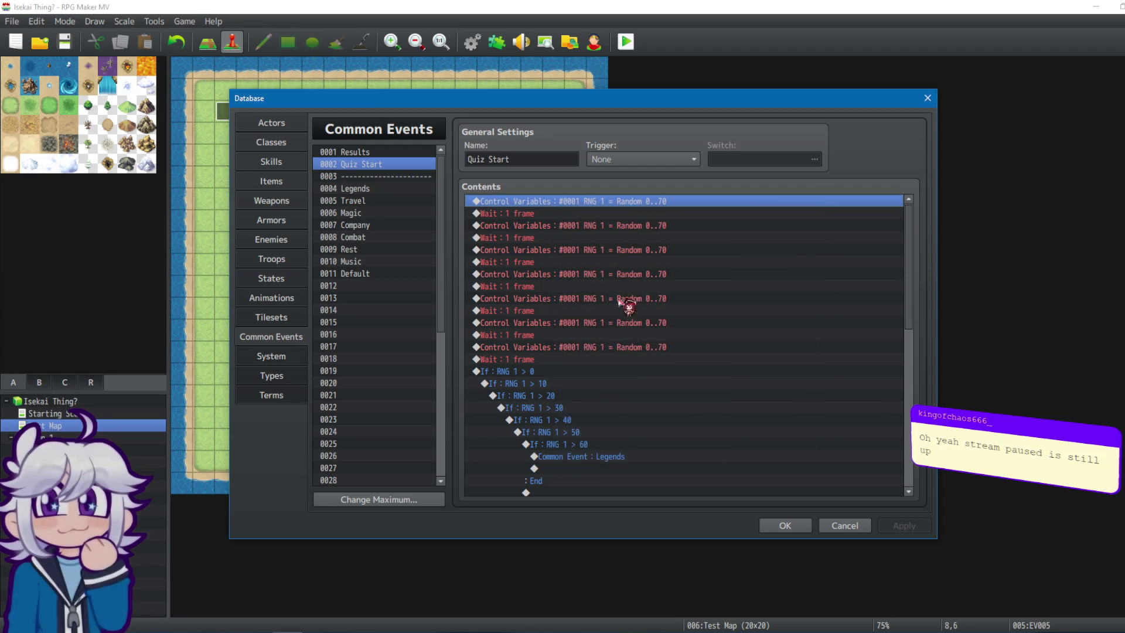
{"action": "left_click", "coordinate": [604, 350]}
{"action": "left_click", "coordinate": [561, 362]}
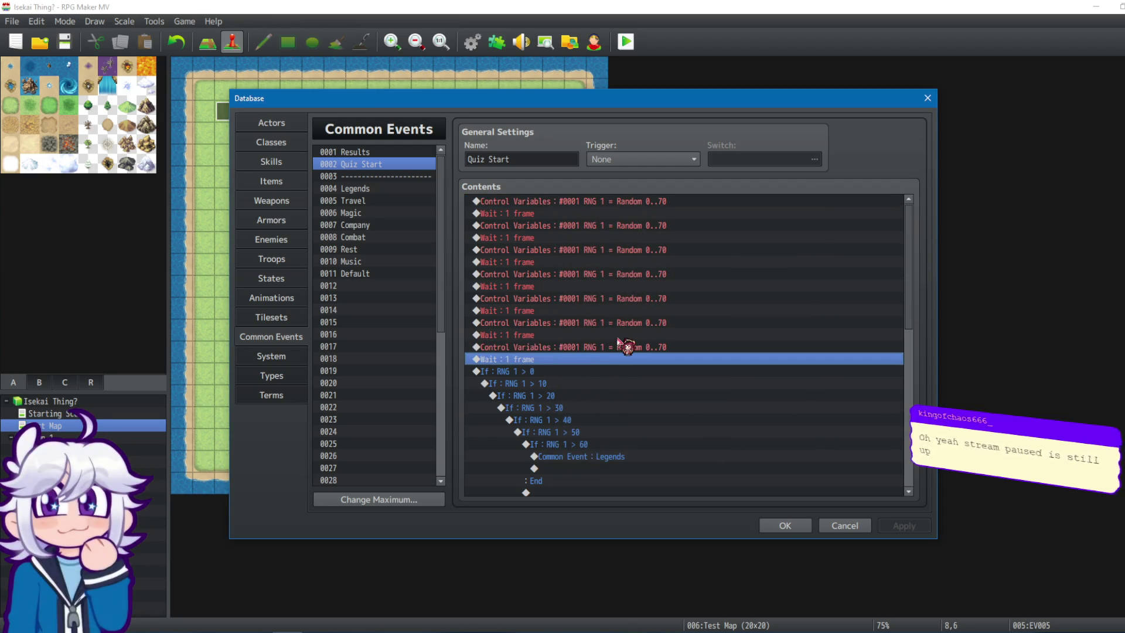
{"action": "key", "text": "Delete"}
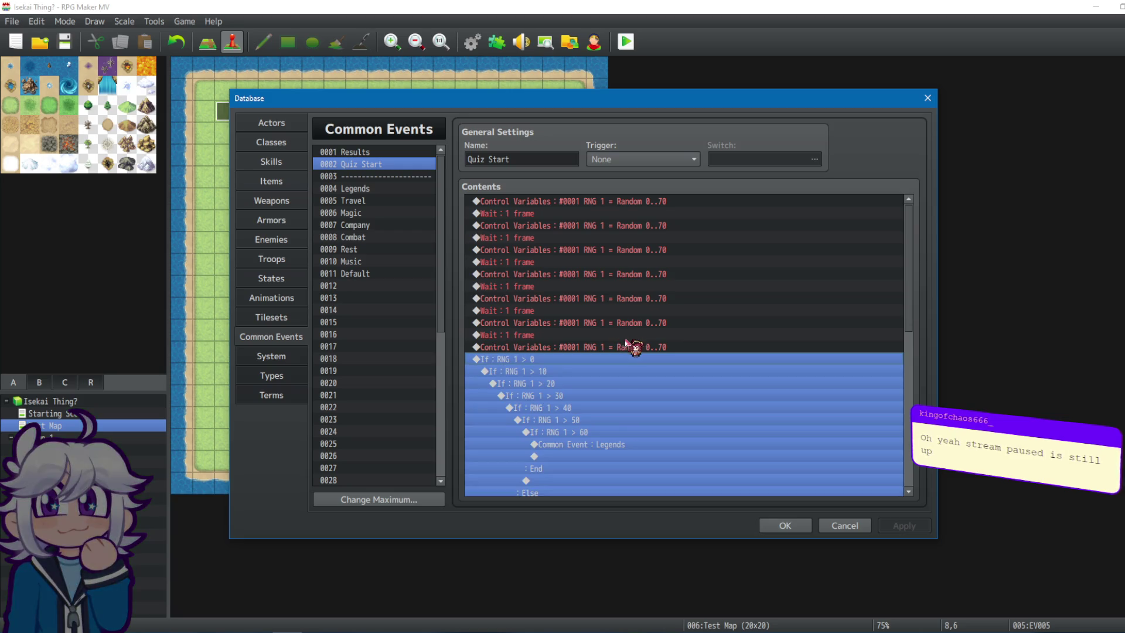
{"action": "left_click", "coordinate": [662, 203]}
{"action": "key", "text": "Delete"}
{"action": "key", "text": "Delete"}
{"action": "key", "text": "Delete"}
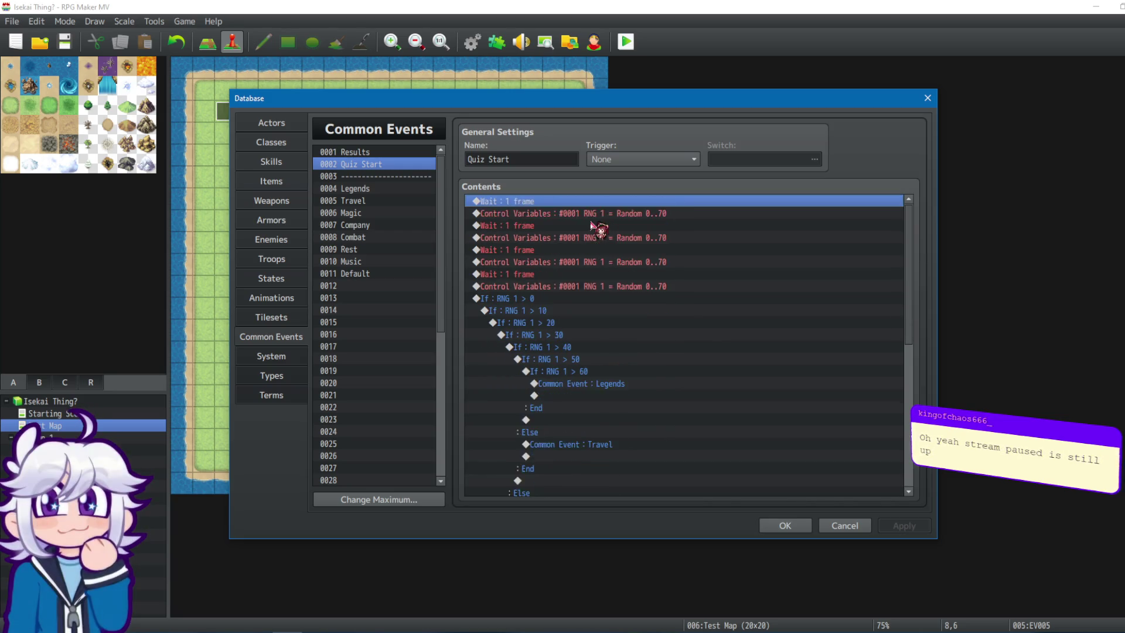
{"action": "key", "text": "Delete"}
{"action": "key", "text": "Delete"}
{"action": "key", "text": "Delete"}
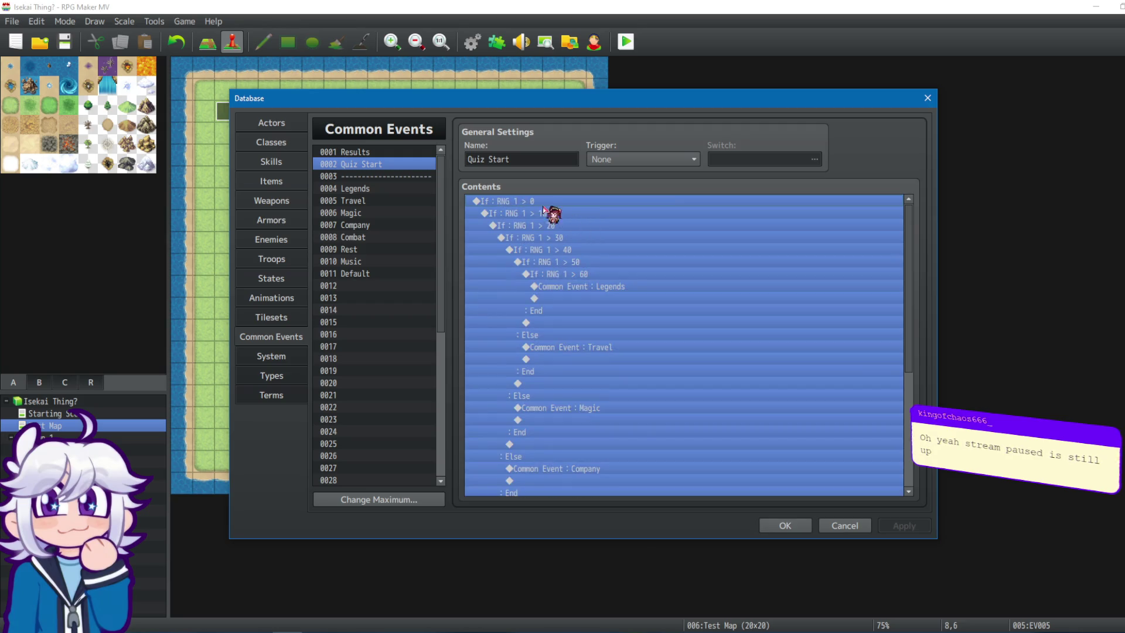
Add a single Control Variables command setting #0001 RNG 1 to Random 1..70.
{"action": "double_click", "coordinate": [536, 202]}
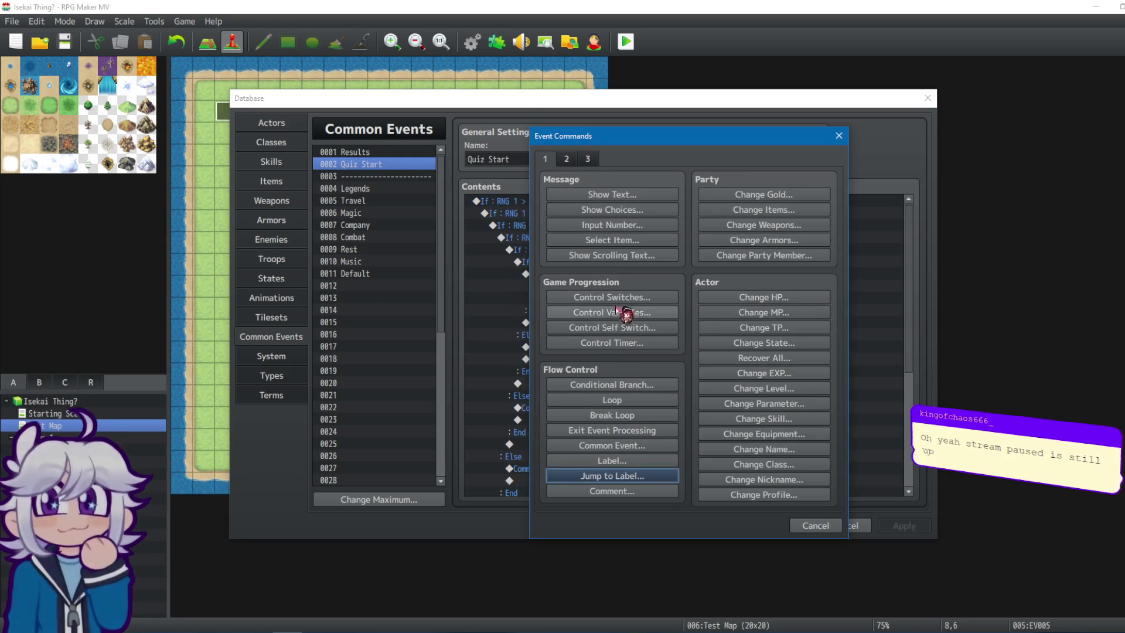
{"action": "left_click", "coordinate": [639, 312]}
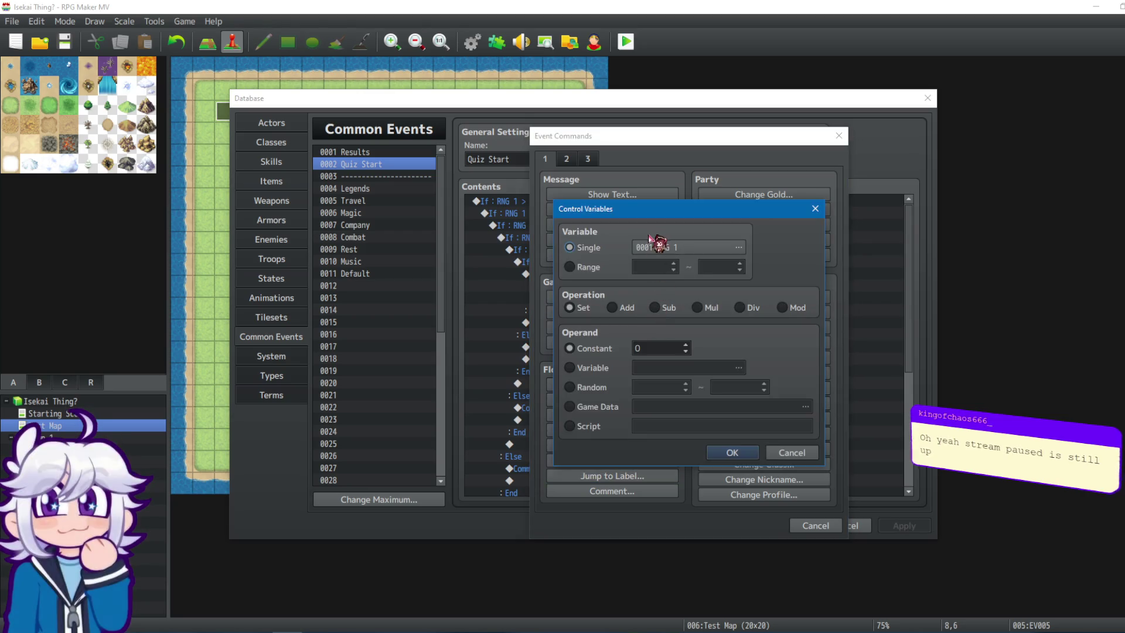
{"action": "left_click", "coordinate": [703, 246]}
{"action": "left_click", "coordinate": [721, 204]}
{"action": "left_click", "coordinate": [674, 487]}
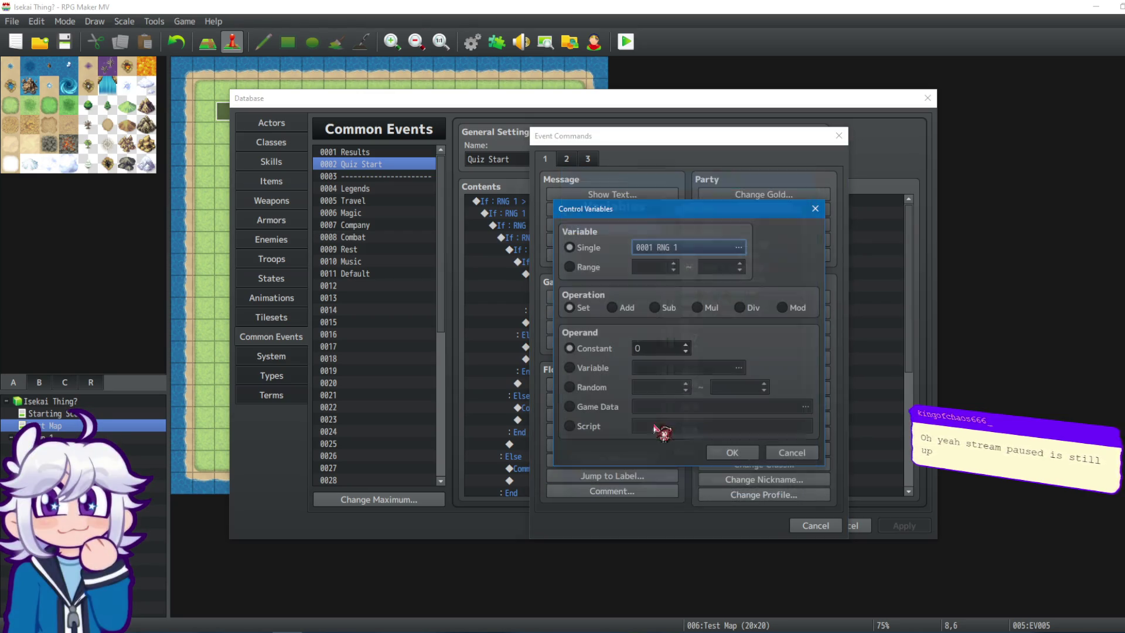
{"action": "left_click", "coordinate": [589, 388]}
{"action": "type", "text": "1"}
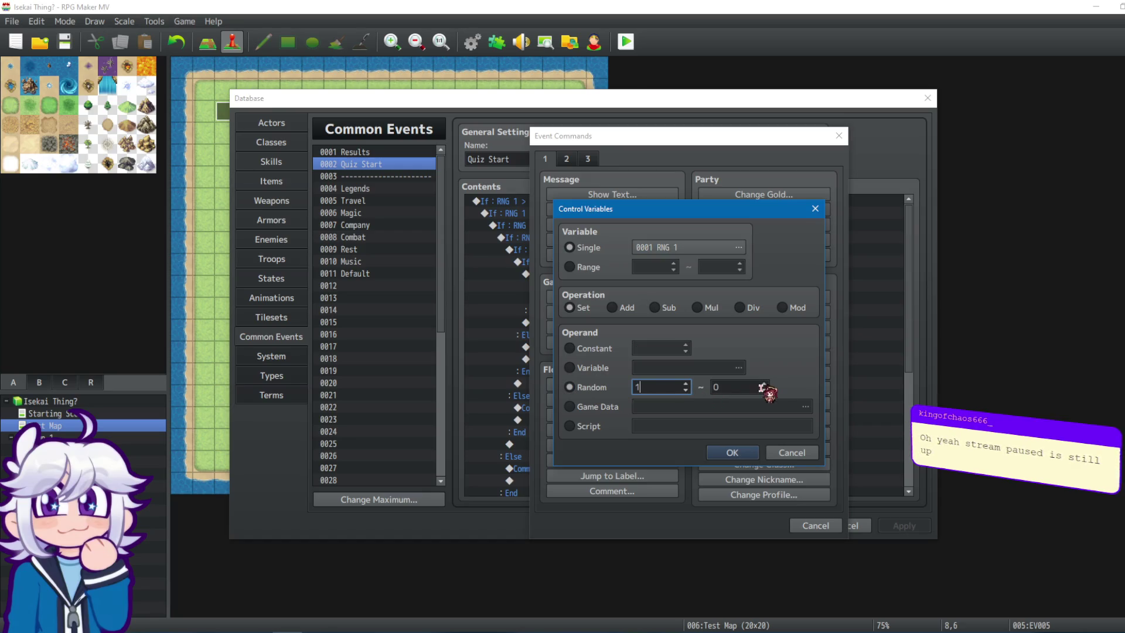
{"action": "type", "text": "70"}
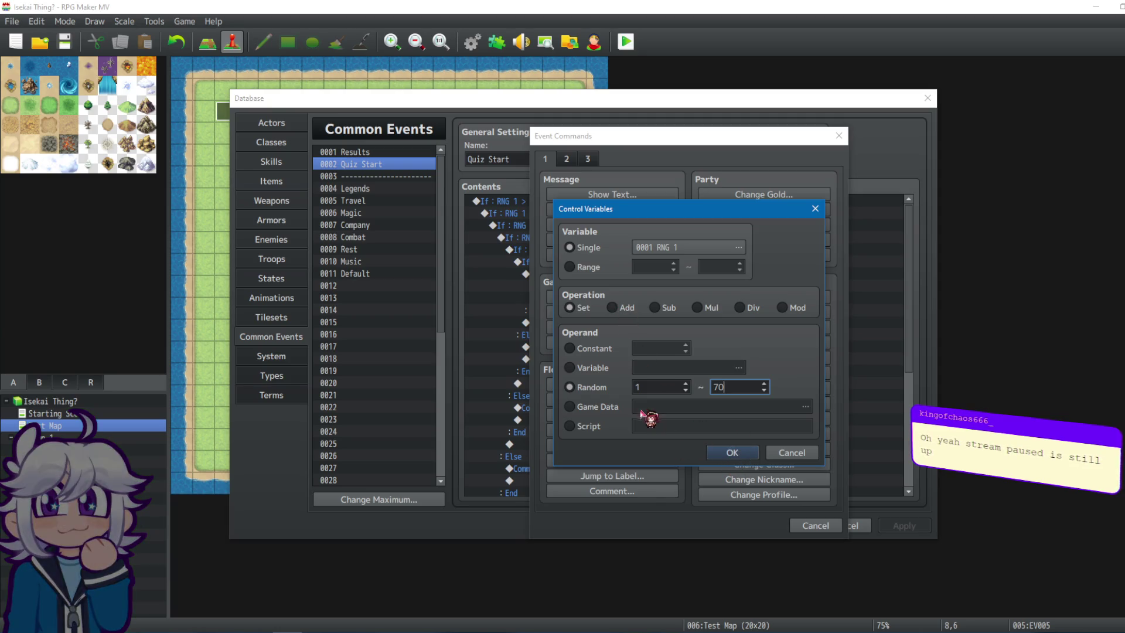
{"action": "left_click", "coordinate": [752, 452]}
{"action": "left_click", "coordinate": [595, 206]}
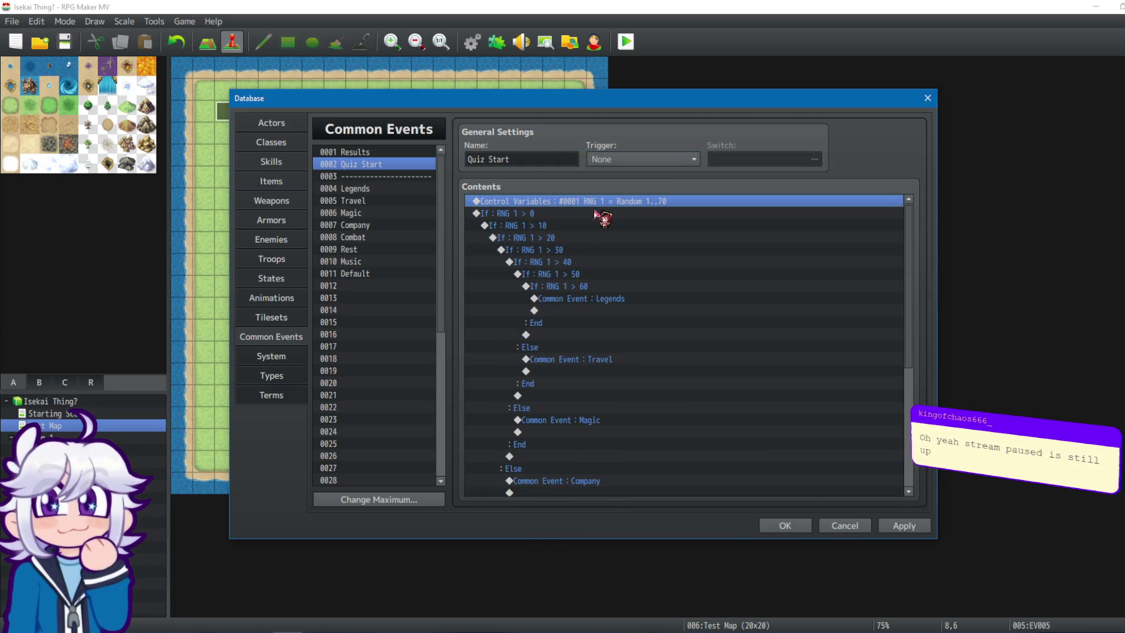
{"action": "double_click", "coordinate": [586, 212]}
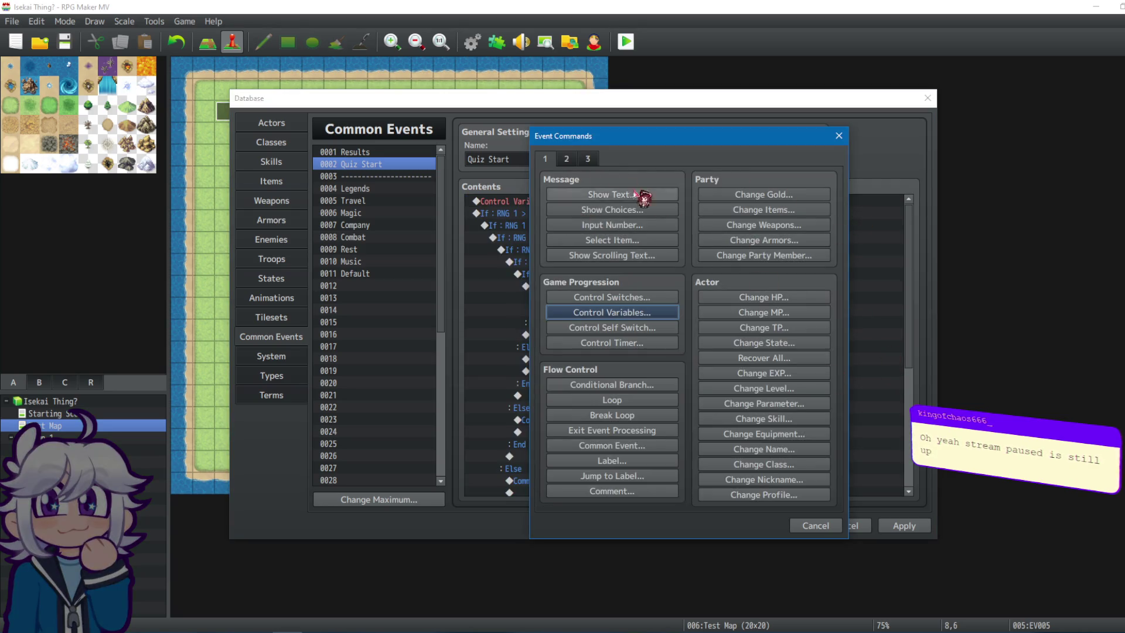
Add a 1-frame wait after the randomise line and paste several randomise-and-wait pairs above the If chain.
{"action": "left_click", "coordinate": [567, 159]}
{"action": "left_click", "coordinate": [588, 159]}
{"action": "left_click", "coordinate": [566, 159]}
{"action": "left_click", "coordinate": [756, 195]}
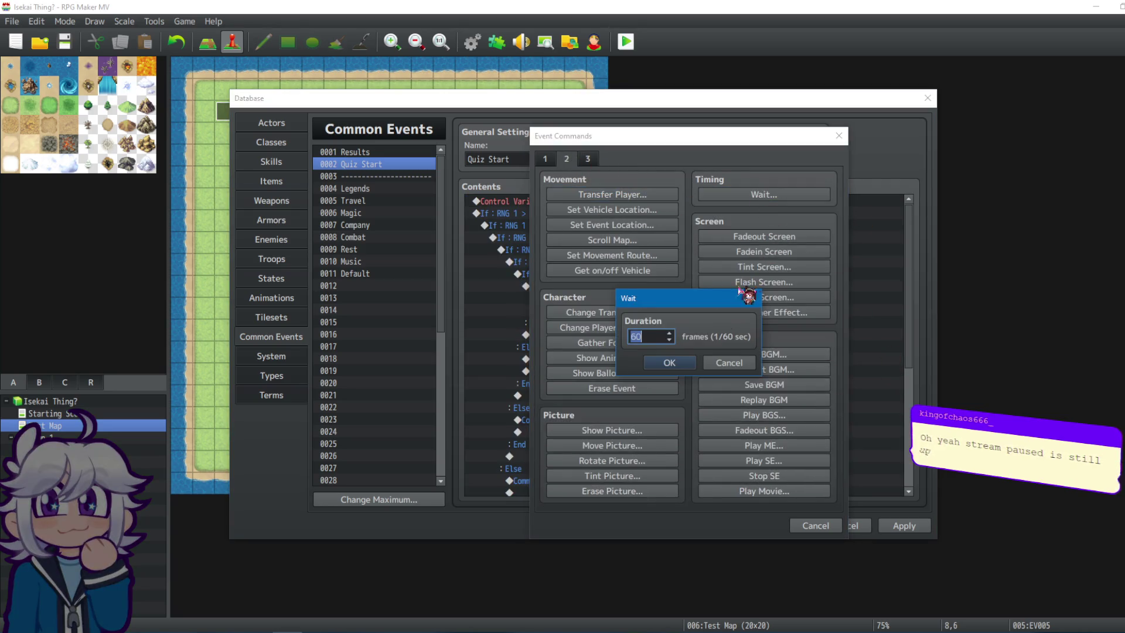
{"action": "left_click", "coordinate": [669, 363]}
{"action": "left_click_drag", "start_coordinate": [571, 201], "coordinate": [556, 219]}
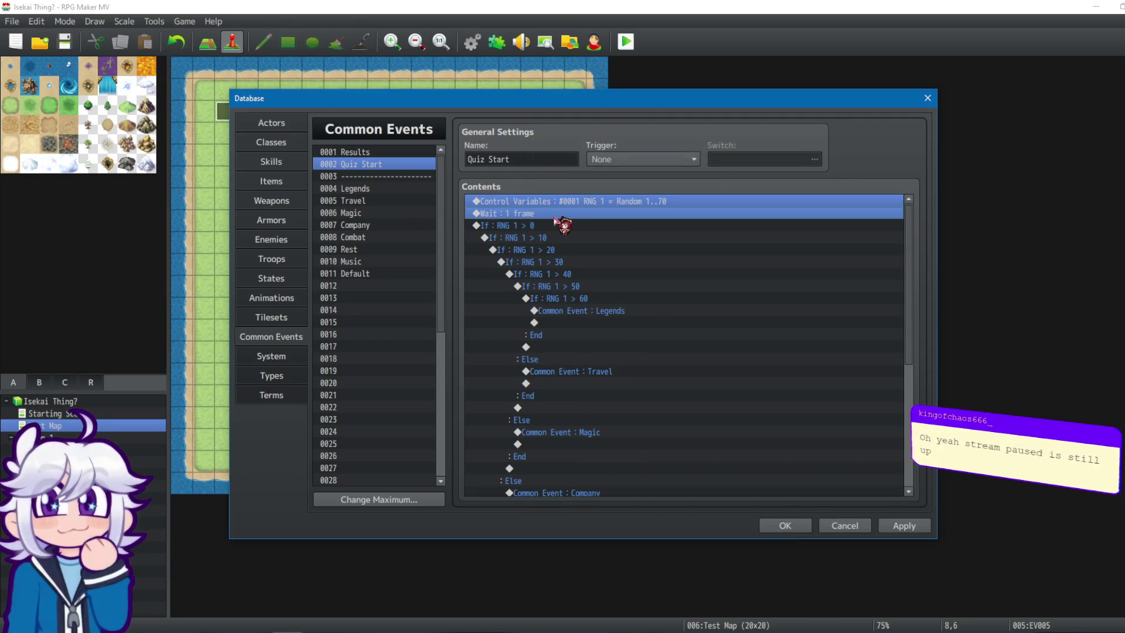
{"action": "key", "text": "ctrl+c"}
{"action": "left_click", "coordinate": [559, 225]}
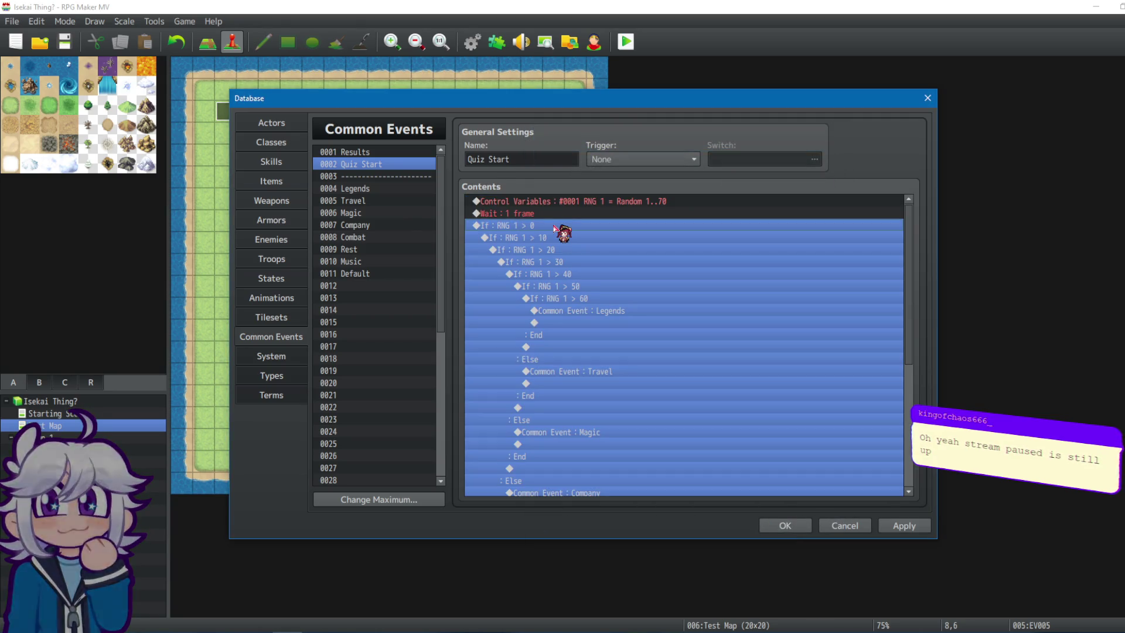
{"action": "key", "text": "ctrl+v"}
{"action": "key", "text": "ctrl+v"}
{"action": "key", "text": "ctrl+v"}
{"action": "key", "text": "ctrl+v"}
{"action": "key", "text": "ctrl+v"}
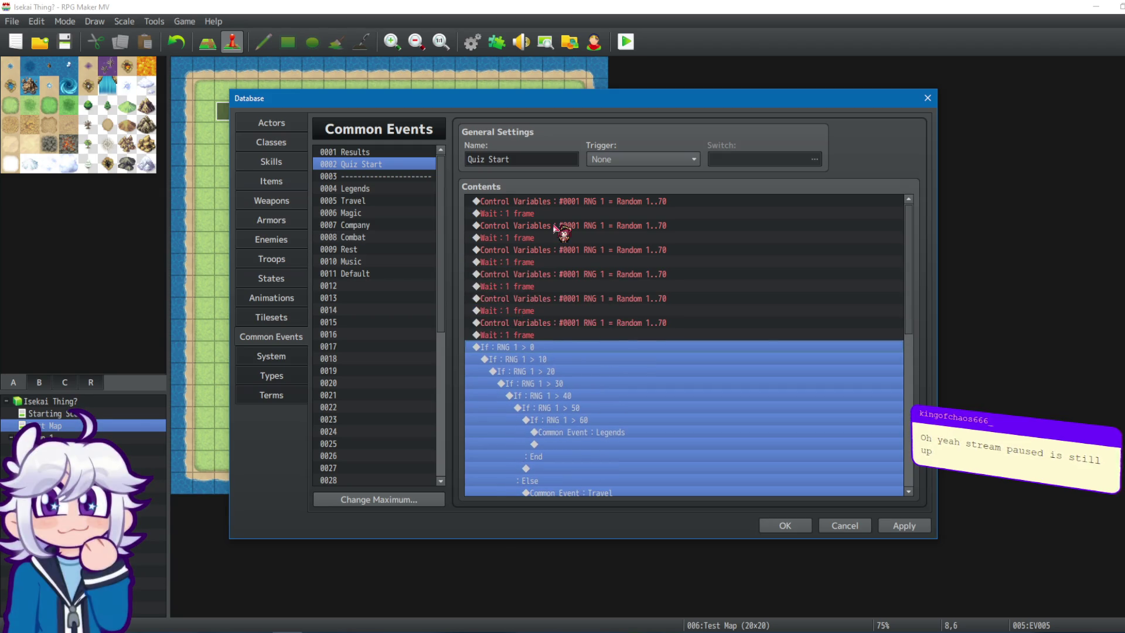
{"action": "key", "text": "ctrl+v"}
{"action": "key", "text": "ctrl+v"}
{"action": "key", "text": "ctrl+v"}
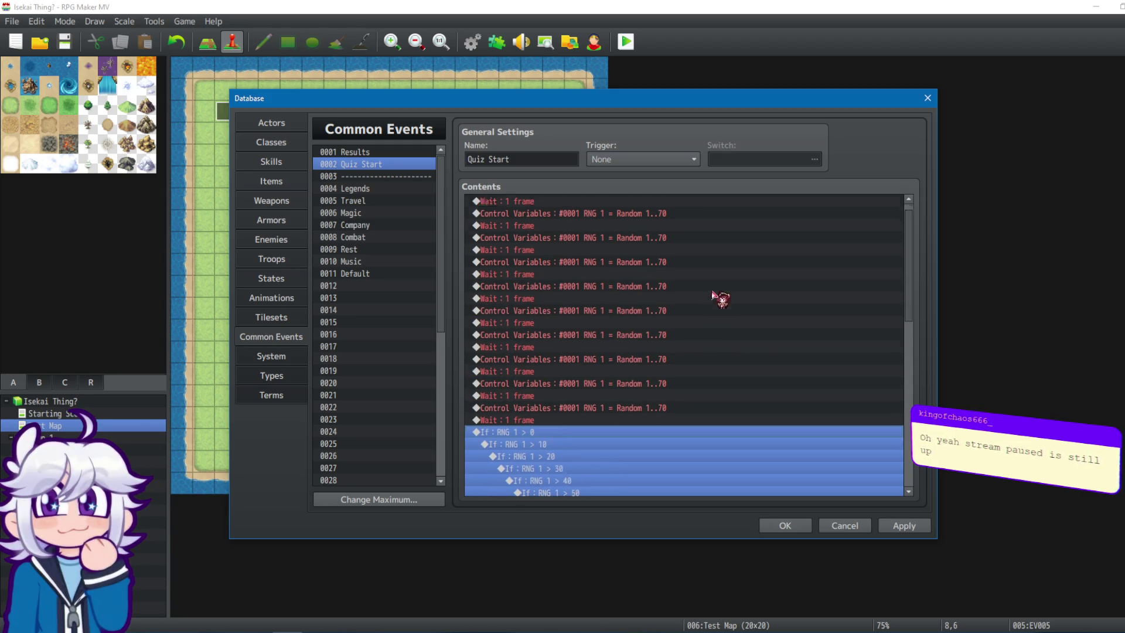
{"action": "scroll", "coordinate": [714, 296], "scroll_direction": "down", "scroll_amount": 2}
In Legends, delete the old randomise and wait lines and paste one pair above the Quiz Completion check.
{"action": "left_click", "coordinate": [371, 189]}
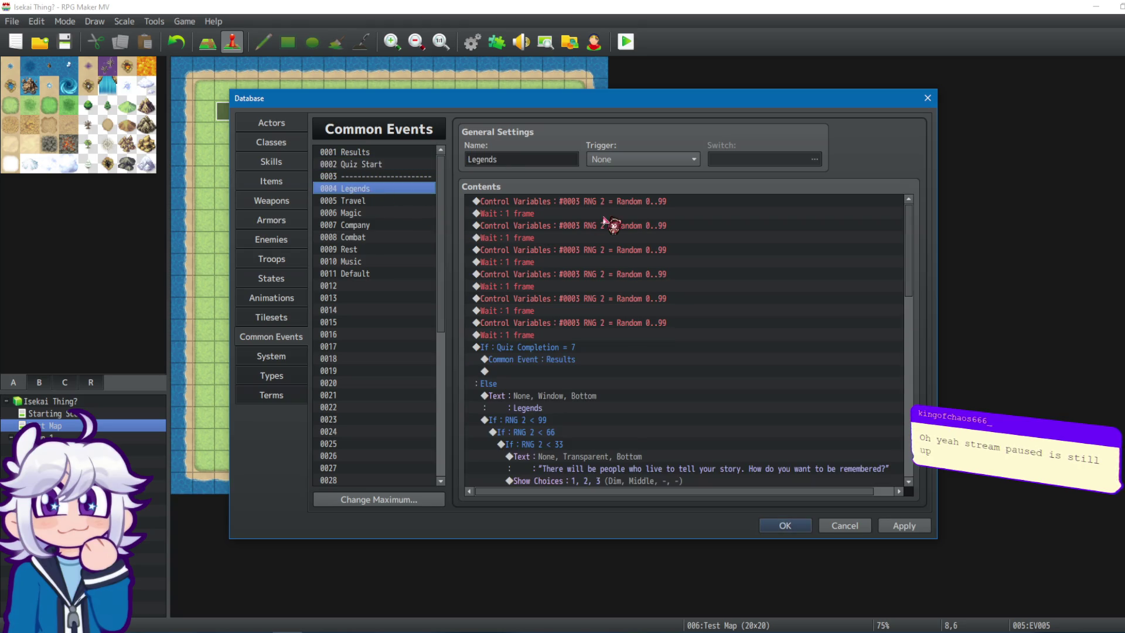
{"action": "left_click", "coordinate": [581, 325]}
{"action": "left_click", "coordinate": [567, 202]}
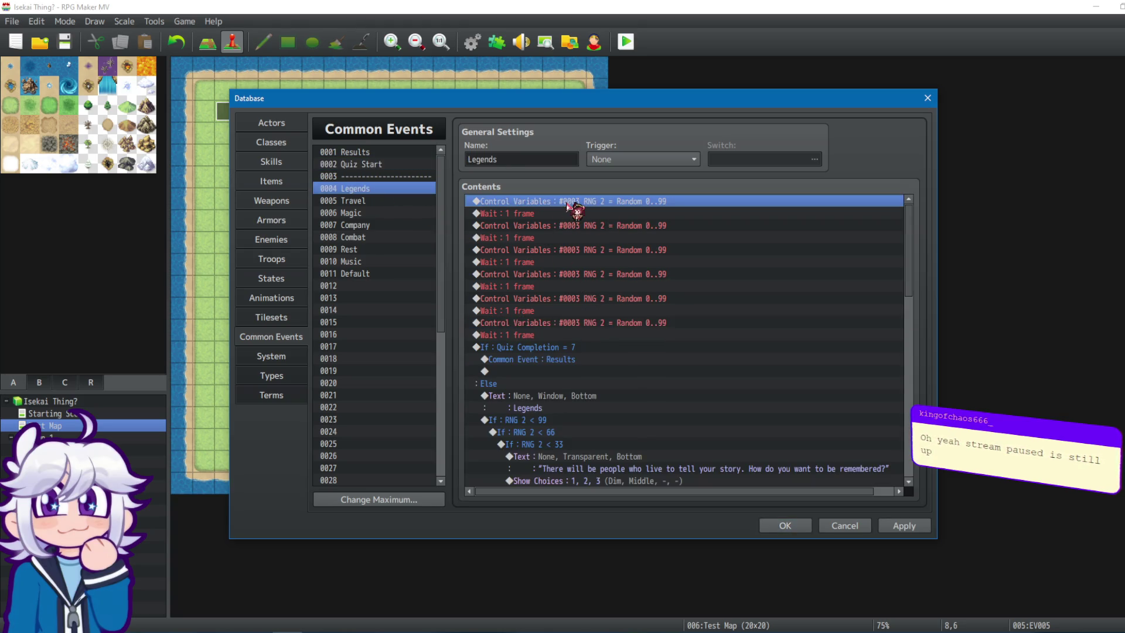
{"action": "key", "text": "Delete"}
{"action": "key", "text": "Delete"}
{"action": "key", "text": "Delete"}
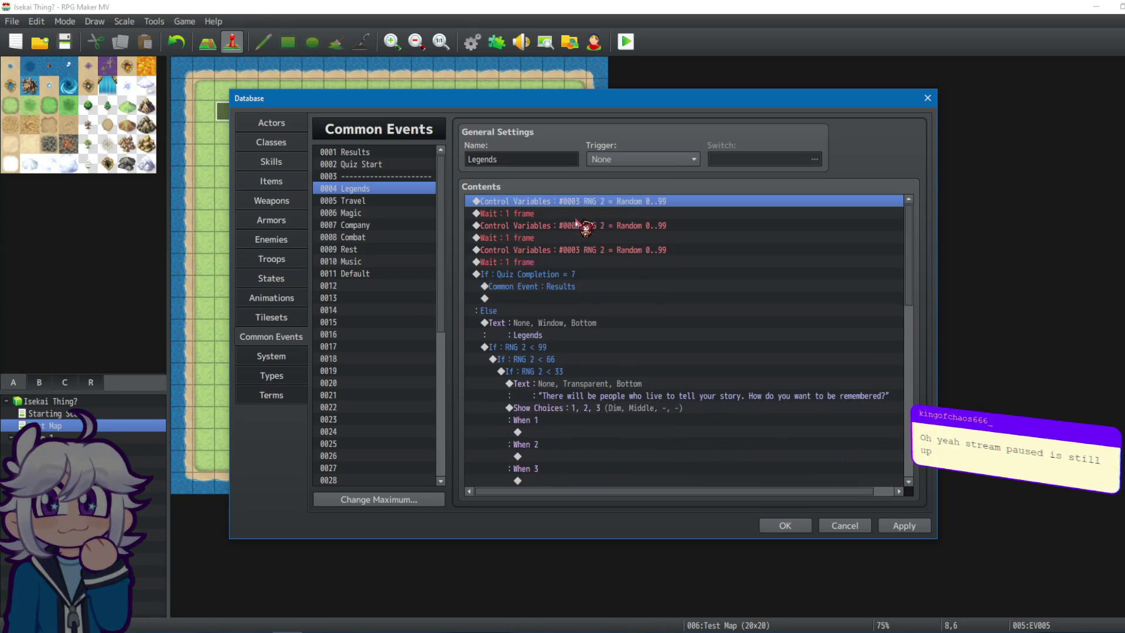
{"action": "key", "text": "Delete"}
{"action": "key", "text": "Delete"}
{"action": "key", "text": "Delete"}
{"action": "left_click", "coordinate": [577, 205]}
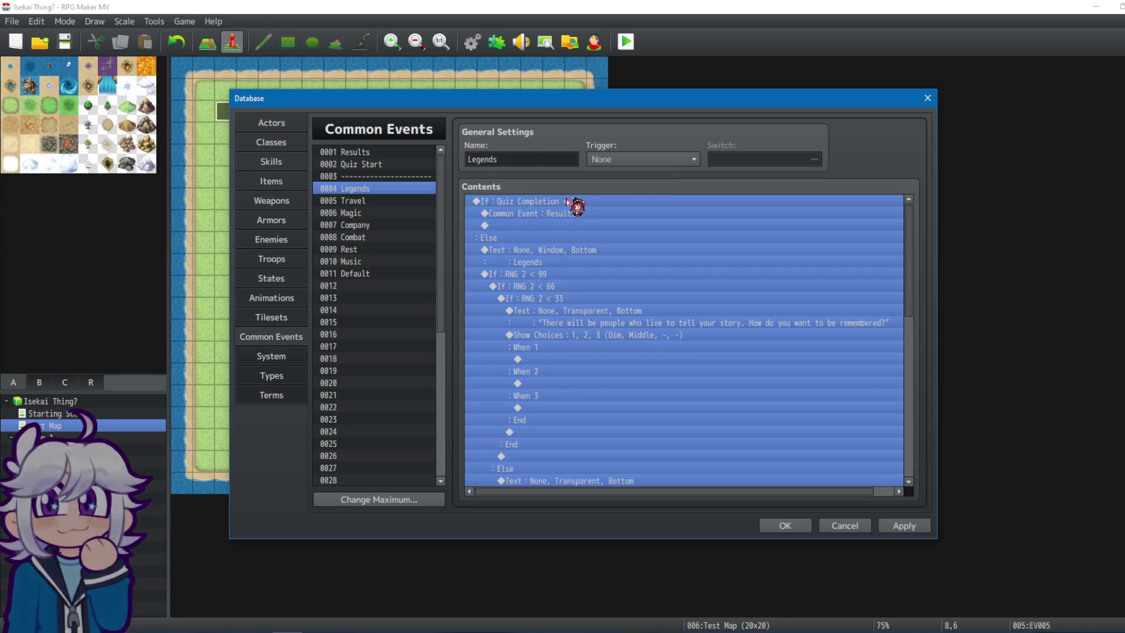
{"action": "key", "text": "Insert"}
{"action": "left_click", "coordinate": [839, 135]}
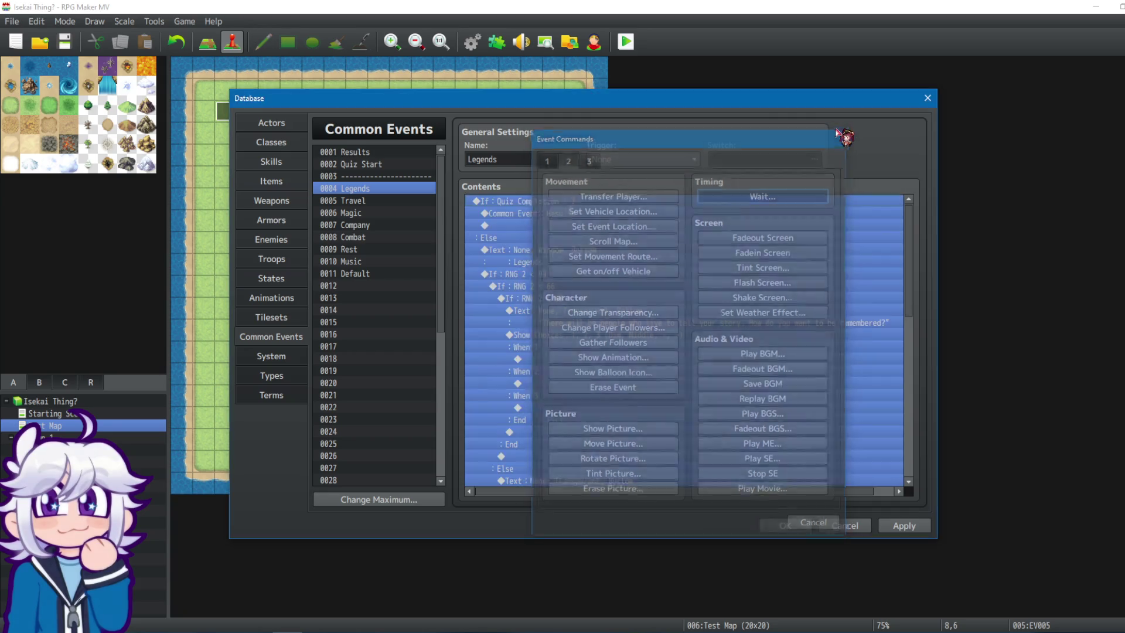
{"action": "key", "text": "ctrl+v"}
Change the pasted line to #0003 RNG 2 = Random 1..99.
{"action": "left_click", "coordinate": [573, 202]}
{"action": "right_click", "coordinate": [573, 201]}
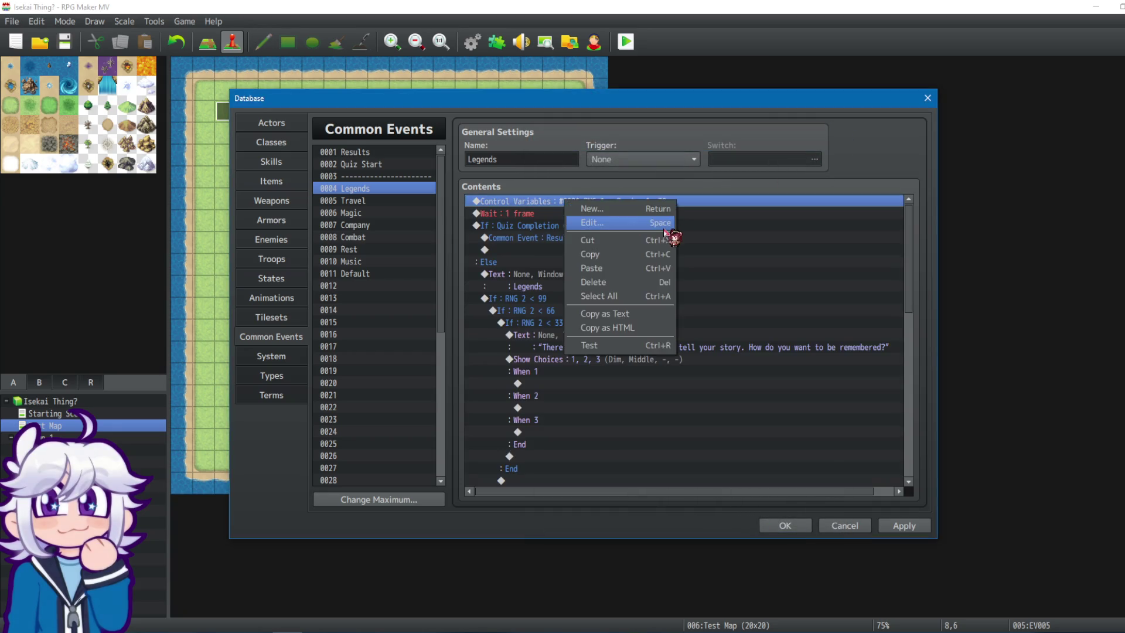
{"action": "left_click", "coordinate": [682, 222]}
{"action": "left_click", "coordinate": [672, 252]}
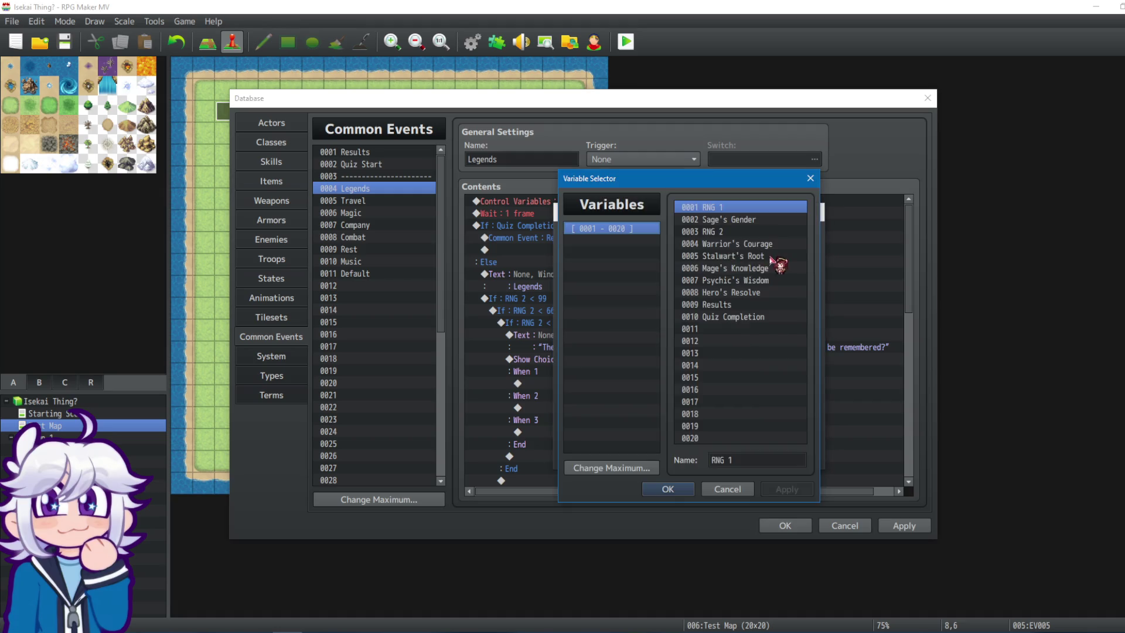
{"action": "left_click", "coordinate": [732, 231]}
{"action": "left_click", "coordinate": [669, 490]}
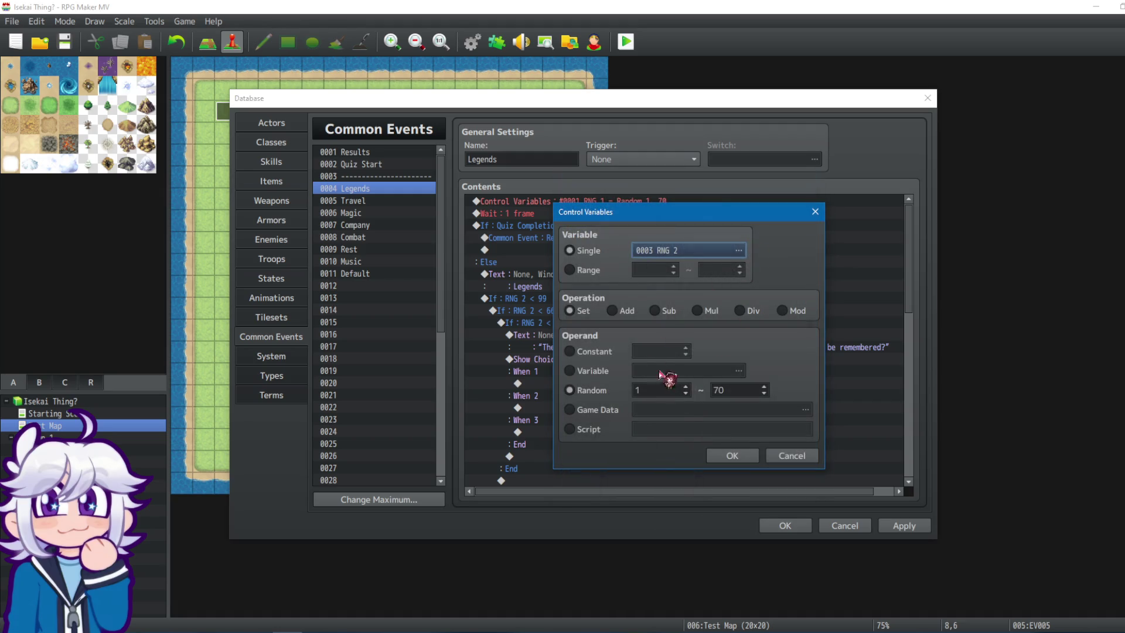
{"action": "left_click_drag", "start_coordinate": [729, 390], "coordinate": [691, 391]}
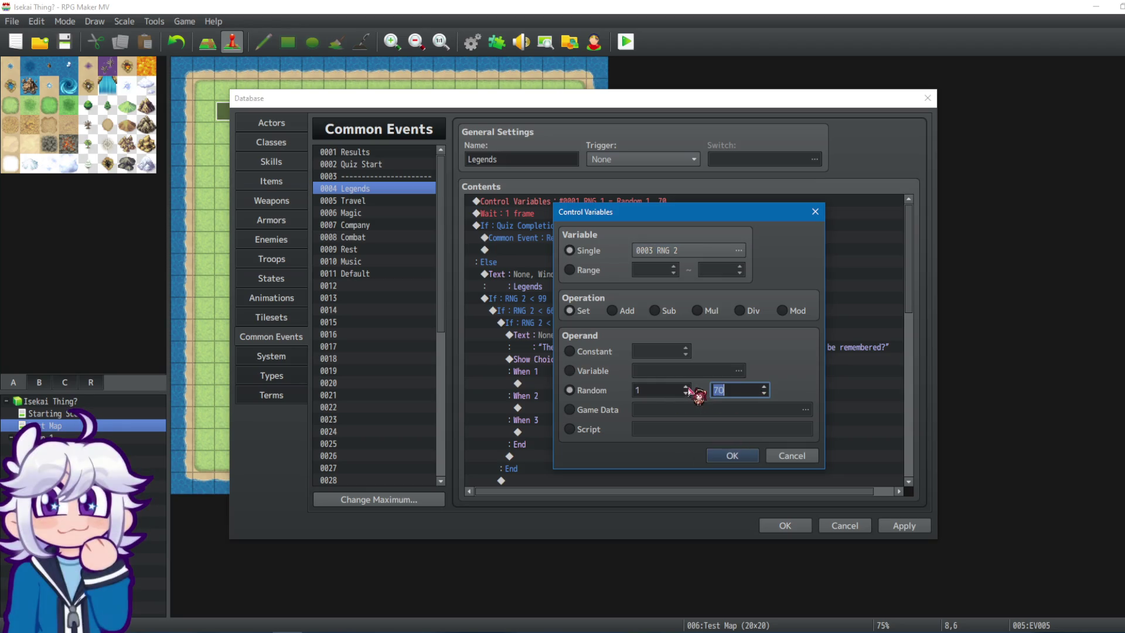
{"action": "left_click", "coordinate": [733, 456]}
Paste more RNG 2 reroll-and-wait pairs above the If : Quiz Completion = 7 block.
{"action": "left_click", "coordinate": [558, 215], "text": "shift"}
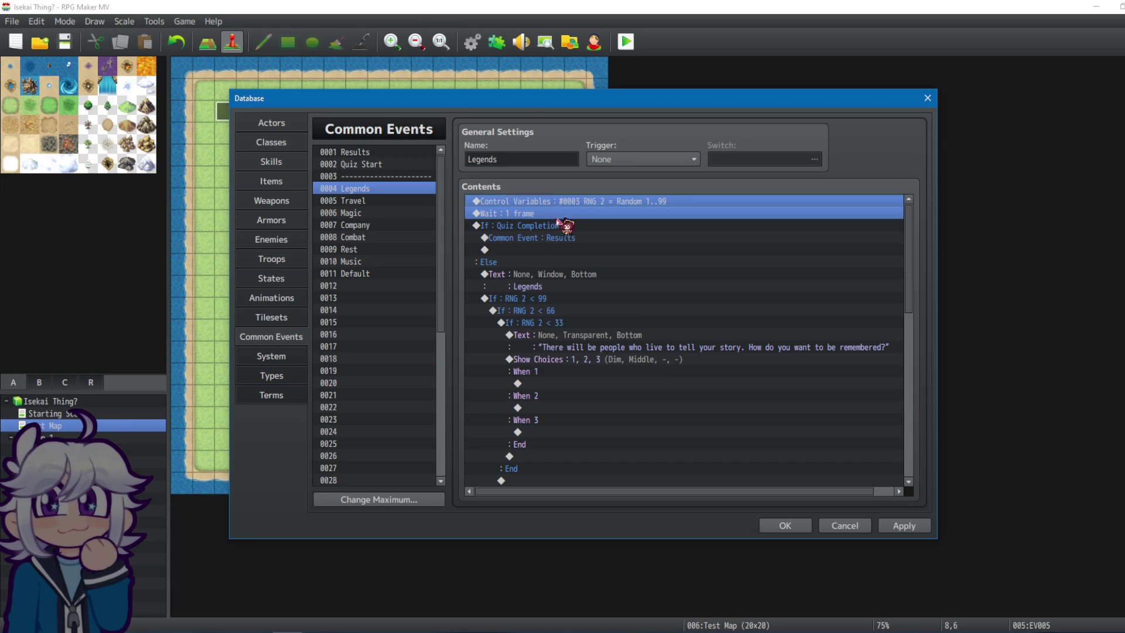
{"action": "left_click", "coordinate": [592, 226]}
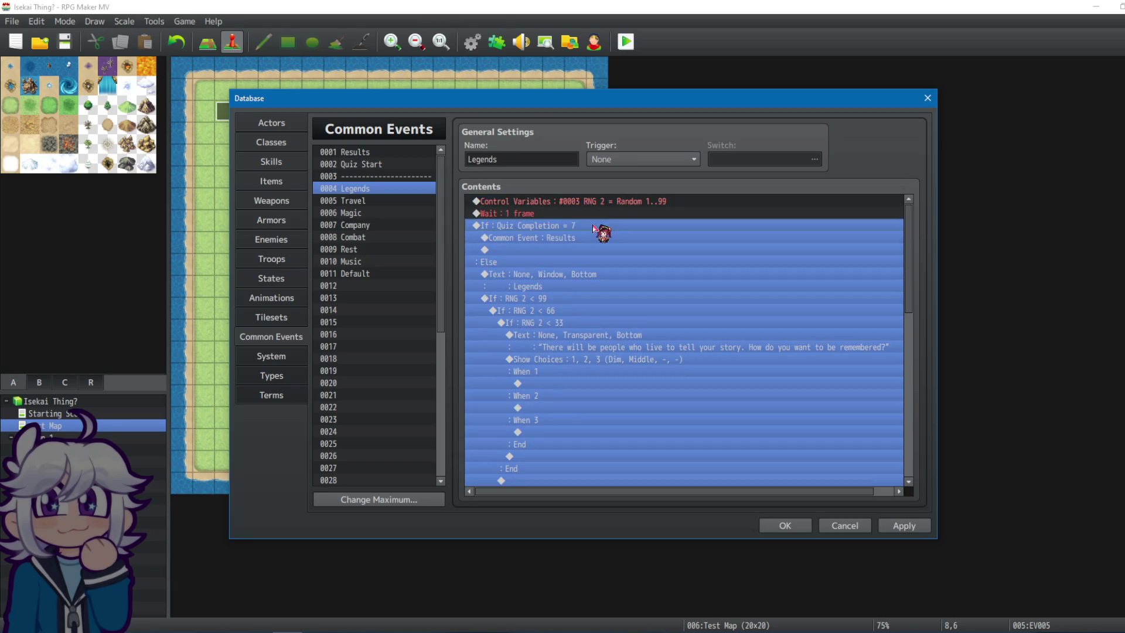
{"action": "key", "text": "ctrl+v"}
{"action": "key", "text": "ctrl+v"}
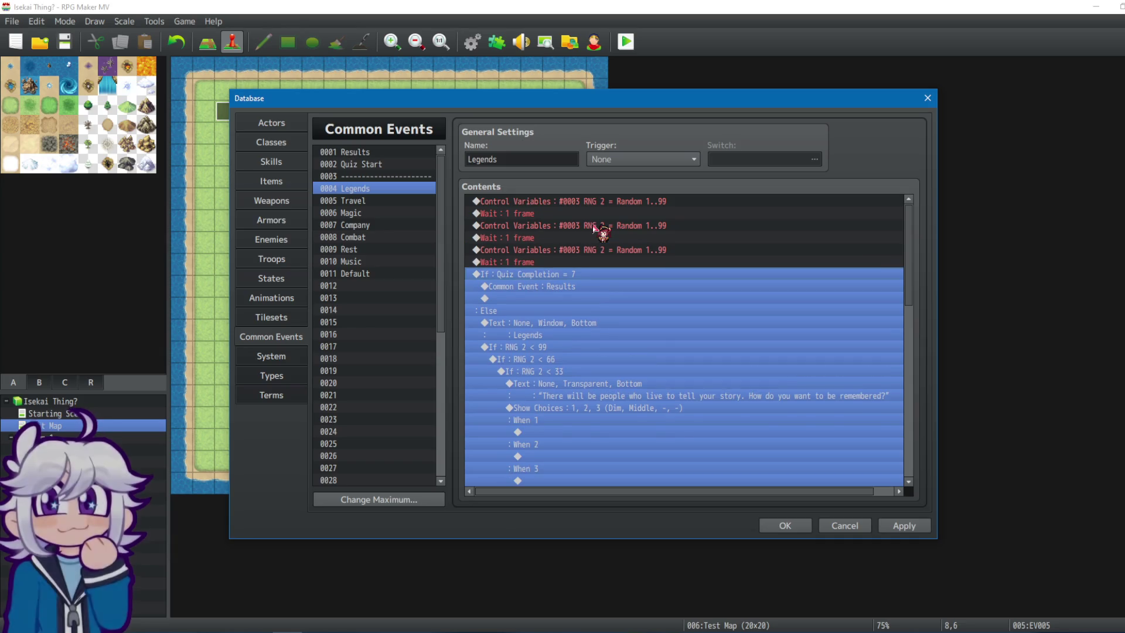
{"action": "key", "text": "ctrl+v"}
{"action": "key", "text": "ctrl+v"}
{"action": "key", "text": "ctrl+v"}
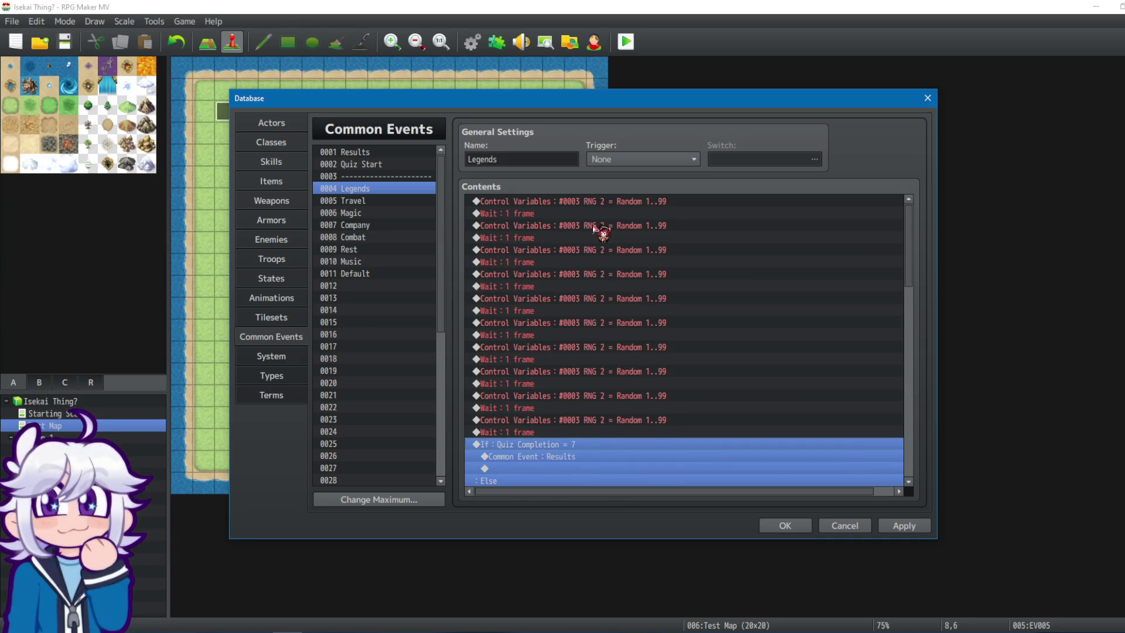
{"action": "left_click", "coordinate": [373, 202]}
Replace Travel's Random 0..99 reroll rows with pasted Random 1..99 reroll-and-wait pairs above the check.
{"action": "left_click", "coordinate": [516, 334]}
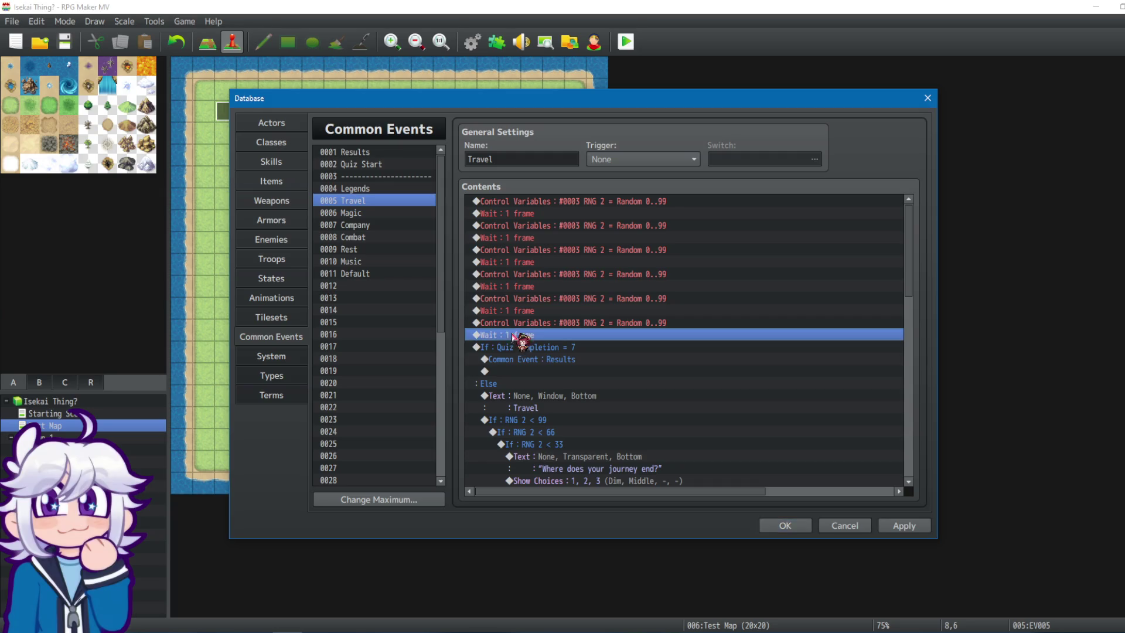
{"action": "left_click", "coordinate": [575, 203], "text": "shift"}
{"action": "key", "text": "ctrl+v"}
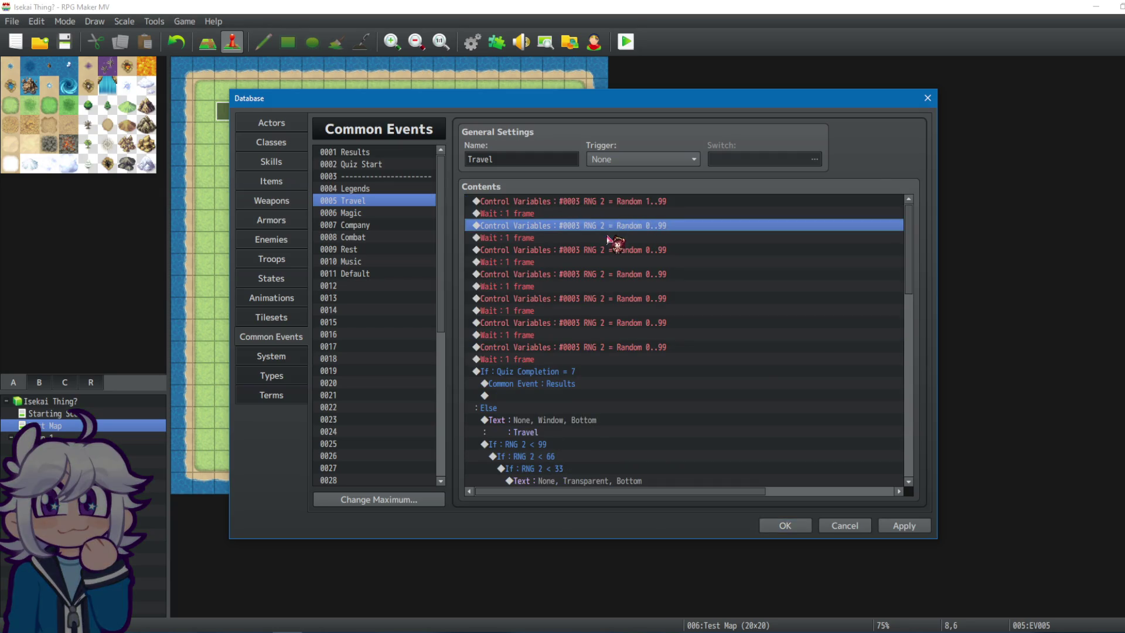
{"action": "key", "text": "Delete"}
{"action": "key", "text": "Delete"}
{"action": "key", "text": "Delete"}
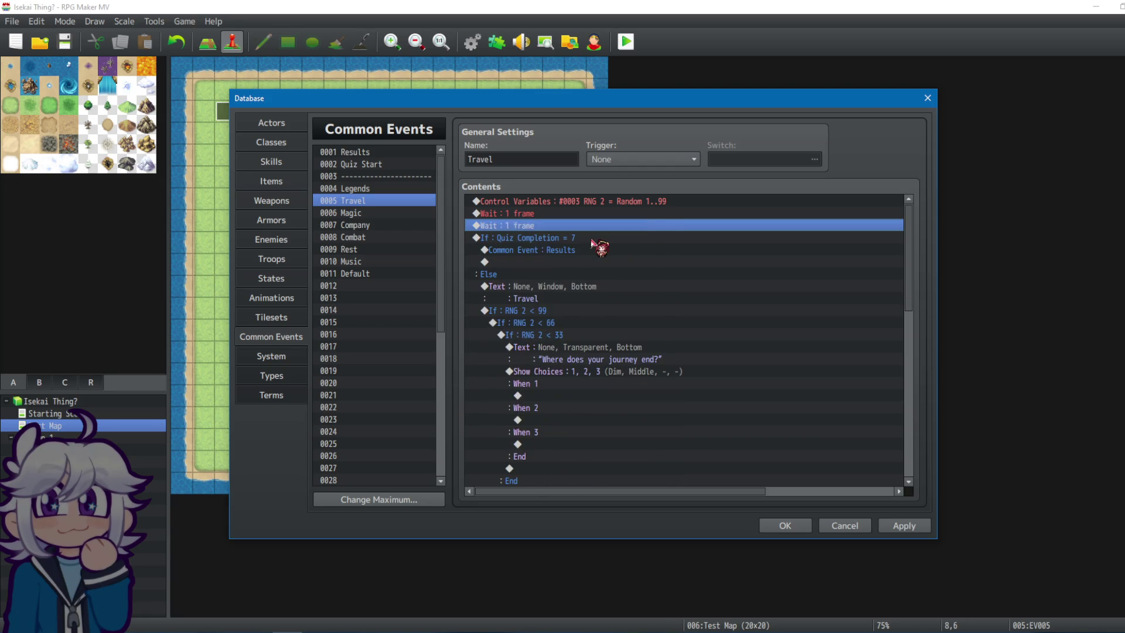
{"action": "key", "text": "Delete"}
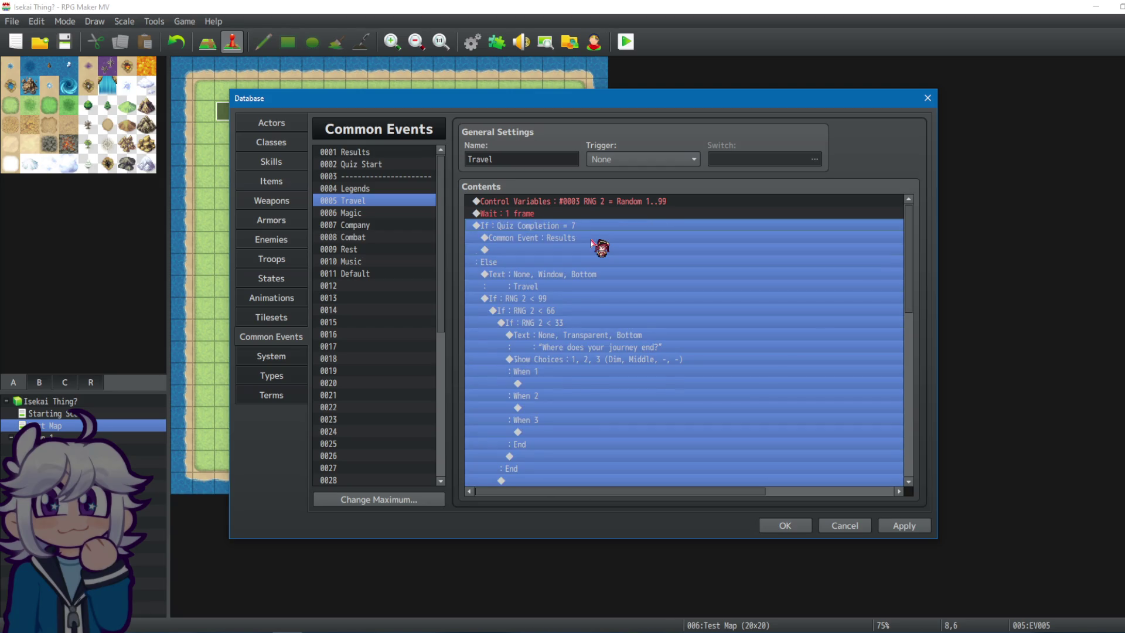
{"action": "key", "text": "ctrl+v"}
{"action": "key", "text": "ctrl+v"}
{"action": "key", "text": "ctrl+v"}
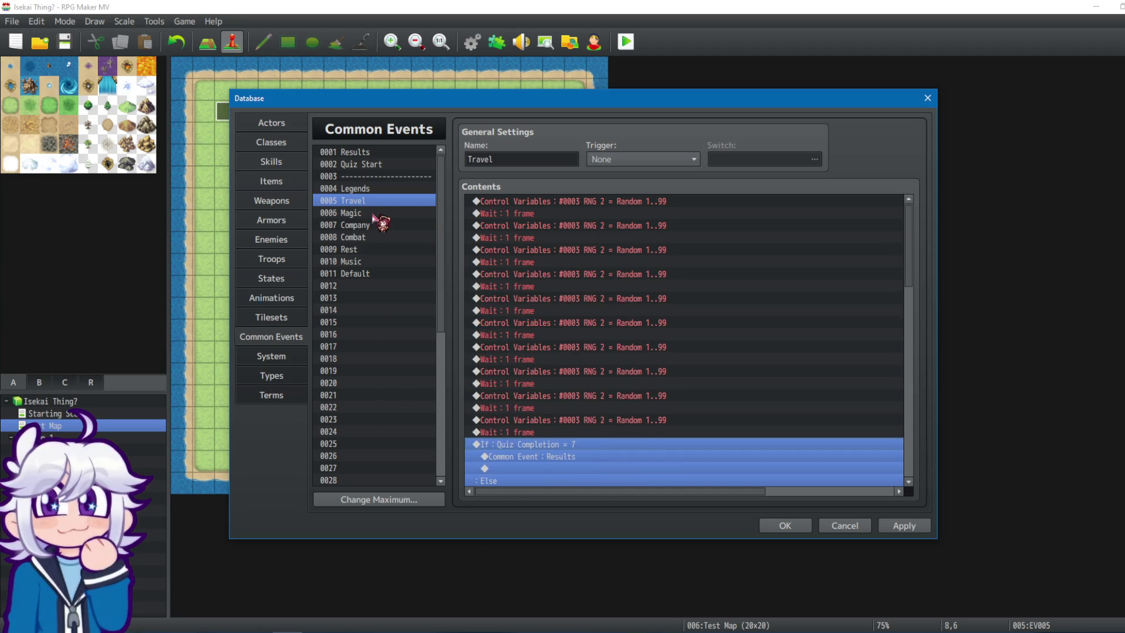
In Magic, select the old 0..99 rerolls and paste nine Random 1..99 reroll-and-wait pairs.
{"action": "left_click", "coordinate": [373, 215]}
{"action": "left_click", "coordinate": [538, 225]}
{"action": "left_click", "coordinate": [562, 205]}
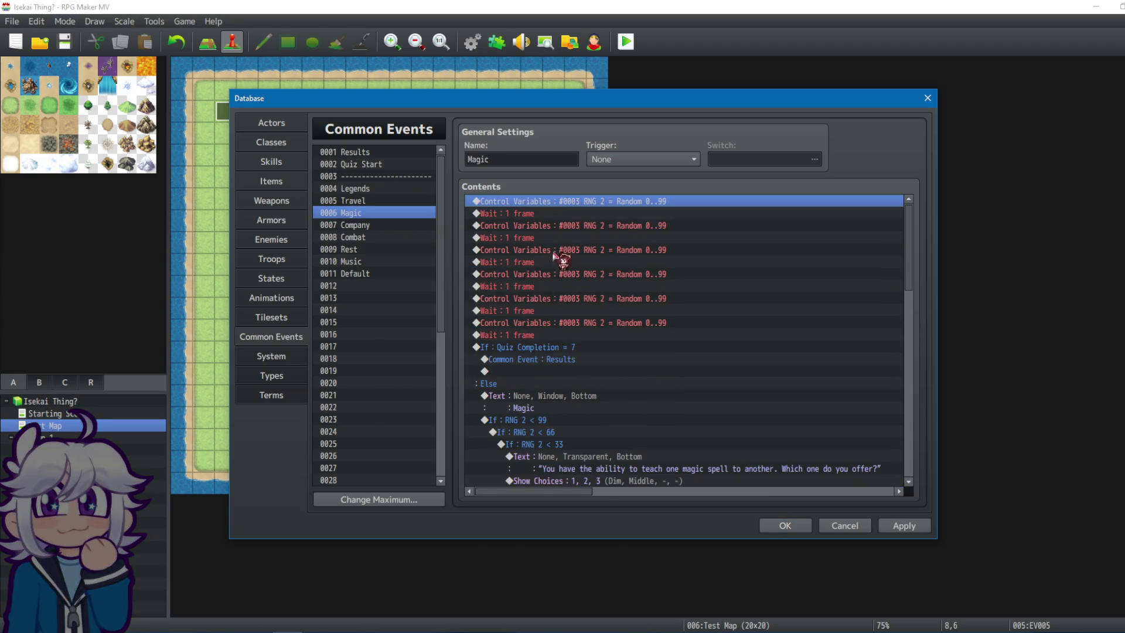
{"action": "left_click", "coordinate": [530, 336], "text": "shift"}
{"action": "key", "text": "shift+Page_Down"}
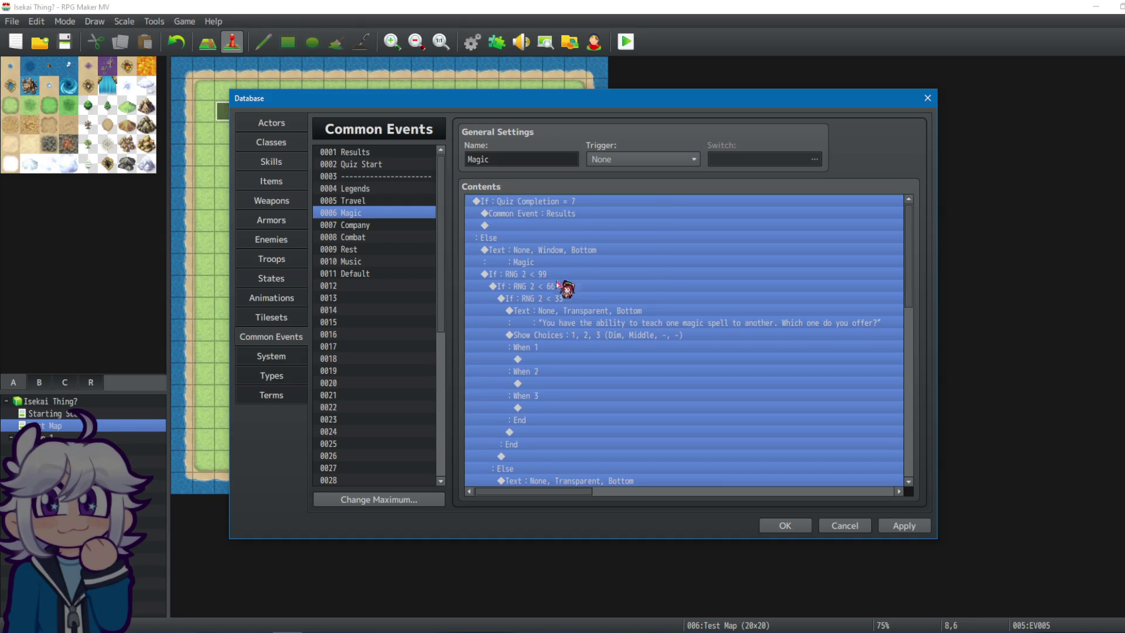
{"action": "scroll", "coordinate": [578, 206], "scroll_direction": "up", "scroll_amount": 1}
{"action": "key", "text": "ctrl+v"}
{"action": "key", "text": "ctrl+v"}
{"action": "key", "text": "ctrl+v"}
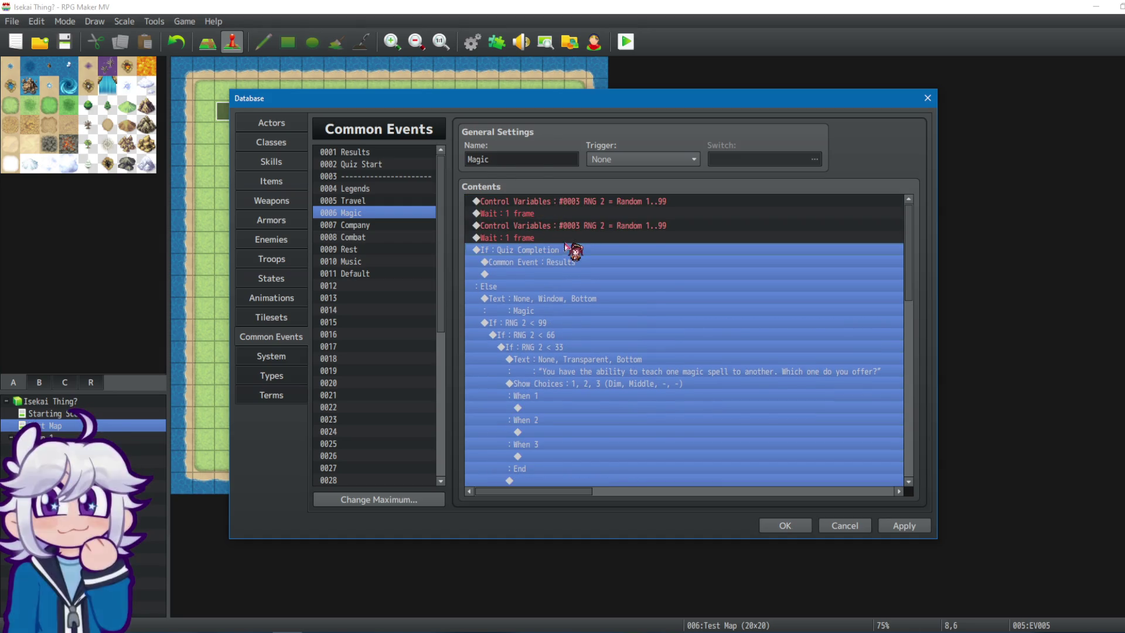
{"action": "key", "text": "ctrl+v"}
{"action": "key", "text": "ctrl+v"}
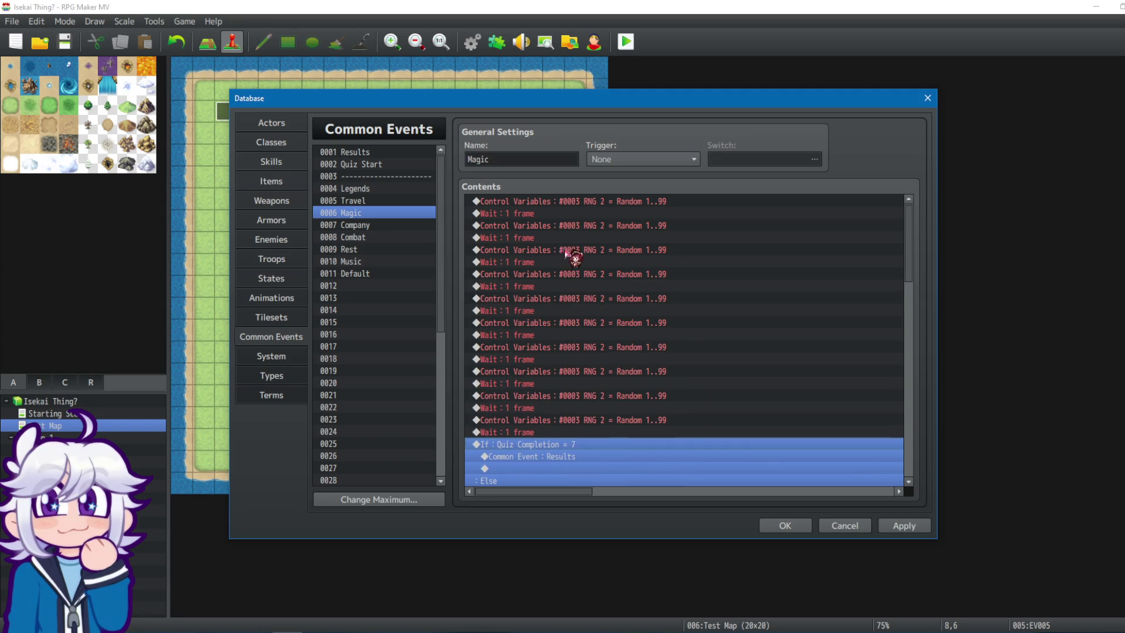
{"action": "left_click", "coordinate": [405, 225]}
Paste three more Random 1..99 reroll-and-wait pairs into Company above the Quiz Completion check.
{"action": "left_click", "coordinate": [527, 201]}
{"action": "left_click", "coordinate": [531, 335], "text": "shift"}
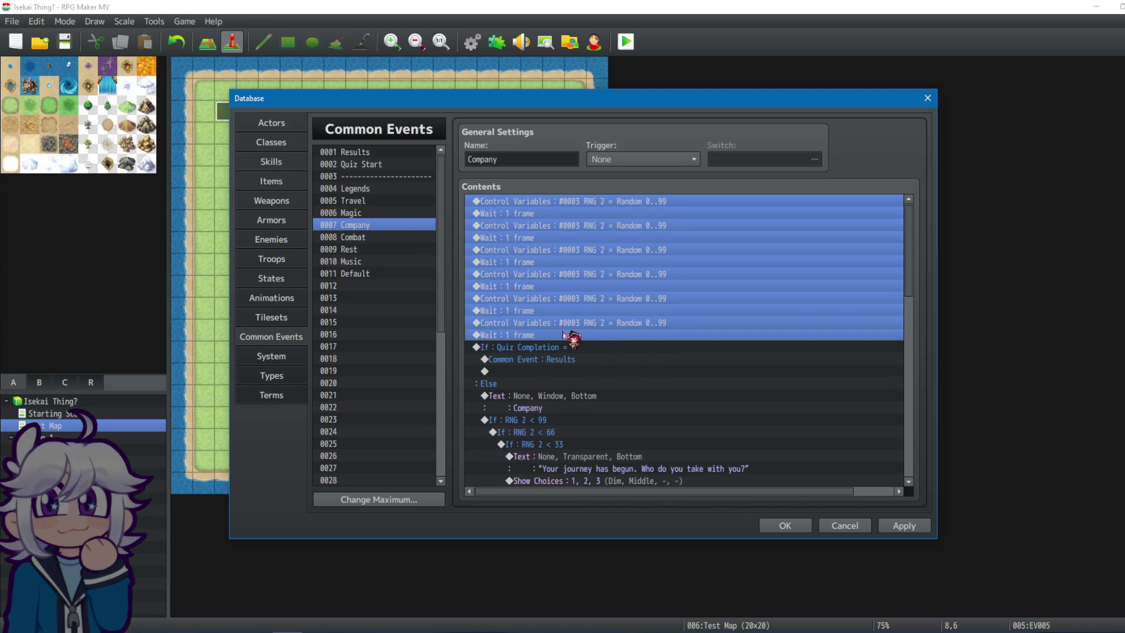
{"action": "key", "text": "shift+Page_Down"}
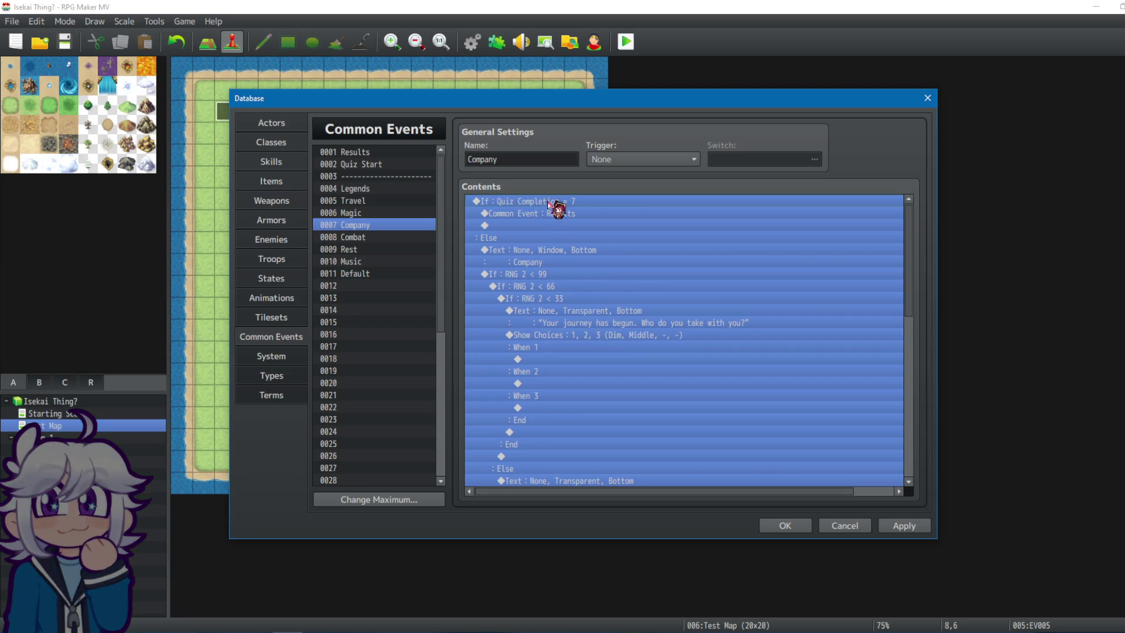
{"action": "left_click", "coordinate": [549, 203]}
{"action": "scroll", "coordinate": [533, 235], "scroll_direction": "up", "scroll_amount": 5}
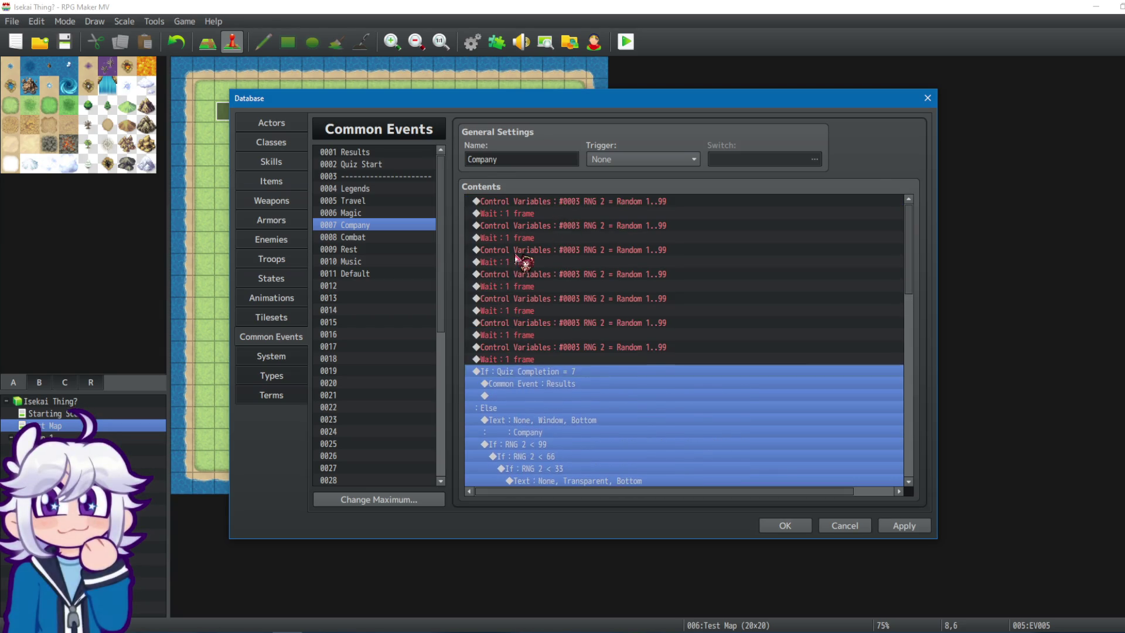
{"action": "key", "text": "ctrl+v"}
{"action": "key", "text": "ctrl+v"}
{"action": "key", "text": "ctrl+v"}
Paste five more Random 1..99 reroll-and-wait pairs into Combat above the Quiz Completion check.
{"action": "left_click", "coordinate": [354, 236]}
{"action": "left_click_drag", "start_coordinate": [573, 202], "coordinate": [554, 335]}
{"action": "scroll", "coordinate": [554, 338], "scroll_direction": "down", "scroll_amount": 4}
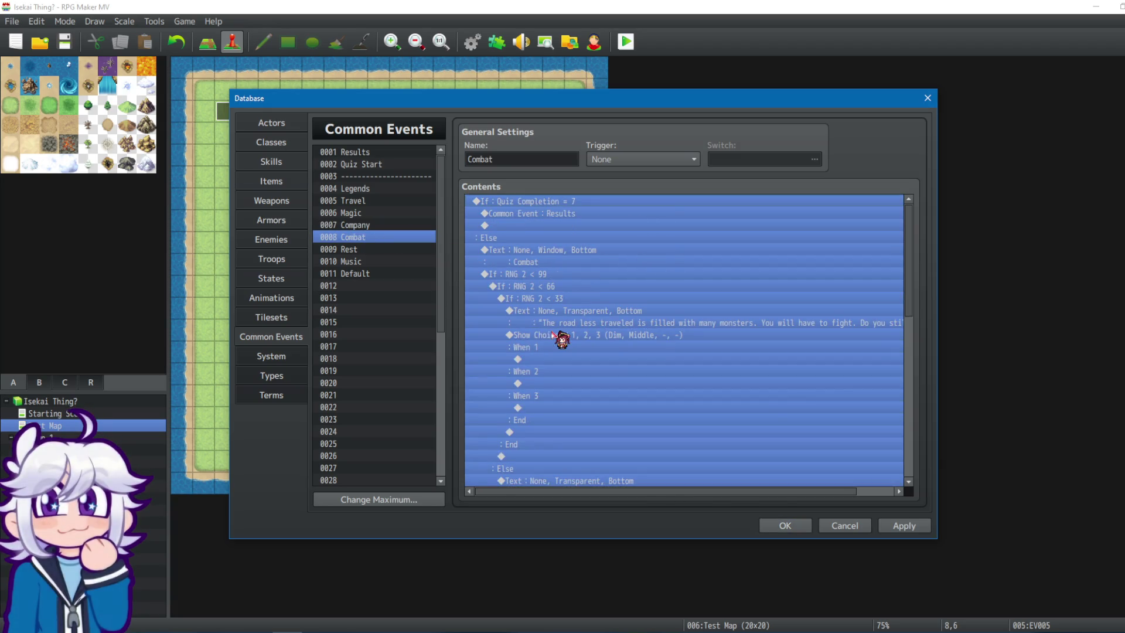
{"action": "left_click", "coordinate": [546, 202]}
{"action": "scroll", "coordinate": [545, 211], "scroll_direction": "up", "scroll_amount": 3}
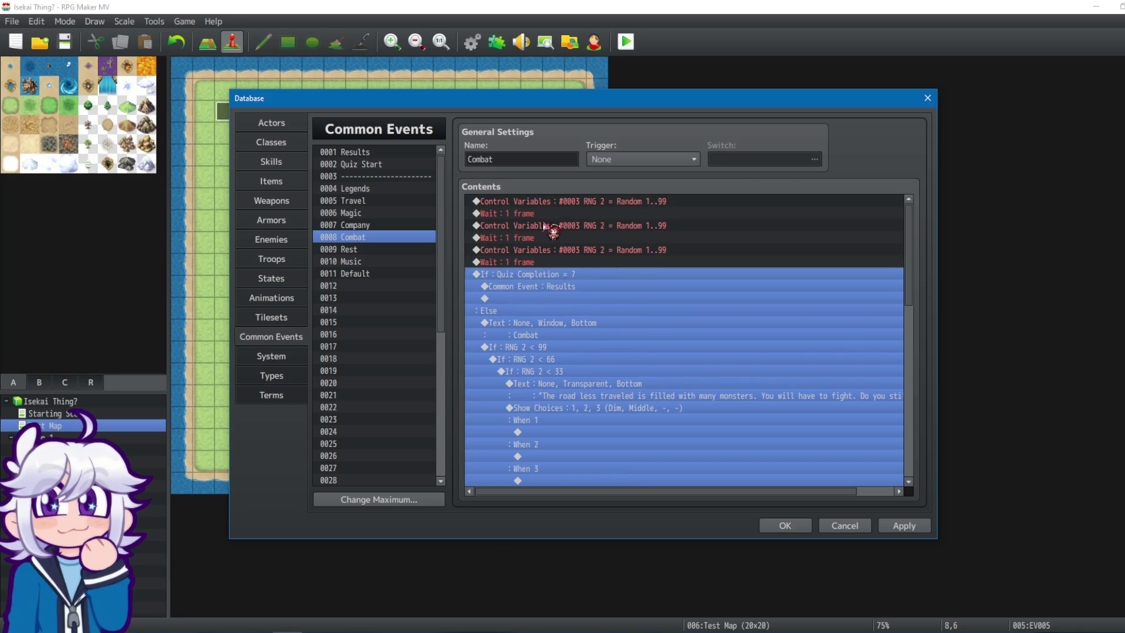
{"action": "key", "text": "ctrl+v"}
{"action": "key", "text": "ctrl+v"}
{"action": "key", "text": "ctrl+v"}
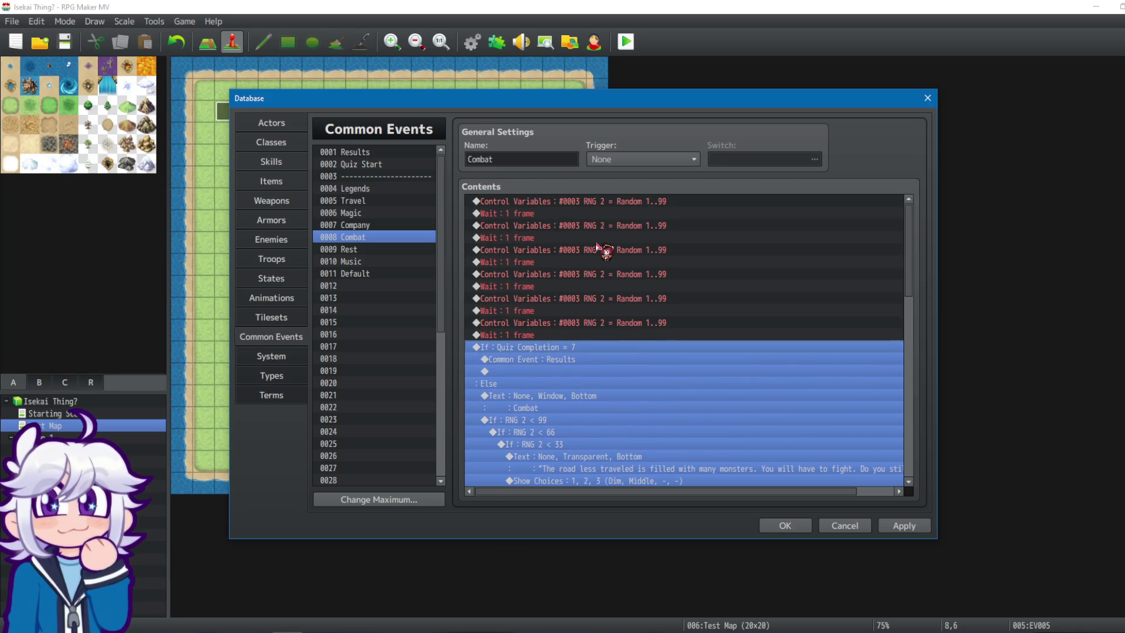
In Rest, delete the old 0..99 rerolls and paste ten Random 1..99 reroll-and-wait pairs.
{"action": "left_click", "coordinate": [352, 249]}
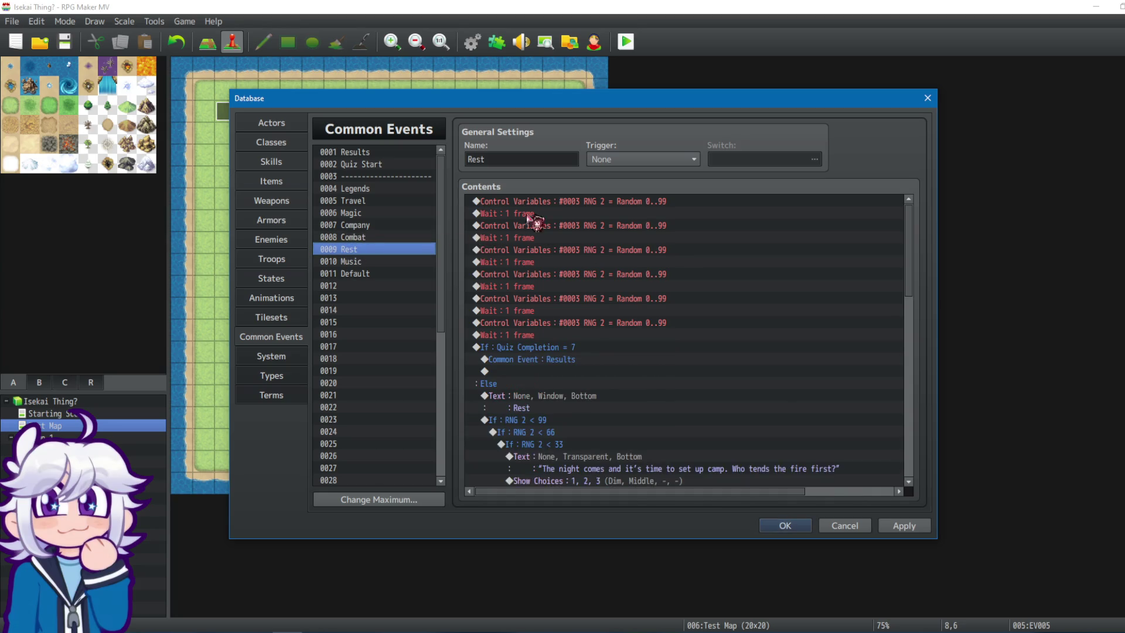
{"action": "left_click", "coordinate": [551, 199]}
{"action": "left_click", "coordinate": [540, 335], "text": "shift"}
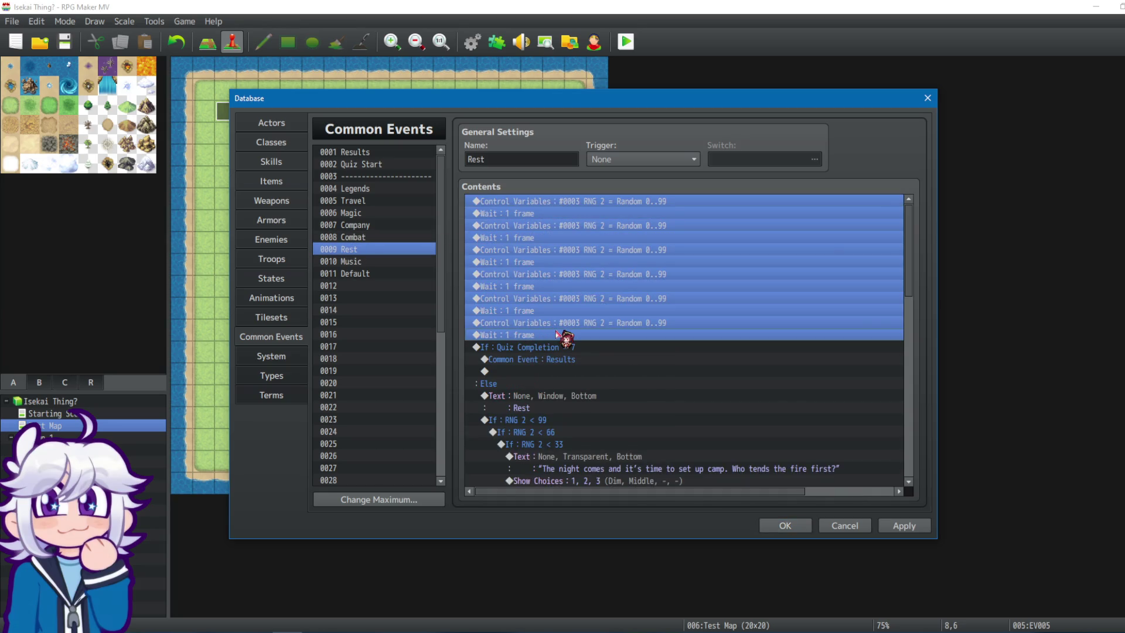
{"action": "key", "text": "Delete"}
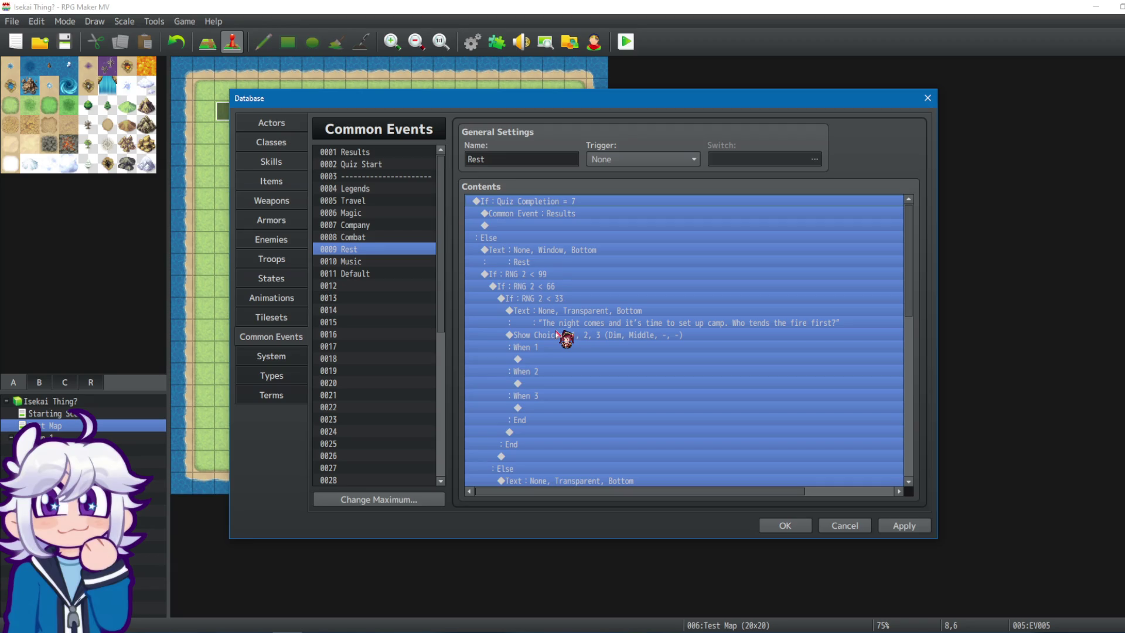
{"action": "key", "text": "ctrl+v"}
{"action": "key", "text": "ctrl+v"}
{"action": "key", "text": "ctrl+v"}
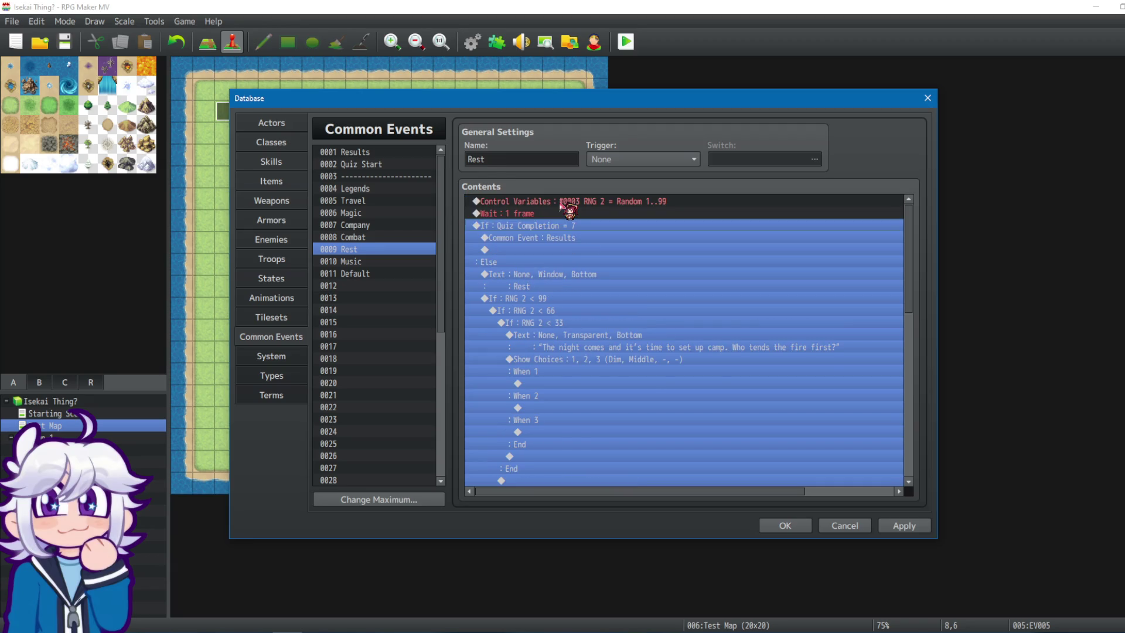
{"action": "key", "text": "ctrl+v"}
{"action": "key", "text": "ctrl+v"}
{"action": "key", "text": "ctrl+v"}
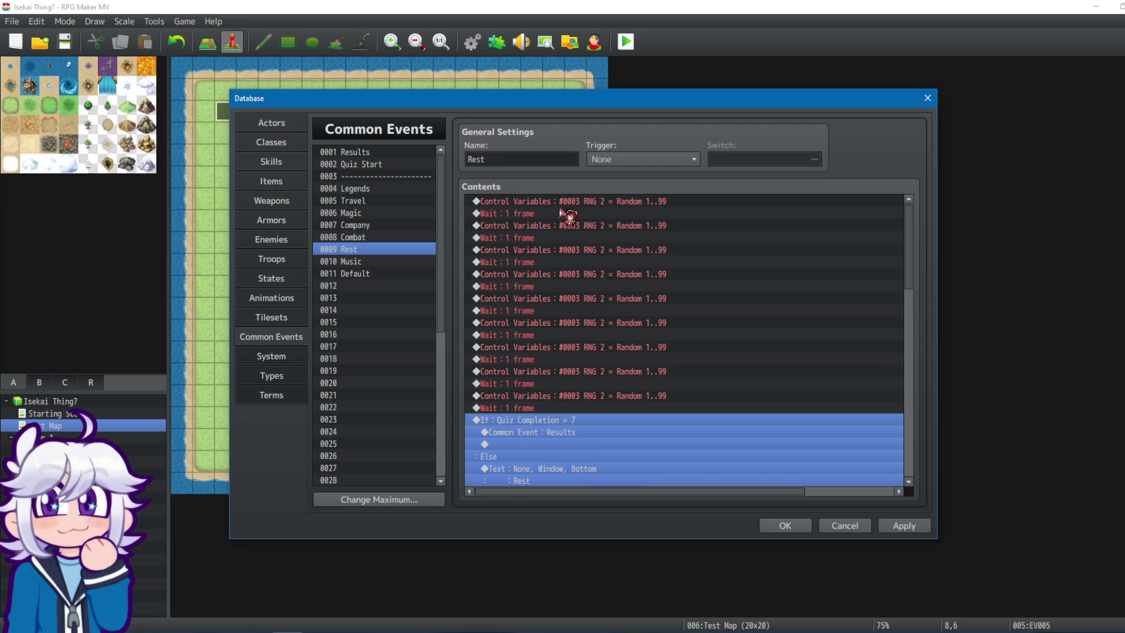
{"action": "left_click", "coordinate": [663, 274]}
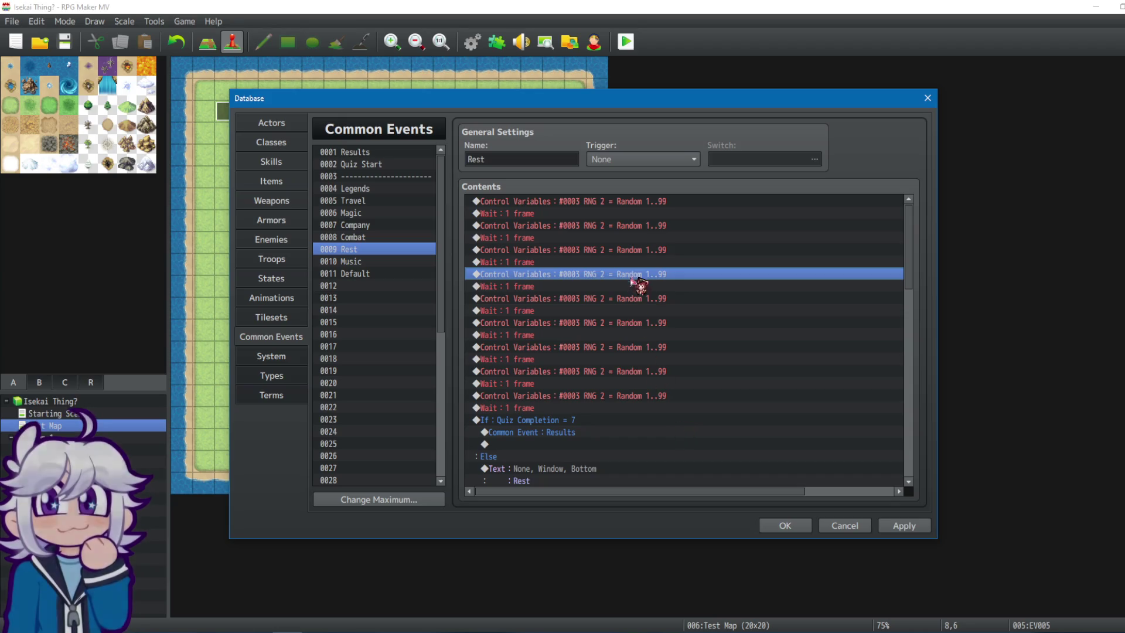
{"action": "left_click", "coordinate": [571, 299]}
{"action": "key", "text": "ctrl+v"}
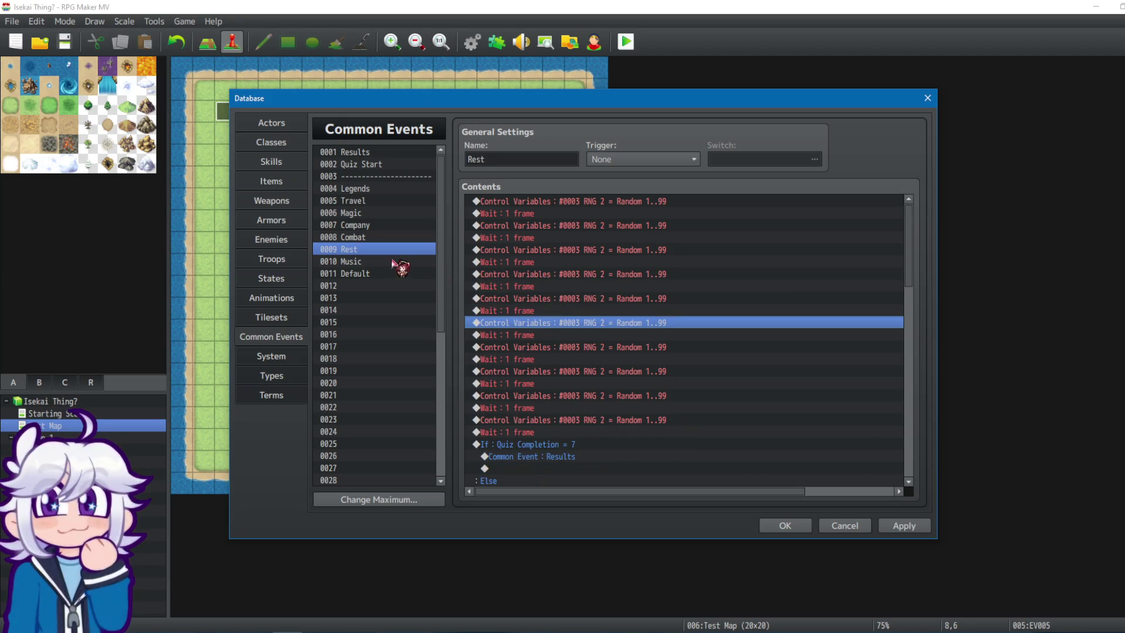
{"action": "left_click", "coordinate": [394, 261]}
{"action": "left_click", "coordinate": [540, 202]}
Review Music's Random 1..99 rerolls and confirm the Default common event has no commands.
{"action": "left_click", "coordinate": [542, 334], "text": "shift"}
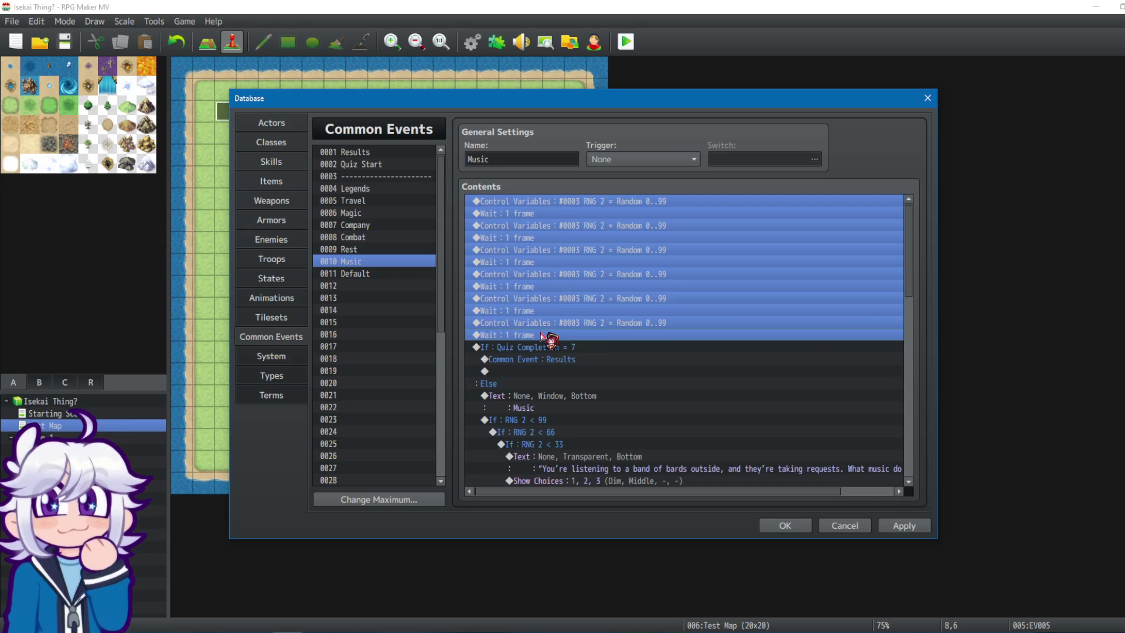
{"action": "left_click", "coordinate": [542, 346], "text": "shift"}
{"action": "scroll", "coordinate": [609, 226], "scroll_direction": "up", "scroll_amount": 4}
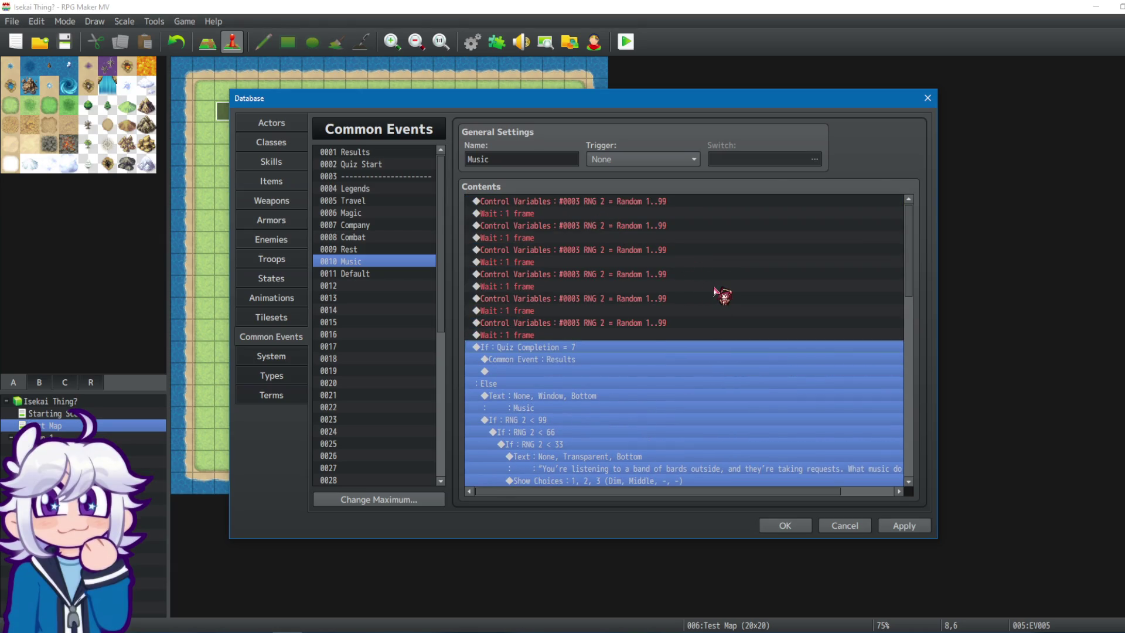
{"action": "scroll", "coordinate": [720, 292], "scroll_direction": "up", "scroll_amount": 3}
{"action": "left_click", "coordinate": [332, 274]}
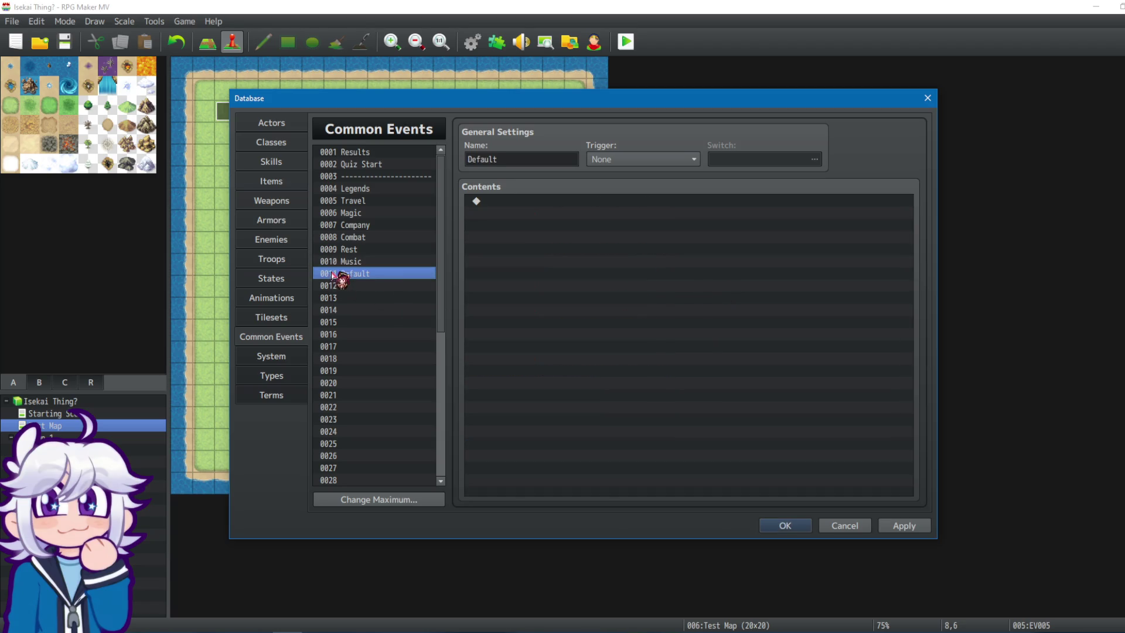
{"action": "left_click", "coordinate": [531, 222]}
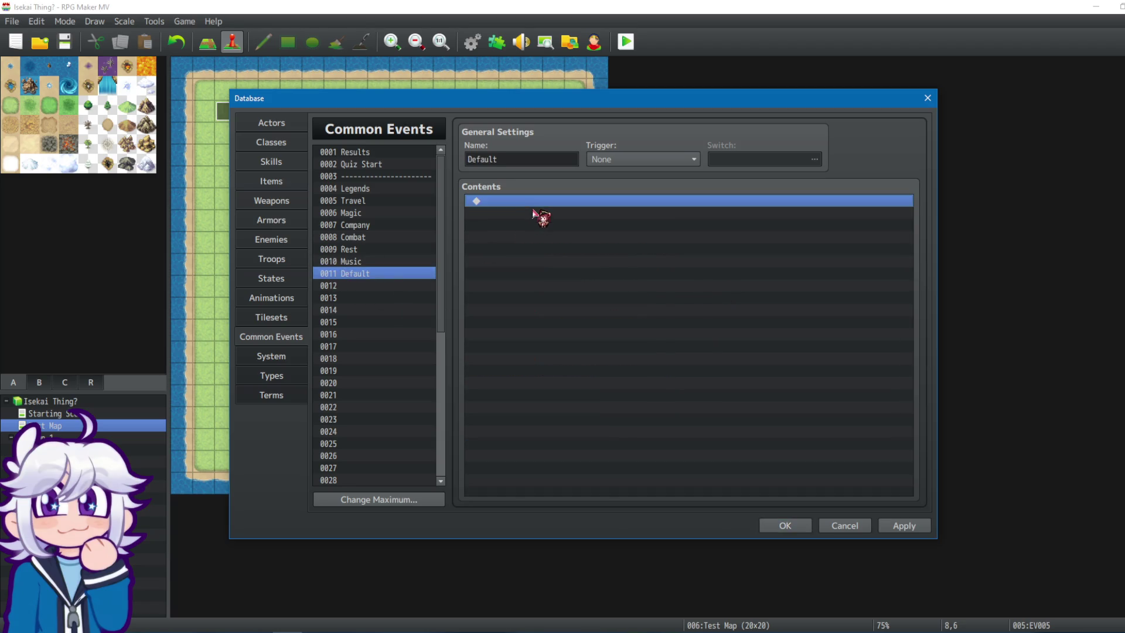
{"action": "left_click", "coordinate": [404, 261]}
{"action": "left_click_drag", "start_coordinate": [405, 187], "coordinate": [384, 260]}
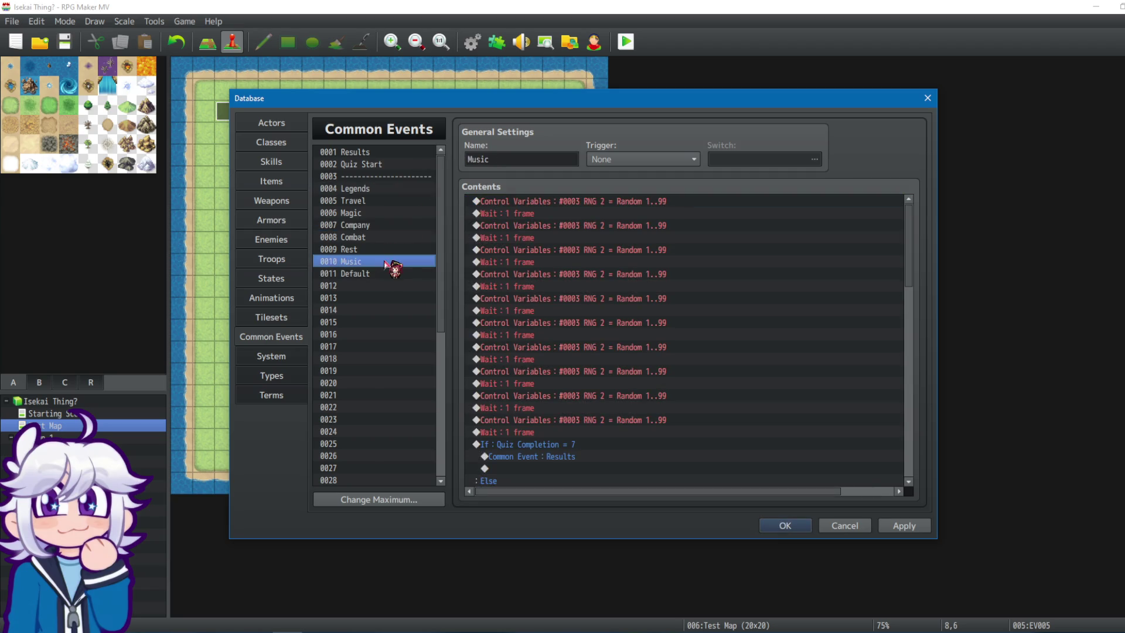
{"action": "scroll", "coordinate": [659, 352], "scroll_direction": "down", "scroll_amount": 2}
Close the Database with OK and save the game changes to start a playtest.
{"action": "left_click", "coordinate": [904, 525]}
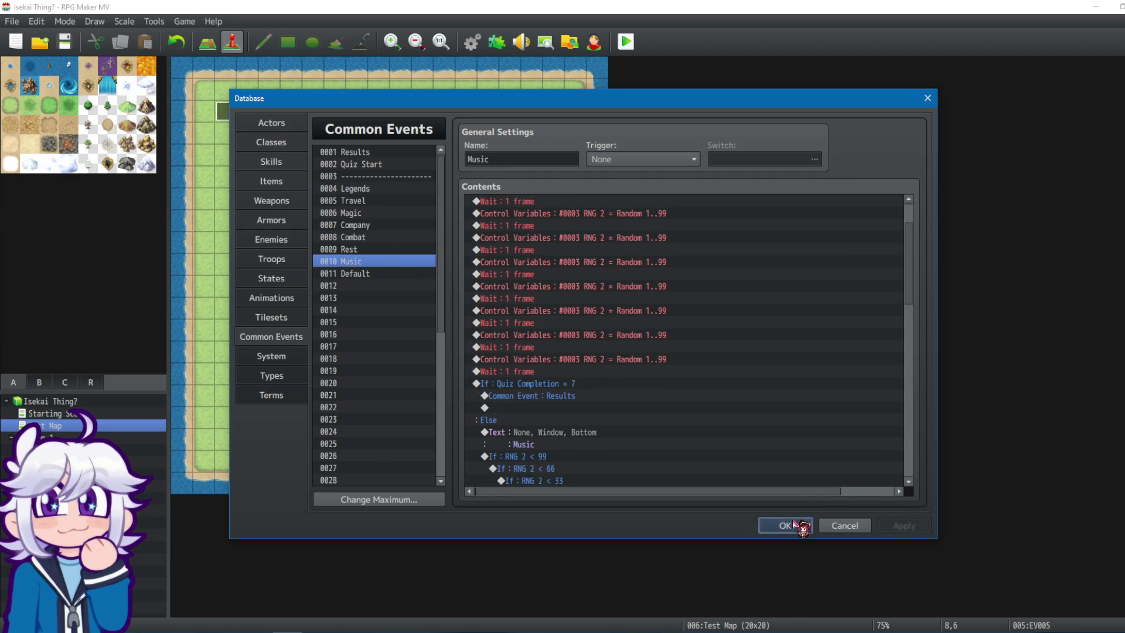
{"action": "left_click", "coordinate": [788, 525]}
{"action": "left_click", "coordinate": [625, 42]}
{"action": "left_click", "coordinate": [547, 340]}
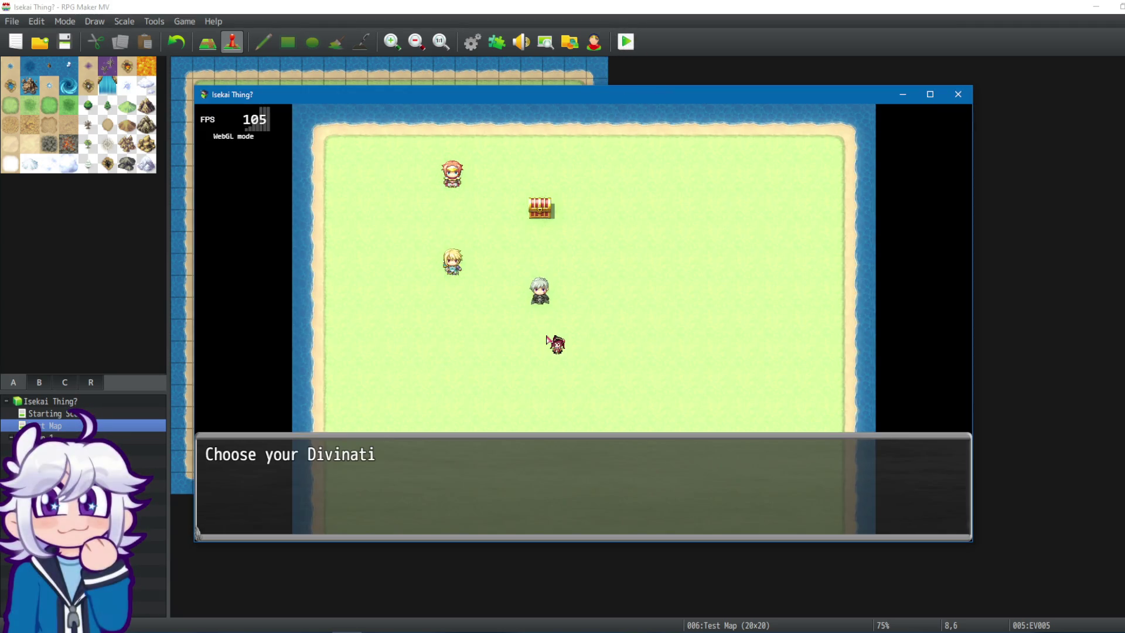
Advance through the divination, starting buff, rest and inn questions, then close the test game.
{"action": "key", "text": "Return"}
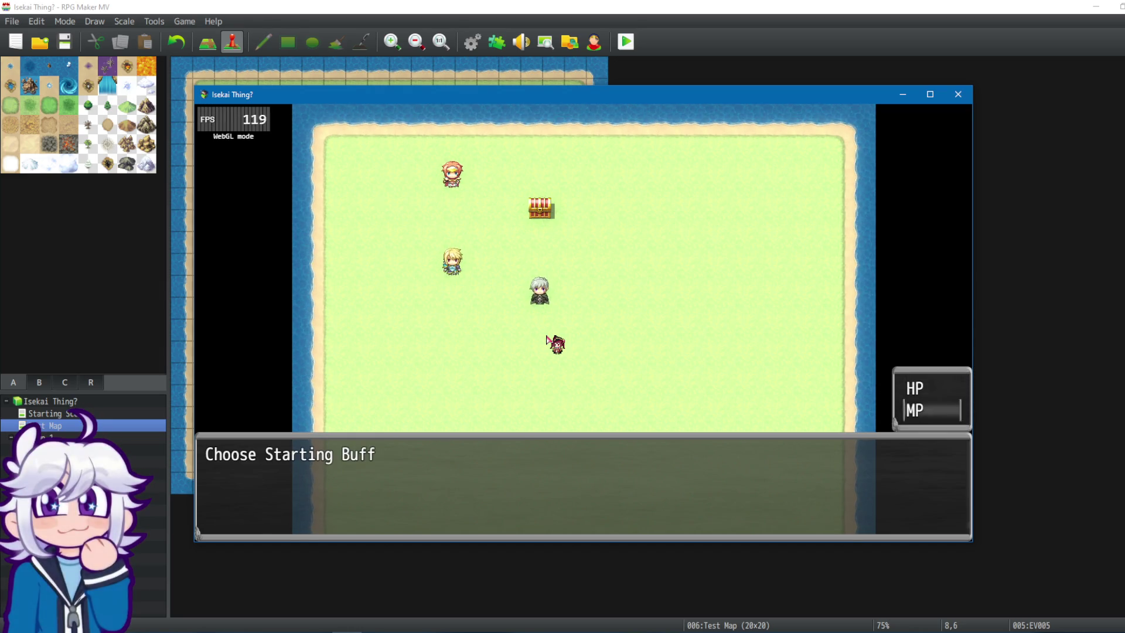
{"action": "key", "text": "Return"}
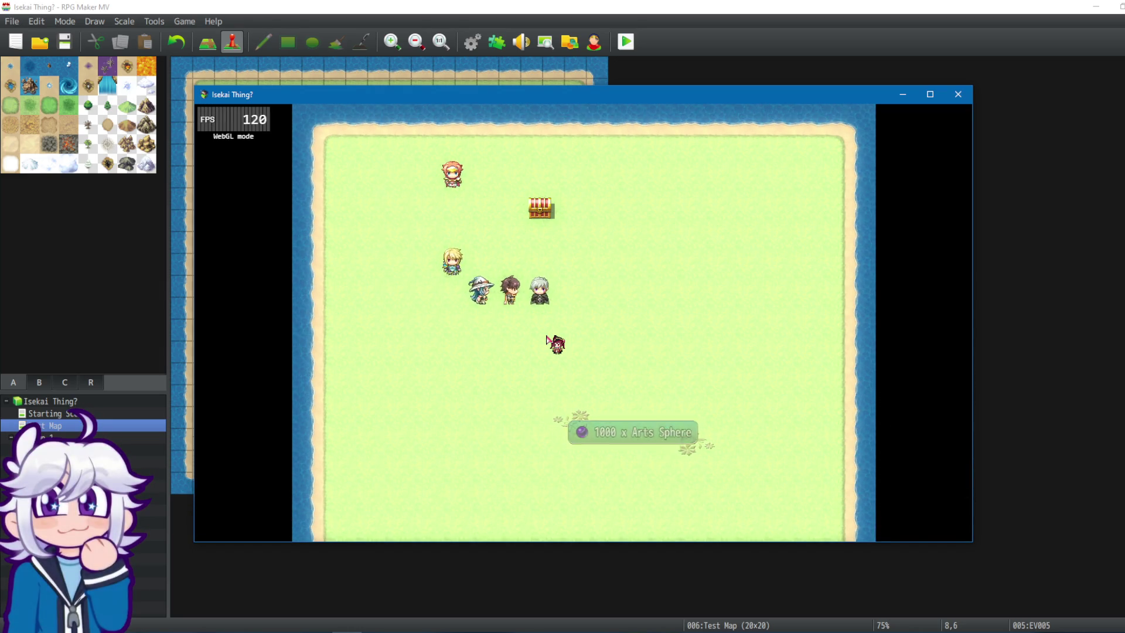
{"action": "key", "text": "Return"}
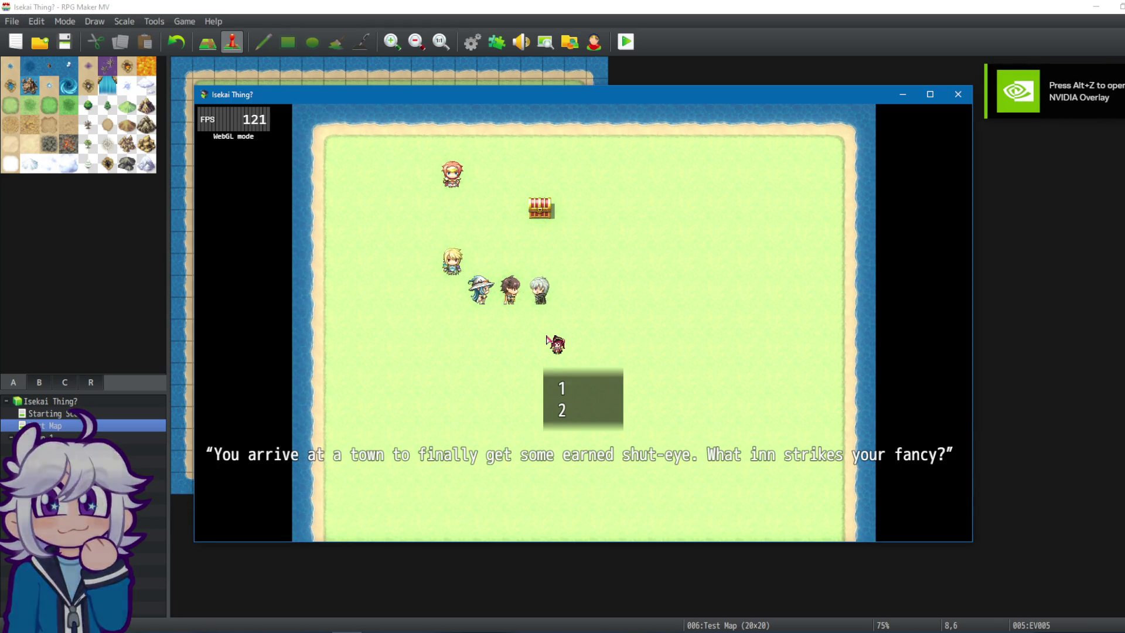
{"action": "key", "text": "Return"}
{"action": "key", "text": "Return"}
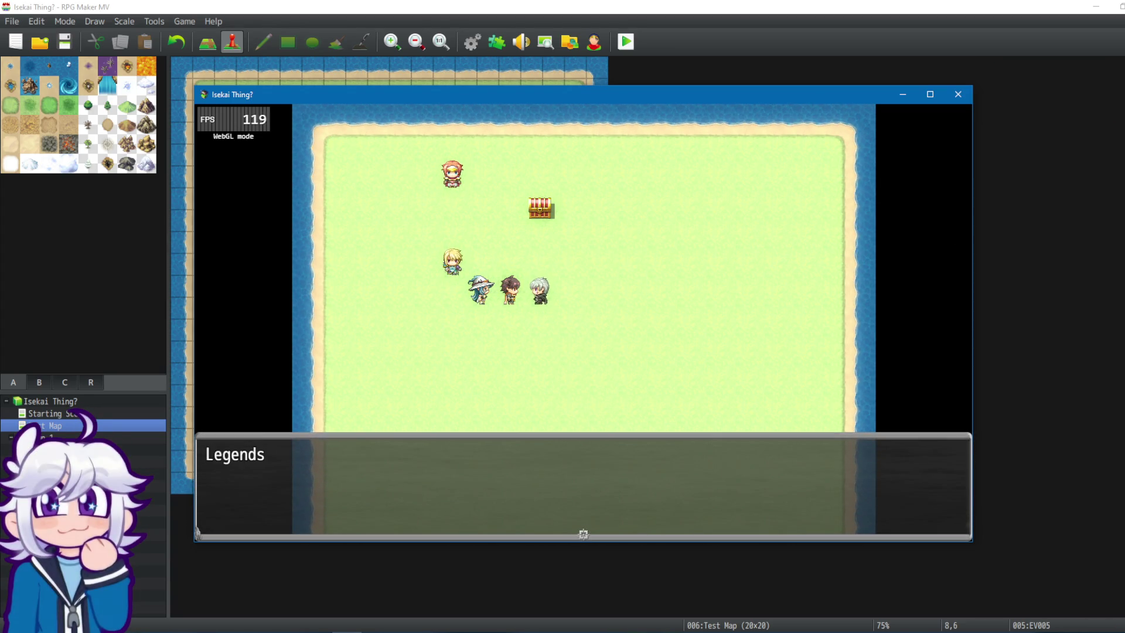
{"action": "left_click", "coordinate": [958, 94]}
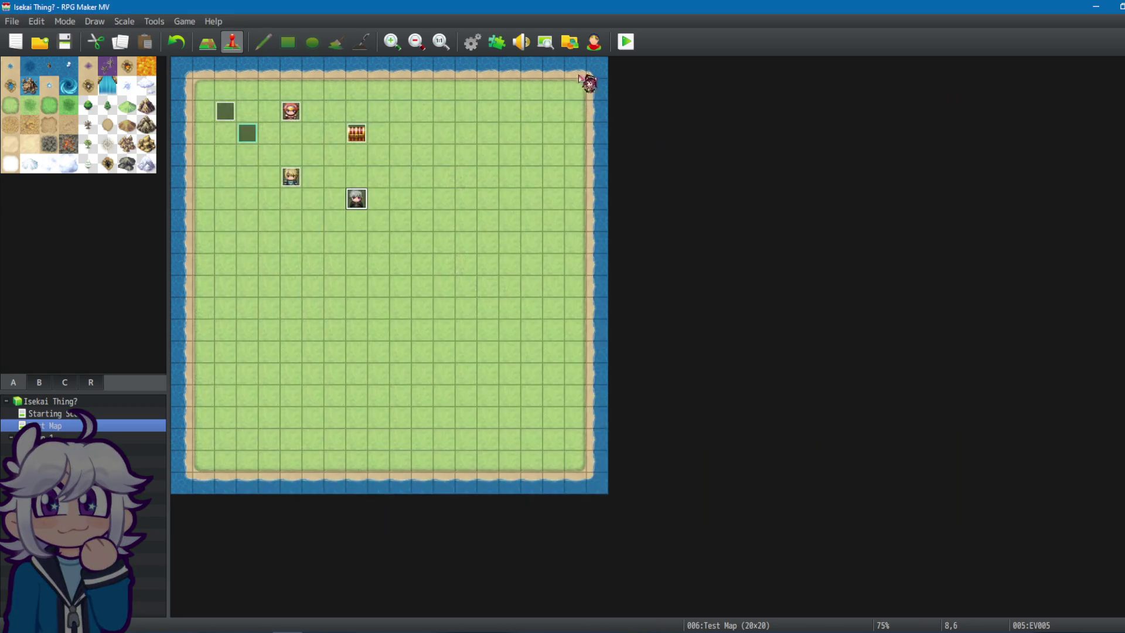
Open the Database on the Music common event and select its Quiz Completion branch and Else.
{"action": "left_click", "coordinate": [472, 42]}
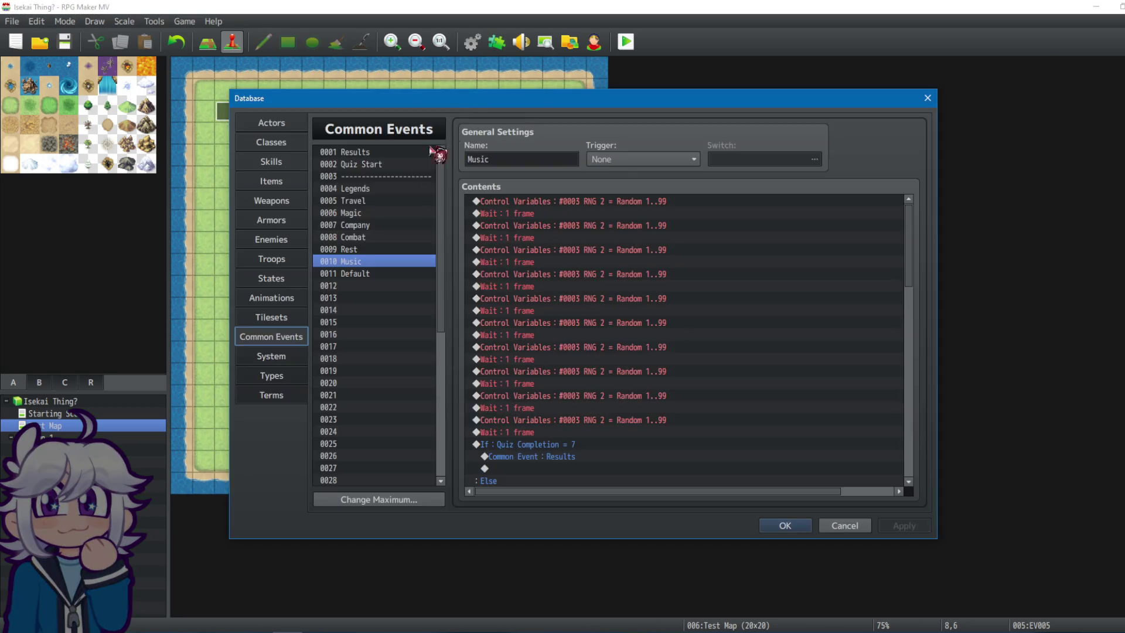
{"action": "left_click", "coordinate": [380, 214]}
{"action": "left_click", "coordinate": [363, 262]}
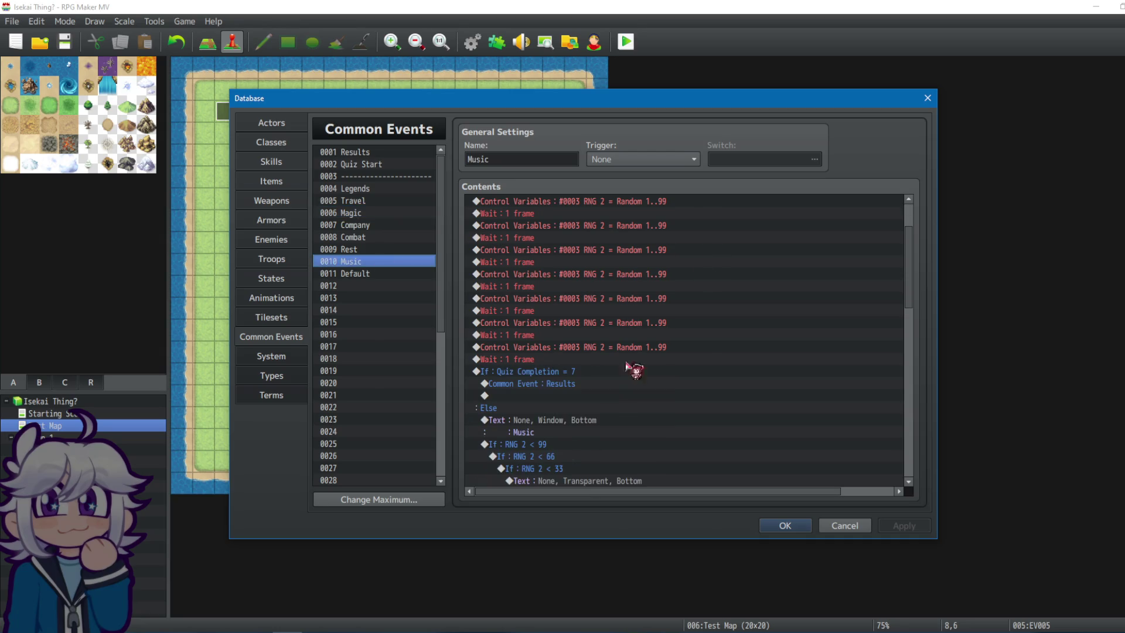
{"action": "left_click", "coordinate": [578, 375]}
{"action": "left_click", "coordinate": [560, 406]}
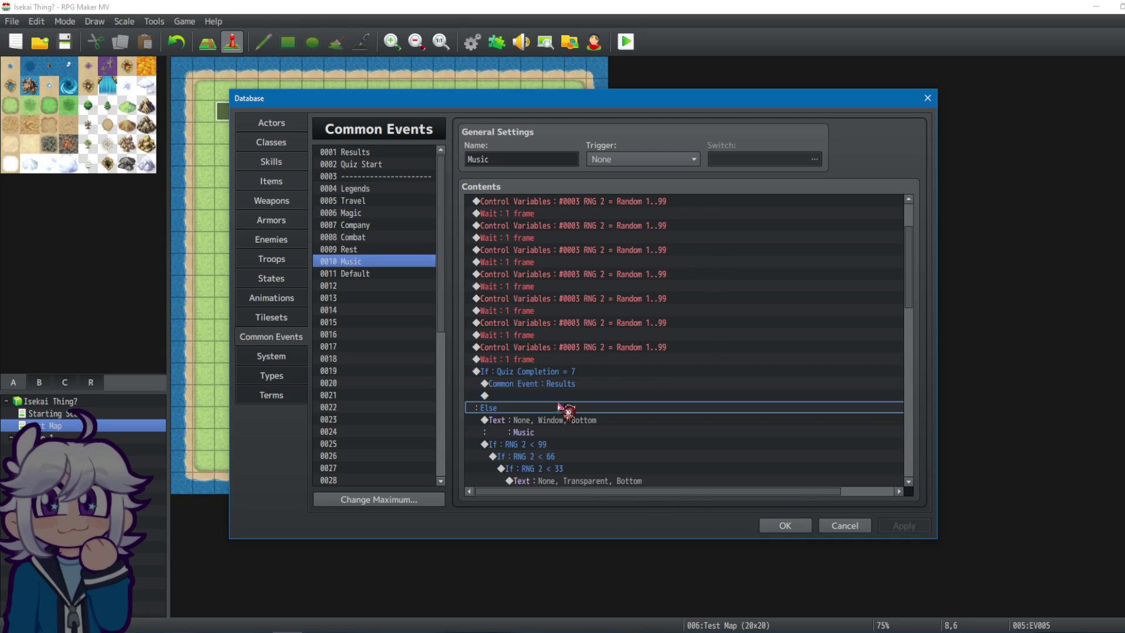
{"action": "left_click", "coordinate": [588, 374]}
{"action": "scroll", "coordinate": [586, 399], "scroll_direction": "down", "scroll_amount": 2}
{"action": "left_click", "coordinate": [558, 348]}
{"action": "left_click", "coordinate": [533, 312]}
Inspect the Results call and Music text command around the Quiz Completion = 7 branch.
{"action": "left_click", "coordinate": [548, 287]}
{"action": "left_click", "coordinate": [542, 312]}
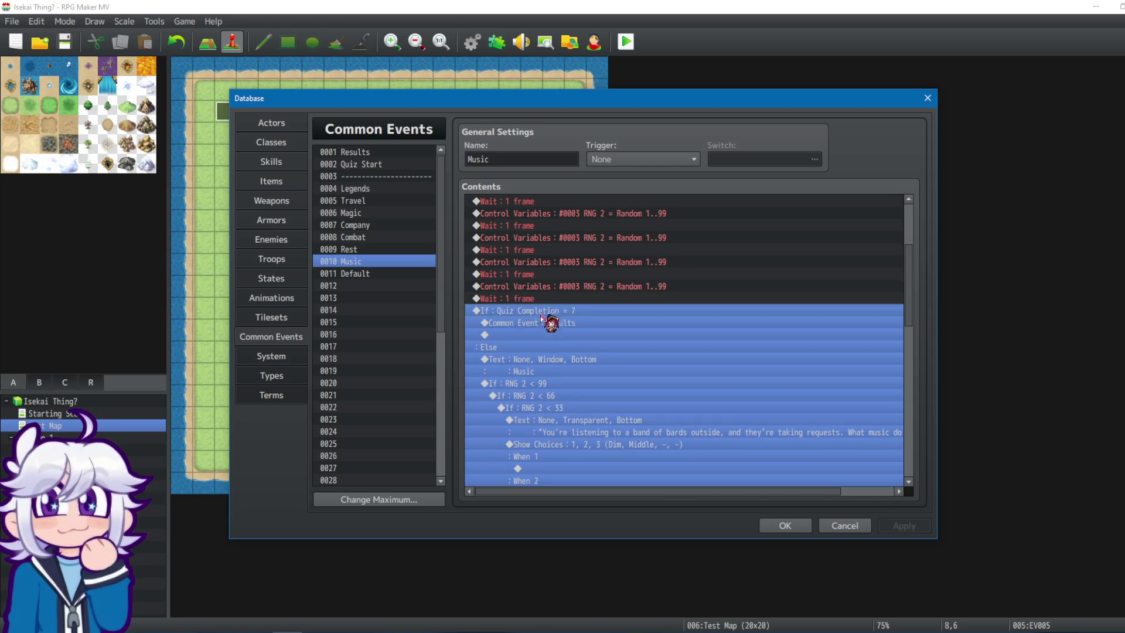
{"action": "left_click", "coordinate": [538, 356]}
{"action": "left_click", "coordinate": [569, 314]}
{"action": "left_click", "coordinate": [577, 324]}
{"action": "left_click", "coordinate": [575, 314]}
{"action": "left_click", "coordinate": [565, 326]}
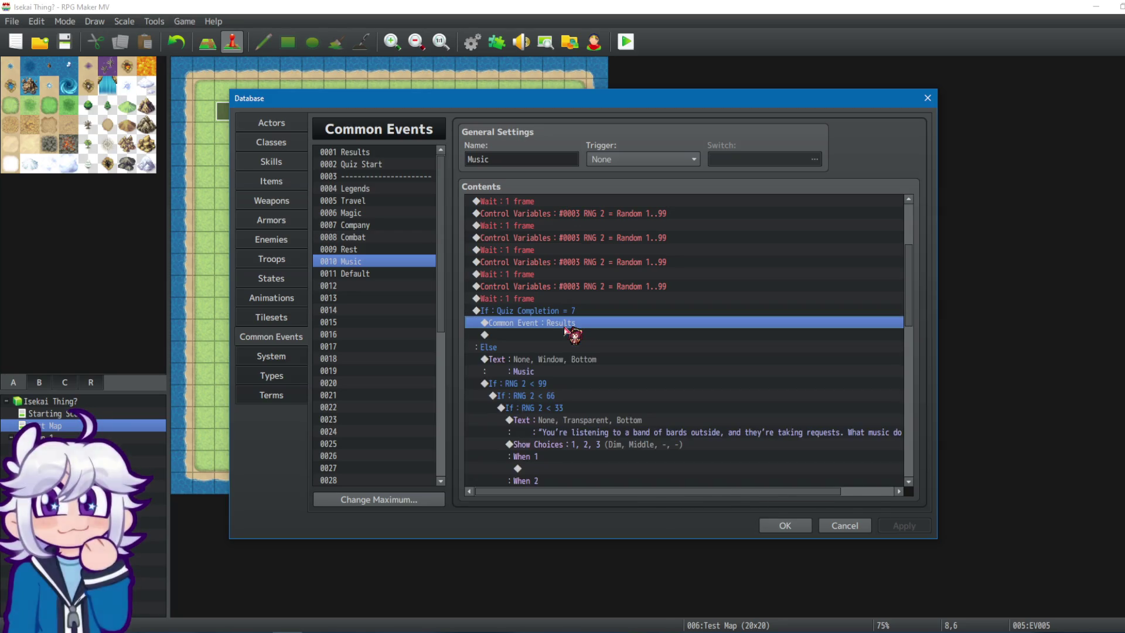
{"action": "left_click", "coordinate": [535, 359]}
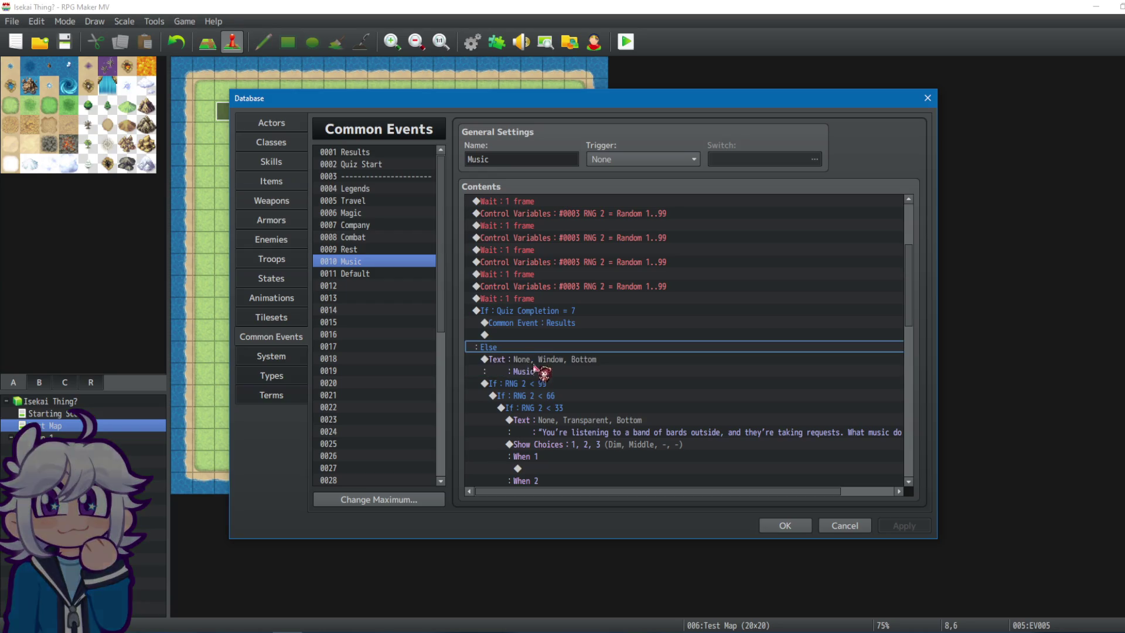
{"action": "scroll", "coordinate": [560, 384], "scroll_direction": "down", "scroll_amount": 2}
{"action": "scroll", "coordinate": [562, 351], "scroll_direction": "down", "scroll_amount": 2}
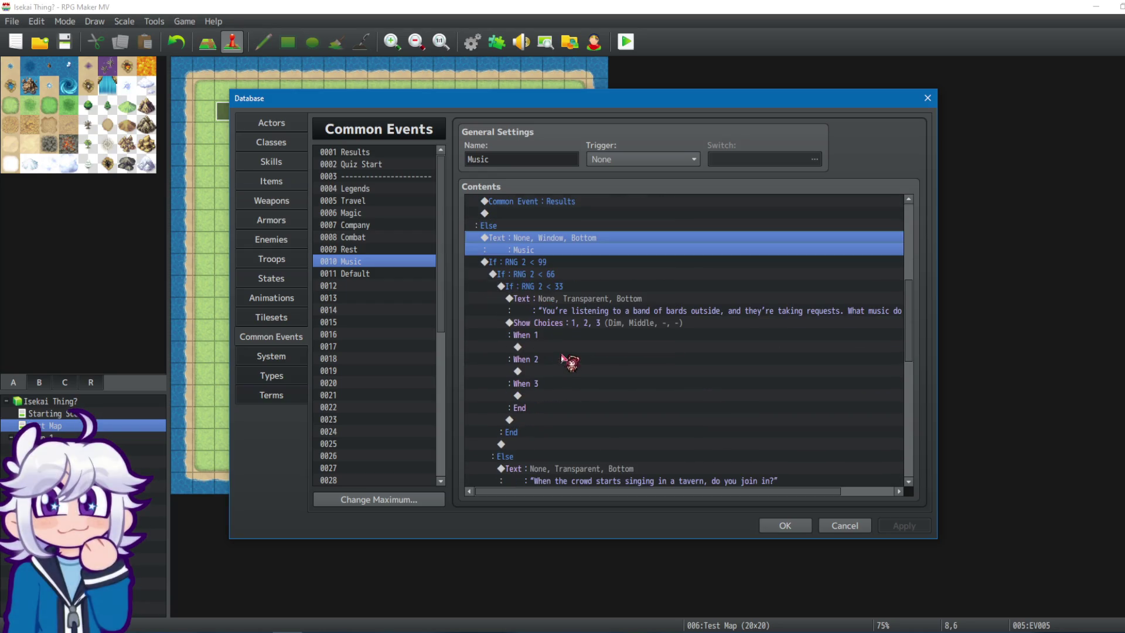
{"action": "scroll", "coordinate": [548, 293], "scroll_direction": "up", "scroll_amount": 2}
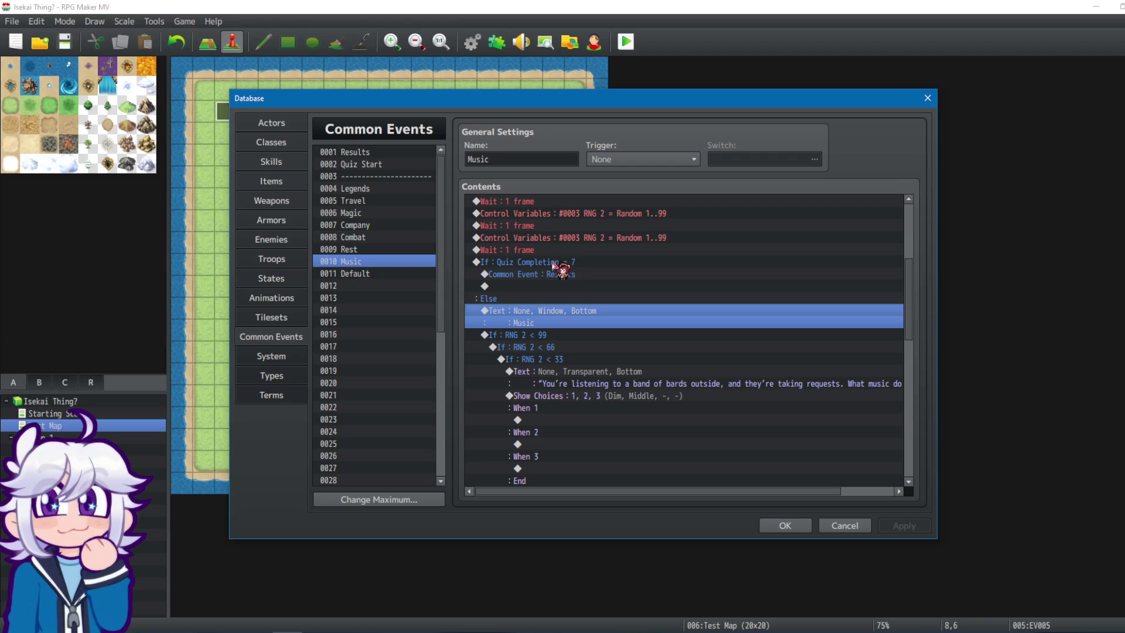
{"action": "left_click", "coordinate": [539, 274]}
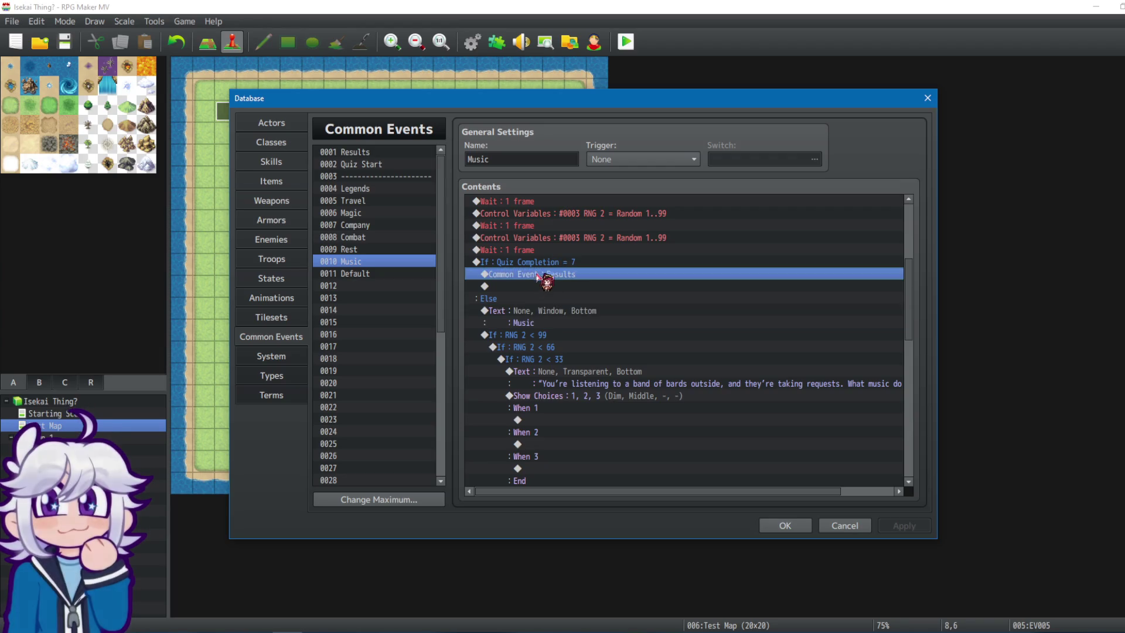
{"action": "left_click", "coordinate": [532, 314]}
{"action": "left_click", "coordinate": [539, 262]}
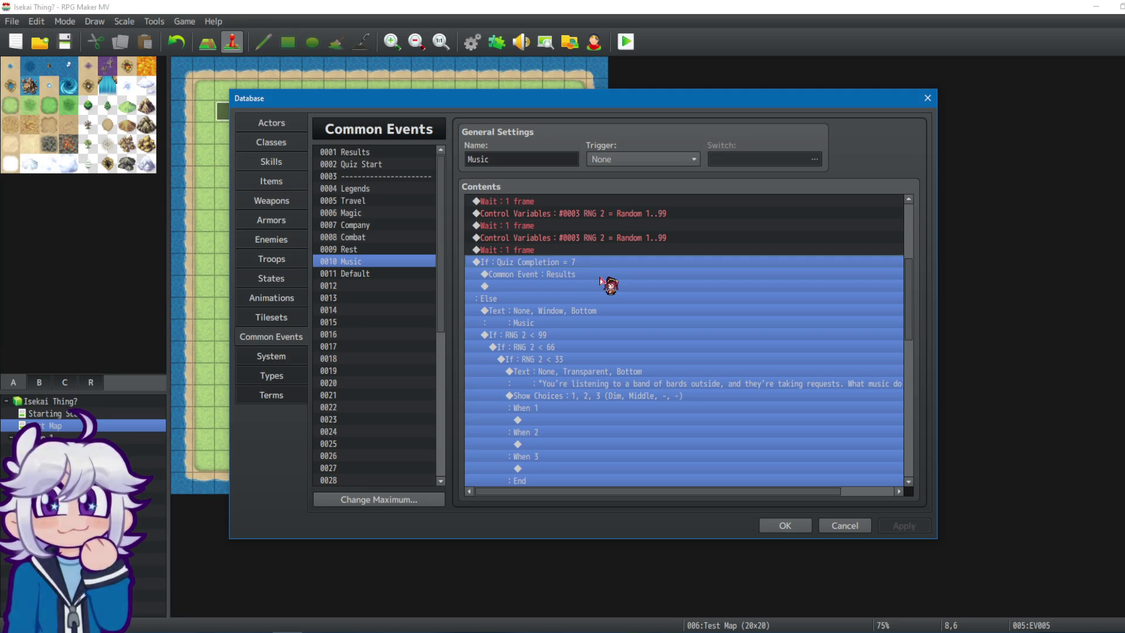
Select the Music text command and scroll through the quiz commands below it.
{"action": "left_click", "coordinate": [575, 310]}
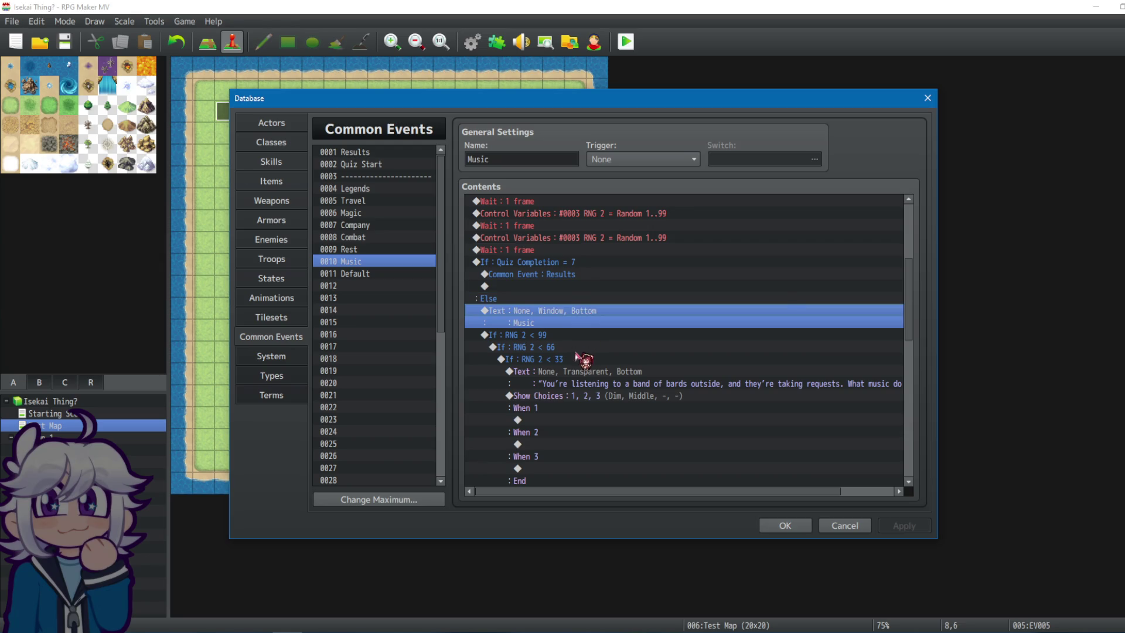
{"action": "scroll", "coordinate": [584, 359], "scroll_direction": "down", "scroll_amount": 2}
{"action": "key", "text": "ctrl+a"}
{"action": "scroll", "coordinate": [762, 363], "scroll_direction": "down", "scroll_amount": 2}
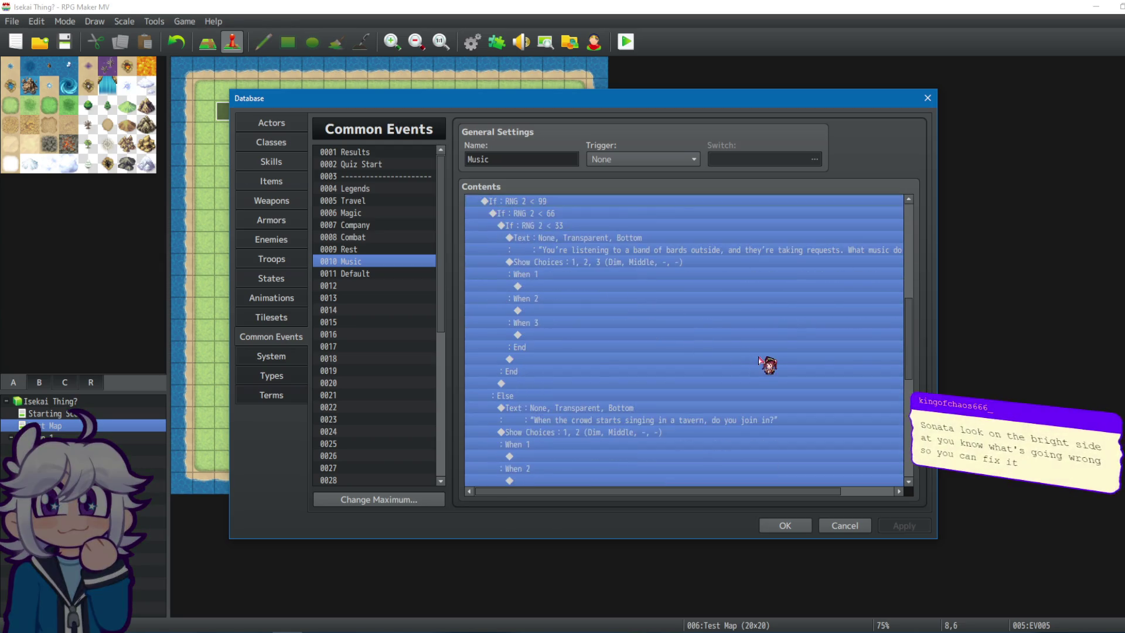
{"action": "scroll", "coordinate": [914, 347], "scroll_direction": "down", "scroll_amount": 5}
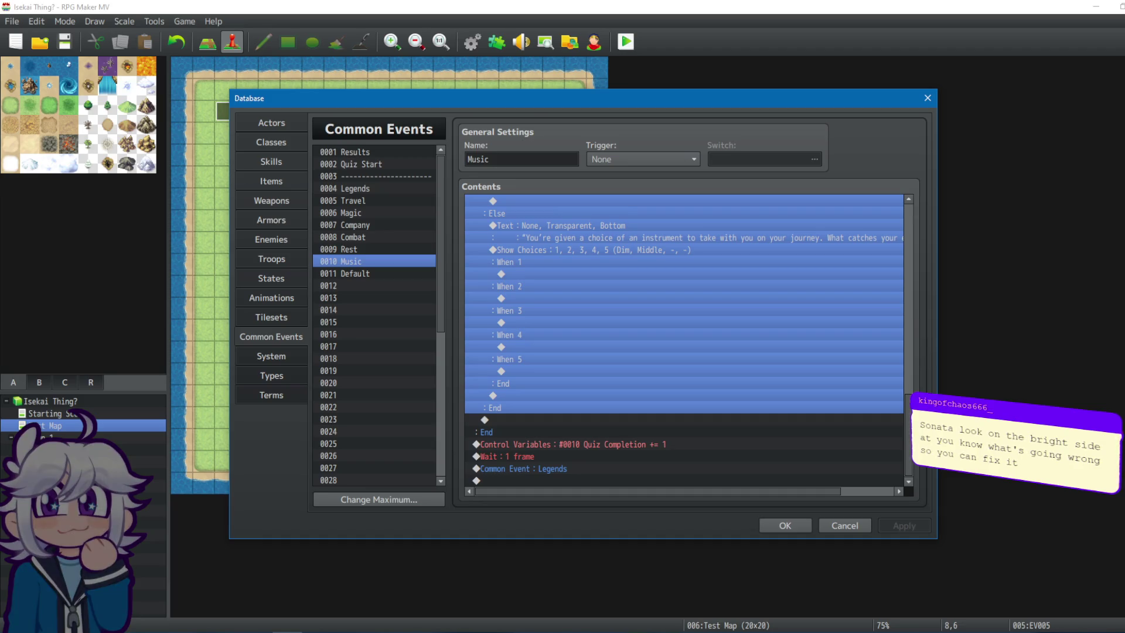
{"action": "left_click", "coordinate": [615, 469]}
{"action": "scroll", "coordinate": [617, 459], "scroll_direction": "up", "scroll_amount": 10}
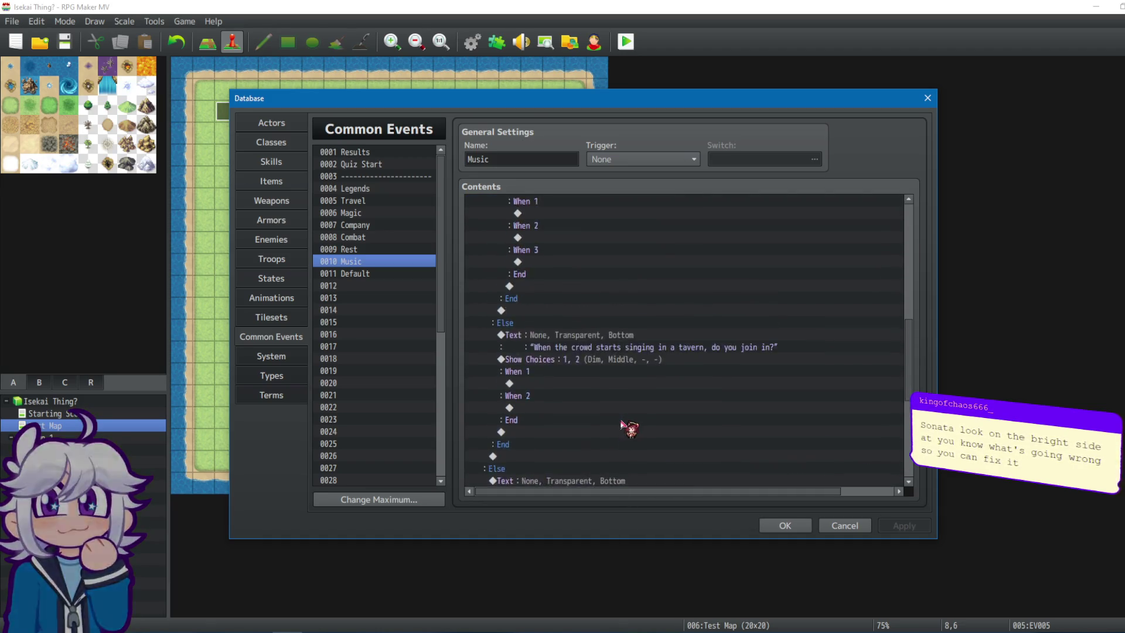
{"action": "scroll", "coordinate": [583, 282], "scroll_direction": "up", "scroll_amount": 2}
Cut the commands from the Music text through the Else's end, then close the Database.
{"action": "left_click", "coordinate": [558, 228]}
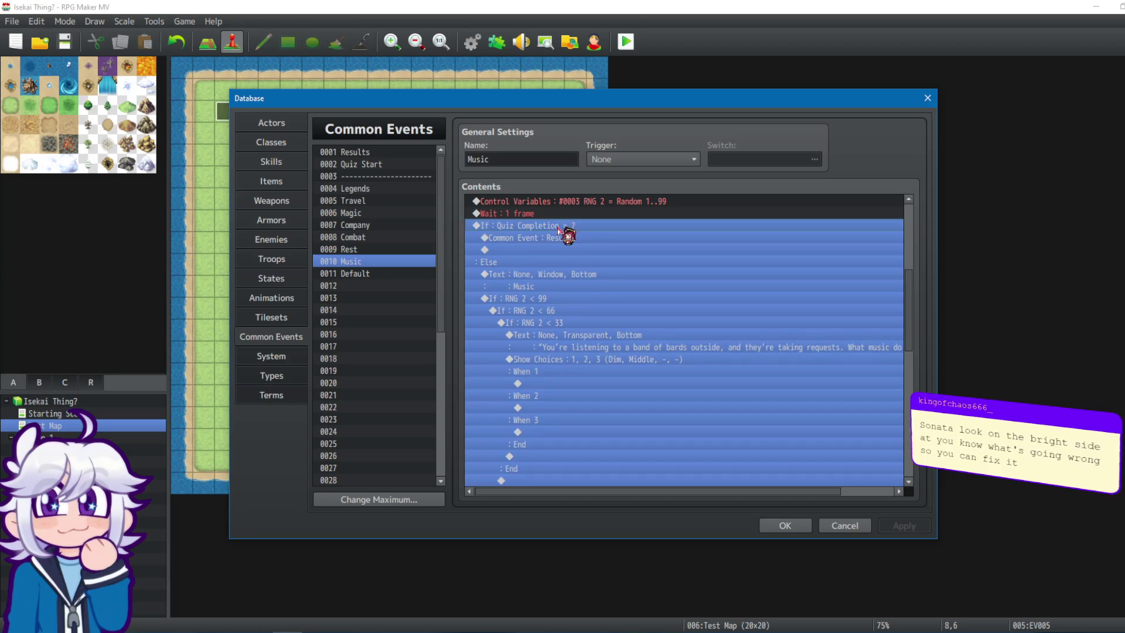
{"action": "left_click", "coordinate": [574, 280]}
{"action": "mouse_move", "coordinate": [558, 281]}
{"action": "left_mouse_down"}
{"action": "mouse_move", "coordinate": [615, 468]}
{"action": "mouse_move", "coordinate": [689, 307]}
{"action": "left_mouse_up"}
{"action": "mouse_move", "coordinate": [591, 305]}
{"action": "left_mouse_down"}
{"action": "mouse_move", "coordinate": [912, 276]}
{"action": "mouse_move", "coordinate": [913, 410]}
{"action": "mouse_move", "coordinate": [897, 408]}
{"action": "left_mouse_up"}
{"action": "key", "text": "Delete"}
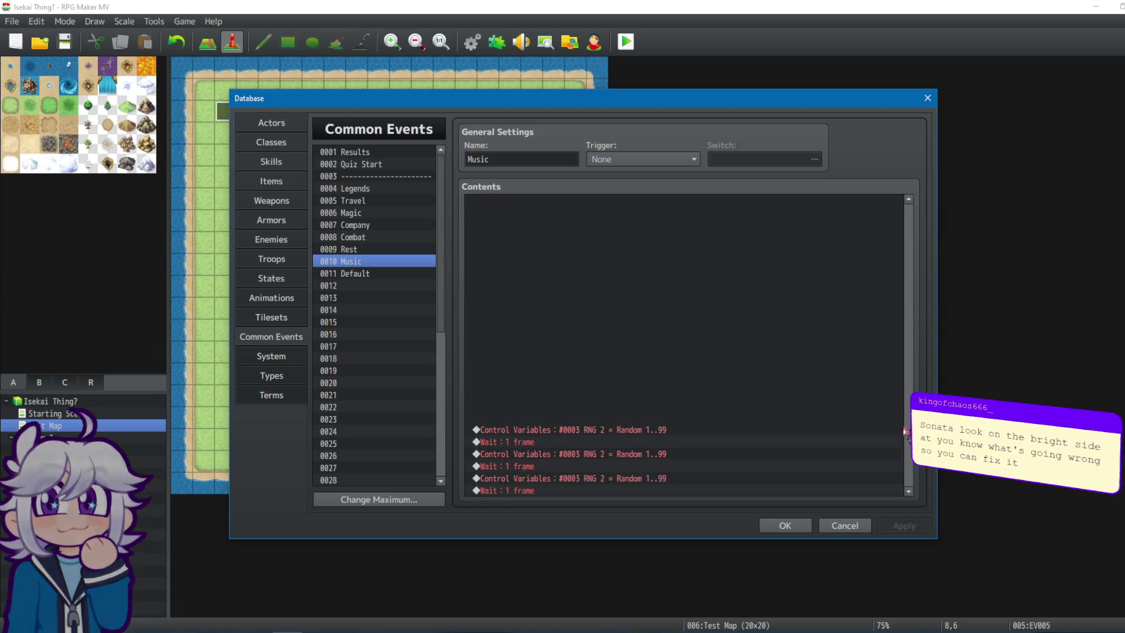
{"action": "left_click", "coordinate": [785, 525]}
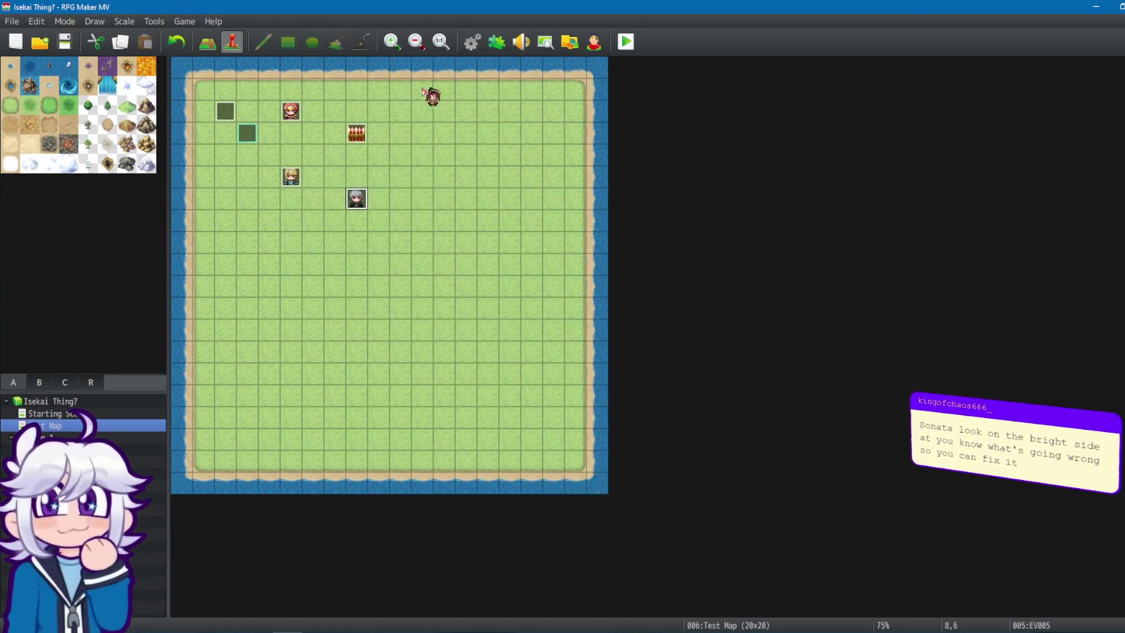
Reopen the Database and paste the Music quiz commands above the Quiz Completion branch.
{"action": "left_click", "coordinate": [472, 43]}
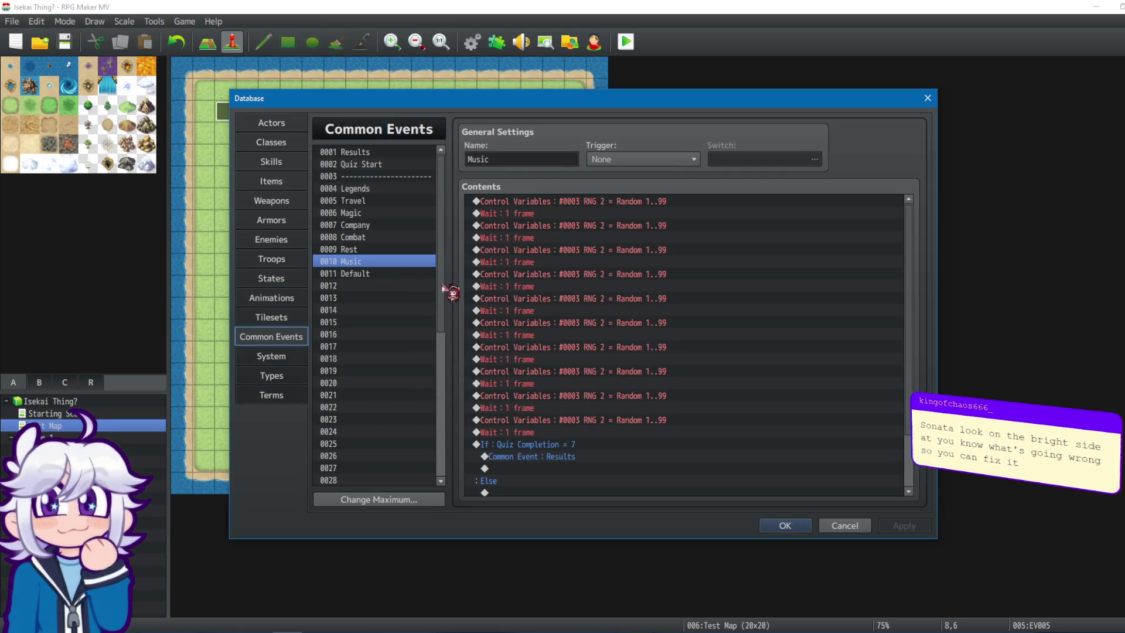
{"action": "left_click", "coordinate": [571, 444]}
{"action": "scroll", "coordinate": [568, 422], "scroll_direction": "down", "scroll_amount": 2}
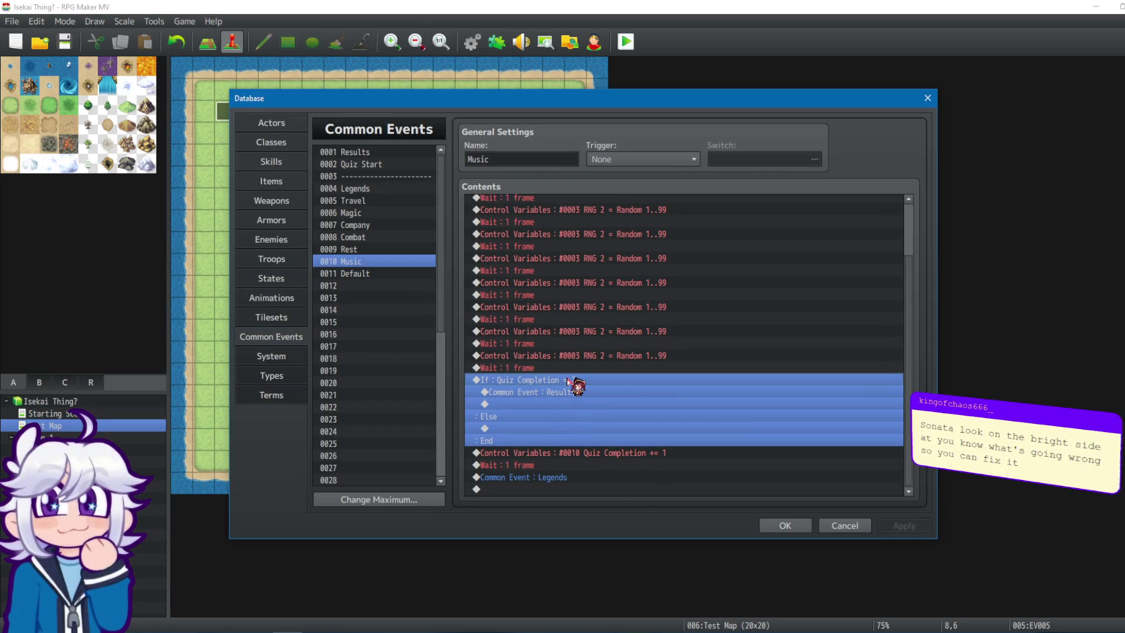
{"action": "key", "text": "ctrl+v"}
{"action": "scroll", "coordinate": [900, 311], "scroll_direction": "up", "scroll_amount": 10}
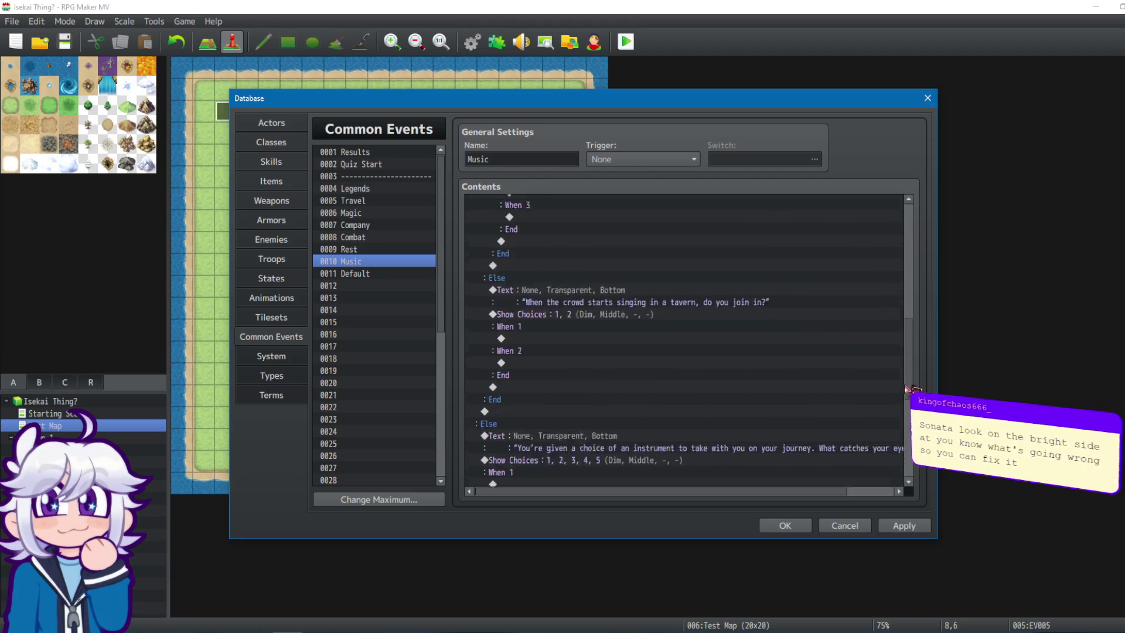
{"action": "scroll", "coordinate": [904, 317], "scroll_direction": "down", "scroll_amount": 1}
Review the pasted Music text with its RNG 2 < 99 and < 33 branches.
{"action": "left_click", "coordinate": [521, 332]}
{"action": "left_click", "coordinate": [556, 345]}
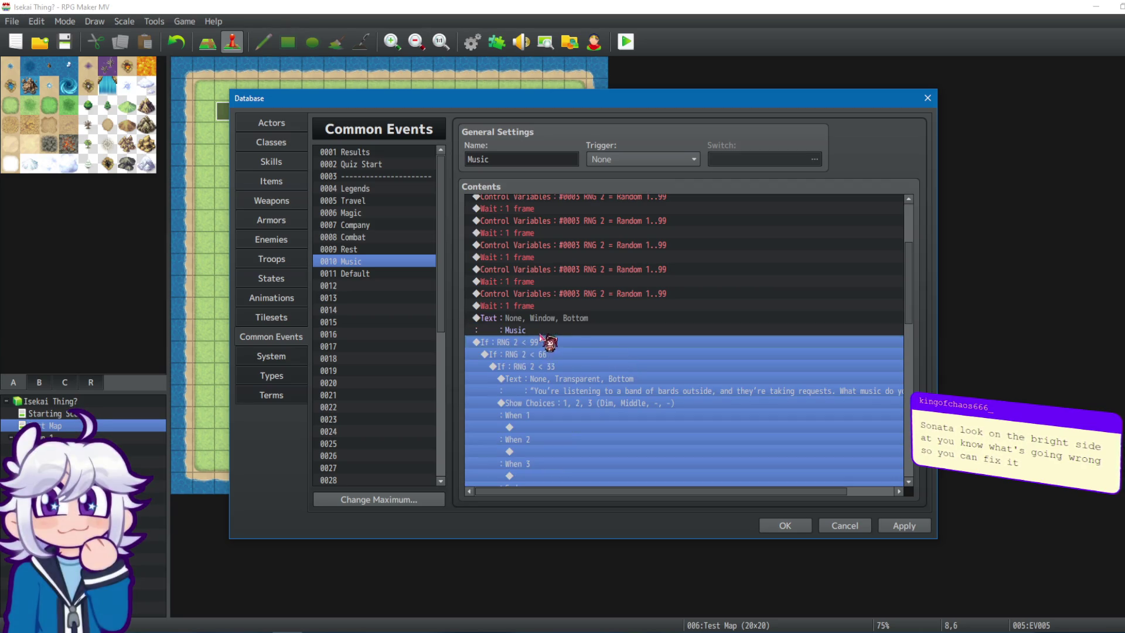
{"action": "left_click", "coordinate": [556, 382]}
{"action": "left_click", "coordinate": [559, 367]}
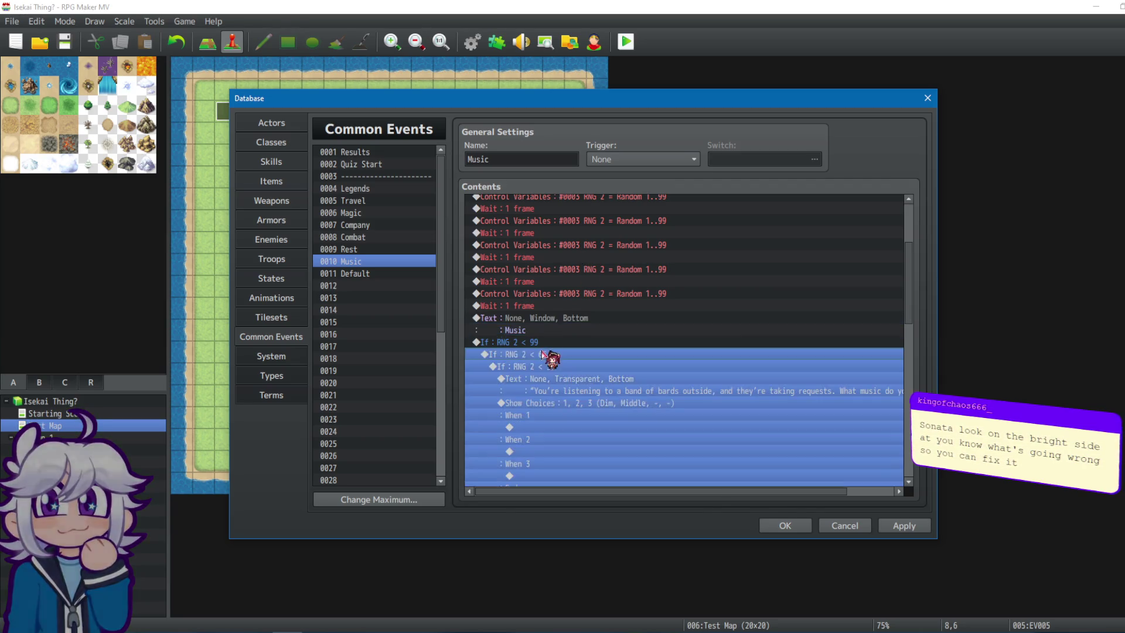
{"action": "left_click", "coordinate": [546, 320]}
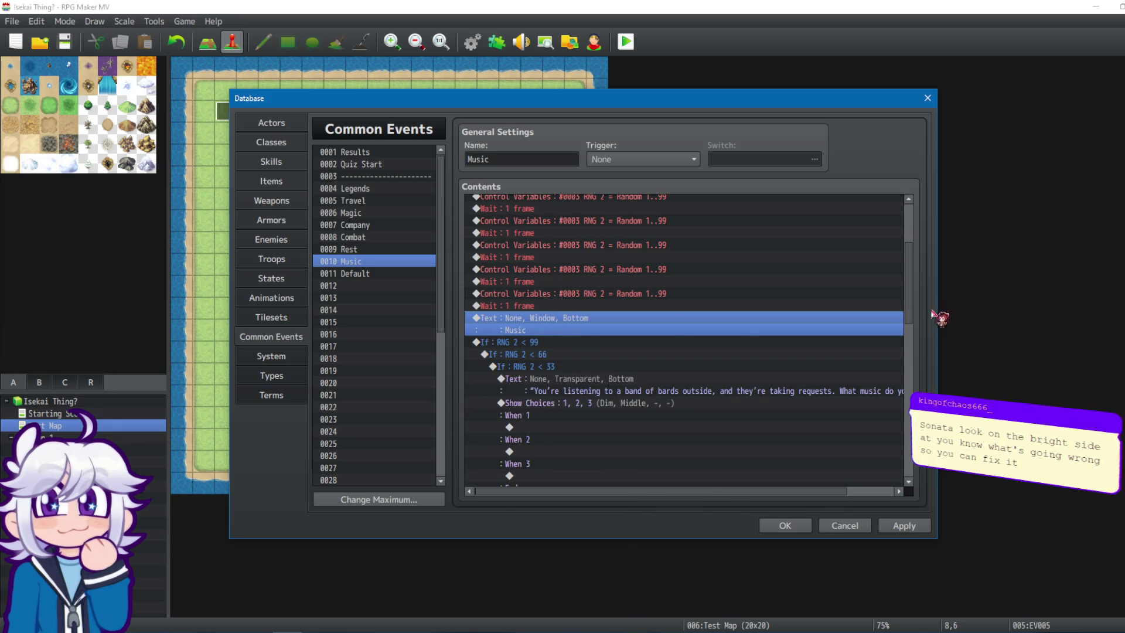
{"action": "scroll", "coordinate": [914, 305], "scroll_direction": "down", "scroll_amount": 10}
{"action": "left_click", "coordinate": [530, 373]}
{"action": "left_click", "coordinate": [525, 421]}
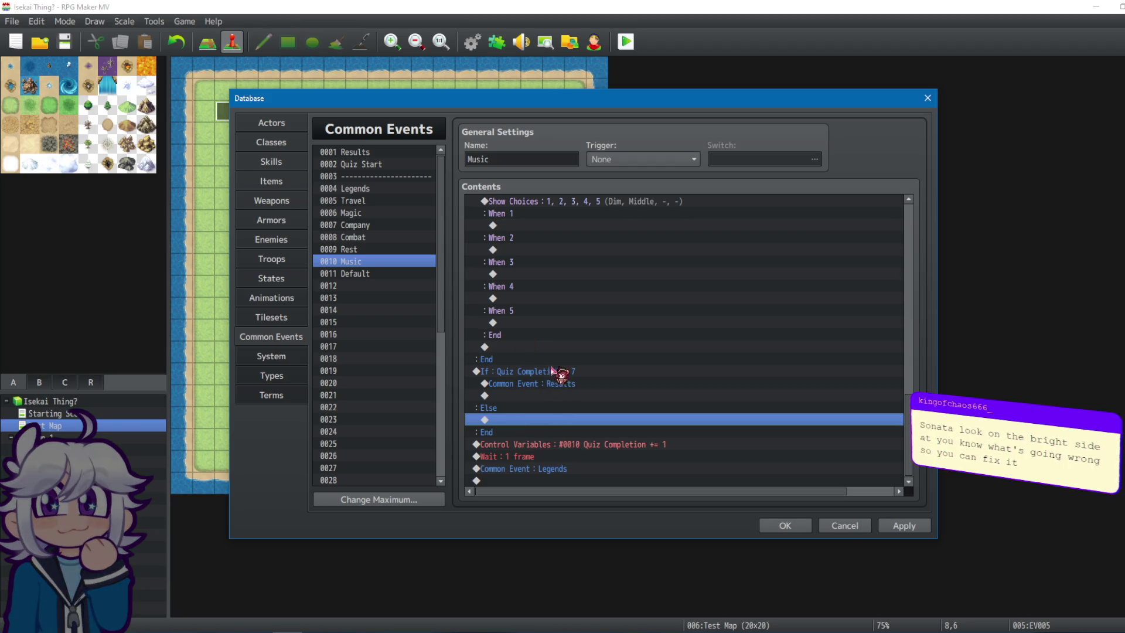
Move the completion increment, wait and Legends call into the Else branch.
{"action": "left_click", "coordinate": [540, 447]}
{"action": "left_click", "coordinate": [539, 471], "text": "shift"}
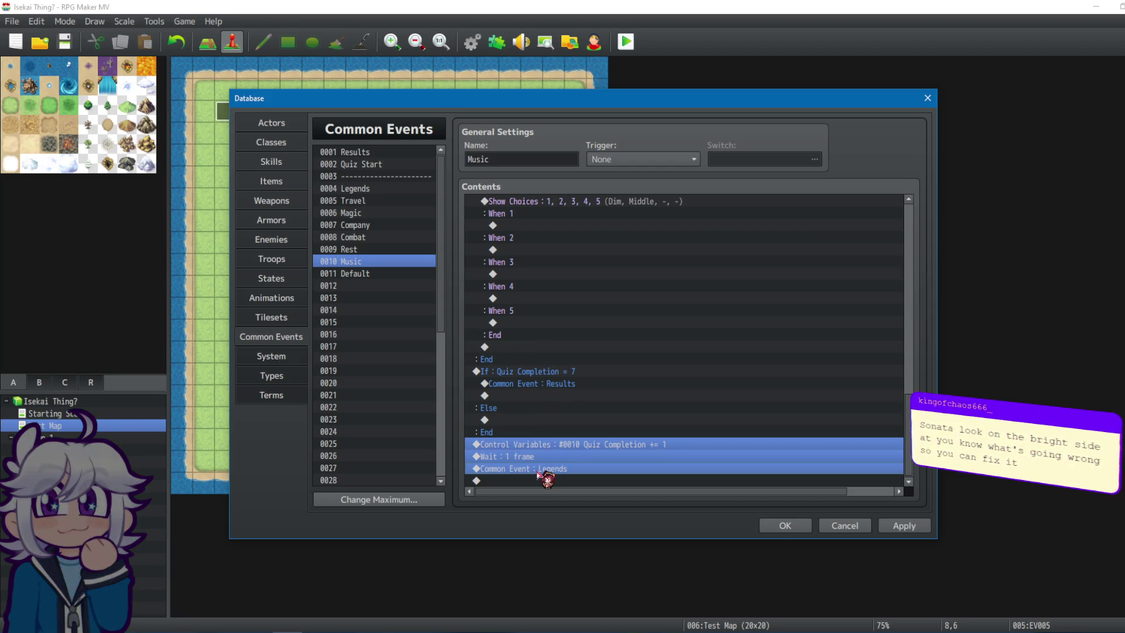
{"action": "key", "text": "ctrl+x"}
{"action": "left_click", "coordinate": [531, 458]}
{"action": "key", "text": "ctrl+v"}
{"action": "left_click", "coordinate": [545, 445]}
{"action": "left_click", "coordinate": [549, 410]}
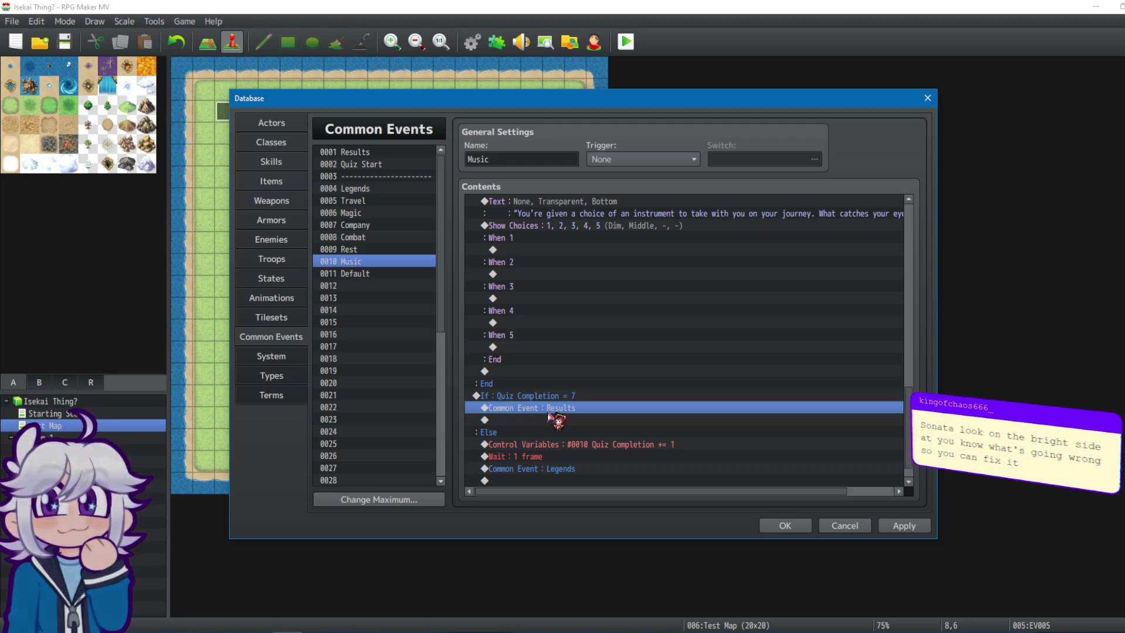
In Rest, move the question block from Else to above the Quiz Completion = 7 check.
{"action": "left_click", "coordinate": [400, 261]}
{"action": "left_click", "coordinate": [398, 250]}
{"action": "left_click", "coordinate": [581, 434]}
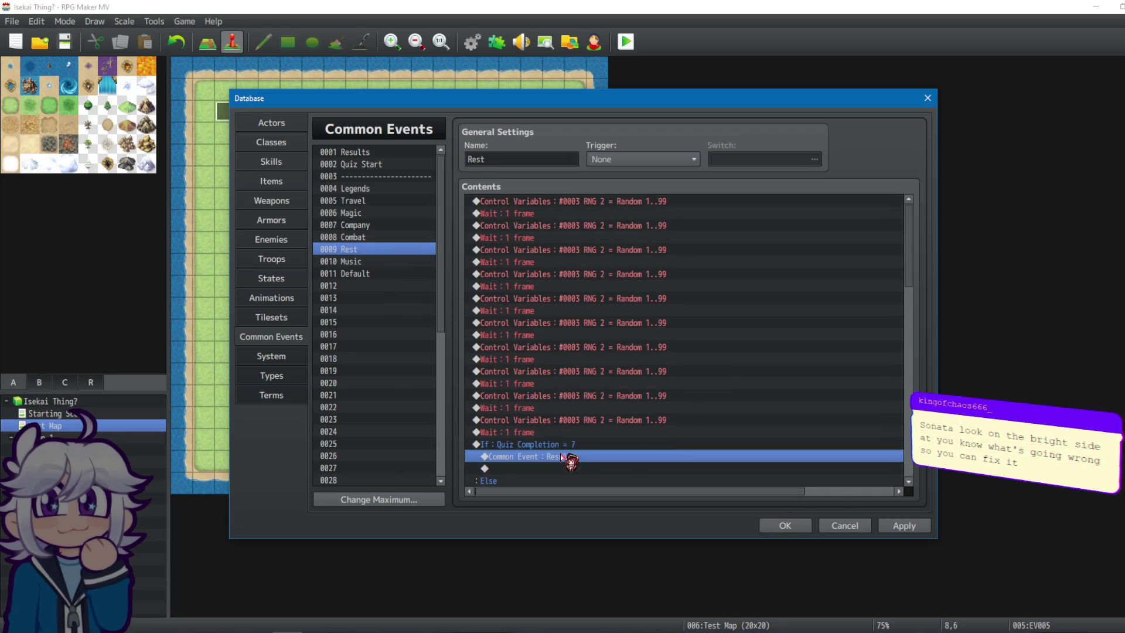
{"action": "scroll", "coordinate": [571, 410], "scroll_direction": "down", "scroll_amount": 2}
{"action": "left_click", "coordinate": [559, 432]}
{"action": "left_click", "coordinate": [557, 444], "text": "shift"}
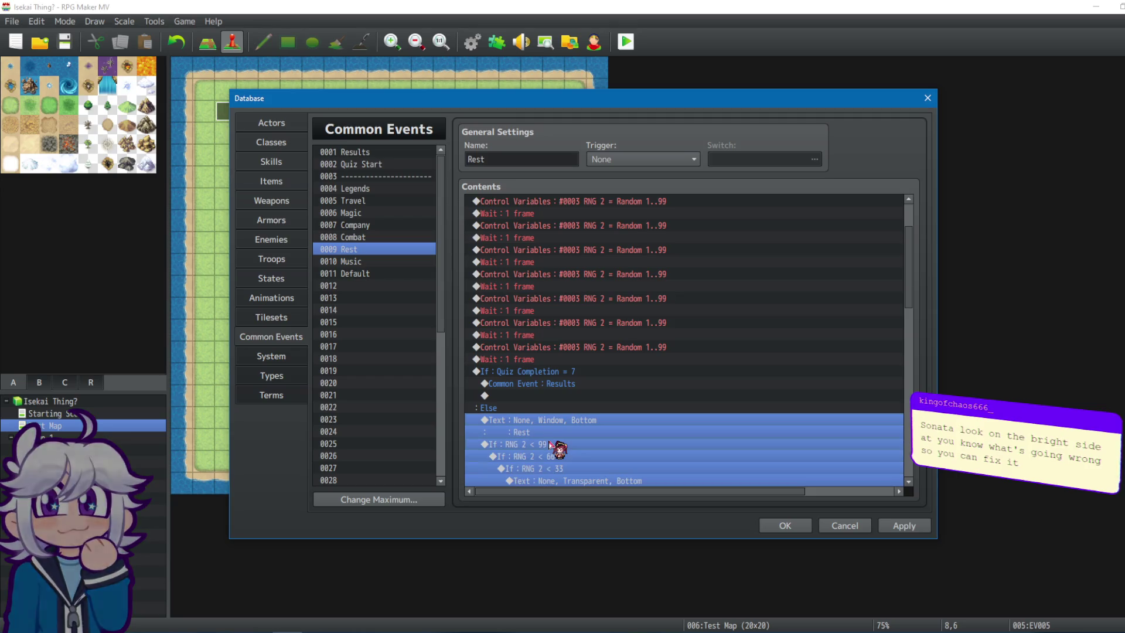
{"action": "key", "text": "Delete"}
{"action": "left_click", "coordinate": [528, 381]}
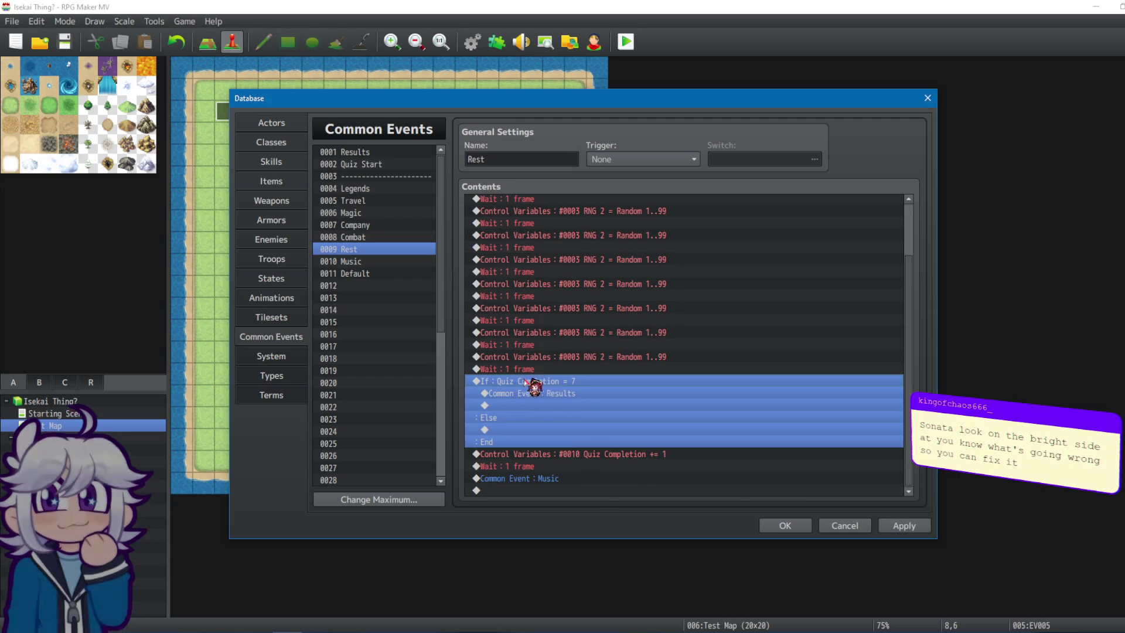
{"action": "key", "text": "ctrl+v"}
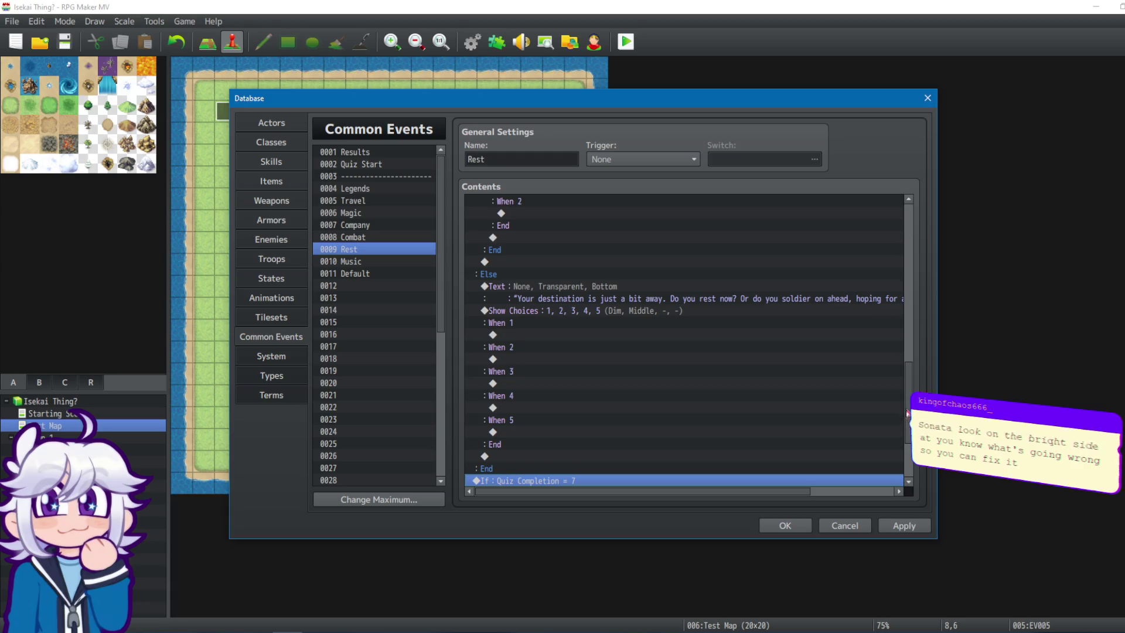
{"action": "scroll", "coordinate": [747, 383], "scroll_direction": "down", "scroll_amount": 3}
Move Rest's completion increment, one-frame wait and Music call into the Else branch.
{"action": "left_click", "coordinate": [572, 444]}
{"action": "left_click", "coordinate": [569, 468], "text": "shift"}
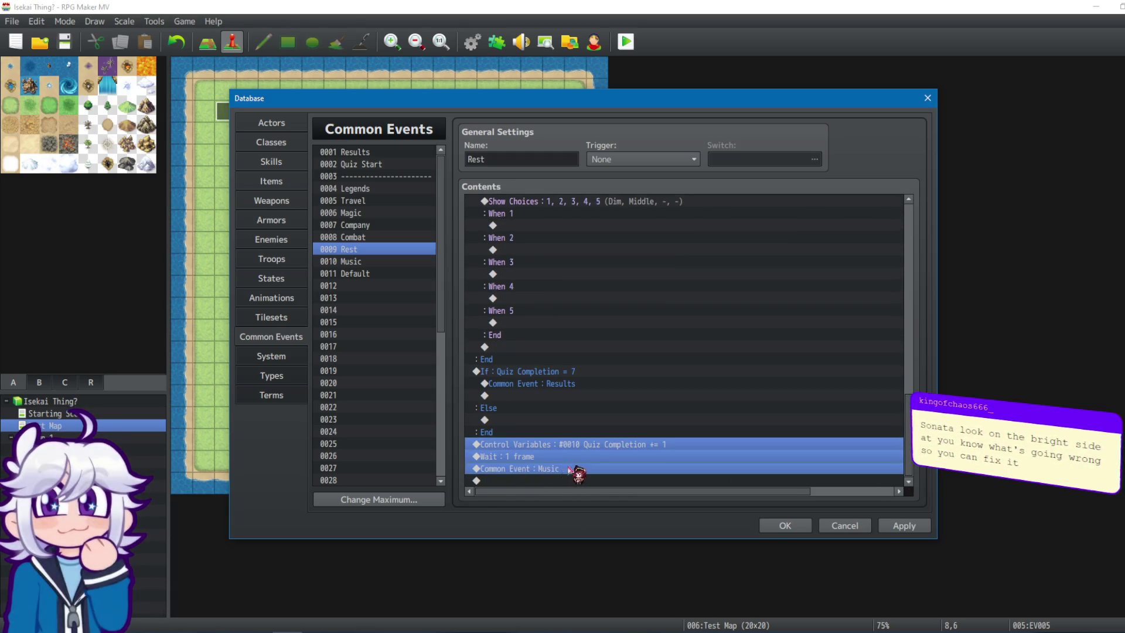
{"action": "key", "text": "ctrl+x"}
{"action": "left_click", "coordinate": [516, 460]}
{"action": "key", "text": "ctrl+v"}
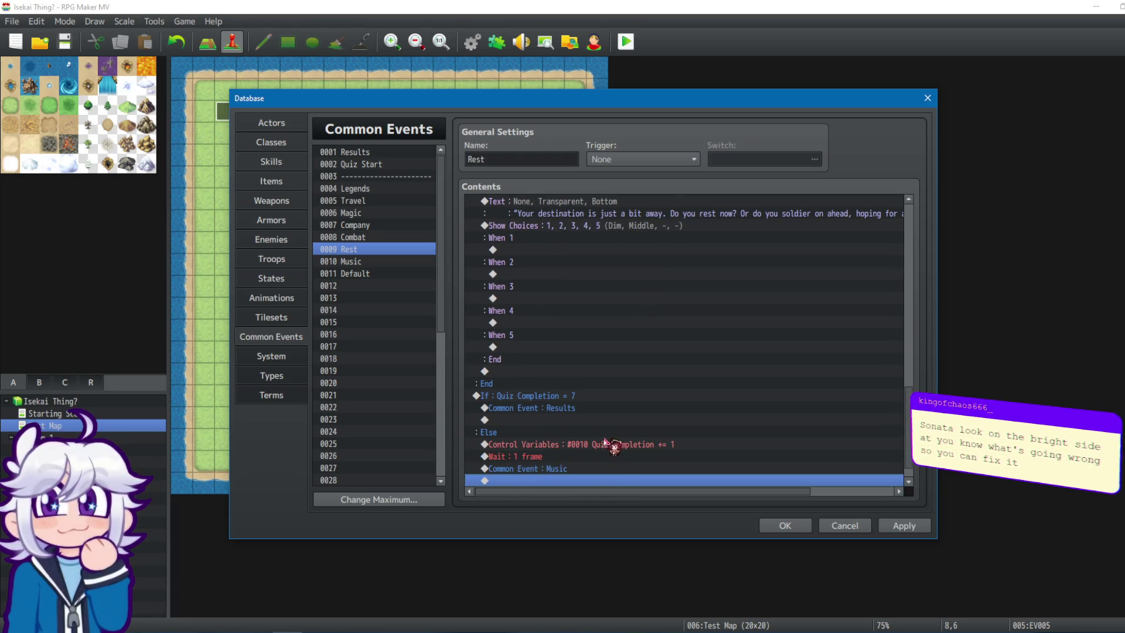
{"action": "scroll", "coordinate": [612, 449], "scroll_direction": "down", "scroll_amount": 1}
{"action": "left_click", "coordinate": [601, 444]}
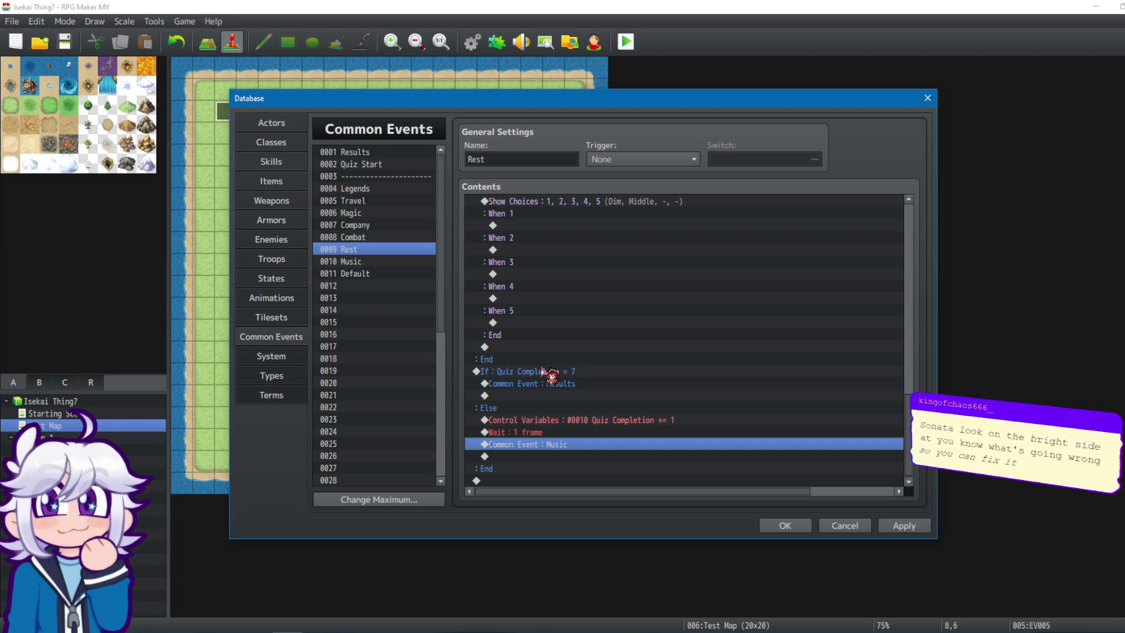
{"action": "left_click", "coordinate": [419, 241]}
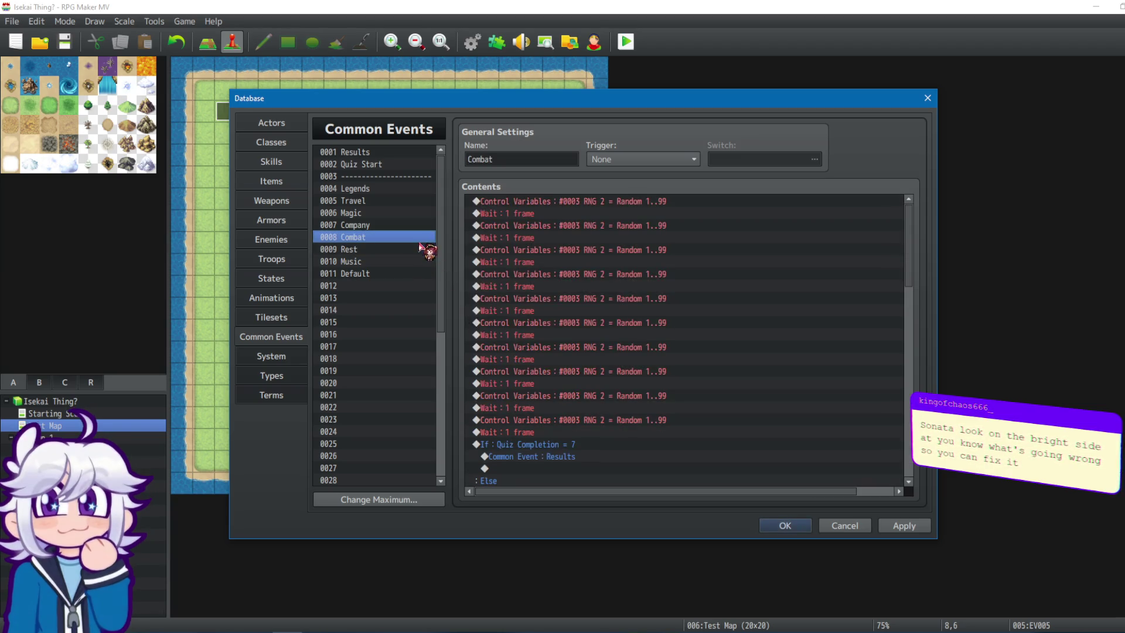
In 0008 Combat, reorder the blocks so the RNG question block comes before the Quiz Completion = 7 check.
{"action": "left_click", "coordinate": [548, 444]}
{"action": "scroll", "coordinate": [548, 447], "scroll_direction": "down", "scroll_amount": 3}
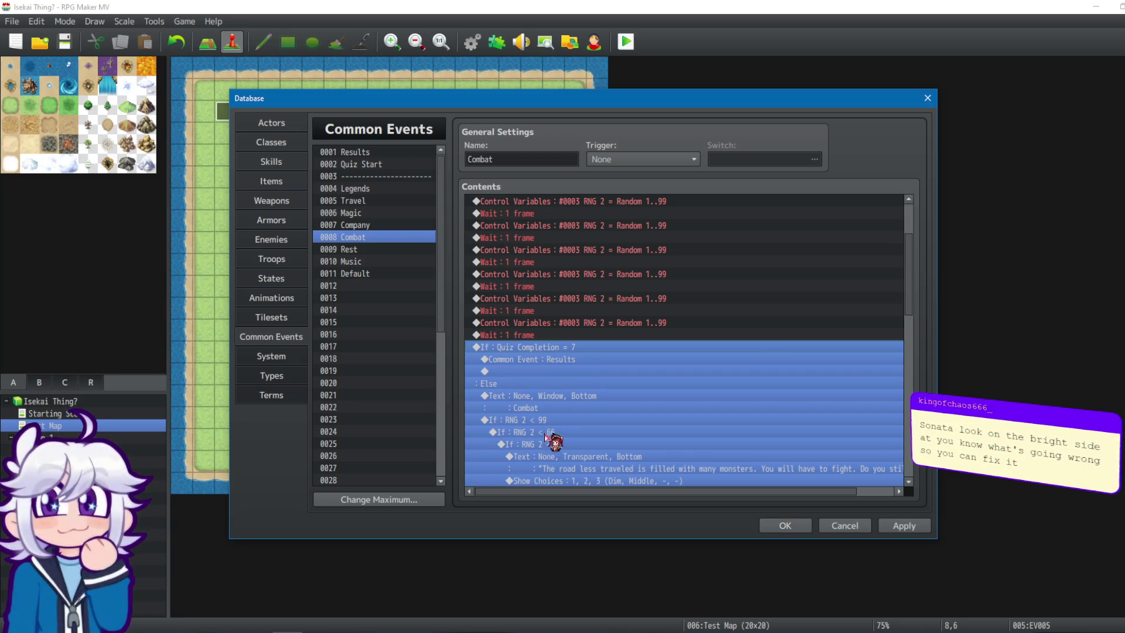
{"action": "left_click", "coordinate": [538, 399]}
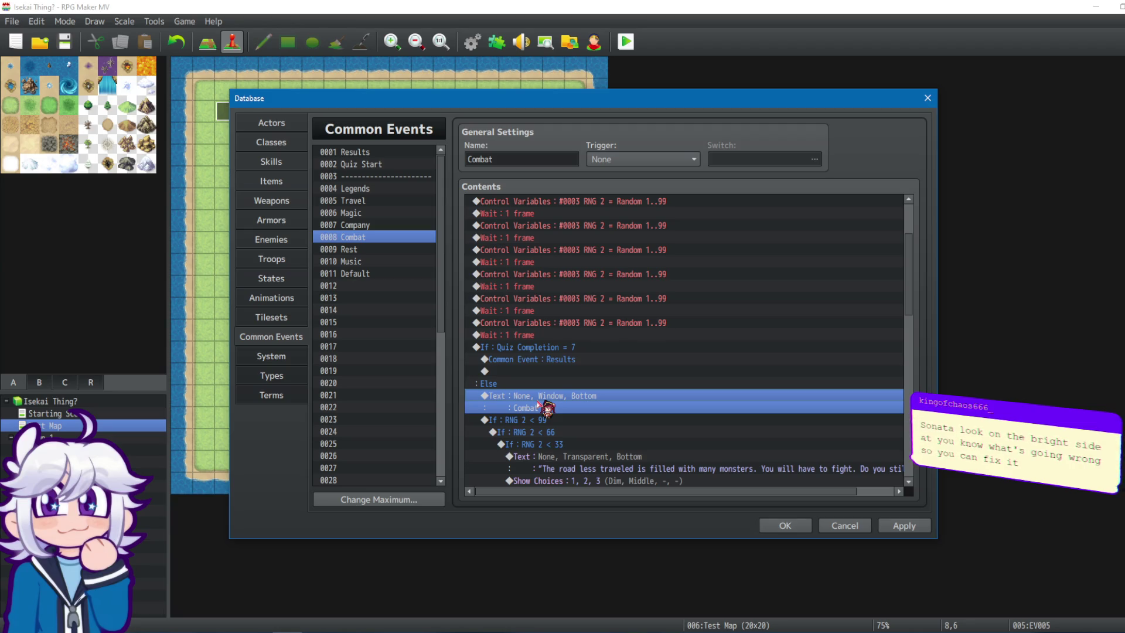
{"action": "scroll", "coordinate": [538, 404], "scroll_direction": "down", "scroll_amount": 2}
{"action": "left_click", "coordinate": [549, 347], "text": "shift"}
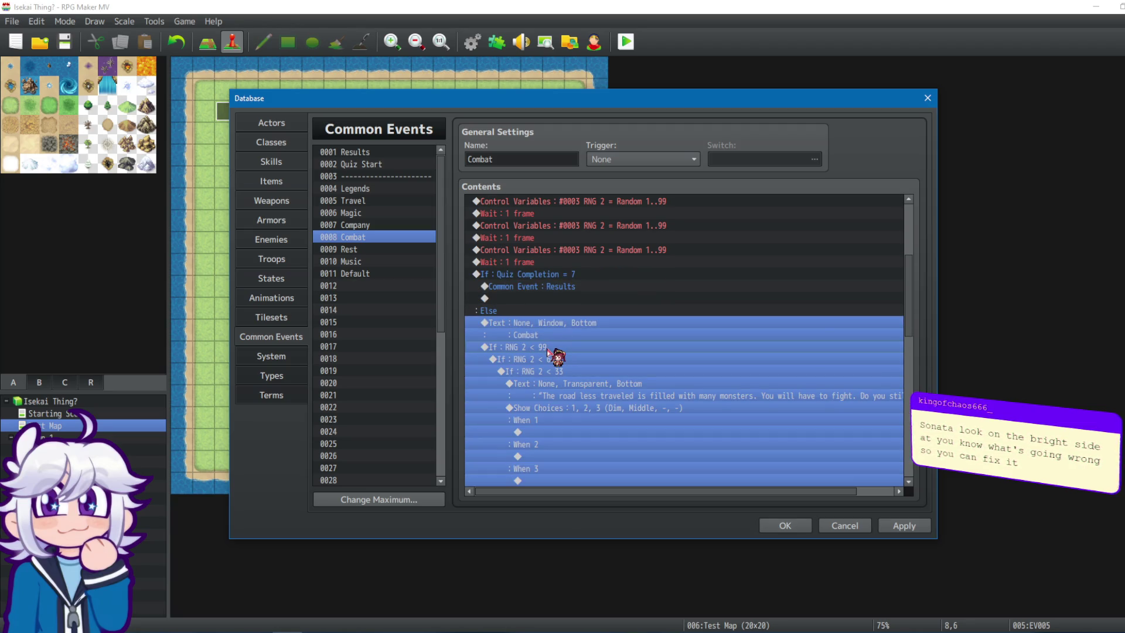
{"action": "key", "text": "Delete"}
{"action": "left_click", "coordinate": [532, 395], "text": "shift"}
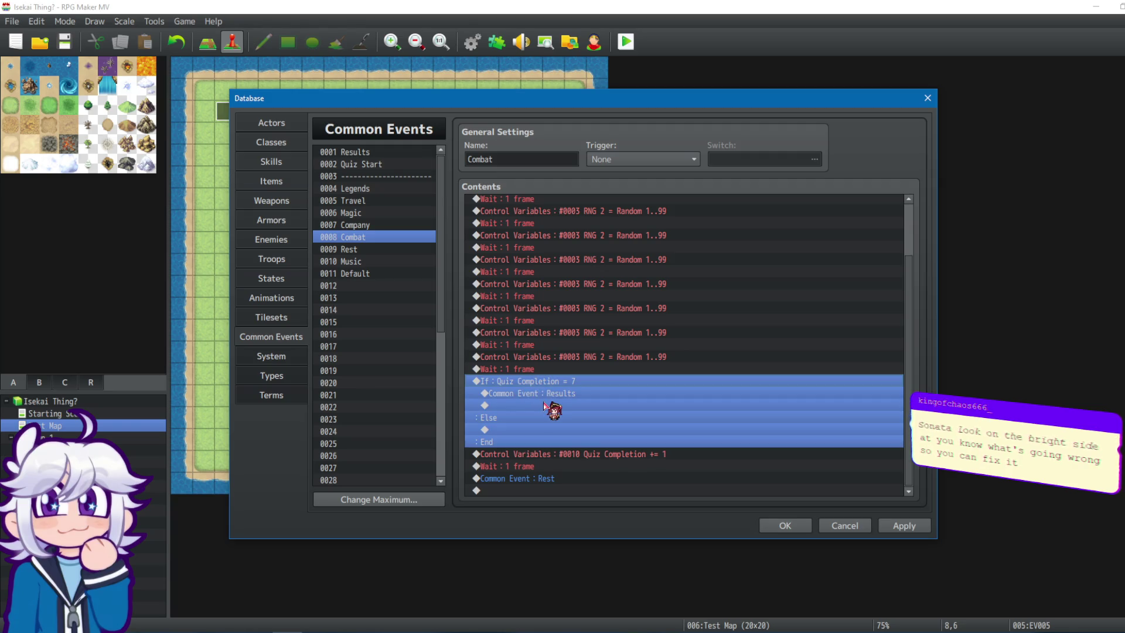
{"action": "key", "text": "ctrl+x"}
{"action": "left_click", "coordinate": [535, 440]}
{"action": "key", "text": "ctrl+v"}
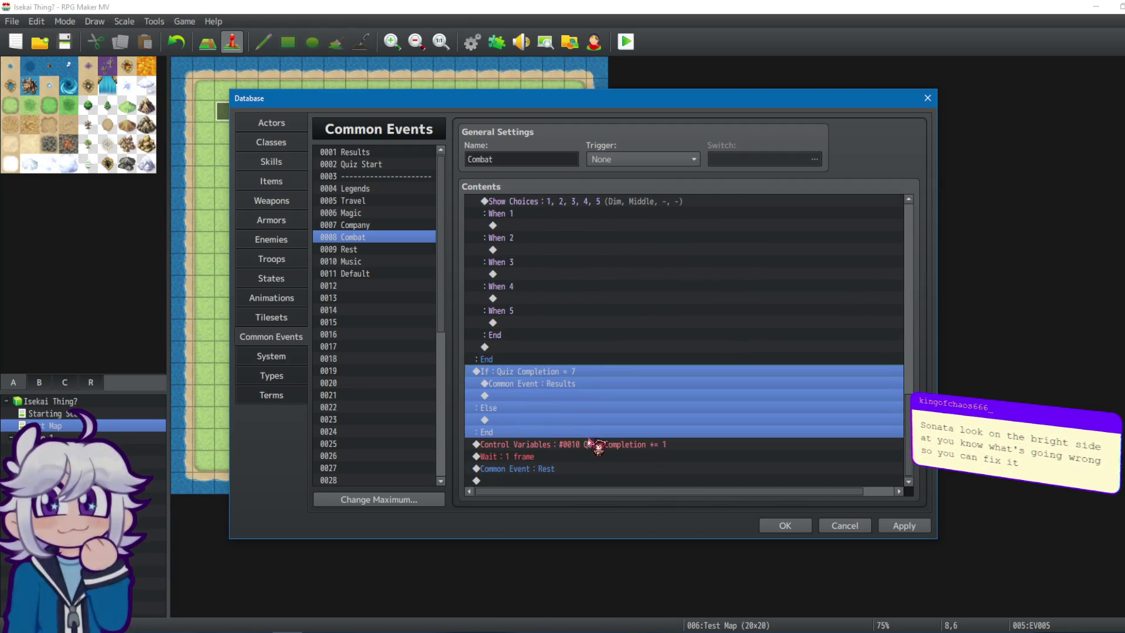
Move the completion increment, Wait and Common Event: Rest into the Else branch.
{"action": "left_click", "coordinate": [557, 444]}
{"action": "left_click", "coordinate": [533, 469], "text": "shift"}
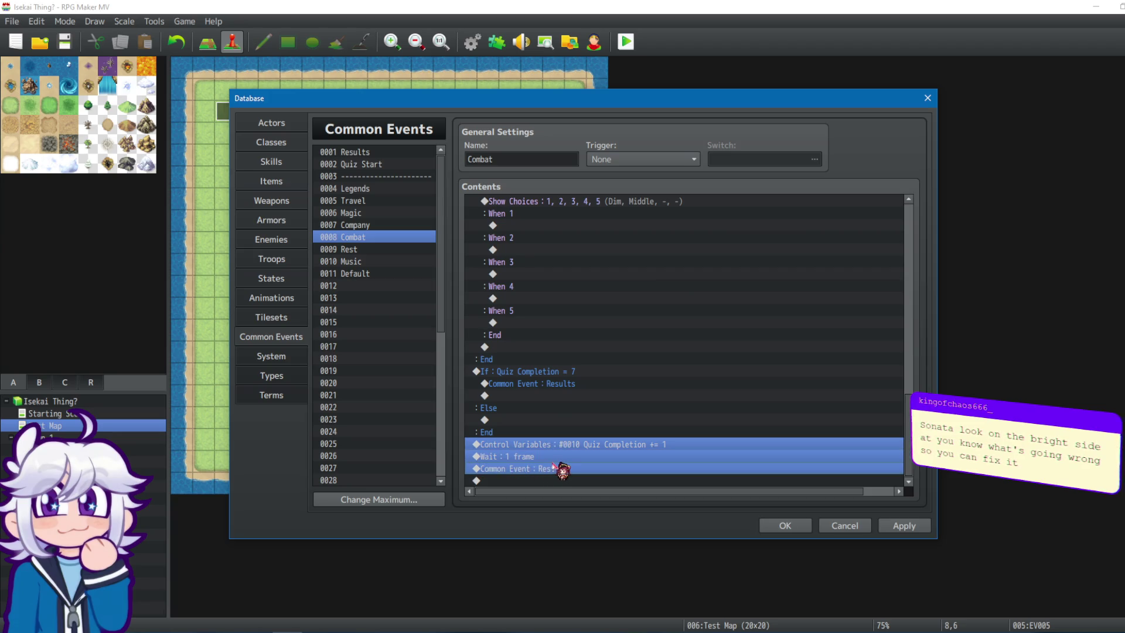
{"action": "key", "text": "ctrl+x"}
{"action": "left_click", "coordinate": [500, 457]}
{"action": "key", "text": "ctrl+v"}
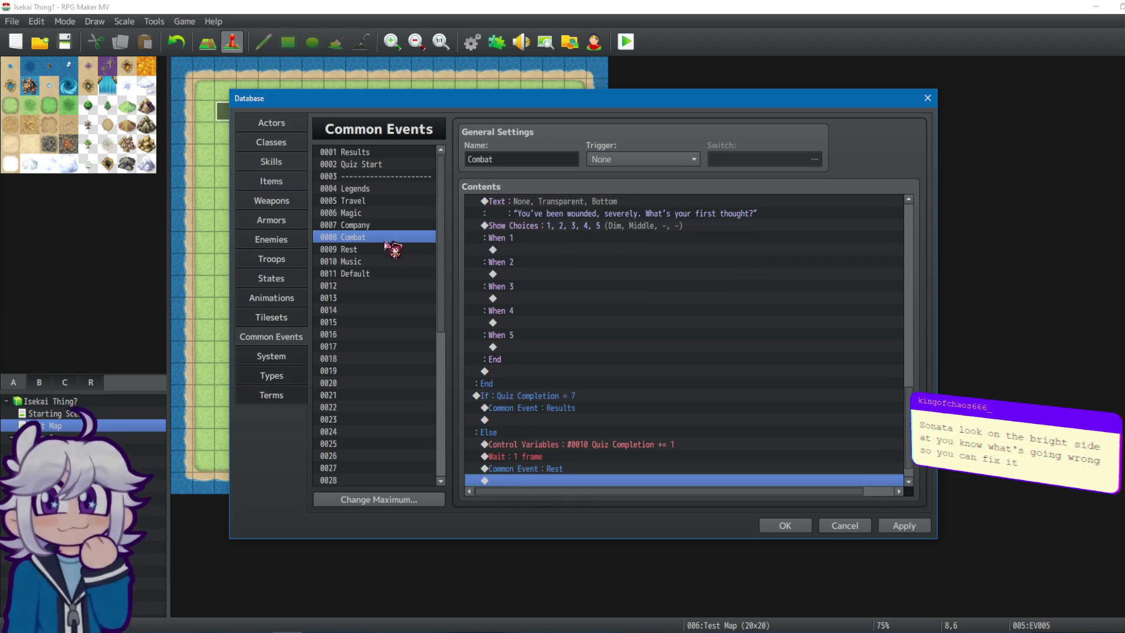
Open the 0007 Company common event.
{"action": "left_click", "coordinate": [380, 227]}
{"action": "left_click", "coordinate": [576, 457]}
{"action": "scroll", "coordinate": [574, 458], "scroll_direction": "down", "scroll_amount": 2}
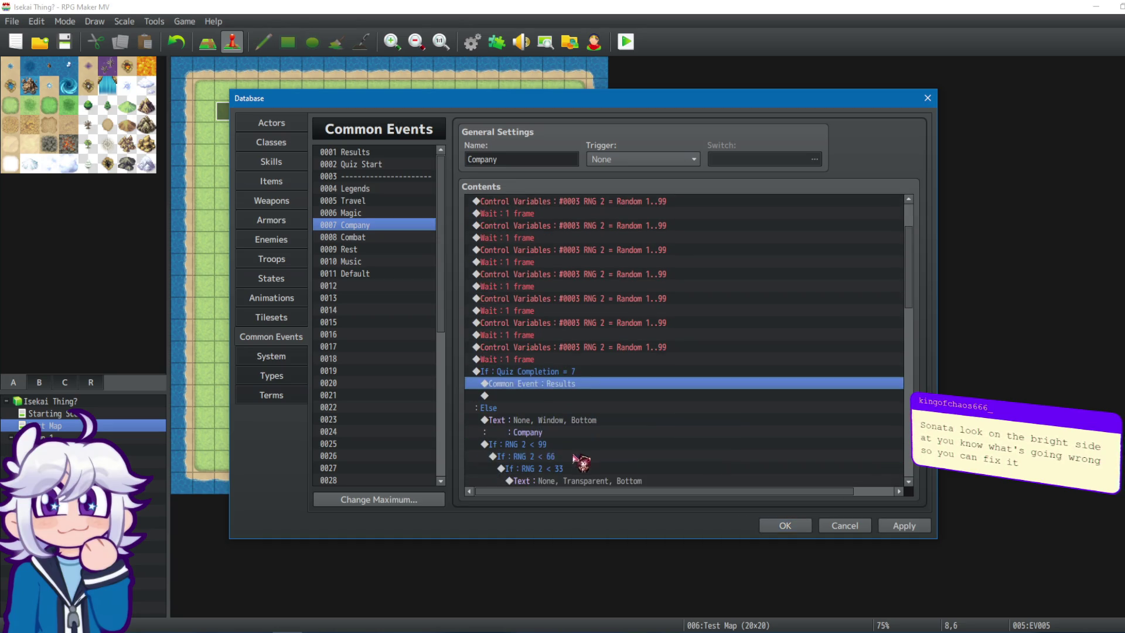
Move Company's Text and RNG question block from Else to above the Quiz Completion = 7 check.
{"action": "left_click", "coordinate": [540, 421]}
{"action": "left_click", "coordinate": [526, 447], "text": "shift"}
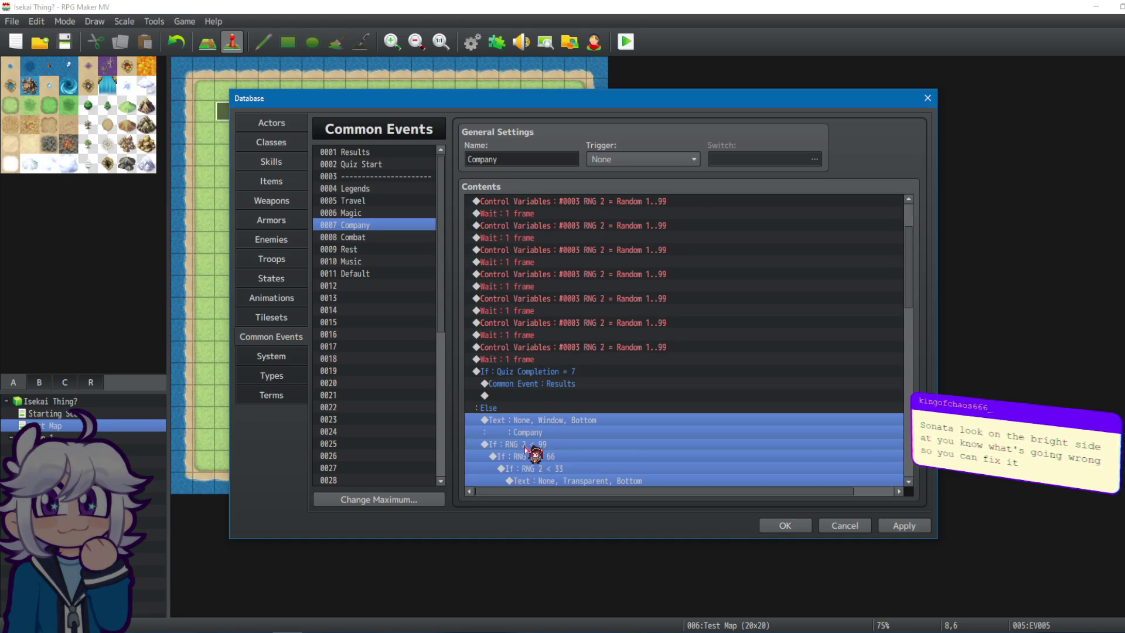
{"action": "key", "text": "ctrl+x"}
{"action": "left_click", "coordinate": [525, 380]}
{"action": "key", "text": "ctrl+v"}
Move the completion increment, Wait and Common Event: Combat under Else, then open 0006 Magic.
{"action": "scroll", "coordinate": [528, 391], "scroll_direction": "down", "scroll_amount": 3}
{"action": "left_click", "coordinate": [534, 444]}
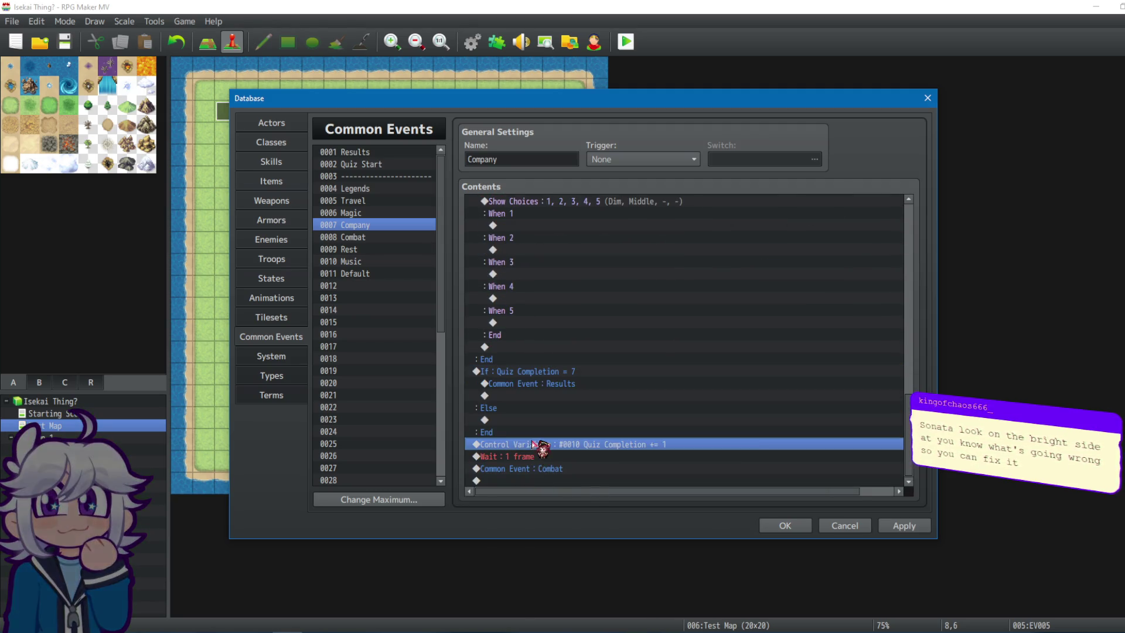
{"action": "left_click", "coordinate": [529, 468], "text": "shift"}
{"action": "key", "text": "ctrl+x"}
{"action": "left_click", "coordinate": [521, 456]}
{"action": "key", "text": "ctrl+v"}
{"action": "left_click", "coordinate": [381, 215]}
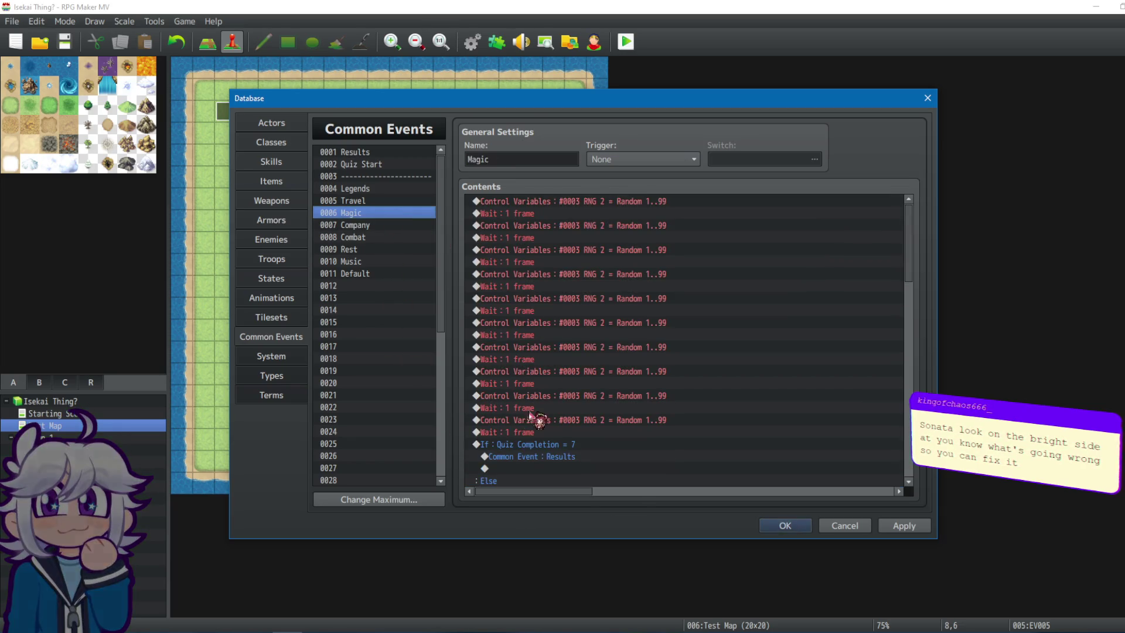
Move Magic's Text and Show Choices block from Else to above the Quiz Completion = 7 check.
{"action": "left_click", "coordinate": [505, 457]}
{"action": "scroll", "coordinate": [511, 460], "scroll_direction": "down", "scroll_amount": 2}
{"action": "scroll", "coordinate": [514, 461], "scroll_direction": "down", "scroll_amount": 1}
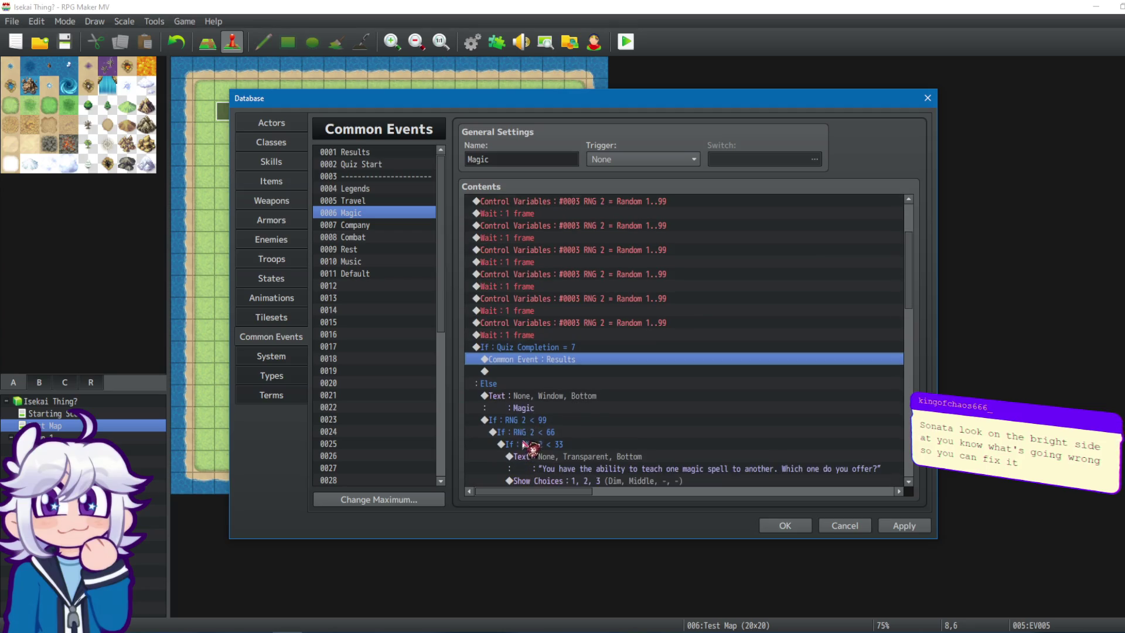
{"action": "left_click_drag", "start_coordinate": [508, 395], "coordinate": [510, 421]}
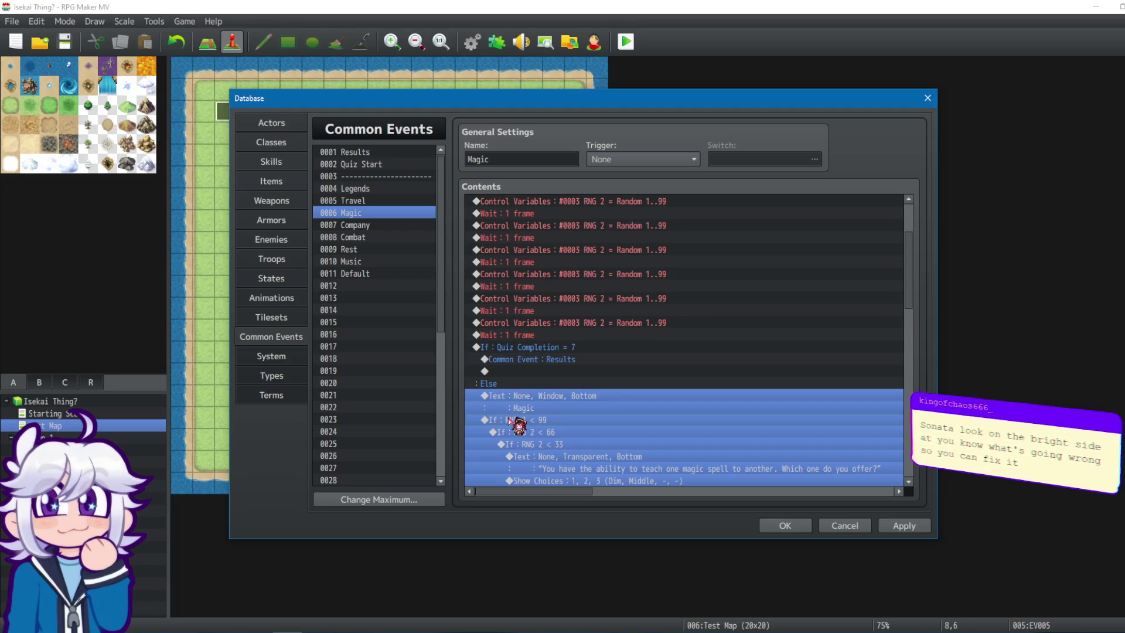
{"action": "key", "text": "ctrl+x"}
{"action": "left_click", "coordinate": [533, 378]}
{"action": "key", "text": "ctrl+v"}
Move the completion increment, Wait and Common Event: Company into the Else branch.
{"action": "scroll", "coordinate": [530, 454], "scroll_direction": "down", "scroll_amount": 2}
{"action": "scroll", "coordinate": [540, 457], "scroll_direction": "down", "scroll_amount": 1}
{"action": "left_click", "coordinate": [543, 473]}
{"action": "left_click", "coordinate": [538, 468], "text": "shift"}
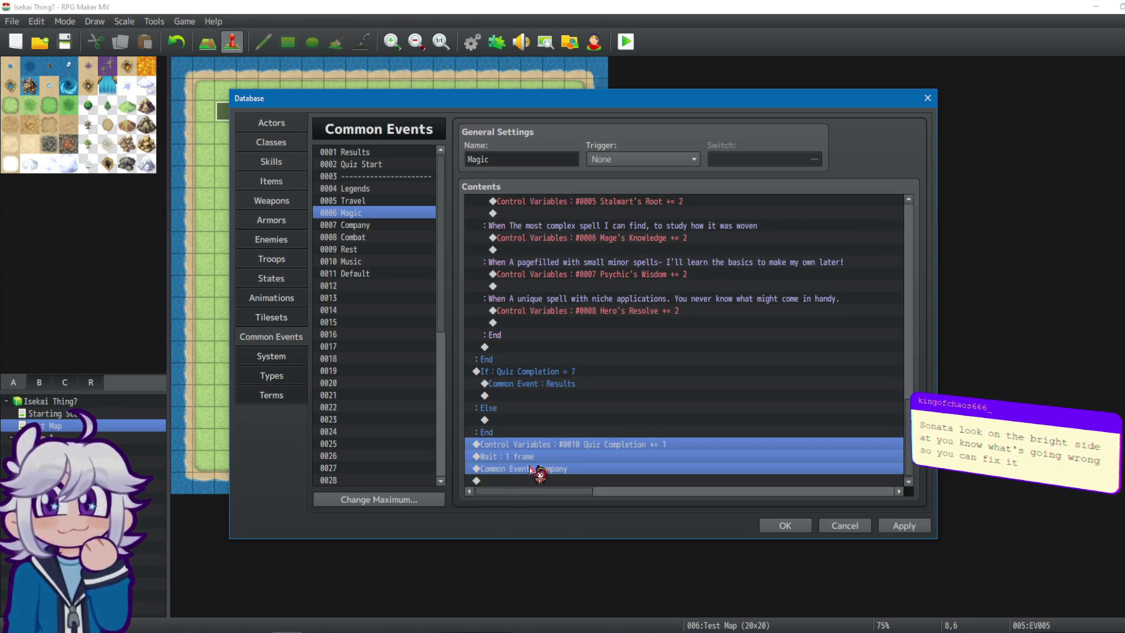
{"action": "key", "text": "Delete"}
{"action": "left_click", "coordinate": [526, 457]}
{"action": "key", "text": "ctrl+v"}
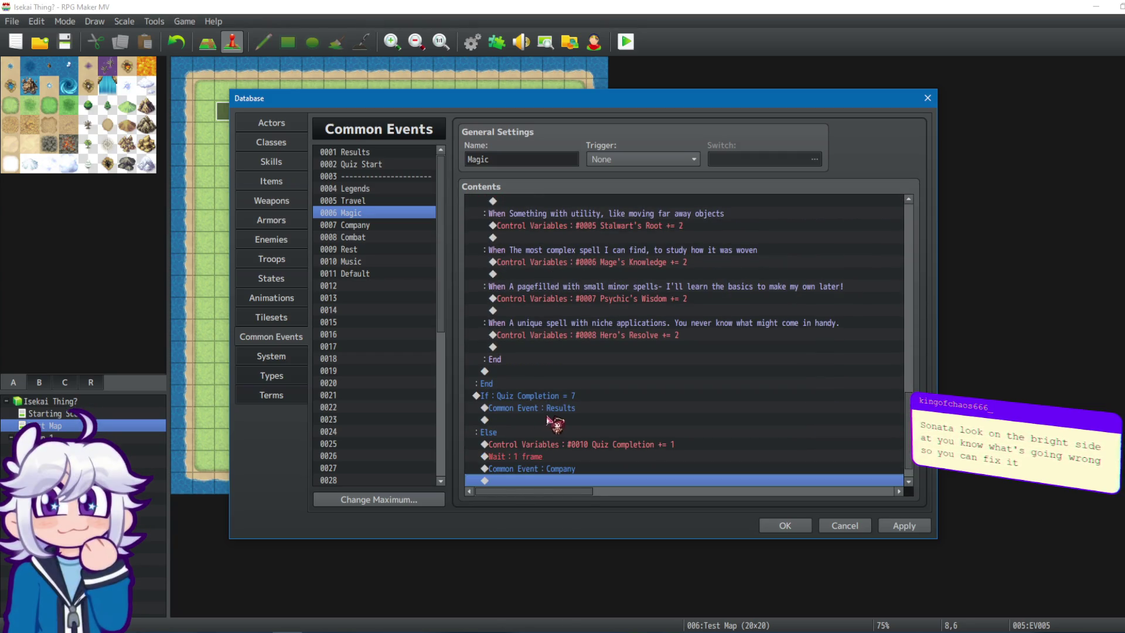
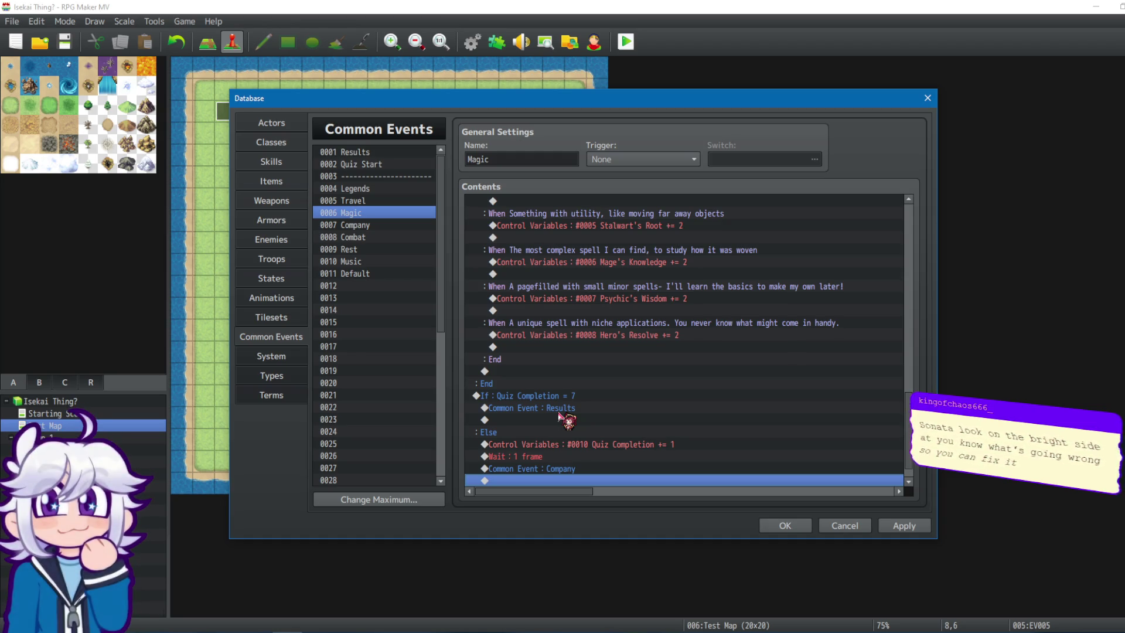
Apply the Magic event changes and delete the unwanted blocks from the Travel common event.
{"action": "scroll", "coordinate": [559, 415], "scroll_direction": "down", "scroll_amount": 1}
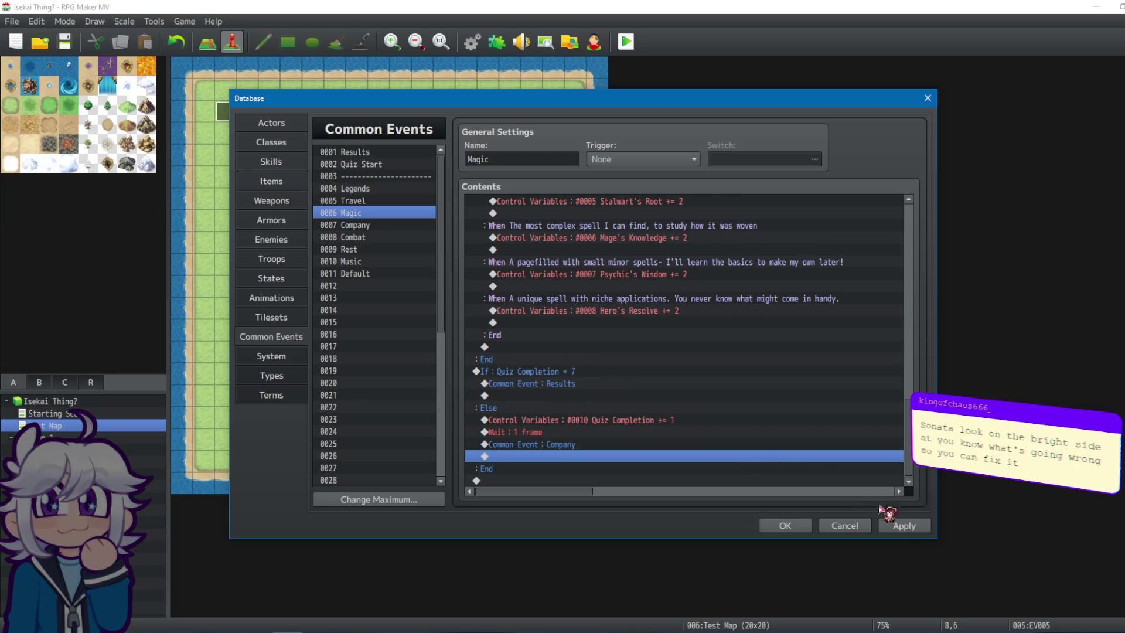
{"action": "left_click", "coordinate": [903, 525]}
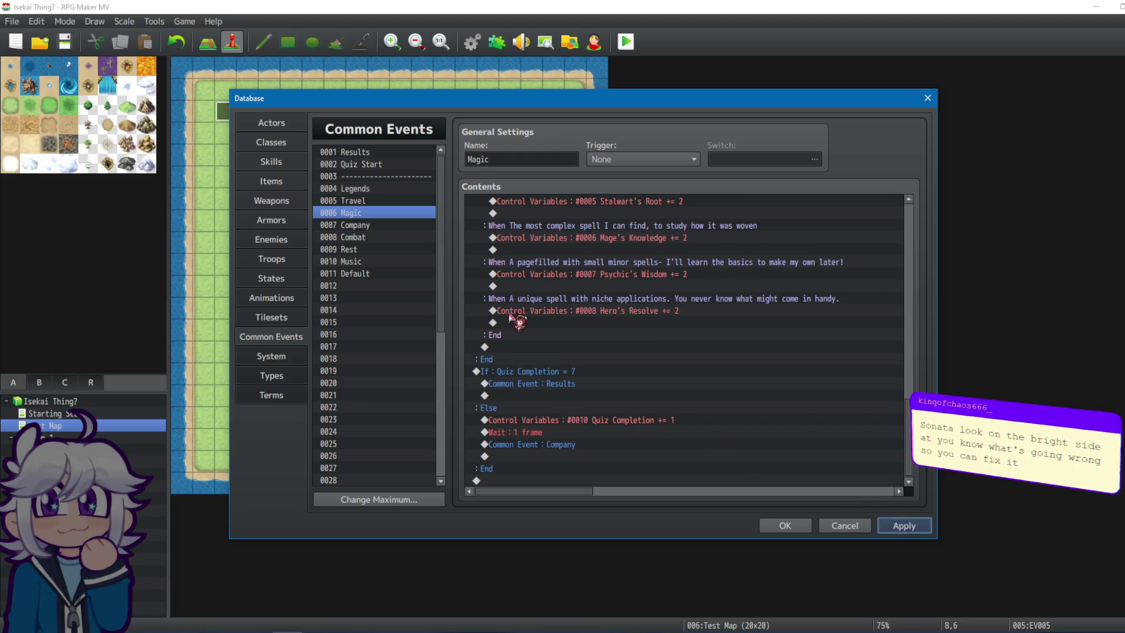
{"action": "left_click", "coordinate": [402, 201]}
{"action": "left_click", "coordinate": [548, 444]}
{"action": "left_click", "coordinate": [540, 462], "text": "shift"}
{"action": "key", "text": "Delete"}
Move Travel's Quiz Completion increment through Magic event call rows under the Else branch.
{"action": "left_click", "coordinate": [557, 384]}
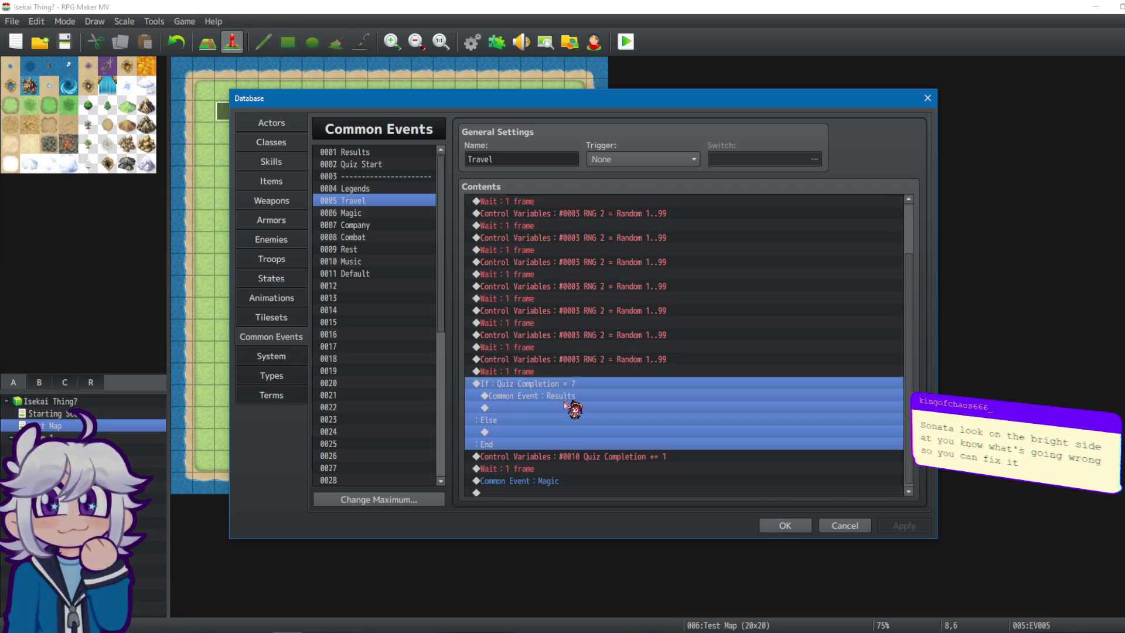
{"action": "scroll", "coordinate": [557, 442], "scroll_direction": "down", "scroll_amount": 3}
{"action": "left_click", "coordinate": [540, 444]}
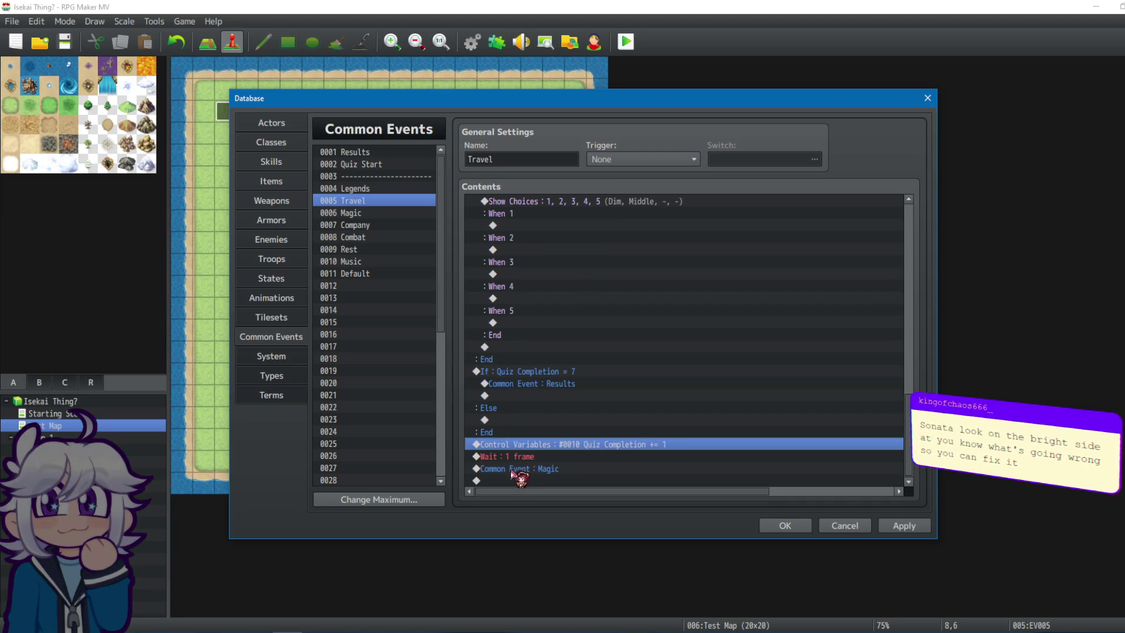
{"action": "left_click", "coordinate": [518, 469], "text": "shift"}
{"action": "key", "text": "Delete"}
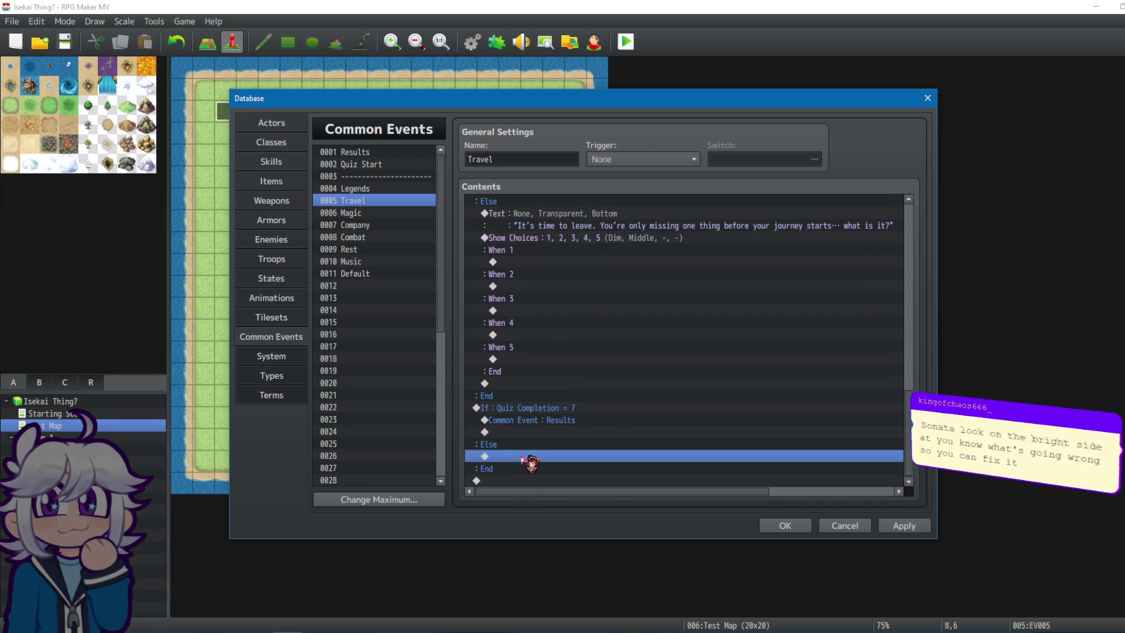
{"action": "key", "text": "ctrl+z"}
{"action": "left_click", "coordinate": [901, 527]}
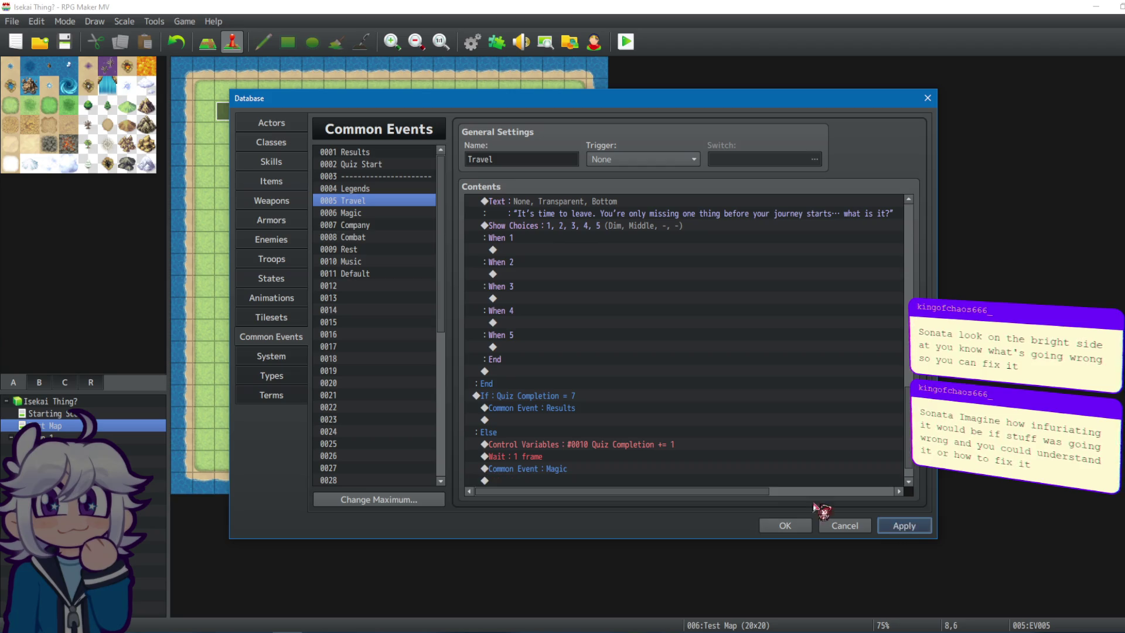
{"action": "left_click", "coordinate": [491, 397]}
{"action": "left_click", "coordinate": [568, 481]}
{"action": "left_click", "coordinate": [577, 455]}
{"action": "left_click", "coordinate": [545, 444]}
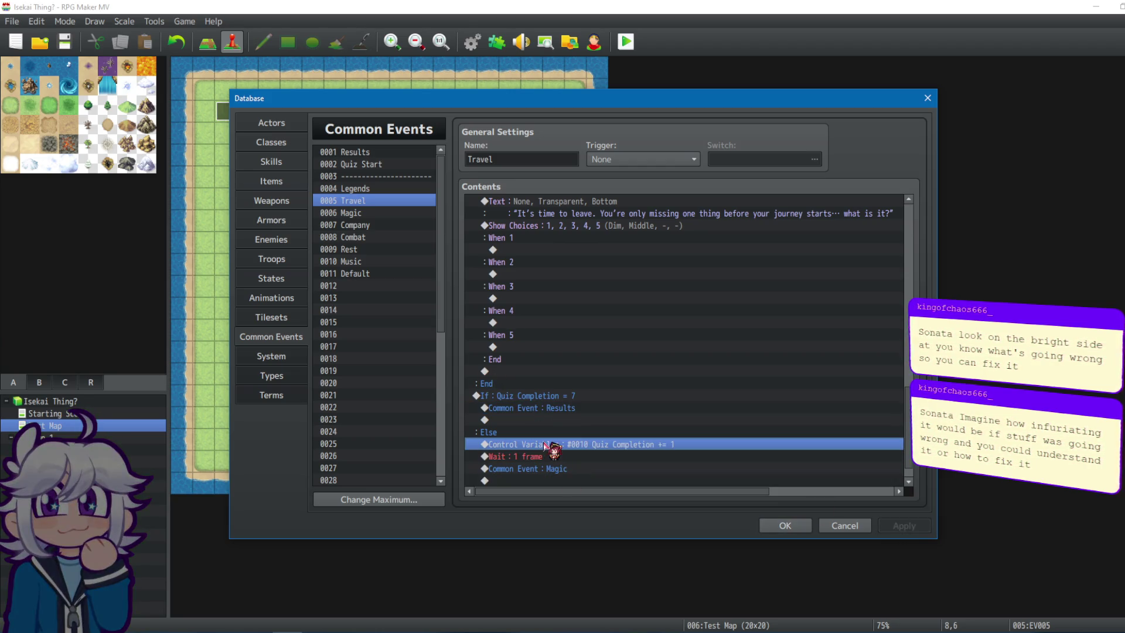
In Legends, move the Text: Legends and If RNG 2 < 99 blocks above the Quiz Completion check.
{"action": "left_click", "coordinate": [375, 188]}
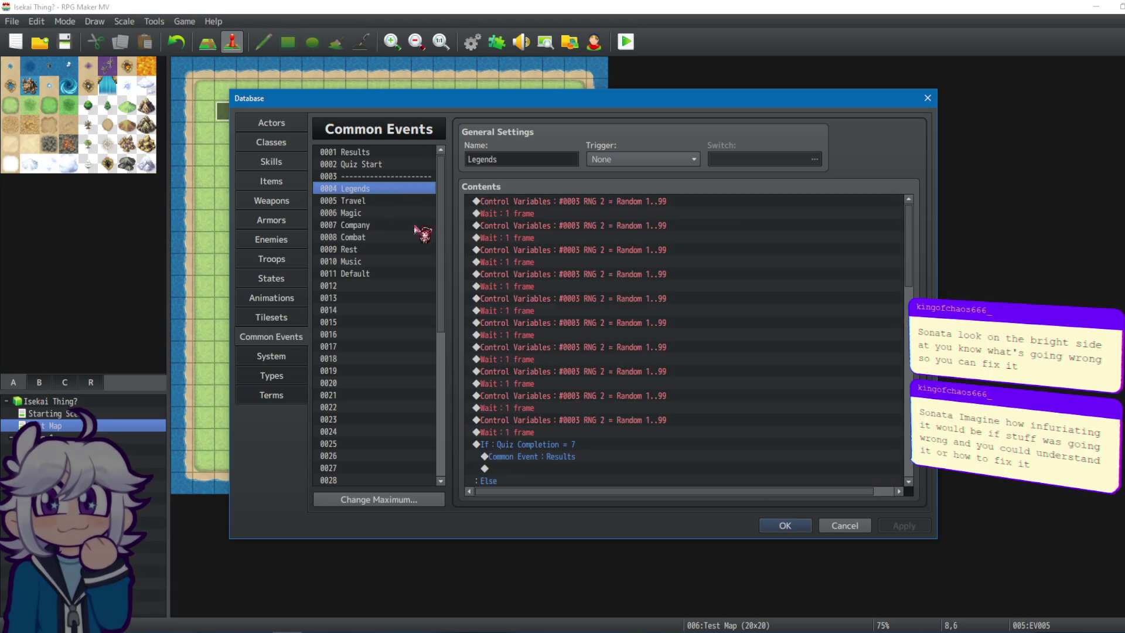
{"action": "left_click", "coordinate": [535, 458]}
{"action": "scroll", "coordinate": [535, 417], "scroll_direction": "down", "scroll_amount": 2}
{"action": "left_click", "coordinate": [528, 420]}
{"action": "left_click", "coordinate": [531, 446], "text": "shift"}
{"action": "key", "text": "Delete"}
{"action": "left_click", "coordinate": [526, 382]}
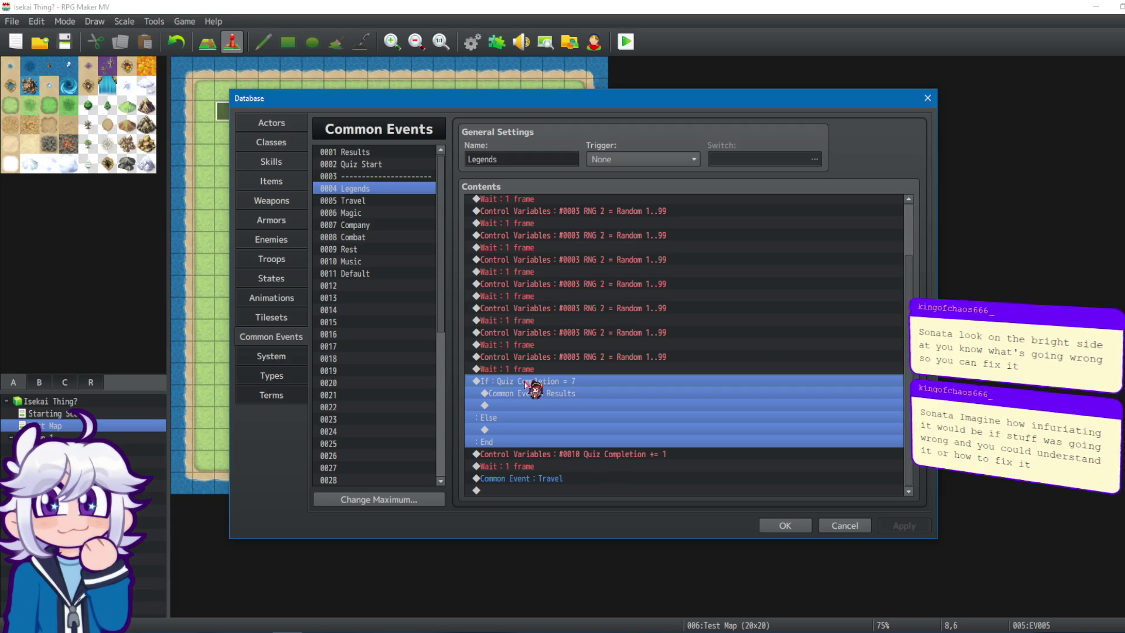
{"action": "key", "text": "ctrl+v"}
Move Legends' Quiz Completion increment through Travel event call rows under the Else branch.
{"action": "scroll", "coordinate": [534, 411], "scroll_direction": "down", "scroll_amount": 2}
{"action": "left_click", "coordinate": [543, 444]}
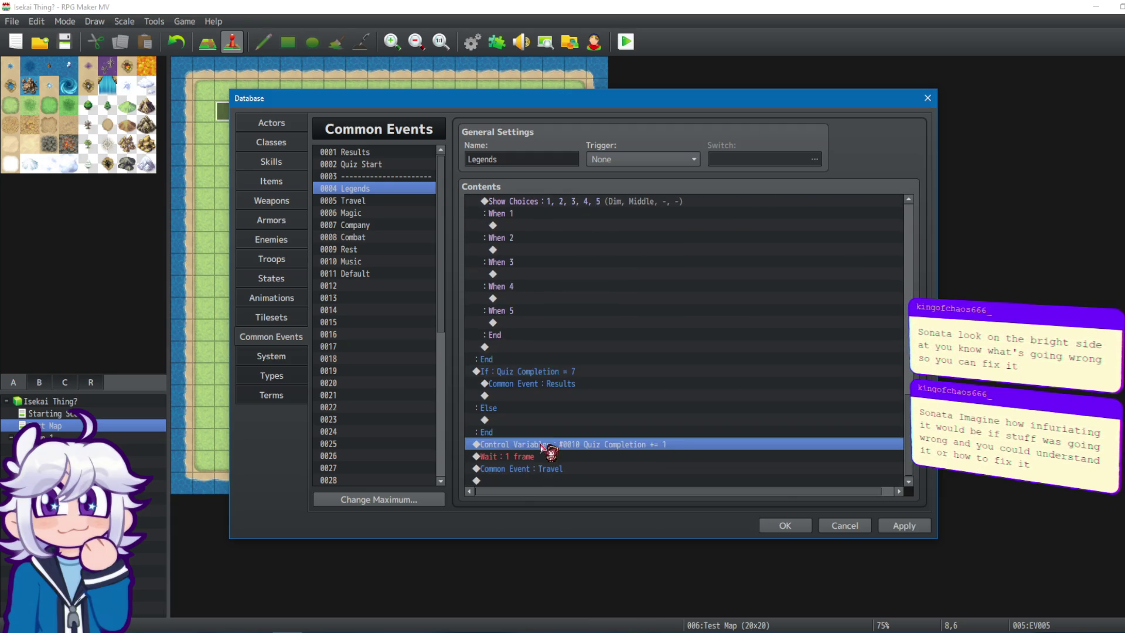
{"action": "left_click", "coordinate": [541, 469], "text": "shift"}
{"action": "key", "text": "Delete"}
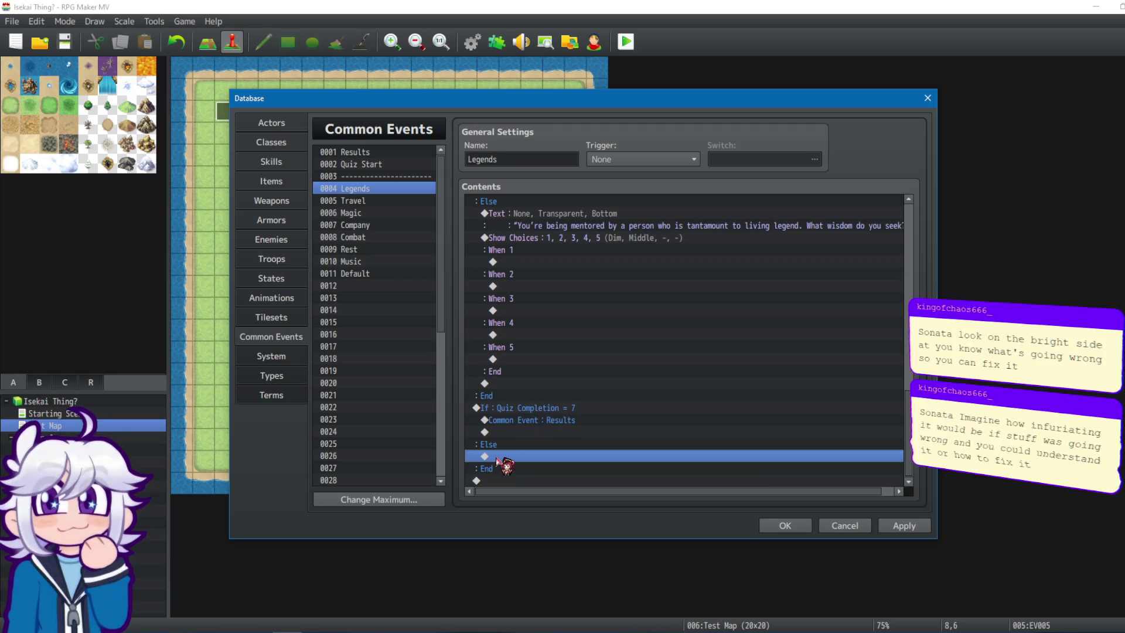
{"action": "key", "text": "ctrl+v"}
{"action": "left_click", "coordinate": [905, 526]}
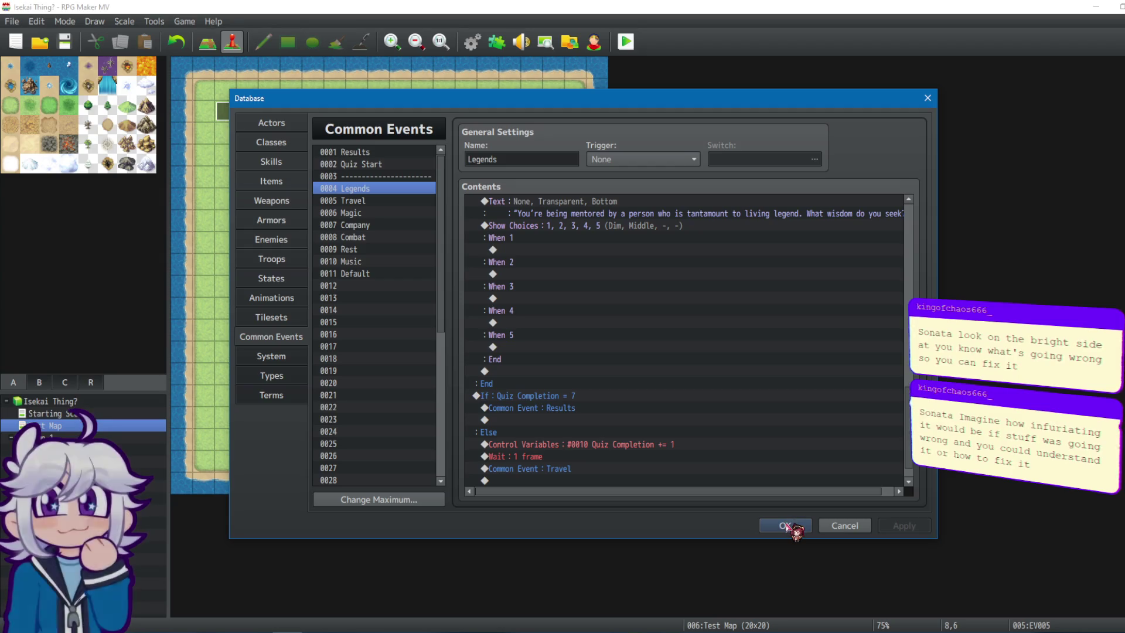
Save the database changes and start a playtest.
{"action": "scroll", "coordinate": [558, 334], "scroll_direction": "down", "scroll_amount": 1}
{"action": "scroll", "coordinate": [788, 467], "scroll_direction": "up", "scroll_amount": 2}
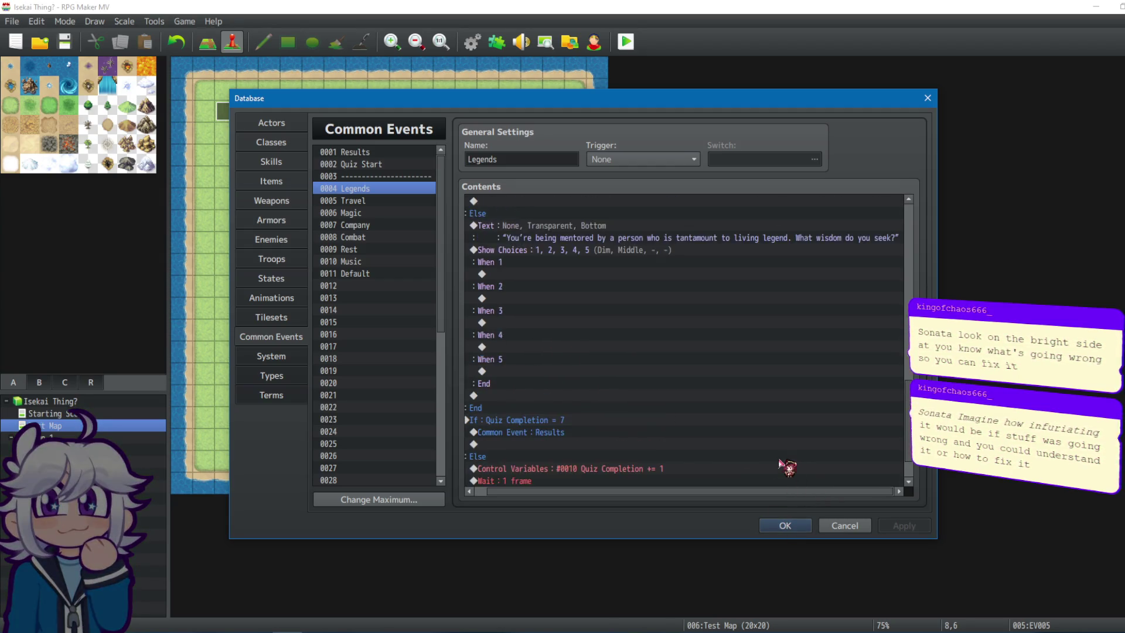
{"action": "scroll", "coordinate": [788, 467], "scroll_direction": "down", "scroll_amount": 2}
{"action": "left_click", "coordinate": [775, 526]}
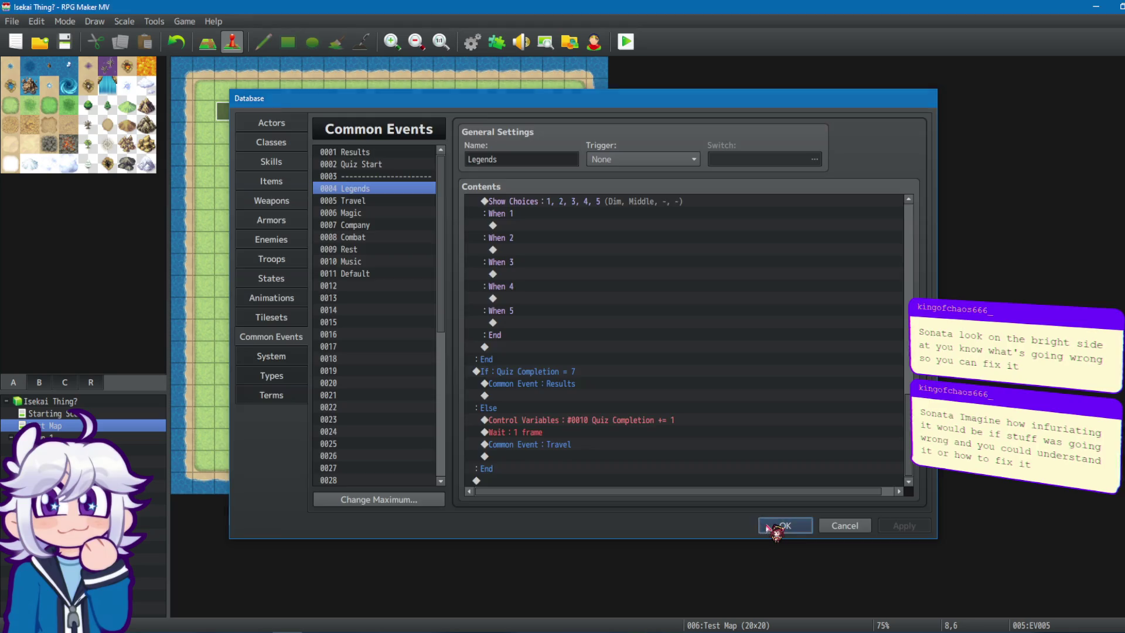
{"action": "left_click", "coordinate": [628, 44]}
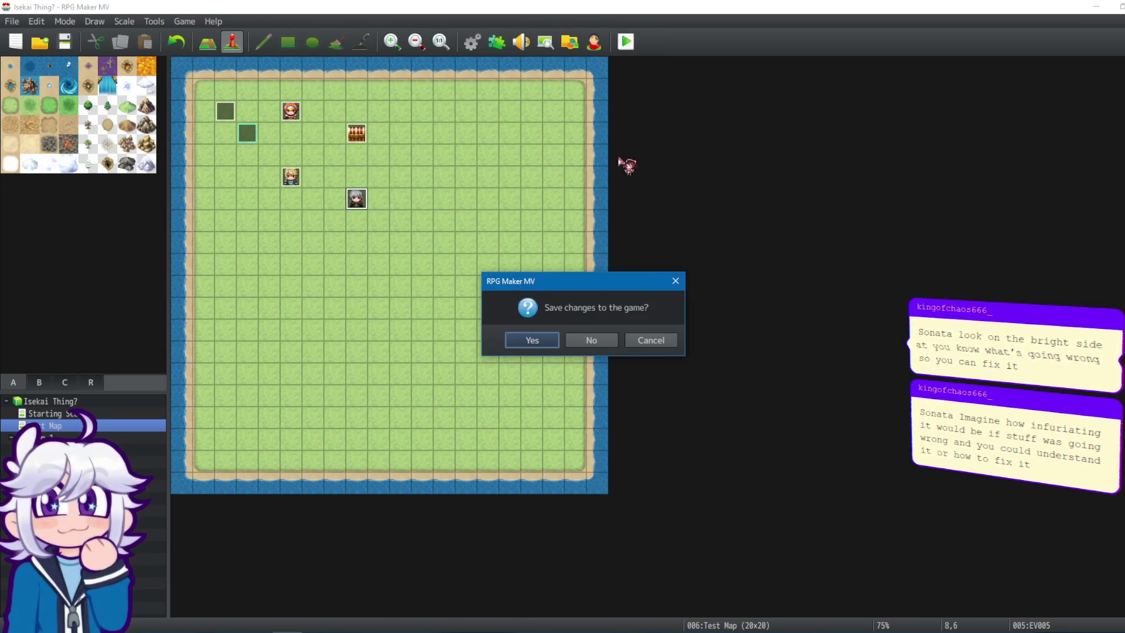
Save the project, confirm the divination, and talk to the silver-haired NPC to start the Travel dialogue.
{"action": "left_click", "coordinate": [549, 339]}
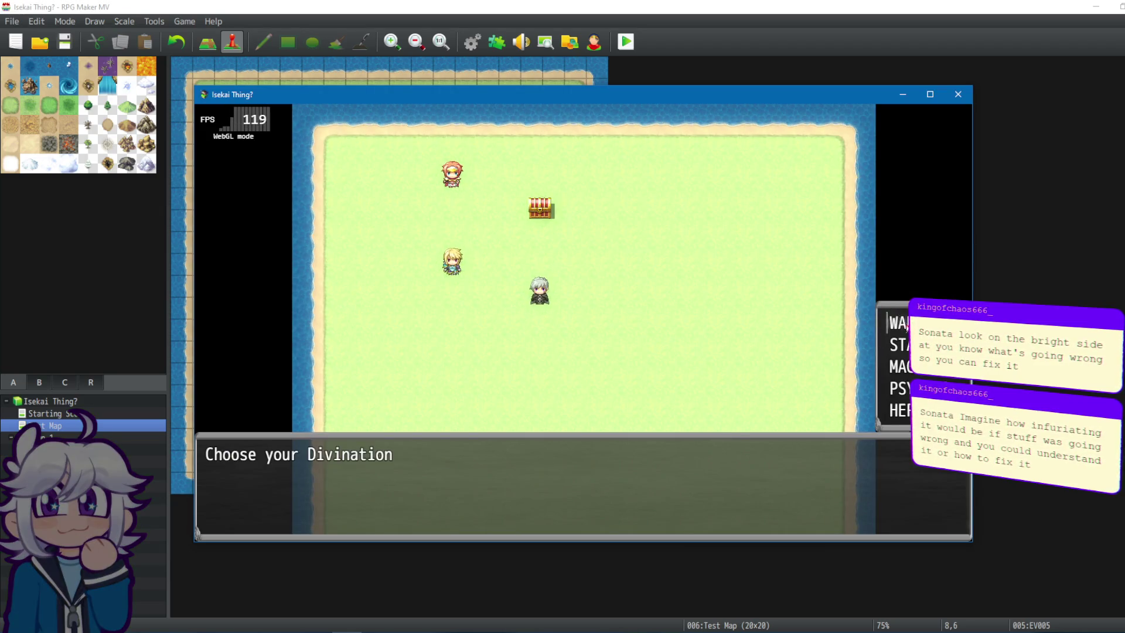
{"action": "key", "text": "Return"}
{"action": "key", "text": "Return"}
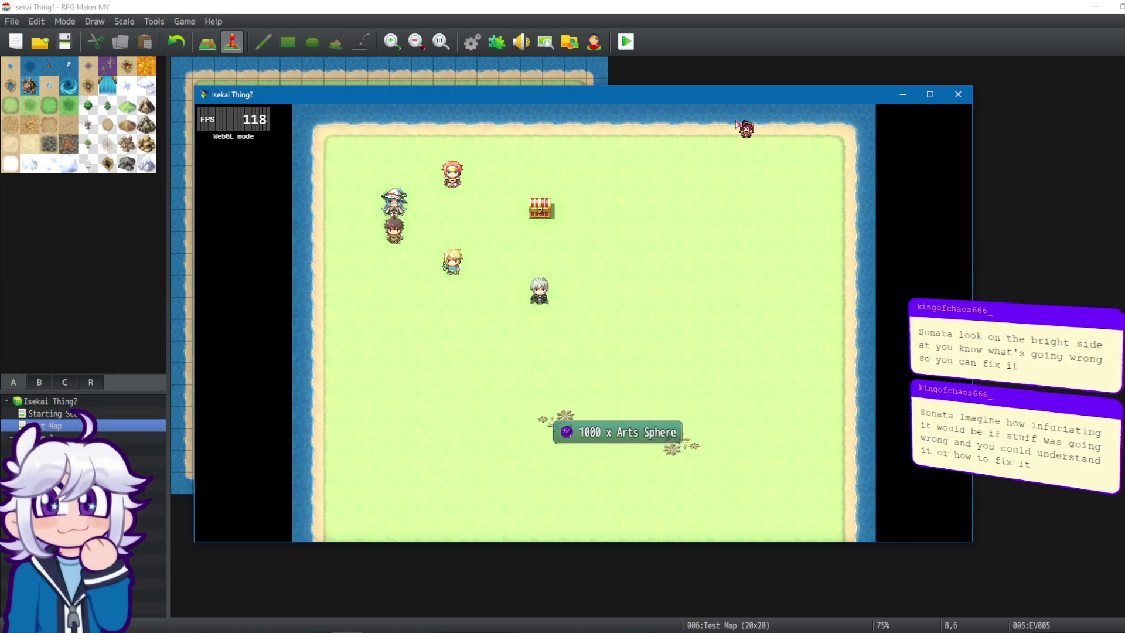
{"action": "key", "text": "Down"}
{"action": "key", "text": "Down"}
{"action": "key", "text": "Right"}
{"action": "key", "text": "Right"}
{"action": "key", "text": "Right"}
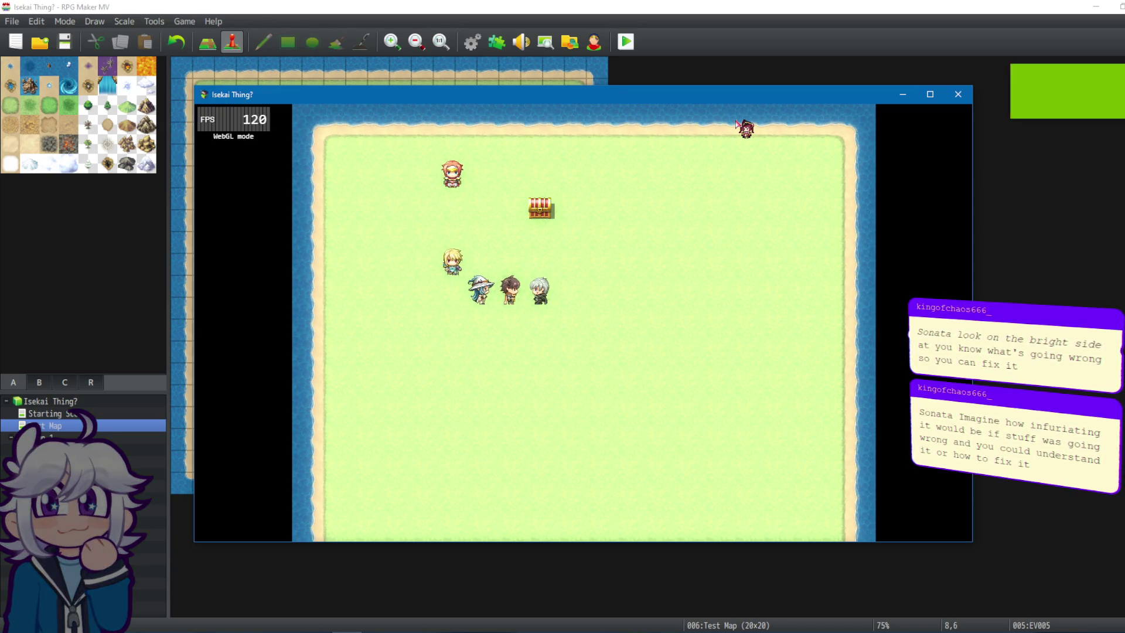
{"action": "key", "text": "Return"}
{"action": "key", "text": "Return"}
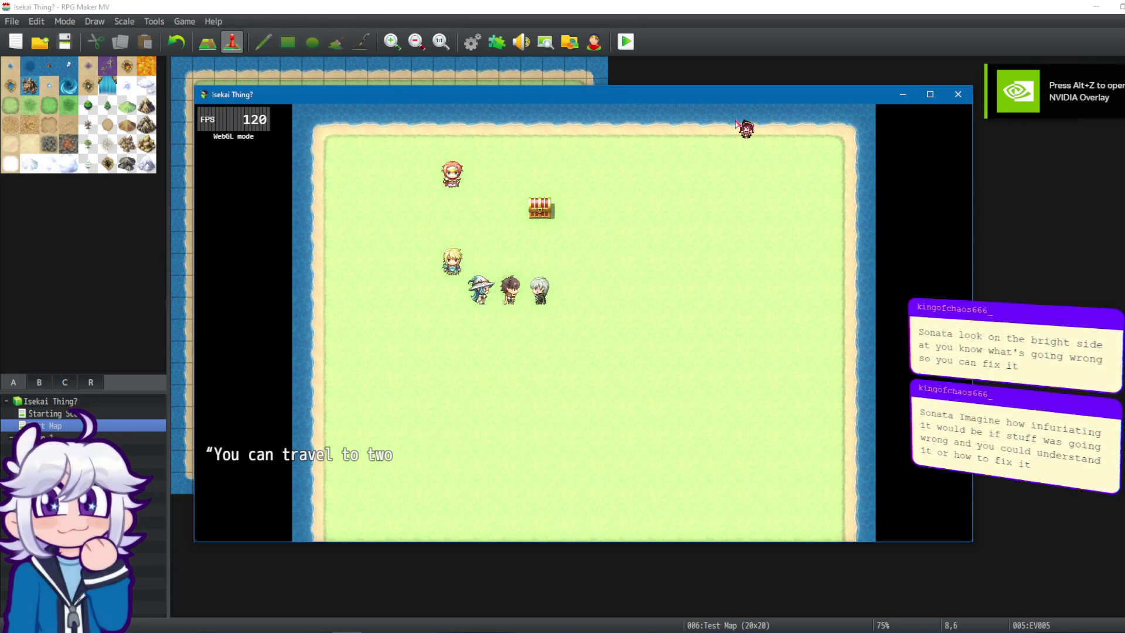
{"action": "key", "text": "Return"}
{"action": "key", "text": "Return"}
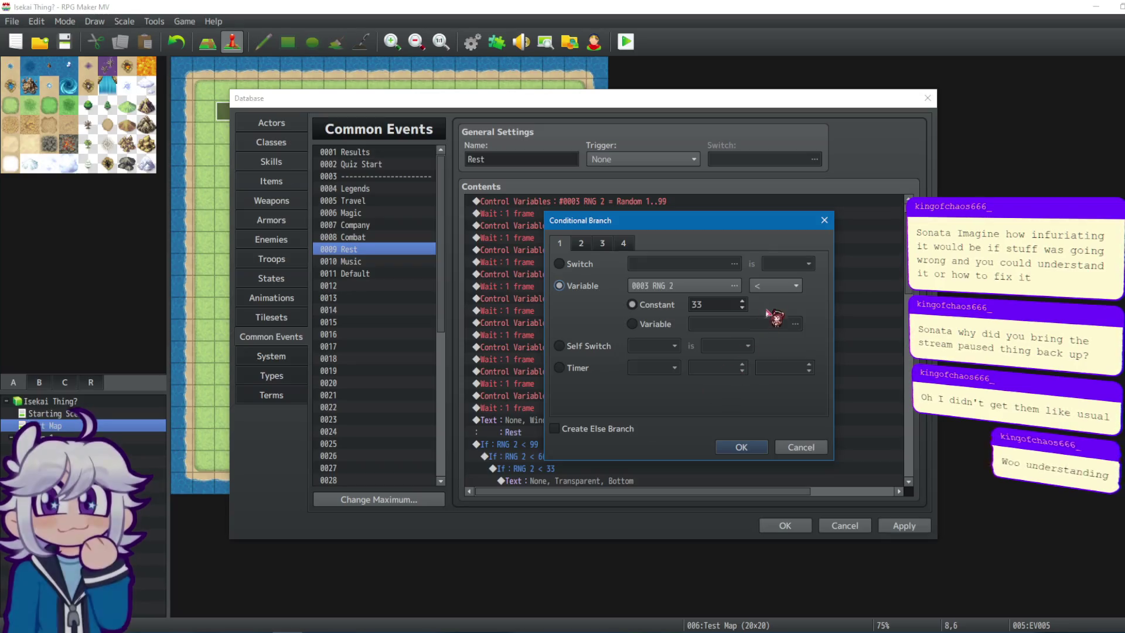
Finish changing the Rest event's RNG 2 check to ≤ 33.
{"action": "left_click", "coordinate": [779, 285]}
{"action": "left_click", "coordinate": [773, 329]}
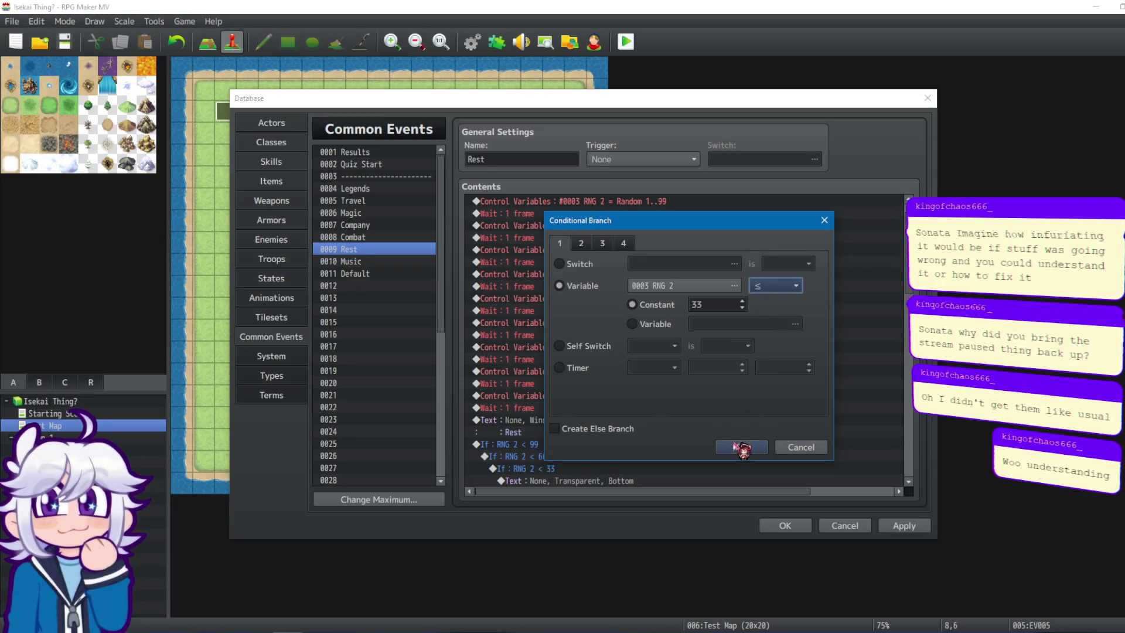
{"action": "left_click", "coordinate": [737, 448]}
Change the Music event's If RNG 2 < 33 condition to ≤ 33.
{"action": "left_click", "coordinate": [352, 261]}
{"action": "left_click", "coordinate": [557, 481]}
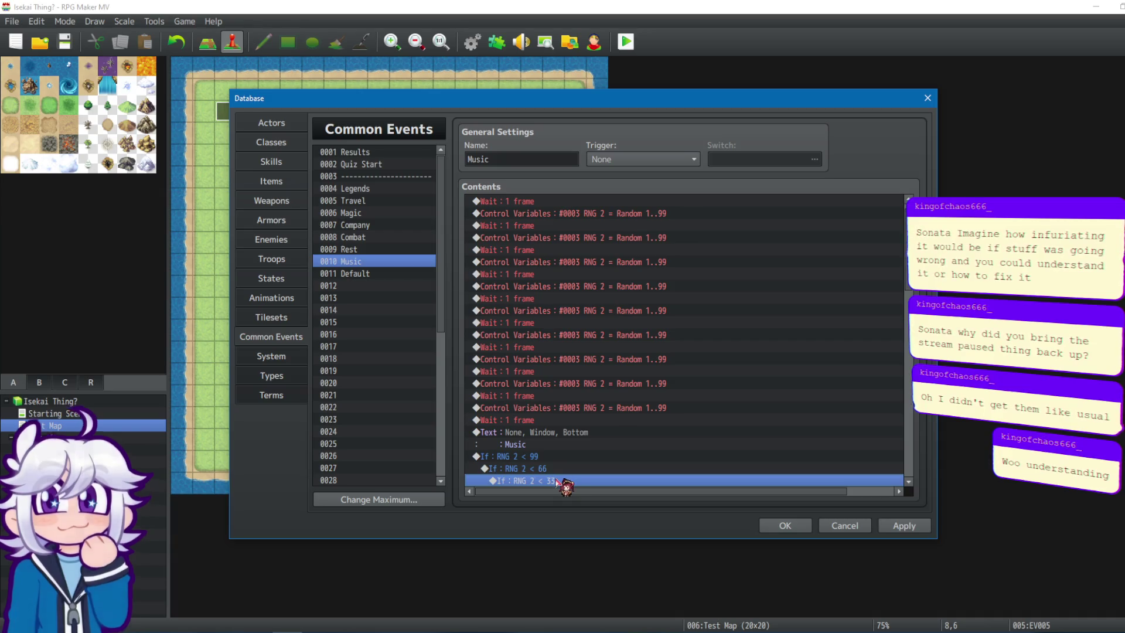
{"action": "right_click", "coordinate": [557, 480]}
{"action": "left_click", "coordinate": [632, 502]}
{"action": "left_click", "coordinate": [777, 286]}
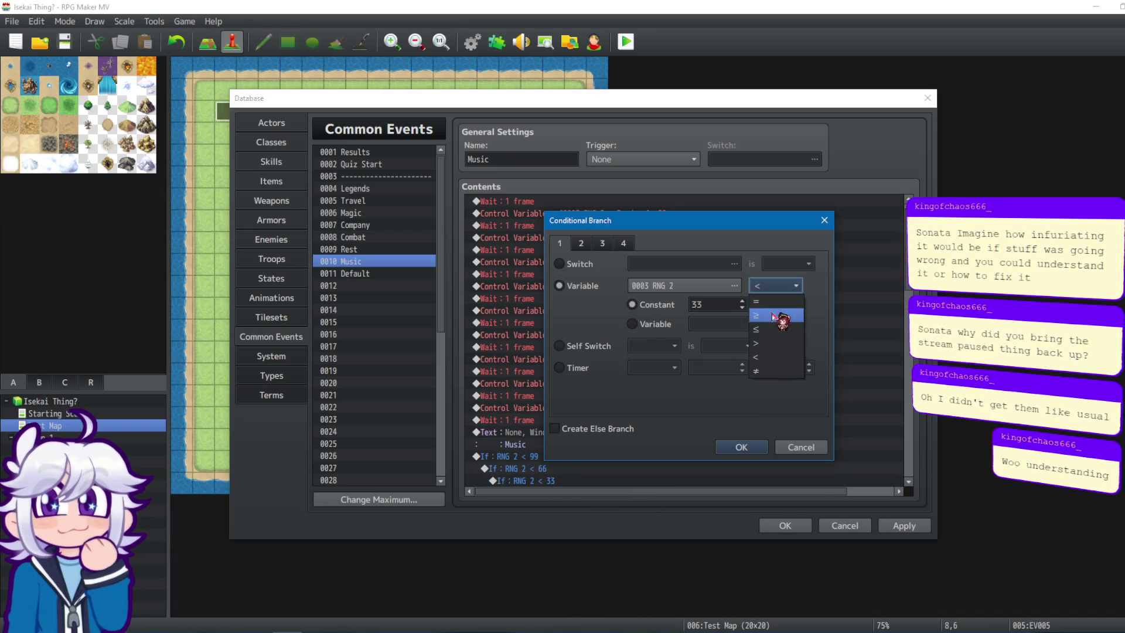
{"action": "left_click", "coordinate": [757, 329]}
{"action": "left_click", "coordinate": [745, 448]}
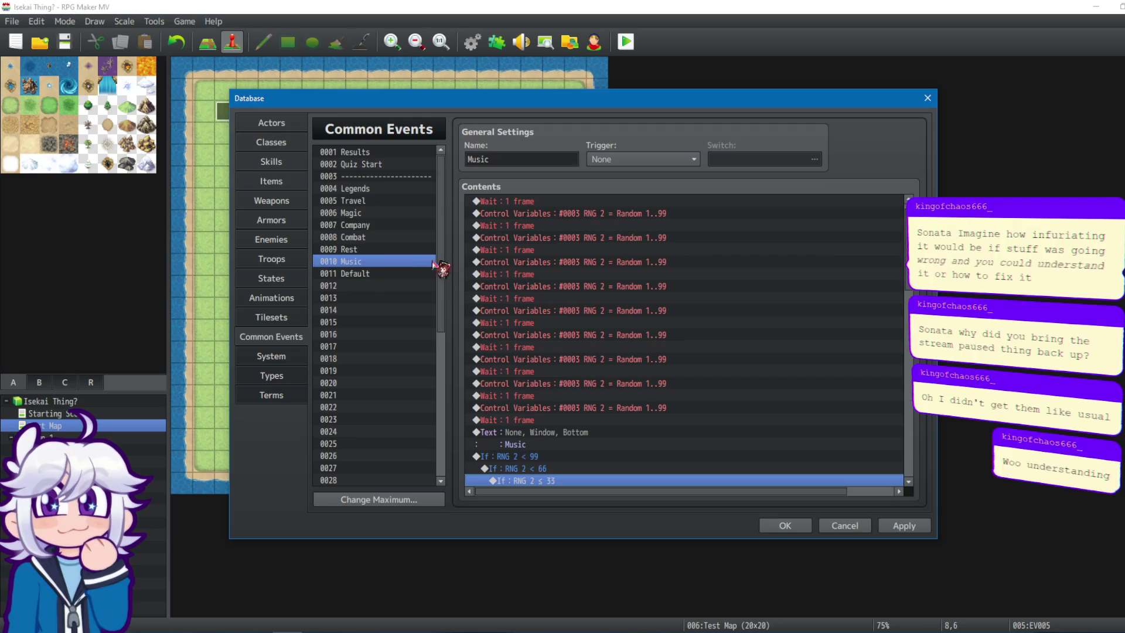
Recheck the Music event, save the database and start a playtest.
{"action": "scroll", "coordinate": [381, 340], "scroll_direction": "down", "scroll_amount": 1}
{"action": "key", "text": "Down"}
{"action": "key", "text": "Up"}
{"action": "key", "text": "Up"}
{"action": "key", "text": "Up"}
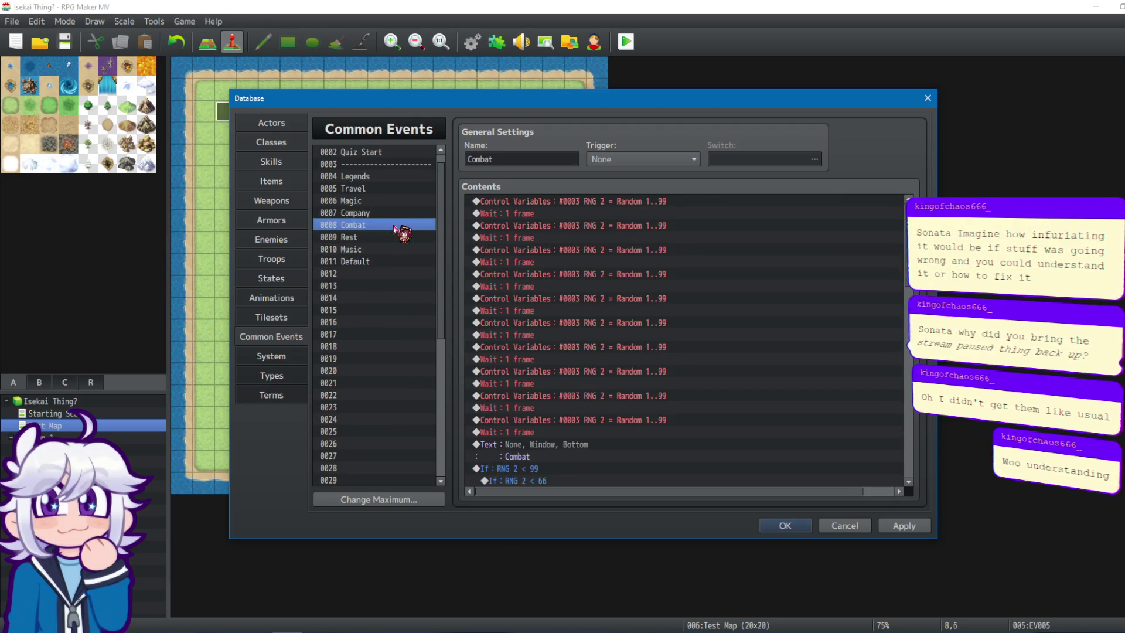
{"action": "left_click", "coordinate": [389, 261]}
{"action": "key", "text": "Up"}
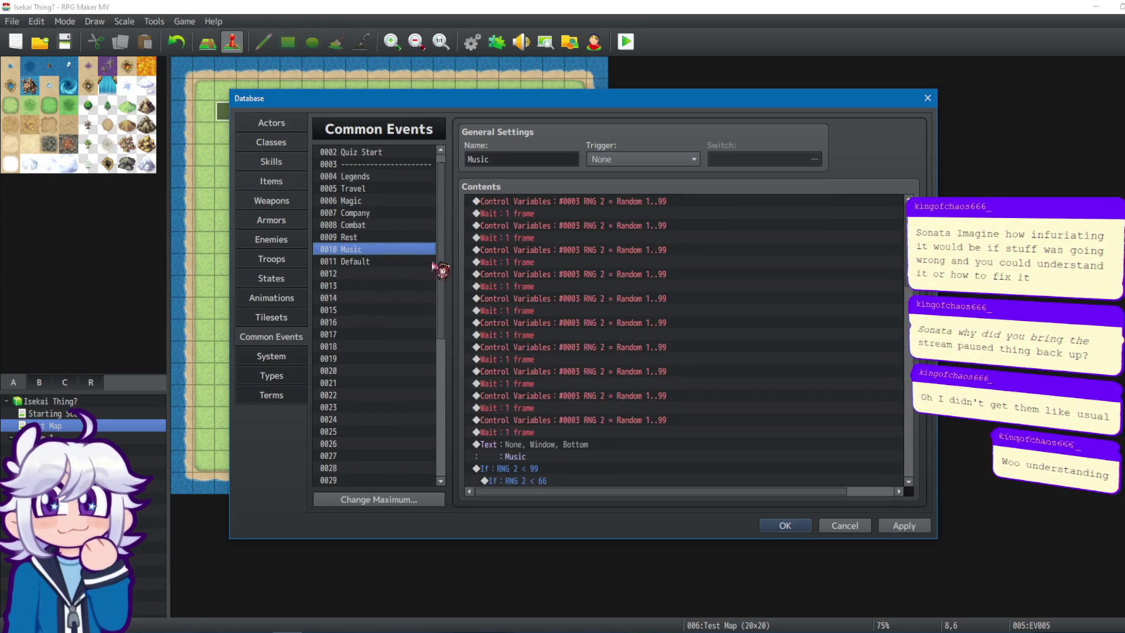
{"action": "scroll", "coordinate": [601, 487], "scroll_direction": "down", "scroll_amount": 2}
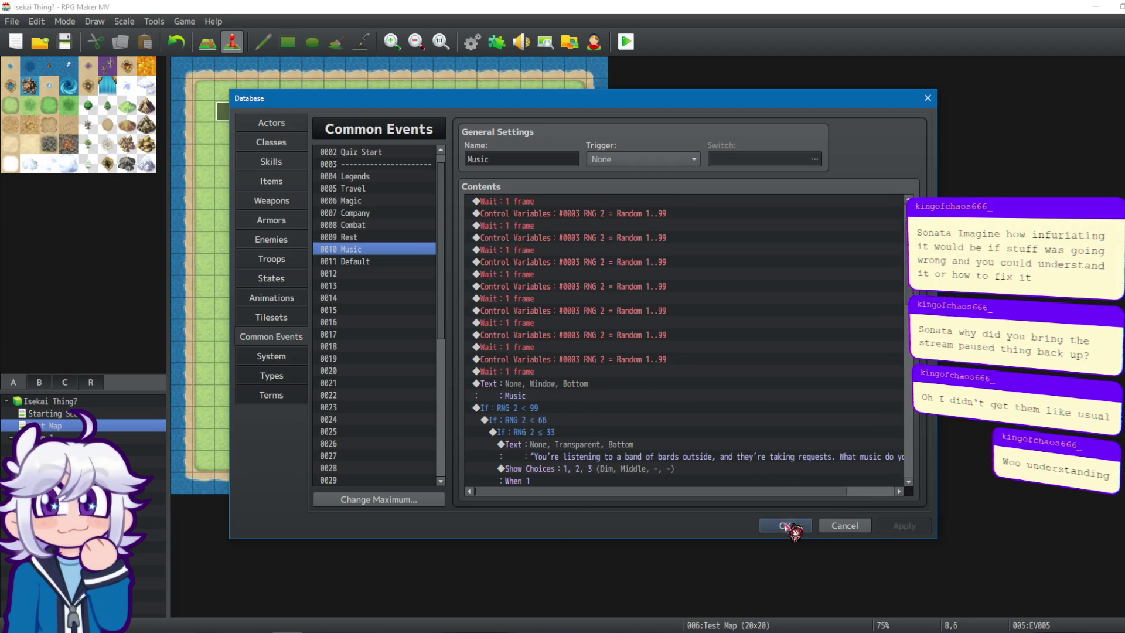
{"action": "left_click", "coordinate": [786, 525]}
{"action": "left_click", "coordinate": [625, 40]}
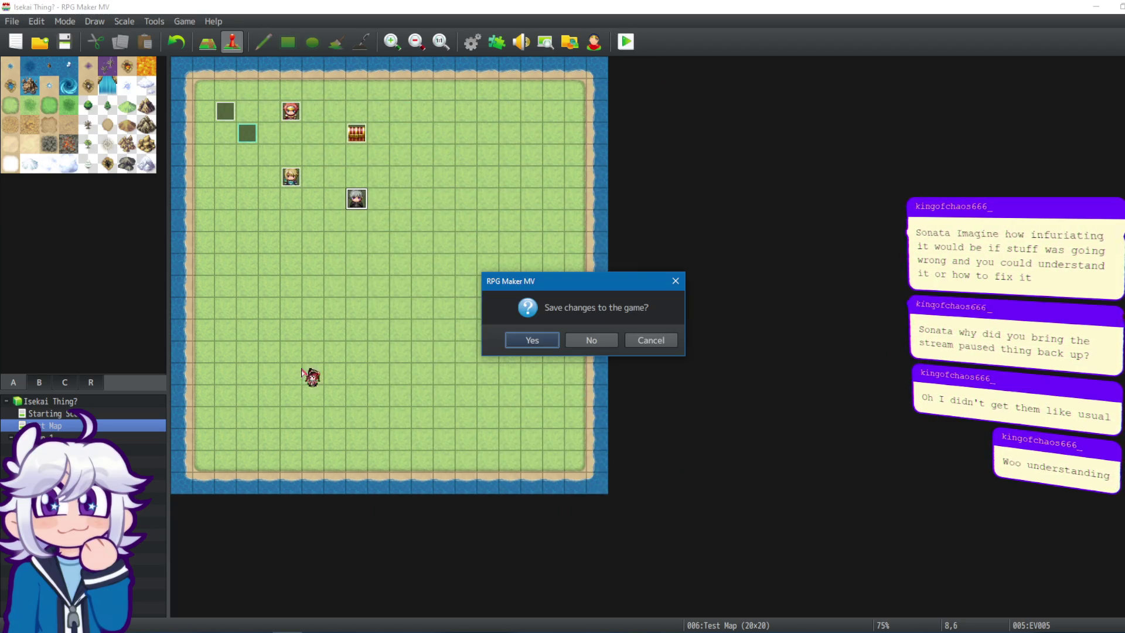
Save, play through the Legends and Travel messages, then end the test play.
{"action": "left_click", "coordinate": [547, 344]}
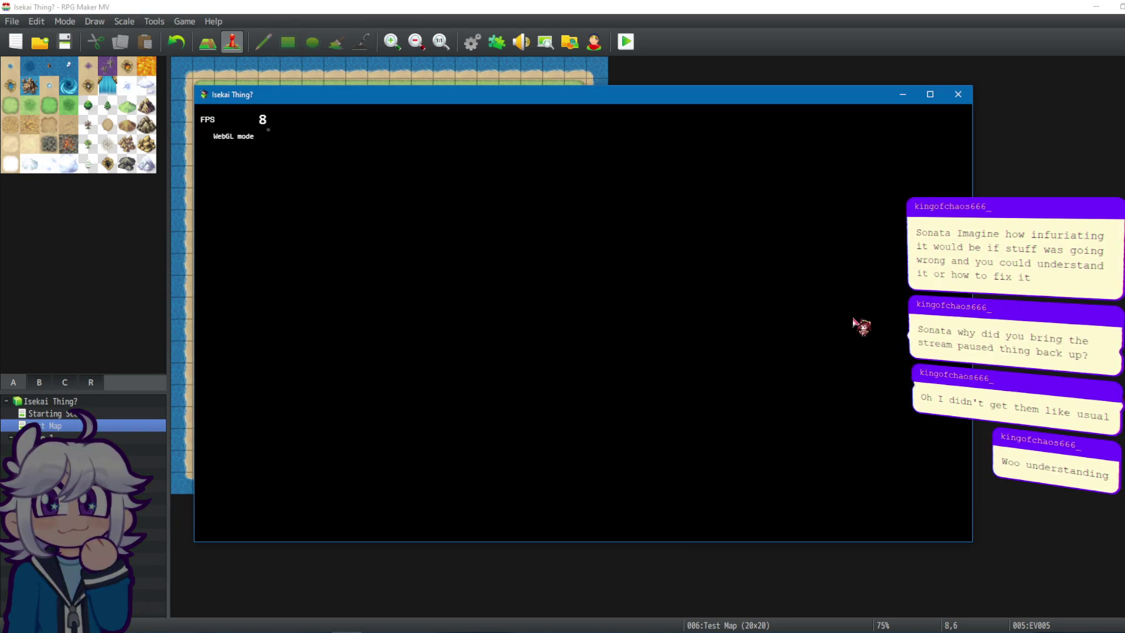
{"action": "key", "text": "Return"}
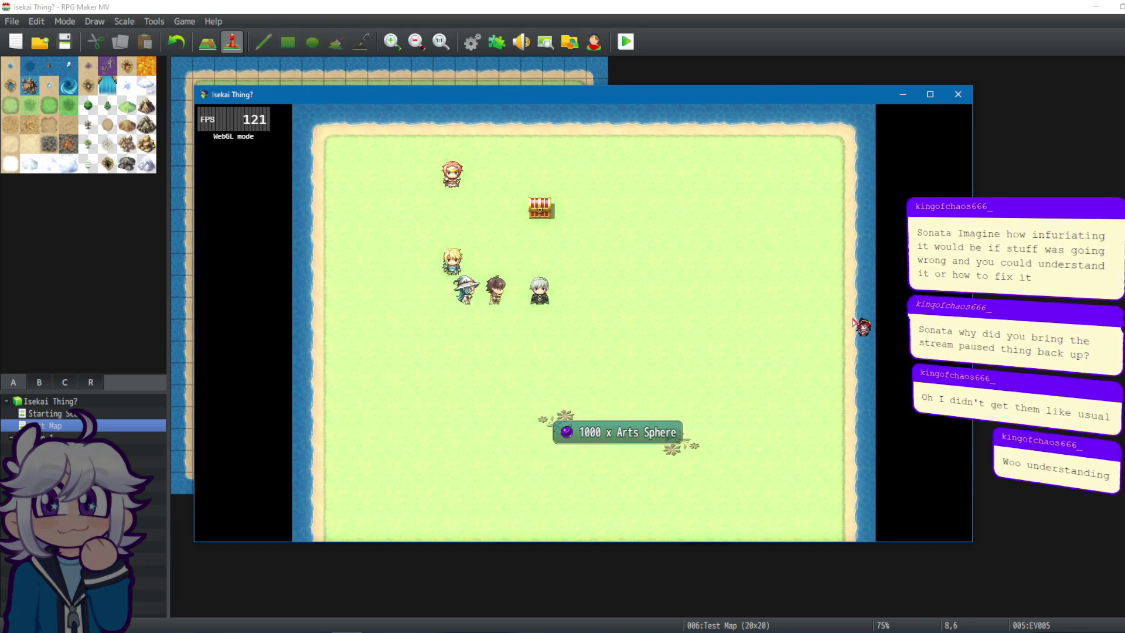
{"action": "key", "text": "Return"}
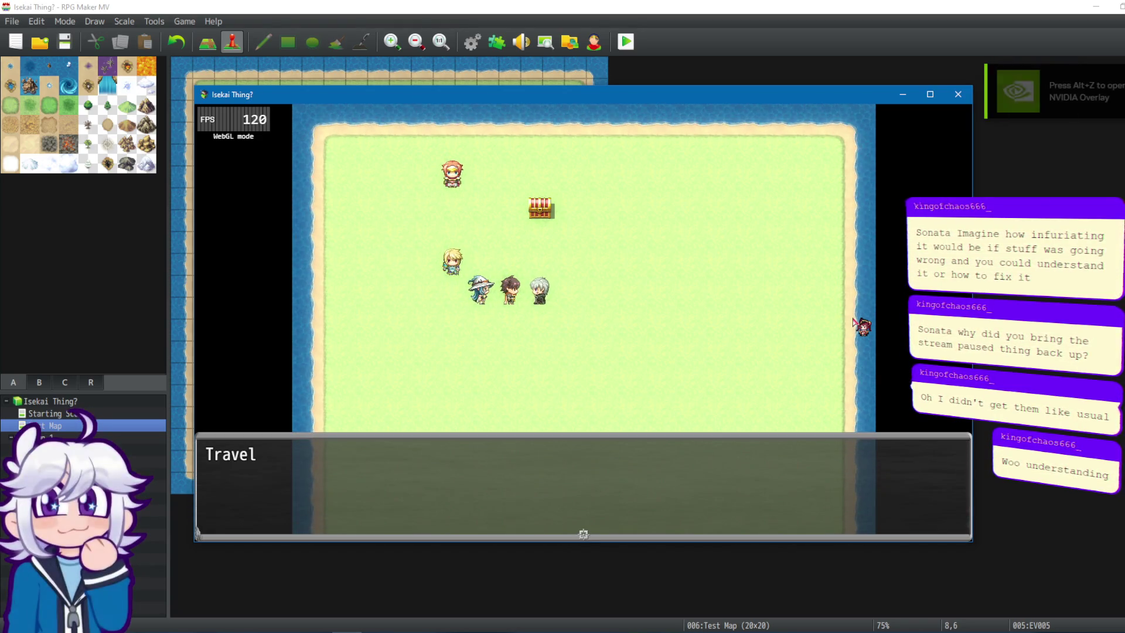
{"action": "key", "text": "Return"}
{"action": "left_click", "coordinate": [959, 94]}
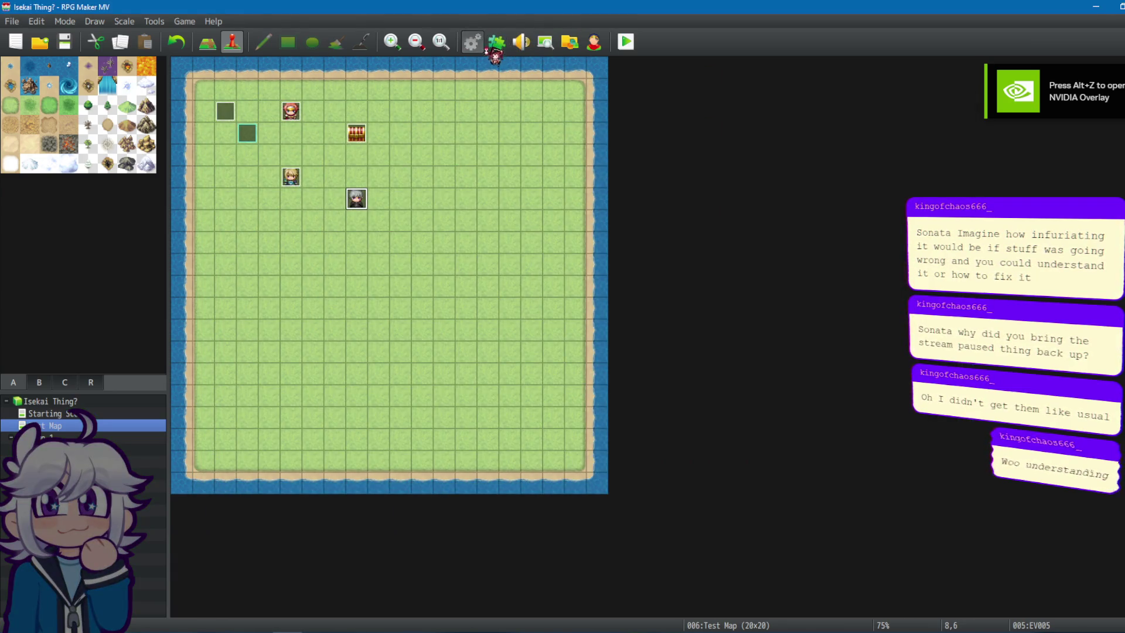
{"action": "left_click", "coordinate": [485, 50]}
Change the Legends event's branches to RNG 2 ≤ 99 and RNG 2 ≤ 66.
{"action": "left_click", "coordinate": [359, 176]}
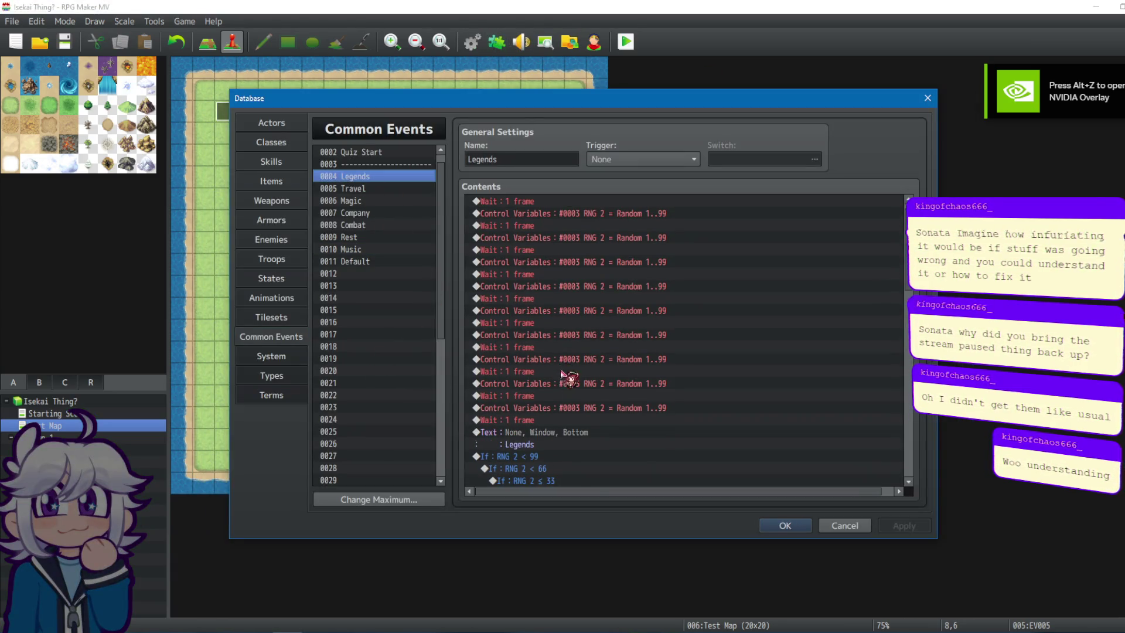
{"action": "left_click", "coordinate": [574, 469]}
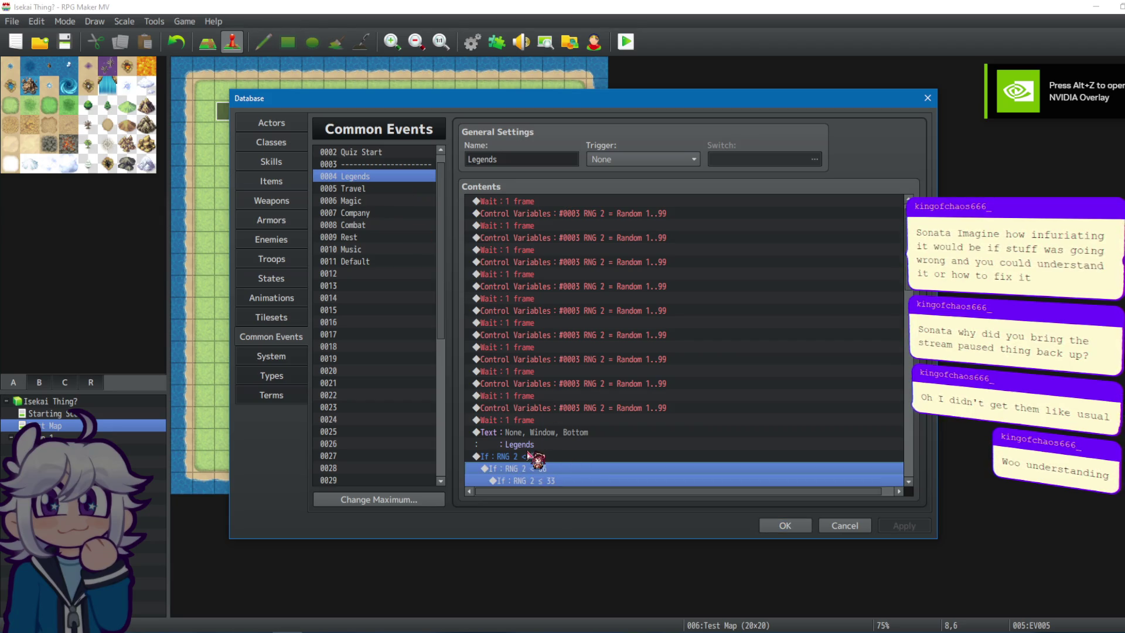
{"action": "left_click", "coordinate": [546, 460]}
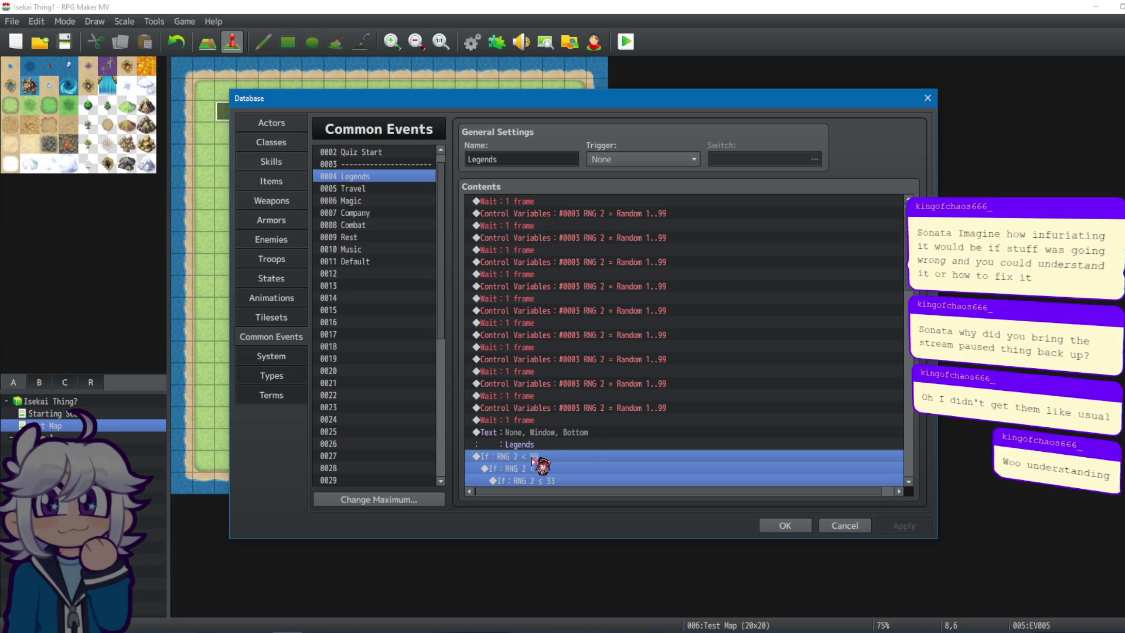
{"action": "right_click", "coordinate": [541, 459]}
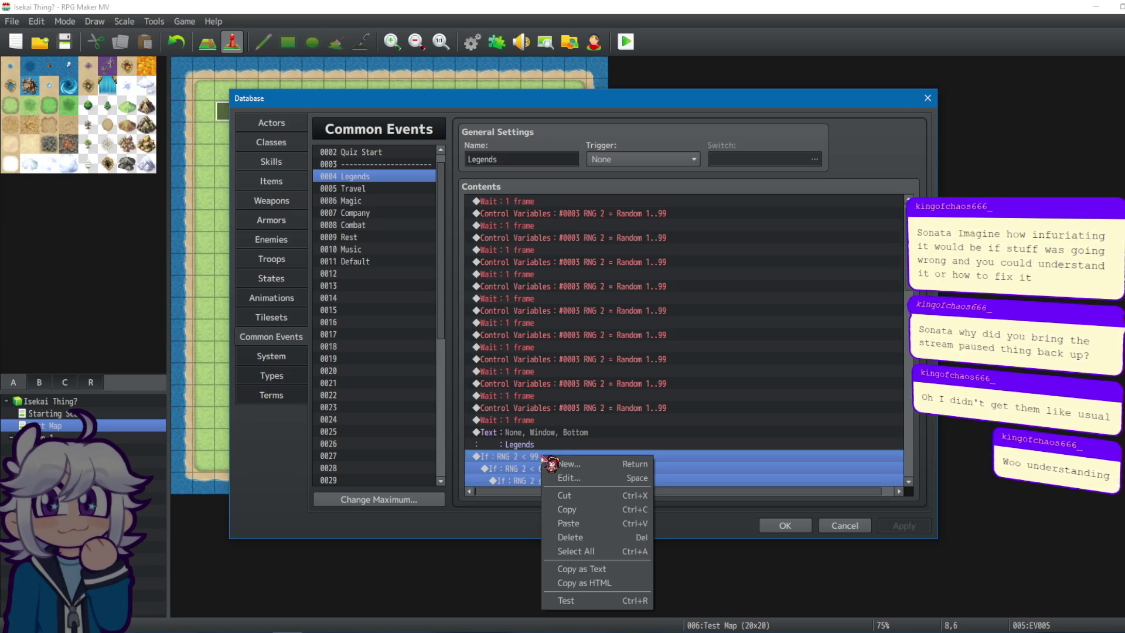
{"action": "left_click", "coordinate": [579, 479]}
{"action": "left_click", "coordinate": [754, 287]}
{"action": "left_click", "coordinate": [774, 329]}
{"action": "left_click", "coordinate": [742, 447]}
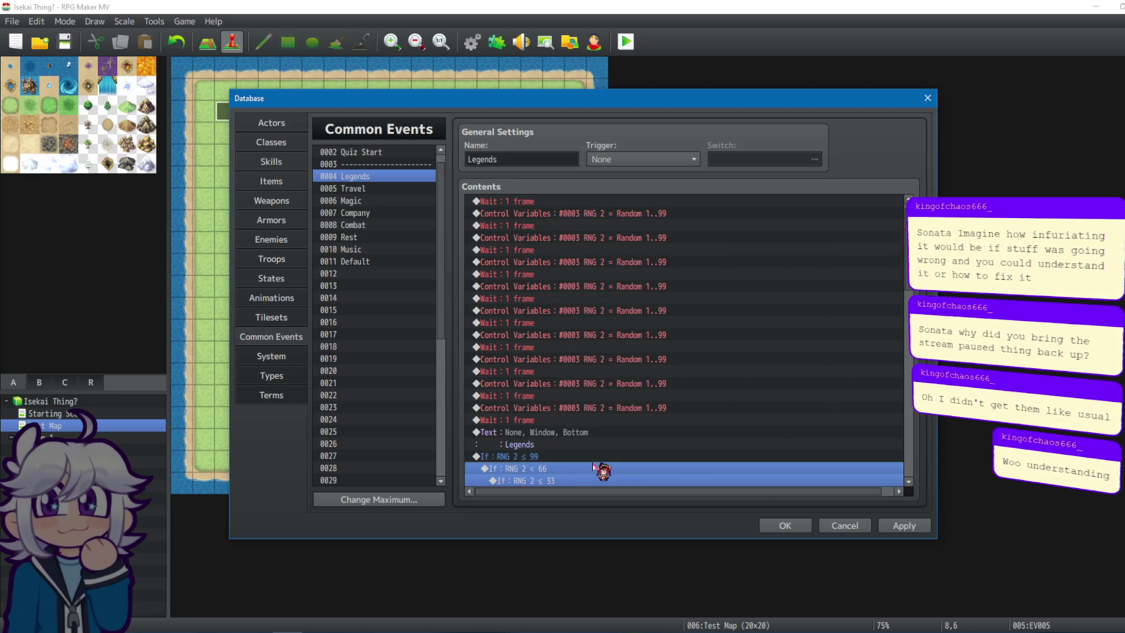
{"action": "right_click", "coordinate": [593, 473]}
{"action": "left_click", "coordinate": [644, 494]}
{"action": "left_click", "coordinate": [796, 286]}
{"action": "left_click", "coordinate": [768, 316]}
{"action": "left_click", "coordinate": [785, 286]}
{"action": "left_click", "coordinate": [776, 330]}
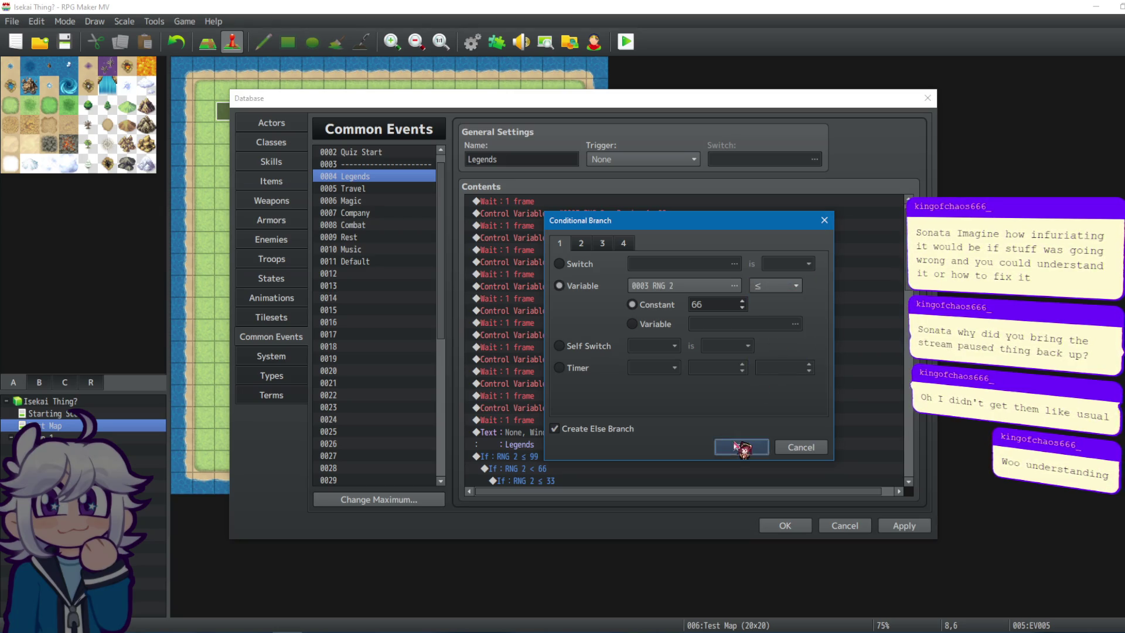
{"action": "left_click", "coordinate": [741, 448]}
Change the Travel event's branches to RNG 2 ≤ 99 and RNG 2 ≤ 66.
{"action": "left_click", "coordinate": [377, 190]}
{"action": "right_click", "coordinate": [542, 469]}
{"action": "left_click", "coordinate": [560, 476]}
{"action": "left_click", "coordinate": [782, 285]}
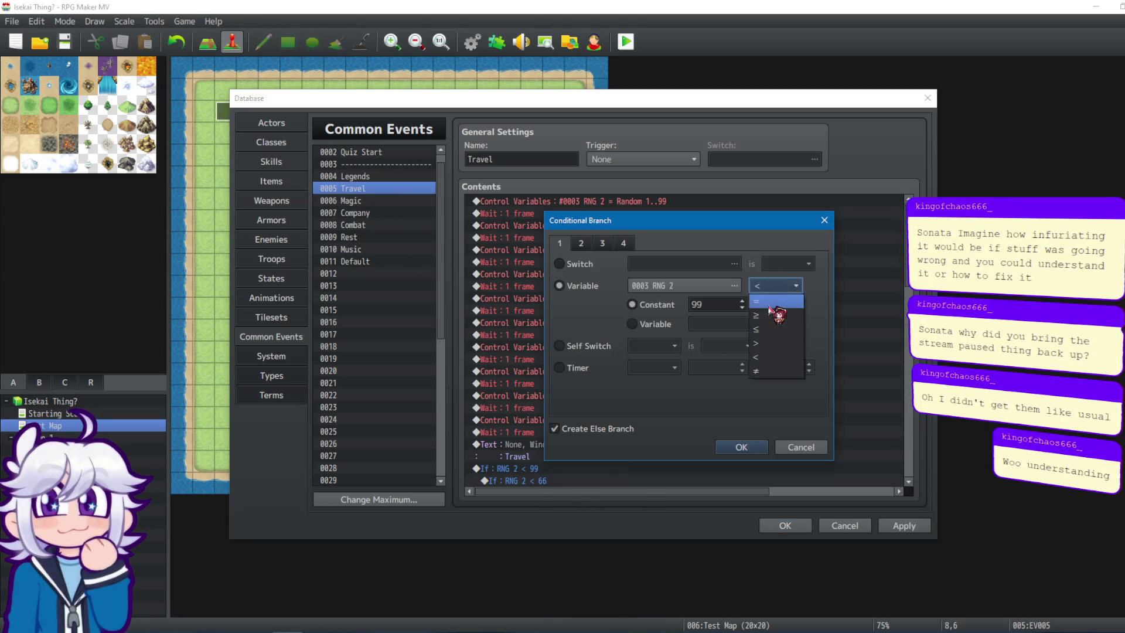
{"action": "left_click", "coordinate": [776, 330]}
{"action": "left_click", "coordinate": [740, 448]}
{"action": "right_click", "coordinate": [617, 481]}
{"action": "left_click", "coordinate": [639, 503]}
{"action": "left_click", "coordinate": [776, 285]}
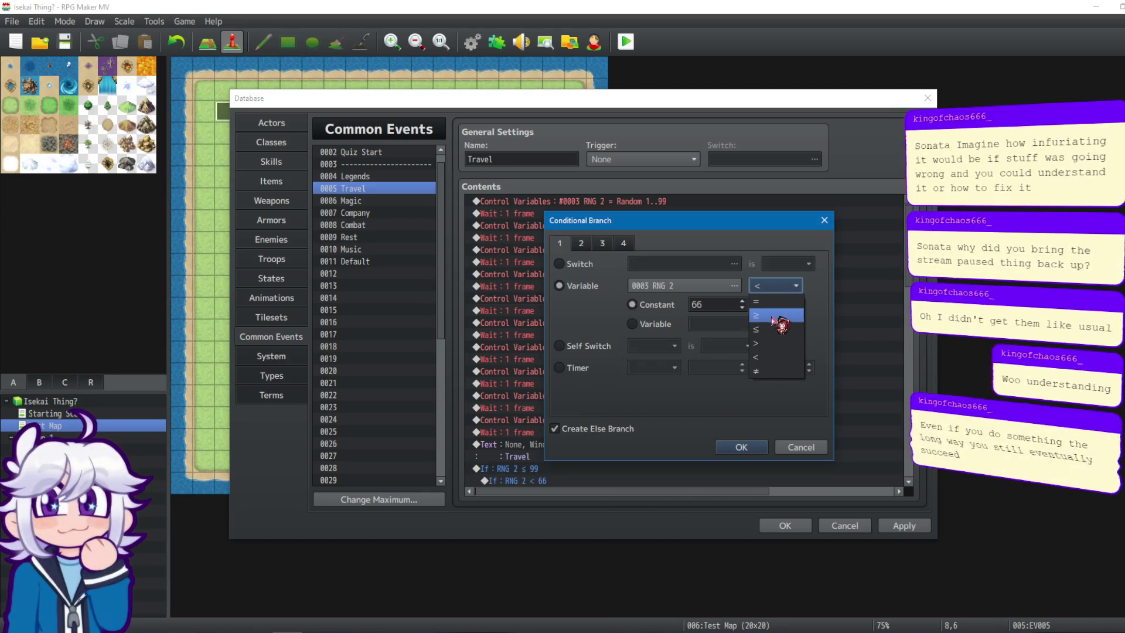
{"action": "left_click", "coordinate": [767, 331]}
{"action": "left_click", "coordinate": [740, 448]}
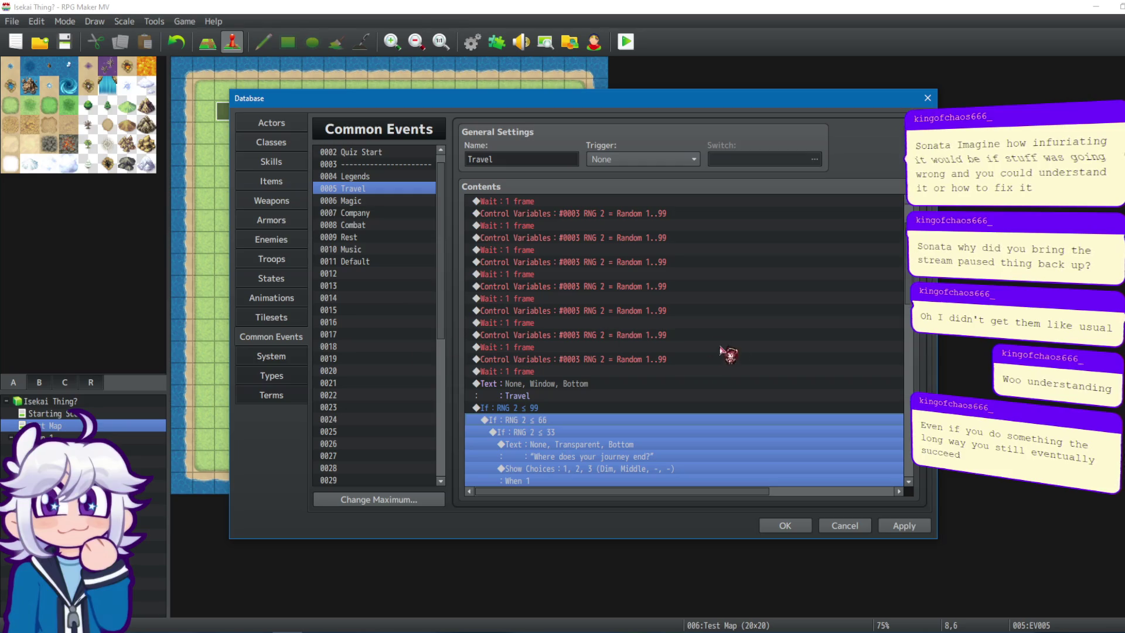
Change the Magic event's branches to RNG 2 ≤ 99 and RNG 2 ≤ 66.
{"action": "left_click", "coordinate": [386, 201]}
{"action": "scroll", "coordinate": [678, 394], "scroll_direction": "down", "scroll_amount": 2}
{"action": "right_click", "coordinate": [559, 420]}
{"action": "left_click", "coordinate": [577, 431]}
{"action": "left_click", "coordinate": [796, 286]}
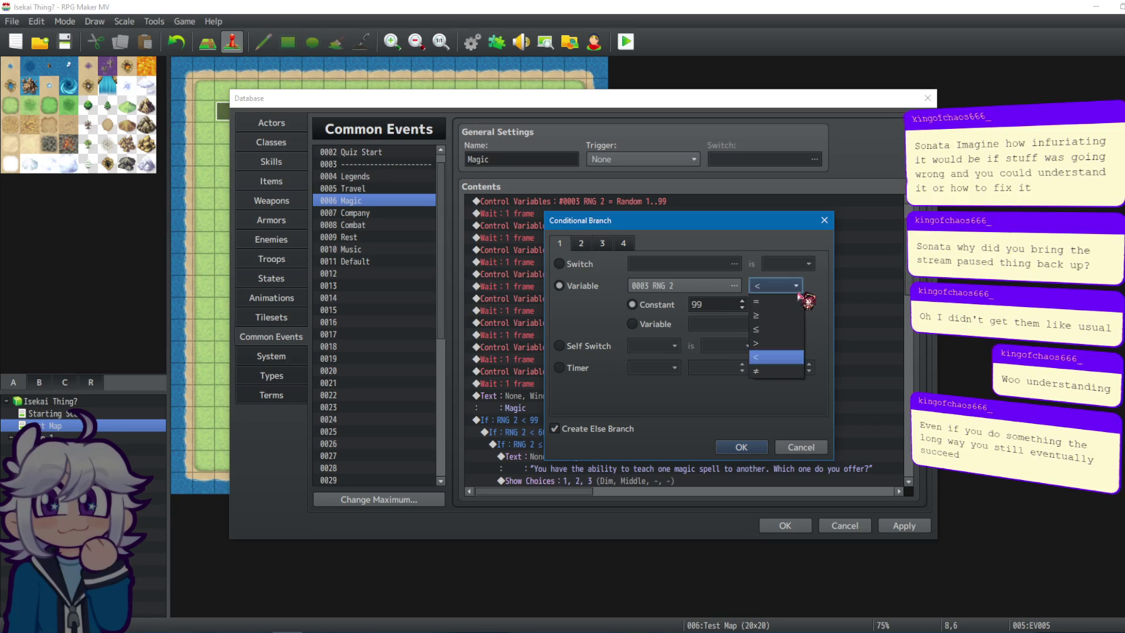
{"action": "left_click", "coordinate": [764, 329]}
{"action": "left_click", "coordinate": [742, 447]}
{"action": "left_click", "coordinate": [621, 434]}
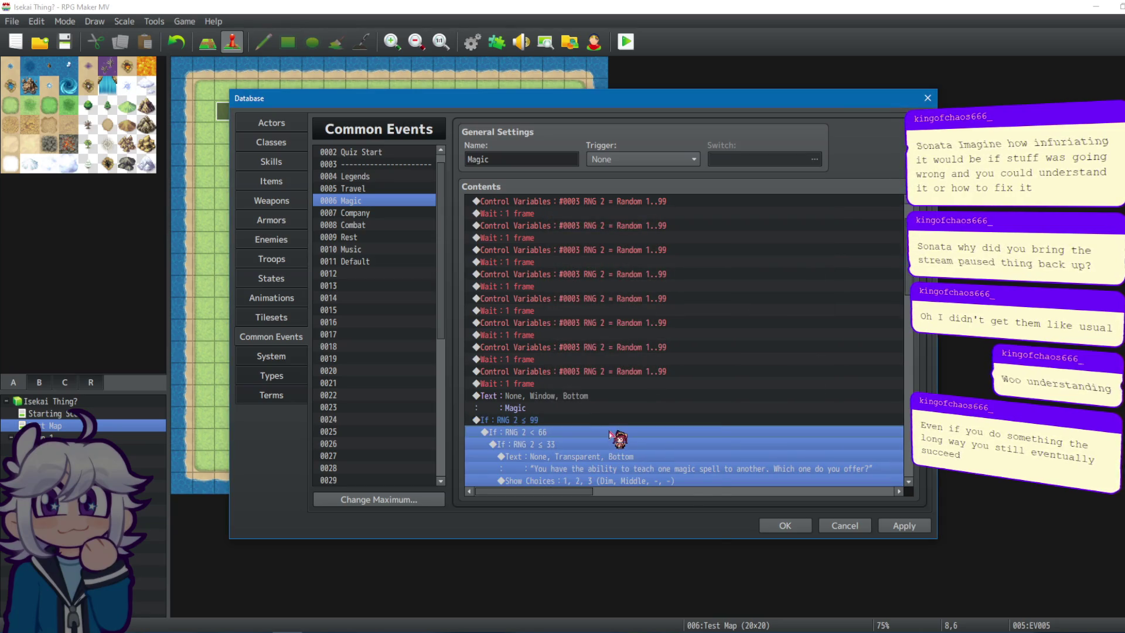
{"action": "key", "text": "Return"}
{"action": "left_click", "coordinate": [782, 286]}
{"action": "left_click", "coordinate": [766, 328]}
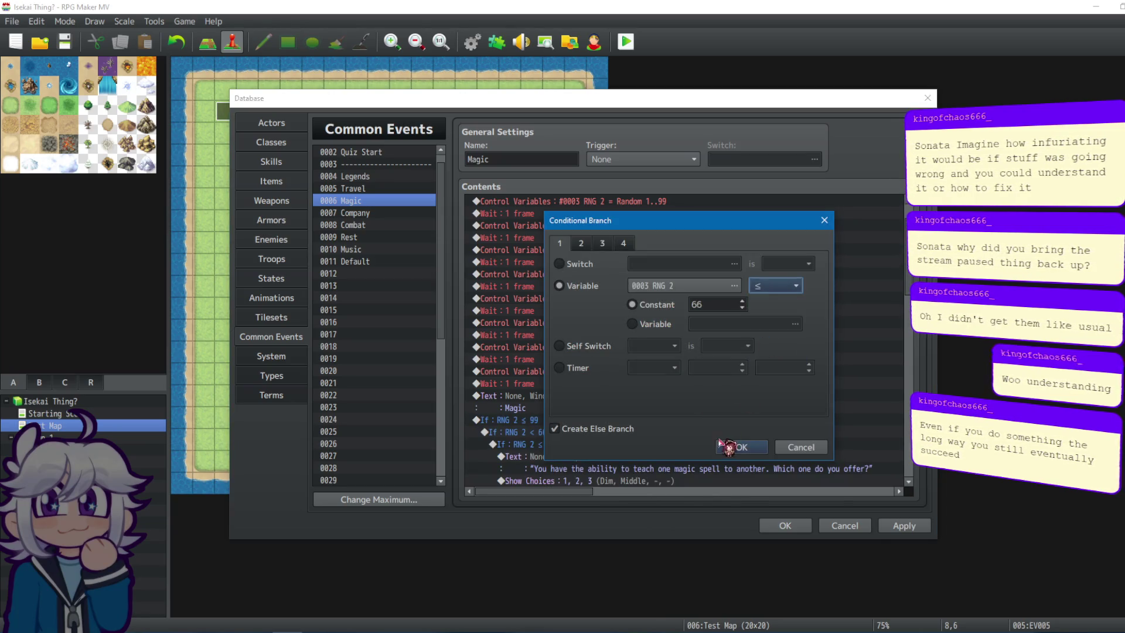
{"action": "left_click", "coordinate": [742, 449]}
Change the Company event's branches to RNG 2 ≤ 99 and RNG 2 ≤ 66.
{"action": "key", "text": "Down"}
{"action": "left_click", "coordinate": [527, 468]}
{"action": "right_click", "coordinate": [530, 468]}
{"action": "left_click", "coordinate": [554, 475]}
{"action": "left_click", "coordinate": [782, 286]}
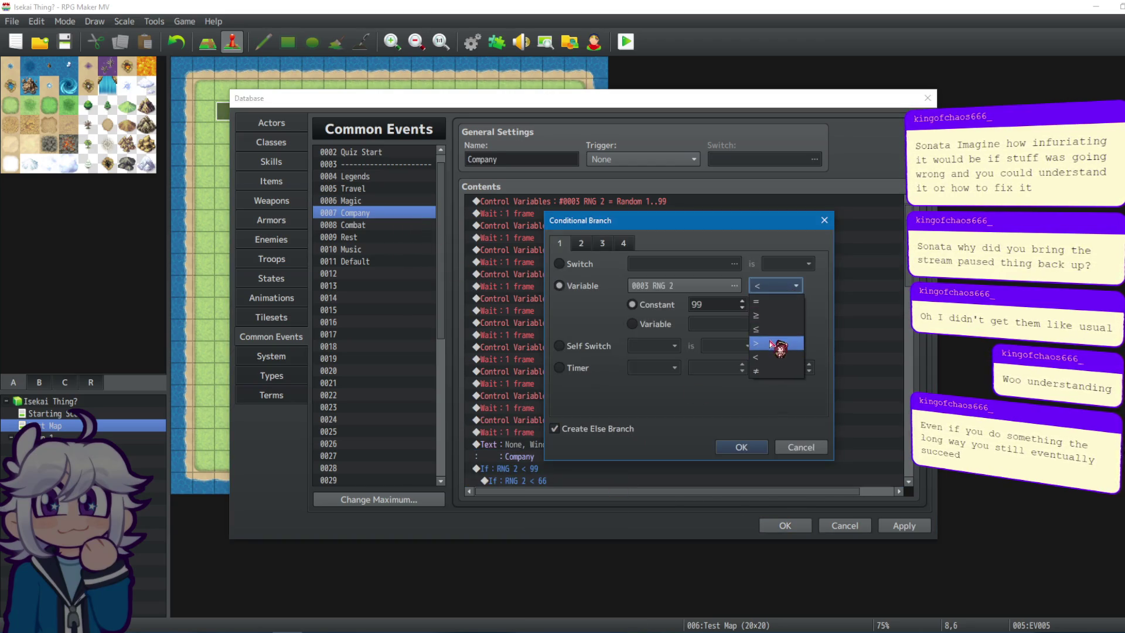
{"action": "left_click", "coordinate": [779, 330]}
{"action": "left_click", "coordinate": [741, 447]}
{"action": "right_click", "coordinate": [603, 481]}
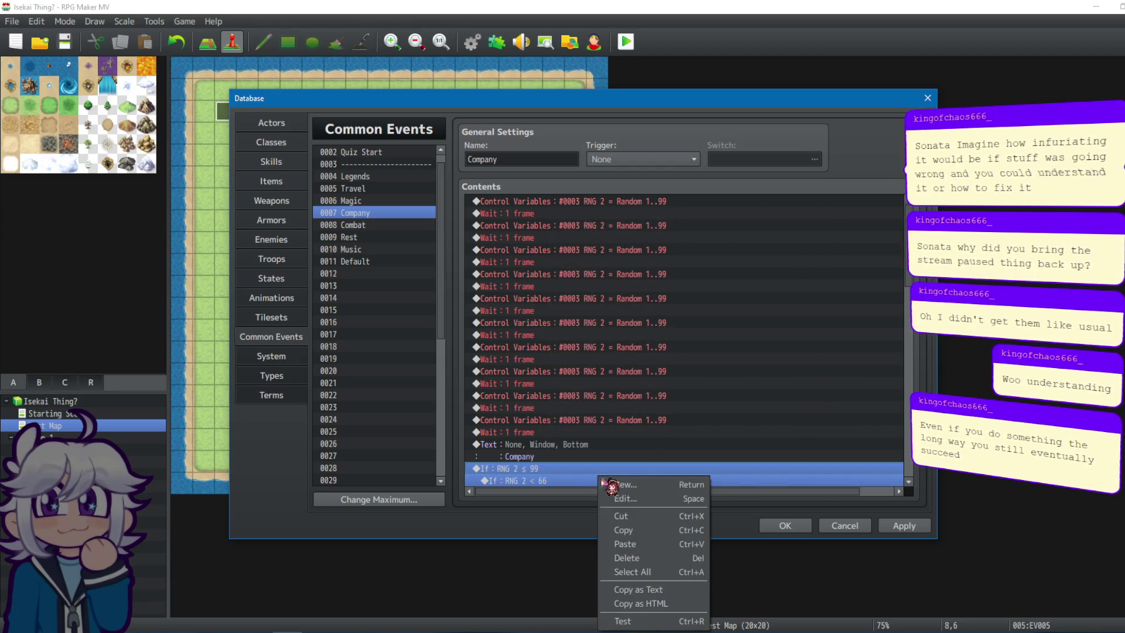
{"action": "left_click", "coordinate": [553, 480]}
{"action": "right_click", "coordinate": [592, 430]}
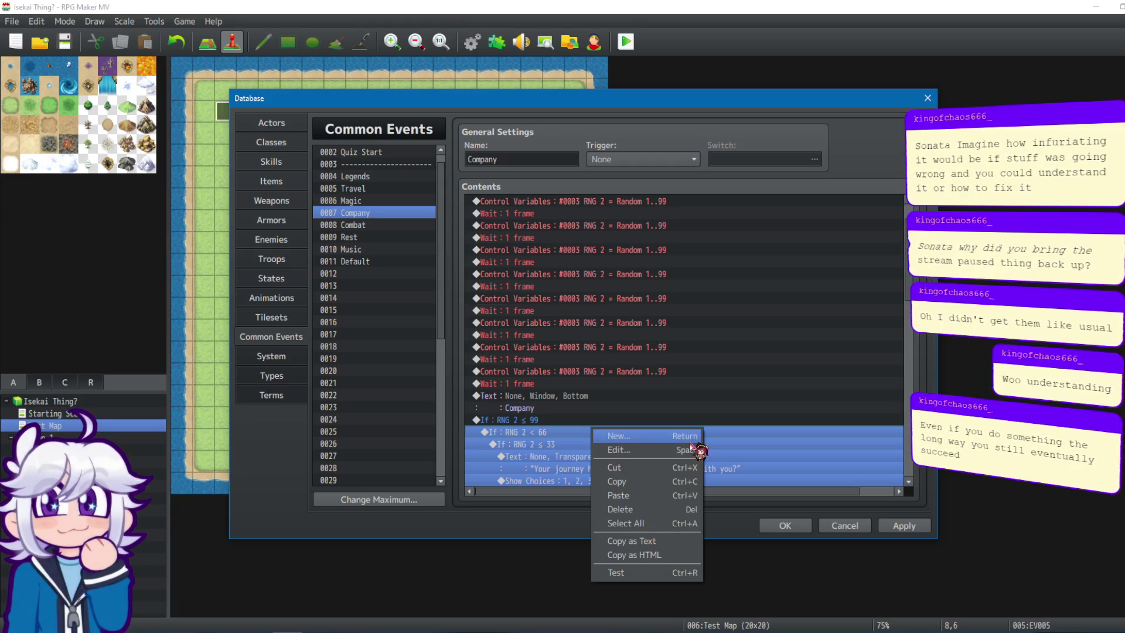
{"action": "left_click", "coordinate": [642, 449]}
{"action": "left_click", "coordinate": [772, 288]}
{"action": "left_click", "coordinate": [776, 327]}
{"action": "left_click", "coordinate": [741, 447]}
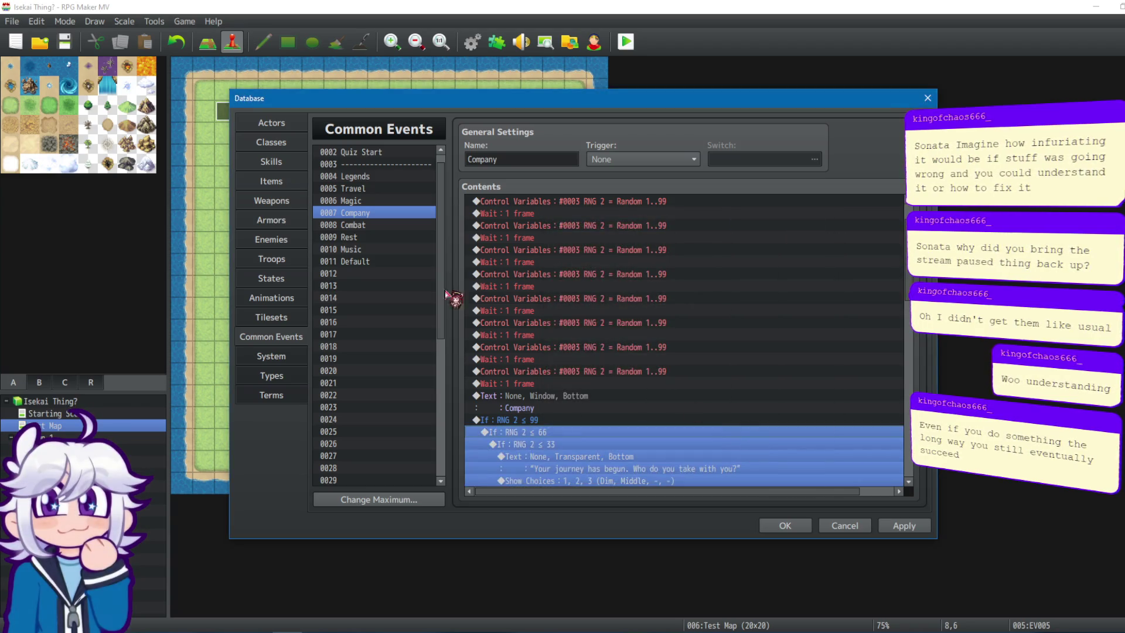
Change the Combat event's branches to RNG 2 ≤ 99 and RNG 2 ≤ 66.
{"action": "left_click", "coordinate": [381, 227]}
{"action": "right_click", "coordinate": [560, 425]}
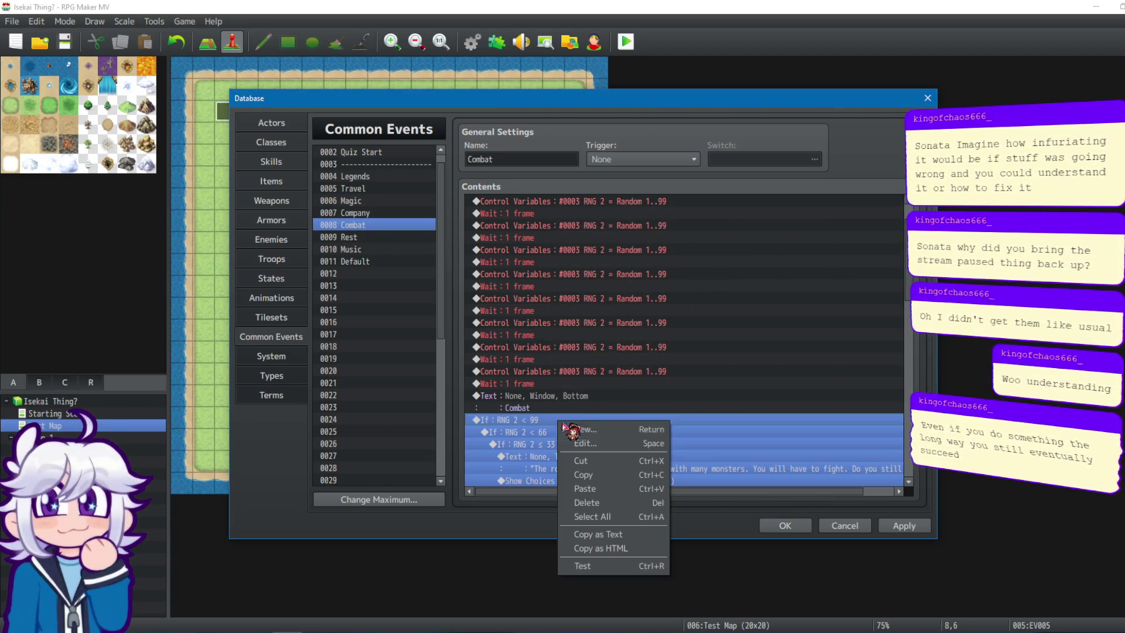
{"action": "left_click", "coordinate": [586, 433]}
{"action": "left_click", "coordinate": [774, 286]}
{"action": "left_click", "coordinate": [769, 329]}
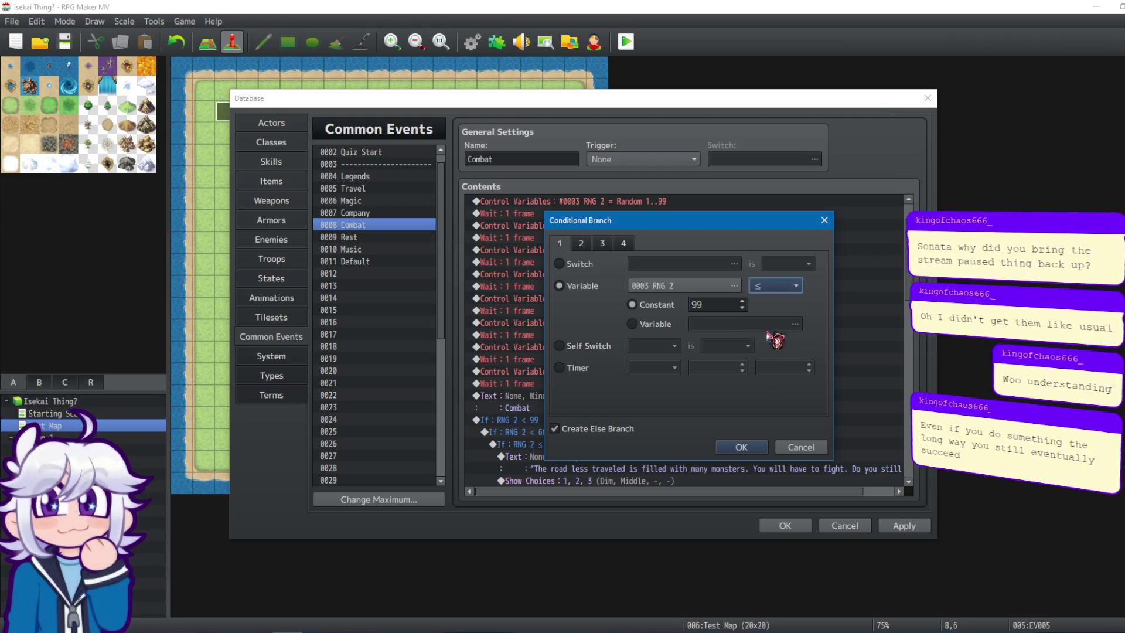
{"action": "left_click", "coordinate": [742, 448]}
{"action": "right_click", "coordinate": [592, 432]}
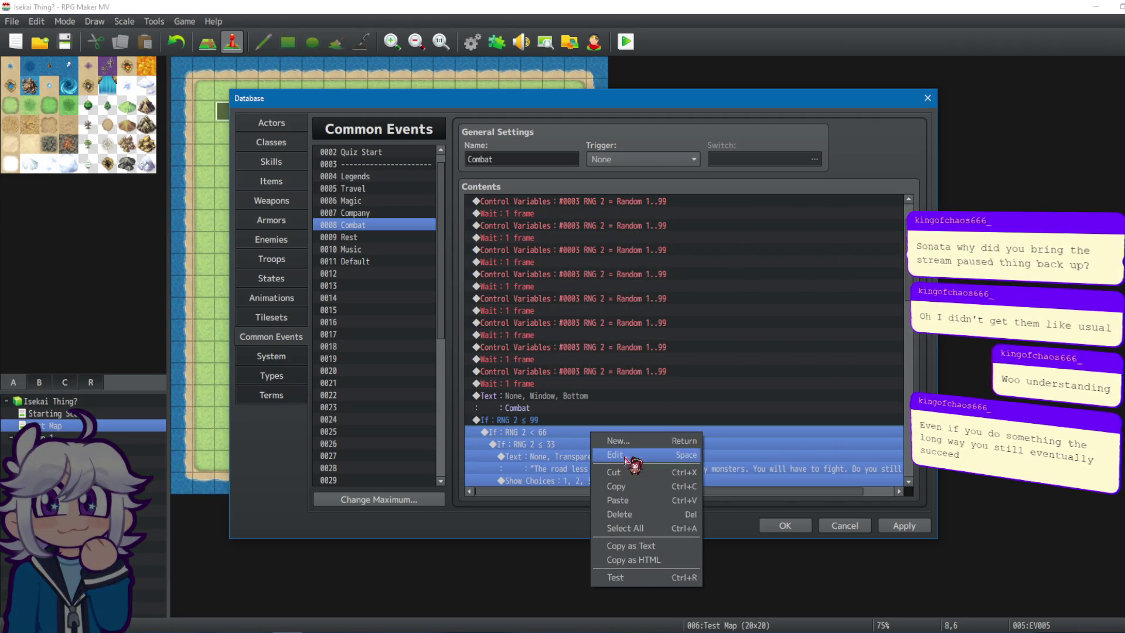
{"action": "left_click", "coordinate": [630, 454]}
{"action": "left_click", "coordinate": [775, 286]}
{"action": "left_click", "coordinate": [769, 330]}
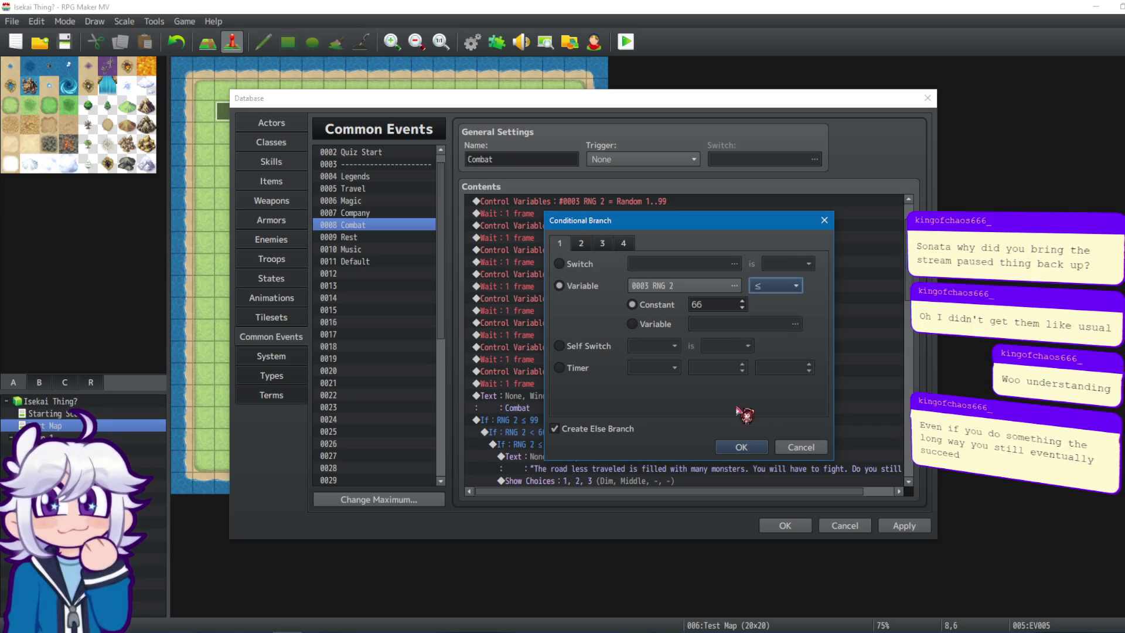
{"action": "left_click", "coordinate": [742, 447]}
Change the Rest event's branches to RNG 2 ≤ 99 and RNG 2 ≤ 66.
{"action": "scroll", "coordinate": [742, 403], "scroll_direction": "down", "scroll_amount": 1}
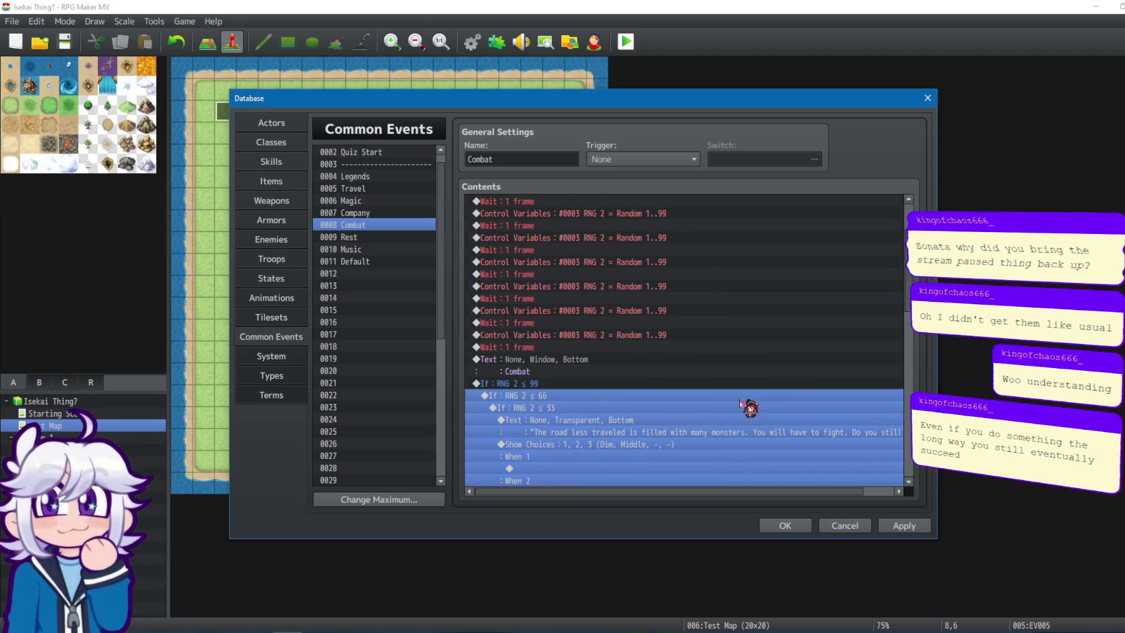
{"action": "left_click", "coordinate": [352, 238]}
{"action": "left_click", "coordinate": [570, 480]}
{"action": "right_click", "coordinate": [569, 480]}
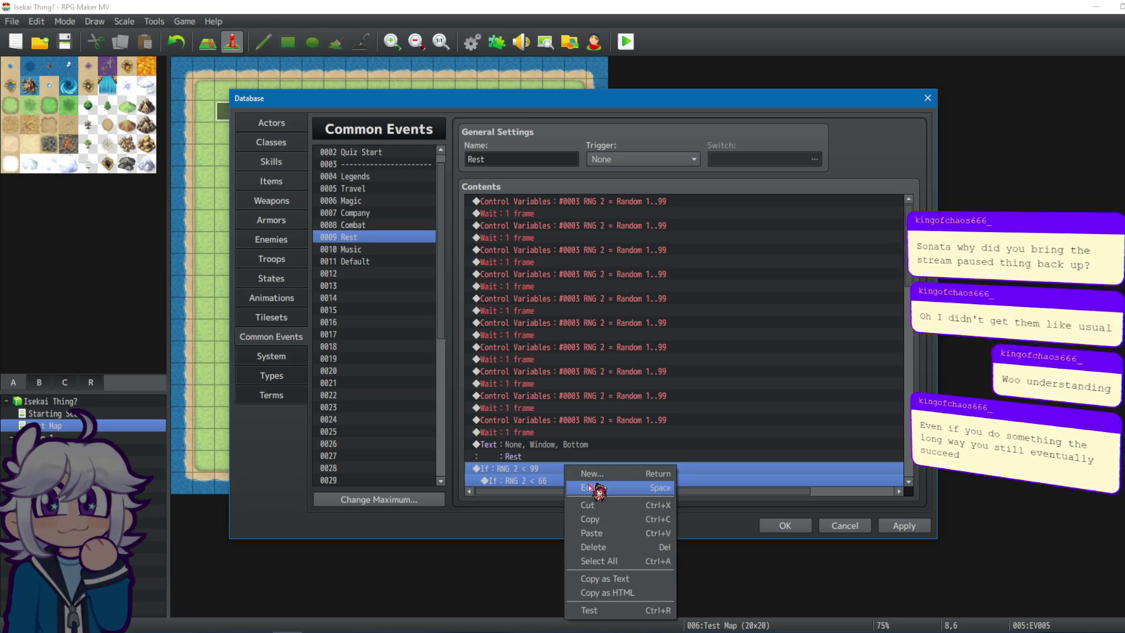
{"action": "left_click", "coordinate": [595, 491]}
{"action": "left_click", "coordinate": [778, 287]}
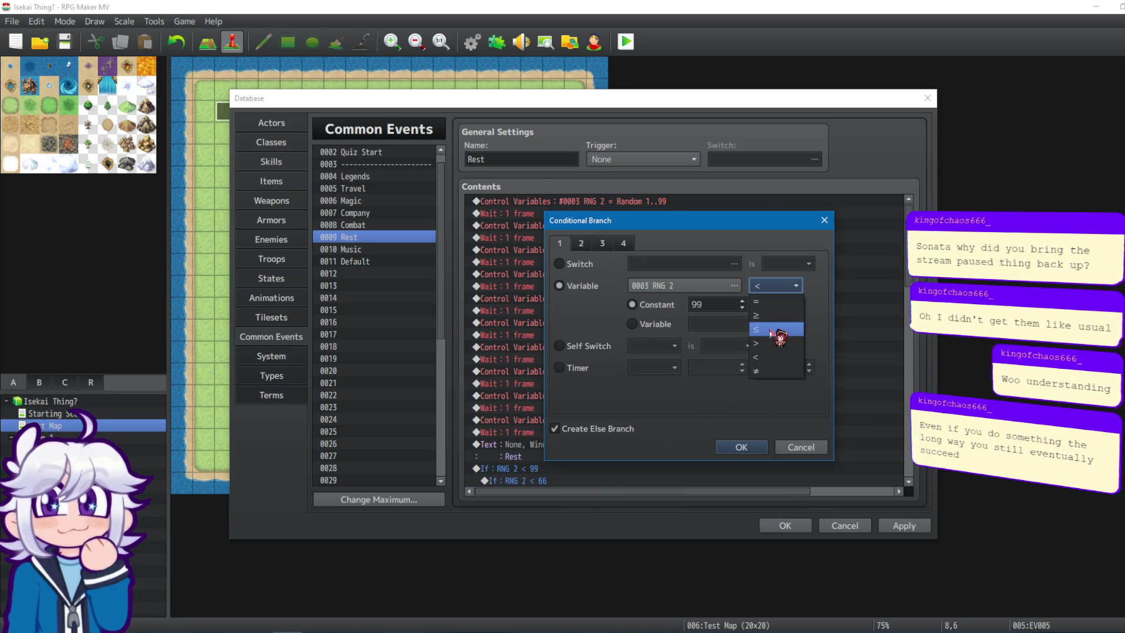
{"action": "left_click", "coordinate": [772, 330]}
{"action": "left_click", "coordinate": [742, 448]}
{"action": "left_click", "coordinate": [604, 481]}
{"action": "right_click", "coordinate": [600, 482]}
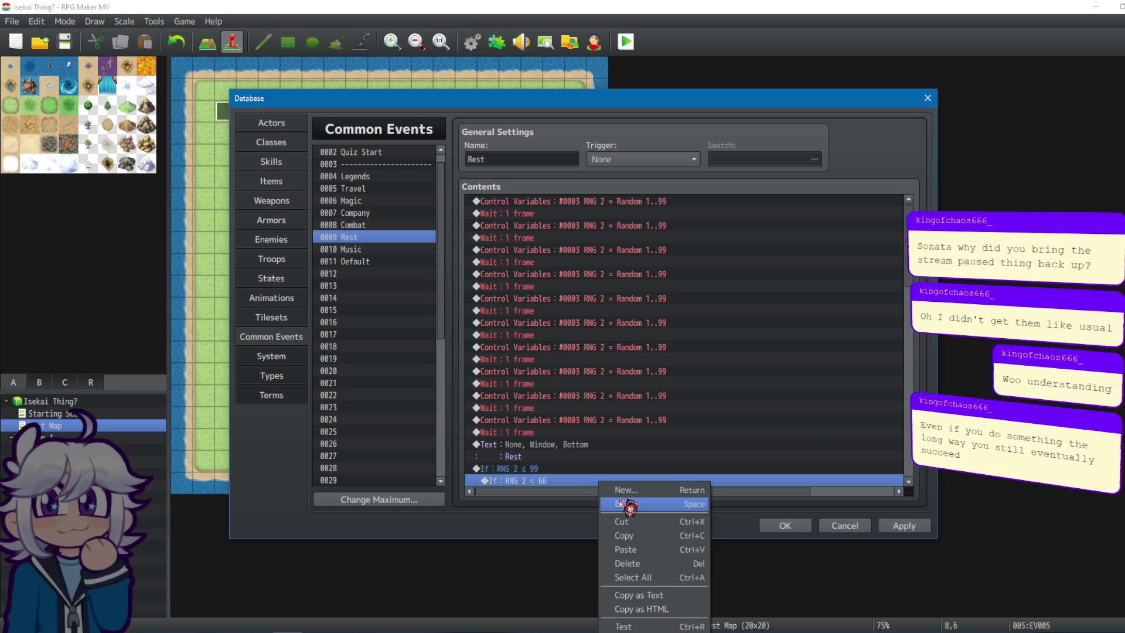
{"action": "left_click", "coordinate": [629, 504]}
{"action": "left_click", "coordinate": [775, 285]}
{"action": "left_click", "coordinate": [769, 329]}
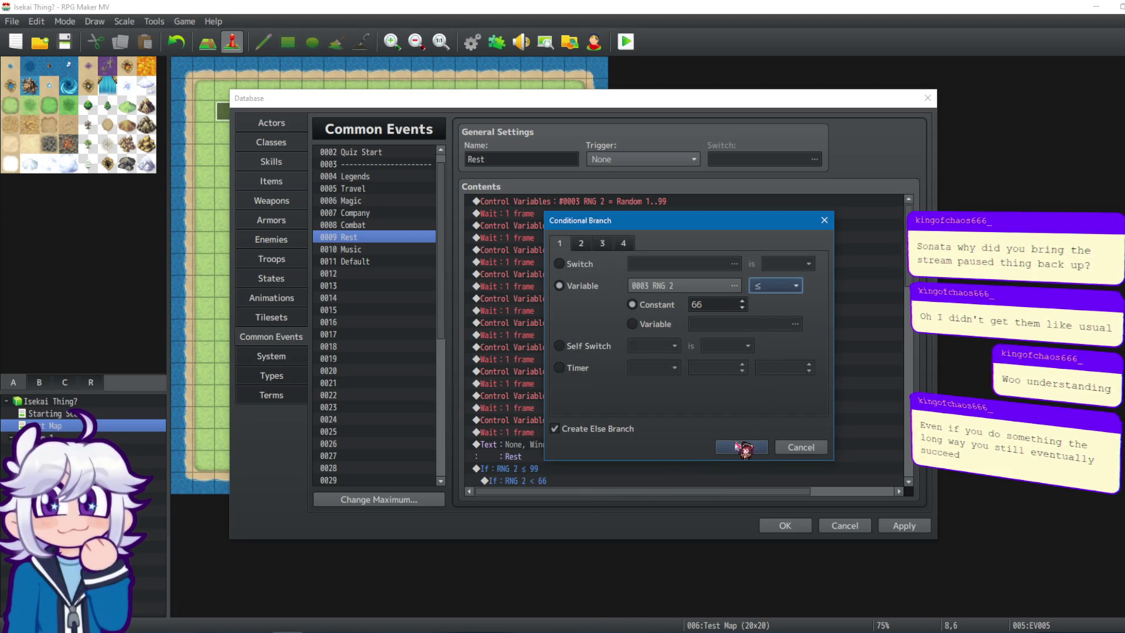
{"action": "left_click", "coordinate": [742, 448]}
Check the Rest event's label line and its RNG 2 ≤ 99 branch.
{"action": "scroll", "coordinate": [613, 408], "scroll_direction": "down", "scroll_amount": 3}
{"action": "scroll", "coordinate": [609, 409], "scroll_direction": "down", "scroll_amount": 2}
{"action": "left_click", "coordinate": [542, 300]}
{"action": "left_click", "coordinate": [548, 324]}
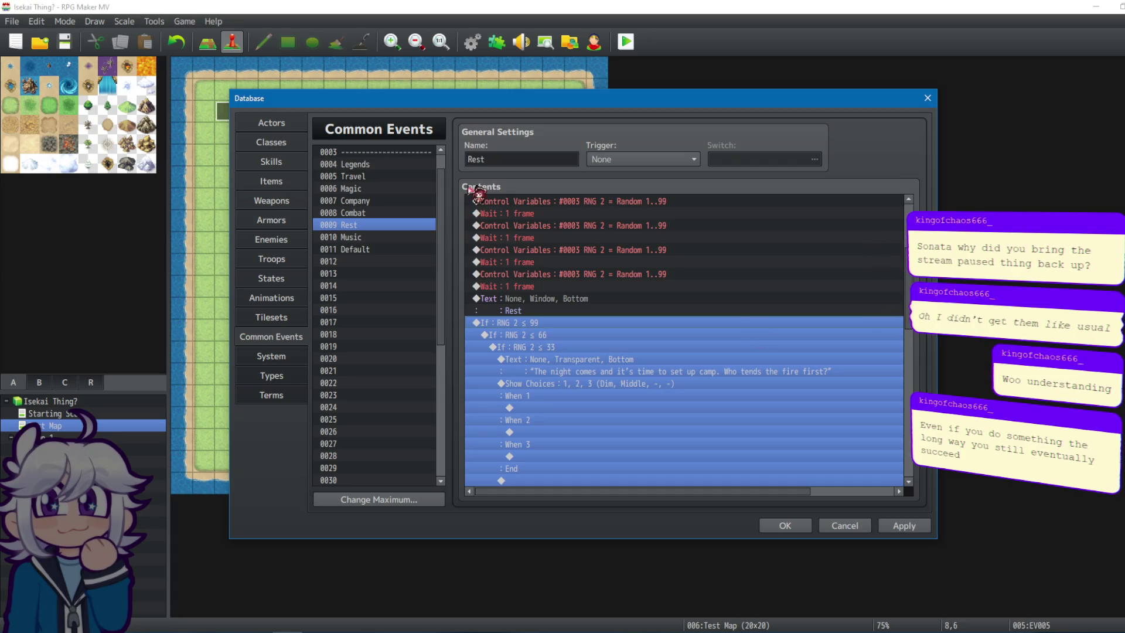
Change the Music event's branches to RNG 2 ≤ 99 and RNG 2 ≤ 66.
{"action": "left_click", "coordinate": [405, 238]}
{"action": "left_click", "coordinate": [581, 469]}
{"action": "right_click", "coordinate": [580, 469]}
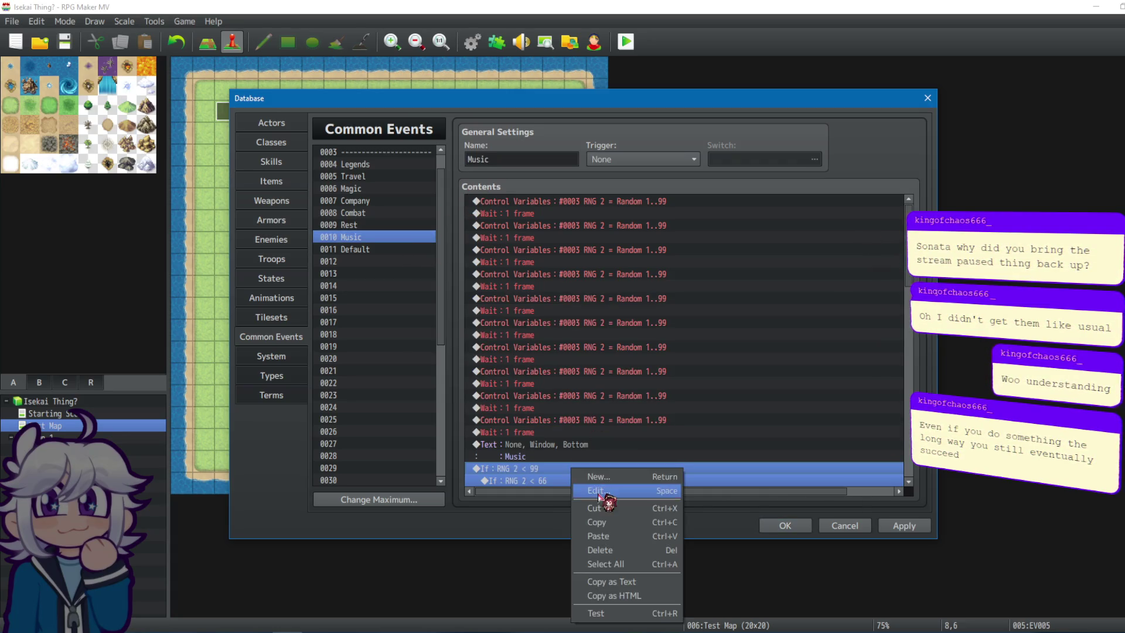
{"action": "left_click", "coordinate": [595, 483]}
{"action": "left_click", "coordinate": [785, 286]}
{"action": "left_click", "coordinate": [774, 325]}
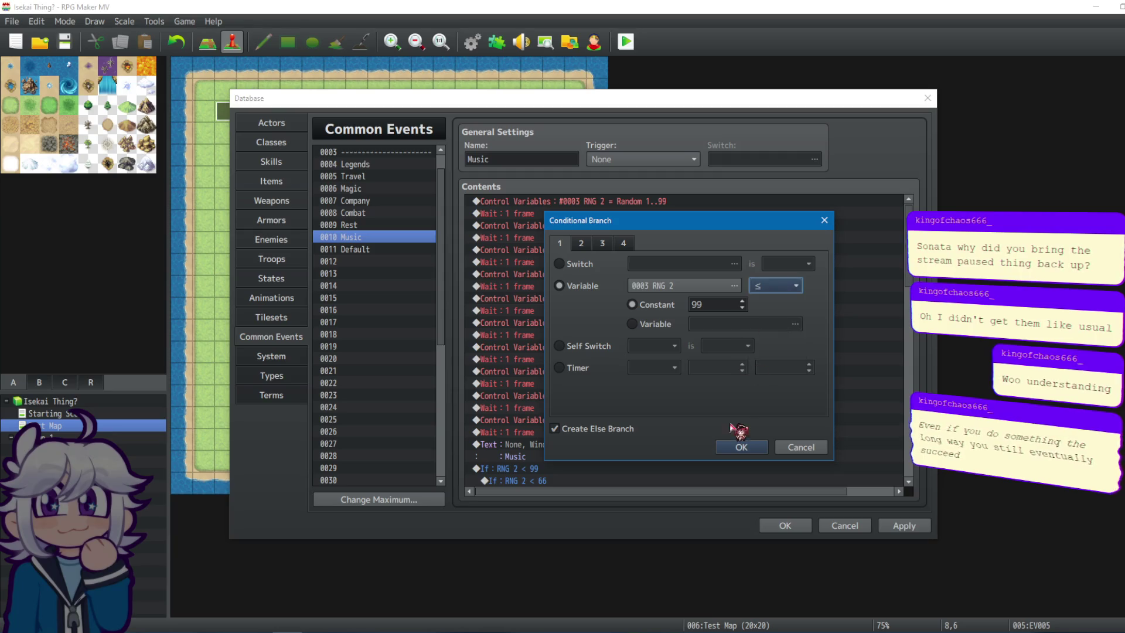
{"action": "left_click", "coordinate": [742, 448]}
{"action": "right_click", "coordinate": [600, 481]}
{"action": "left_click", "coordinate": [601, 507]}
{"action": "left_click", "coordinate": [794, 286]}
{"action": "left_click", "coordinate": [786, 326]}
{"action": "left_click", "coordinate": [741, 446]}
Apply the changes, close the Database, and start a playtest after saving the project.
{"action": "scroll", "coordinate": [648, 306], "scroll_direction": "down", "scroll_amount": 3}
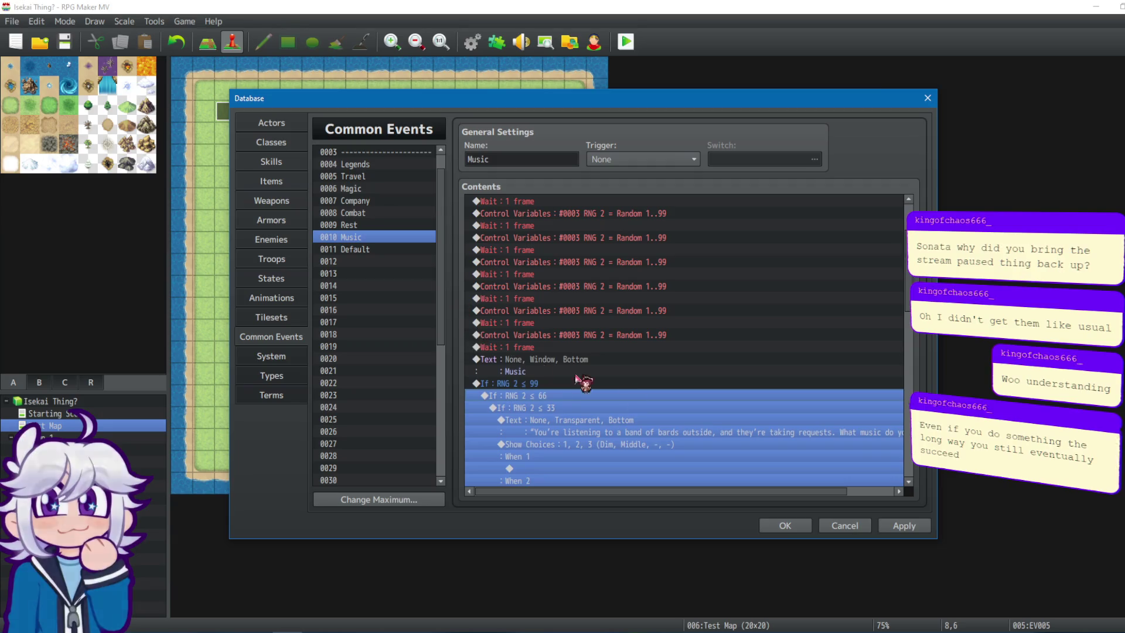
{"action": "left_click", "coordinate": [905, 525]}
{"action": "left_click", "coordinate": [774, 526]}
{"action": "left_click", "coordinate": [629, 41]}
{"action": "left_click", "coordinate": [542, 342]}
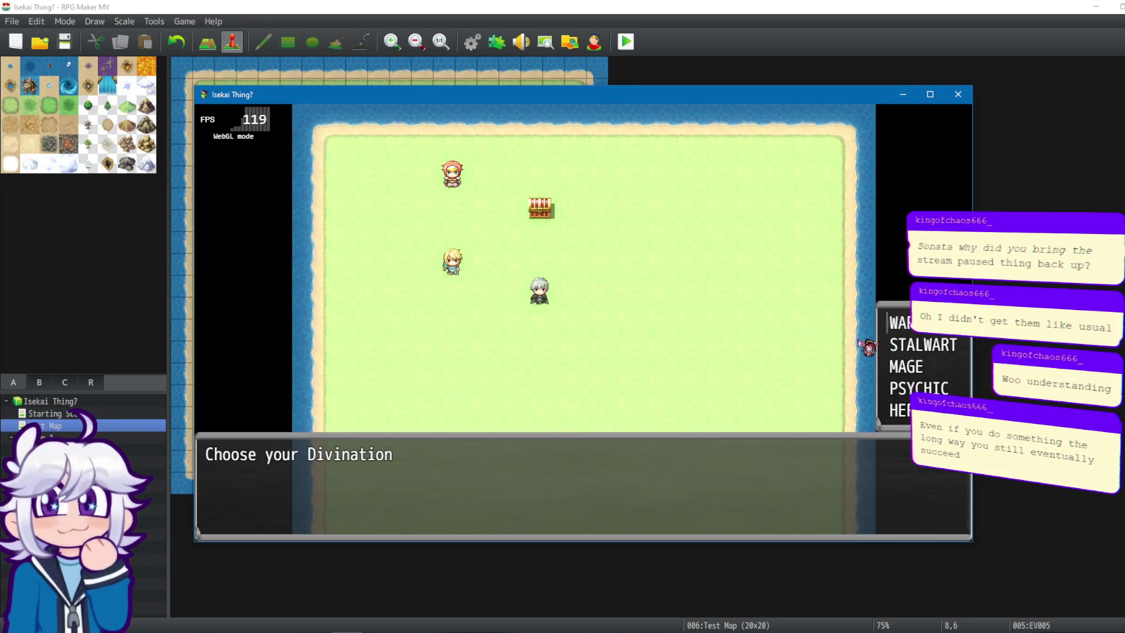
{"action": "left_click", "coordinate": [913, 354]}
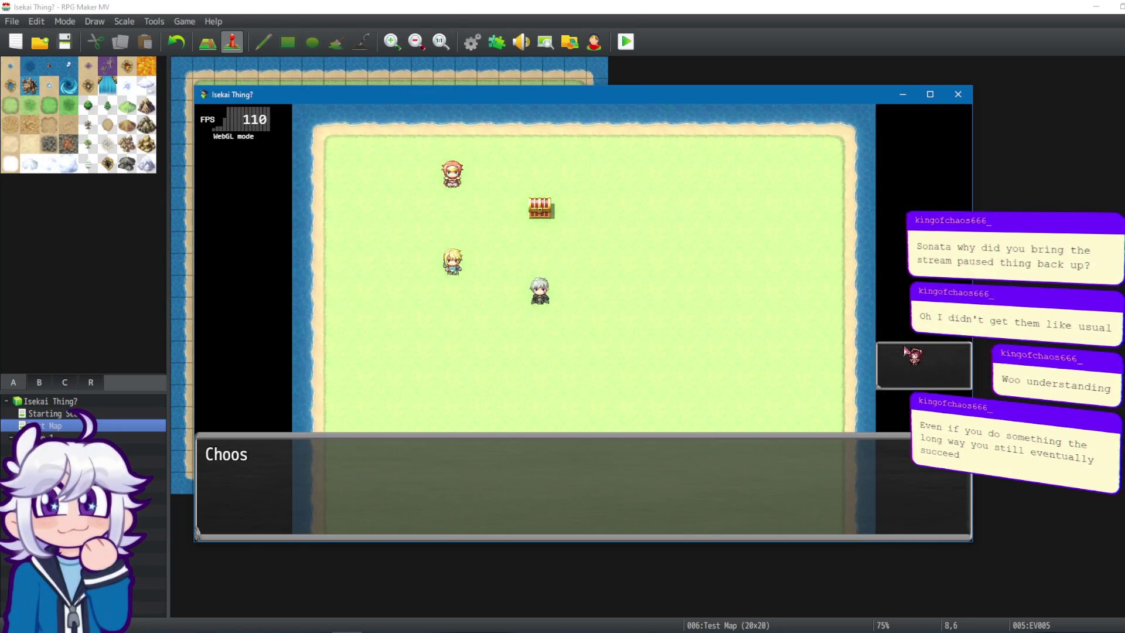
{"action": "left_click", "coordinate": [906, 375]}
{"action": "key", "text": "Escape"}
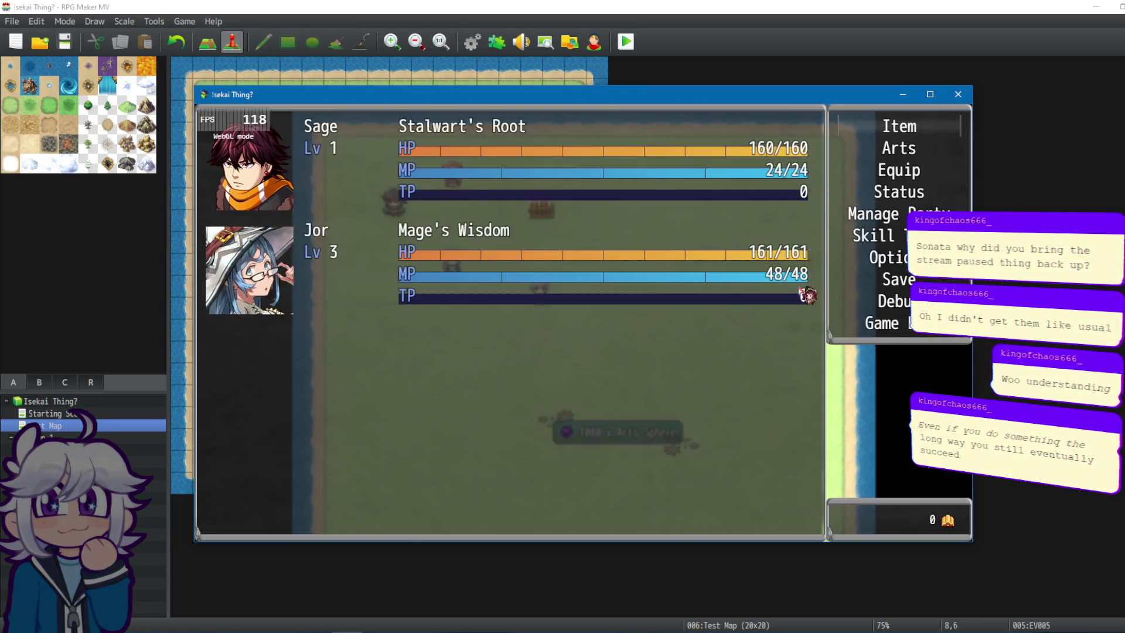
{"action": "left_click", "coordinate": [960, 95]}
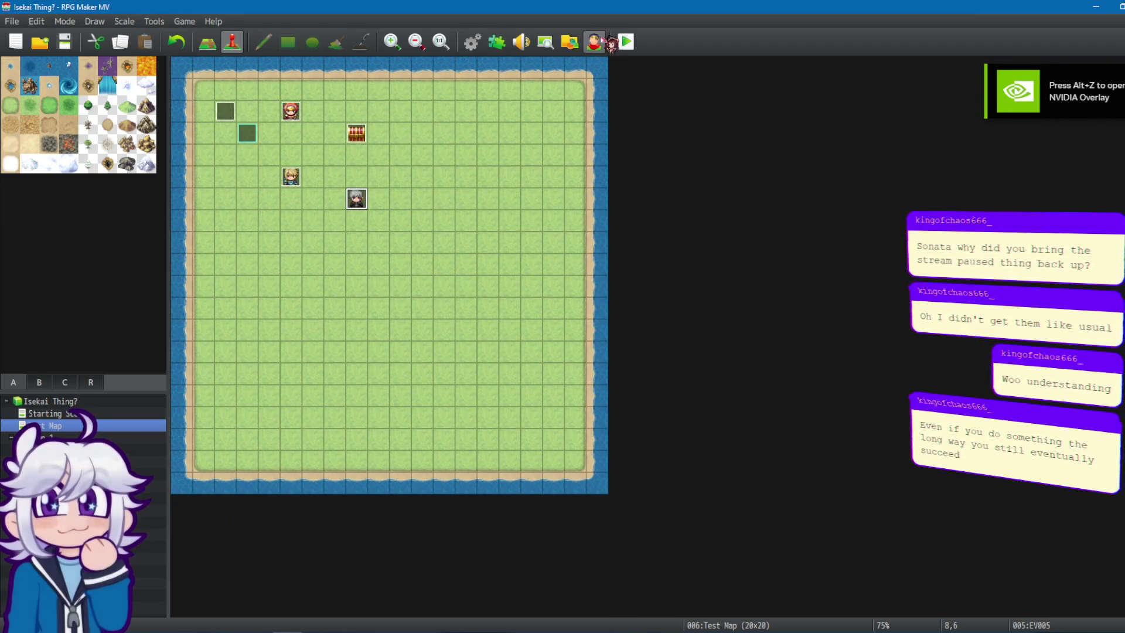
{"action": "left_click", "coordinate": [625, 42]}
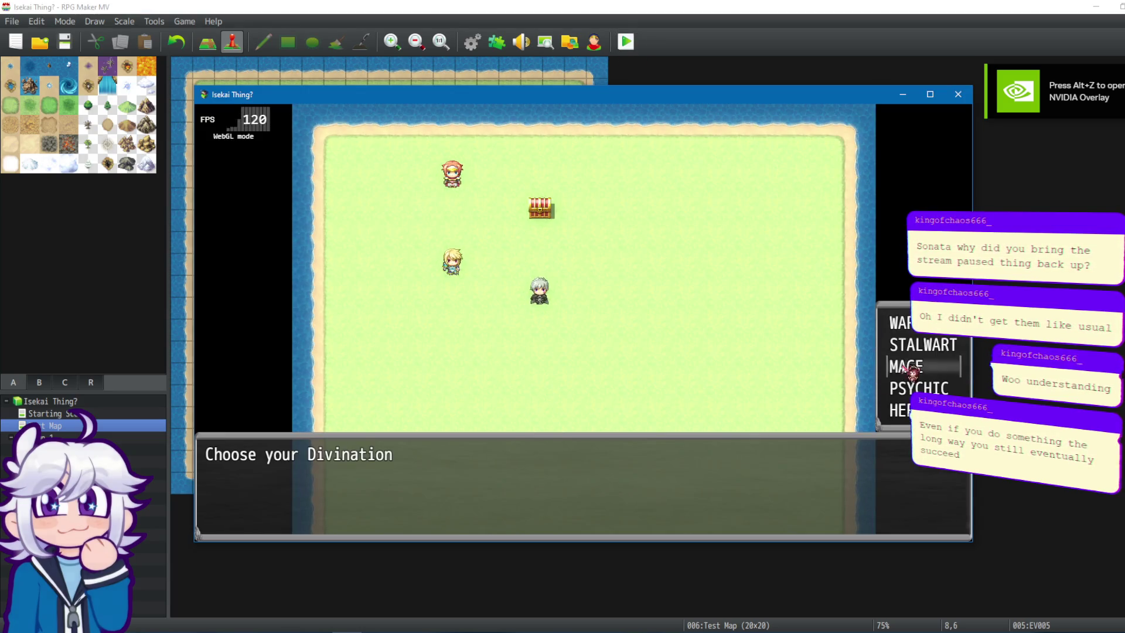
{"action": "double_click", "coordinate": [896, 386]}
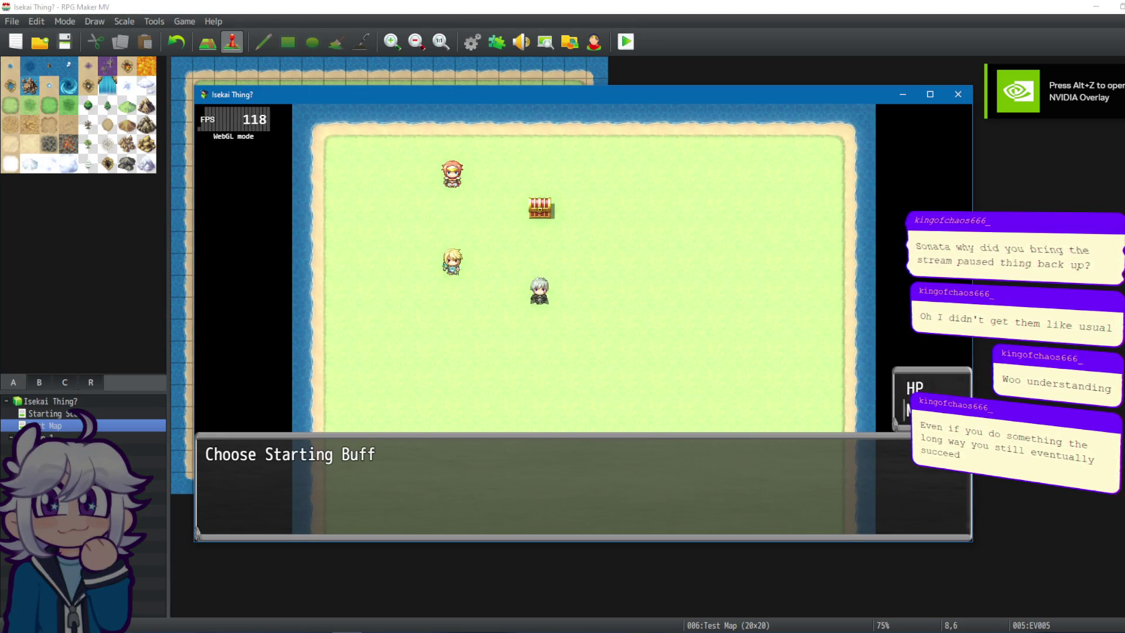
{"action": "left_click", "coordinate": [897, 389]}
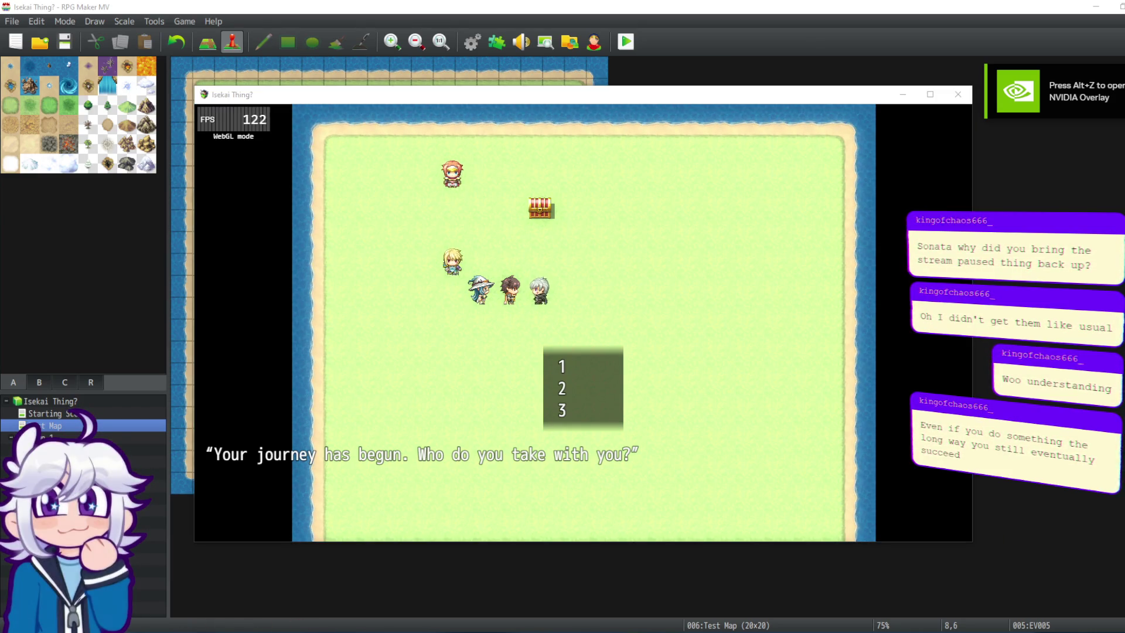
{"action": "left_click", "coordinate": [561, 364]}
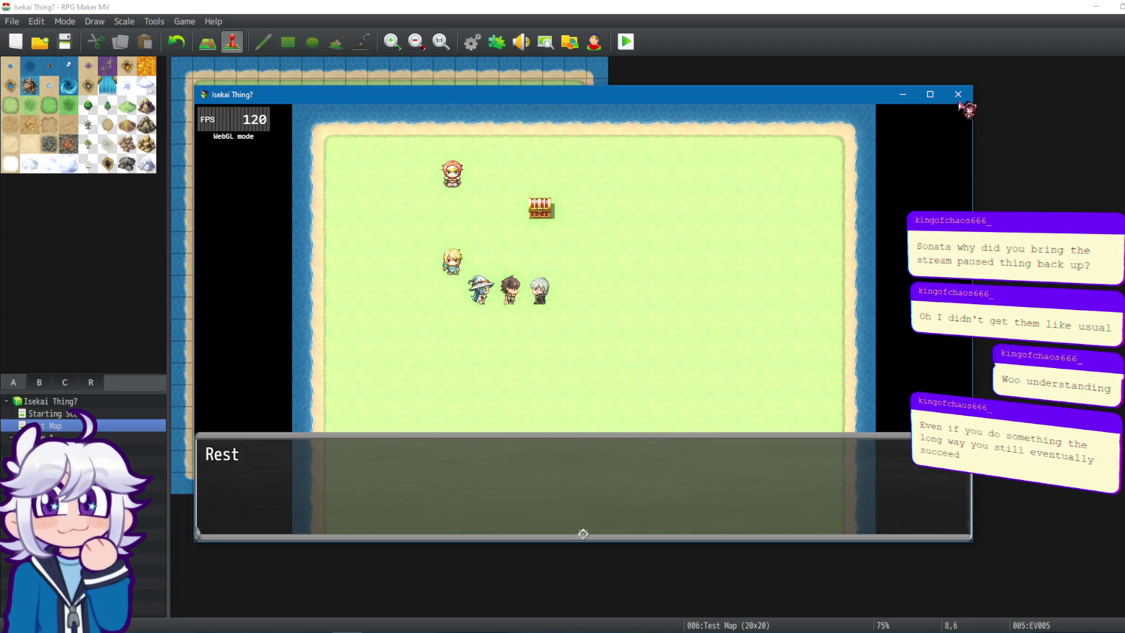
{"action": "left_click", "coordinate": [958, 95]}
{"action": "left_click", "coordinate": [473, 45]}
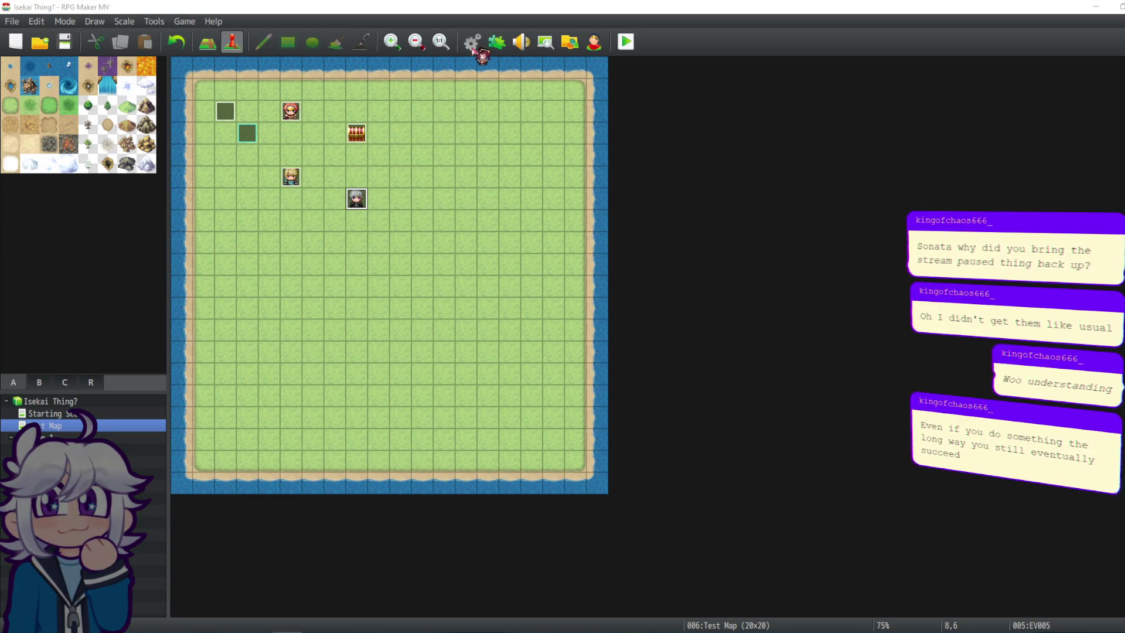
Look through the Combat event's commands, including its RNG 2 ≤ 33 branch.
{"action": "left_click", "coordinate": [383, 213]}
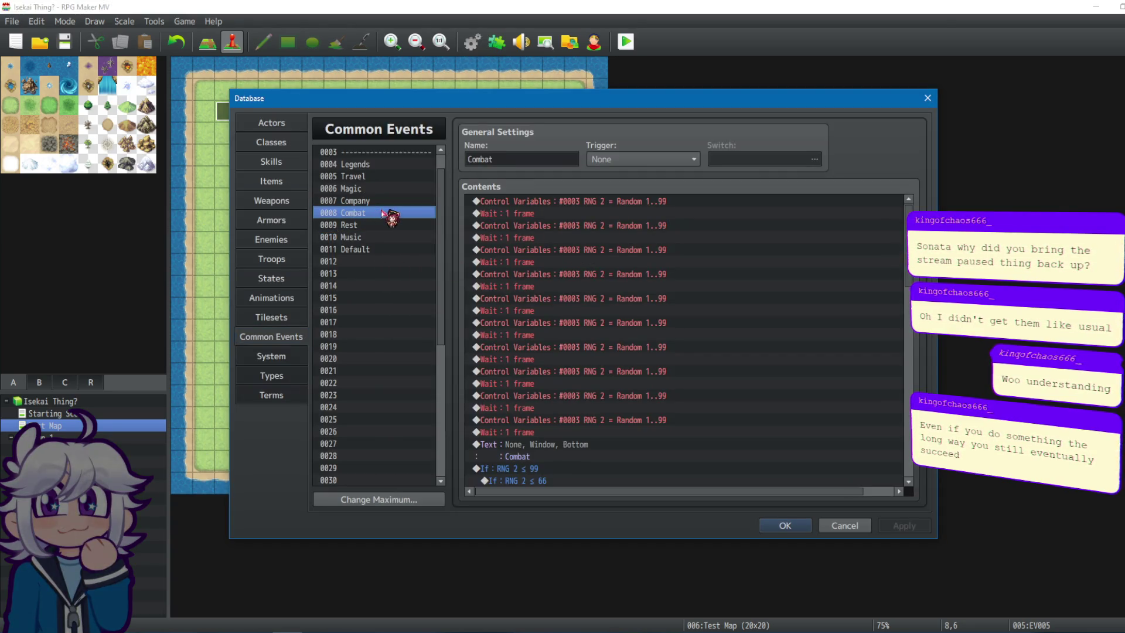
{"action": "scroll", "coordinate": [635, 371], "scroll_direction": "down", "scroll_amount": 2}
{"action": "left_click", "coordinate": [607, 421]}
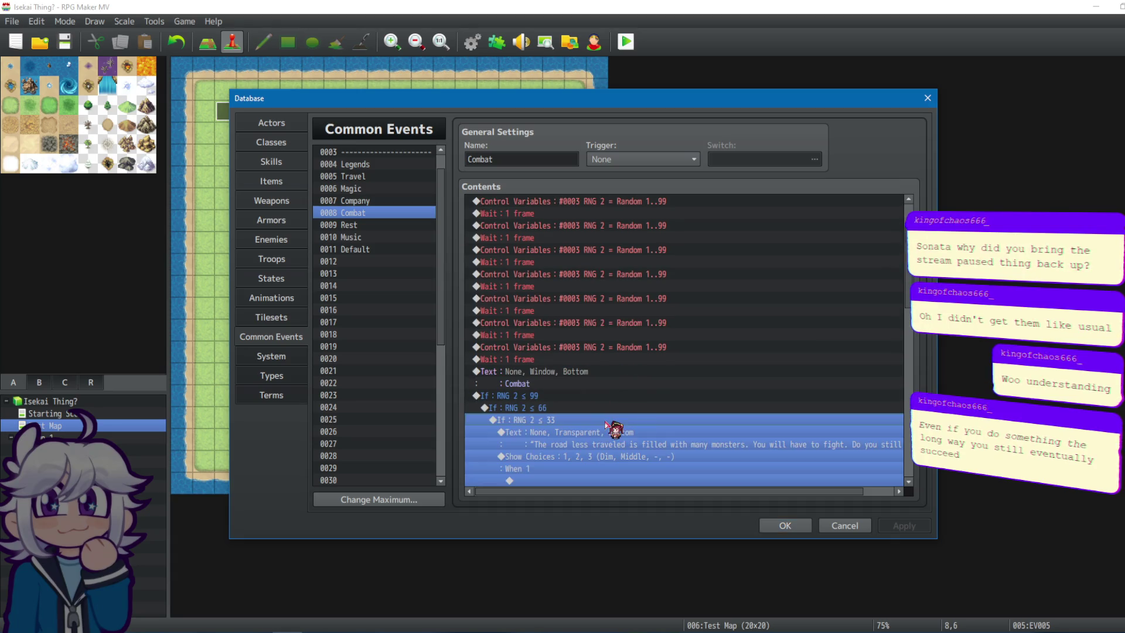
{"action": "scroll", "coordinate": [606, 421], "scroll_direction": "down", "scroll_amount": 10}
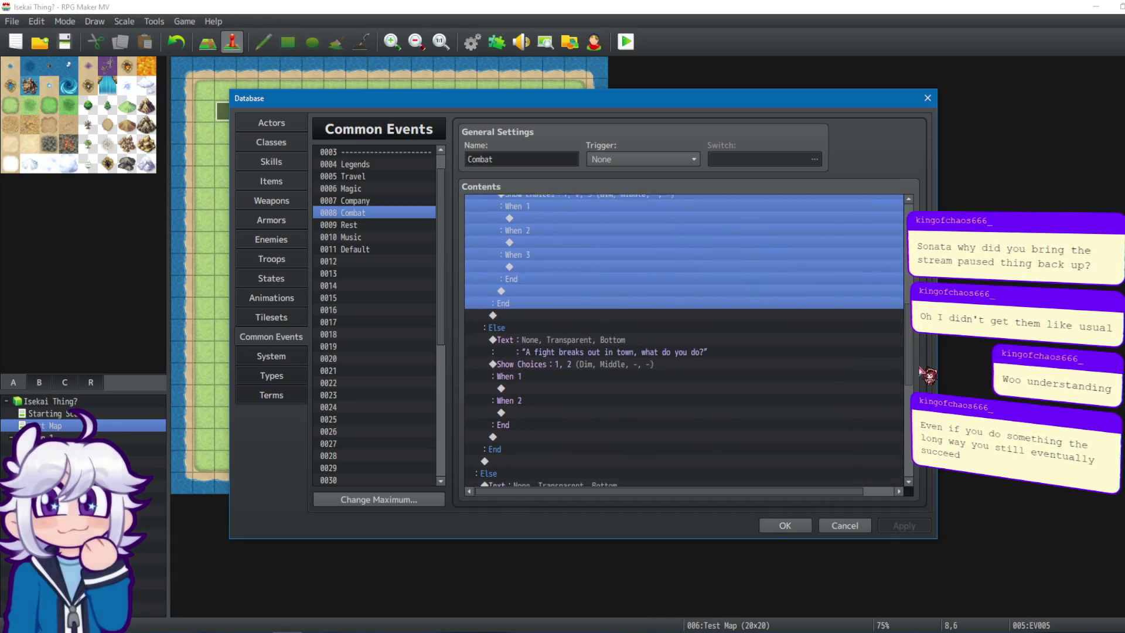
{"action": "scroll", "coordinate": [685, 340], "scroll_direction": "down", "scroll_amount": 4}
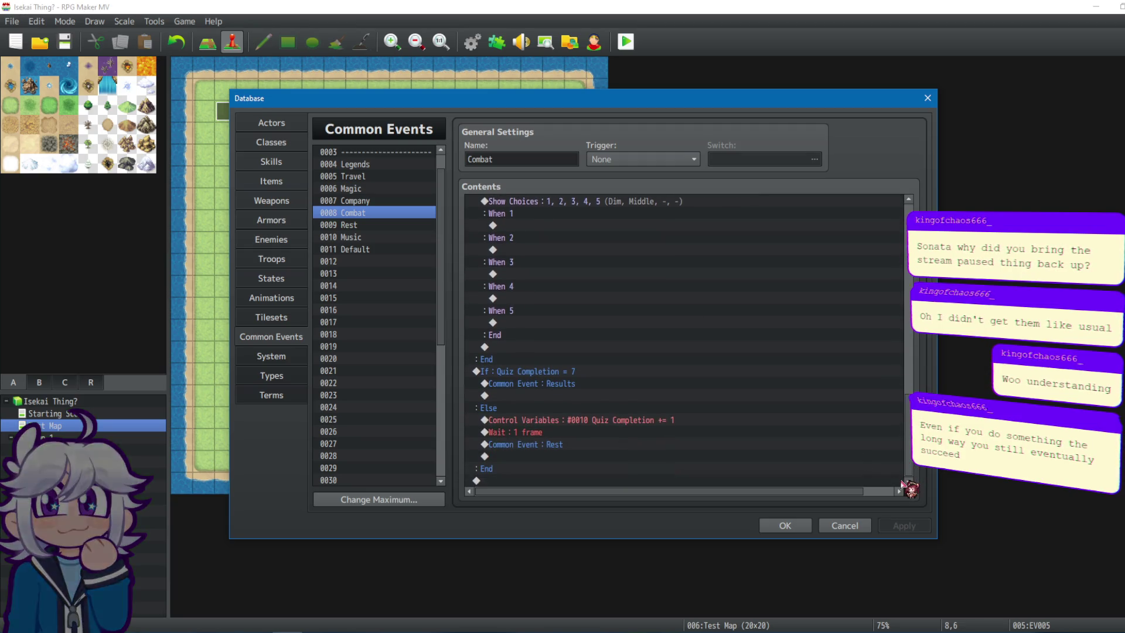
{"action": "left_click_drag", "start_coordinate": [906, 478], "coordinate": [903, 262]}
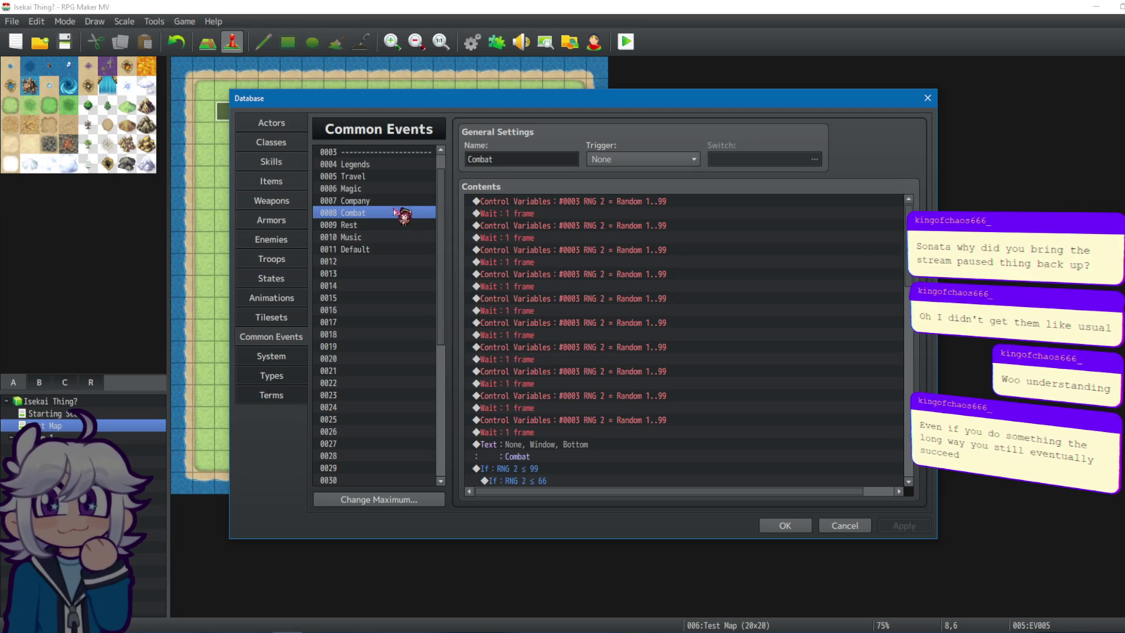
Compare Legends with Default, then select Legends' text command to insert a new command.
{"action": "left_click", "coordinate": [382, 166]}
{"action": "left_click", "coordinate": [371, 249]}
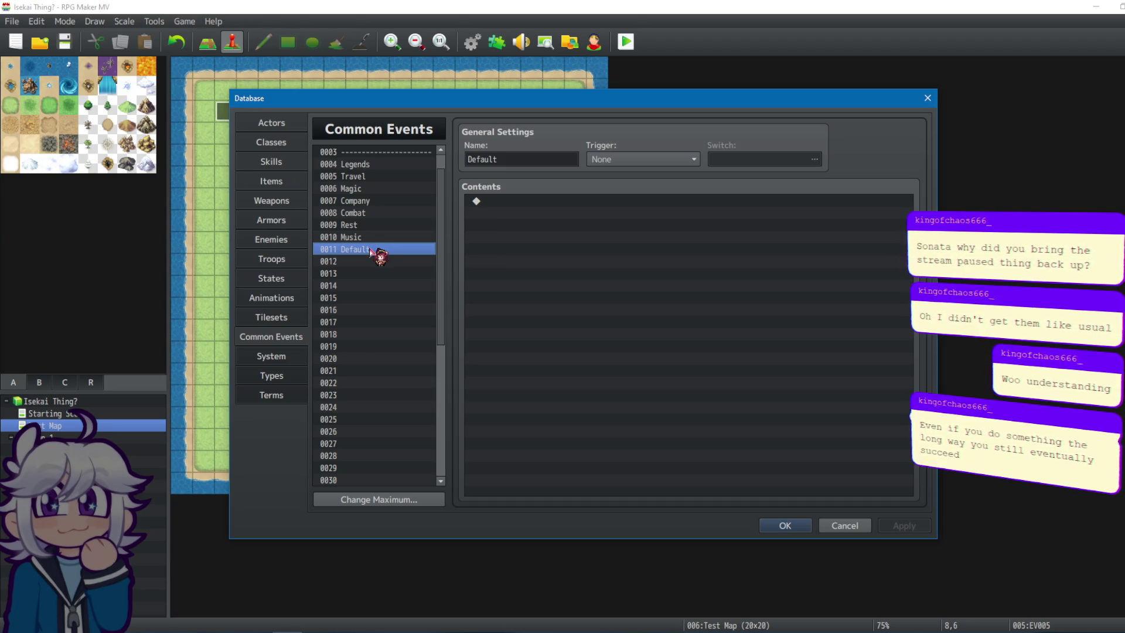
{"action": "left_click", "coordinate": [377, 166]}
{"action": "left_click", "coordinate": [572, 202]}
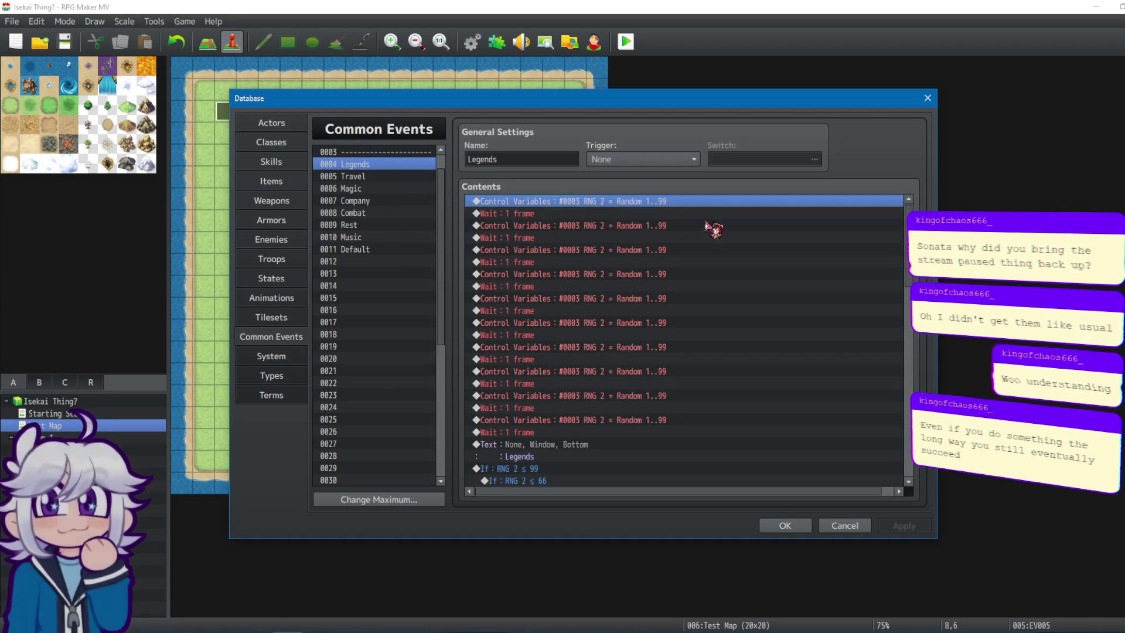
{"action": "left_click_drag", "start_coordinate": [909, 234], "coordinate": [914, 499]}
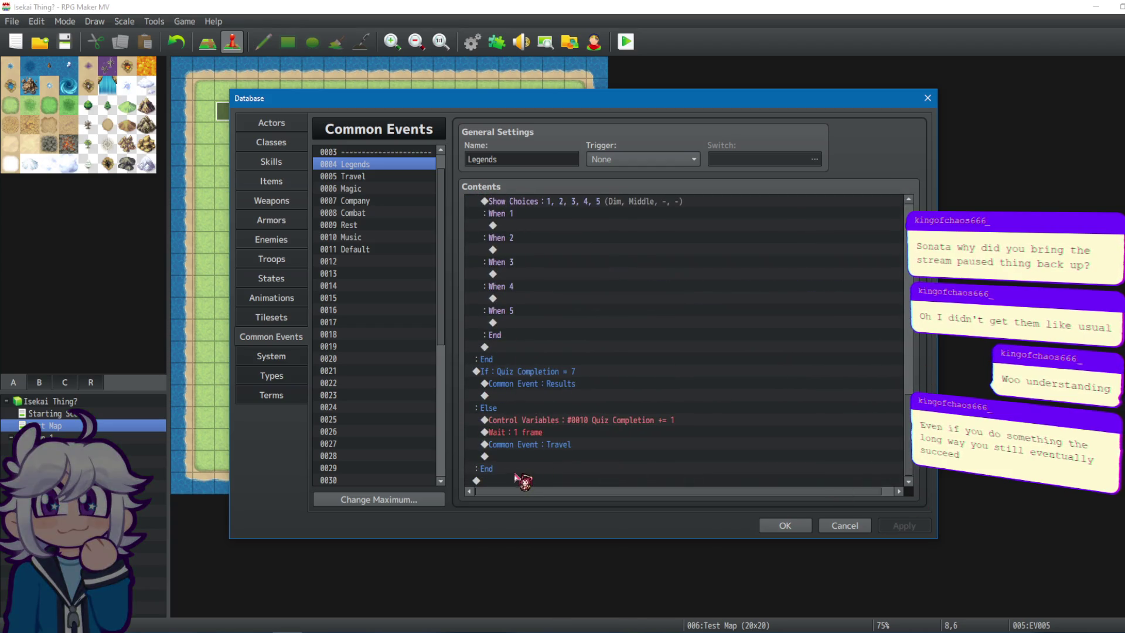
{"action": "scroll", "coordinate": [607, 394], "scroll_direction": "up", "scroll_amount": 5}
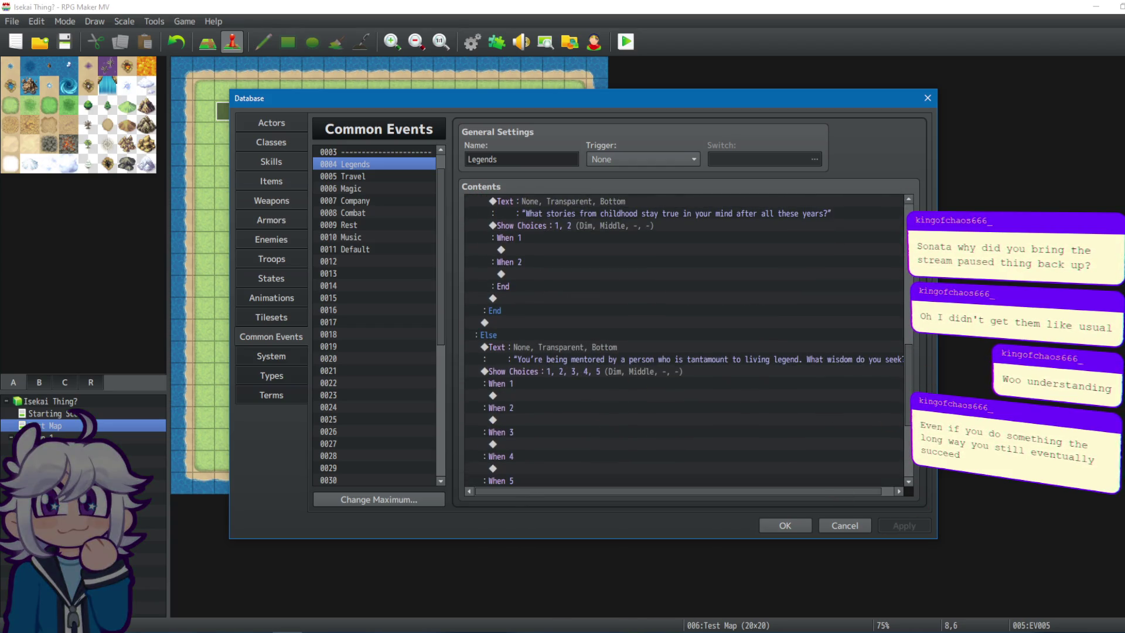
{"action": "left_click_drag", "start_coordinate": [909, 281], "coordinate": [940, 209]}
{"action": "left_click", "coordinate": [554, 453]}
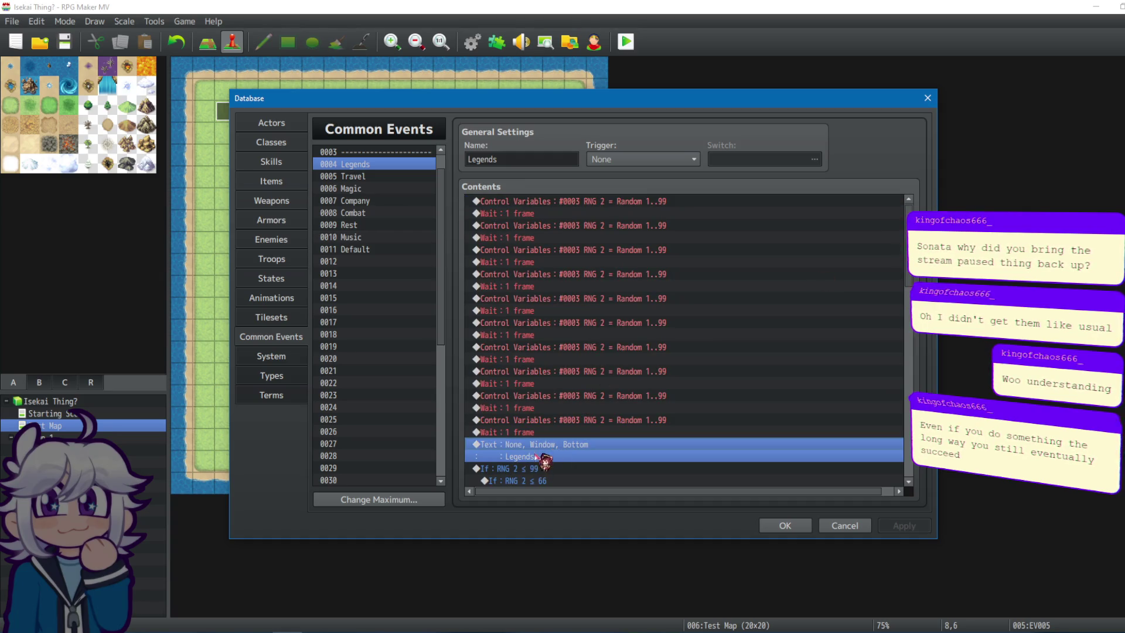
{"action": "key", "text": "Insert"}
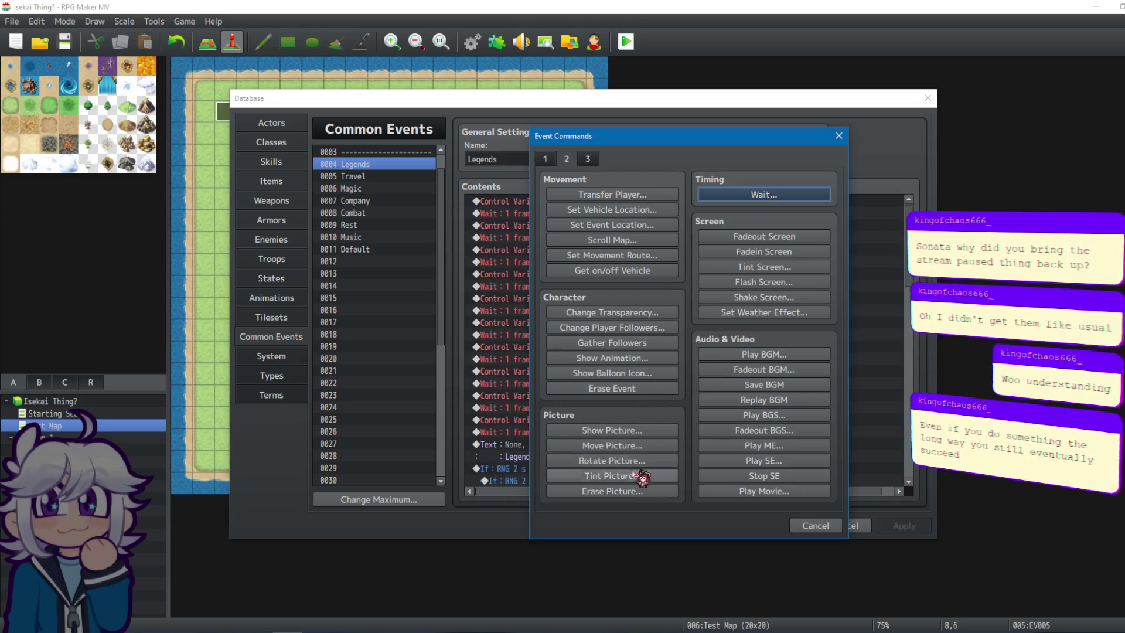
Add a 'Legends' label to the Legends event and a 'Travel' label to the Travel event.
{"action": "left_click", "coordinate": [545, 158]}
{"action": "left_click", "coordinate": [612, 461]}
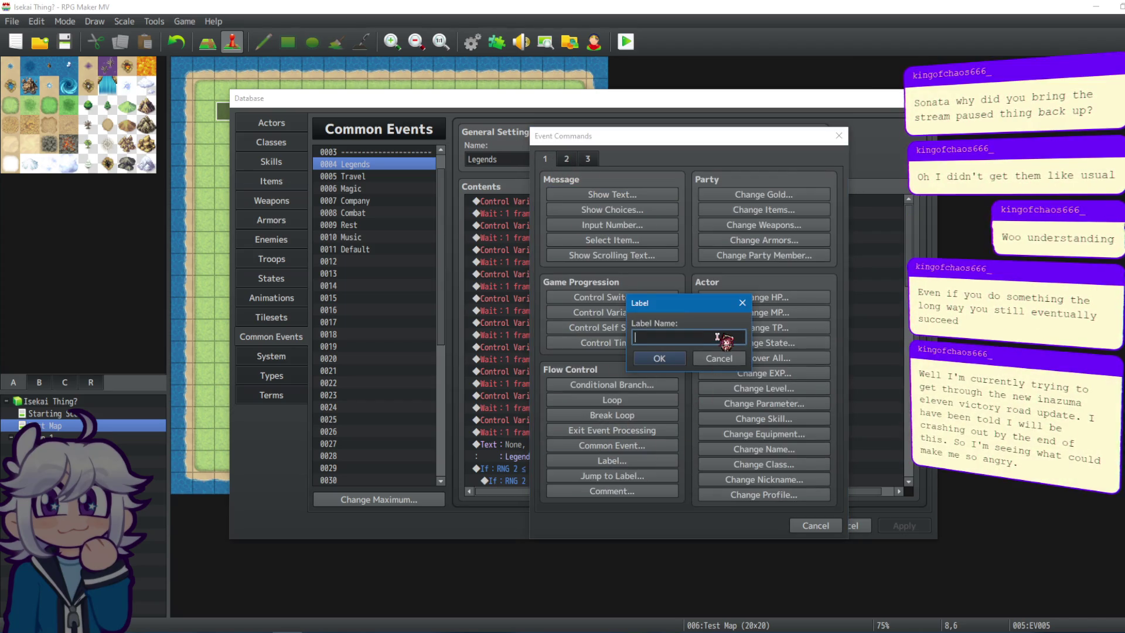
{"action": "type", "text": "Legends"}
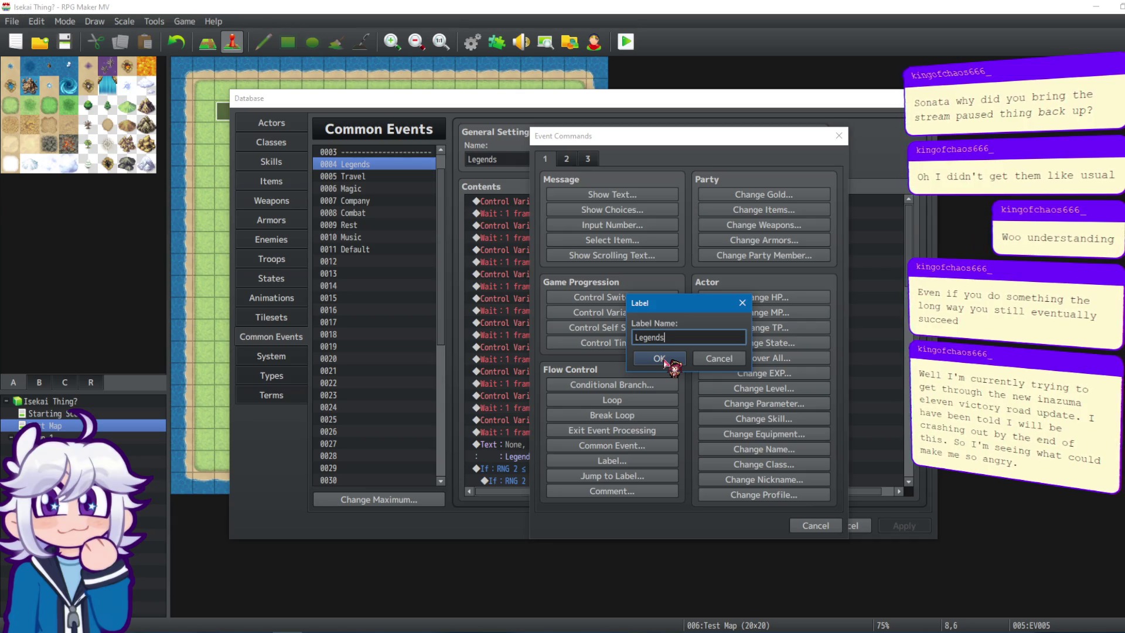
{"action": "left_click", "coordinate": [662, 359]}
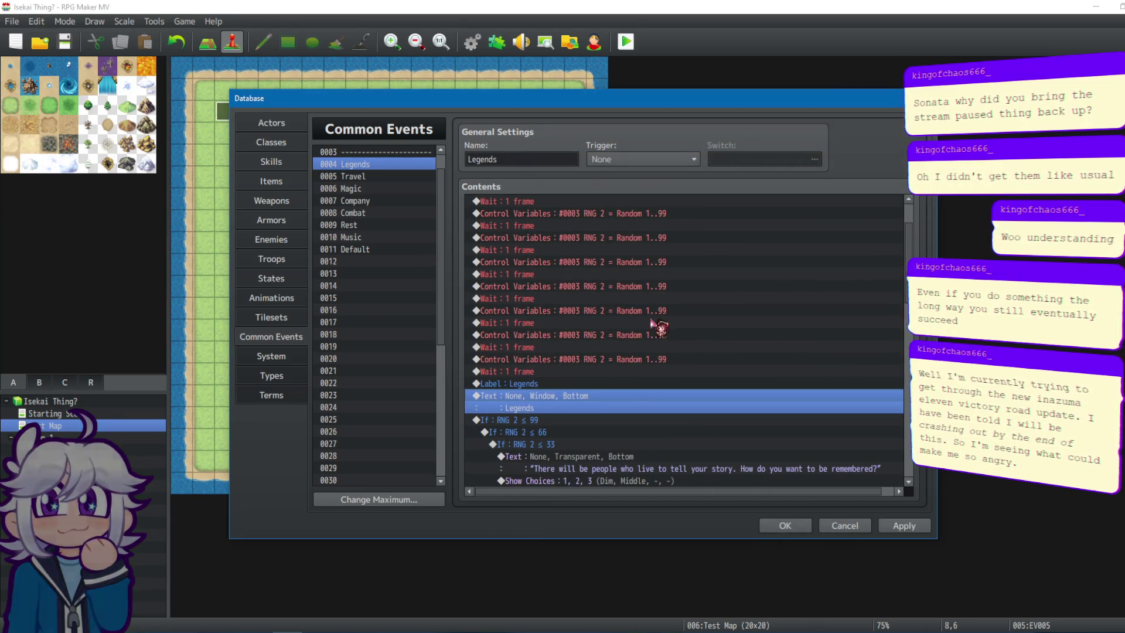
{"action": "left_click", "coordinate": [398, 176]}
{"action": "left_click", "coordinate": [515, 455]}
{"action": "key", "text": "Insert"}
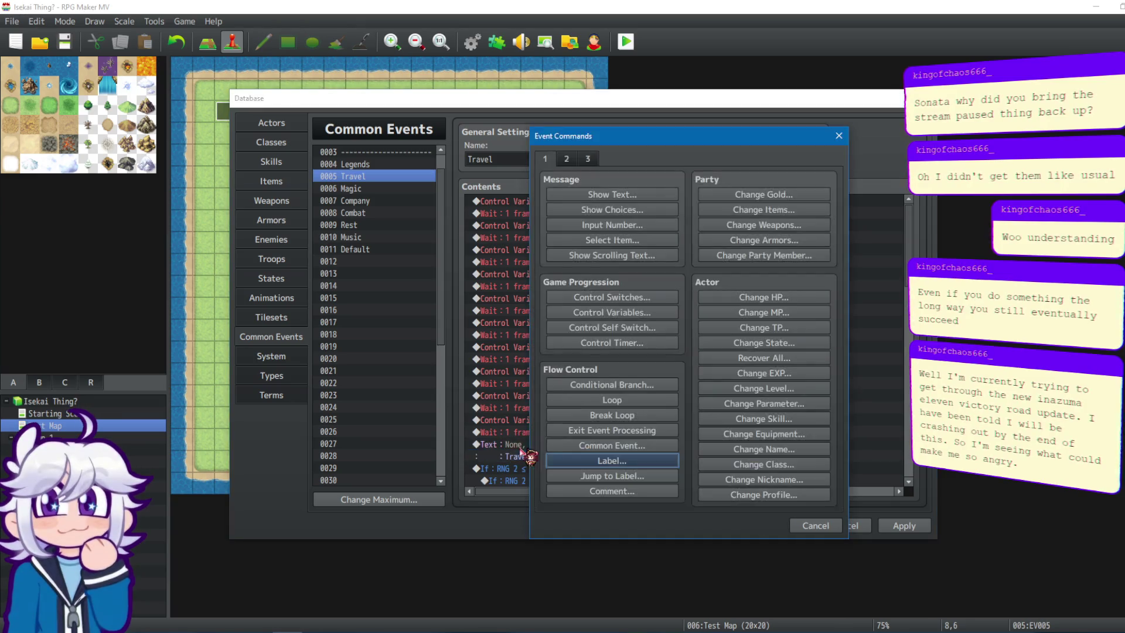
{"action": "left_click", "coordinate": [638, 462]}
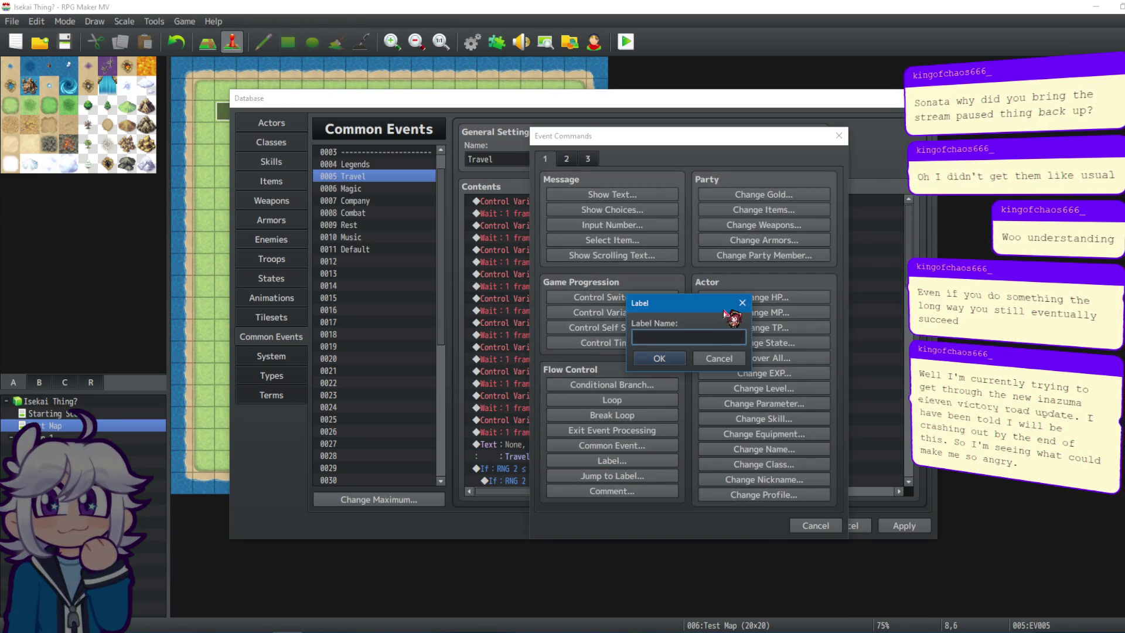
{"action": "type", "text": "Travel"}
{"action": "left_click", "coordinate": [659, 358]}
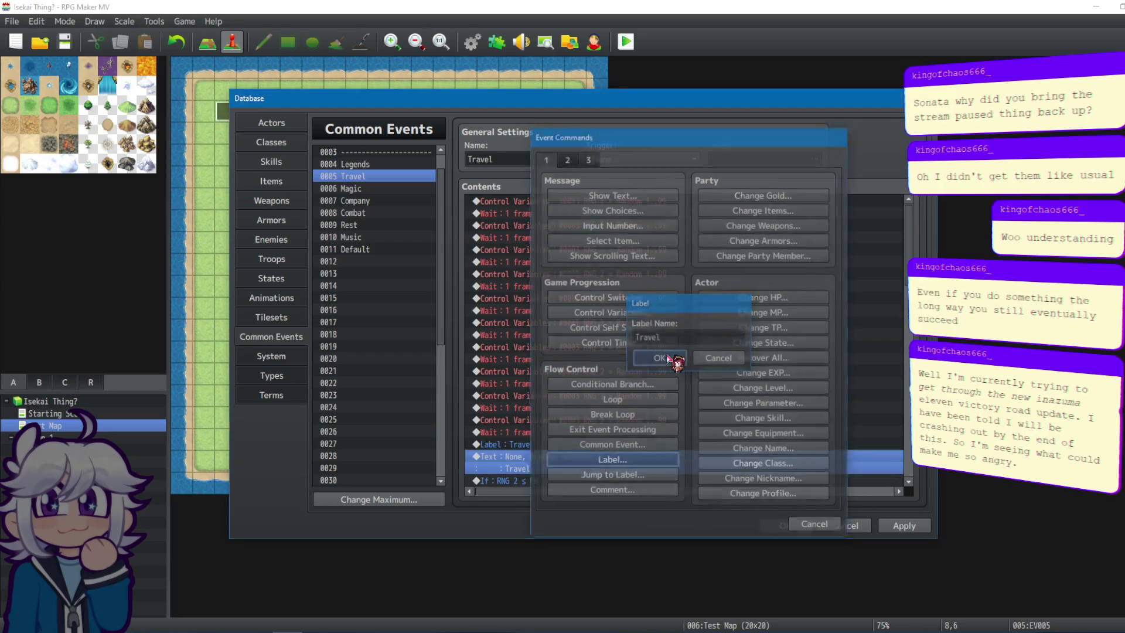
Insert a 'Magic' label above the Magic event's question text.
{"action": "left_click", "coordinate": [381, 189]}
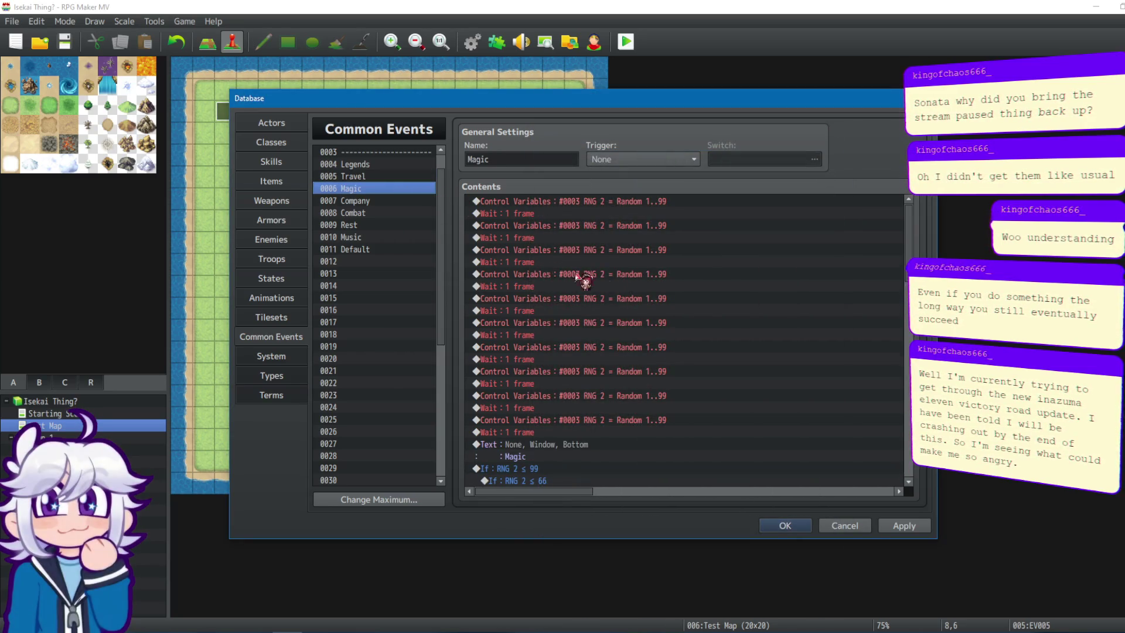
{"action": "left_click", "coordinate": [536, 457]}
{"action": "key", "text": "Insert"}
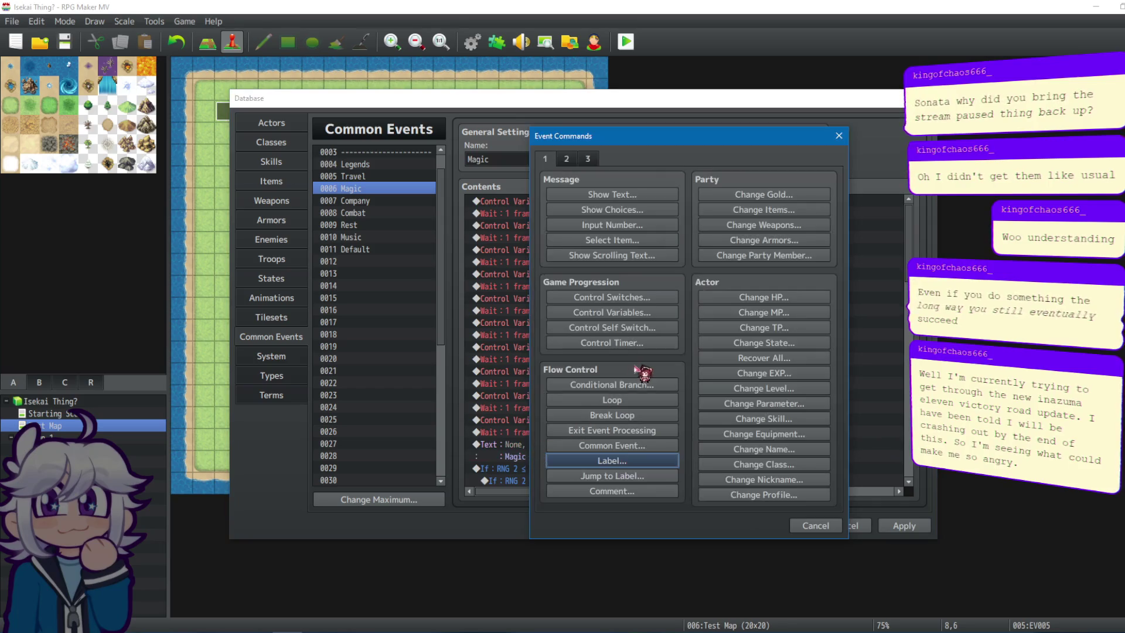
{"action": "left_click", "coordinate": [612, 460]}
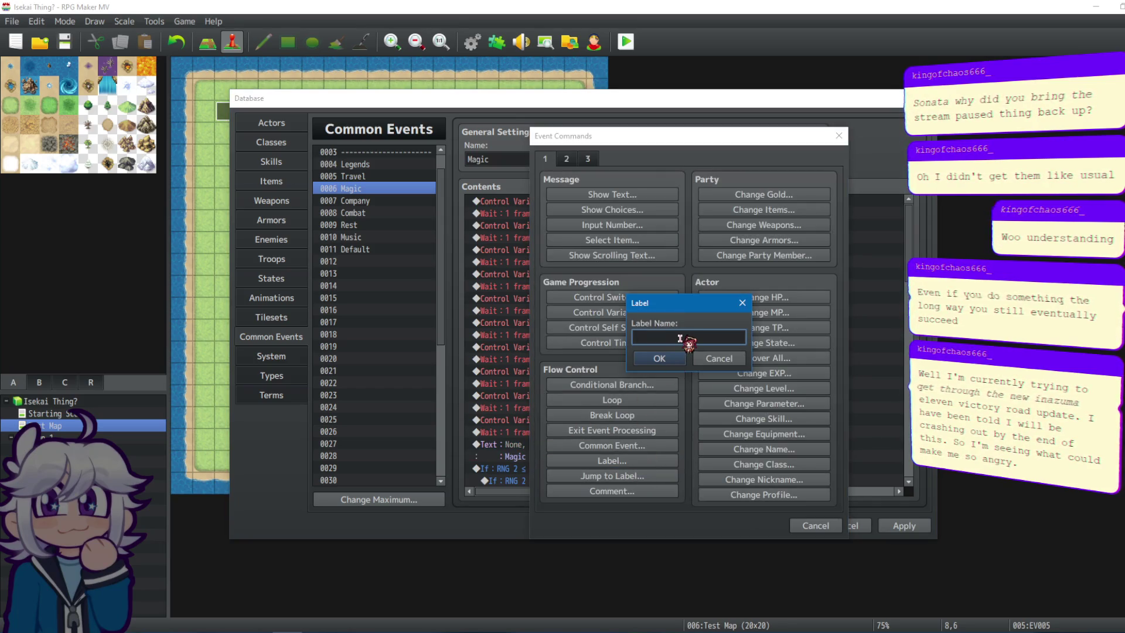
{"action": "type", "text": "Magic"}
{"action": "left_click", "coordinate": [661, 360]}
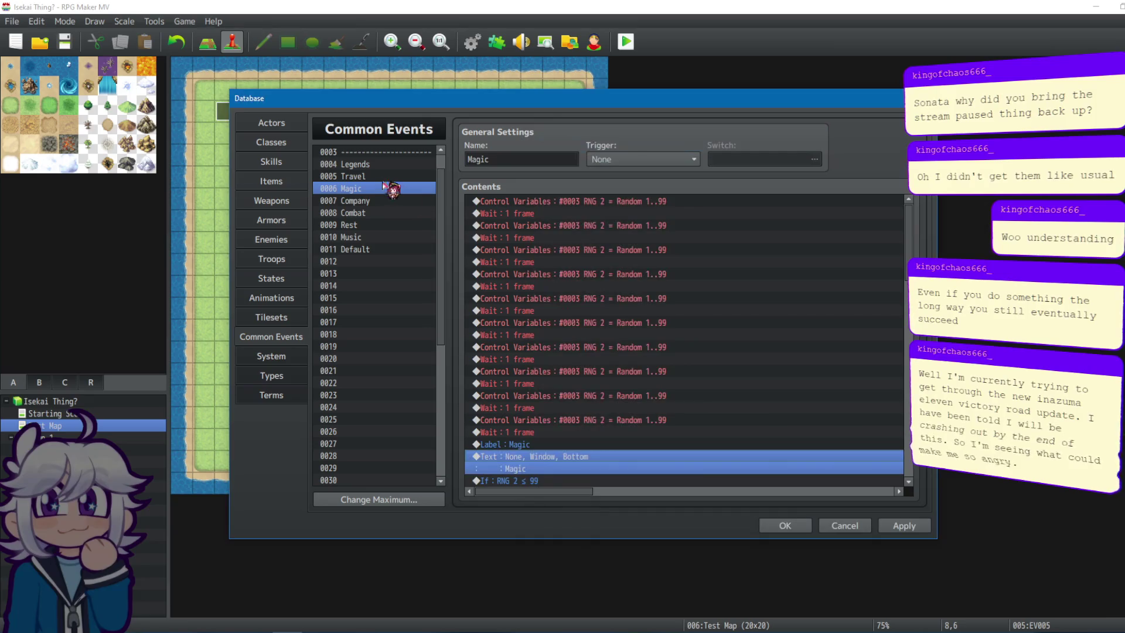
Insert a 'Company' label above the Company event's question text.
{"action": "left_click", "coordinate": [363, 200]}
{"action": "left_click", "coordinate": [534, 469]}
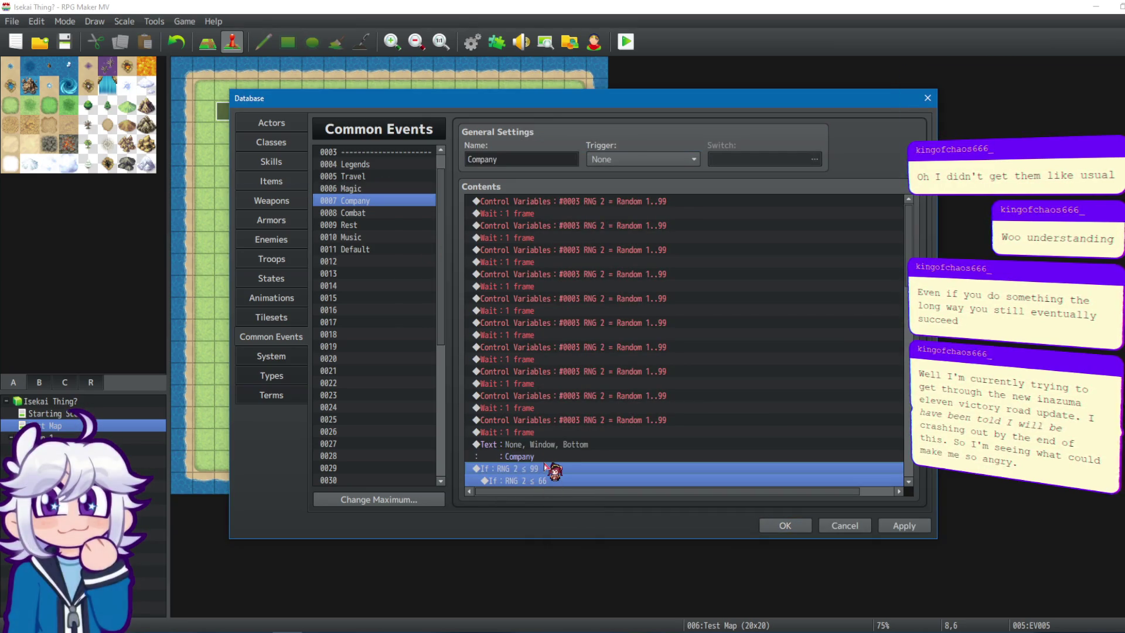
{"action": "double_click", "coordinate": [554, 456]}
{"action": "left_click", "coordinate": [612, 445]}
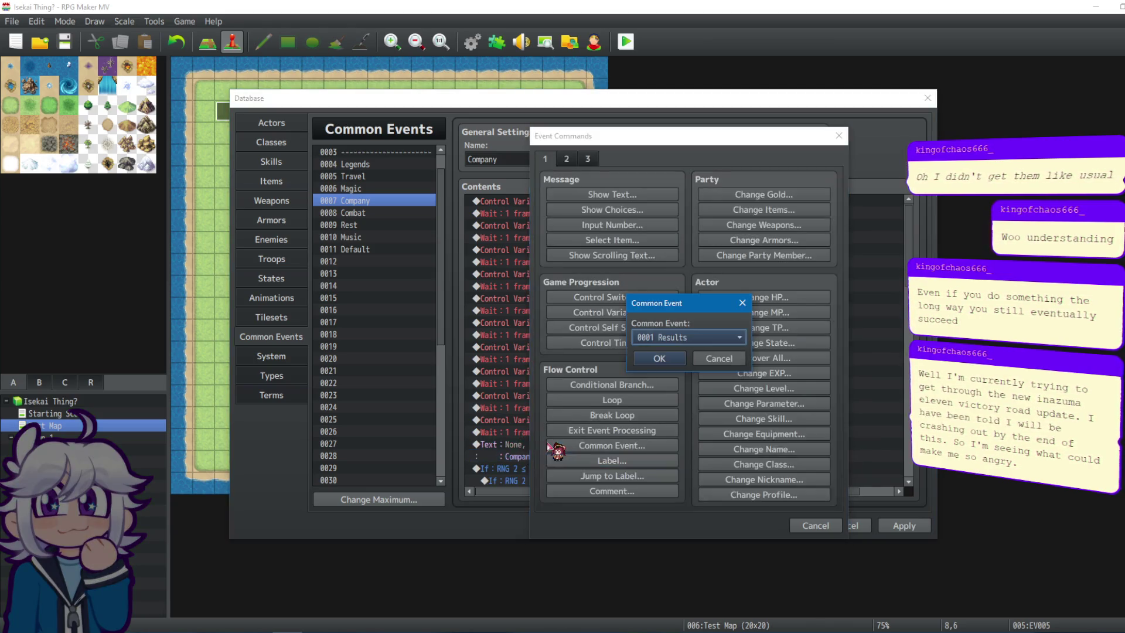
{"action": "left_click", "coordinate": [719, 358]}
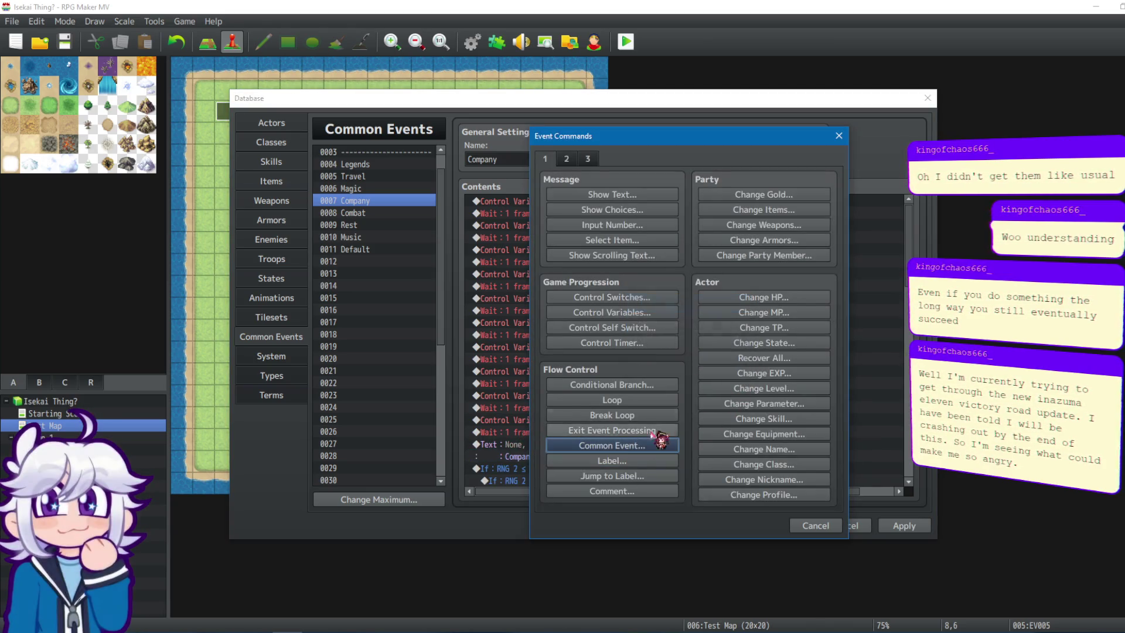
{"action": "left_click", "coordinate": [628, 460]}
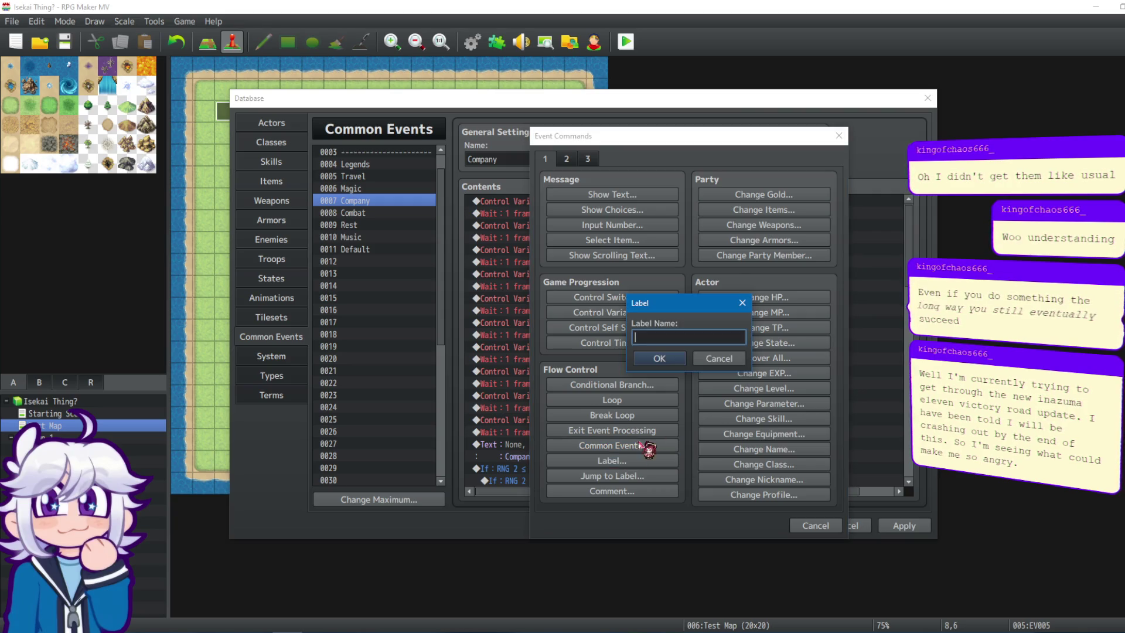
{"action": "type", "text": "Comp"}
{"action": "key", "text": "BackSpace"}
{"action": "type", "text": "y"}
{"action": "left_click", "coordinate": [660, 358]}
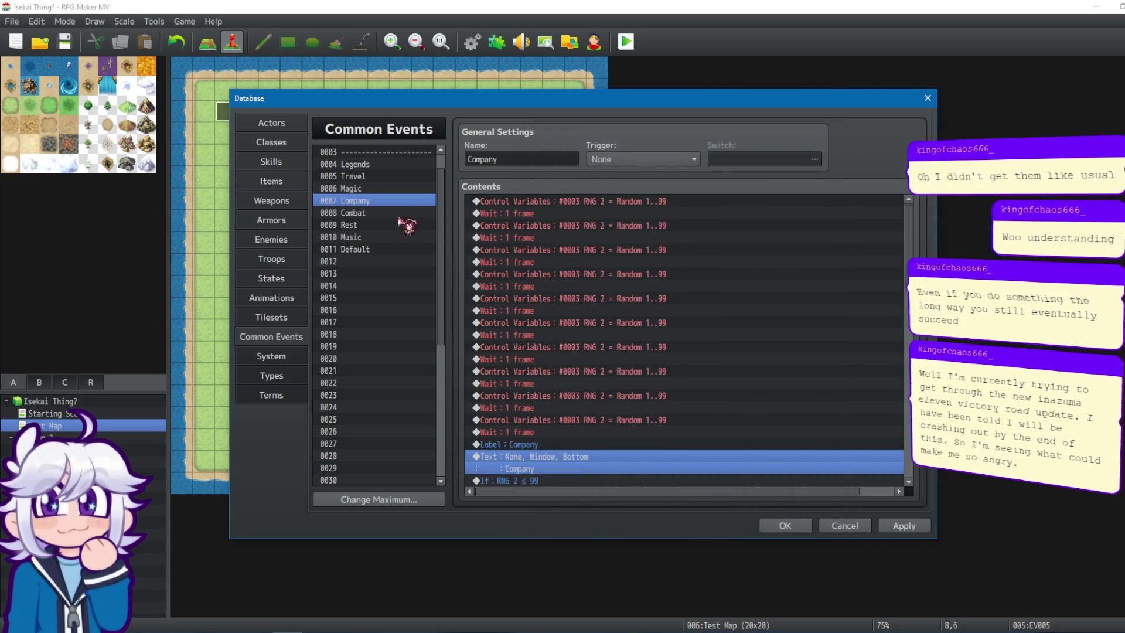
Add a 'Combat' label to the Combat event and a 'Rest' label to the Rest event.
{"action": "left_click", "coordinate": [399, 213]}
{"action": "double_click", "coordinate": [531, 444]}
{"action": "left_click", "coordinate": [633, 461]}
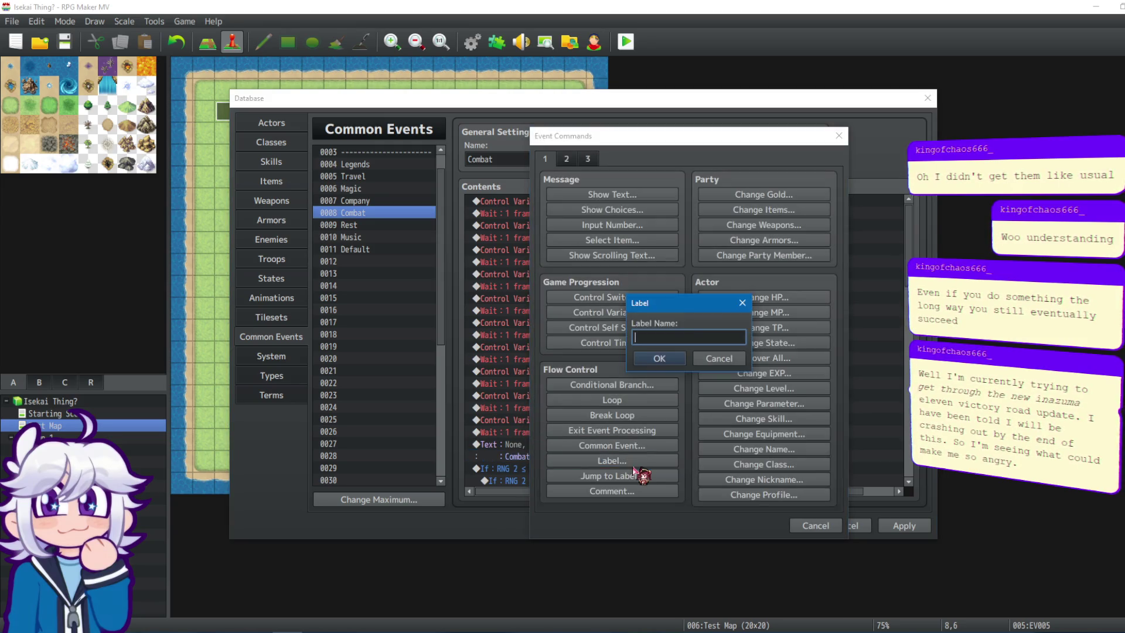
{"action": "type", "text": "Combat"}
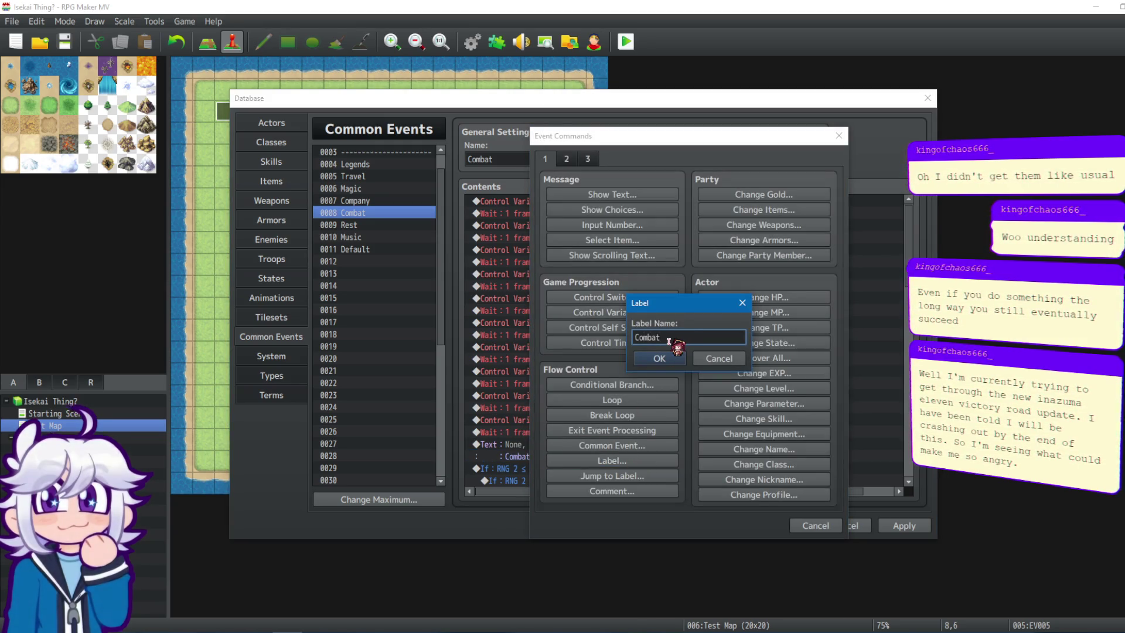
{"action": "left_click", "coordinate": [660, 358]}
{"action": "left_click", "coordinate": [369, 225]}
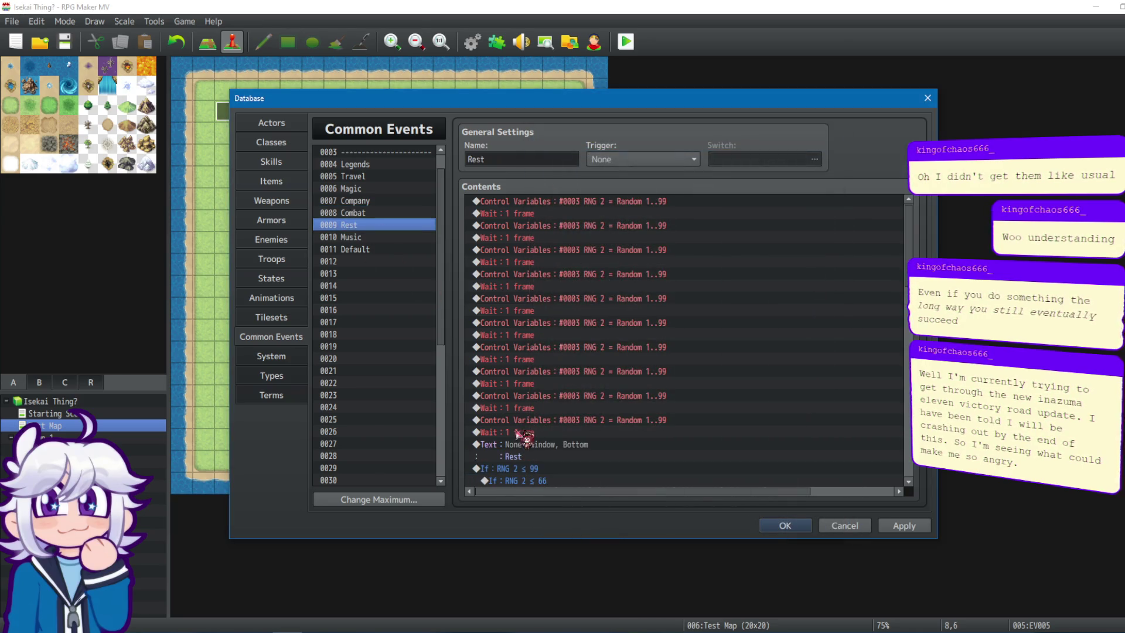
{"action": "double_click", "coordinate": [524, 444]}
{"action": "left_click", "coordinate": [613, 460]}
{"action": "type", "text": "Rest"}
{"action": "left_click", "coordinate": [648, 358]}
{"action": "left_click", "coordinate": [526, 481]}
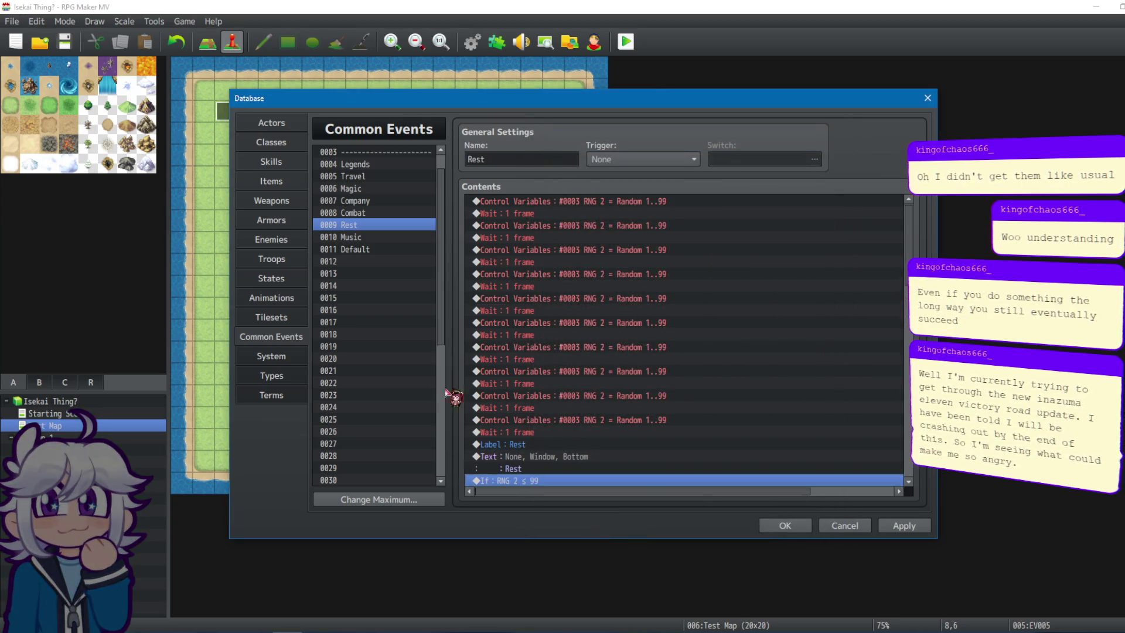
Insert a 'Music' label at the top of the Music event's commands.
{"action": "left_click", "coordinate": [384, 238]}
{"action": "double_click", "coordinate": [516, 456]}
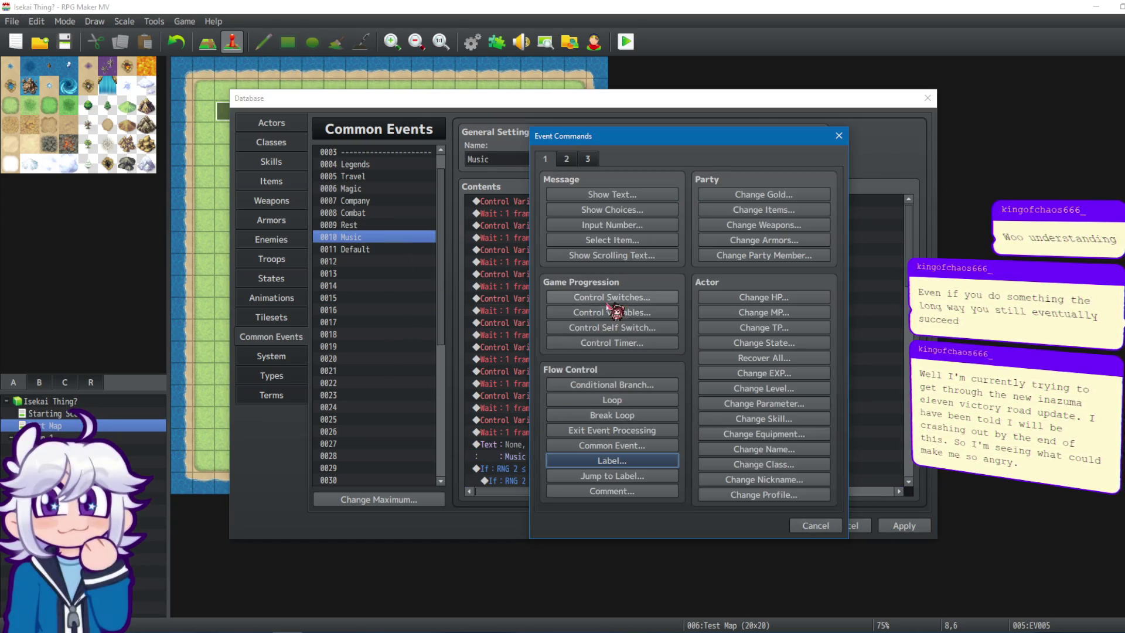
{"action": "left_click", "coordinate": [626, 463]}
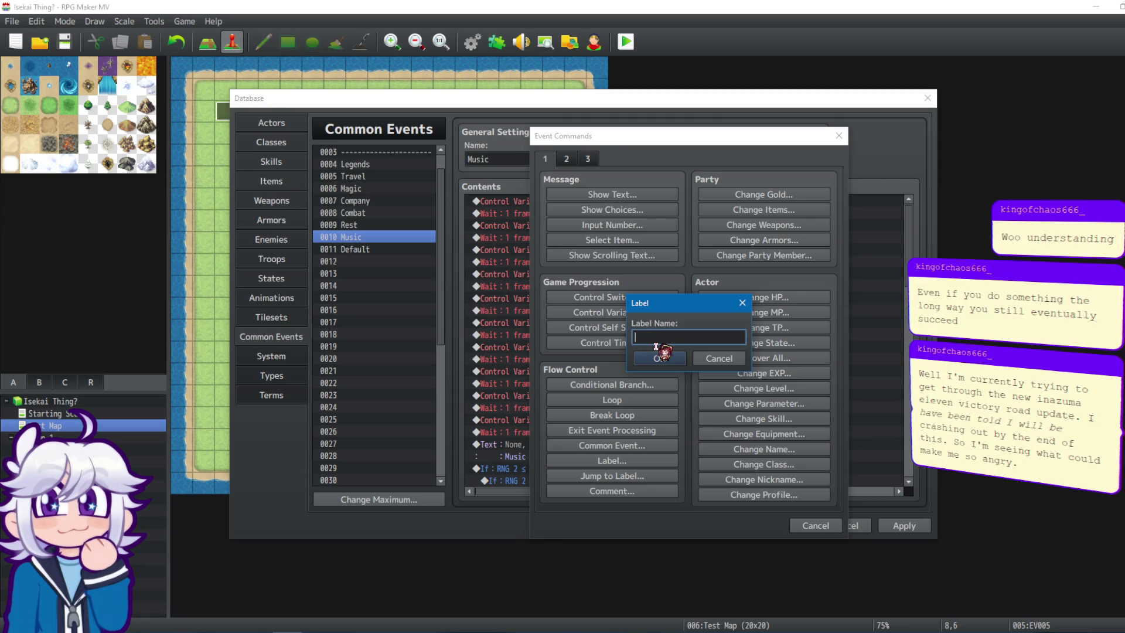
{"action": "type", "text": "Music"}
{"action": "key", "text": "Return"}
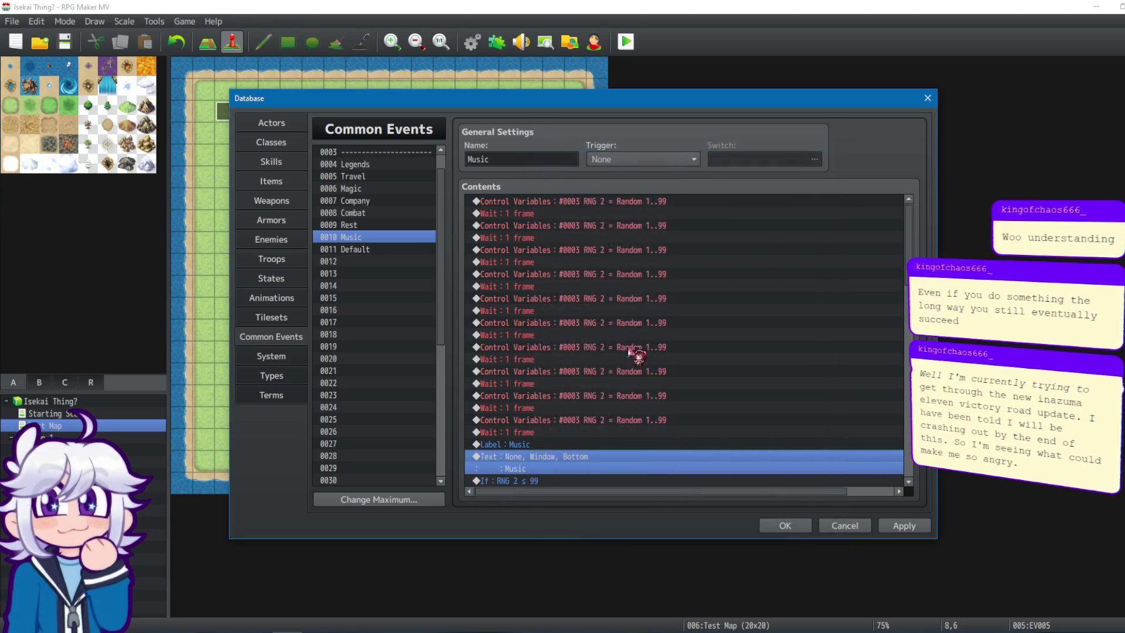
{"action": "left_click", "coordinate": [351, 165]}
Select all of Quiz Start's commands and rename the spare Default slot to 'Let's Get Quizzical'.
{"action": "scroll", "coordinate": [387, 176], "scroll_direction": "up", "scroll_amount": 1}
{"action": "left_click", "coordinate": [375, 165]}
{"action": "scroll", "coordinate": [645, 387], "scroll_direction": "down", "scroll_amount": 6}
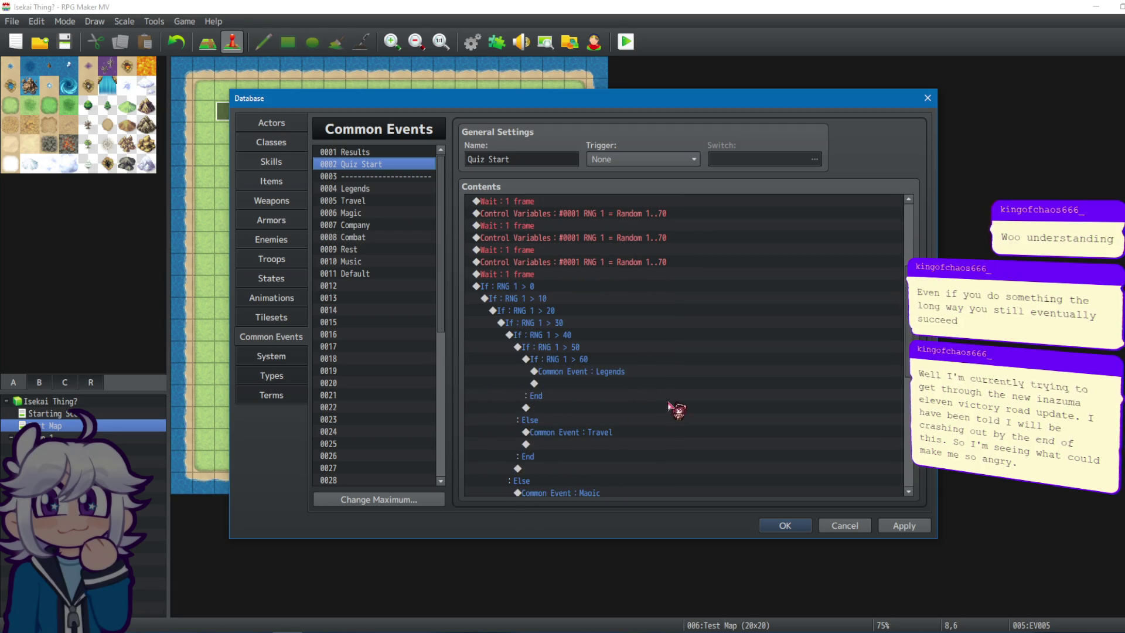
{"action": "scroll", "coordinate": [586, 369], "scroll_direction": "up", "scroll_amount": 4}
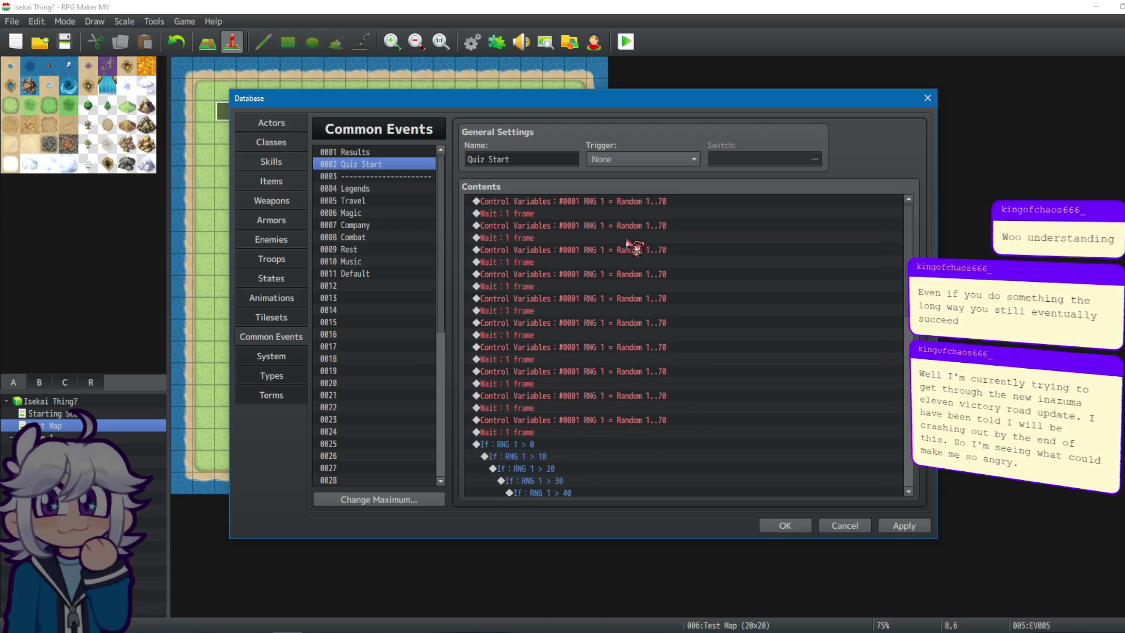
{"action": "key", "text": "ctrl+a"}
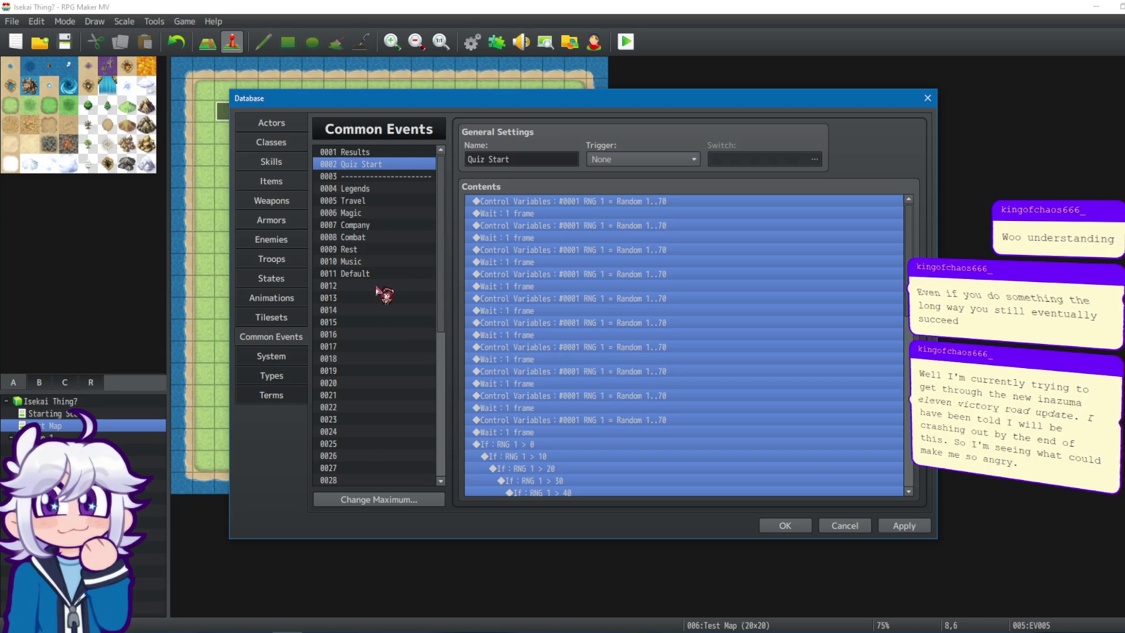
{"action": "left_click", "coordinate": [387, 273]}
{"action": "double_click", "coordinate": [540, 159]}
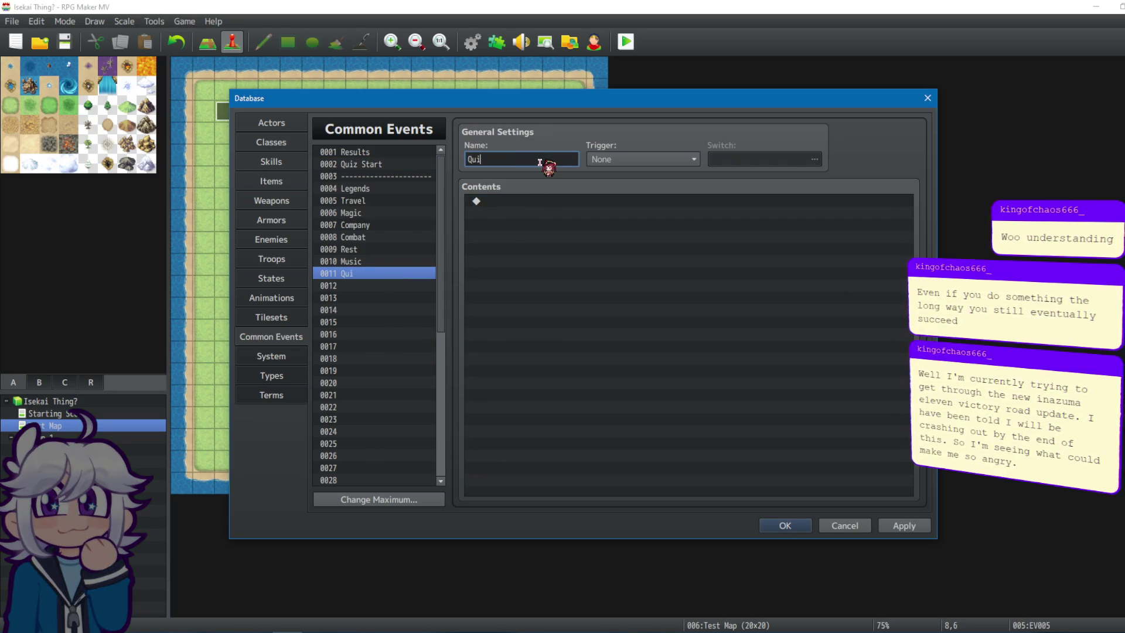
{"action": "type", "text": "Let's Get "}
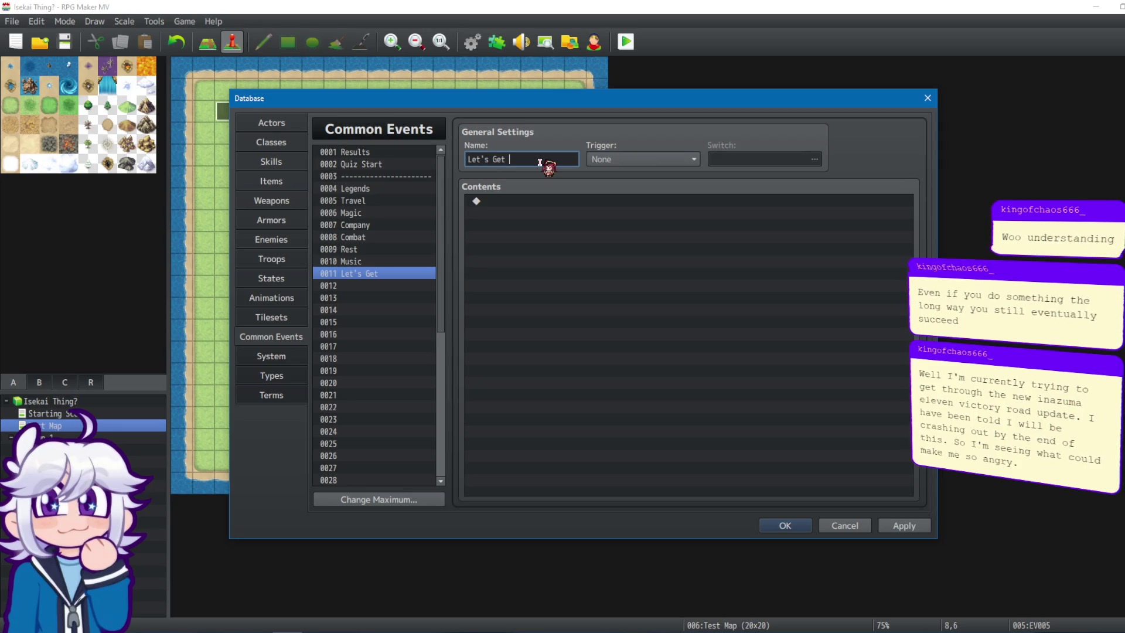
{"action": "type", "text": "zzical"}
{"action": "key", "text": "Return"}
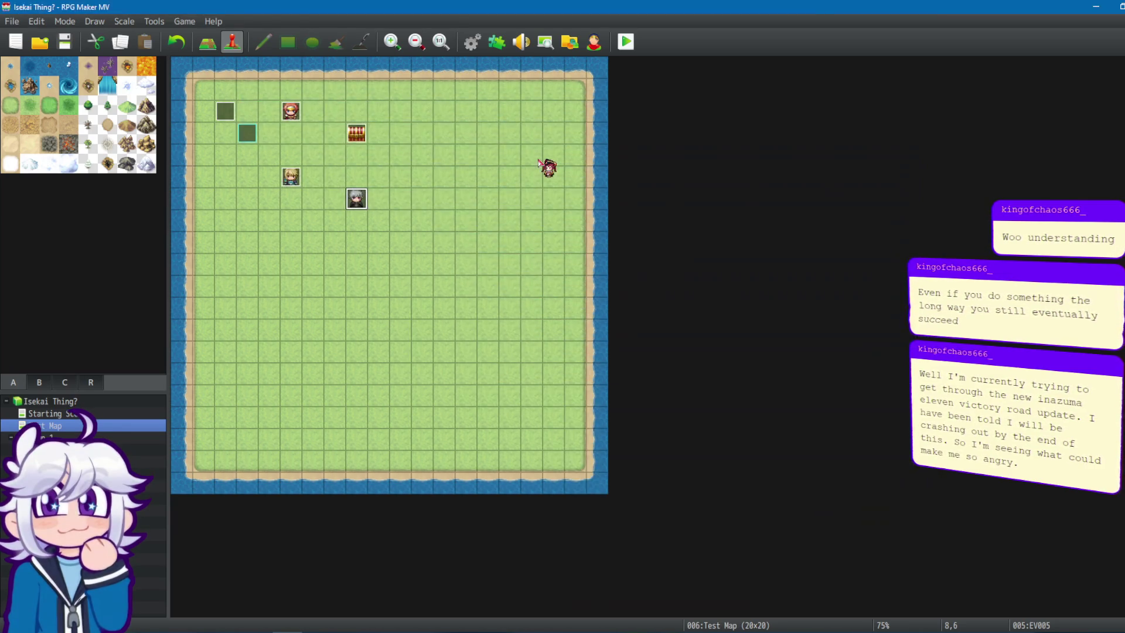
Add the comment "I'm dying, chat" to Let's Get Quizzical and paste Quiz Start's commands below it.
{"action": "left_click", "coordinate": [473, 42]}
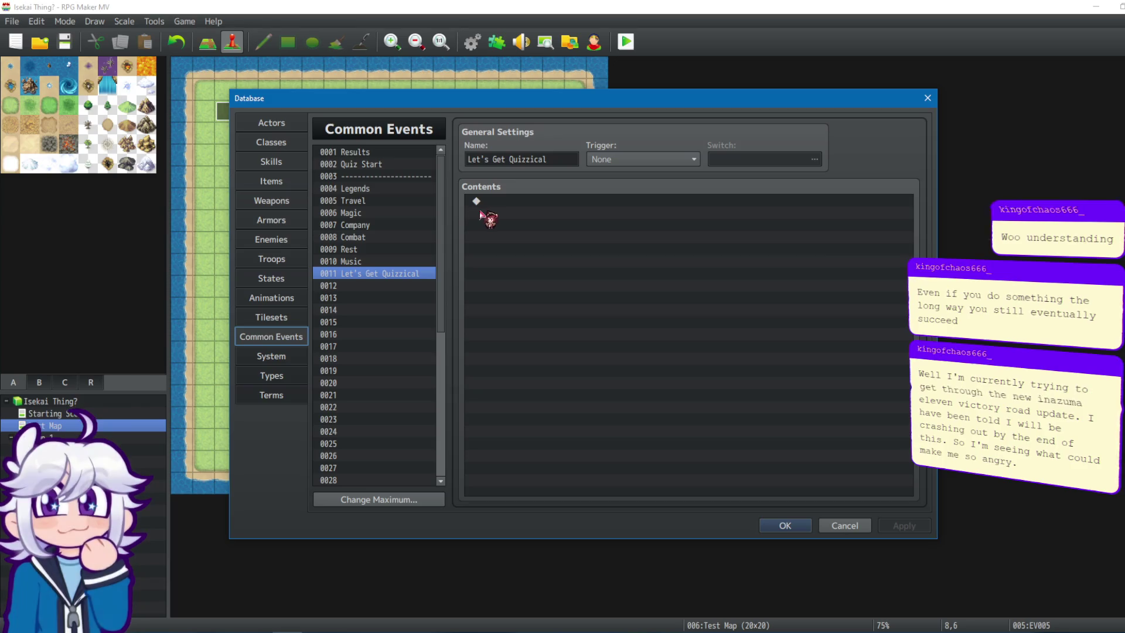
{"action": "double_click", "coordinate": [492, 203]}
{"action": "left_click", "coordinate": [661, 490]}
{"action": "type", "text": "I'm d"}
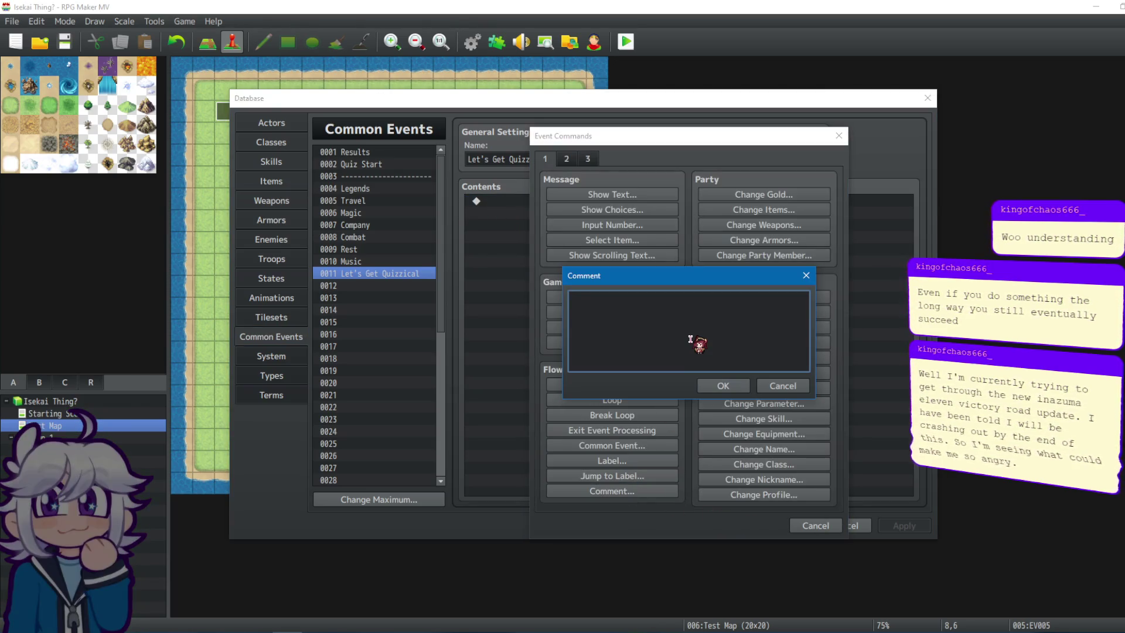
{"action": "type", "text": "ying, chat"}
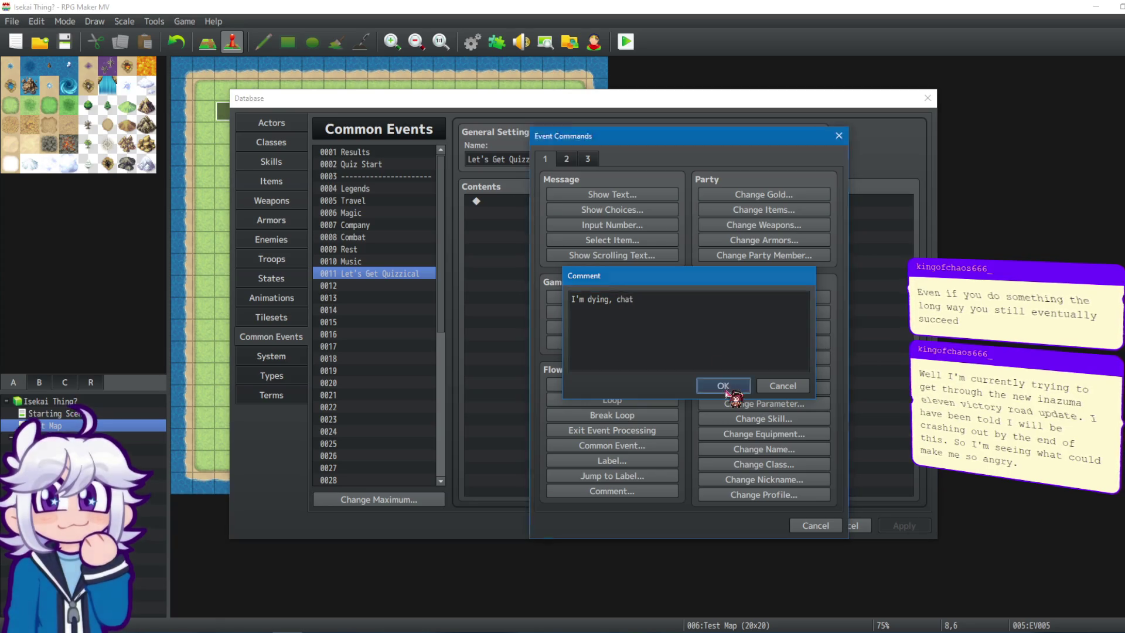
{"action": "left_click", "coordinate": [727, 386]}
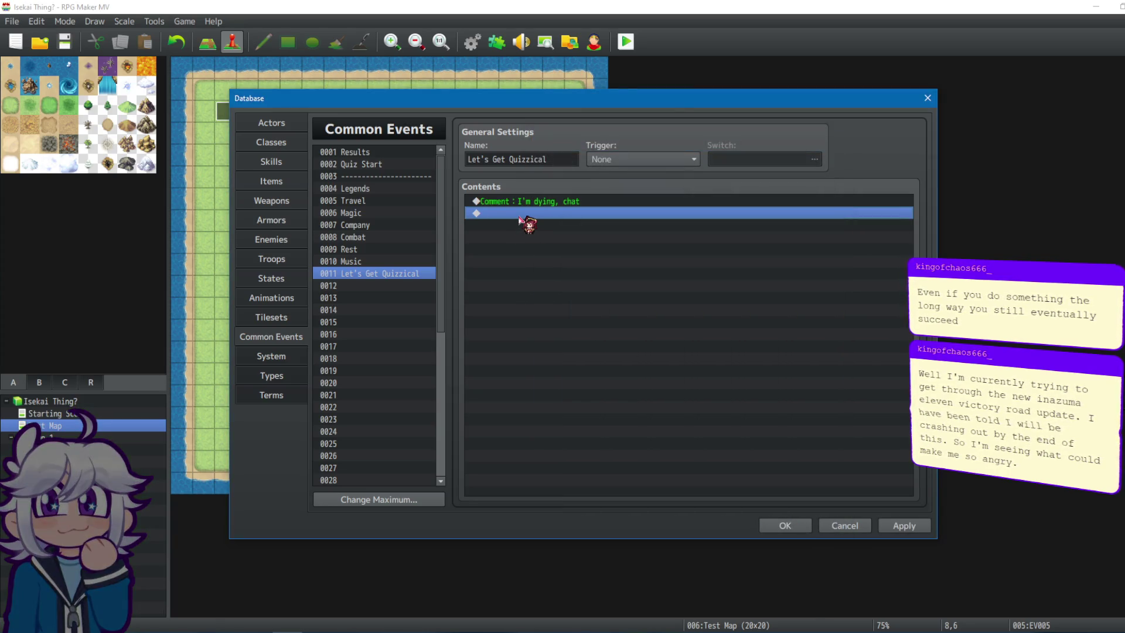
{"action": "key", "text": "ctrl+v"}
Select the Common Event : Legends call and its surrounding RNG 1 branches in Let's Get Quizzical.
{"action": "scroll", "coordinate": [586, 234], "scroll_direction": "up", "scroll_amount": 5}
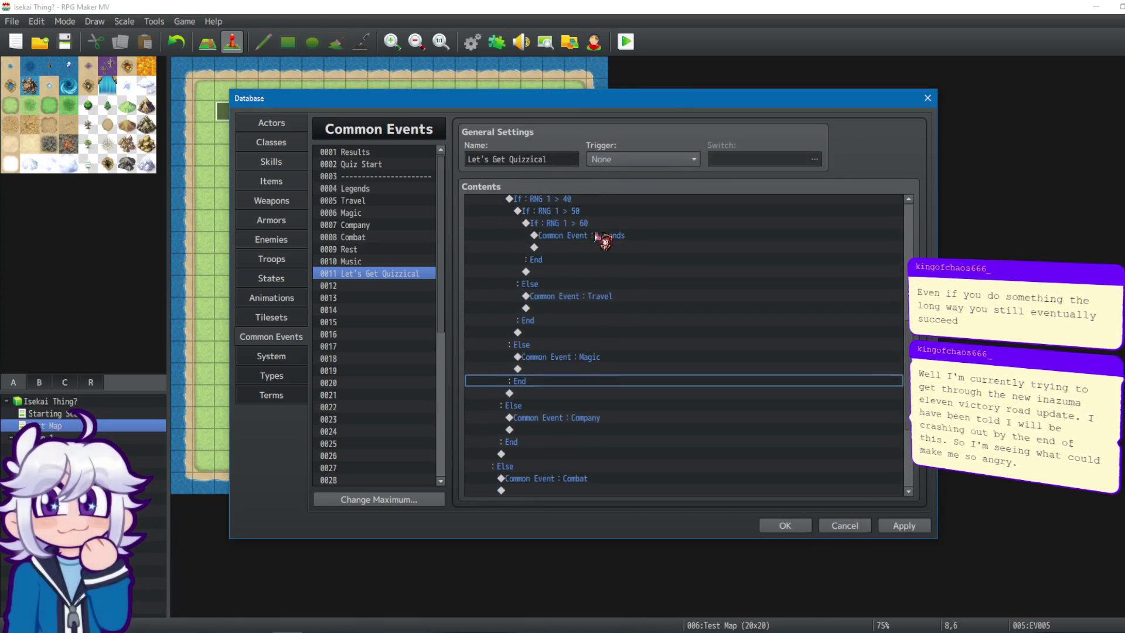
{"action": "left_click", "coordinate": [601, 295]}
{"action": "left_click_drag", "start_coordinate": [598, 301], "coordinate": [569, 216]}
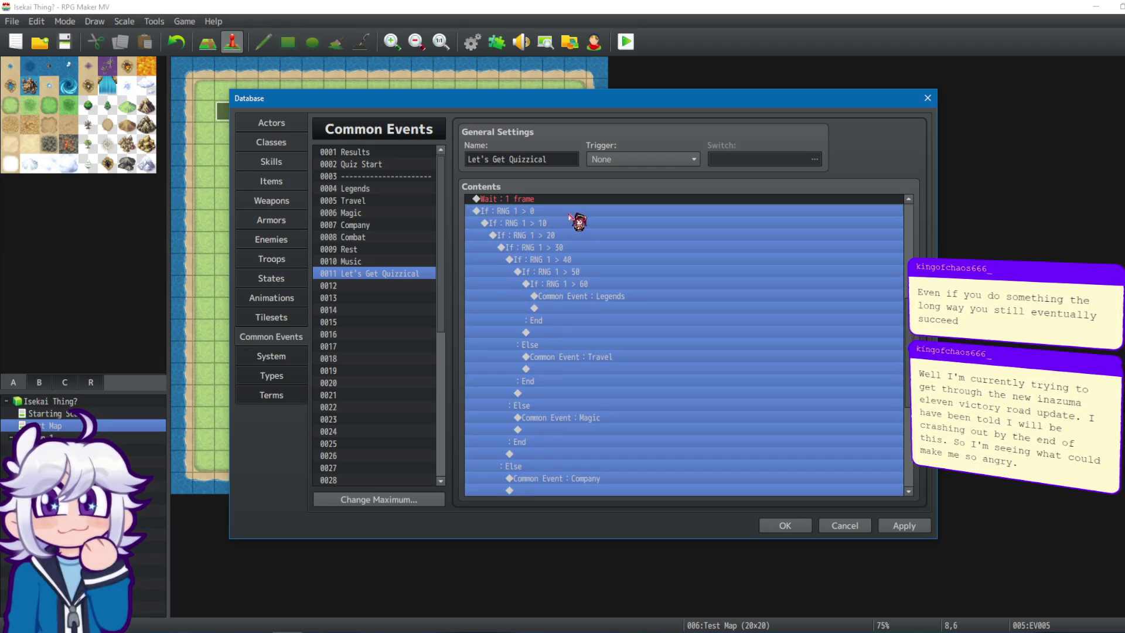
{"action": "scroll", "coordinate": [562, 233], "scroll_direction": "up", "scroll_amount": 5}
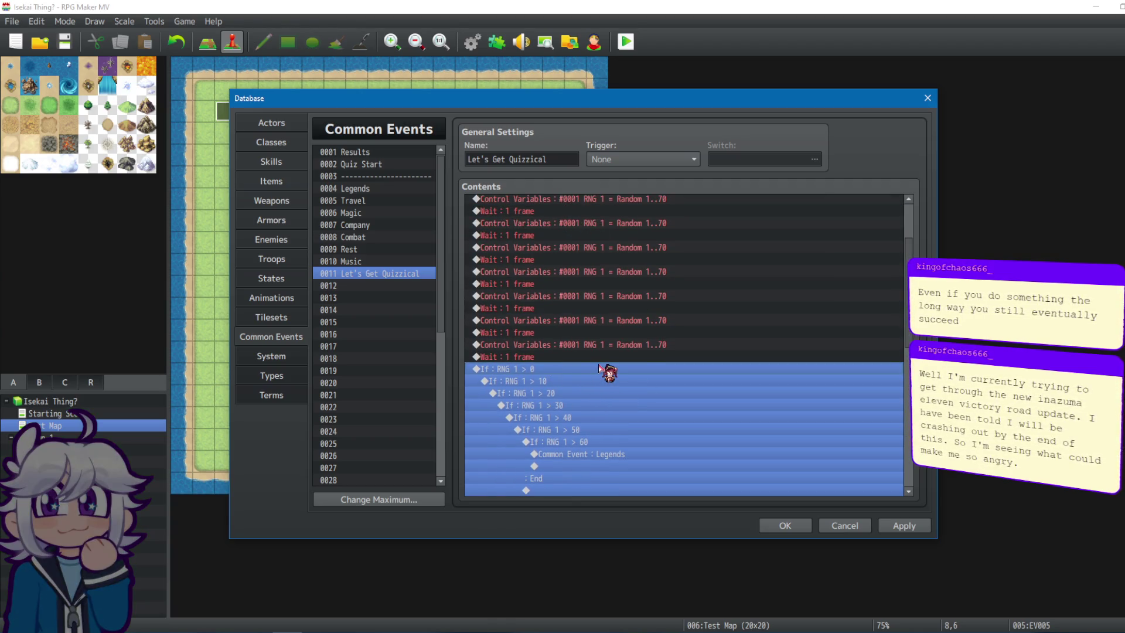
{"action": "scroll", "coordinate": [567, 318], "scroll_direction": "down", "scroll_amount": 2}
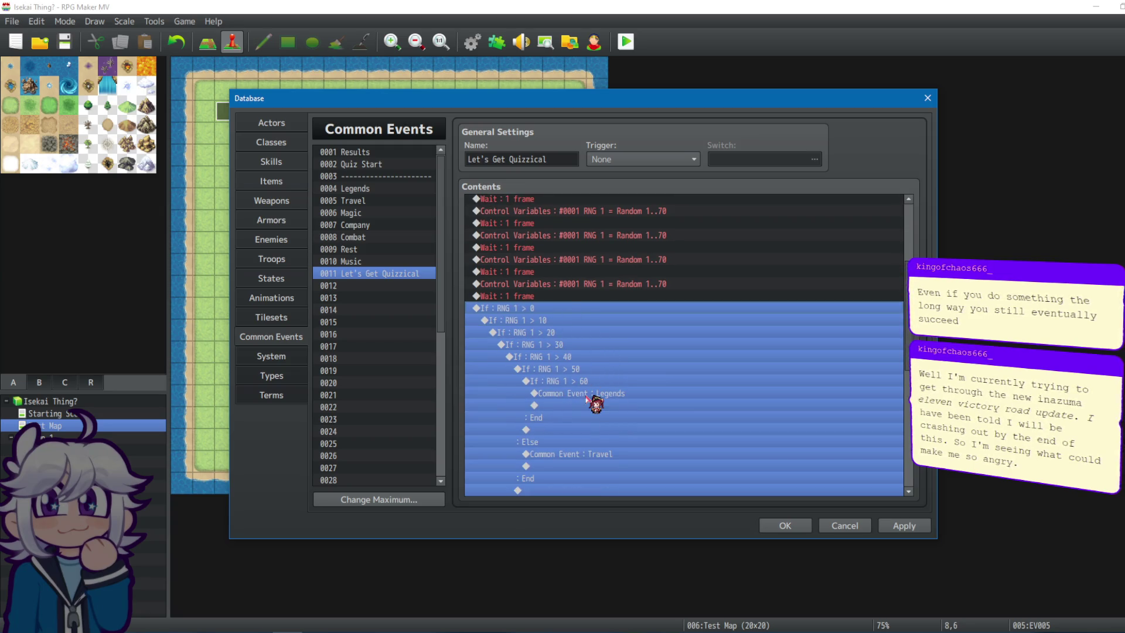
{"action": "left_click", "coordinate": [588, 397]}
{"action": "left_click", "coordinate": [577, 320]}
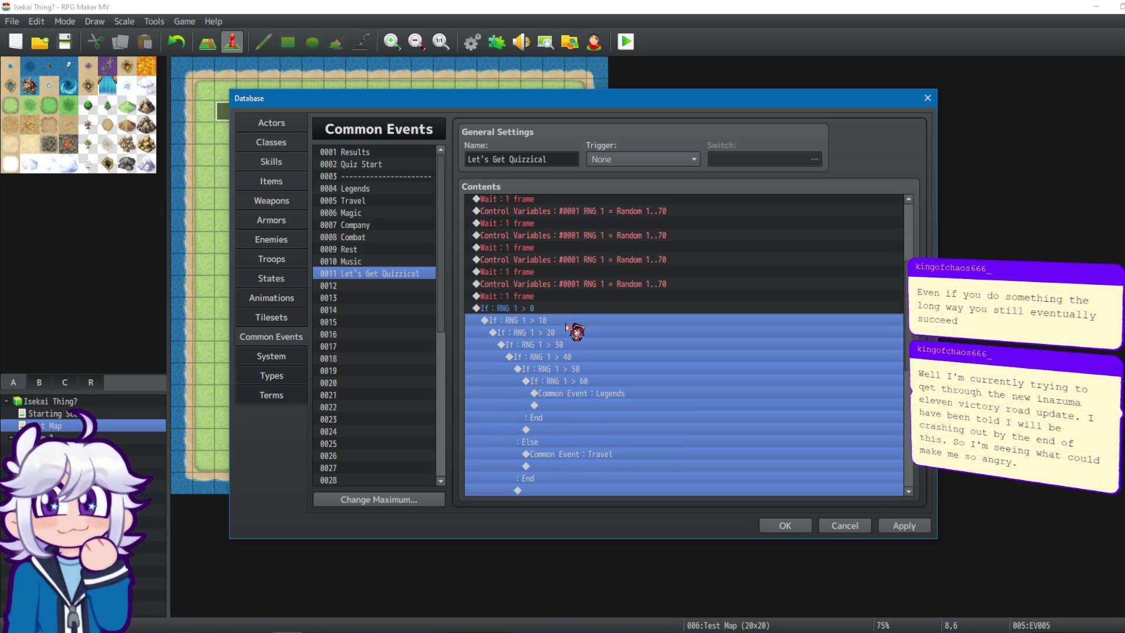
{"action": "left_click", "coordinate": [547, 309]}
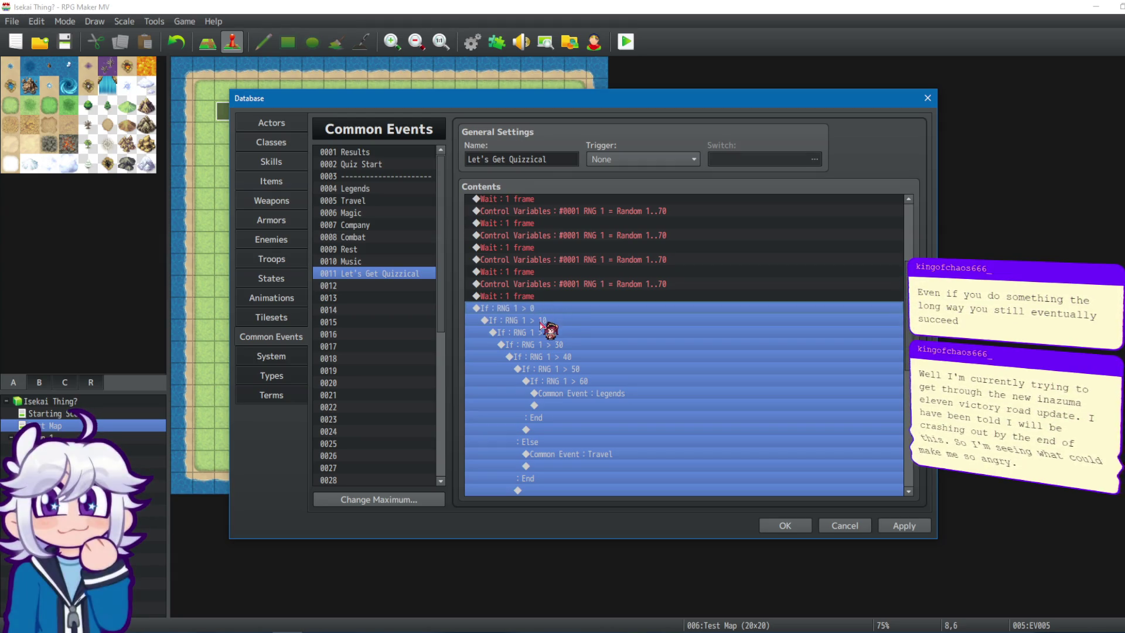
{"action": "left_click", "coordinate": [591, 393]}
{"action": "left_click_drag", "start_coordinate": [592, 399], "coordinate": [601, 405]}
{"action": "left_click", "coordinate": [614, 399]}
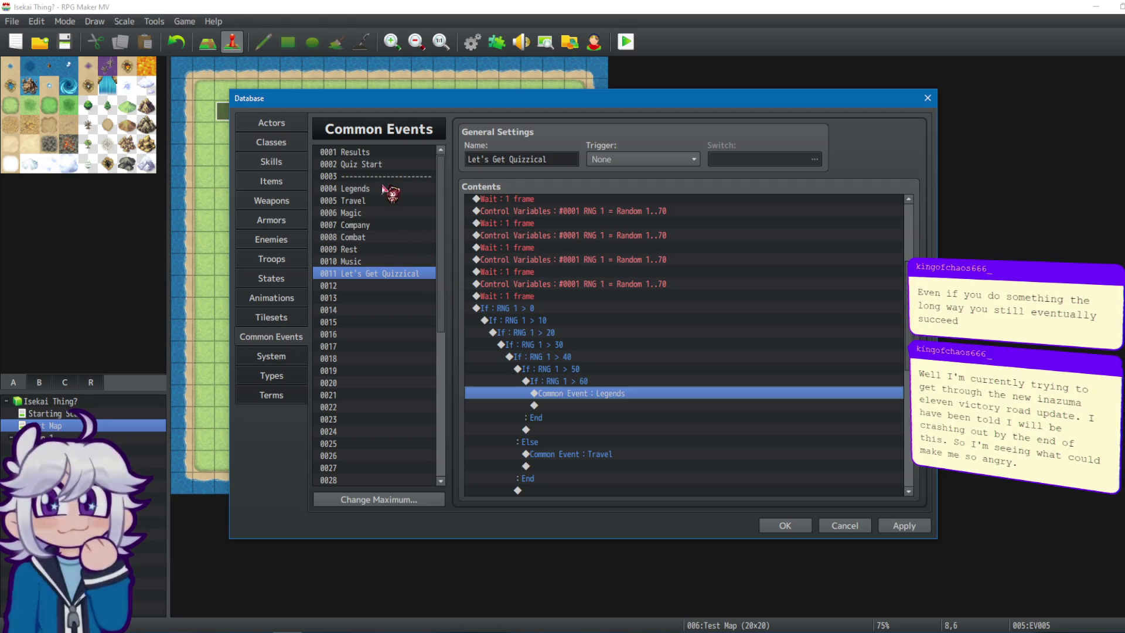
Show the Results common event's command list.
{"action": "left_click", "coordinate": [385, 154]}
{"action": "left_click", "coordinate": [384, 165]}
{"action": "left_click", "coordinate": [386, 151]}
{"action": "scroll", "coordinate": [908, 221], "scroll_direction": "down", "scroll_amount": 5}
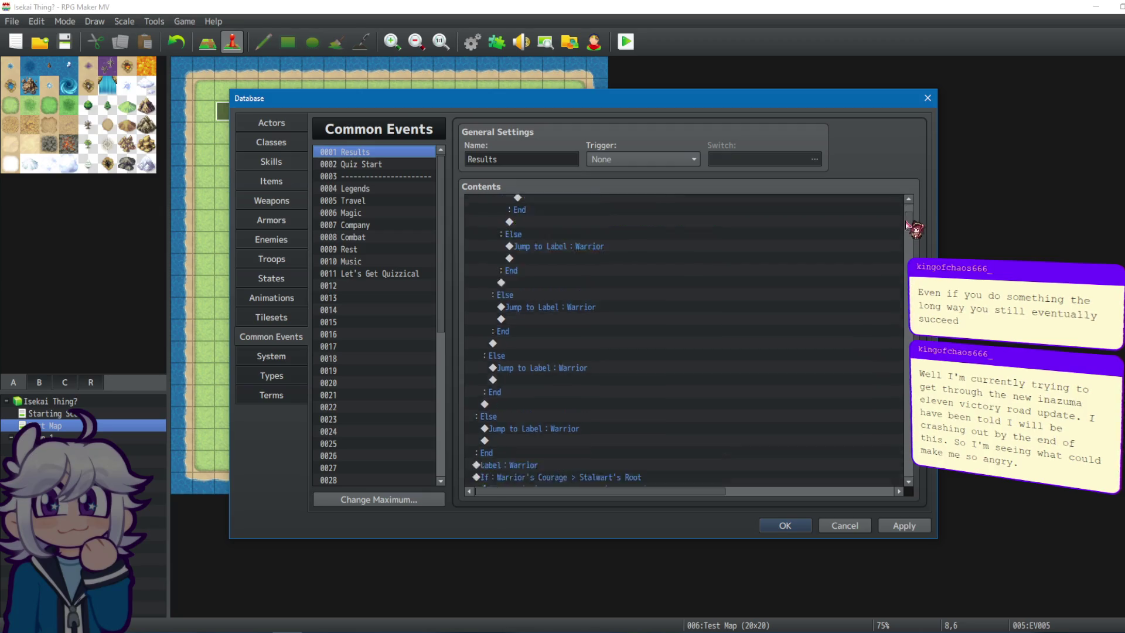
Select all commands in the Legends common event for copying.
{"action": "scroll", "coordinate": [902, 220], "scroll_direction": "up", "scroll_amount": 5}
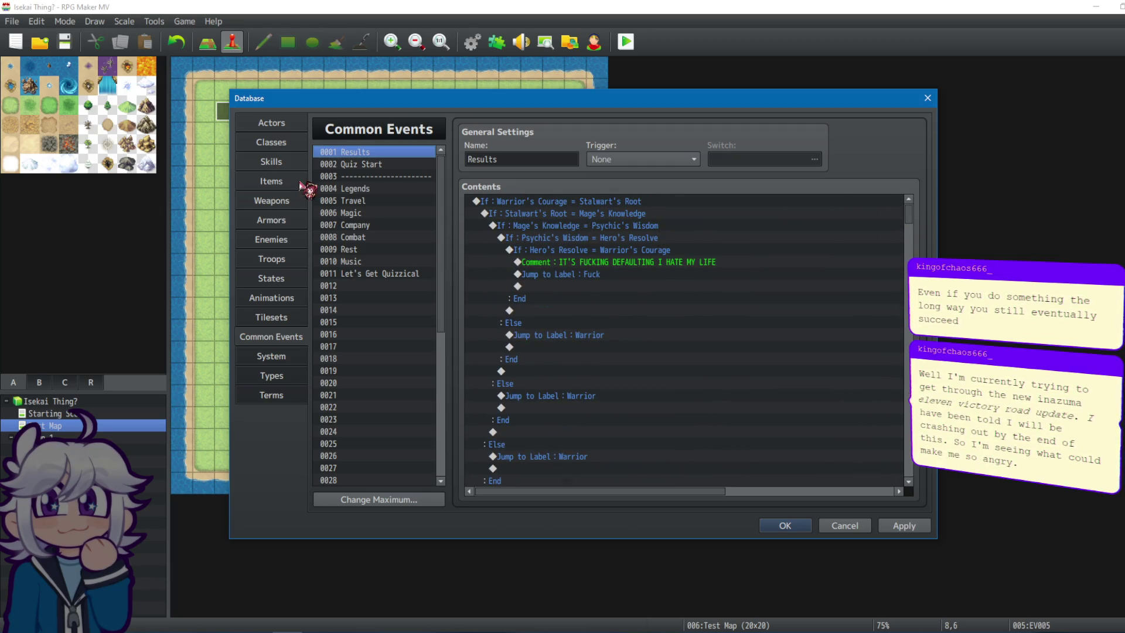
{"action": "left_click", "coordinate": [368, 190]}
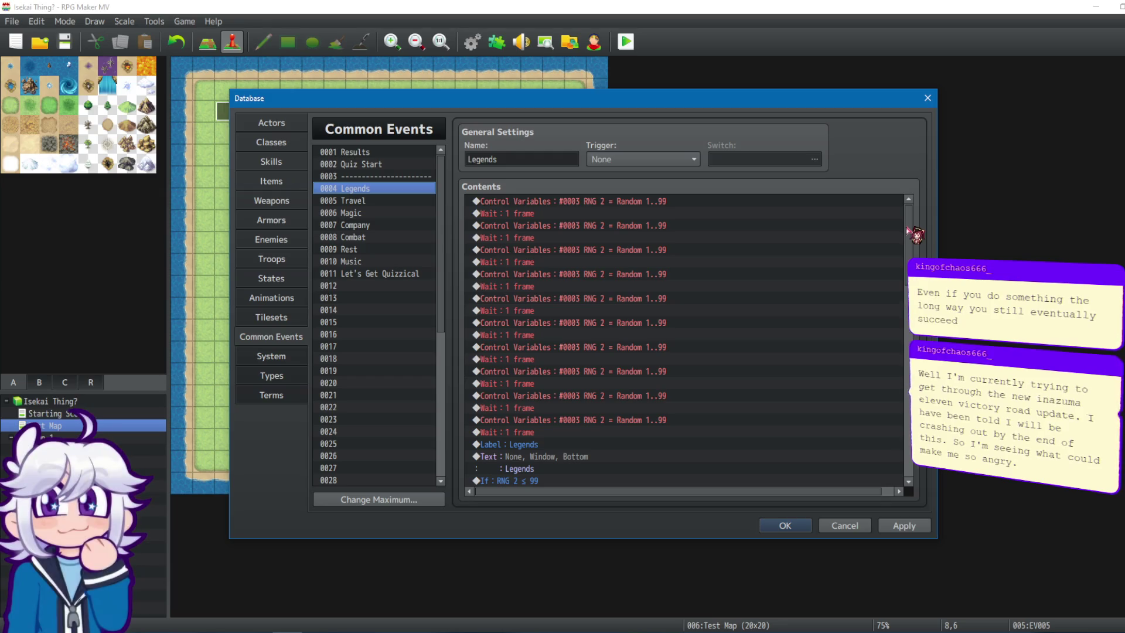
{"action": "left_click", "coordinate": [590, 202]}
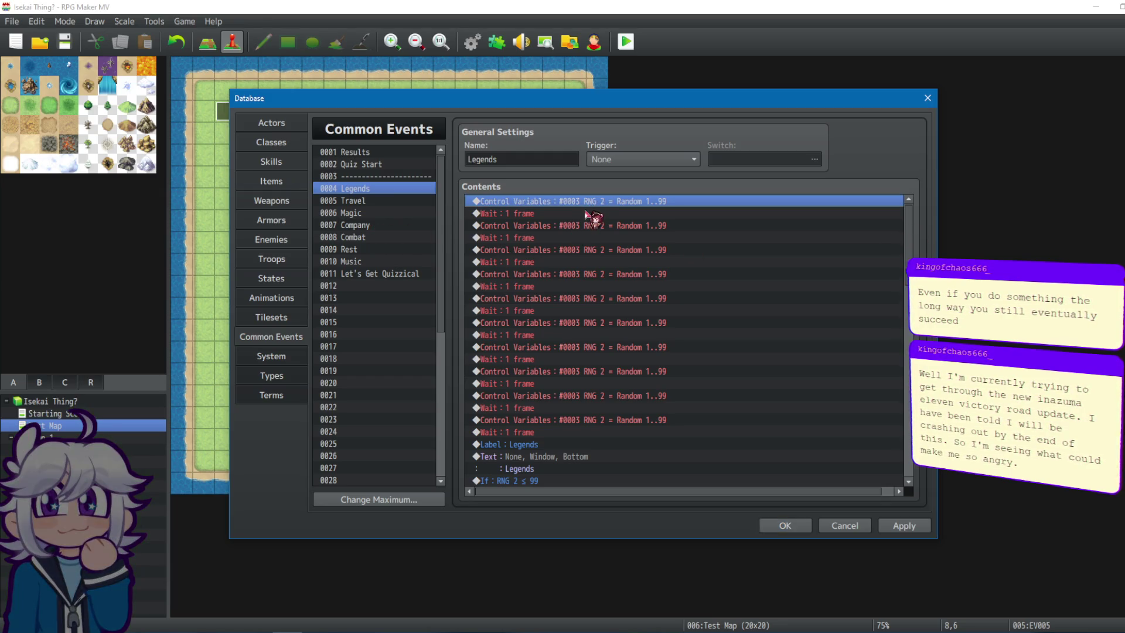
{"action": "key", "text": "ctrl+a"}
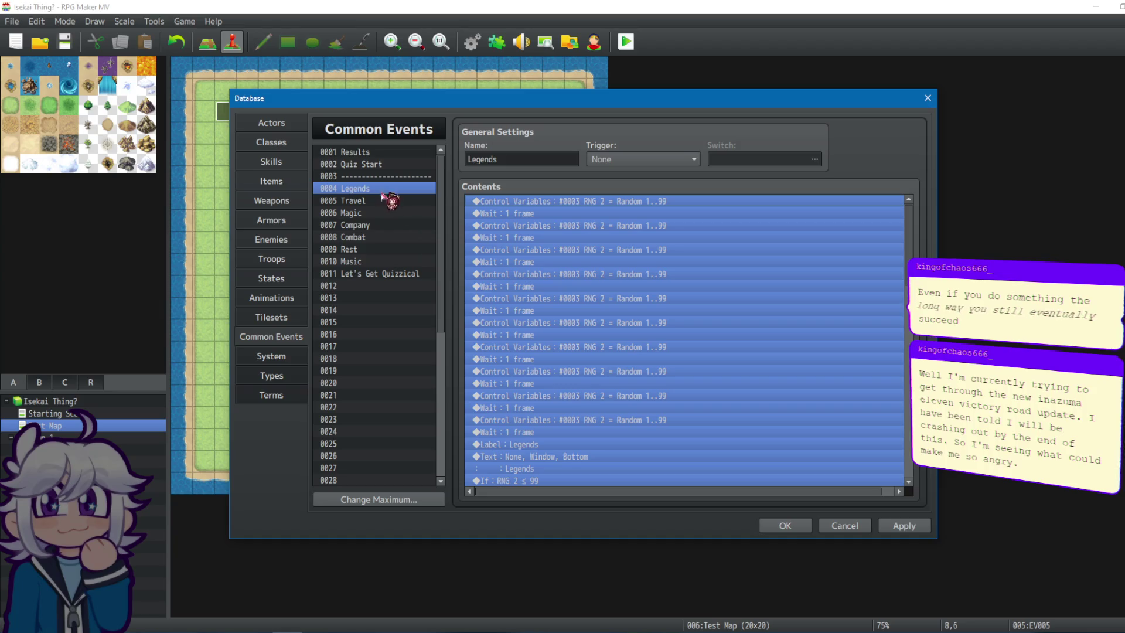
Delete the Common Event : Legends call from Let's Get Quizzical.
{"action": "left_click", "coordinate": [399, 274]}
{"action": "scroll", "coordinate": [581, 460], "scroll_direction": "down", "scroll_amount": 3}
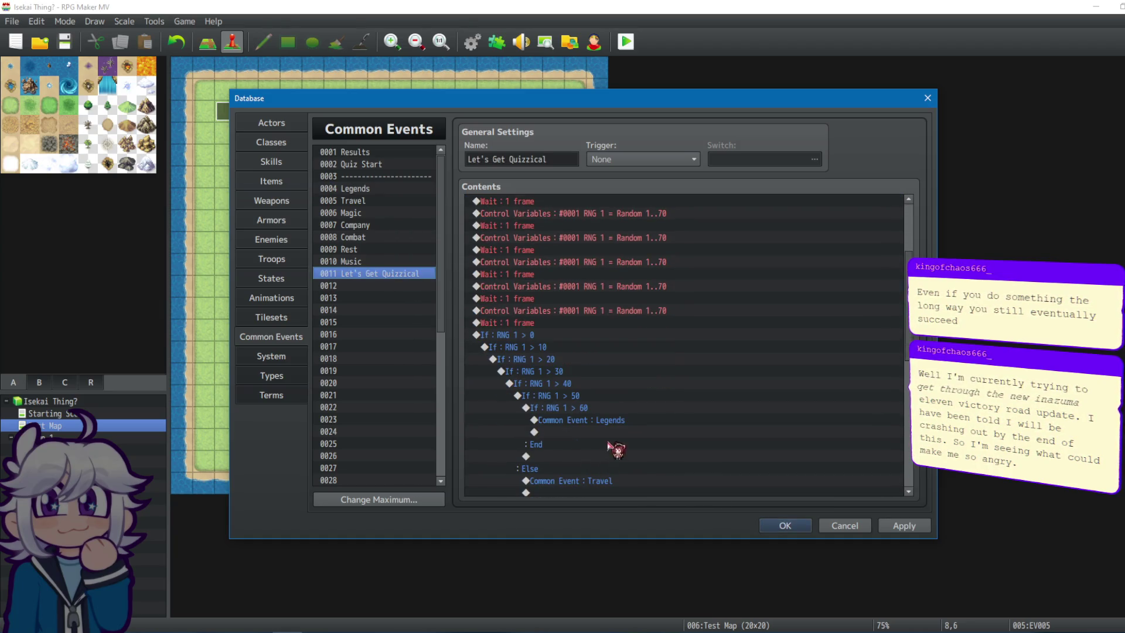
{"action": "left_click", "coordinate": [621, 421]}
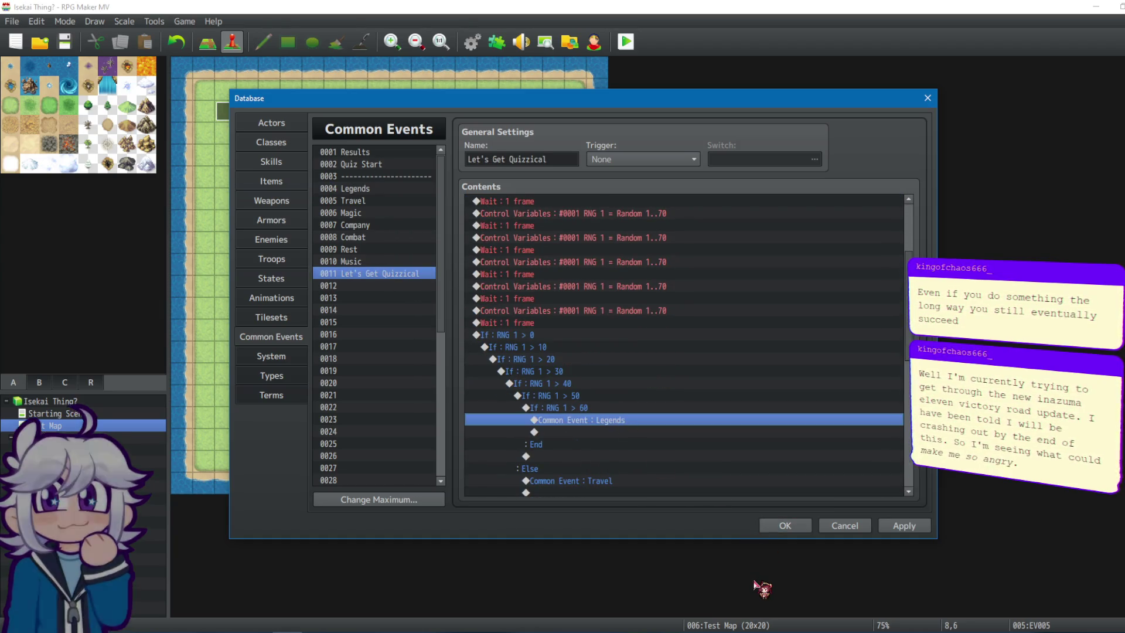
{"action": "key", "text": "Delete"}
{"action": "key", "text": "End"}
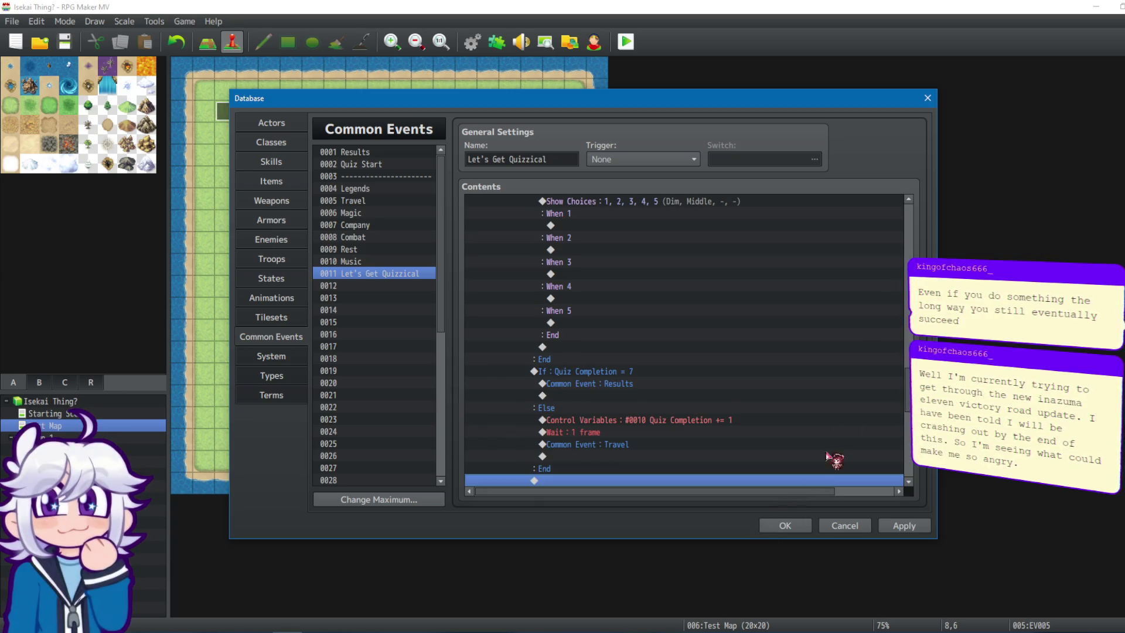
{"action": "scroll", "coordinate": [828, 457], "scroll_direction": "up", "scroll_amount": 15}
{"action": "scroll", "coordinate": [598, 478], "scroll_direction": "down", "scroll_amount": 1}
Move Label : Legends into the If : RNG 1 > 60 branch.
{"action": "left_click", "coordinate": [598, 470]}
{"action": "key", "text": "ctrl+x"}
{"action": "left_click", "coordinate": [618, 225]}
{"action": "key", "text": "ctrl+v"}
{"action": "left_click", "coordinate": [618, 250]}
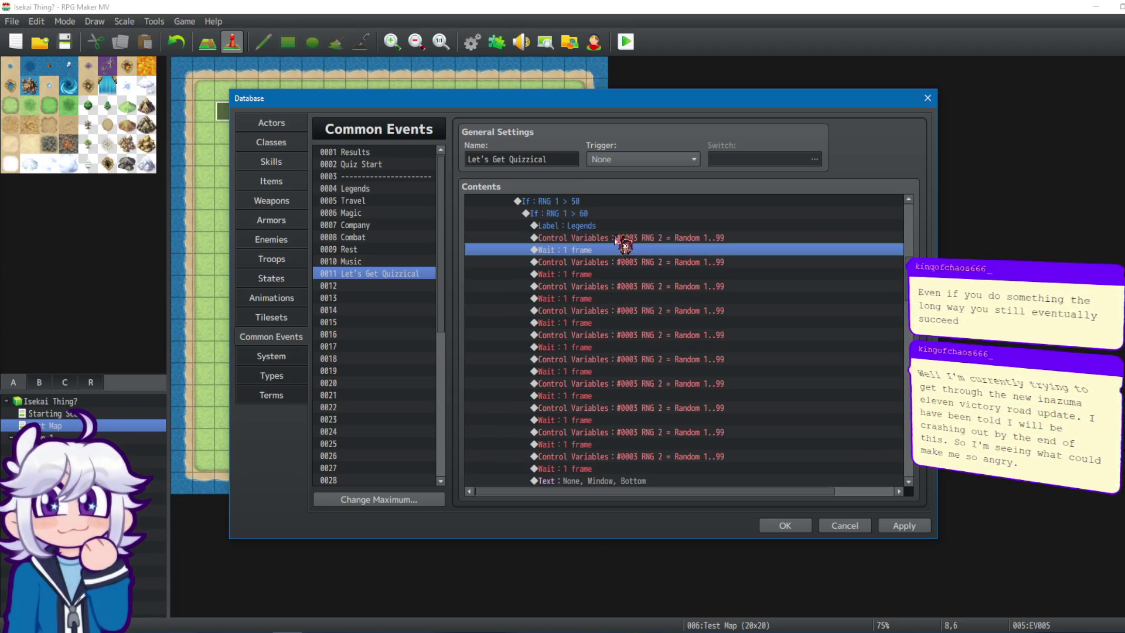
Select the Quiz Completion check block and its Common Event : Results call.
{"action": "scroll", "coordinate": [620, 252], "scroll_direction": "down", "scroll_amount": 5}
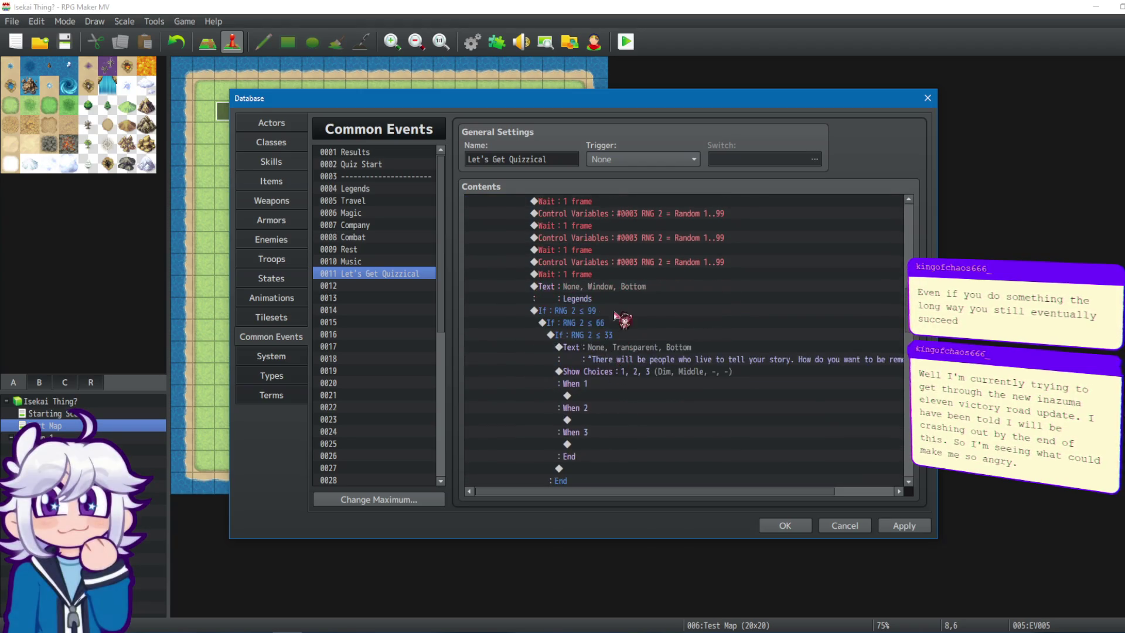
{"action": "left_click", "coordinate": [611, 324]}
{"action": "scroll", "coordinate": [673, 364], "scroll_direction": "down", "scroll_amount": 6}
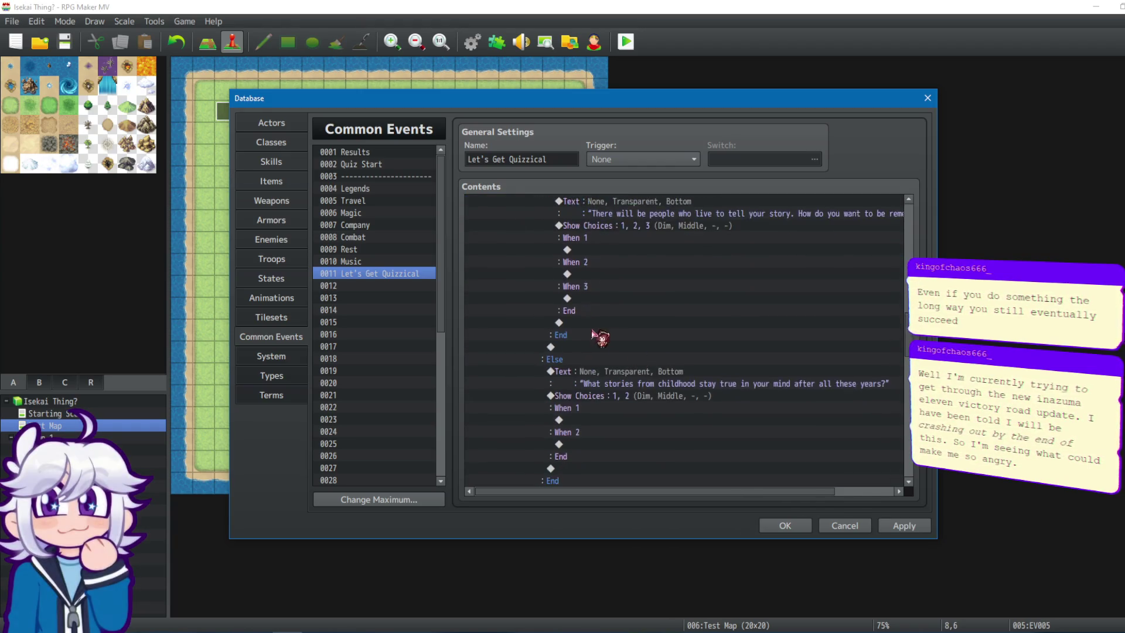
{"action": "mouse_move", "coordinate": [904, 335]}
{"action": "left_mouse_down"}
{"action": "mouse_move", "coordinate": [910, 394]}
{"action": "mouse_move", "coordinate": [907, 368]}
{"action": "left_mouse_up"}
{"action": "scroll", "coordinate": [766, 371], "scroll_direction": "down", "scroll_amount": 2}
{"action": "left_click", "coordinate": [636, 376]}
{"action": "left_click", "coordinate": [636, 387]}
{"action": "left_click", "coordinate": [633, 343]}
{"action": "left_click", "coordinate": [635, 351]}
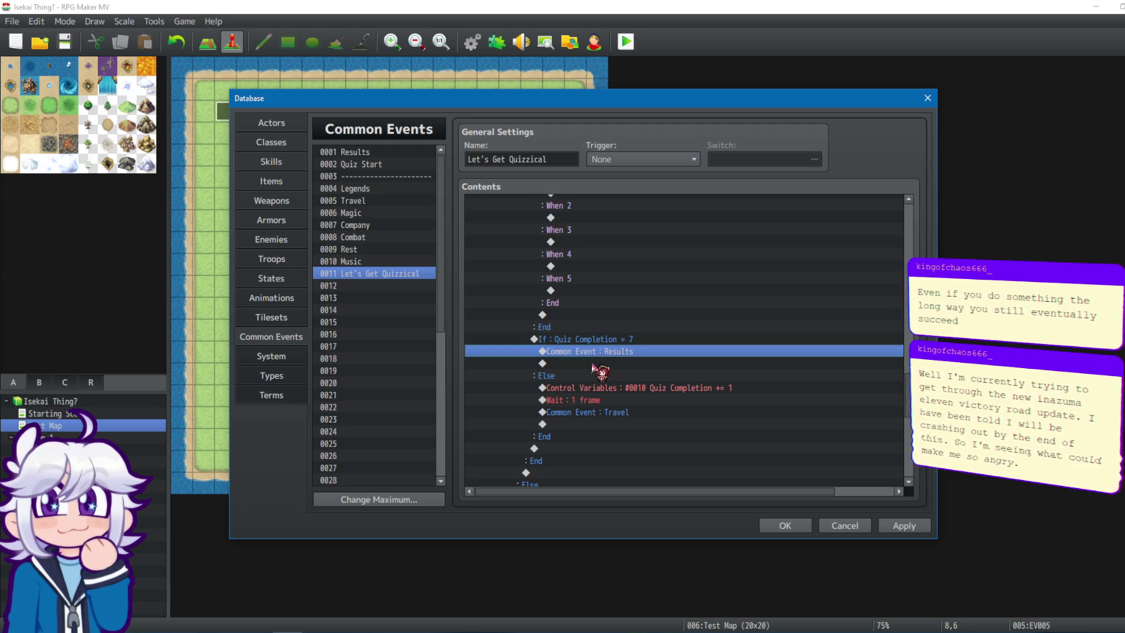
{"action": "right_click", "coordinate": [613, 355]}
Replace the Results common-event call with a 'Results' label.
{"action": "left_click", "coordinate": [592, 360]}
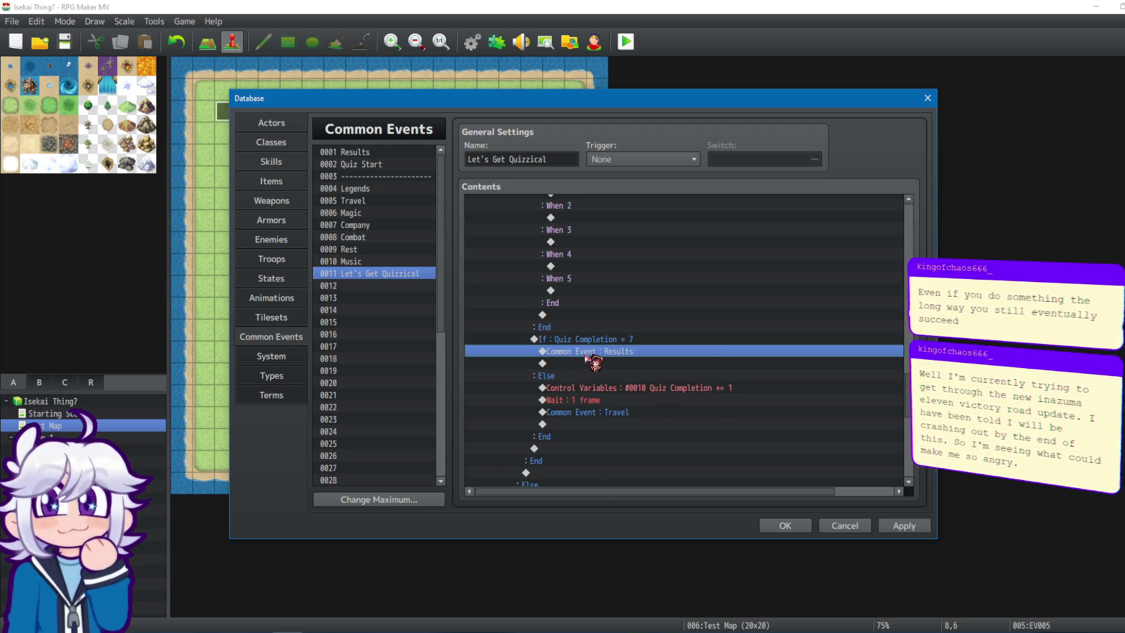
{"action": "double_click", "coordinate": [683, 425]}
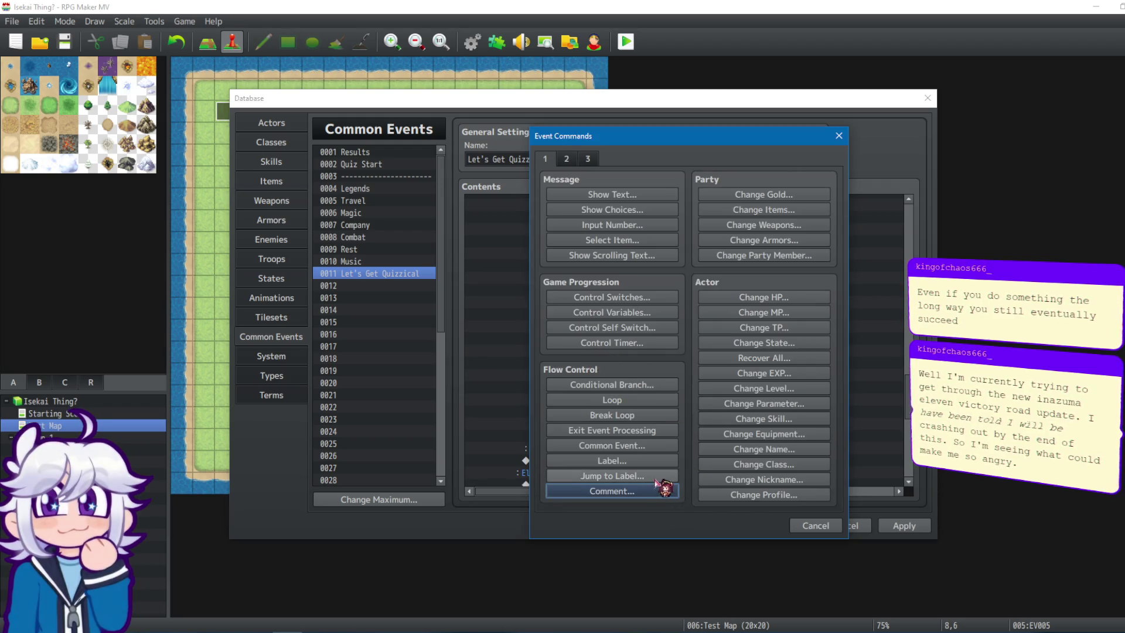
{"action": "left_click", "coordinate": [645, 462]}
{"action": "type", "text": "s"}
{"action": "left_click", "coordinate": [643, 361]}
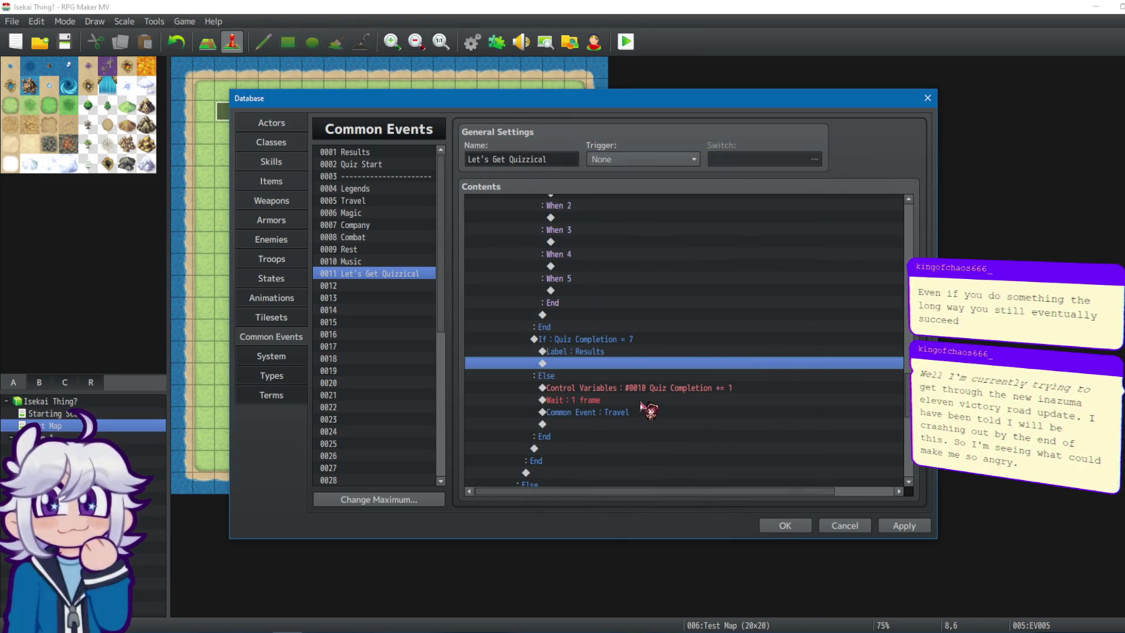
Replace the Common Event : Travel call with a 'Travel' label.
{"action": "left_click", "coordinate": [602, 412]}
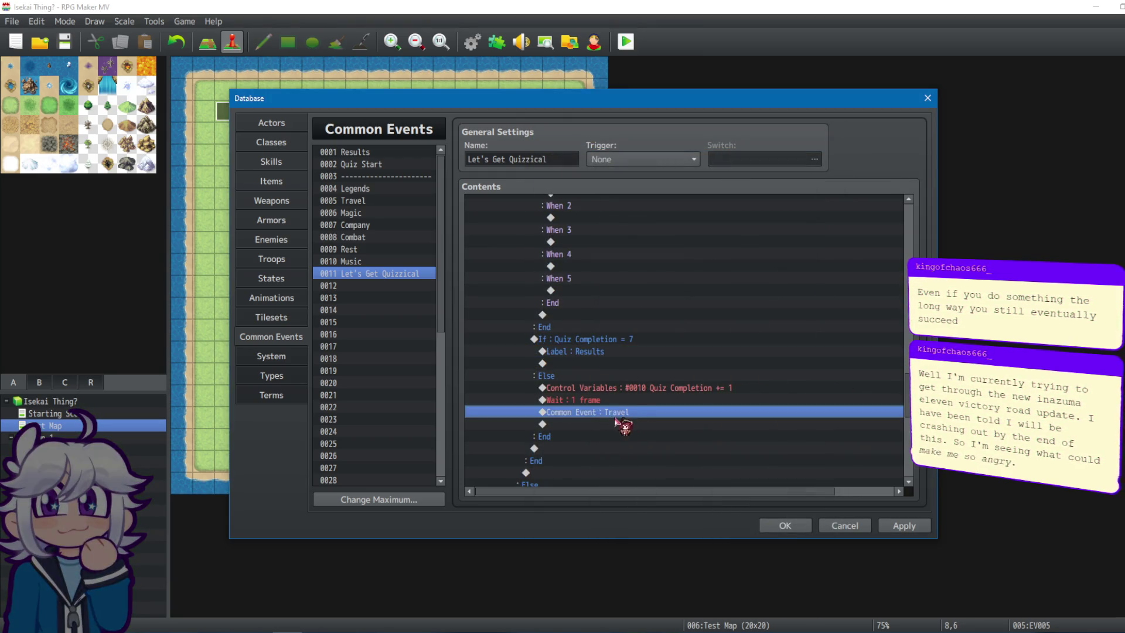
{"action": "double_click", "coordinate": [713, 414]}
{"action": "left_click", "coordinate": [612, 461]}
{"action": "type", "text": "Trav"}
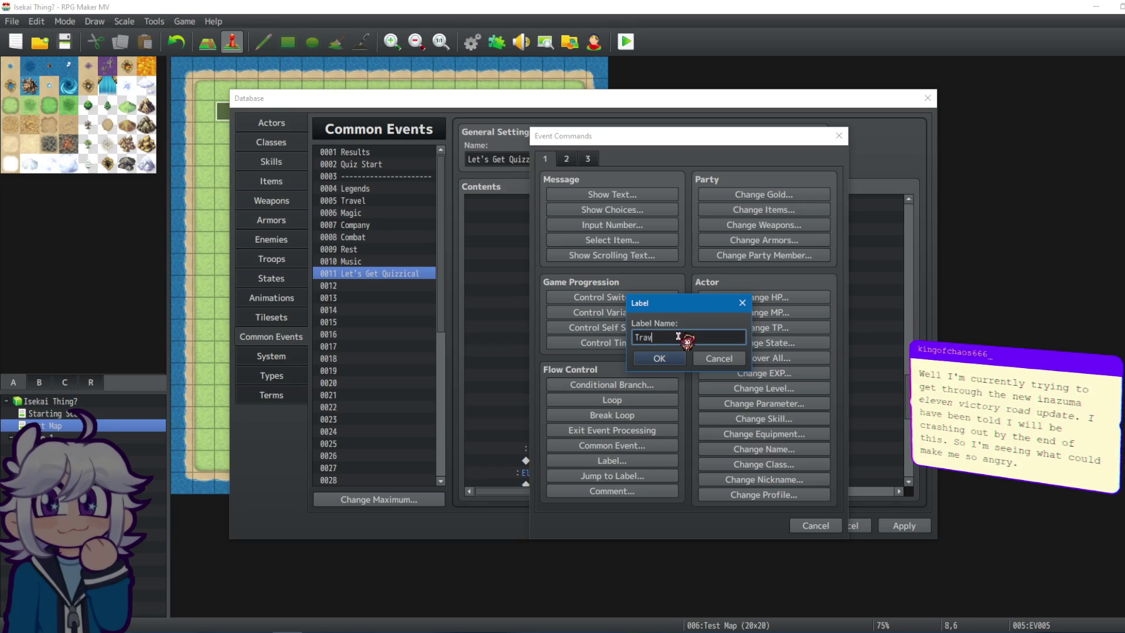
{"action": "type", "text": "el"}
{"action": "left_click", "coordinate": [657, 360]}
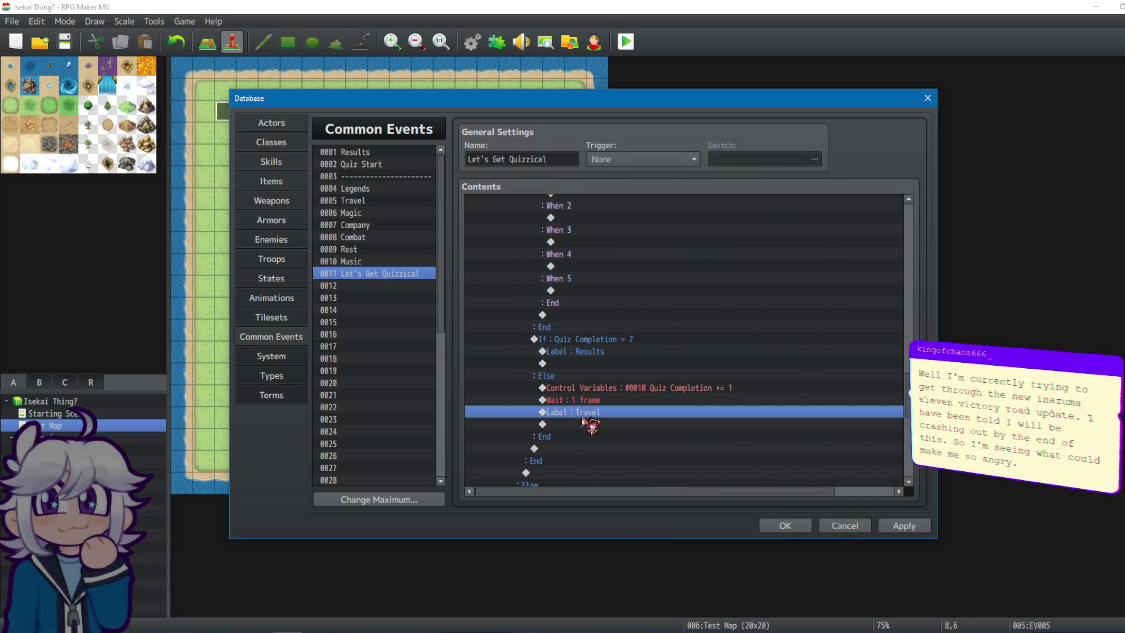
End the event with Label : Results followed by a call to common event 0001 Results.
{"action": "left_click", "coordinate": [564, 339]}
{"action": "left_click", "coordinate": [580, 351]}
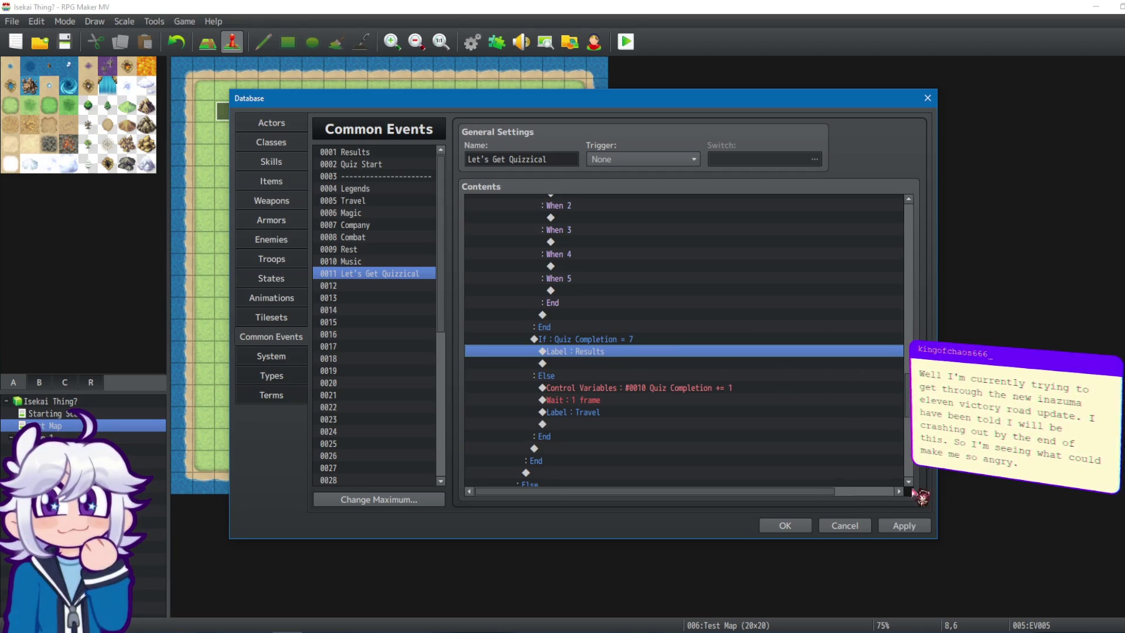
{"action": "scroll", "coordinate": [644, 381], "scroll_direction": "down", "scroll_amount": 5}
{"action": "double_click", "coordinate": [530, 477]}
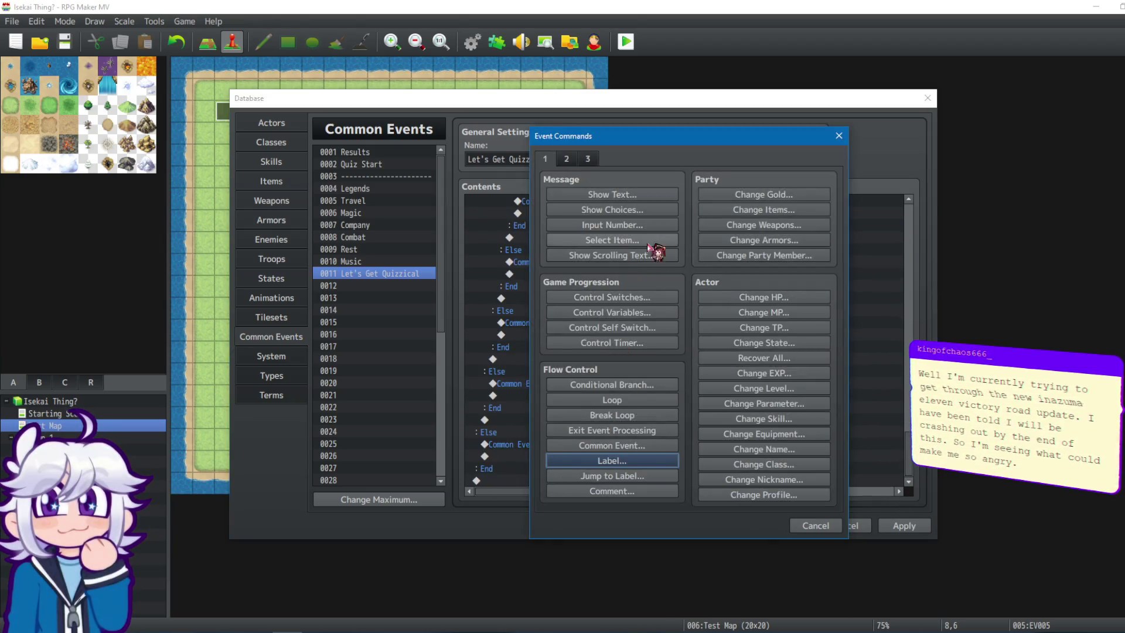
{"action": "left_click", "coordinate": [612, 461]}
{"action": "type", "text": "Results"}
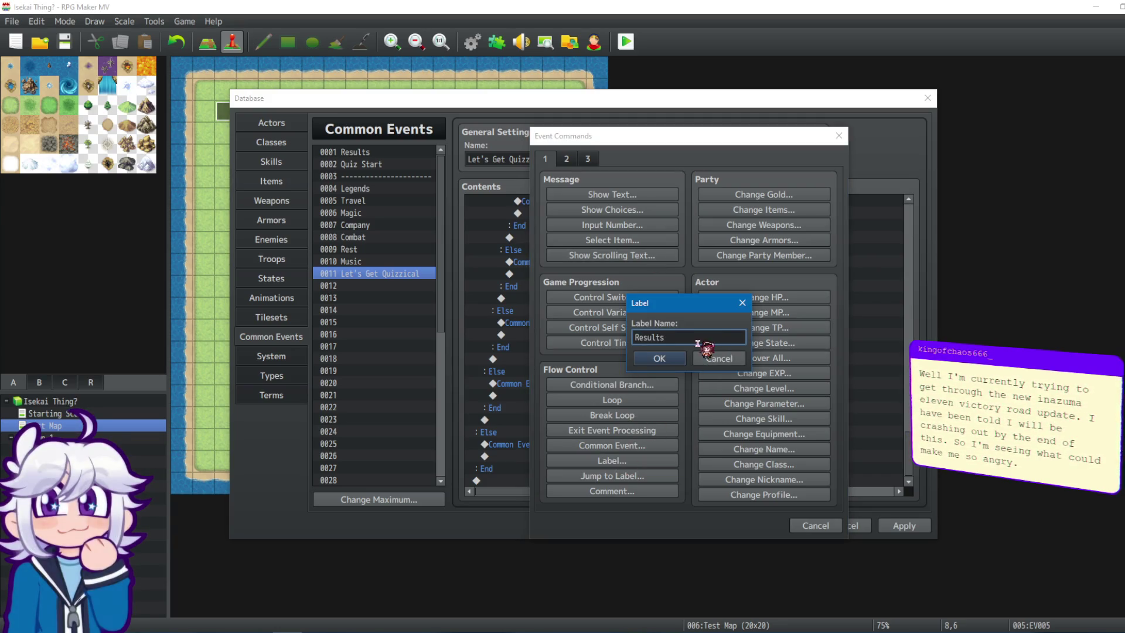
{"action": "key", "text": "Return"}
{"action": "double_click", "coordinate": [515, 480]}
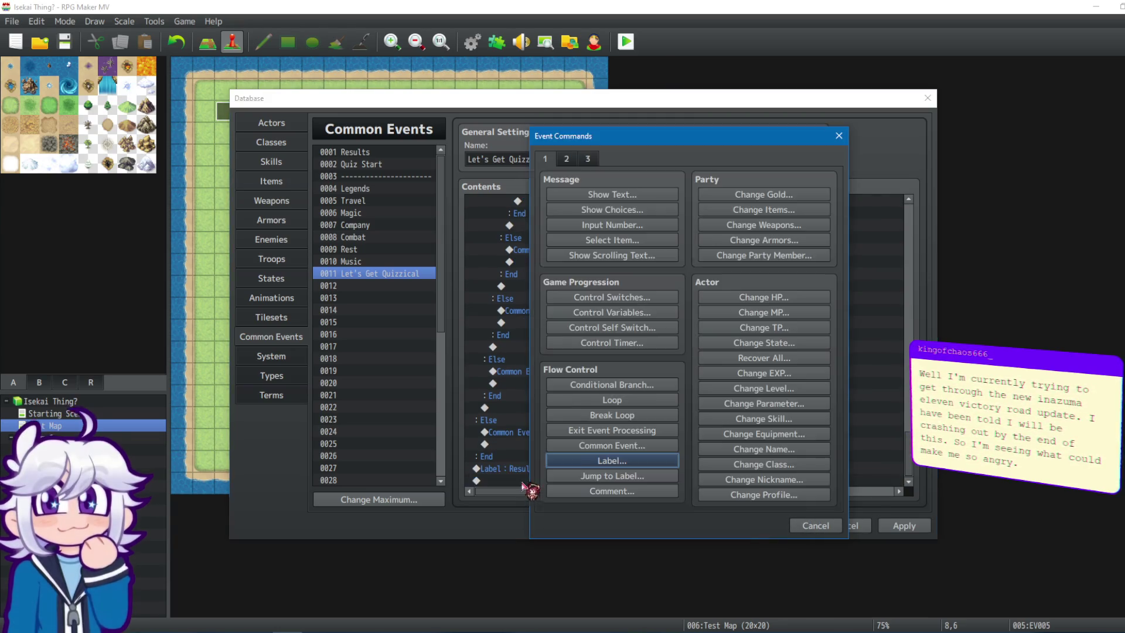
{"action": "left_click", "coordinate": [624, 445]}
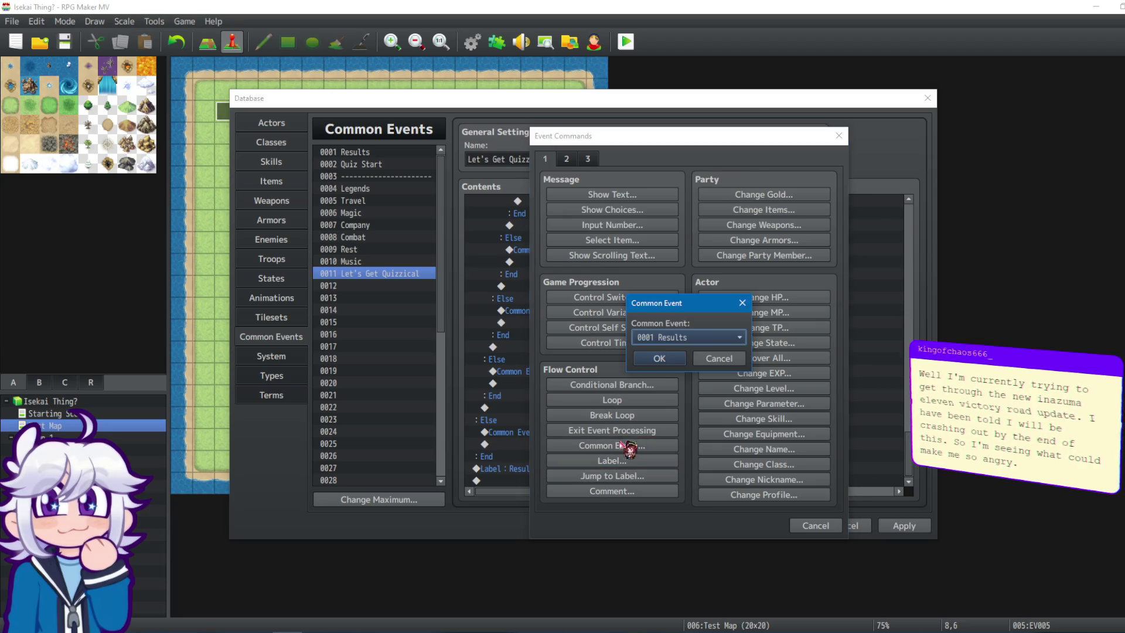
{"action": "left_click", "coordinate": [734, 338]}
{"action": "left_click", "coordinate": [692, 307]}
{"action": "left_click", "coordinate": [659, 358]}
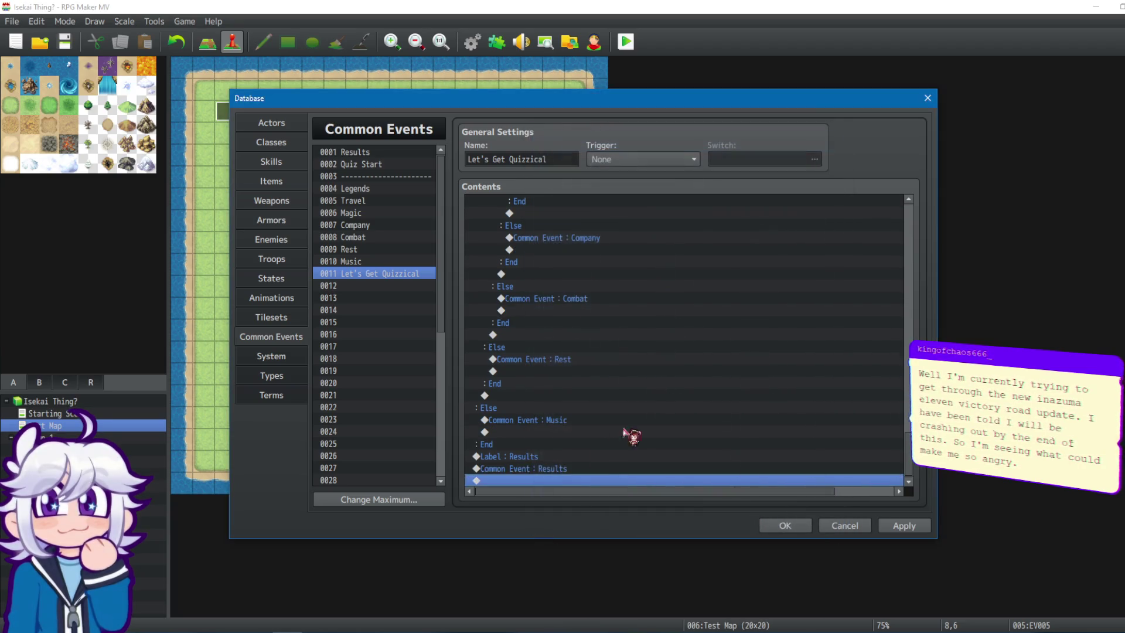
In the Travel common event, restore the deleted Label : Travel line and select all its commands.
{"action": "left_click", "coordinate": [561, 457]}
{"action": "left_click", "coordinate": [557, 469]}
{"action": "mouse_move", "coordinate": [910, 476]}
{"action": "left_mouse_down"}
{"action": "mouse_move", "coordinate": [909, 259]}
{"action": "mouse_move", "coordinate": [909, 321]}
{"action": "mouse_move", "coordinate": [905, 278]}
{"action": "mouse_move", "coordinate": [592, 283]}
{"action": "left_mouse_up"}
{"action": "left_click", "coordinate": [406, 199]}
{"action": "left_click", "coordinate": [546, 446]}
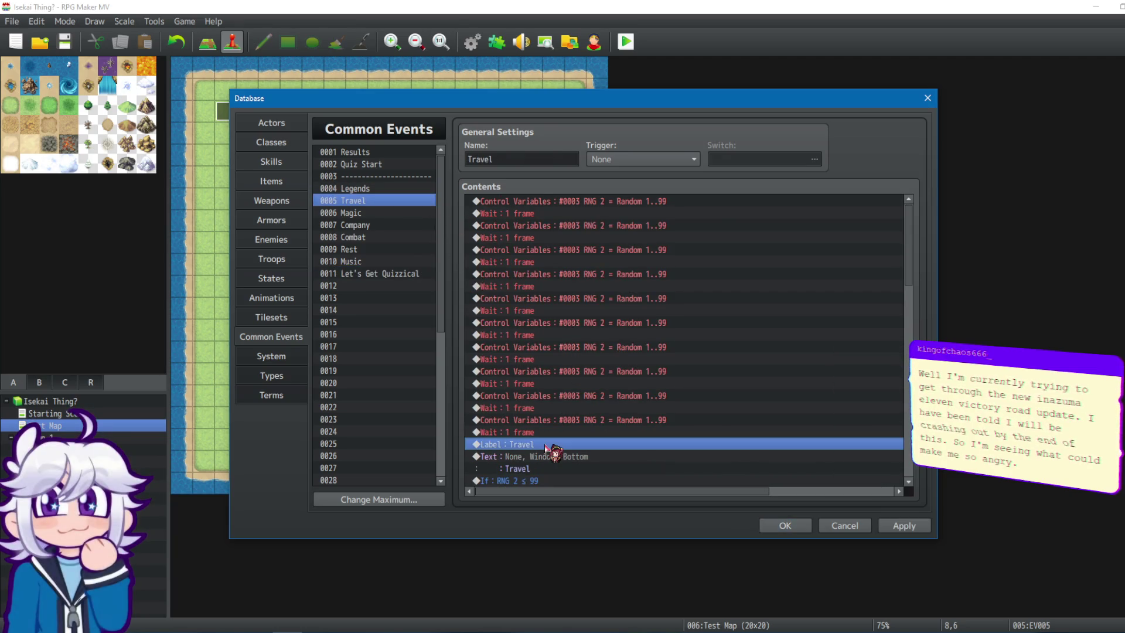
{"action": "key", "text": "Delete"}
{"action": "left_click", "coordinate": [578, 201]}
{"action": "key", "text": "Insert"}
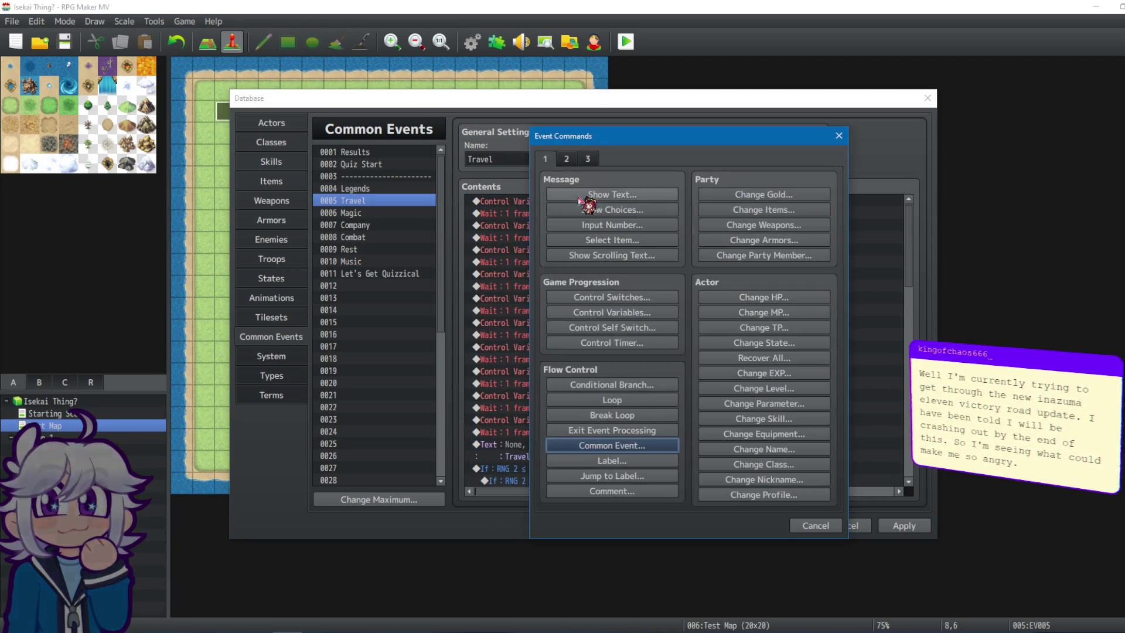
{"action": "left_click", "coordinate": [816, 528]}
{"action": "key", "text": "ctrl+z"}
{"action": "left_click", "coordinate": [574, 202]}
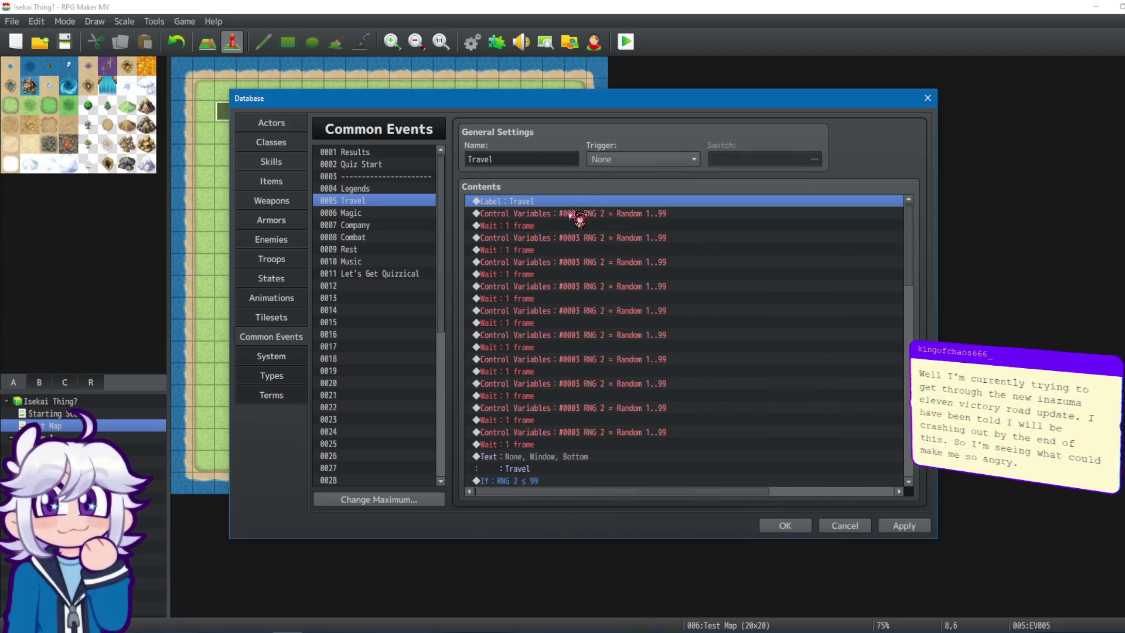
{"action": "key", "text": "ctrl+a"}
{"action": "left_click", "coordinate": [851, 274]}
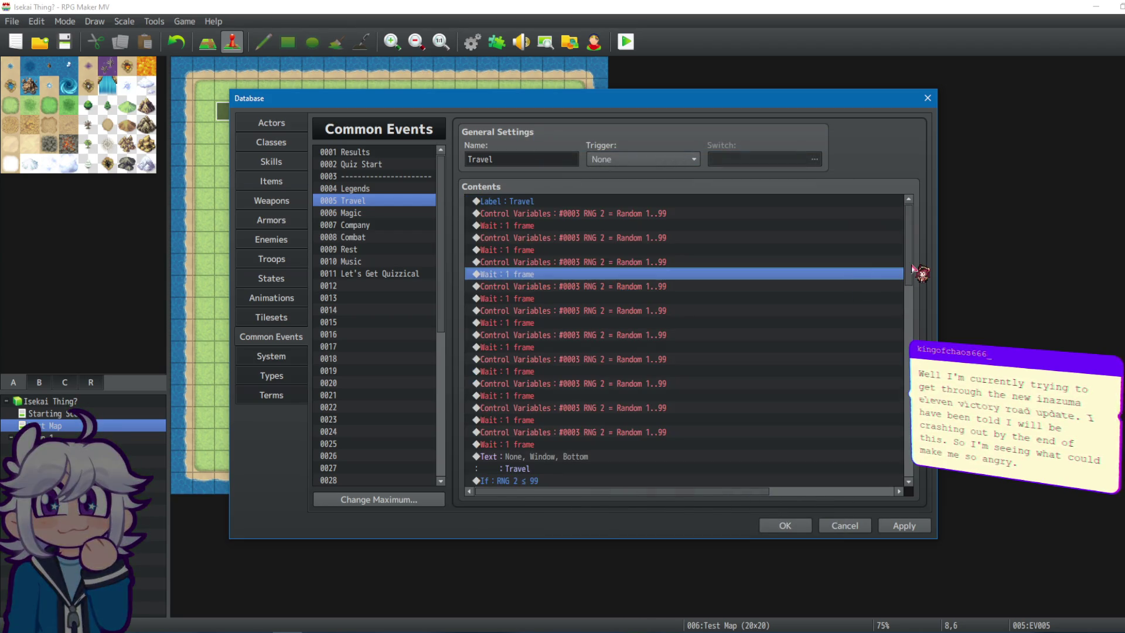
{"action": "left_click", "coordinate": [590, 201]}
{"action": "key", "text": "ctrl+a"}
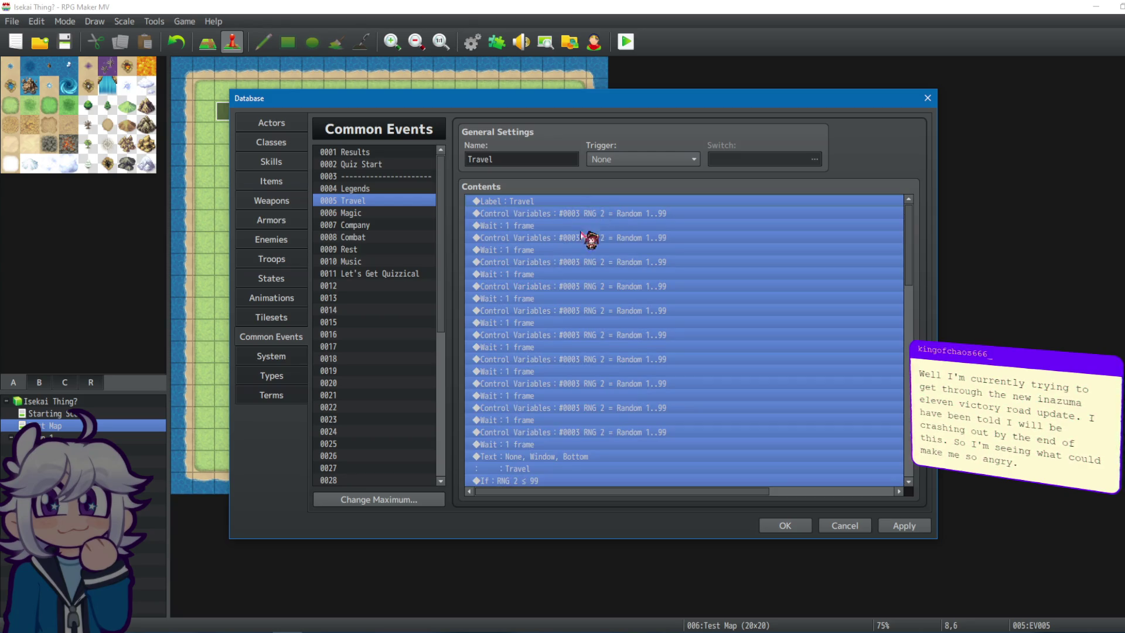
In Let's Get Quizzical, scroll past the Legends question to the Common Event : Travel call.
{"action": "left_click", "coordinate": [387, 274]}
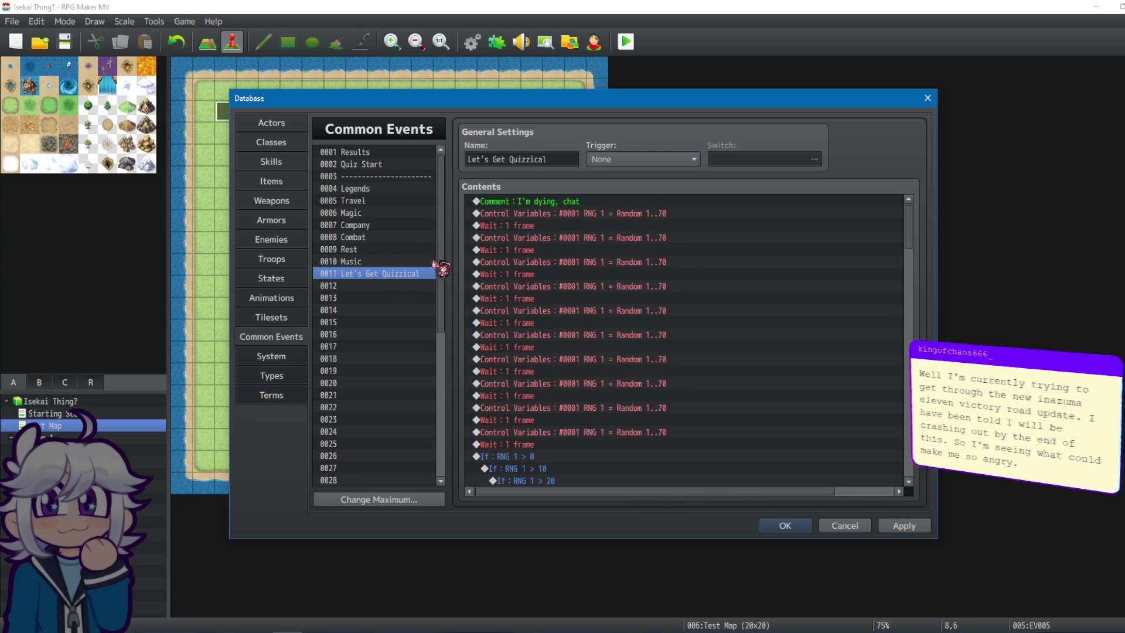
{"action": "left_click", "coordinate": [563, 203]}
{"action": "left_click", "coordinate": [563, 214]}
{"action": "scroll", "coordinate": [567, 218], "scroll_direction": "down", "scroll_amount": 5}
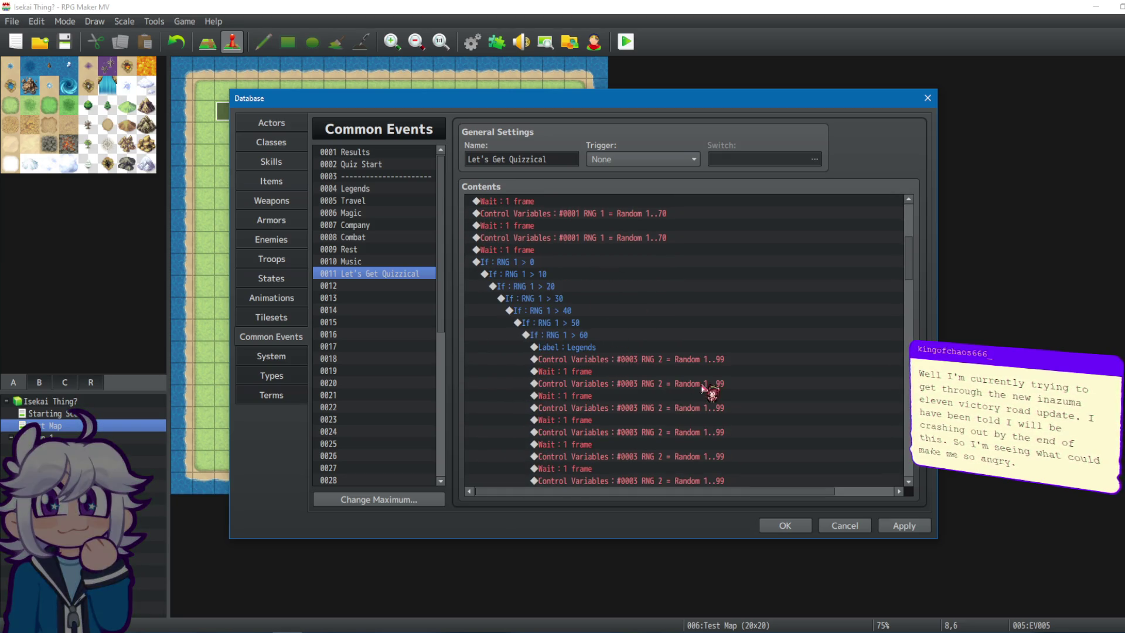
{"action": "scroll", "coordinate": [674, 360], "scroll_direction": "down", "scroll_amount": 3}
{"action": "left_click", "coordinate": [565, 213]}
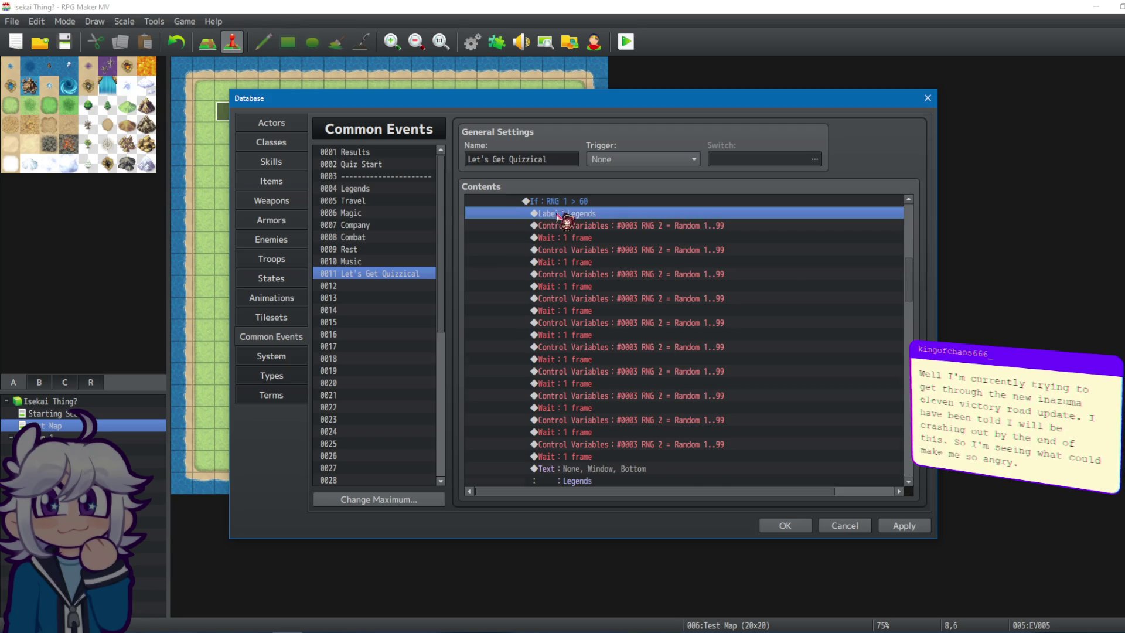
{"action": "left_click", "coordinate": [568, 226]}
{"action": "left_click_drag", "start_coordinate": [909, 272], "coordinate": [908, 411]}
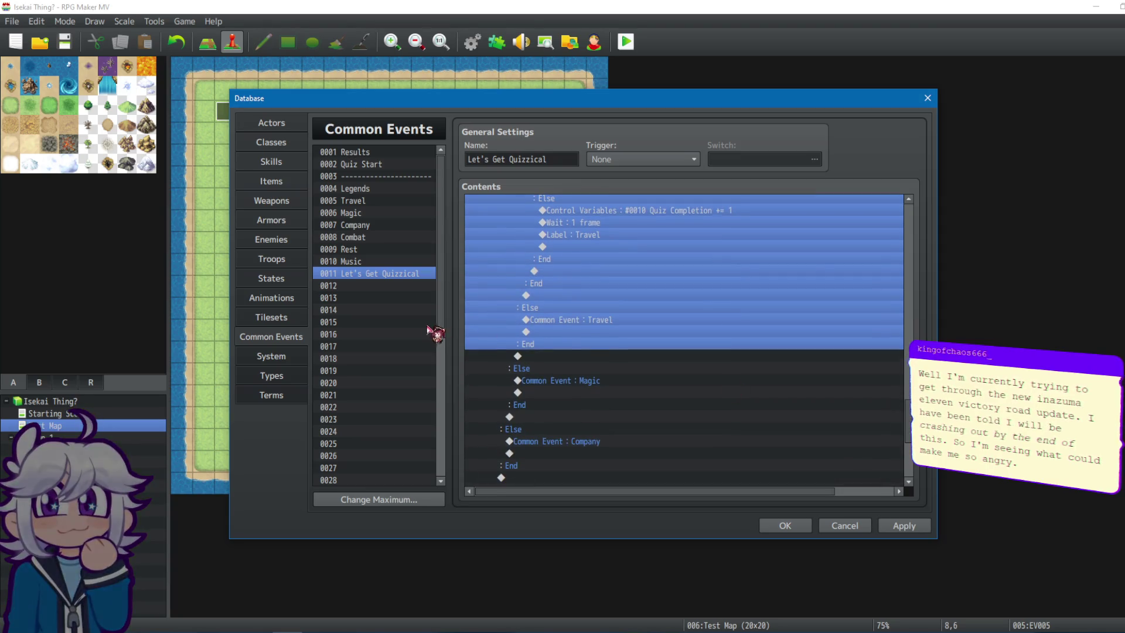
{"action": "left_click", "coordinate": [577, 320]}
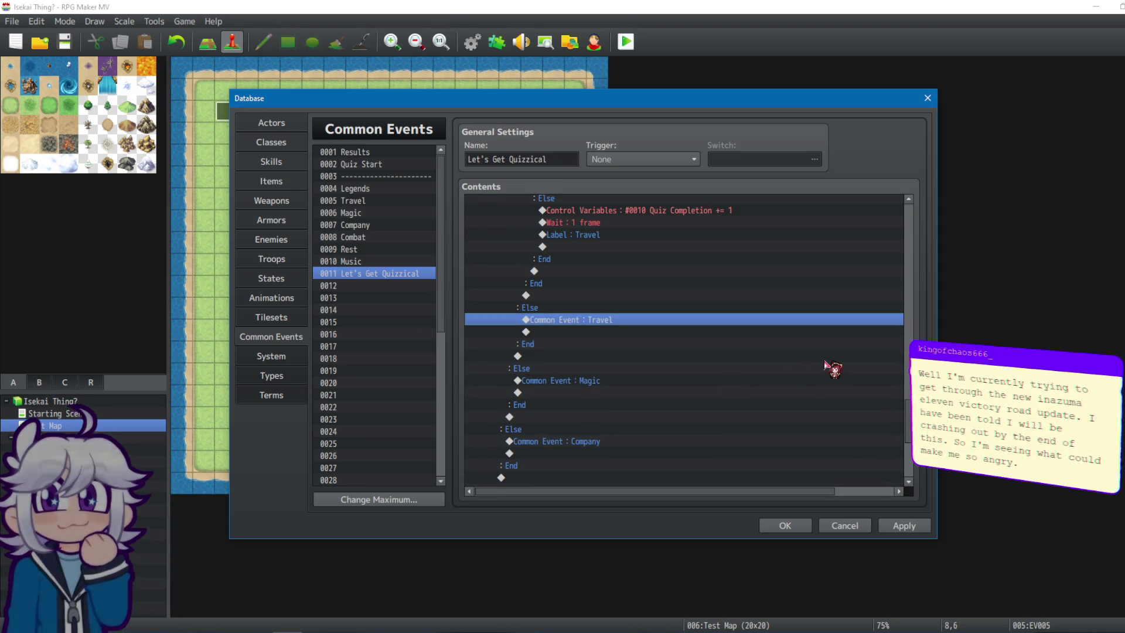
Replace the Quiz Completion = 7 branch's Results call with a Jump to Label 'Results'.
{"action": "scroll", "coordinate": [832, 368], "scroll_direction": "up", "scroll_amount": 10}
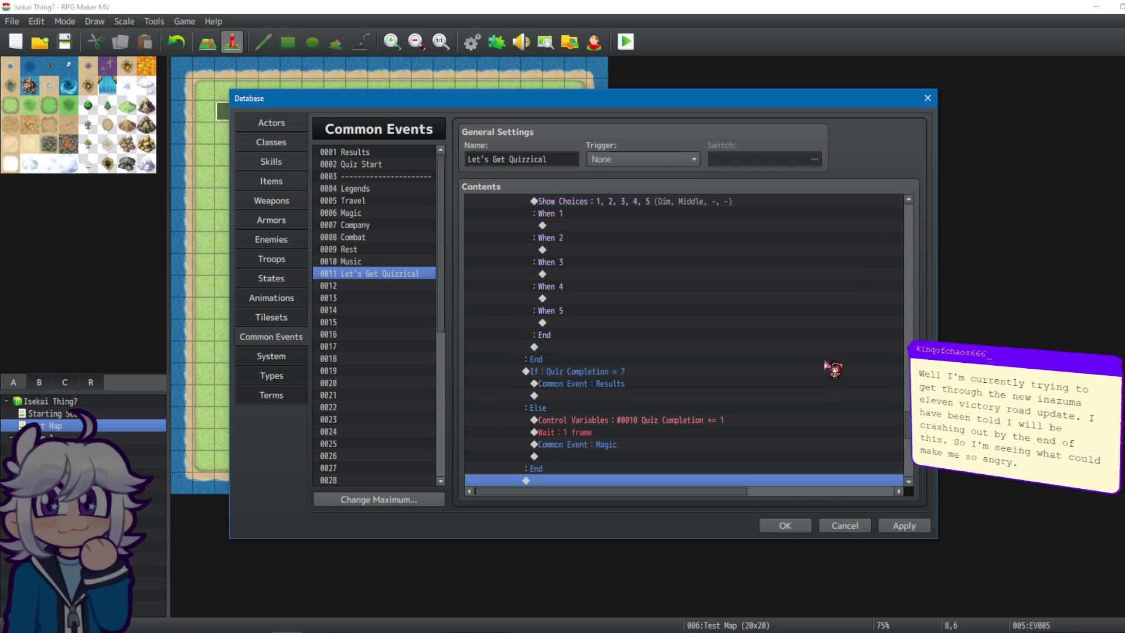
{"action": "scroll", "coordinate": [864, 365], "scroll_direction": "up", "scroll_amount": 10}
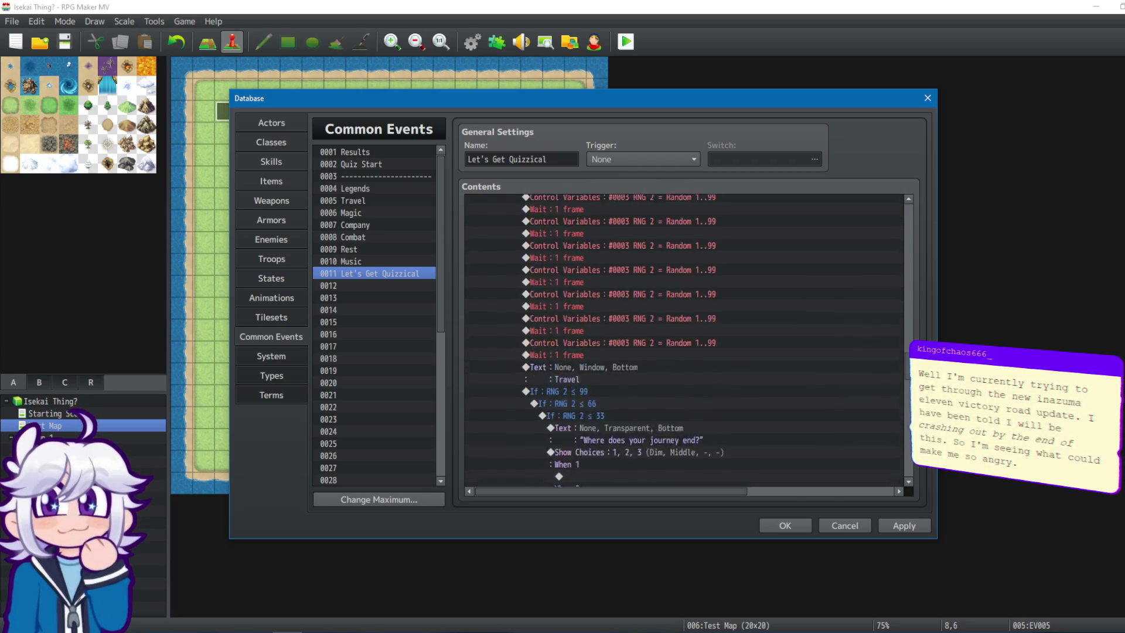
{"action": "scroll", "coordinate": [686, 340], "scroll_direction": "down", "scroll_amount": 15}
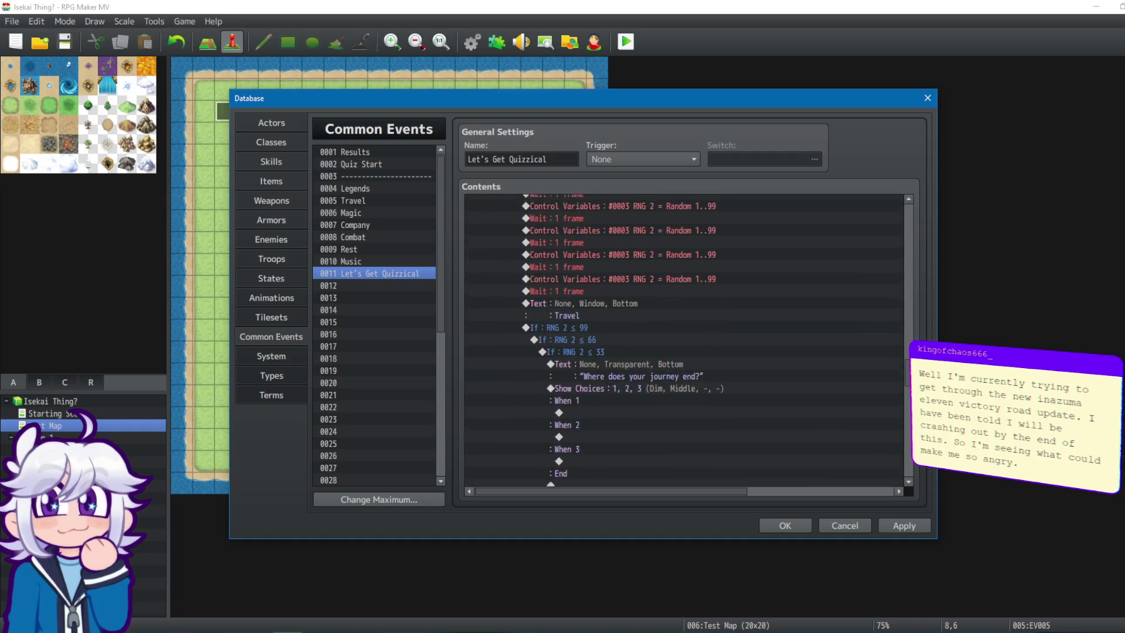
{"action": "scroll", "coordinate": [686, 340], "scroll_direction": "down", "scroll_amount": 10}
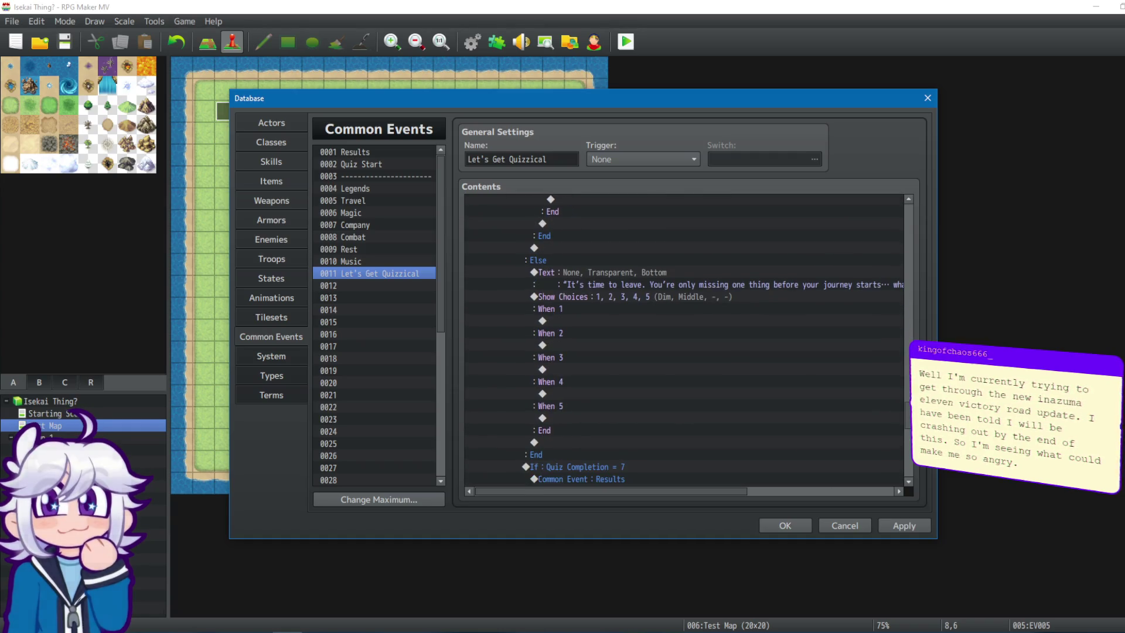
{"action": "left_click", "coordinate": [536, 340]}
{"action": "left_click", "coordinate": [586, 353]}
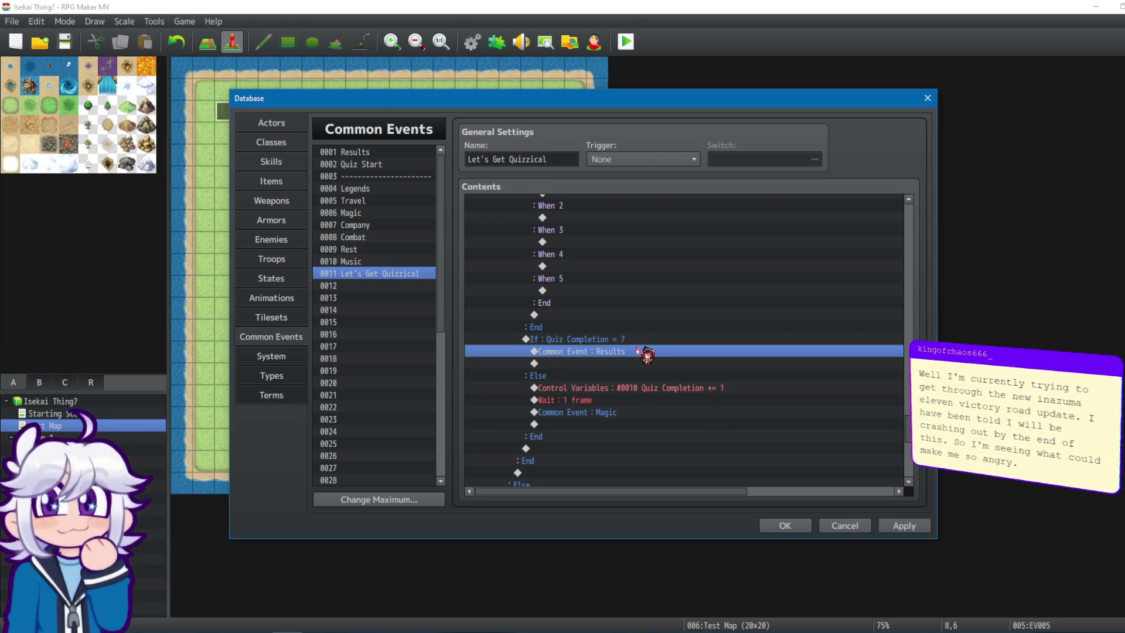
{"action": "key", "text": "Delete"}
{"action": "double_click", "coordinate": [638, 351]}
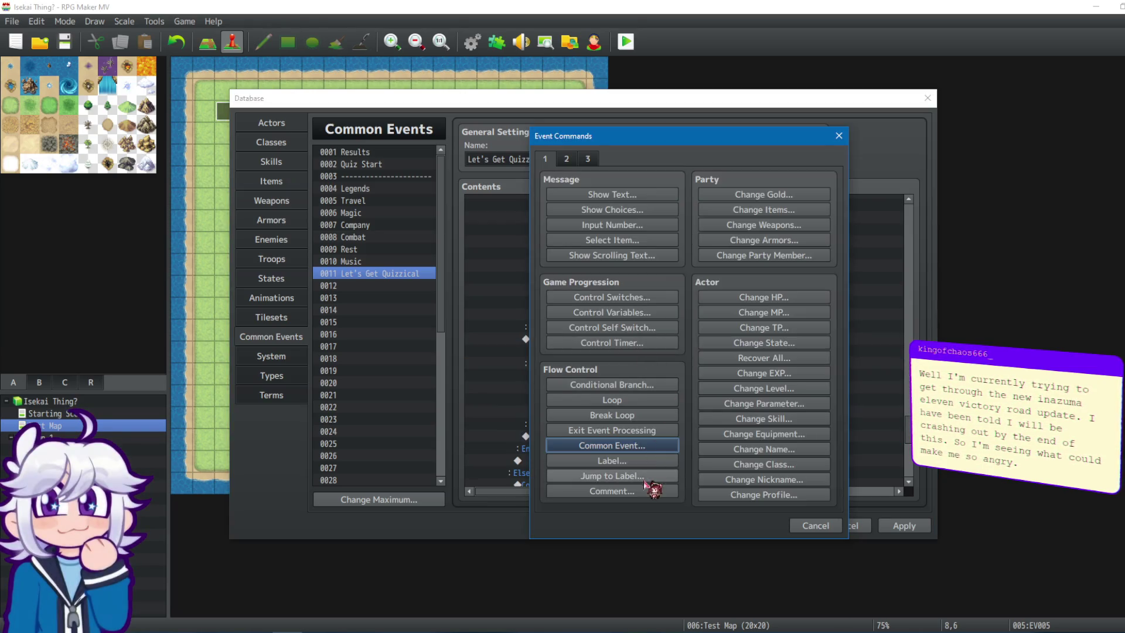
{"action": "left_click", "coordinate": [647, 476]}
{"action": "type", "text": "Results"}
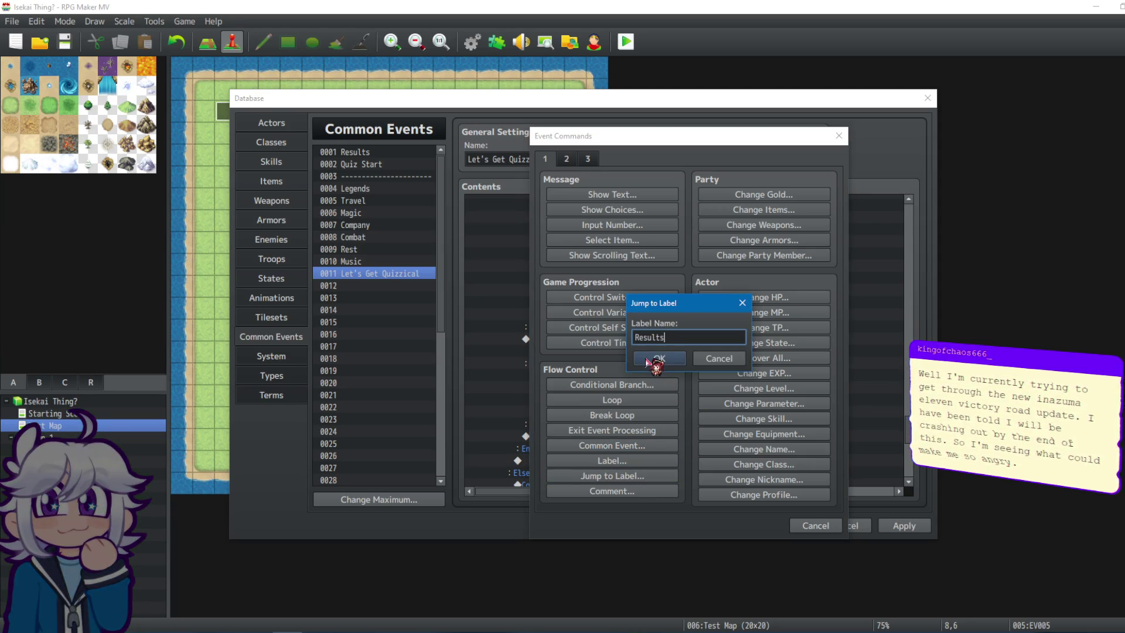
{"action": "left_click", "coordinate": [659, 358]}
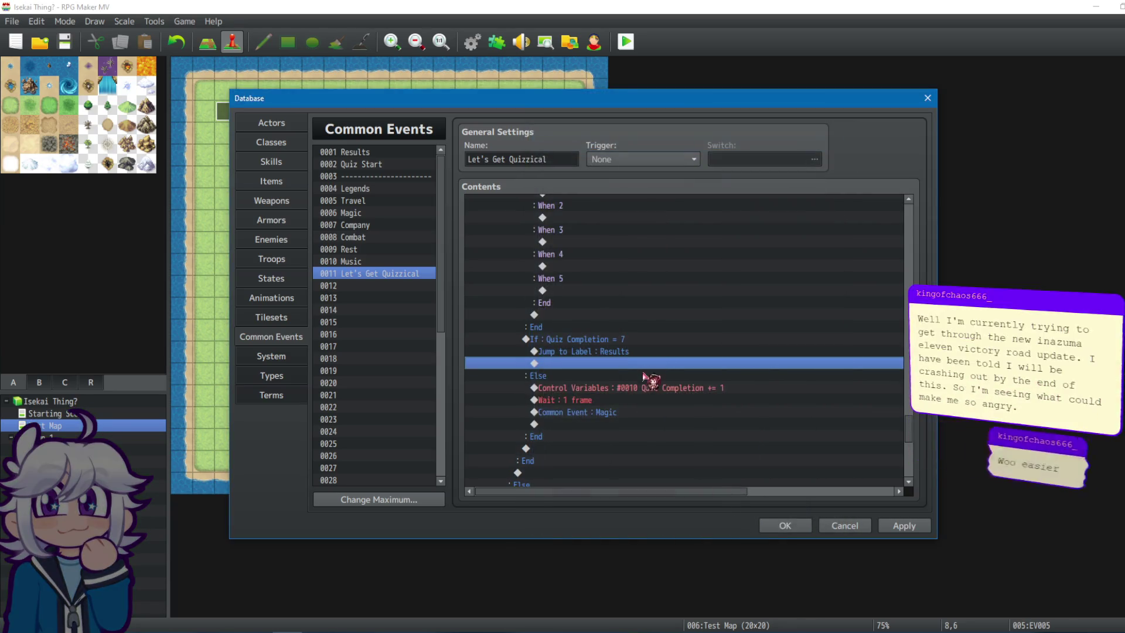
Add a Jump to Label 'Magic' in the Else branch in place of the Magic call.
{"action": "left_click", "coordinate": [623, 423]}
{"action": "left_click", "coordinate": [610, 413]}
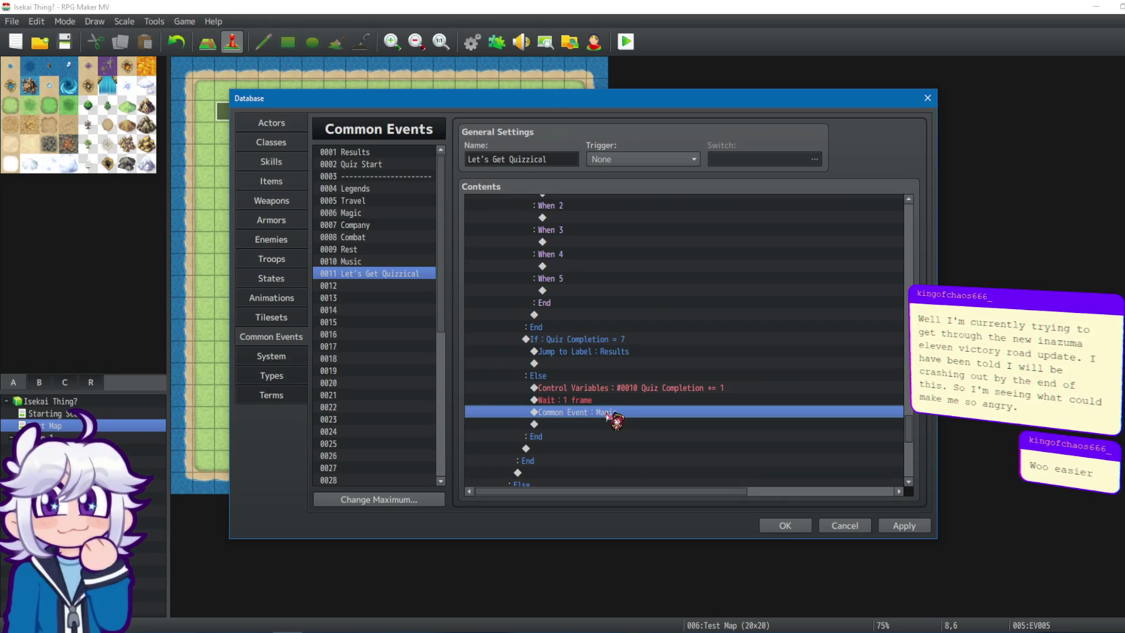
{"action": "double_click", "coordinate": [667, 413]}
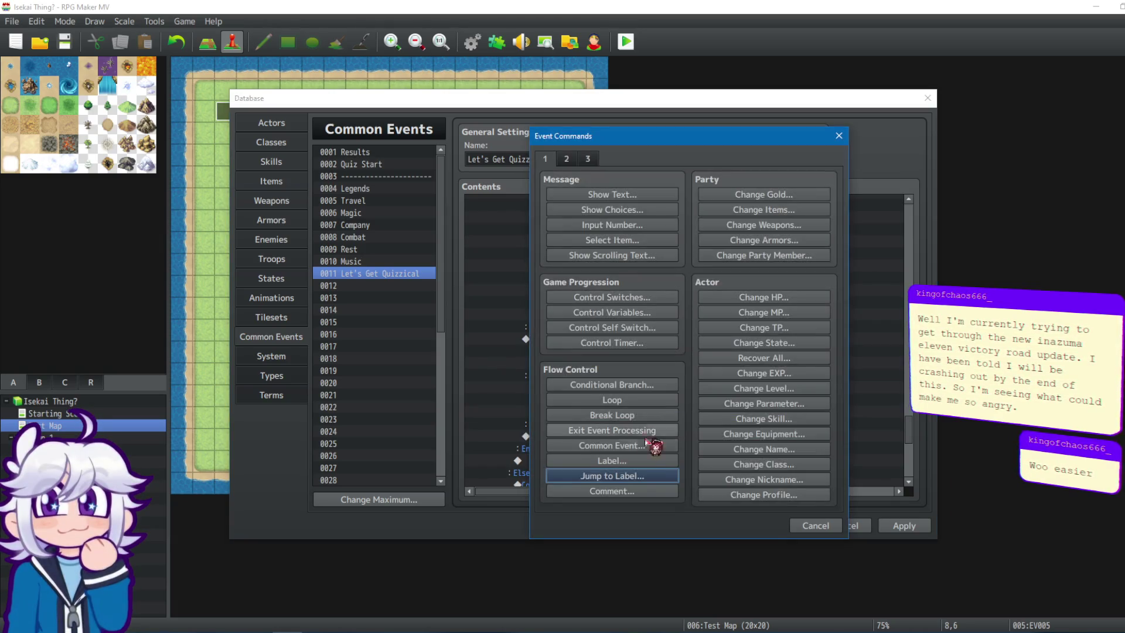
{"action": "left_click", "coordinate": [623, 476]}
{"action": "type", "text": "gic"}
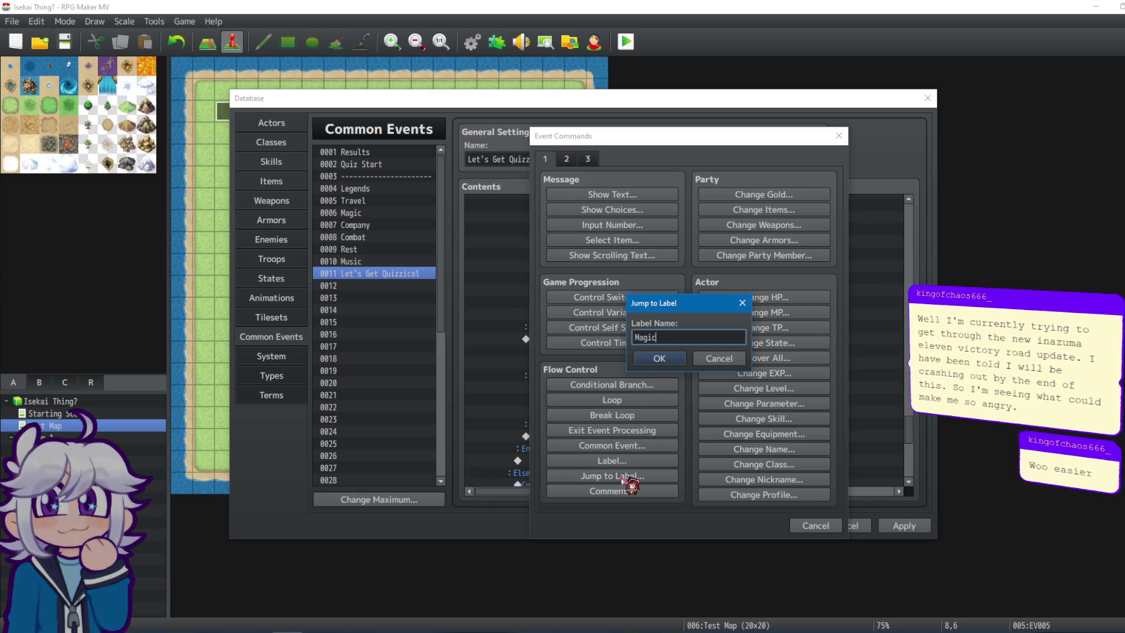
{"action": "left_click", "coordinate": [660, 358]}
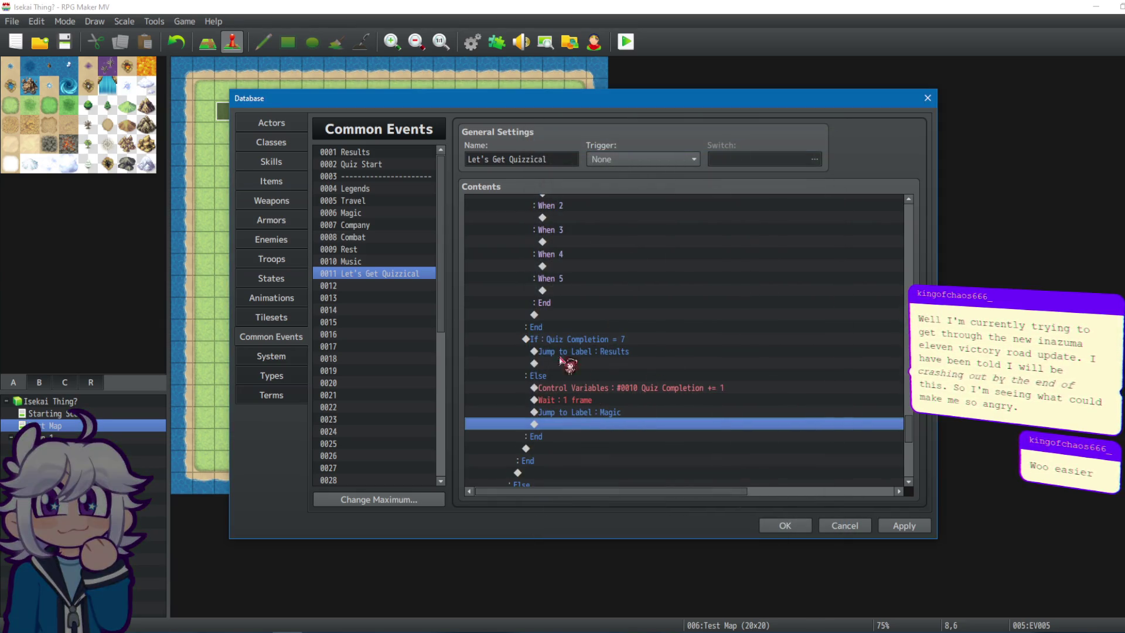
Move Label : Magic to the top of the Magic common event and select all its commands.
{"action": "left_click", "coordinate": [369, 214]}
{"action": "left_click", "coordinate": [560, 452]}
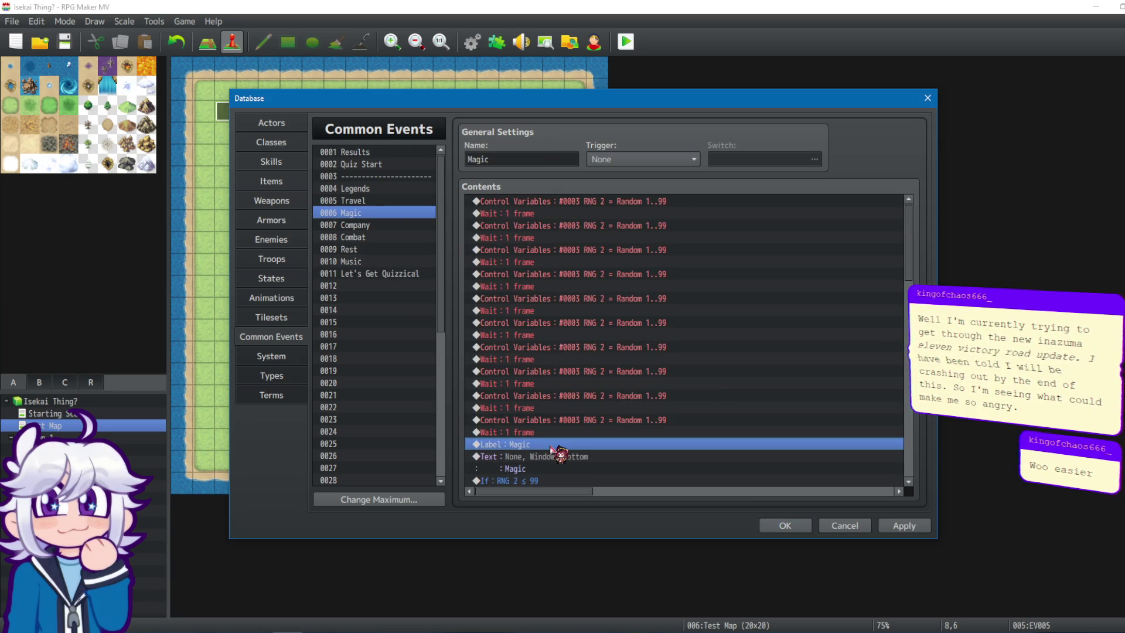
{"action": "left_click", "coordinate": [553, 201]}
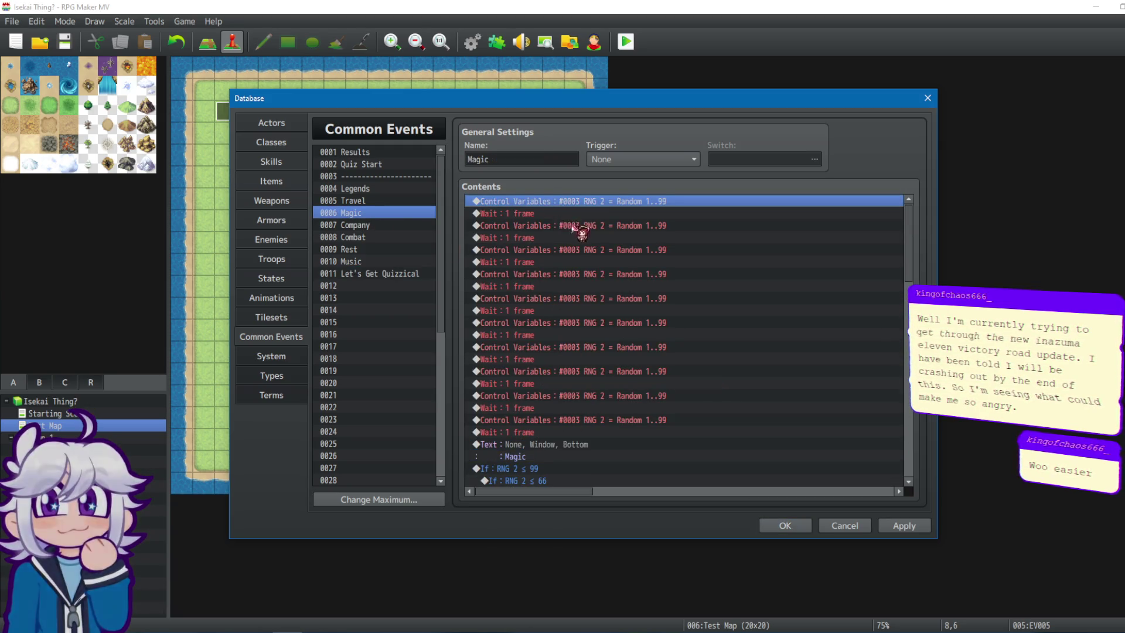
{"action": "key", "text": "ctrl+v"}
{"action": "left_click", "coordinate": [571, 202]}
{"action": "key", "text": "ctrl+a"}
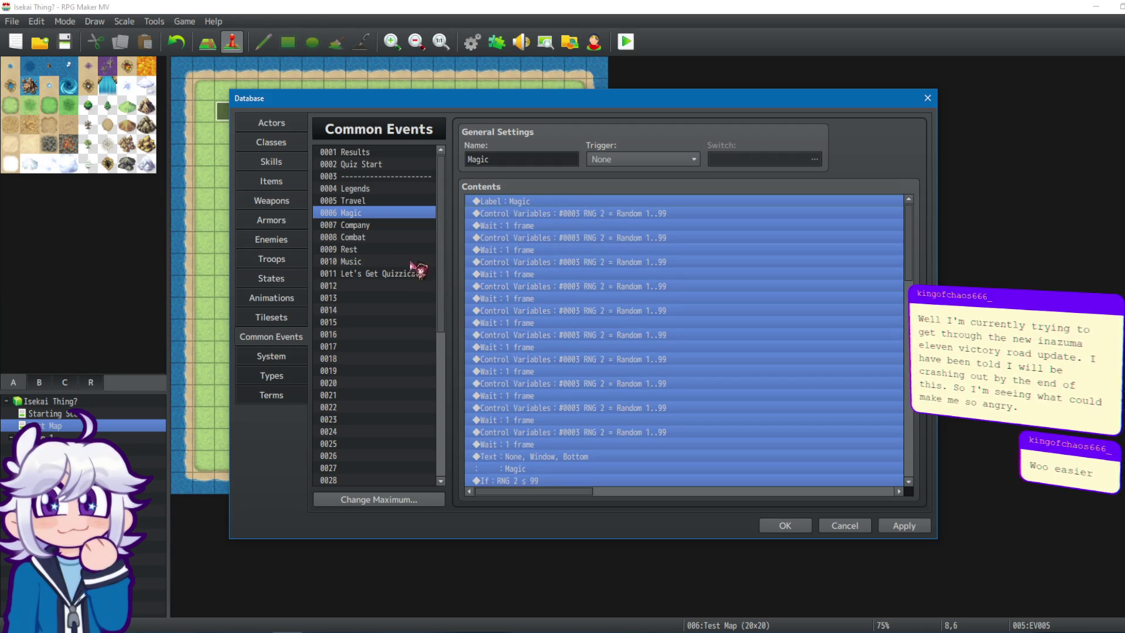
In Let's Get Quizzical, replace the Magic question's Results call with a Jump to Label 'Results'.
{"action": "left_click", "coordinate": [369, 273]}
{"action": "scroll", "coordinate": [751, 346], "scroll_direction": "down", "scroll_amount": 5}
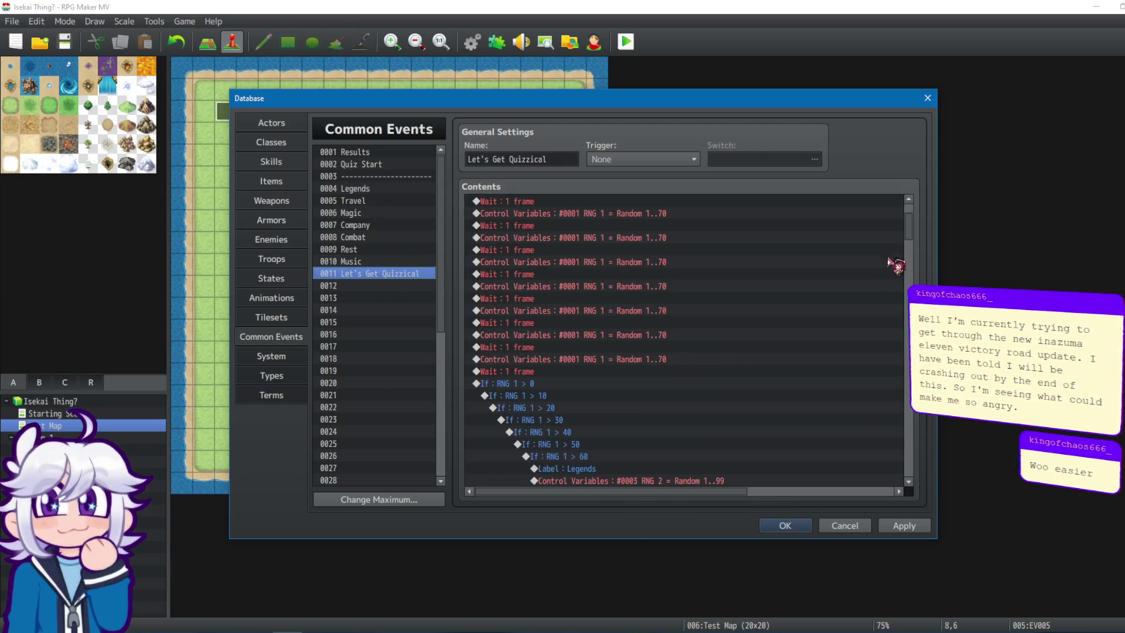
{"action": "left_click_drag", "start_coordinate": [916, 252], "coordinate": [927, 452]}
{"action": "left_click", "coordinate": [593, 381]}
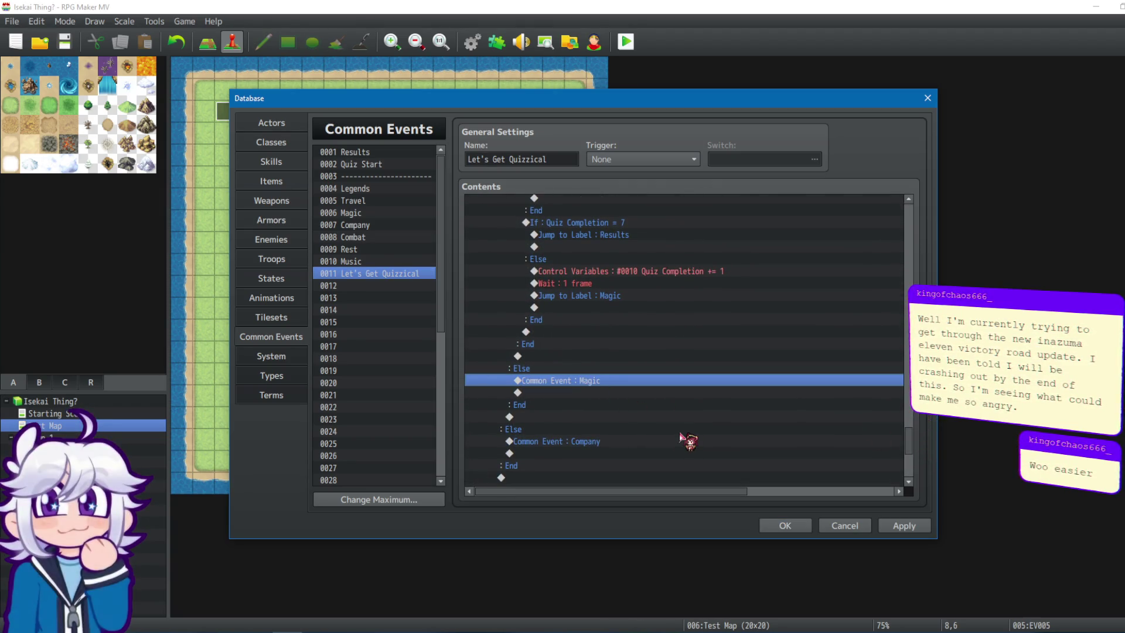
{"action": "key", "text": "End"}
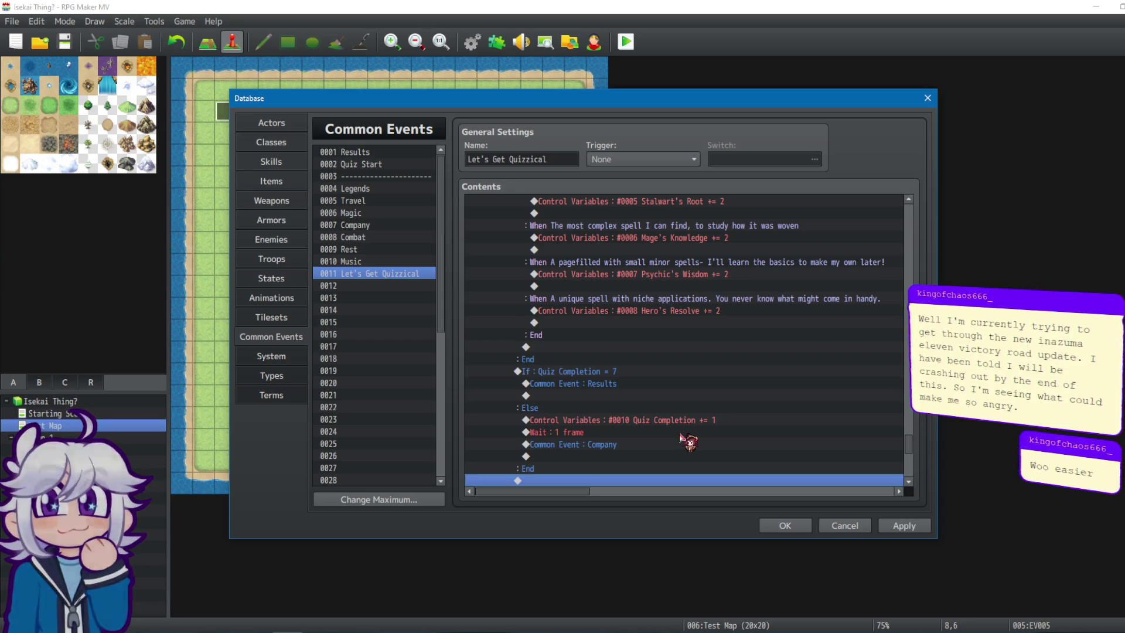
{"action": "left_click", "coordinate": [611, 445]}
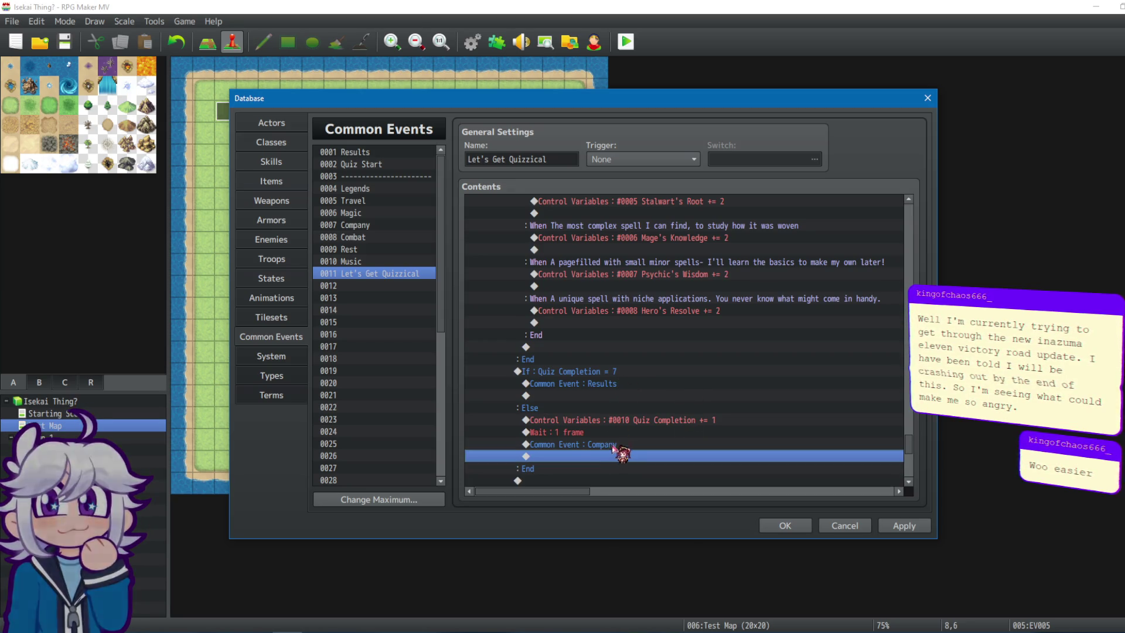
{"action": "left_click", "coordinate": [613, 384]}
{"action": "key", "text": "Delete"}
{"action": "double_click", "coordinate": [612, 385]}
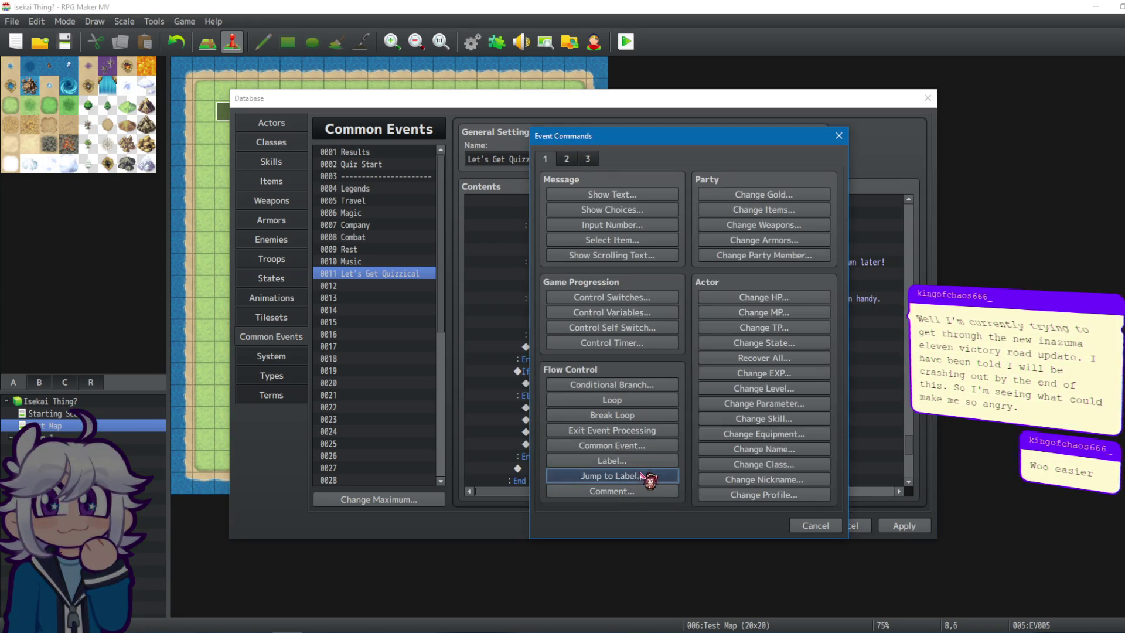
{"action": "left_click", "coordinate": [641, 475]}
{"action": "type", "text": "E"}
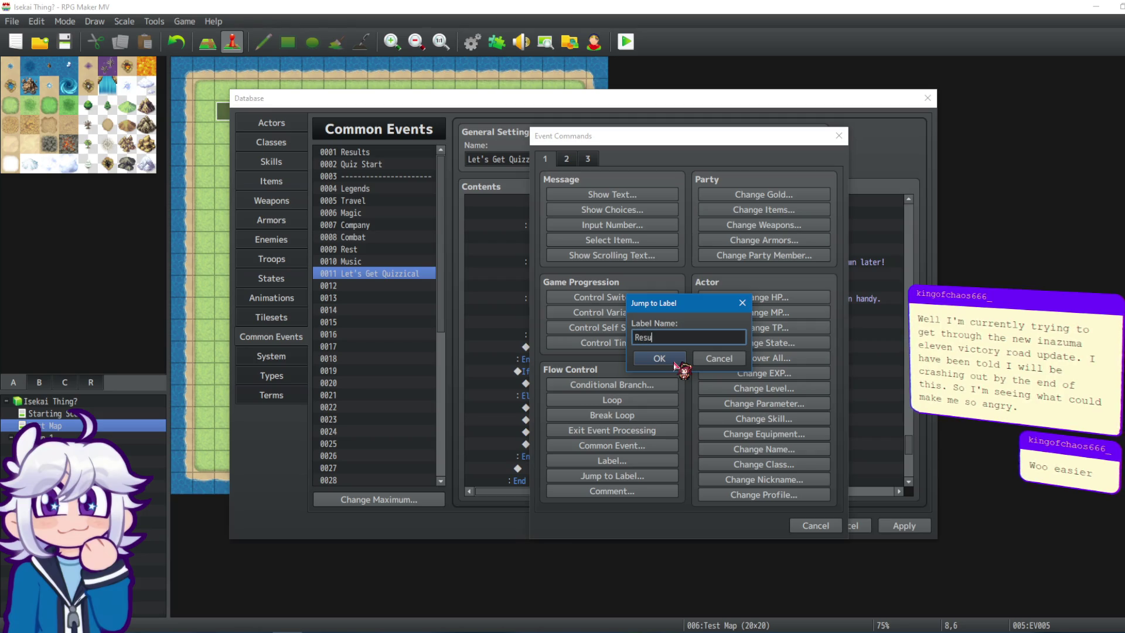
{"action": "left_click", "coordinate": [674, 364]}
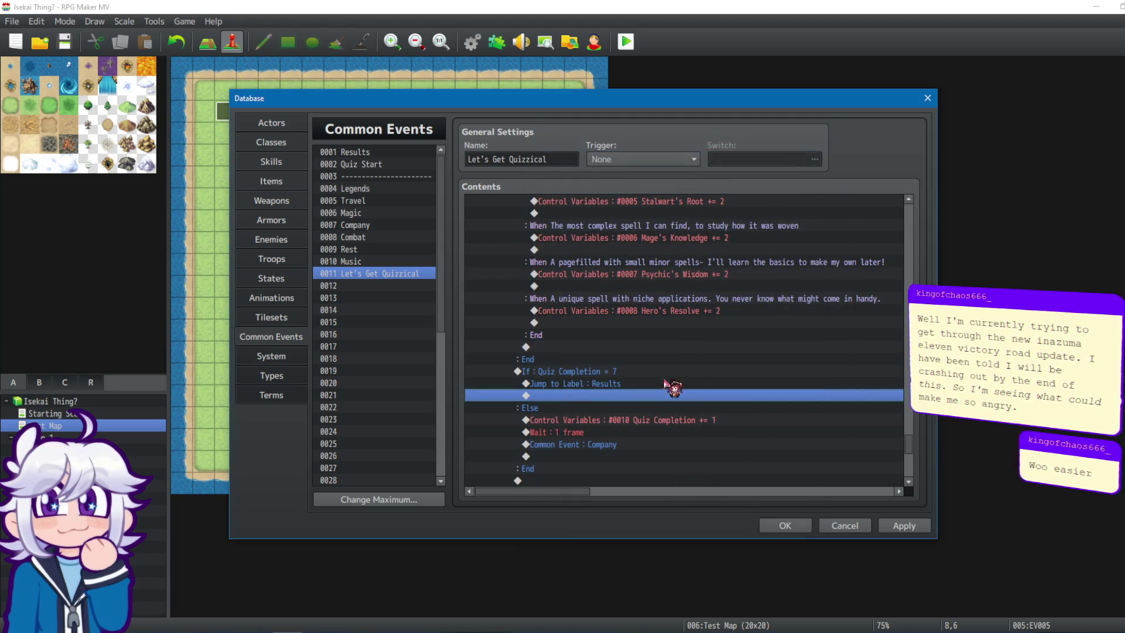
Replace the Common Event : Company call with a Jump to Label 'Company'.
{"action": "left_click", "coordinate": [590, 445]}
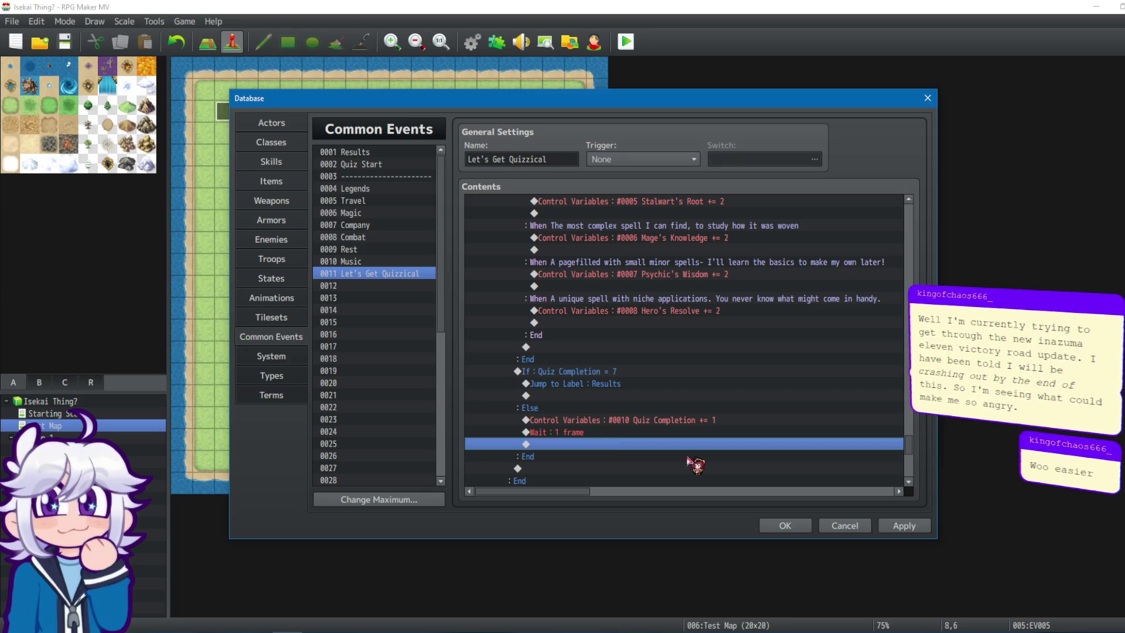
{"action": "double_click", "coordinate": [699, 444]}
{"action": "left_click", "coordinate": [620, 476]}
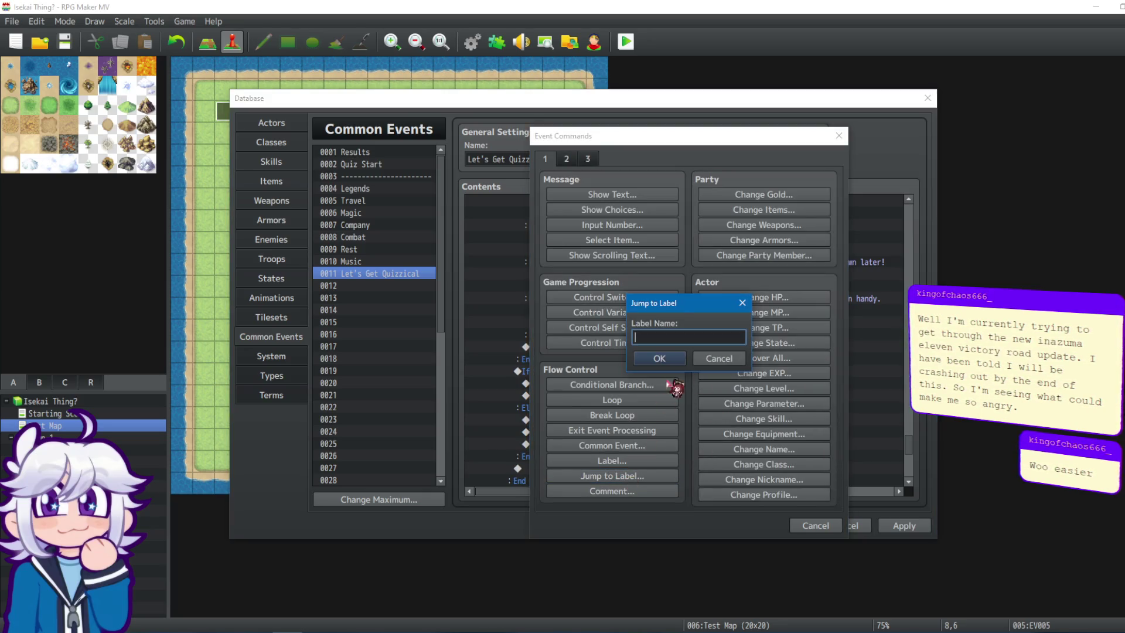
{"action": "type", "text": "Company"}
{"action": "left_click", "coordinate": [660, 358]}
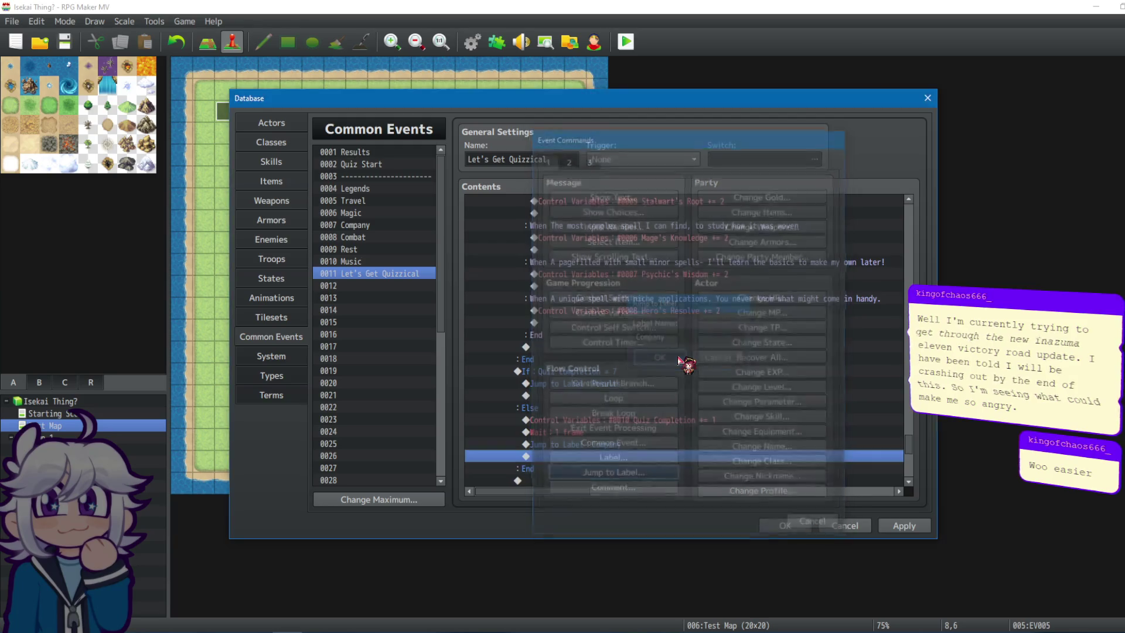
{"action": "left_click", "coordinate": [360, 225]}
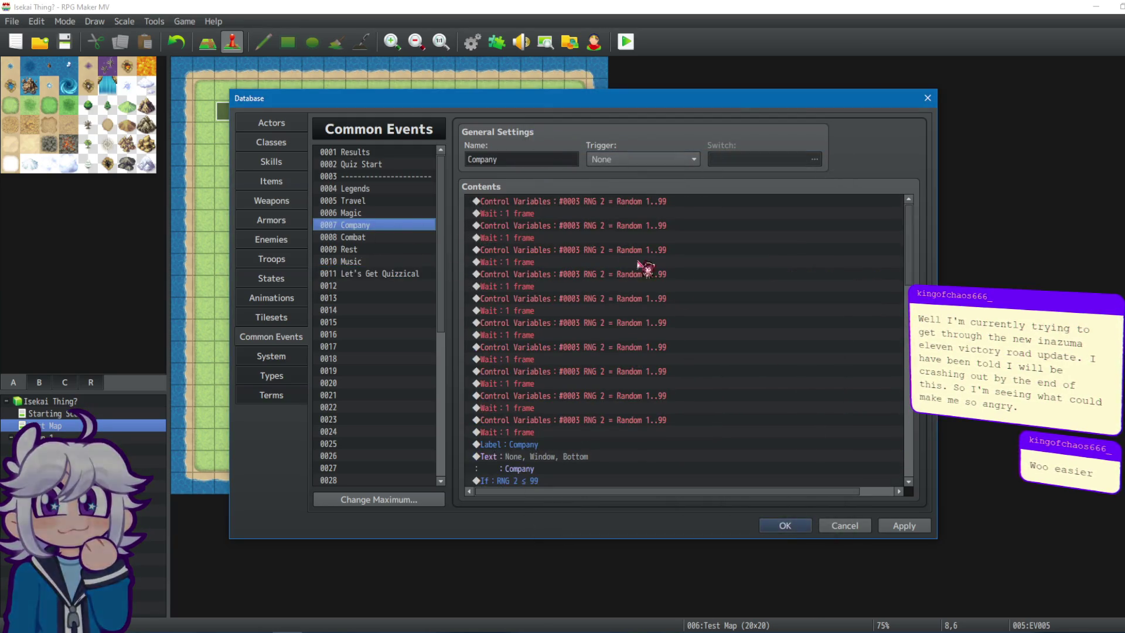
Move Label : Company to the top of the Company event and select all its commands.
{"action": "left_click", "coordinate": [634, 322]}
{"action": "left_click", "coordinate": [551, 444]}
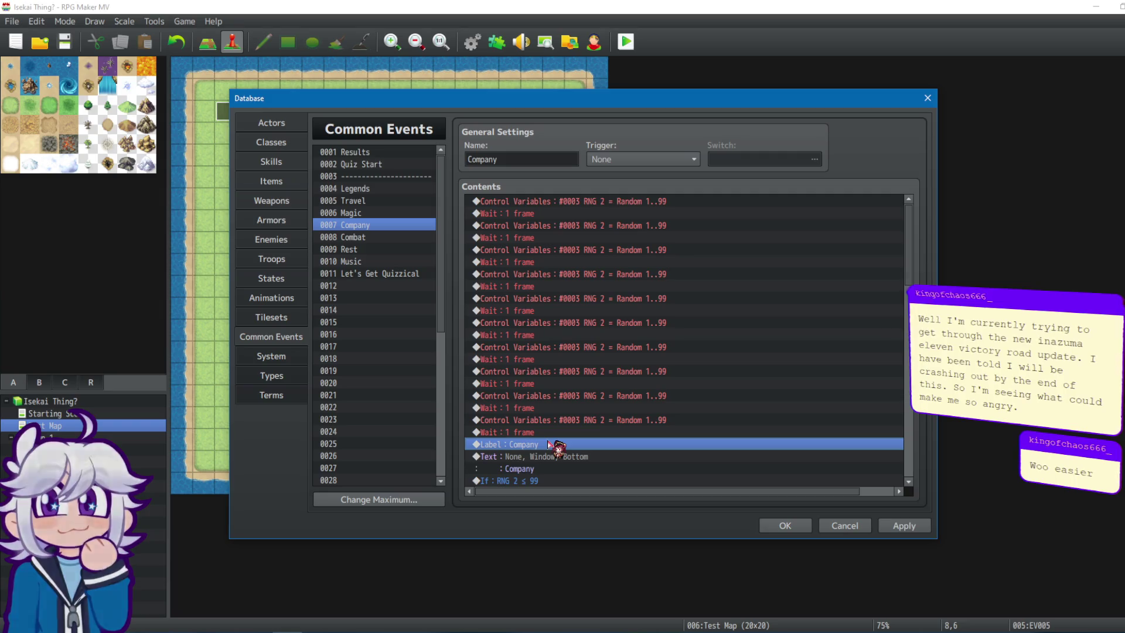
{"action": "key", "text": "Delete"}
{"action": "left_click", "coordinate": [587, 202]}
{"action": "key", "text": "ctrl+z"}
{"action": "key", "text": "ctrl+a"}
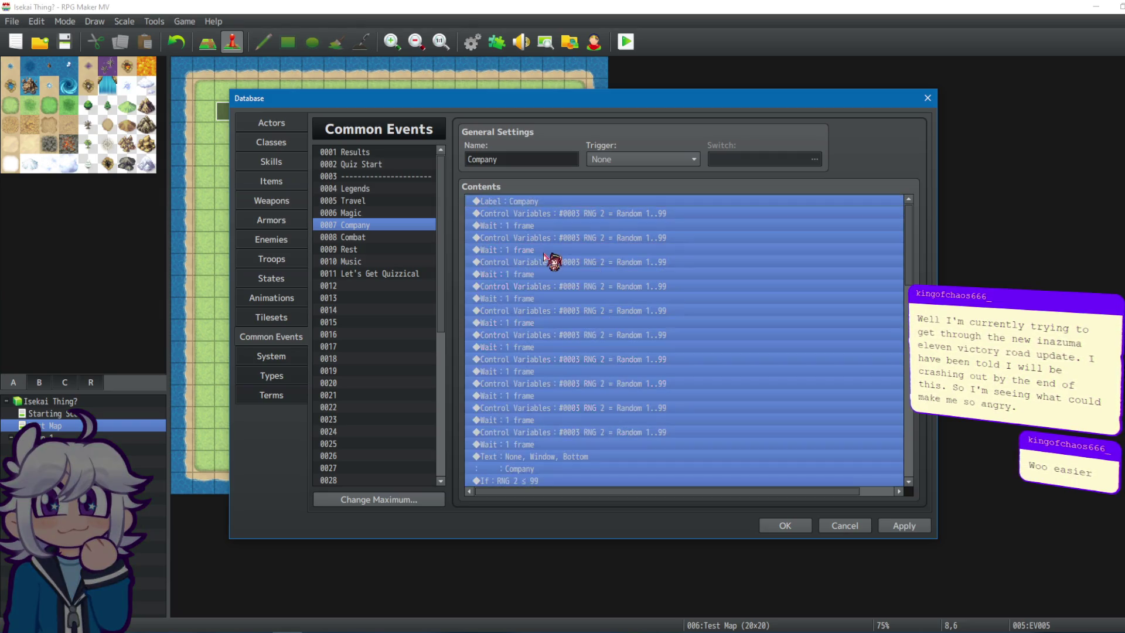
In Let's Get Quizzical, replace the Company question's Results call with a Jump to Label 'Results'.
{"action": "left_click", "coordinate": [375, 274]}
{"action": "left_click", "coordinate": [535, 226]}
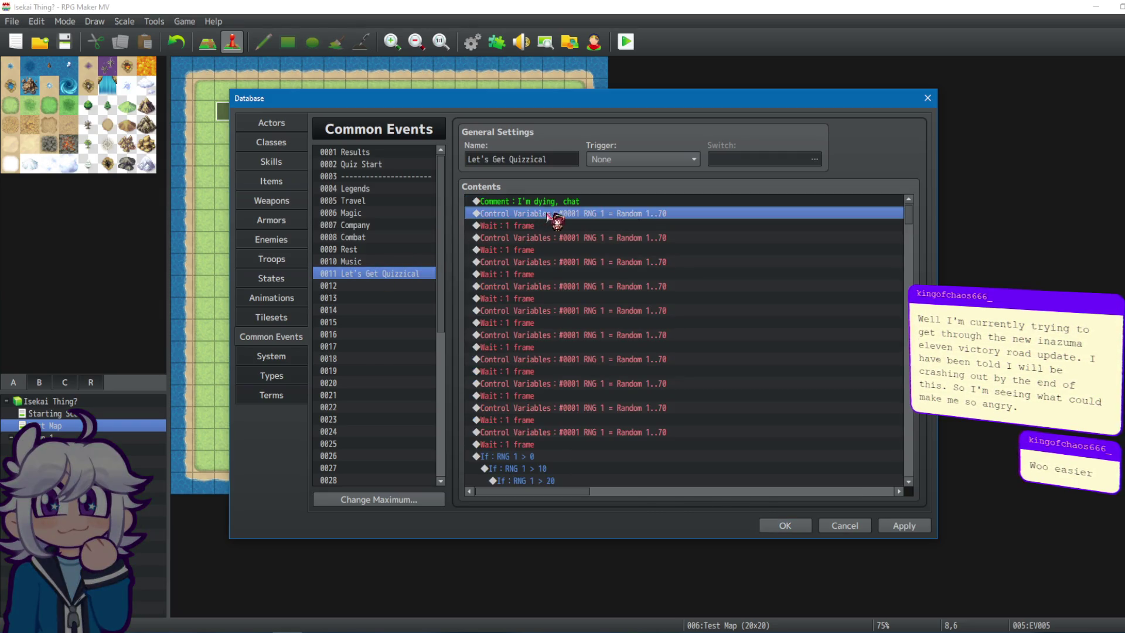
{"action": "scroll", "coordinate": [586, 258], "scroll_direction": "down", "scroll_amount": 1}
{"action": "left_click_drag", "start_coordinate": [909, 225], "coordinate": [899, 455]}
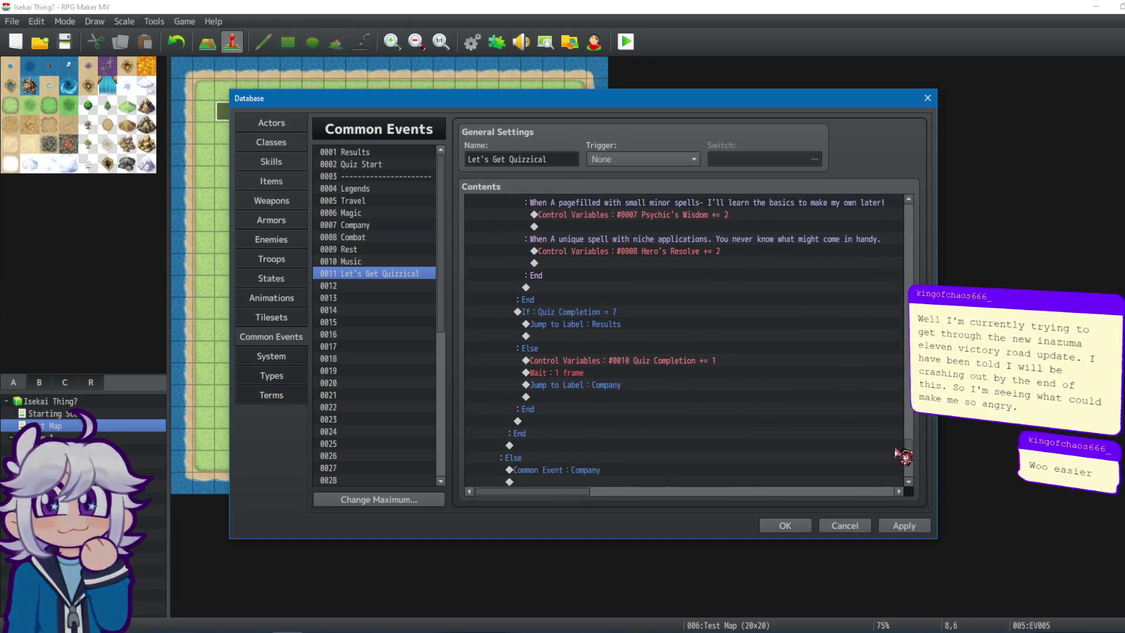
{"action": "left_click", "coordinate": [601, 387]}
{"action": "scroll", "coordinate": [601, 401], "scroll_direction": "down", "scroll_amount": 1}
{"action": "left_click", "coordinate": [602, 422]}
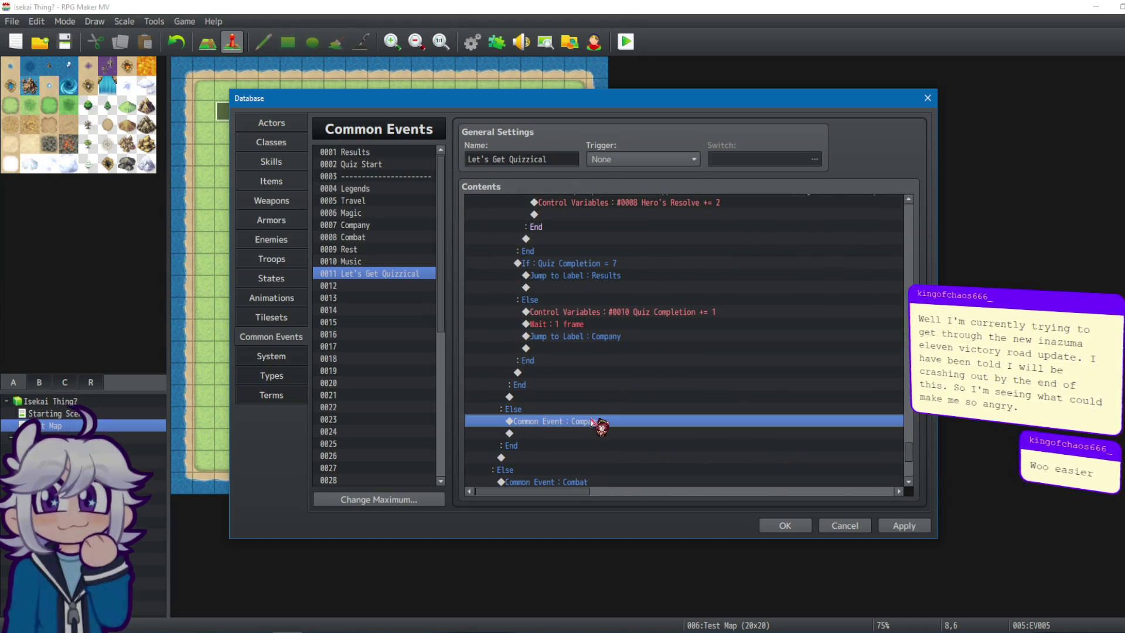
{"action": "scroll", "coordinate": [667, 486], "scroll_direction": "down", "scroll_amount": 3}
{"action": "left_click", "coordinate": [668, 482]}
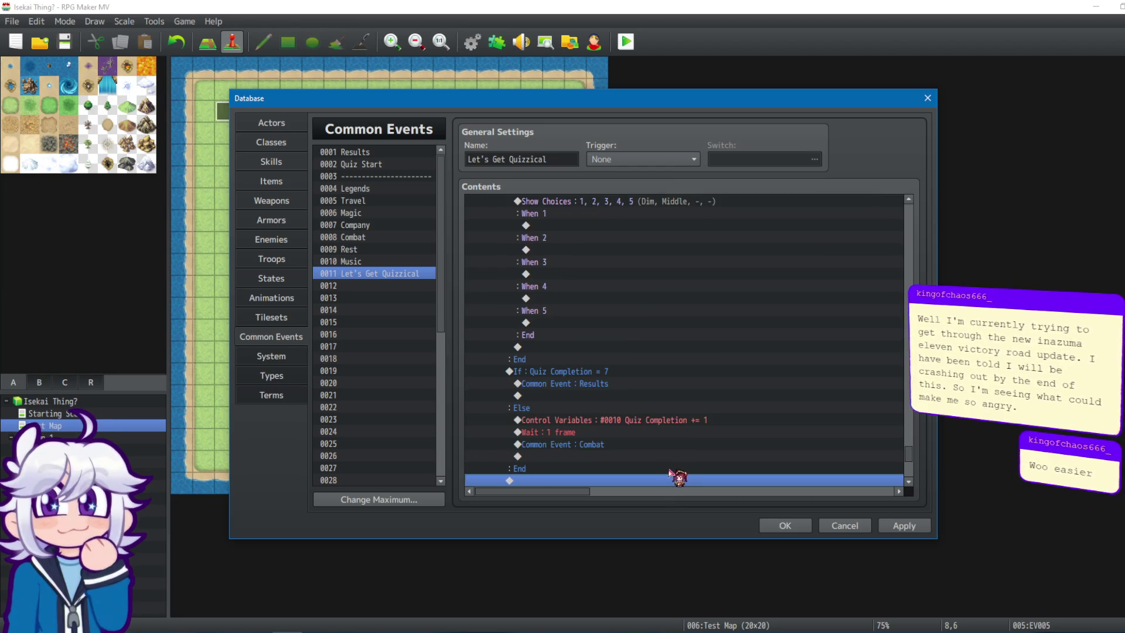
{"action": "left_click", "coordinate": [599, 384]}
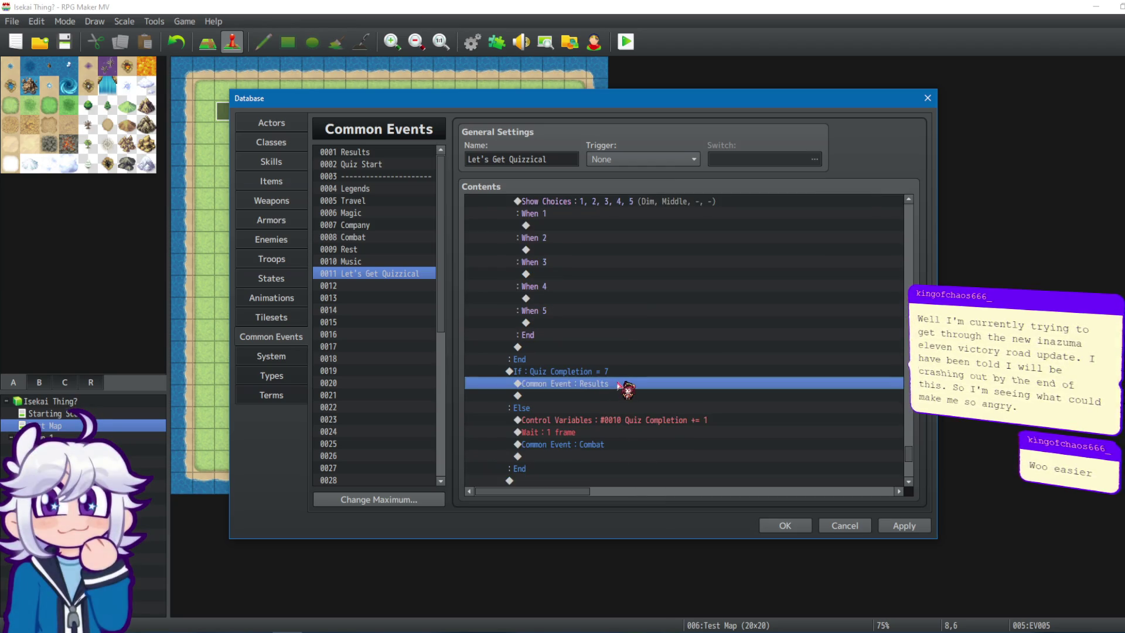
{"action": "key", "text": "Delete"}
{"action": "double_click", "coordinate": [618, 384]}
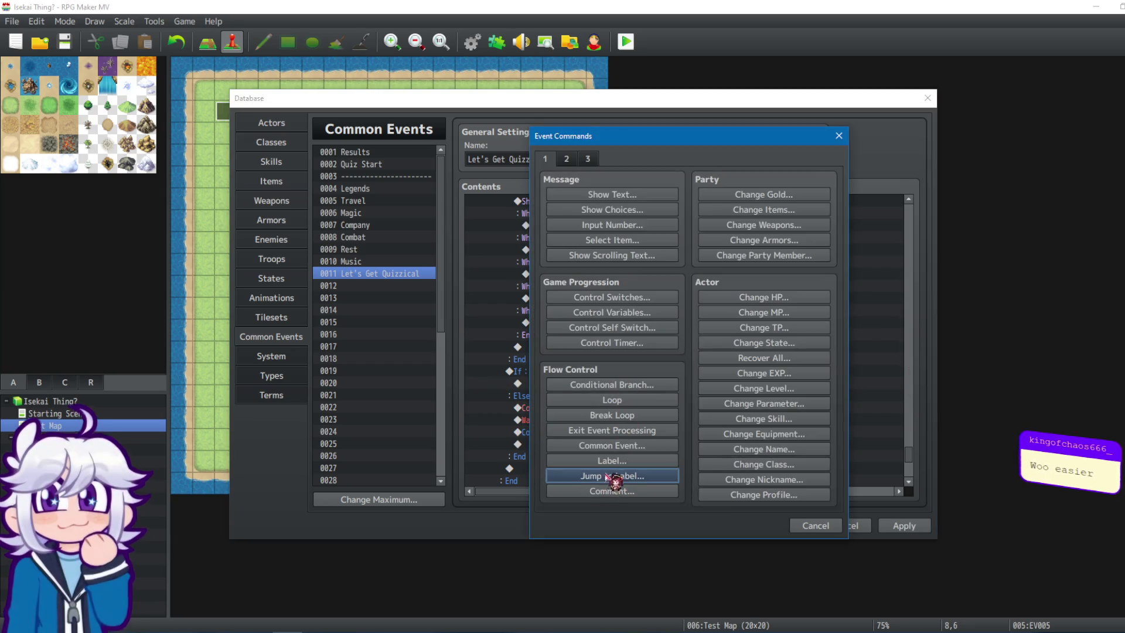
{"action": "left_click", "coordinate": [625, 476]}
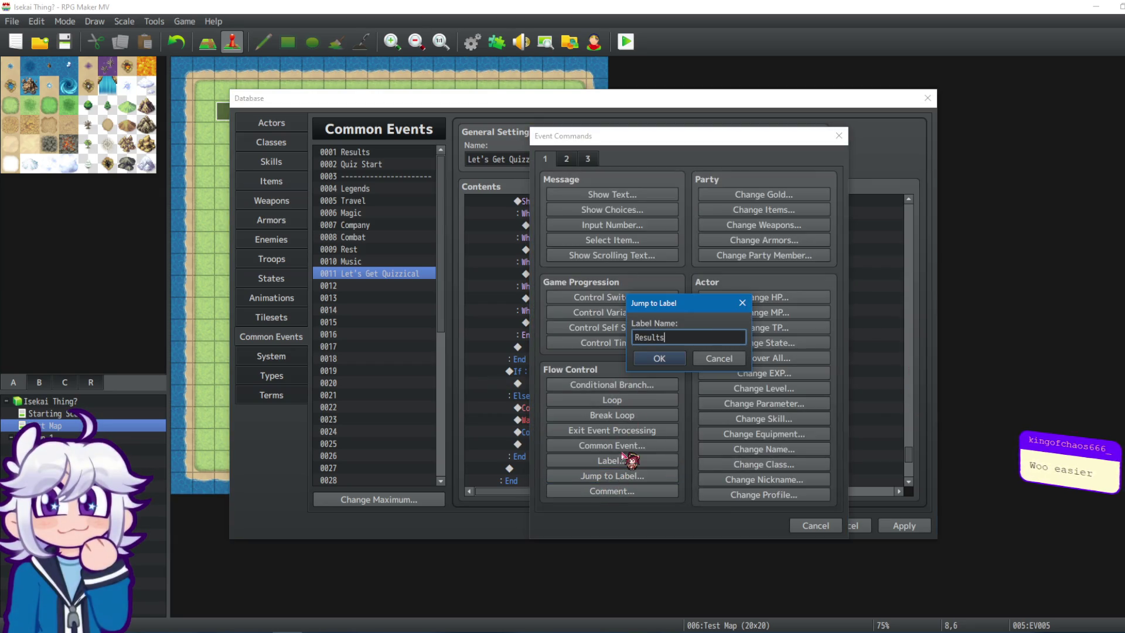
{"action": "left_click", "coordinate": [660, 359]}
Replace the Common Event : Combat call with a Jump to Label 'Combat'.
{"action": "scroll", "coordinate": [609, 428], "scroll_direction": "down", "scroll_amount": 1}
{"action": "left_click", "coordinate": [606, 421]}
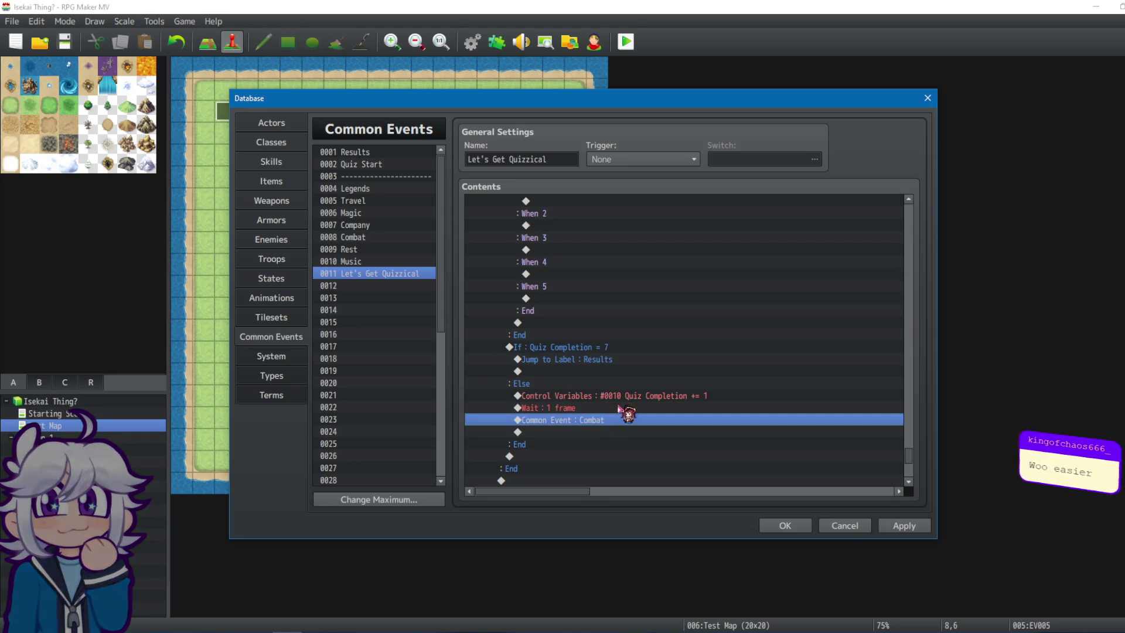
{"action": "scroll", "coordinate": [633, 376], "scroll_direction": "up", "scroll_amount": 2}
{"action": "scroll", "coordinate": [673, 294], "scroll_direction": "down", "scroll_amount": 4}
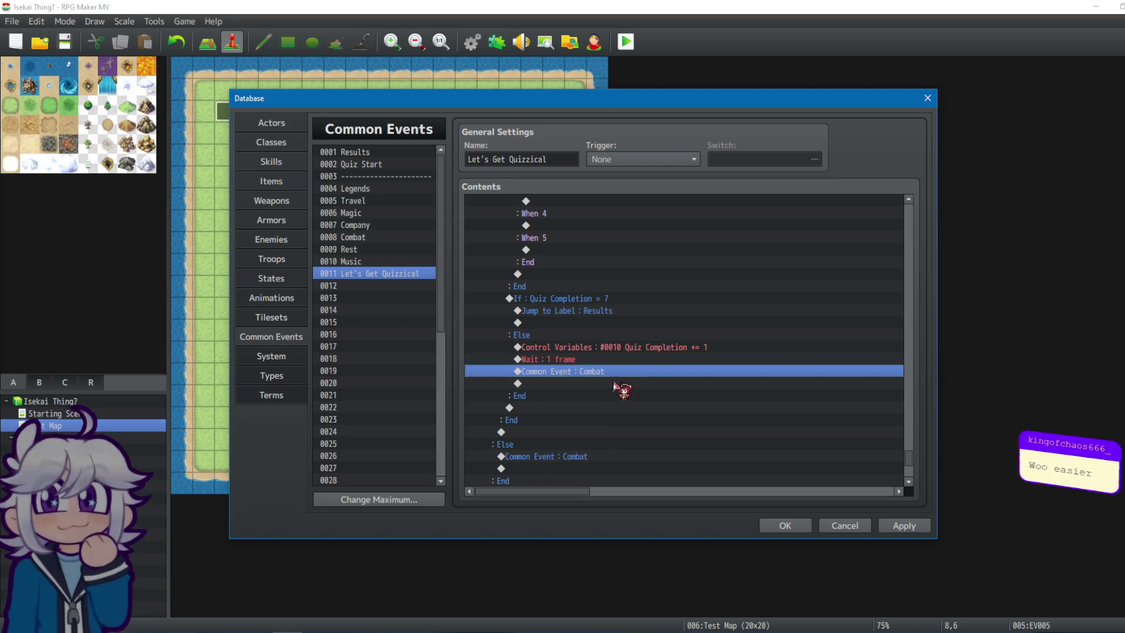
{"action": "scroll", "coordinate": [612, 405], "scroll_direction": "down", "scroll_amount": 2}
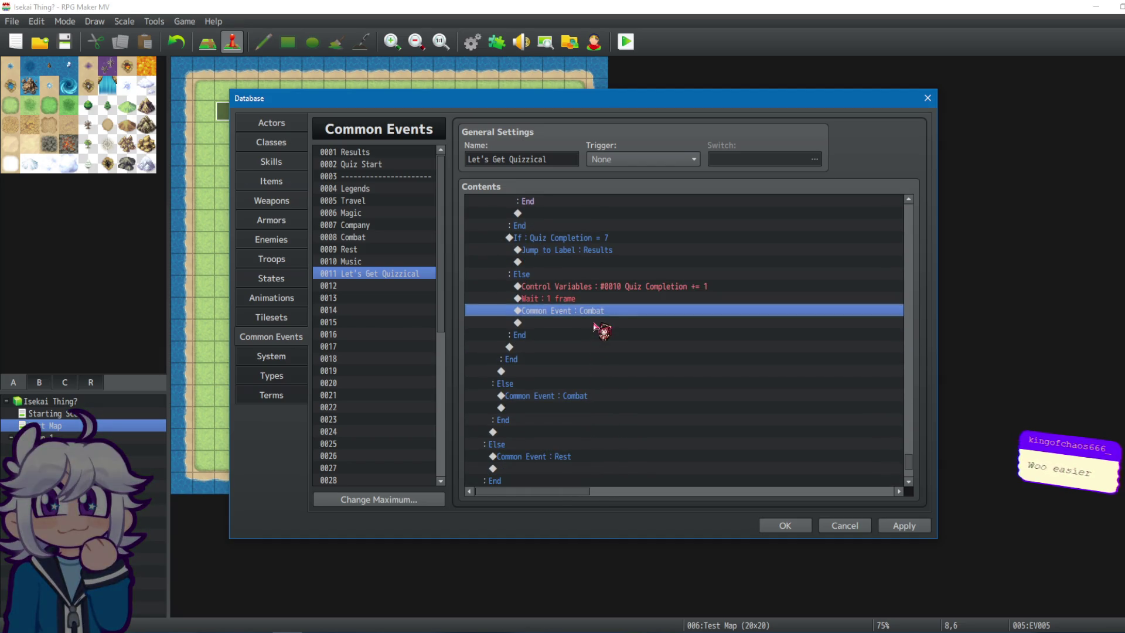
{"action": "scroll", "coordinate": [598, 340], "scroll_direction": "up", "scroll_amount": 1}
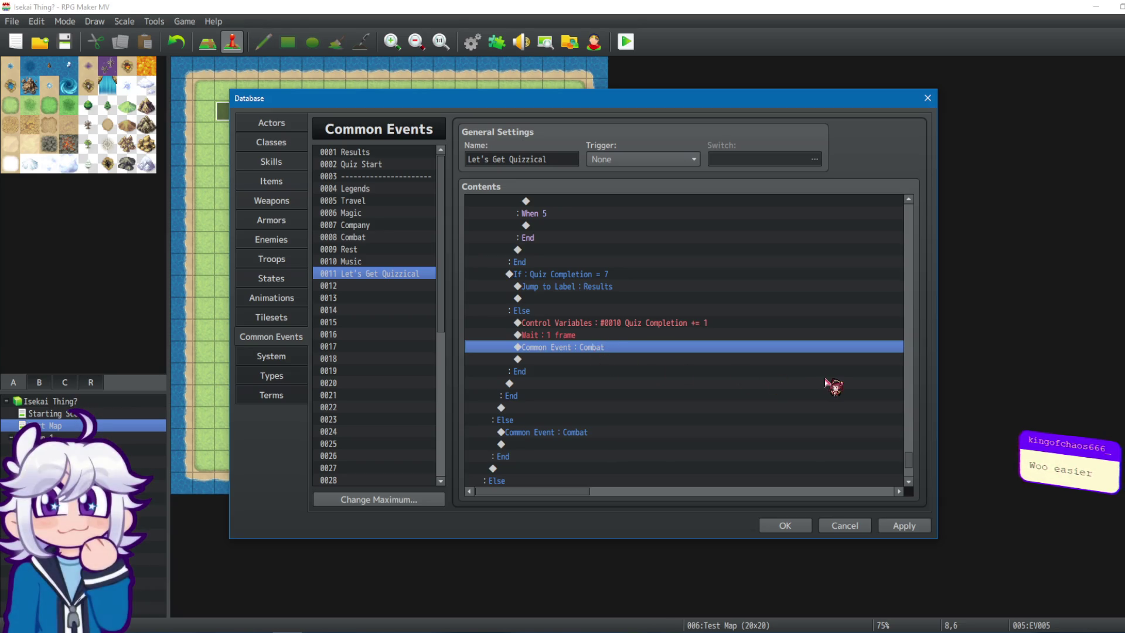
{"action": "key", "text": "Delete"}
{"action": "key", "text": "Return"}
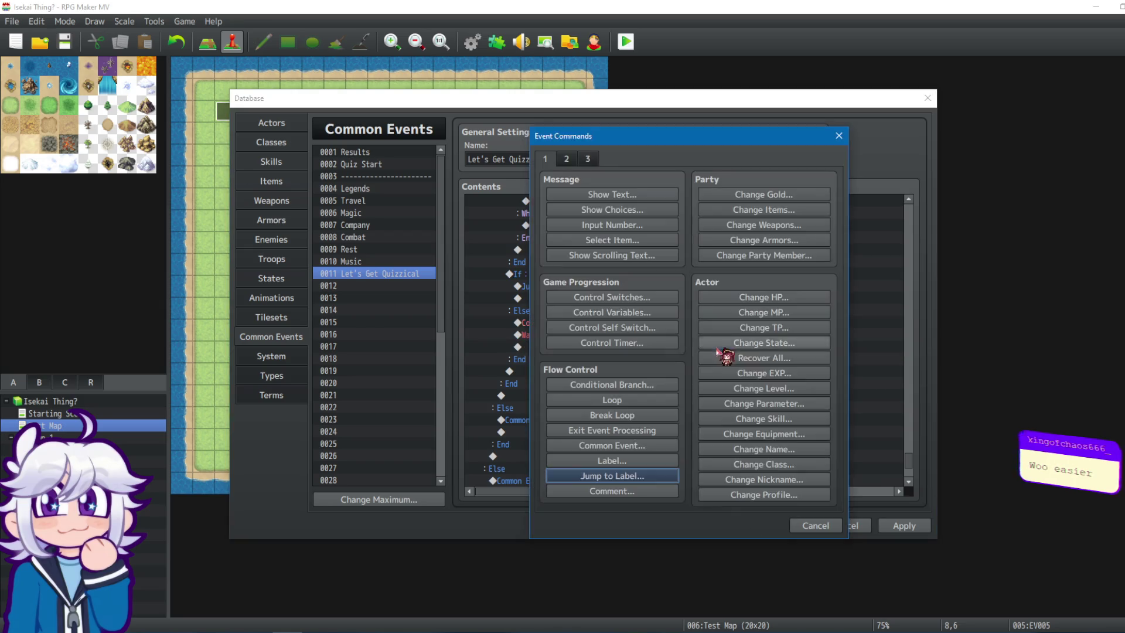
{"action": "left_click", "coordinate": [654, 475]}
{"action": "type", "text": "Combat"}
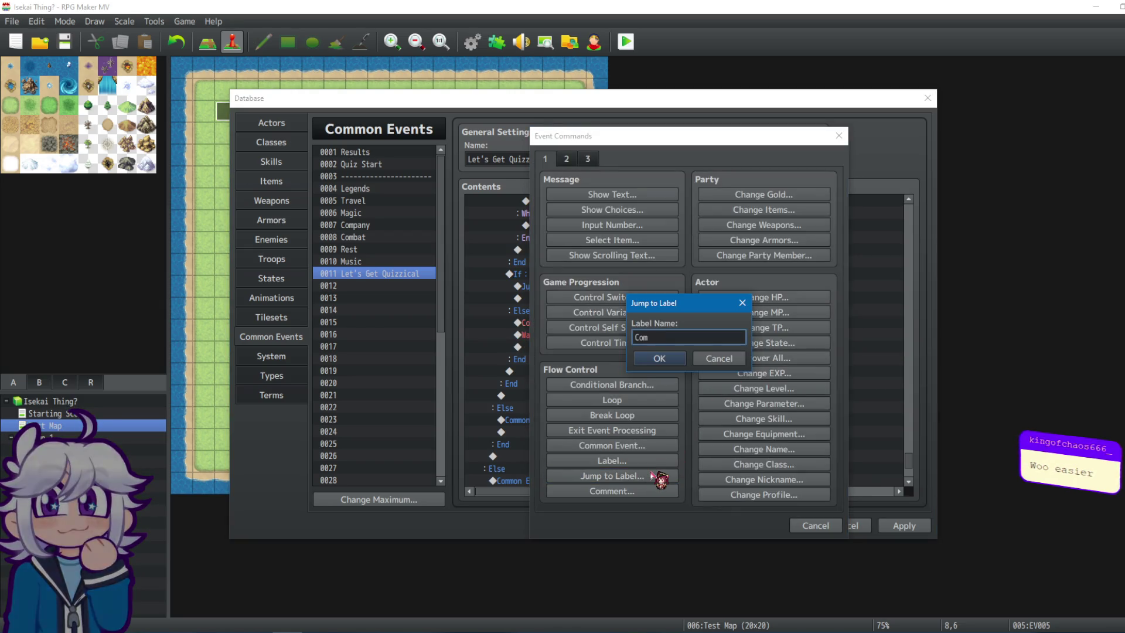
{"action": "left_click", "coordinate": [660, 358]}
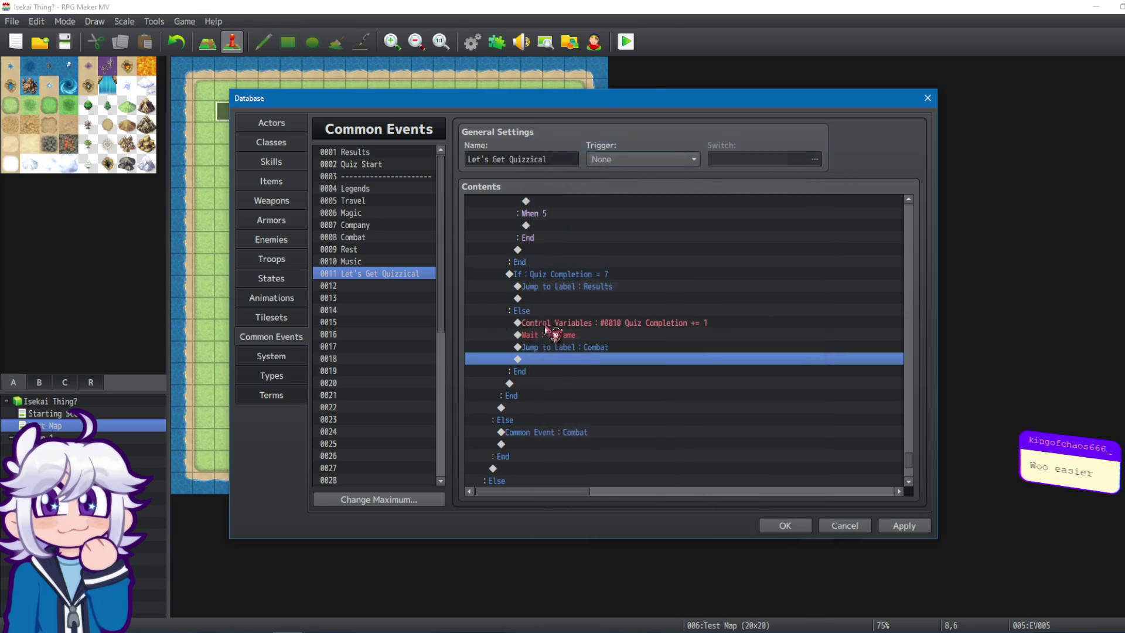
Move Label : Combat to the top of the Combat event and select all its commands.
{"action": "left_click", "coordinate": [372, 239]}
{"action": "left_click", "coordinate": [545, 434]}
{"action": "left_click", "coordinate": [545, 444]}
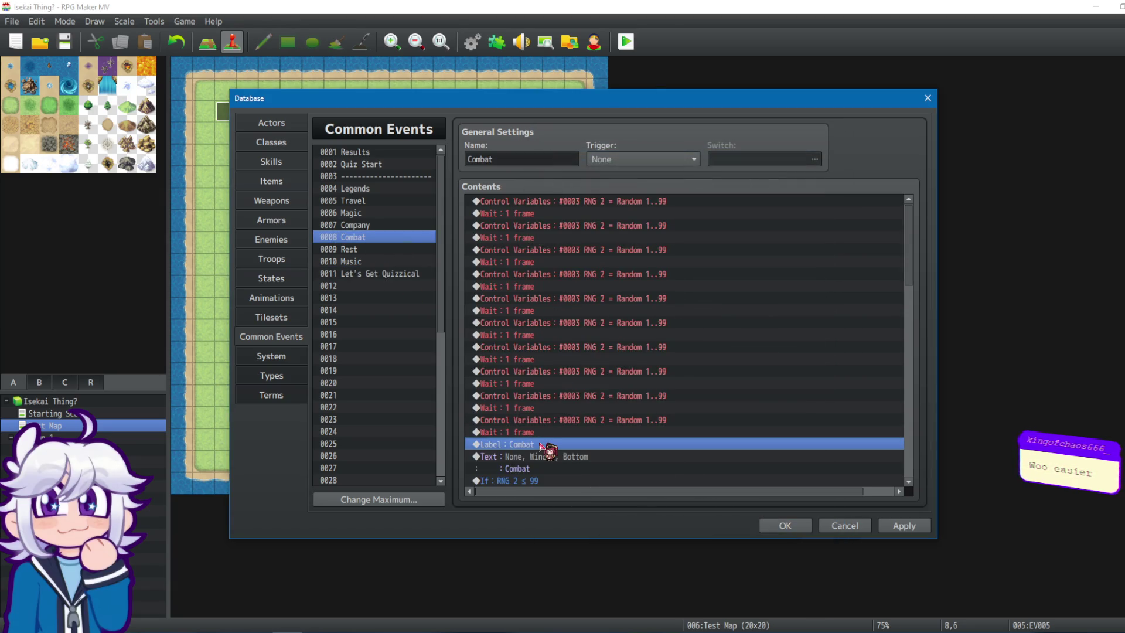
{"action": "key", "text": "ctrl+x"}
{"action": "left_click", "coordinate": [549, 202]}
{"action": "key", "text": "ctrl+v"}
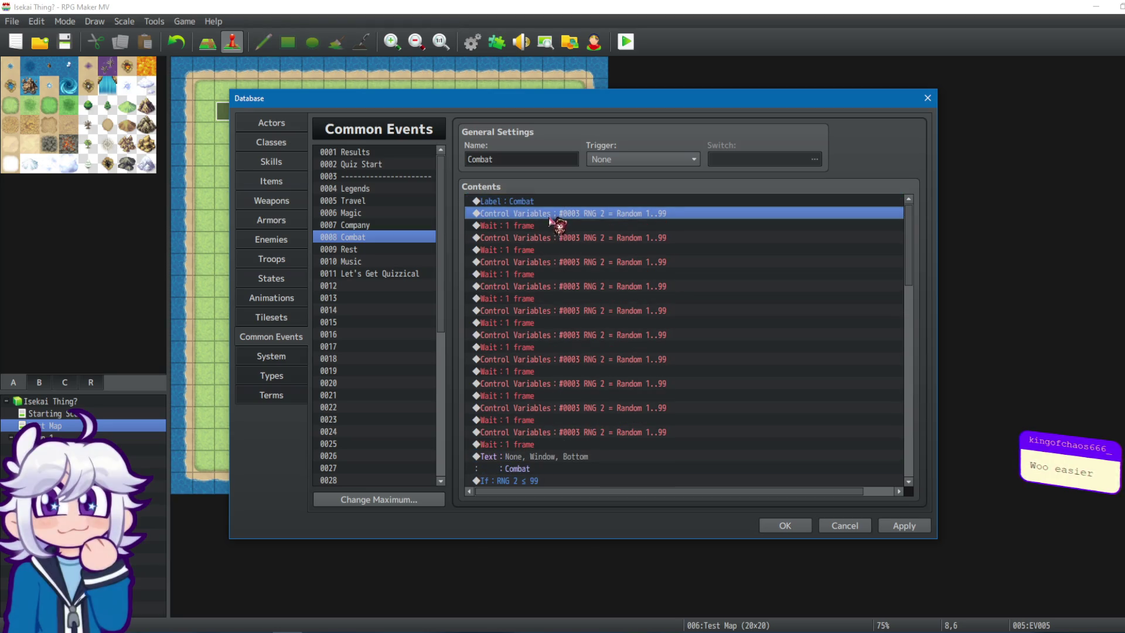
{"action": "key", "text": "ctrl+a"}
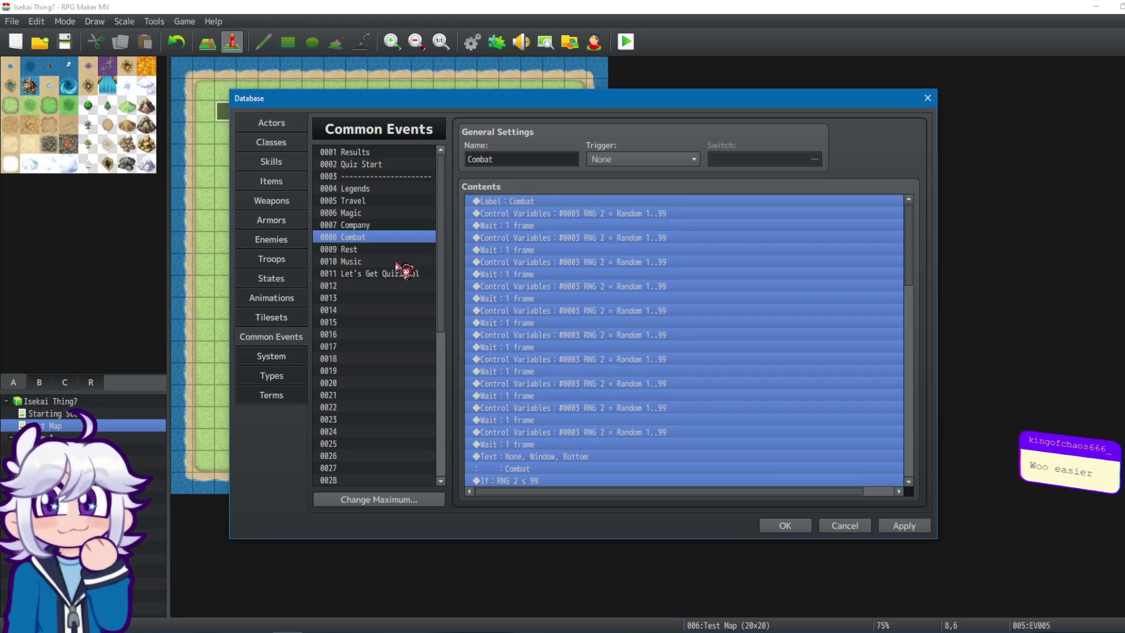
{"action": "left_click", "coordinate": [399, 273]}
{"action": "left_click_drag", "start_coordinate": [921, 224], "coordinate": [954, 469]}
{"action": "left_click", "coordinate": [621, 381]}
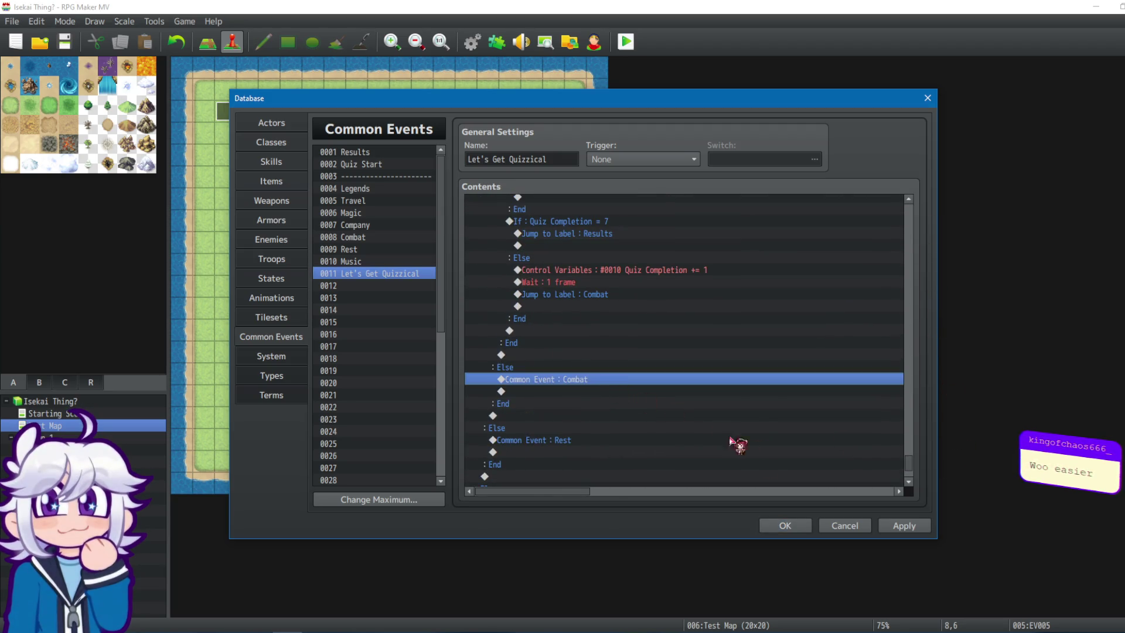
Delete the Combat call and replace the Combat question's Results call with a Jump to Label 'Results'.
{"action": "key", "text": "Delete"}
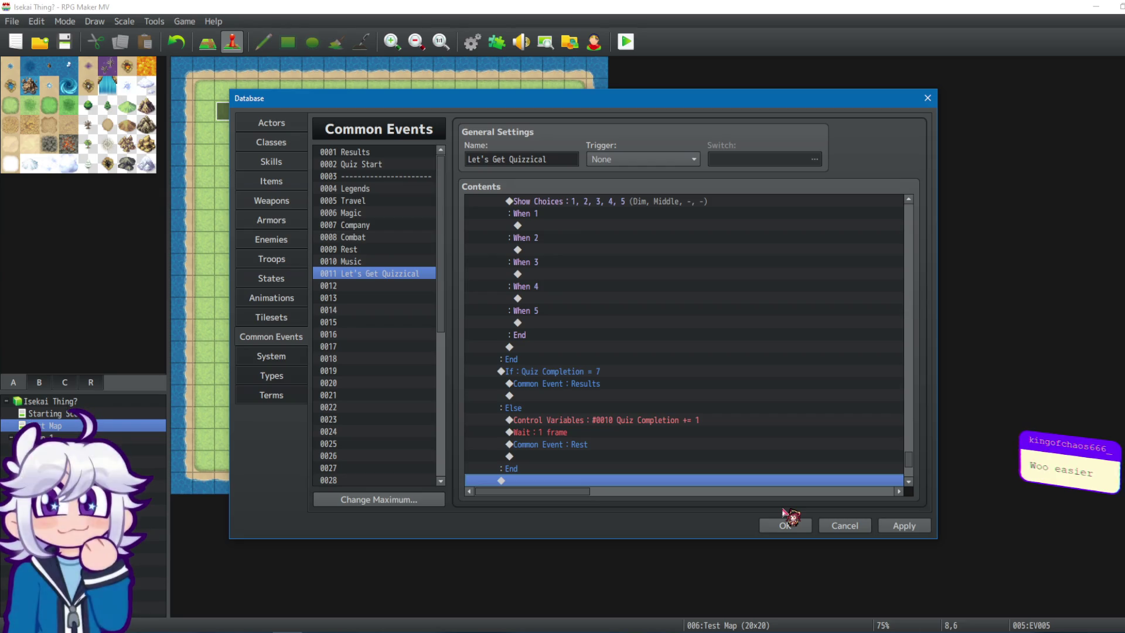
{"action": "left_click", "coordinate": [553, 386]}
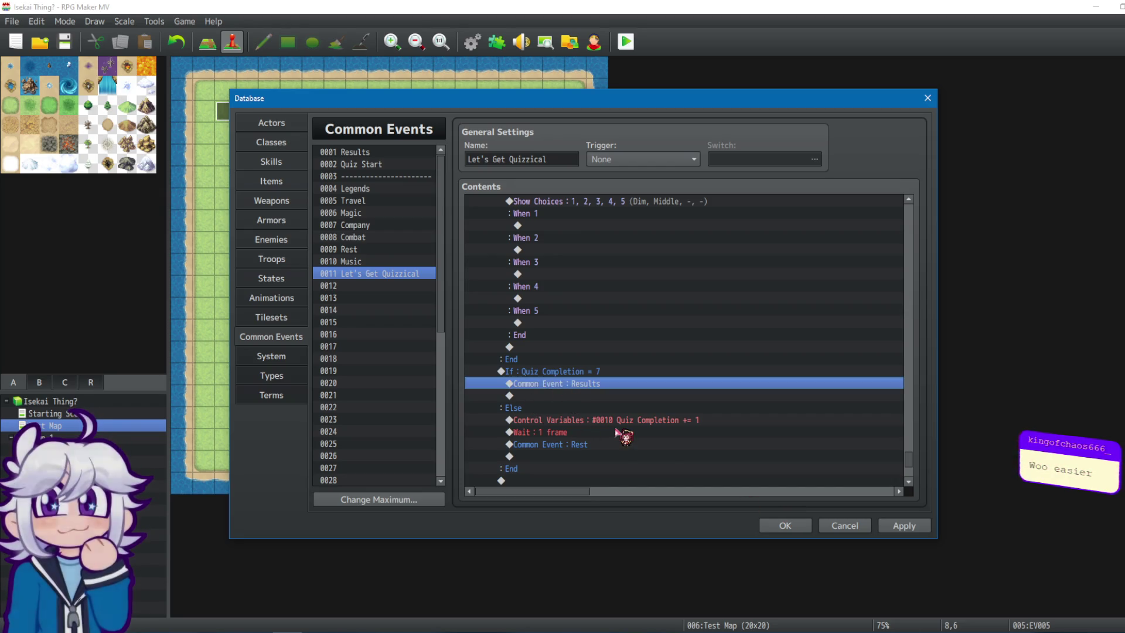
{"action": "key", "text": "Delete"}
{"action": "double_click", "coordinate": [610, 383]}
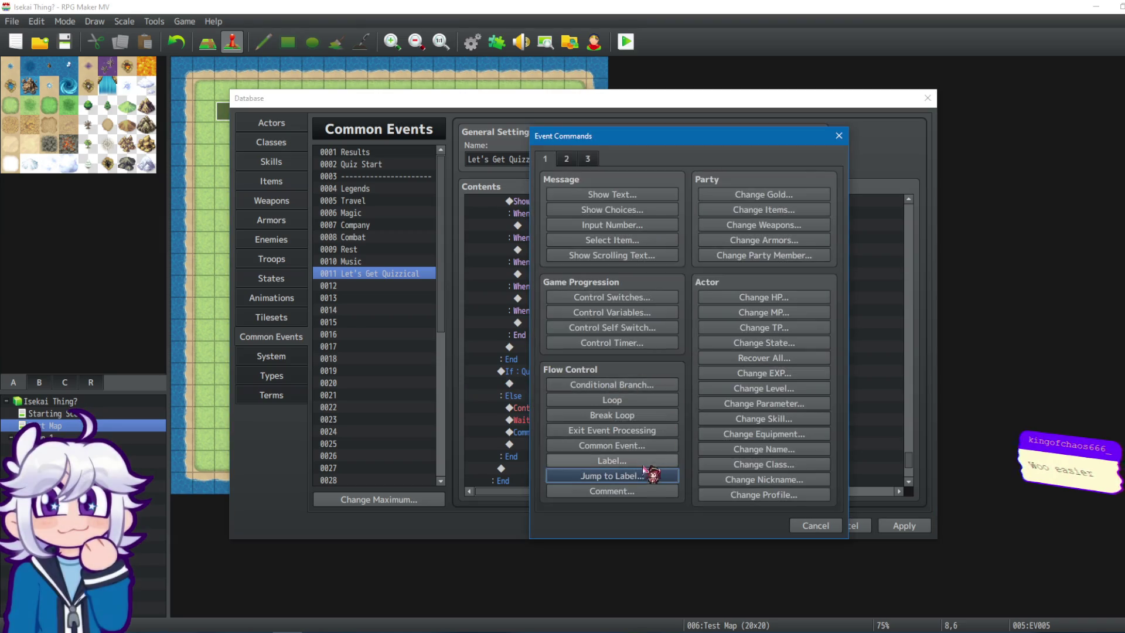
{"action": "left_click", "coordinate": [660, 475]}
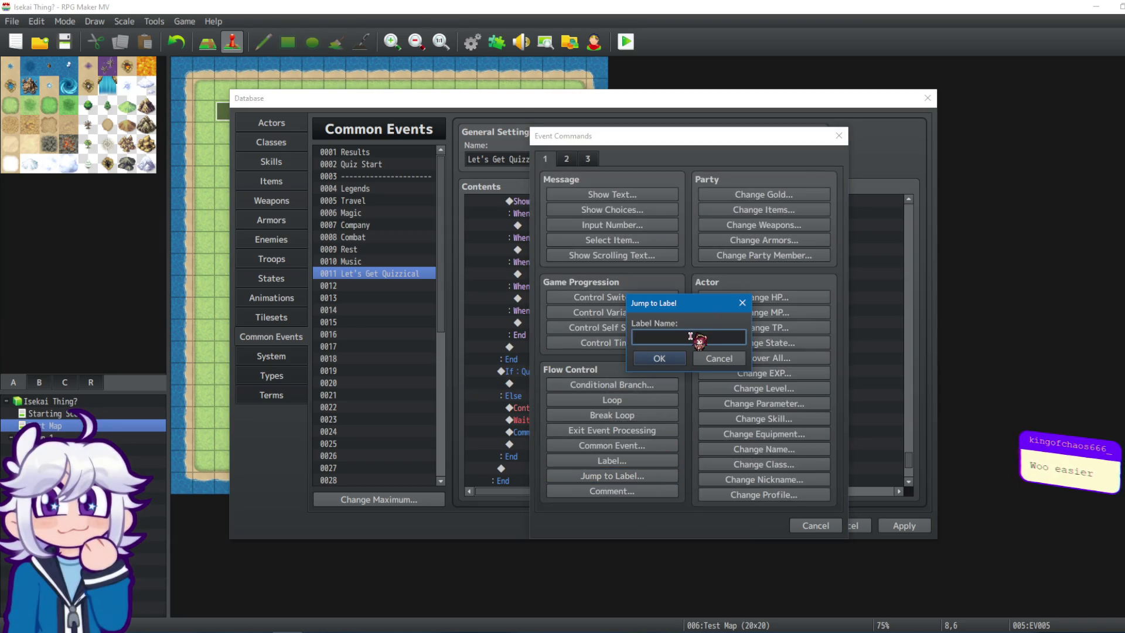
{"action": "type", "text": "Results"}
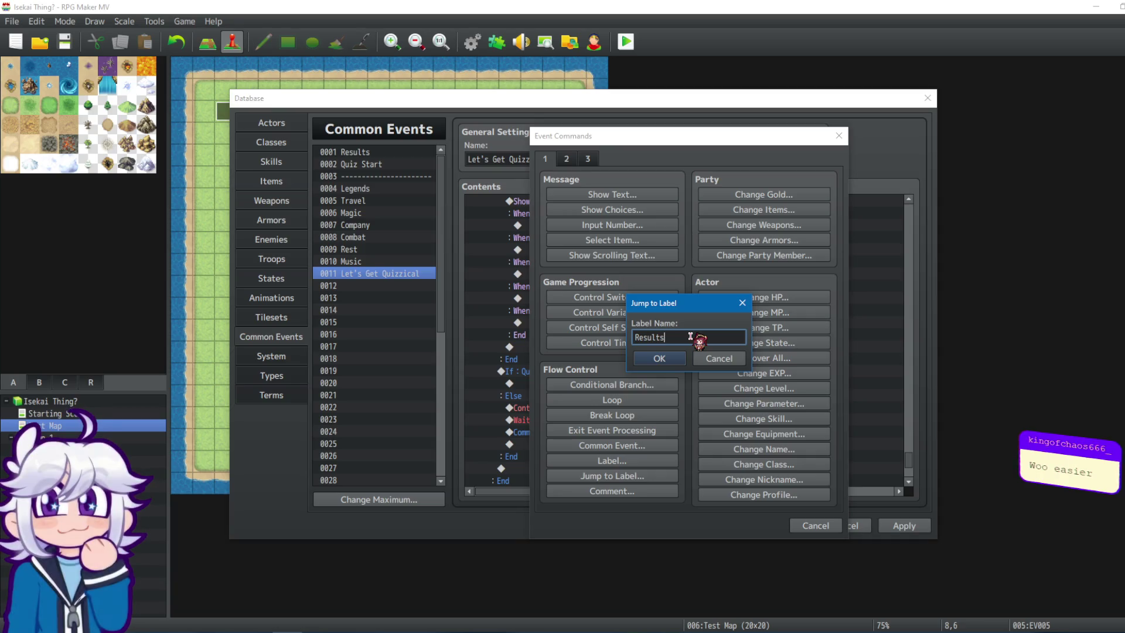
{"action": "left_click", "coordinate": [680, 357]}
Add a Jump to Label 'Rest' in the Else branch beside the Common Event : Rest call.
{"action": "left_click", "coordinate": [603, 383]}
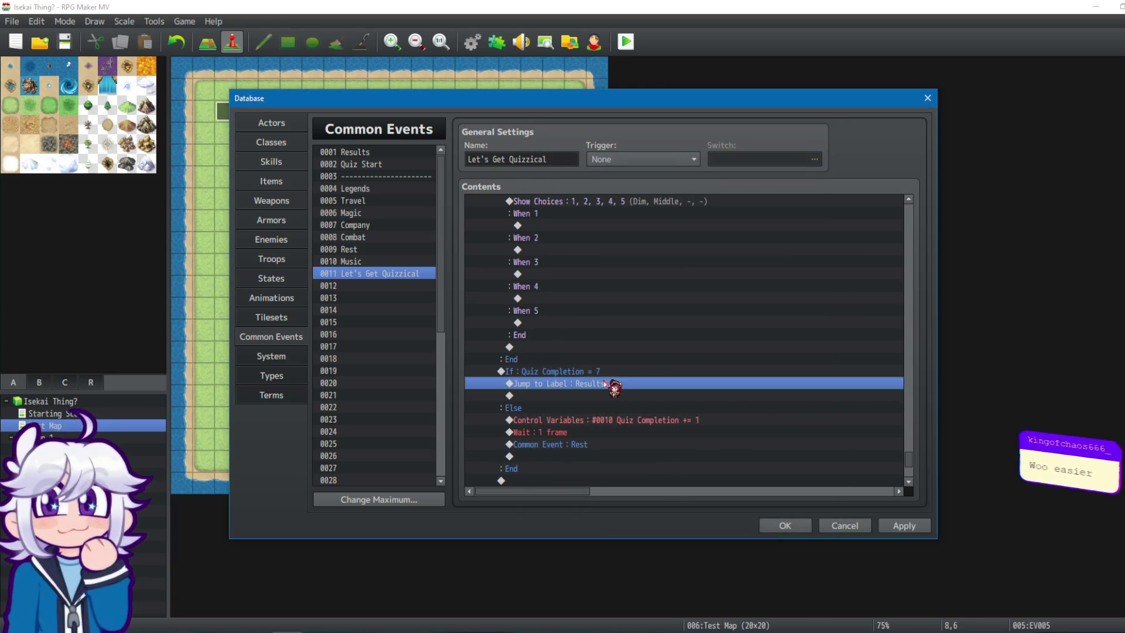
{"action": "left_click", "coordinate": [588, 446]}
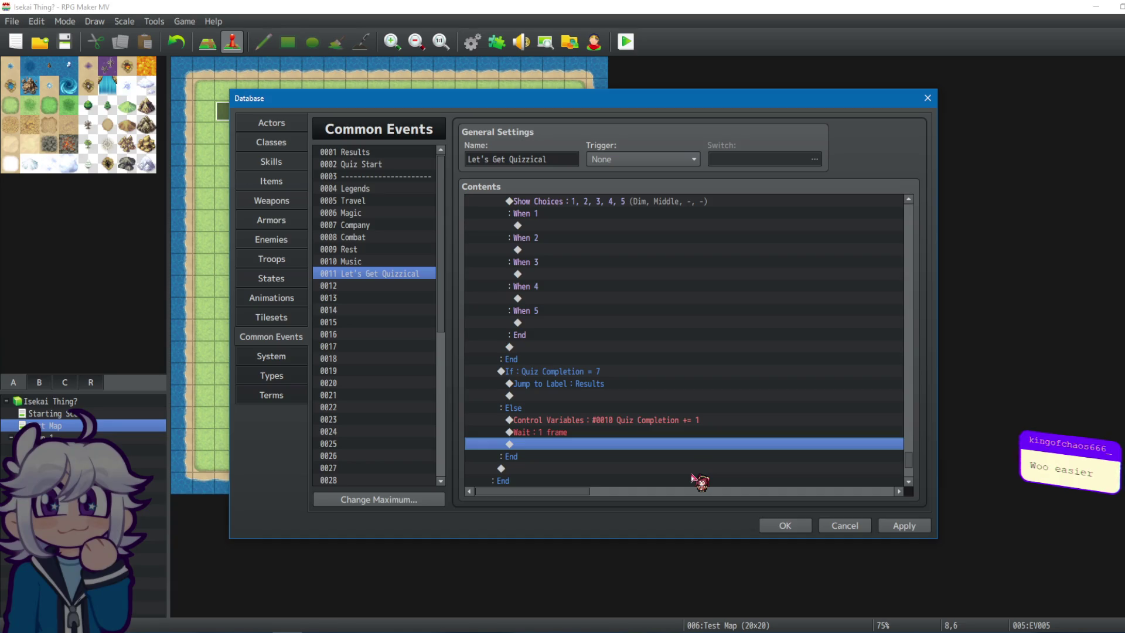
{"action": "double_click", "coordinate": [754, 443]}
{"action": "left_click", "coordinate": [637, 476]}
{"action": "type", "text": "Resty"}
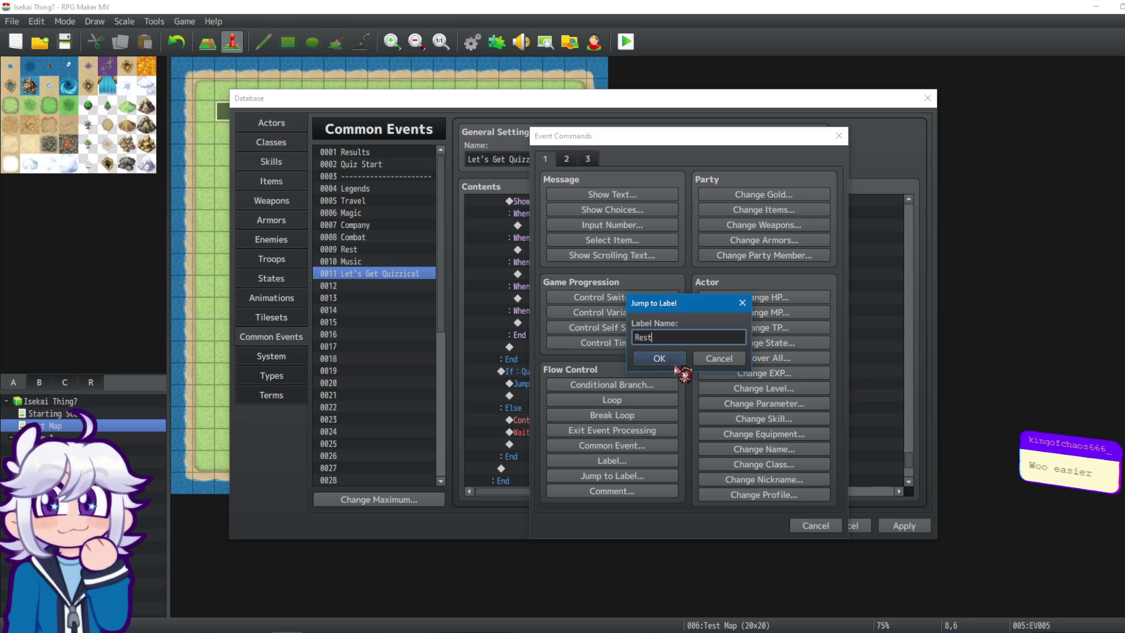
{"action": "left_click", "coordinate": [675, 364]}
Move Label : Rest to the top of the Rest common event and select all its commands.
{"action": "left_click", "coordinate": [365, 249]}
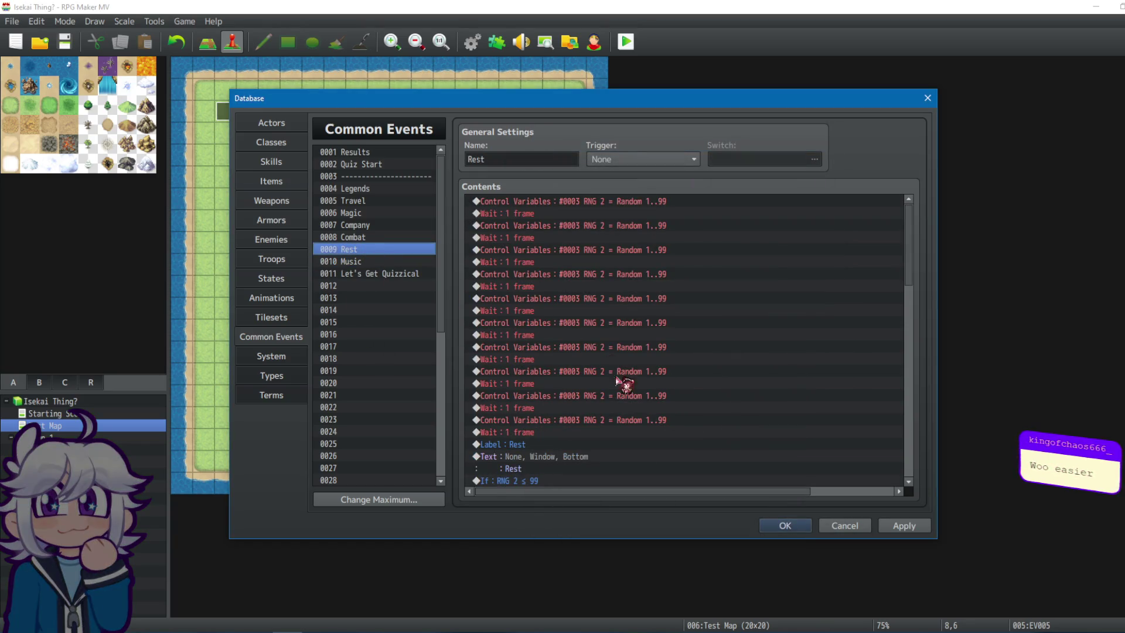
{"action": "left_click", "coordinate": [577, 447]}
{"action": "key", "text": "ctrl+x"}
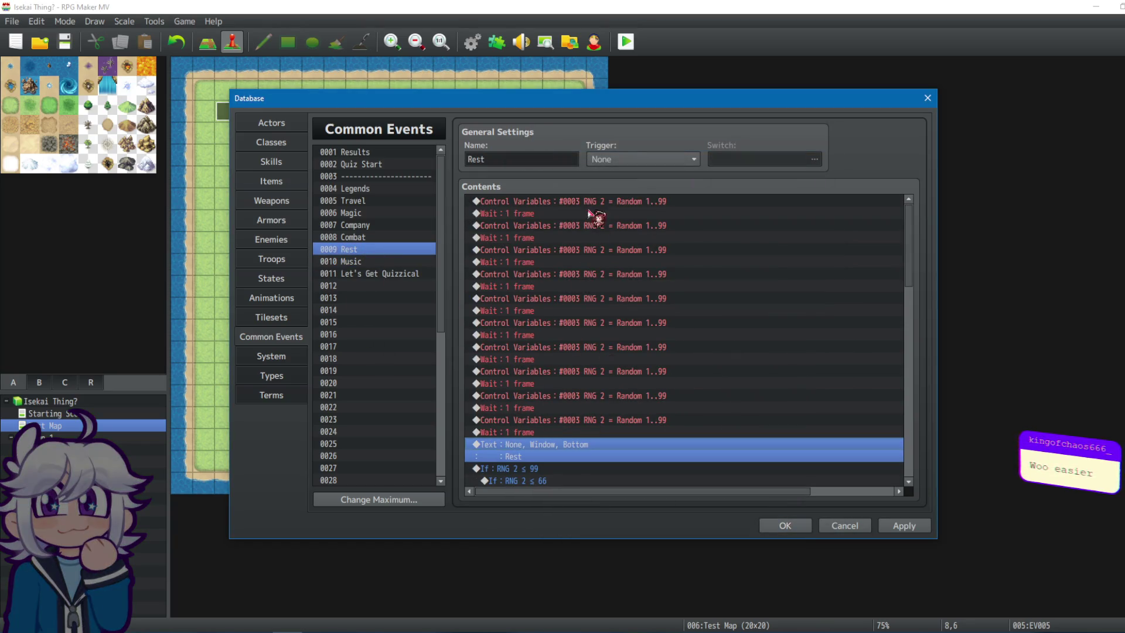
{"action": "left_click", "coordinate": [592, 203]}
{"action": "key", "text": "ctrl+v"}
{"action": "key", "text": "ctrl+a"}
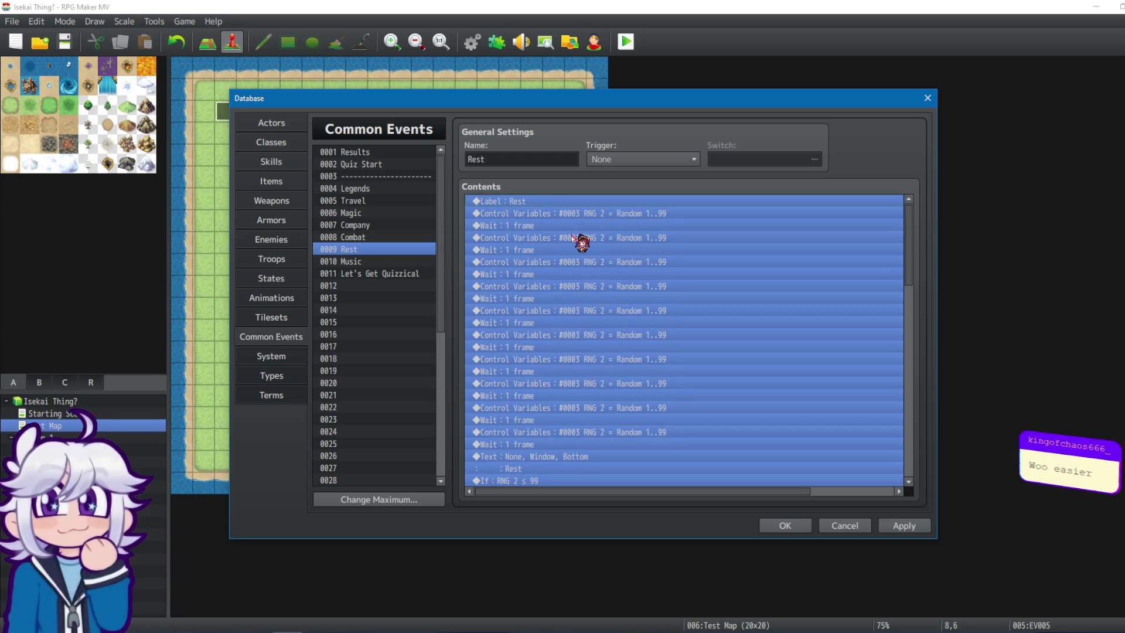
{"action": "left_click", "coordinate": [404, 285]}
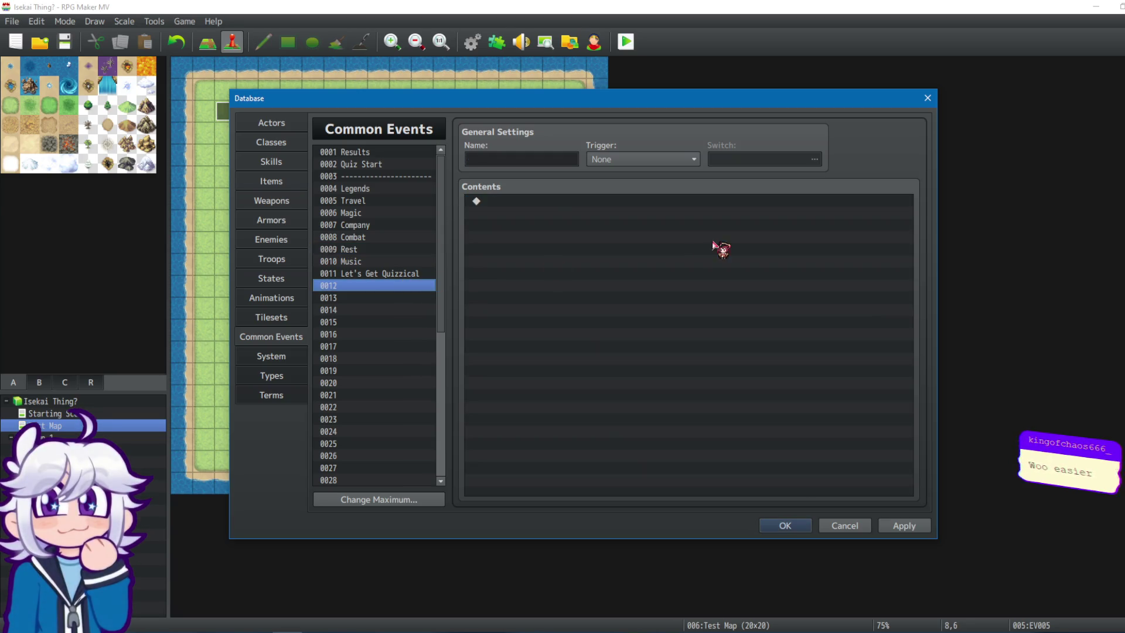
In Let's Get Quizzical, delete the leftover Common Event : Rest call after the Rest jump.
{"action": "left_click", "coordinate": [389, 273]}
{"action": "left_click", "coordinate": [573, 213]}
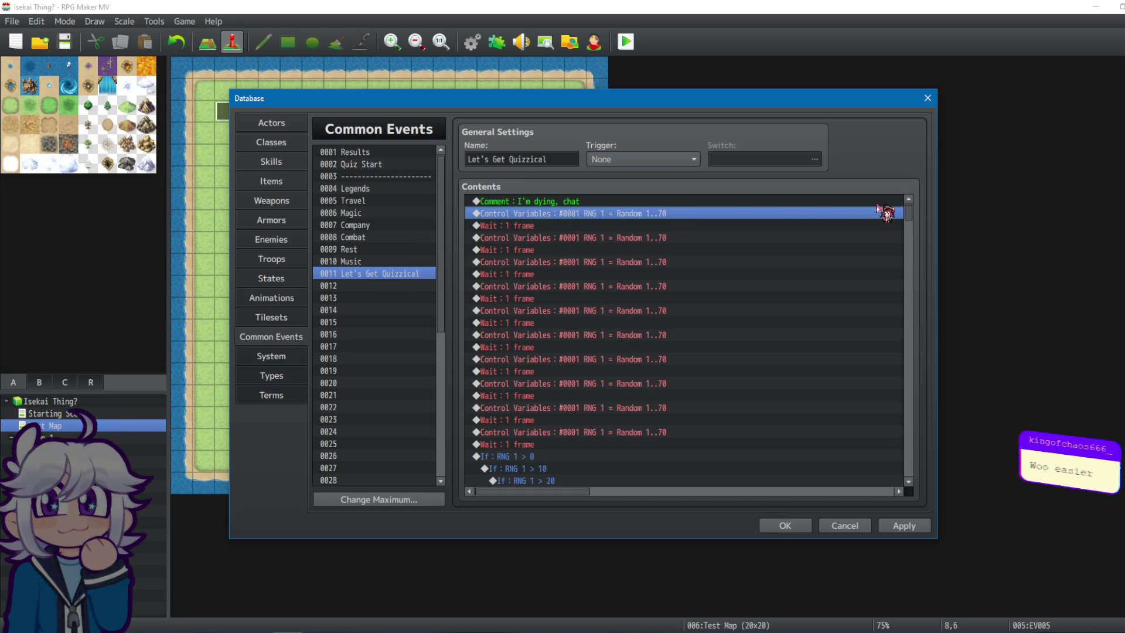
{"action": "mouse_move", "coordinate": [908, 218]}
{"action": "left_mouse_down"}
{"action": "mouse_move", "coordinate": [896, 451]}
{"action": "mouse_move", "coordinate": [909, 477]}
{"action": "left_mouse_up"}
{"action": "left_click", "coordinate": [576, 276]}
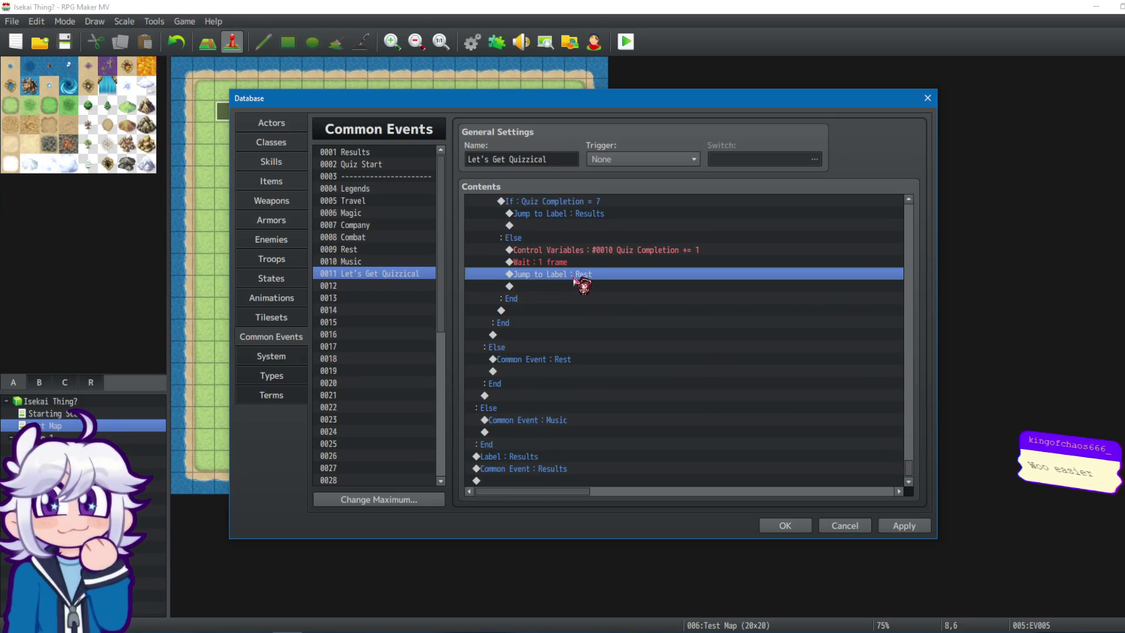
{"action": "left_click", "coordinate": [563, 360]}
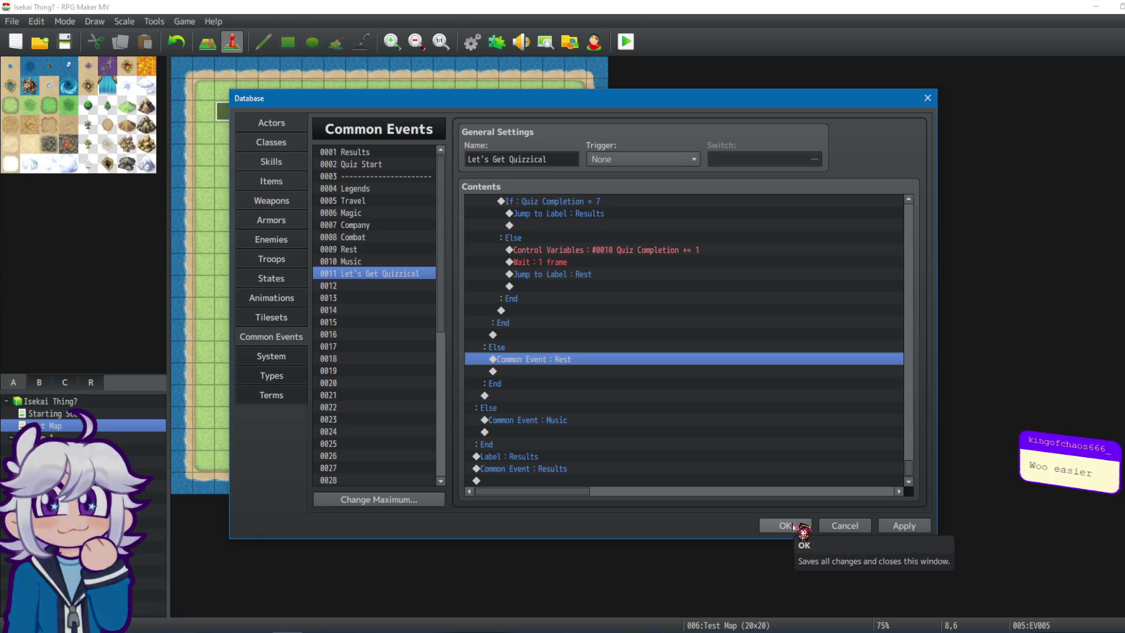
{"action": "key", "text": "Delete"}
{"action": "left_click", "coordinate": [645, 444]}
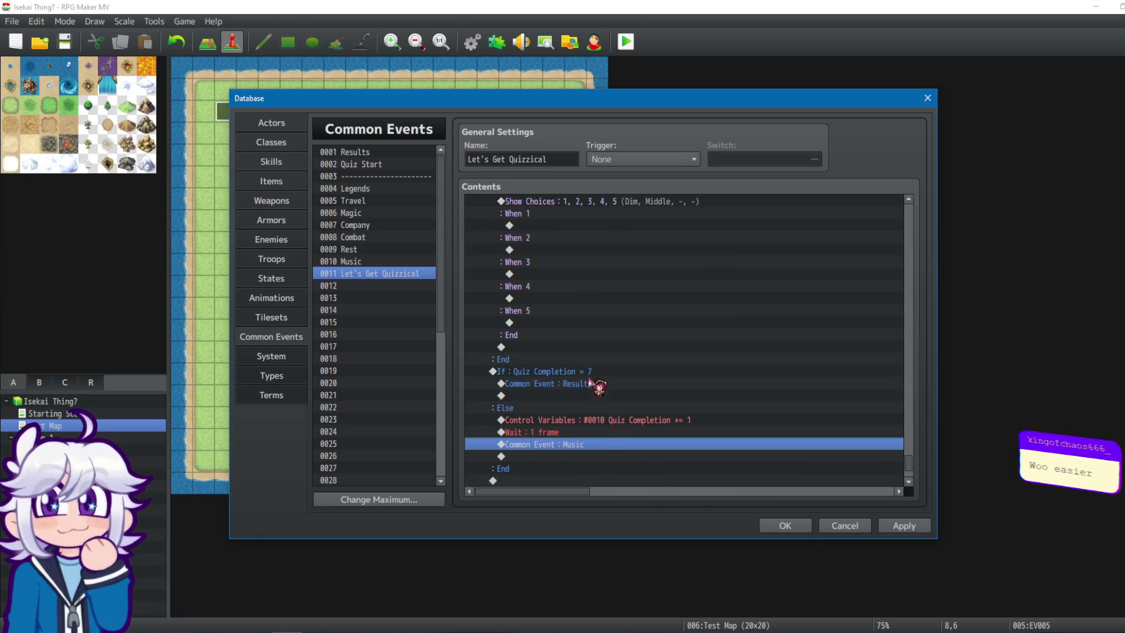
Replace the Common Event Results and Music calls with Jump to Label Results and Music.
{"action": "left_click", "coordinate": [598, 383]}
{"action": "key", "text": "Delete"}
{"action": "double_click", "coordinate": [630, 386]}
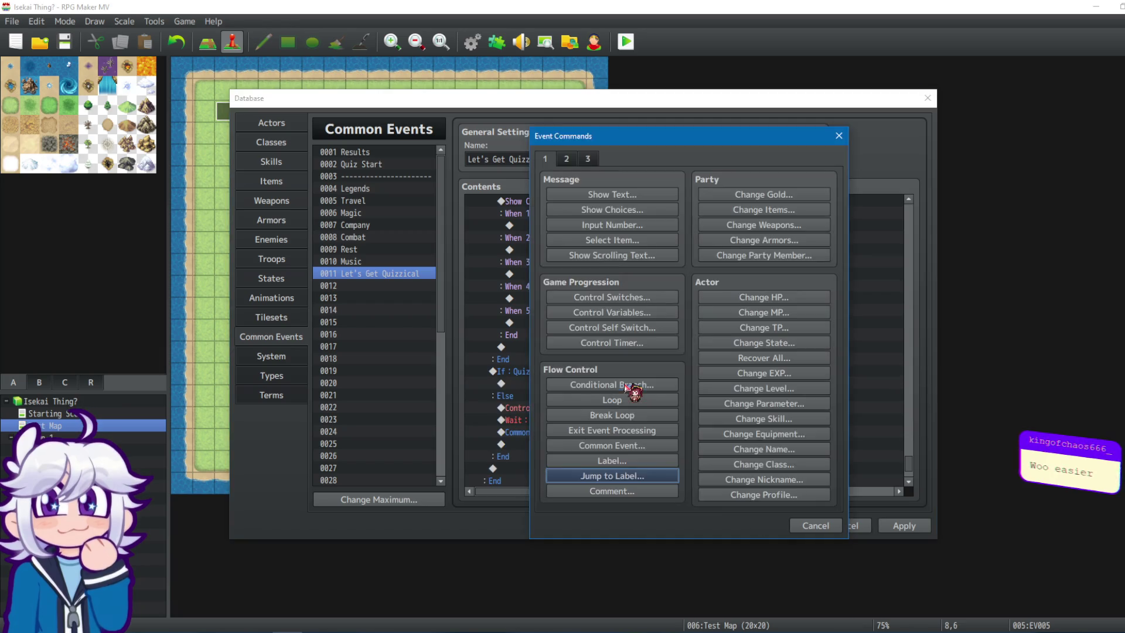
{"action": "left_click", "coordinate": [643, 476]}
{"action": "type", "text": "Results"}
{"action": "left_click", "coordinate": [681, 359]}
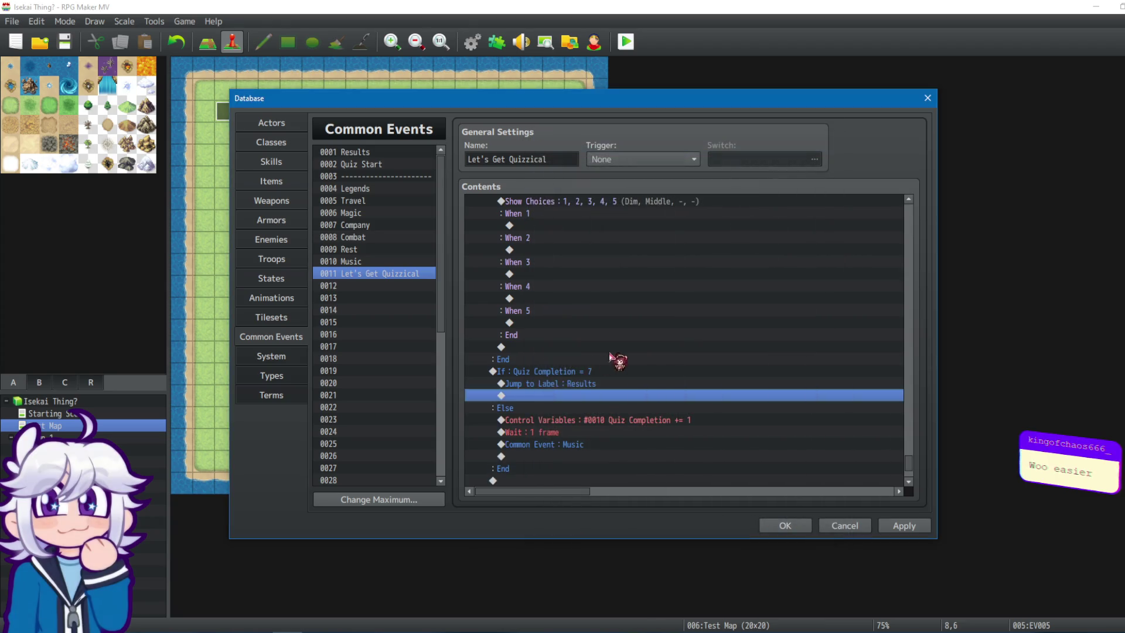
{"action": "left_click", "coordinate": [537, 445]}
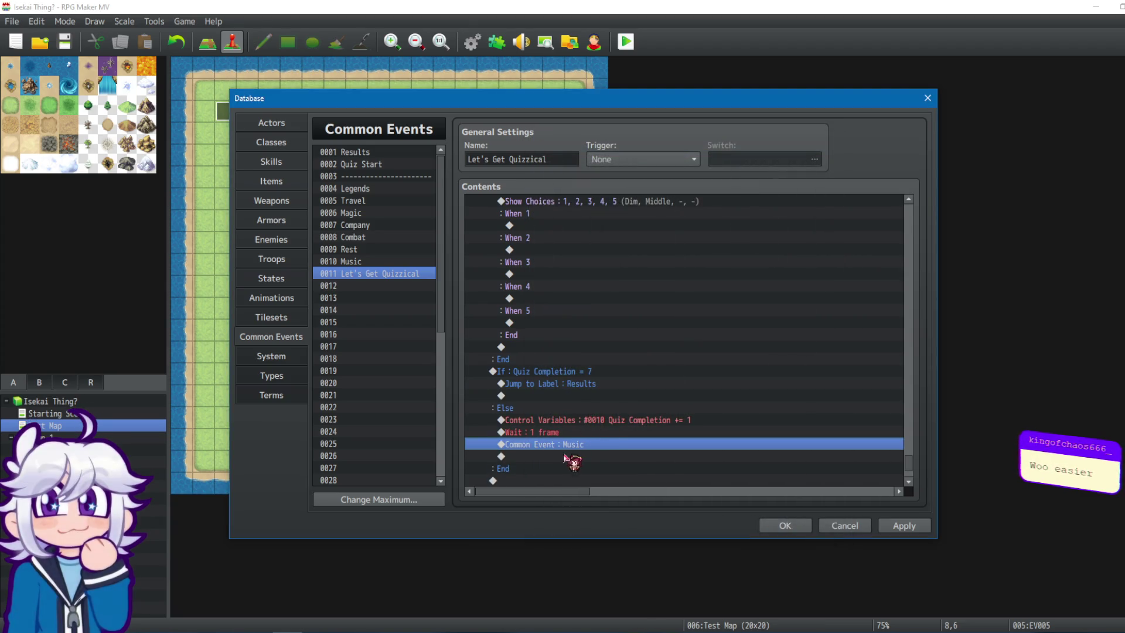
{"action": "key", "text": "Delete"}
{"action": "key", "text": "Return"}
{"action": "left_click", "coordinate": [615, 476]}
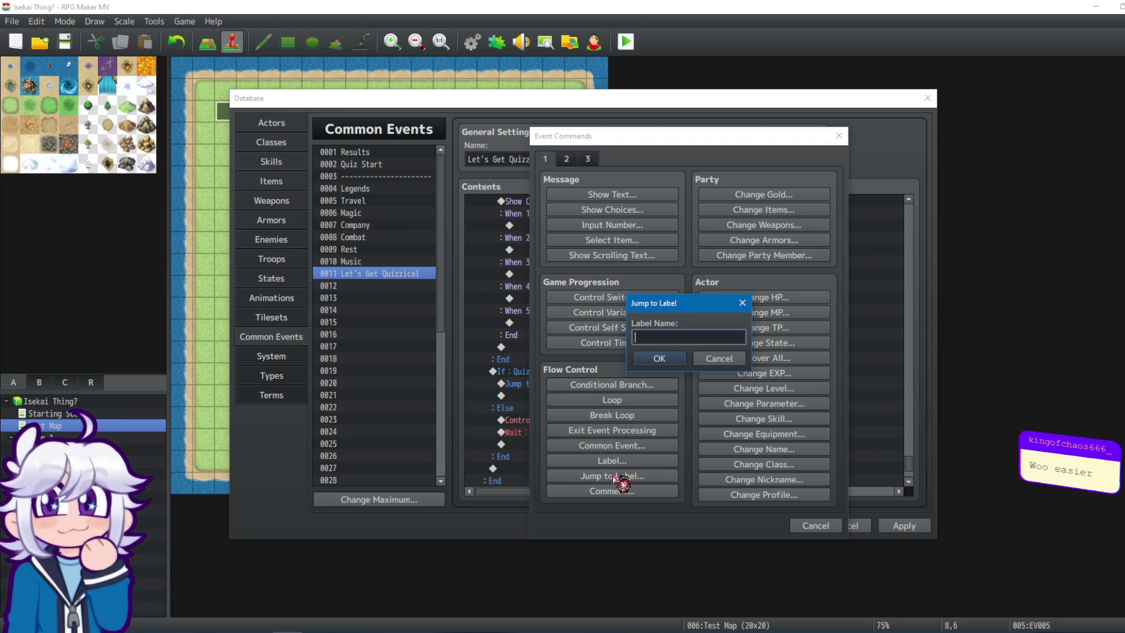
{"action": "left_click", "coordinate": [656, 357]}
In the Music common event, move Label : Music to the top and select all commands.
{"action": "left_click", "coordinate": [358, 262]}
{"action": "left_click", "coordinate": [521, 445]}
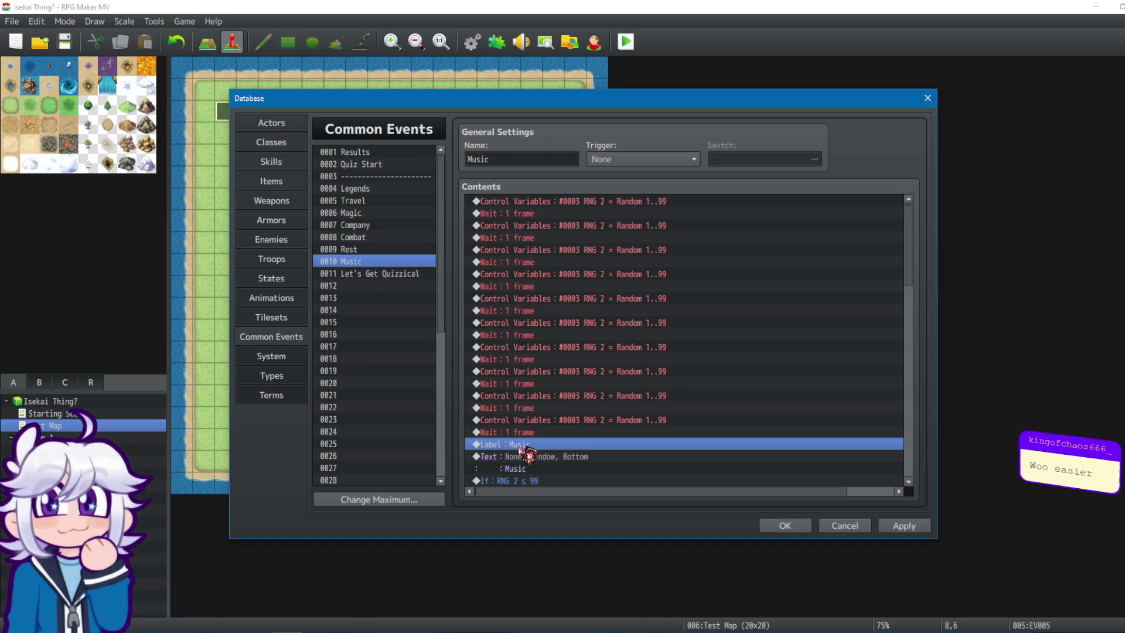
{"action": "key", "text": "ctrl+x"}
{"action": "left_click", "coordinate": [571, 202]}
{"action": "key", "text": "ctrl+v"}
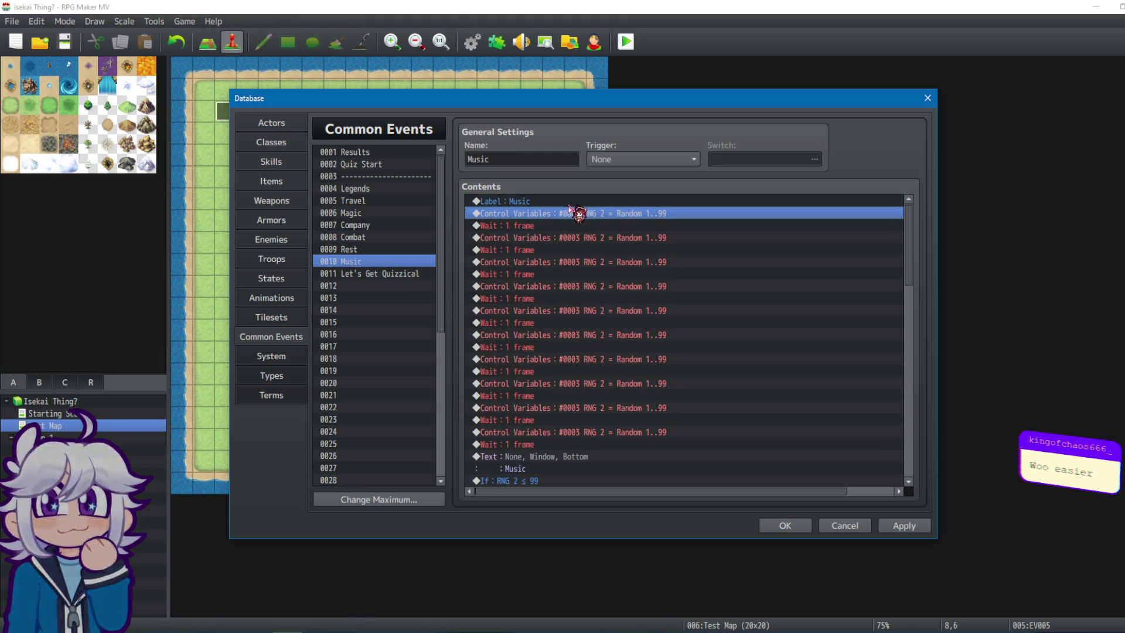
{"action": "key", "text": "ctrl+a"}
Paste the Music event's commands into Let's Get Quizzical at its Common Event Music call.
{"action": "left_click", "coordinate": [391, 274]}
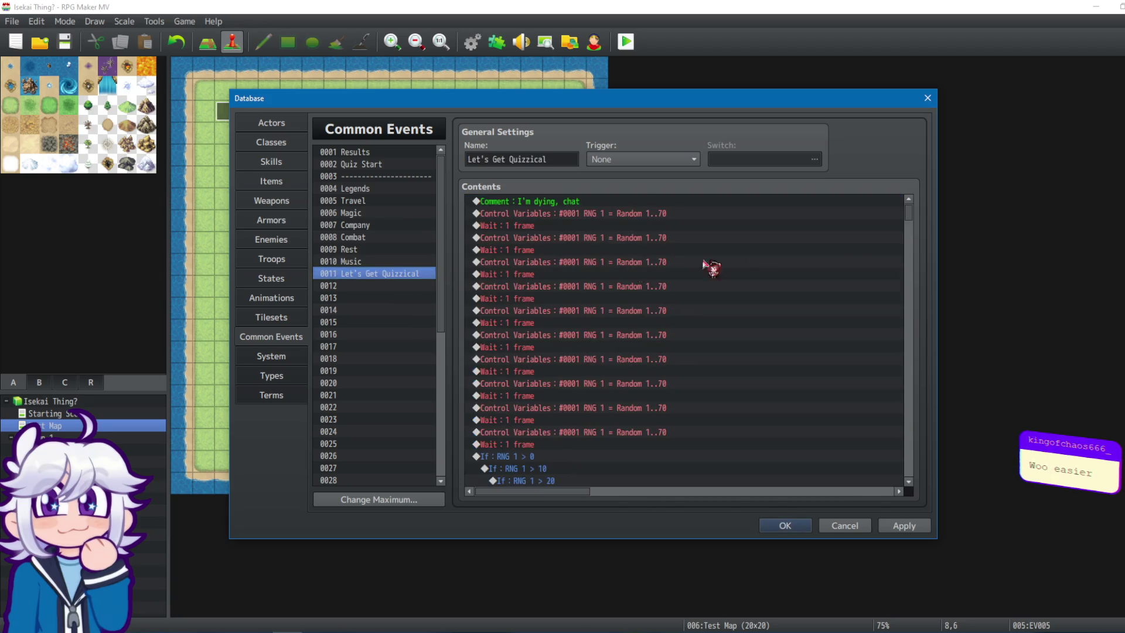
{"action": "mouse_move", "coordinate": [907, 216]}
{"action": "left_mouse_down"}
{"action": "mouse_move", "coordinate": [910, 413]}
{"action": "mouse_move", "coordinate": [856, 487]}
{"action": "left_mouse_up"}
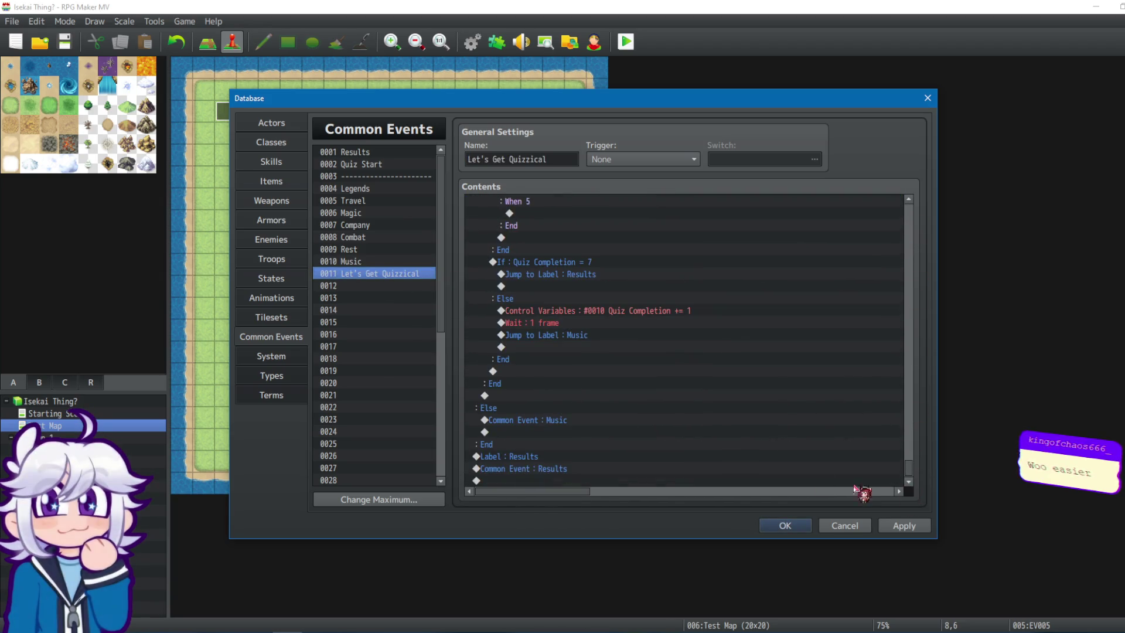
{"action": "left_click", "coordinate": [554, 420]}
{"action": "key", "text": "ctrl+v"}
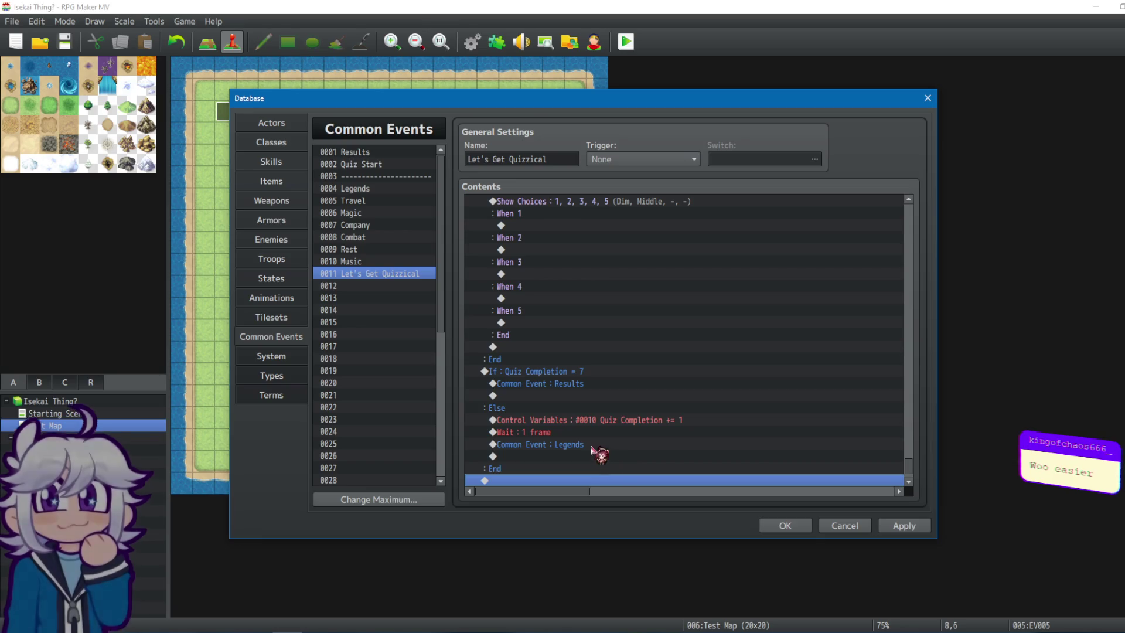
Swap the pasted block's Results and Legends calls for Jump to Label Results and Legends.
{"action": "left_click", "coordinate": [575, 385]}
{"action": "key", "text": "Delete"}
{"action": "double_click", "coordinate": [557, 383]}
{"action": "left_click", "coordinate": [618, 475]}
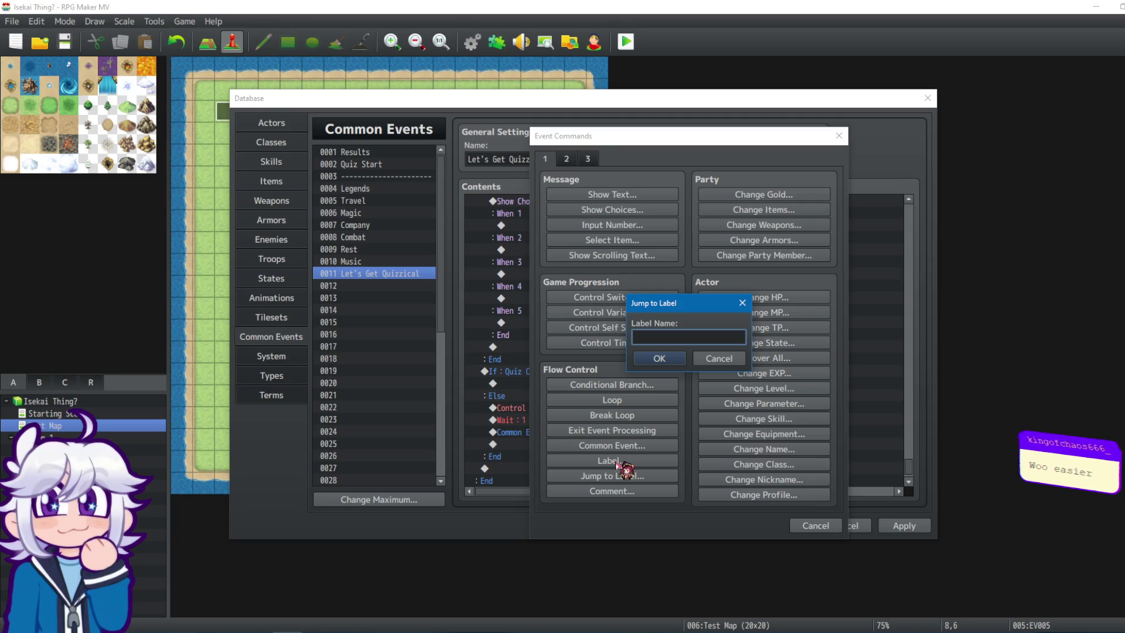
{"action": "left_click", "coordinate": [660, 358]}
{"action": "left_click", "coordinate": [574, 444]}
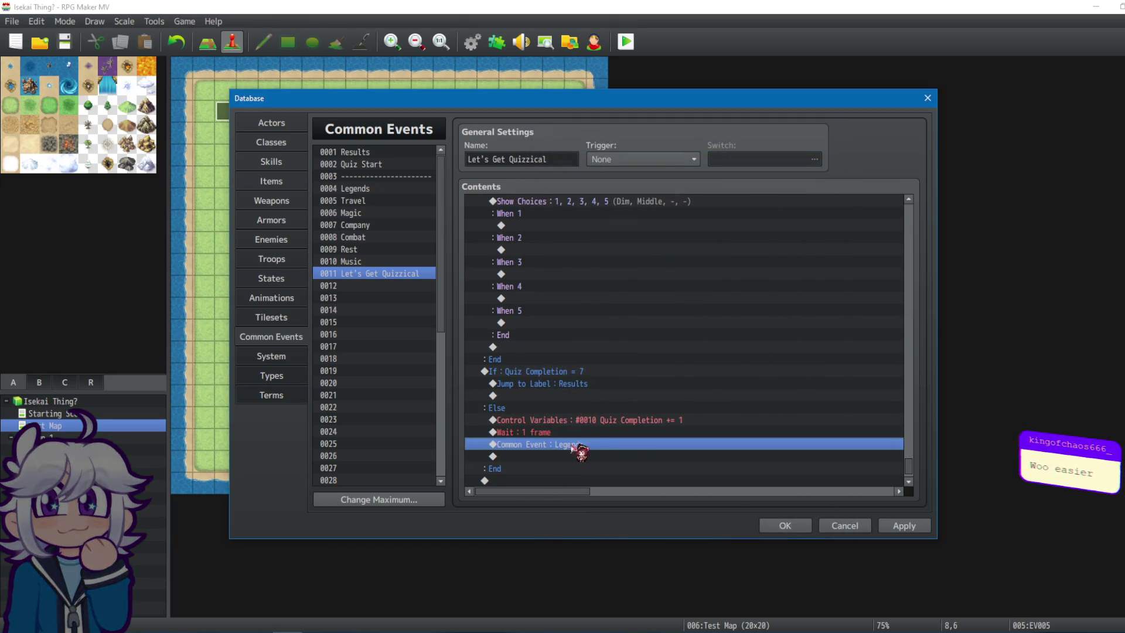
{"action": "double_click", "coordinate": [668, 446]}
{"action": "left_click", "coordinate": [619, 476]}
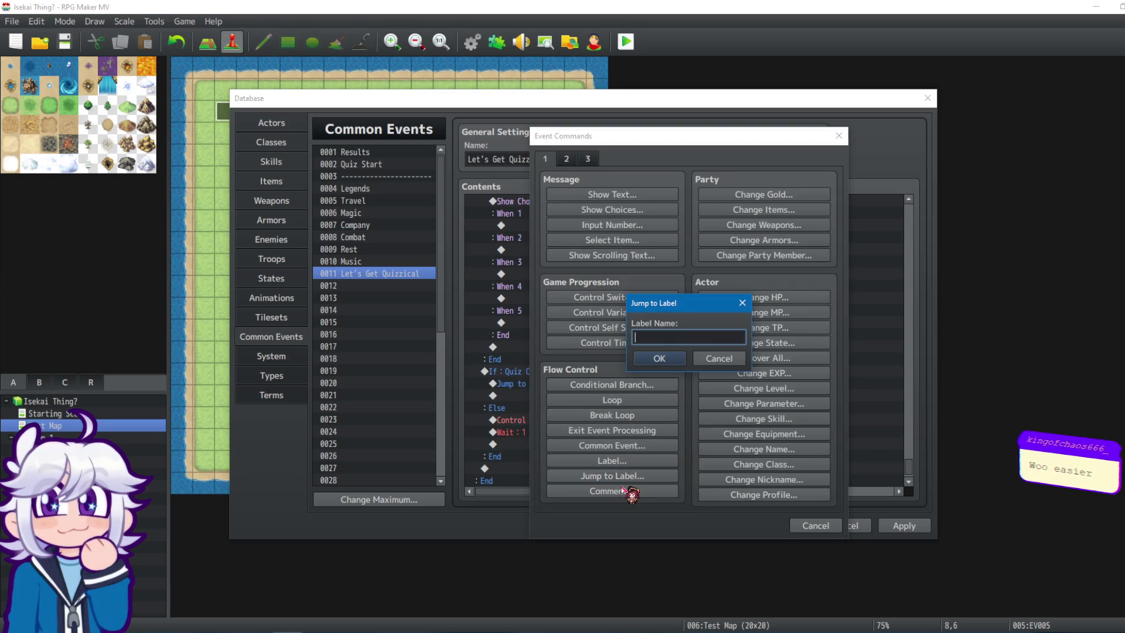
{"action": "left_click", "coordinate": [659, 358]}
Check the end of the event list, then save and close the database with OK.
{"action": "scroll", "coordinate": [909, 469], "scroll_direction": "down", "scroll_amount": 2}
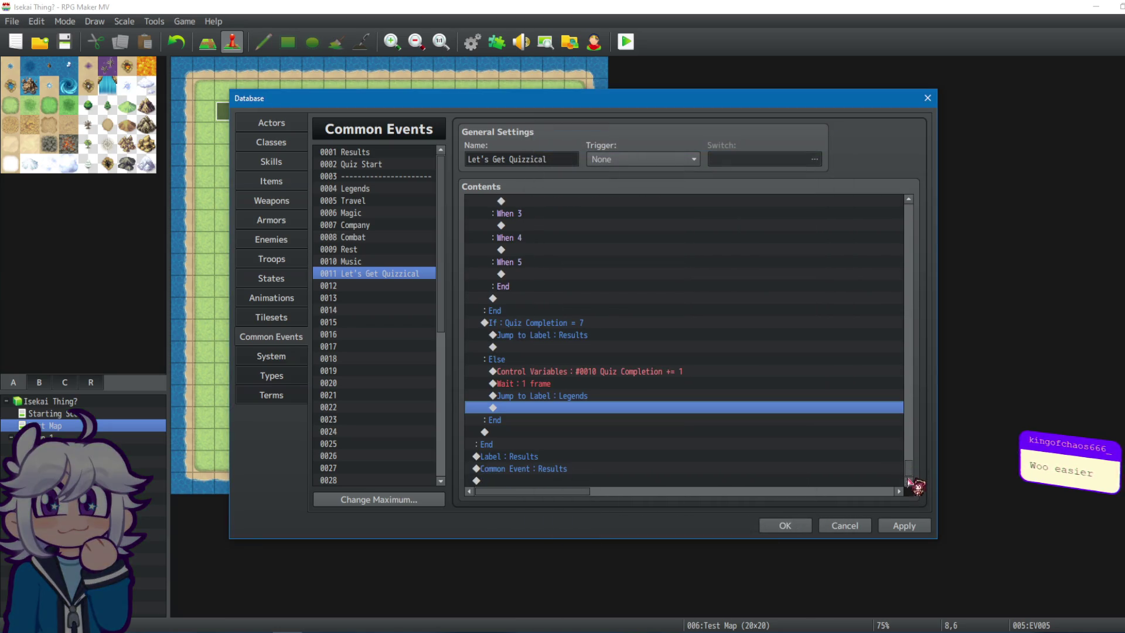
{"action": "mouse_move", "coordinate": [912, 479]}
{"action": "left_mouse_down"}
{"action": "mouse_move", "coordinate": [902, 259]}
{"action": "mouse_move", "coordinate": [912, 226]}
{"action": "mouse_move", "coordinate": [899, 258]}
{"action": "mouse_move", "coordinate": [917, 515]}
{"action": "left_mouse_up"}
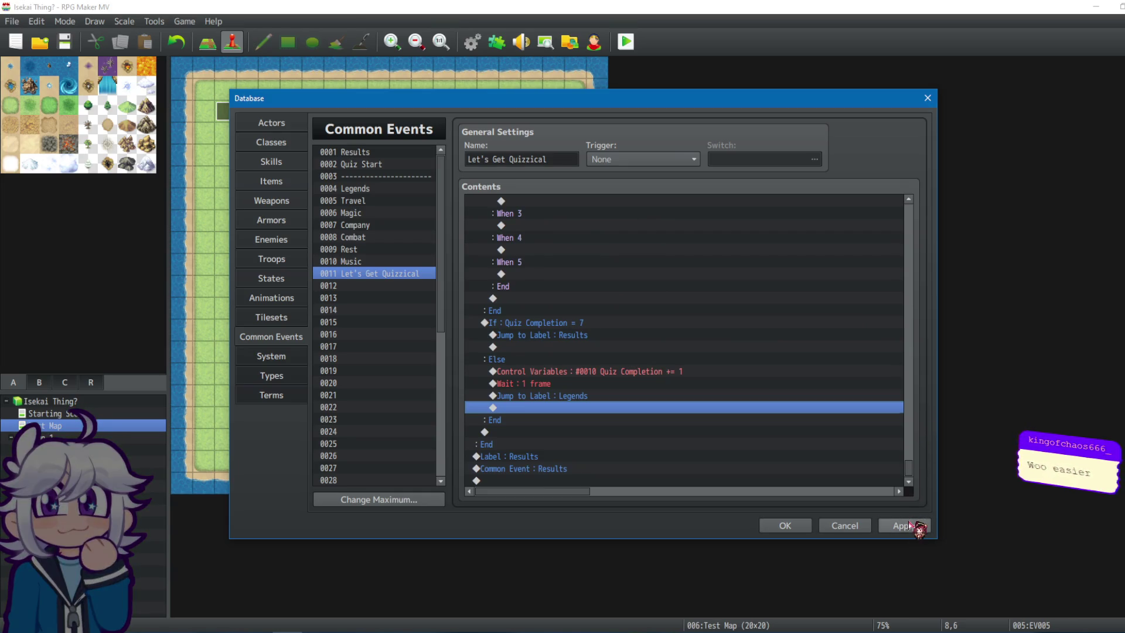
{"action": "left_click", "coordinate": [793, 530]}
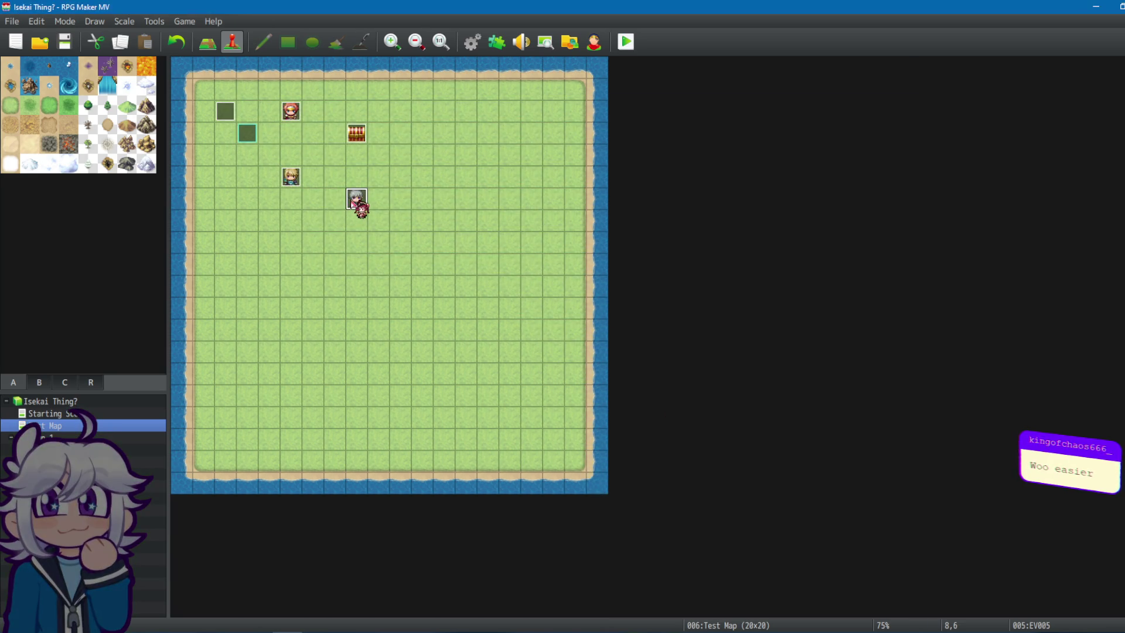
Replace NPC event EV005's Quiz Start call with a call to common event 0011 Let's Get Quizzical.
{"action": "double_click", "coordinate": [352, 202]}
{"action": "left_click", "coordinate": [567, 194]}
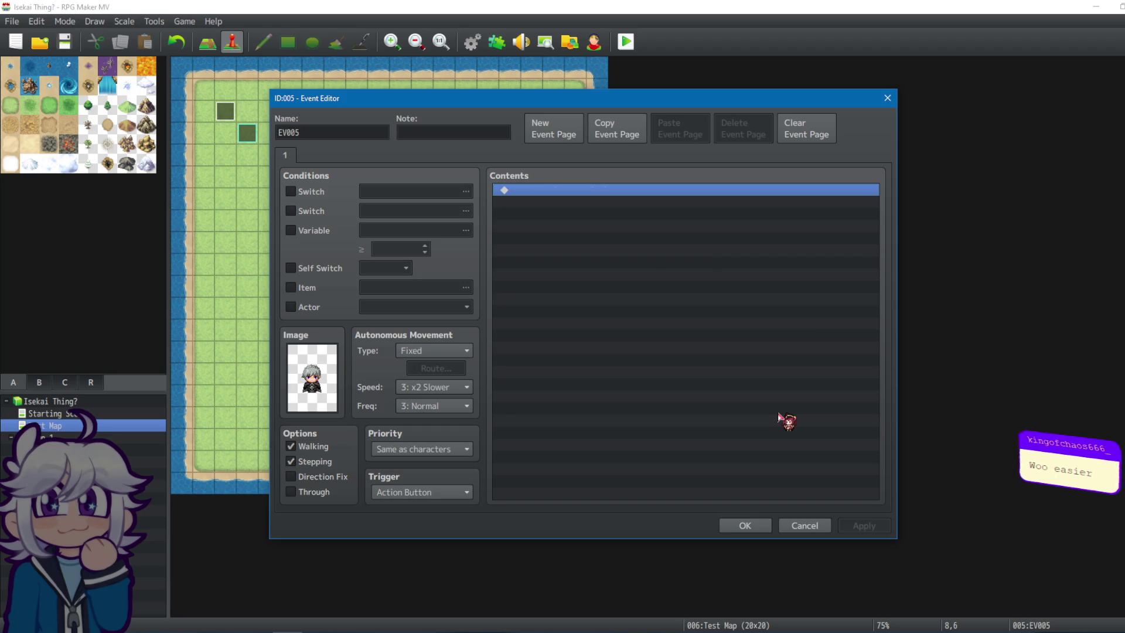
{"action": "double_click", "coordinate": [650, 192]}
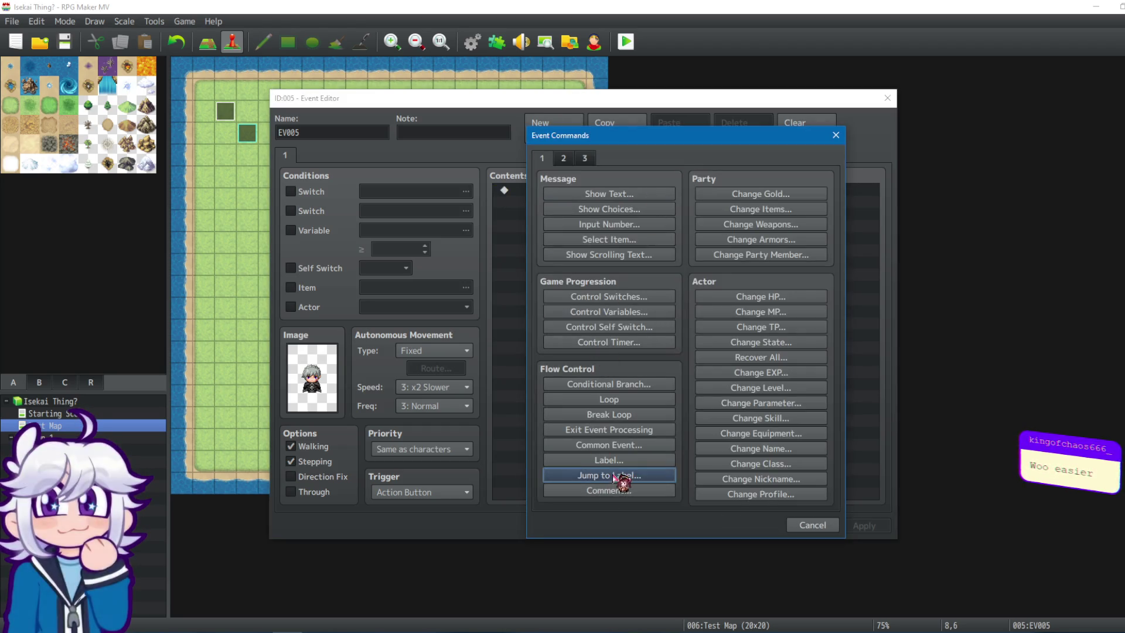
{"action": "left_click", "coordinate": [630, 445]}
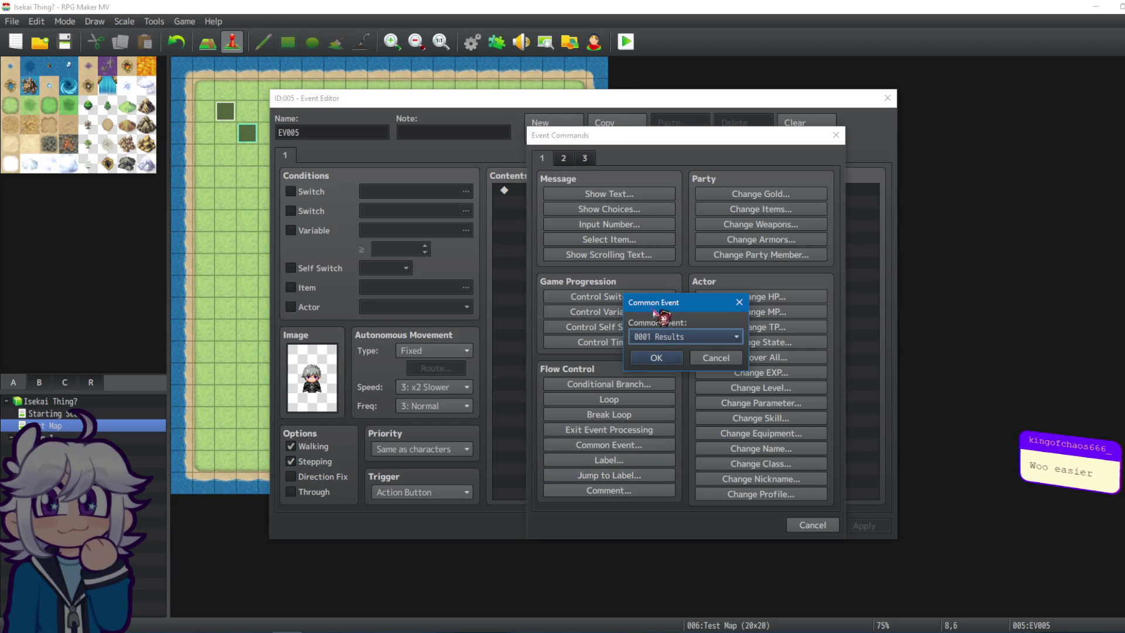
{"action": "left_click", "coordinate": [706, 341]}
{"action": "left_click", "coordinate": [683, 447]}
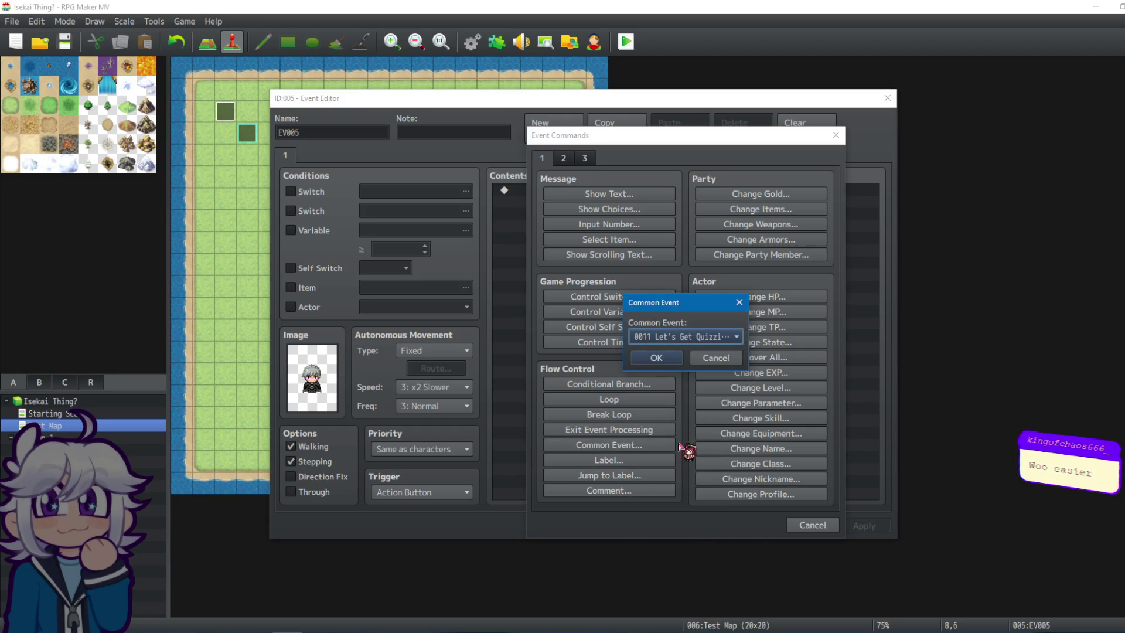
{"action": "left_click", "coordinate": [657, 357]}
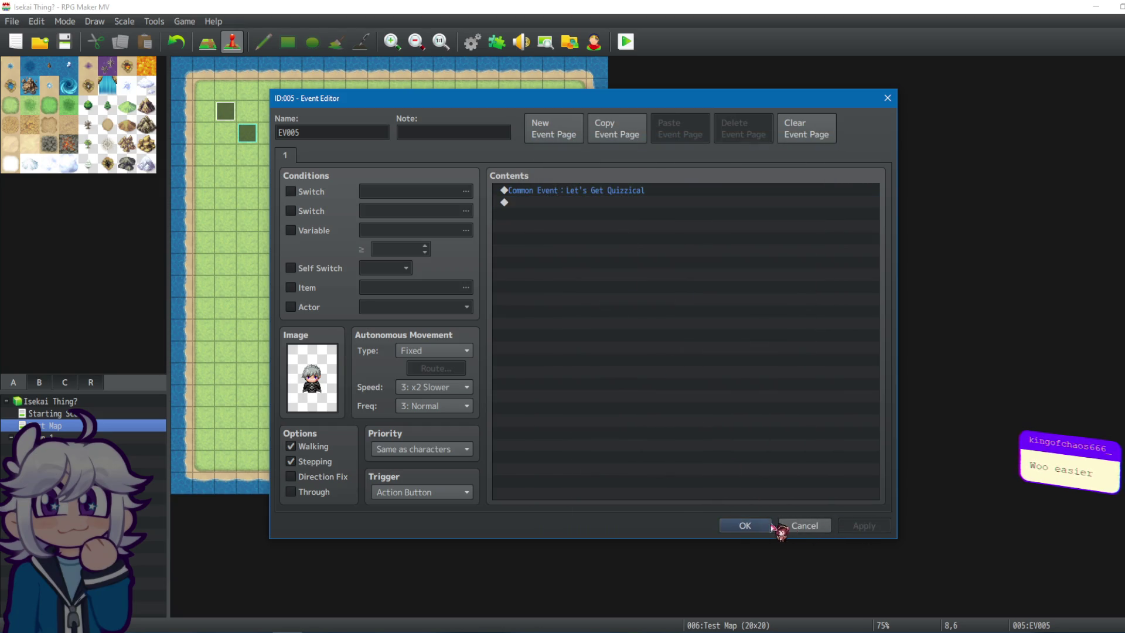
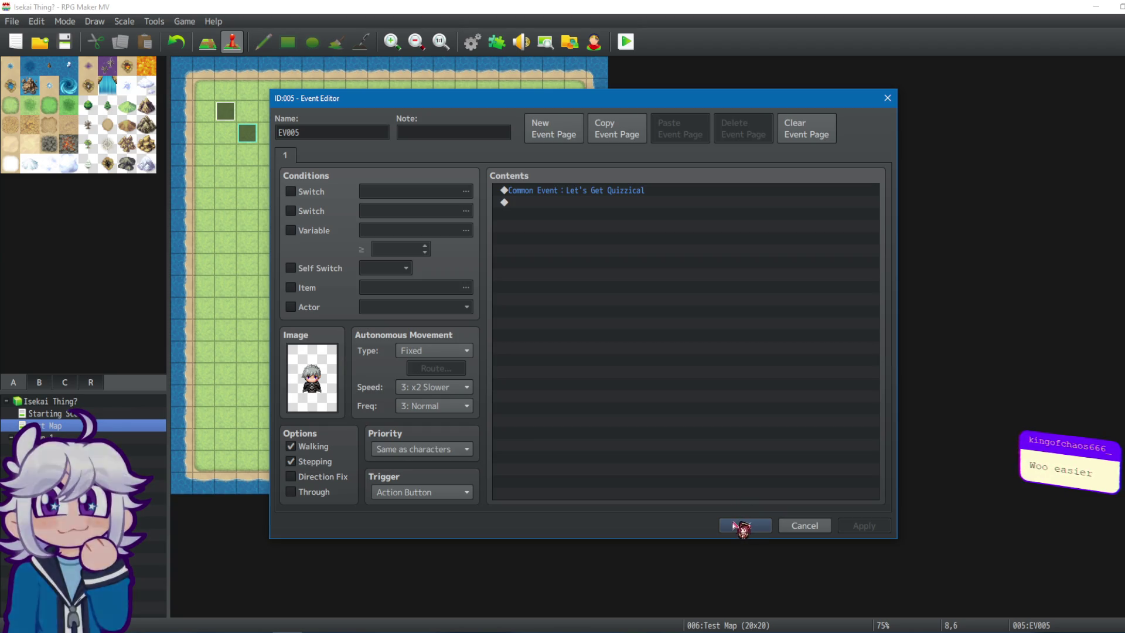
Keep the new map event's settings and start a playtest, saving the changes first.
{"action": "left_click", "coordinate": [739, 525]}
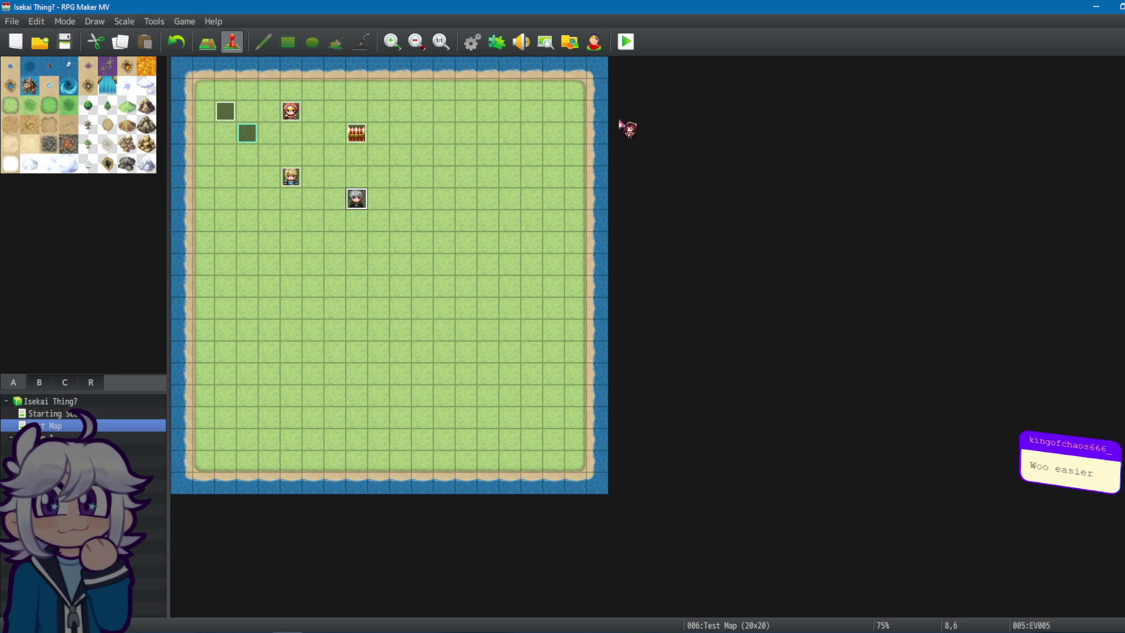
{"action": "left_click", "coordinate": [624, 42]}
{"action": "left_click", "coordinate": [542, 340]}
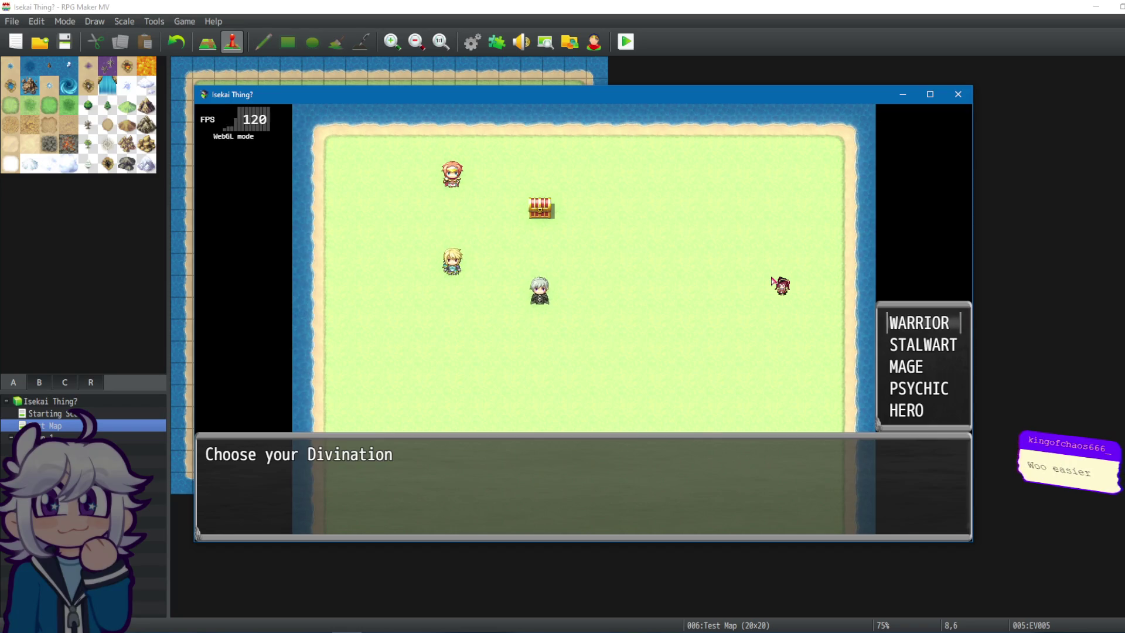
Pick the Warrior divination and a buff, then answer the quiz questions until the result appears, and close the game.
{"action": "key", "text": "Return"}
{"action": "key", "text": "Return"}
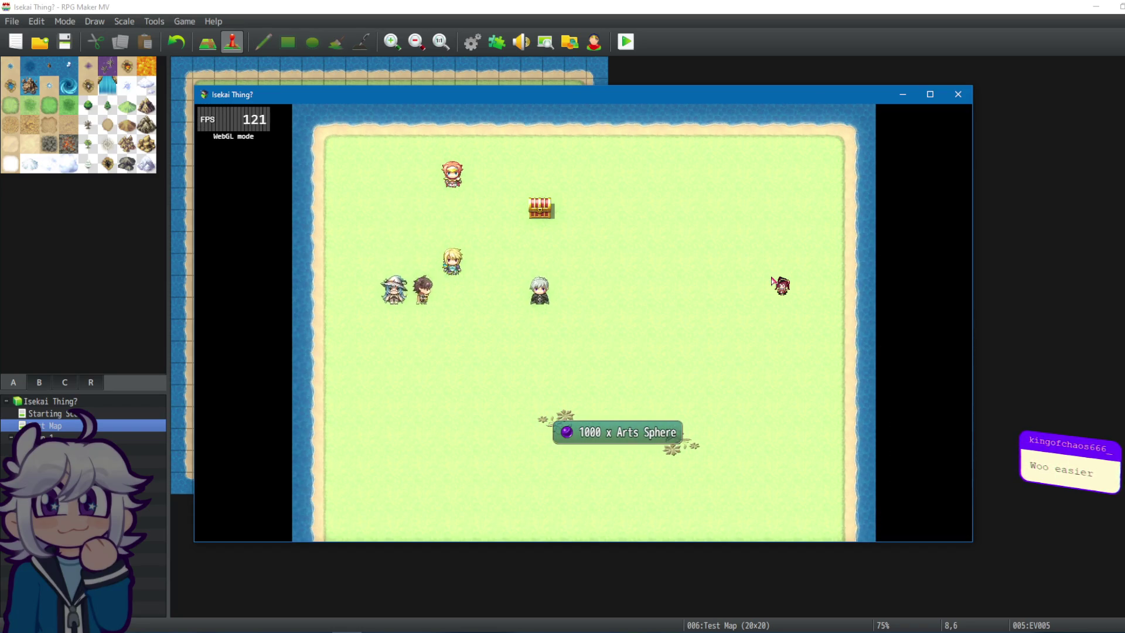
{"action": "key", "text": "Return"}
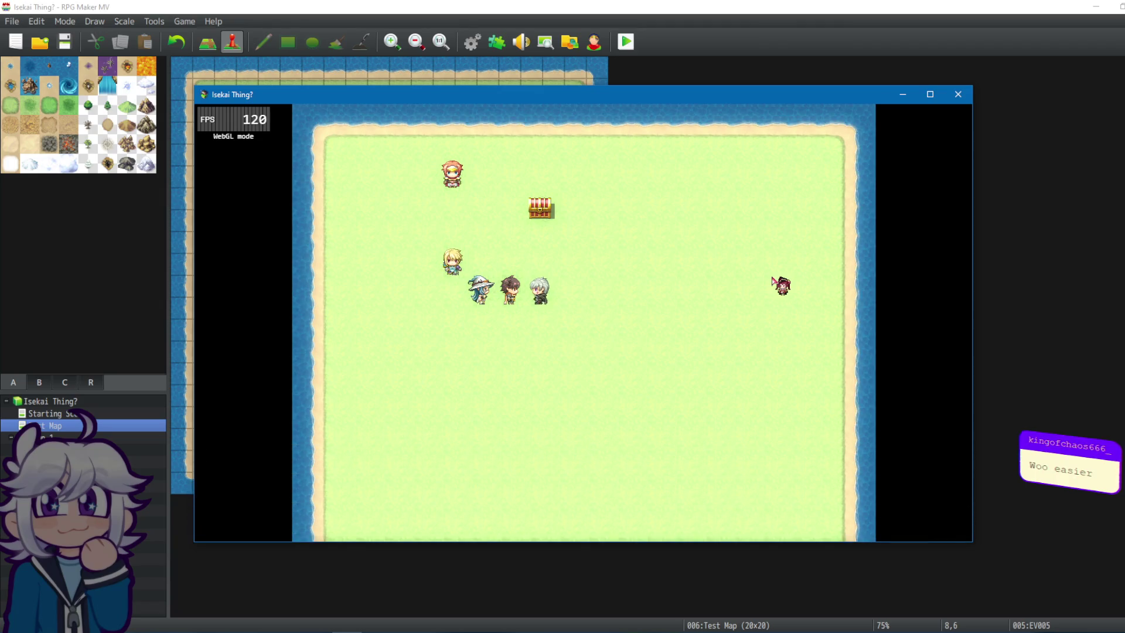
{"action": "left_click", "coordinate": [793, 187]}
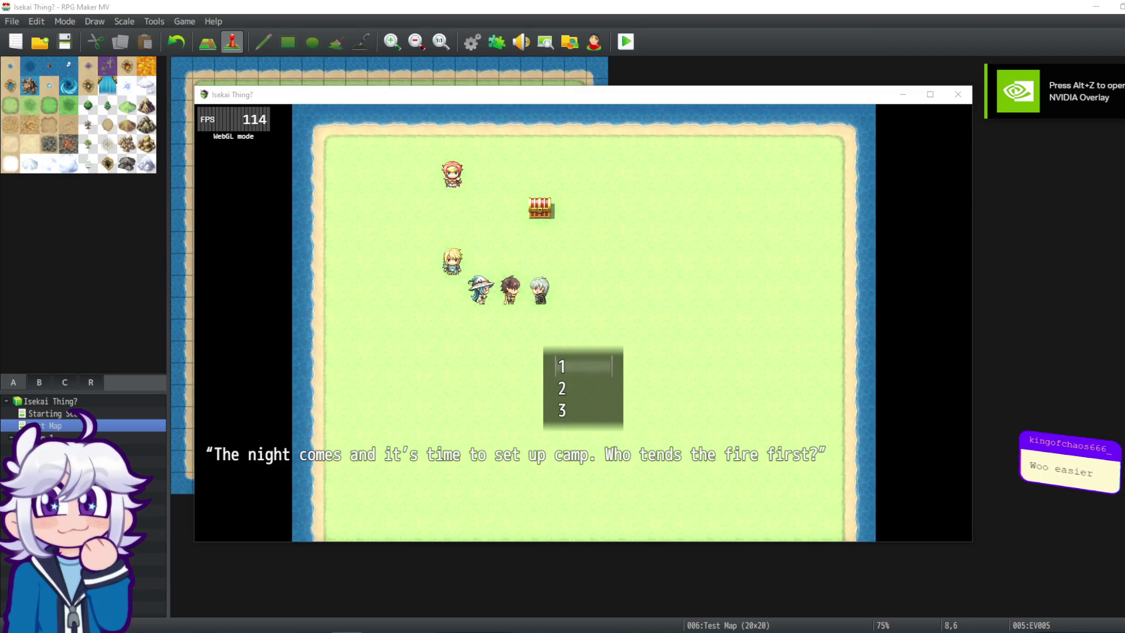
{"action": "left_click", "coordinate": [566, 95]}
{"action": "key", "text": "Return"}
{"action": "key", "text": "Return"}
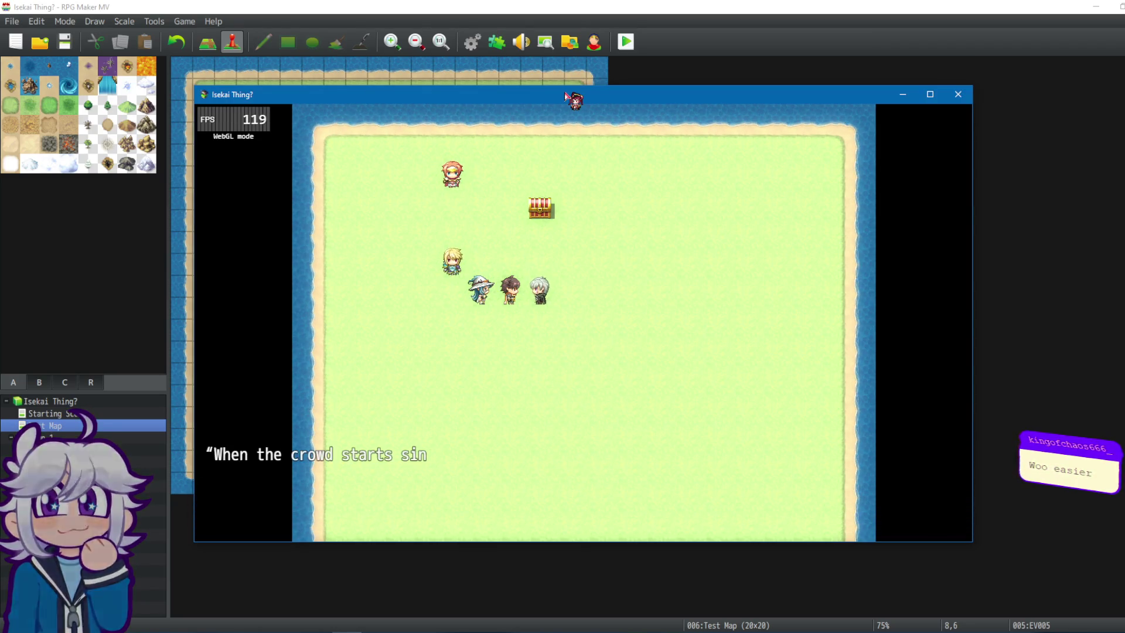
{"action": "key", "text": "Return"}
{"action": "key", "text": "Return"}
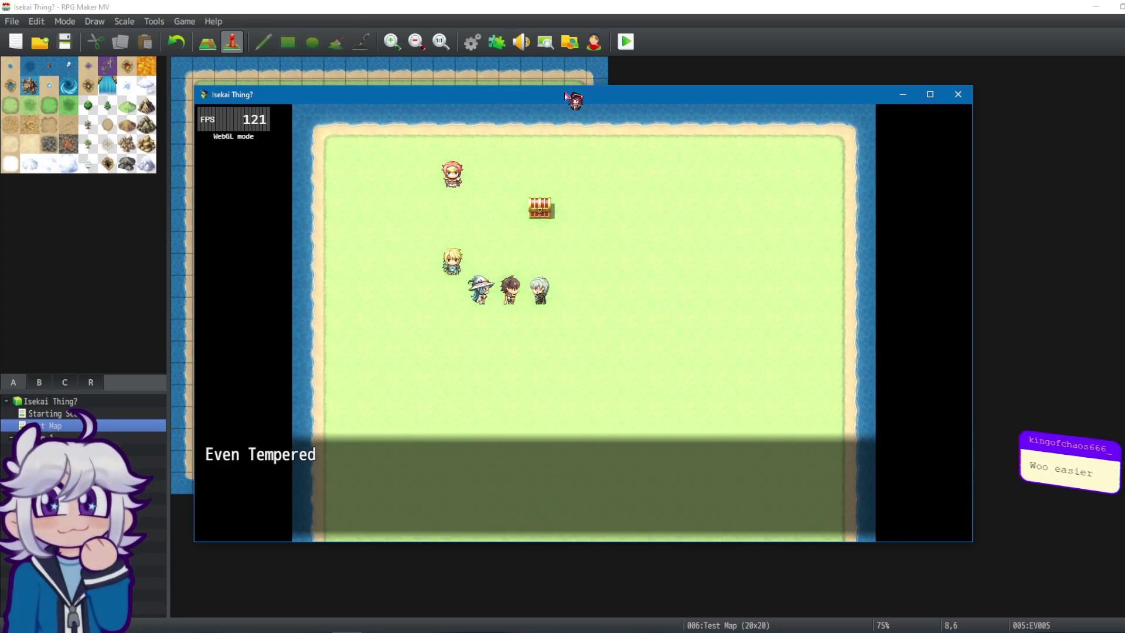
{"action": "key", "text": "Return"}
{"action": "key", "text": "Return"}
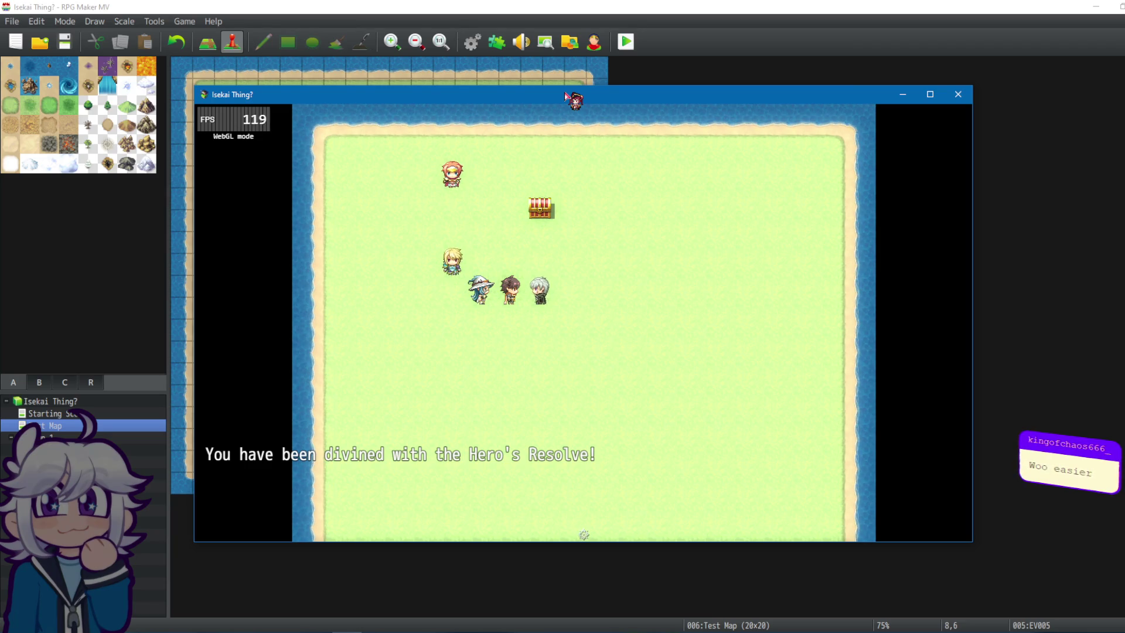
{"action": "left_click", "coordinate": [960, 96]}
In Common Events, check the Results call inside Legends, then return to Let's Get Quizzical.
{"action": "left_click", "coordinate": [473, 41]}
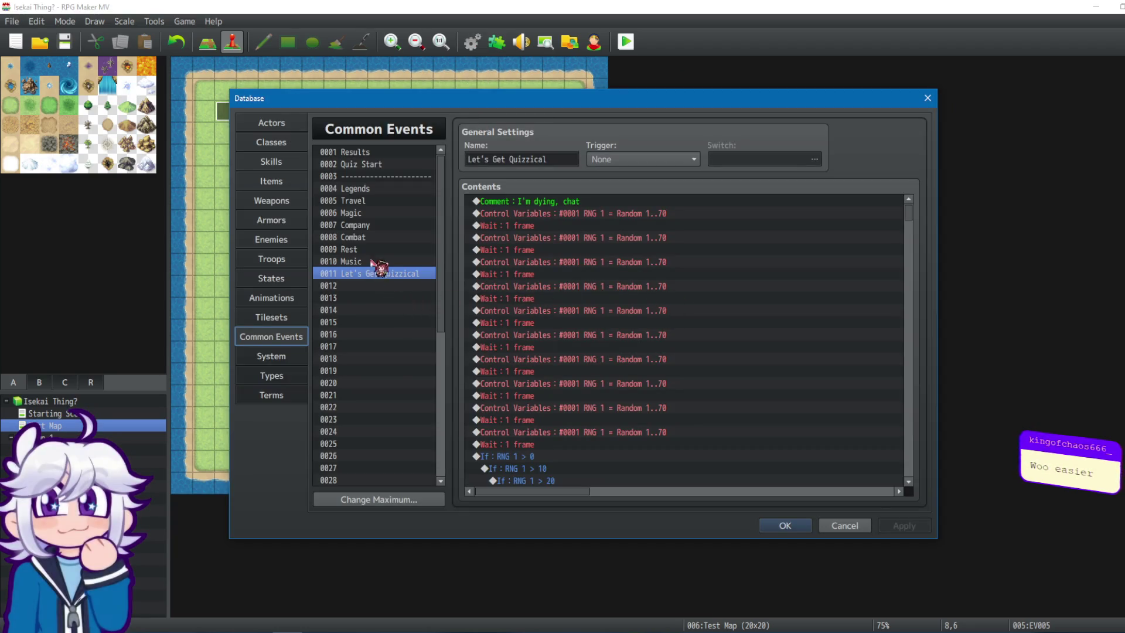
{"action": "left_click", "coordinate": [373, 188]}
{"action": "left_click_drag", "start_coordinate": [910, 245], "coordinate": [924, 432]}
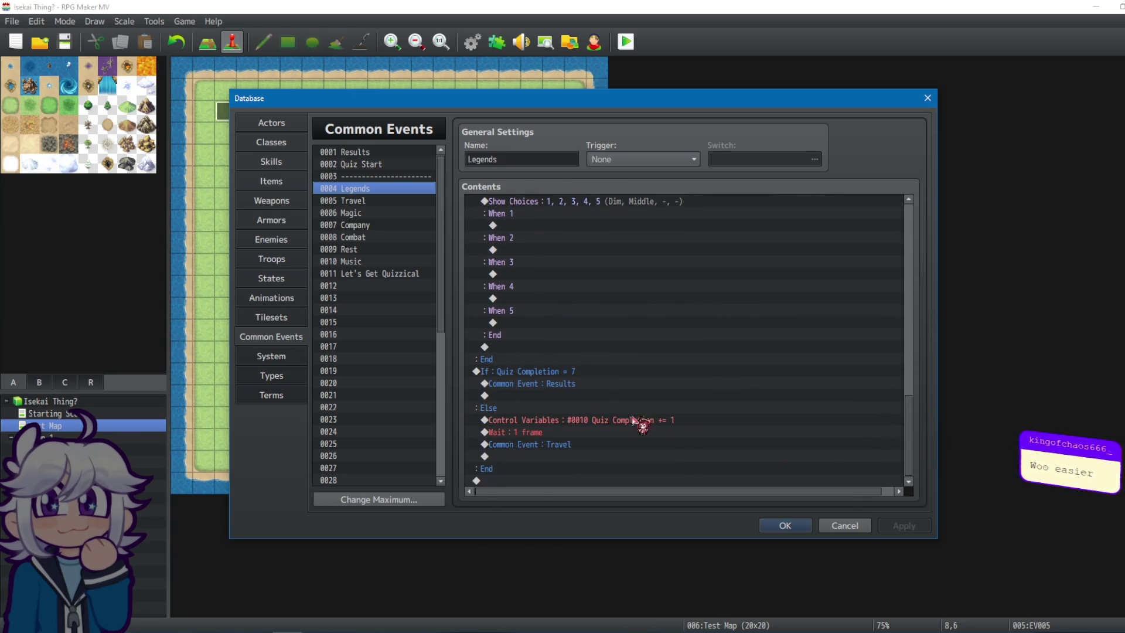
{"action": "left_click", "coordinate": [603, 383]}
{"action": "left_click", "coordinate": [411, 274]}
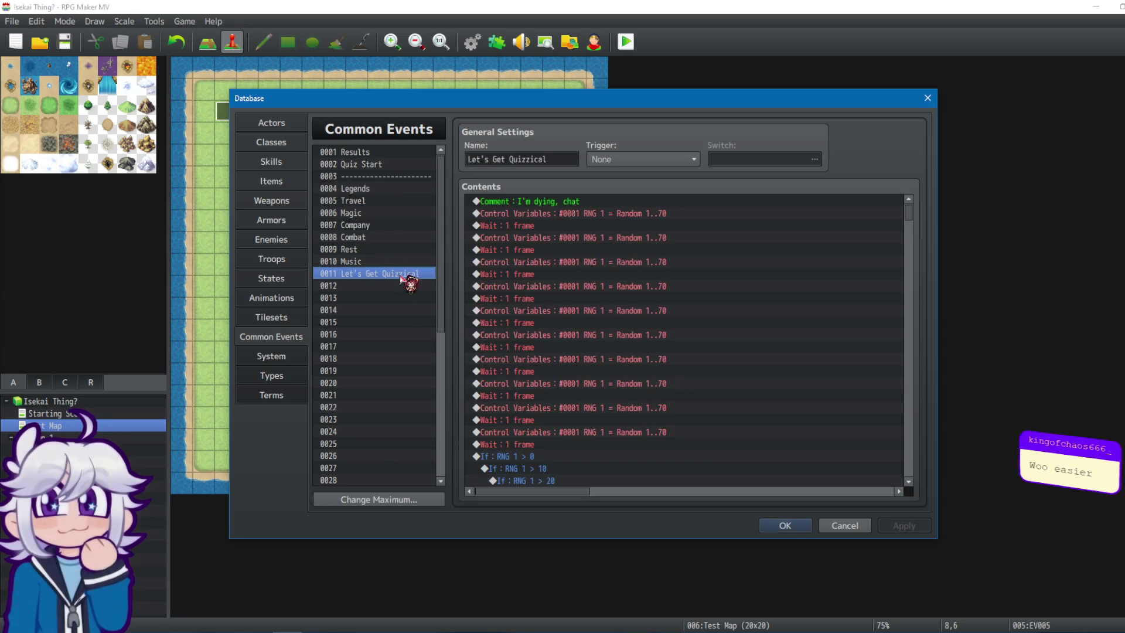
{"action": "mouse_move", "coordinate": [918, 232]}
{"action": "left_mouse_down"}
{"action": "mouse_move", "coordinate": [908, 262]}
{"action": "mouse_move", "coordinate": [913, 484]}
{"action": "left_mouse_up"}
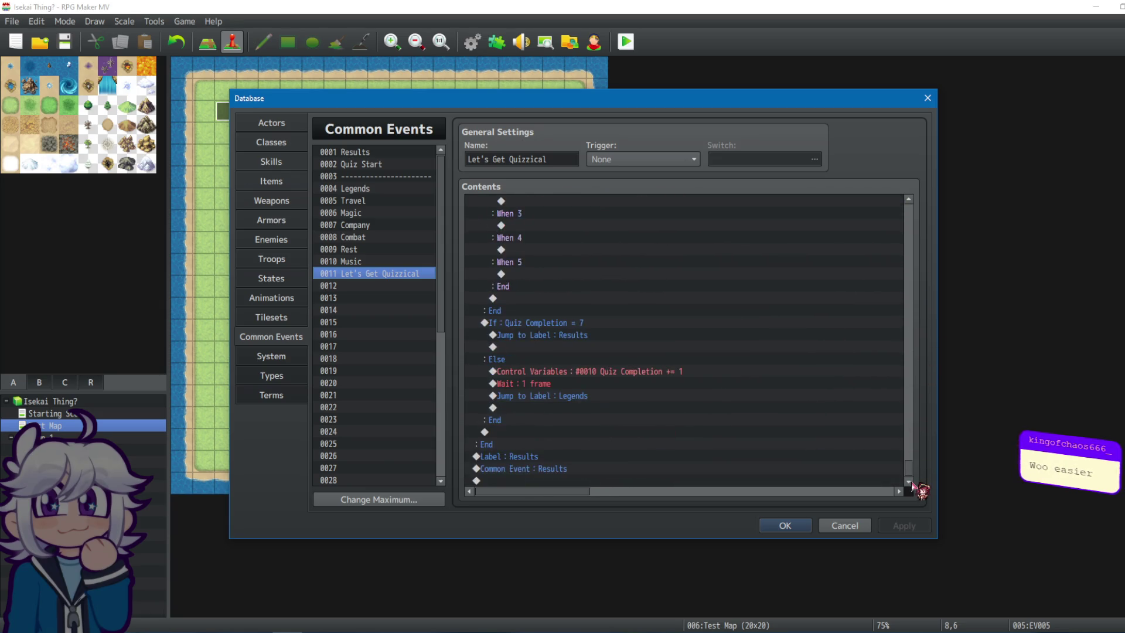
Replace 'Common Event : Results' with Exit Event Processing below Label : Results.
{"action": "left_click", "coordinate": [551, 469]}
{"action": "key", "text": "Delete"}
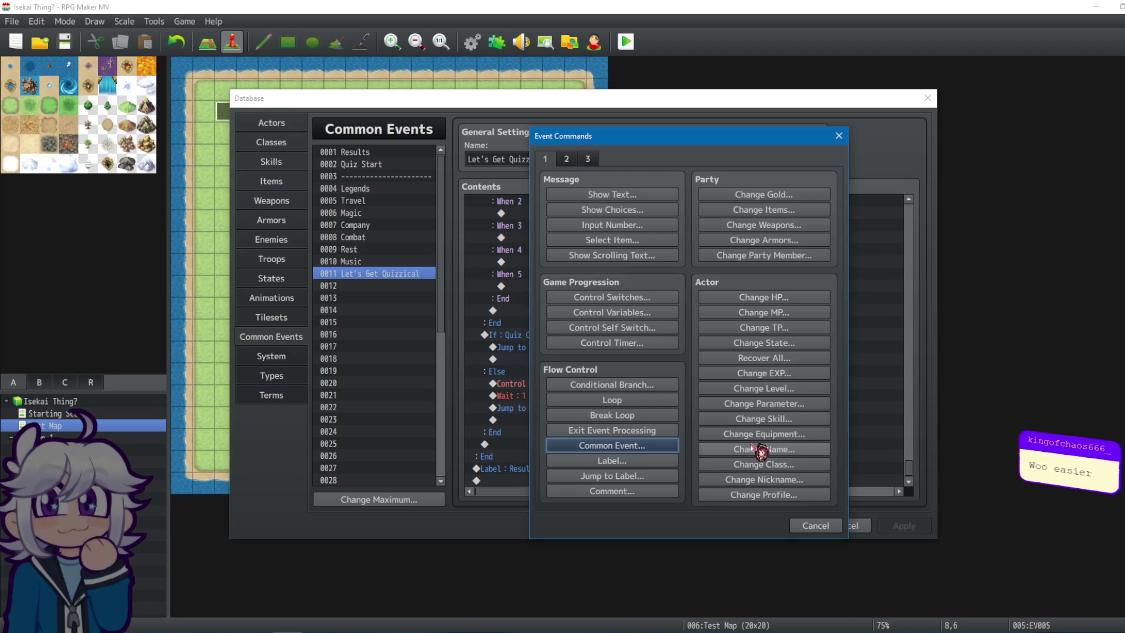
{"action": "left_click", "coordinate": [610, 430]}
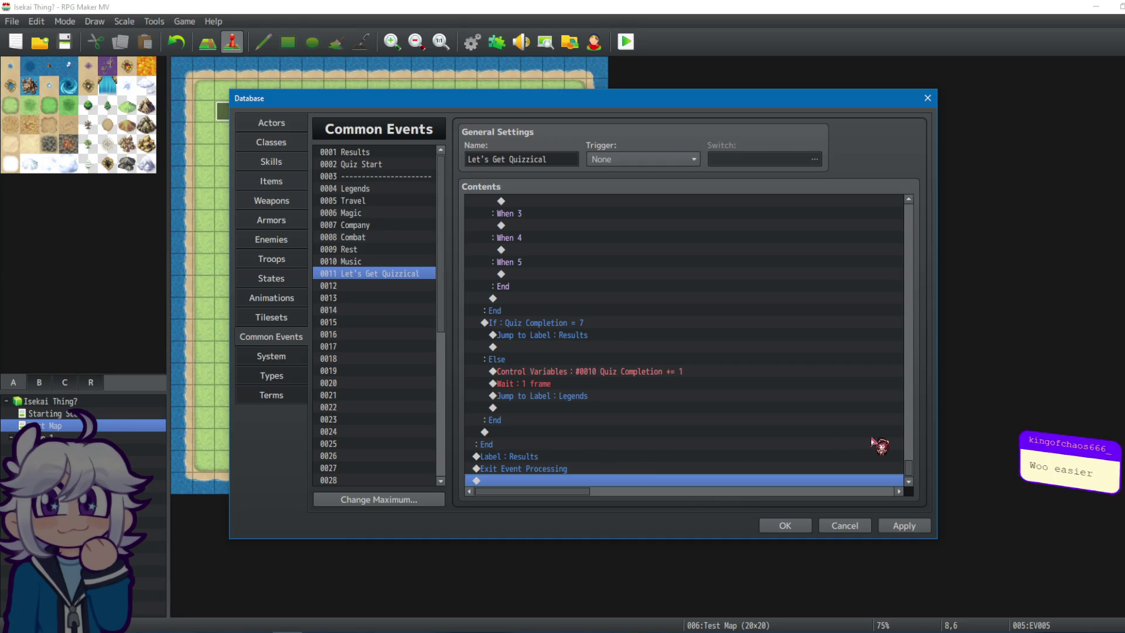
{"action": "scroll", "coordinate": [910, 470], "scroll_direction": "up", "scroll_amount": 3}
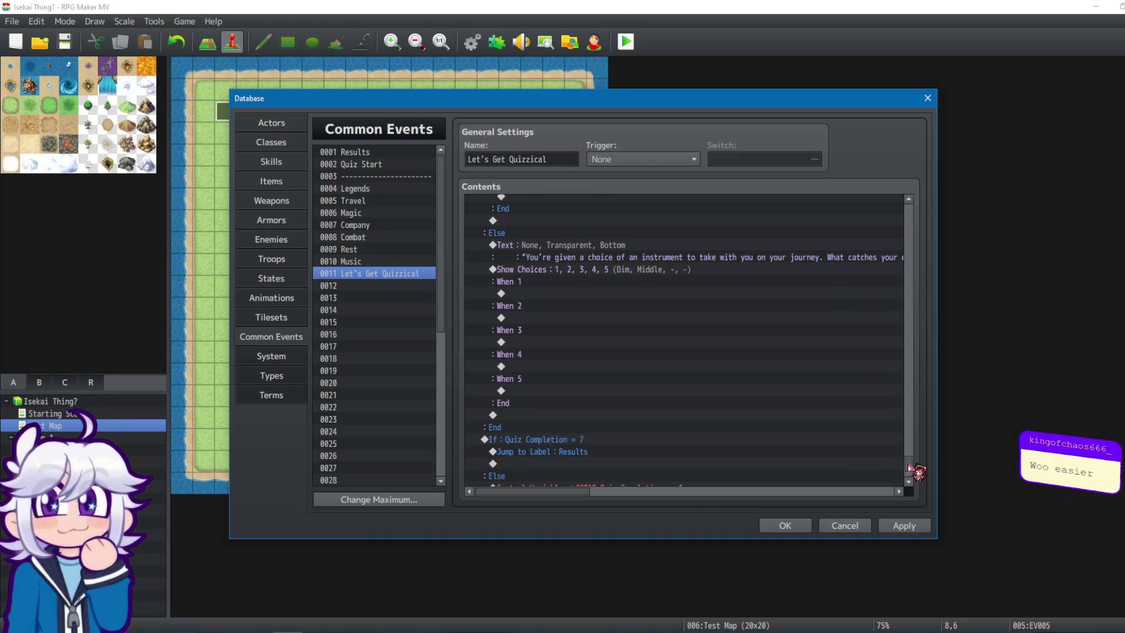
{"action": "scroll", "coordinate": [910, 467], "scroll_direction": "down", "scroll_amount": 10}
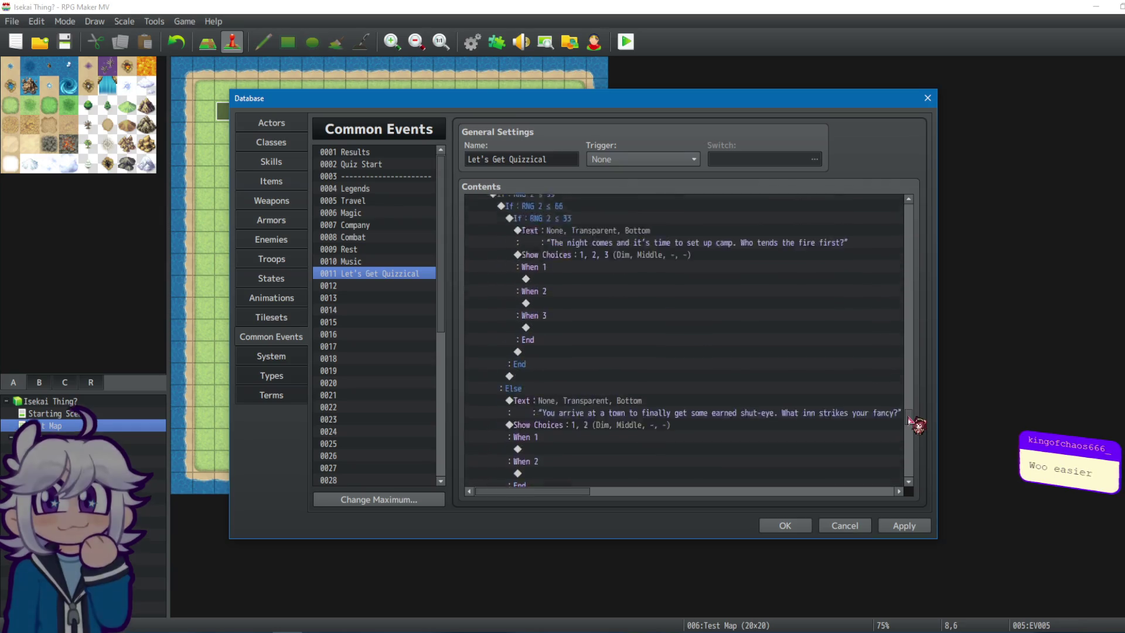
{"action": "scroll", "coordinate": [910, 407], "scroll_direction": "up", "scroll_amount": 10}
{"action": "scroll", "coordinate": [912, 387], "scroll_direction": "down", "scroll_amount": 10}
{"action": "scroll", "coordinate": [910, 369], "scroll_direction": "up", "scroll_amount": 5}
{"action": "scroll", "coordinate": [910, 370], "scroll_direction": "up", "scroll_amount": 5}
{"action": "scroll", "coordinate": [918, 369], "scroll_direction": "down", "scroll_amount": 3}
{"action": "scroll", "coordinate": [910, 361], "scroll_direction": "up", "scroll_amount": 2}
Review the Quiz Completion increment and the Legends label line in Let's Get Quizzical.
{"action": "left_click_drag", "start_coordinate": [909, 358], "coordinate": [910, 328]}
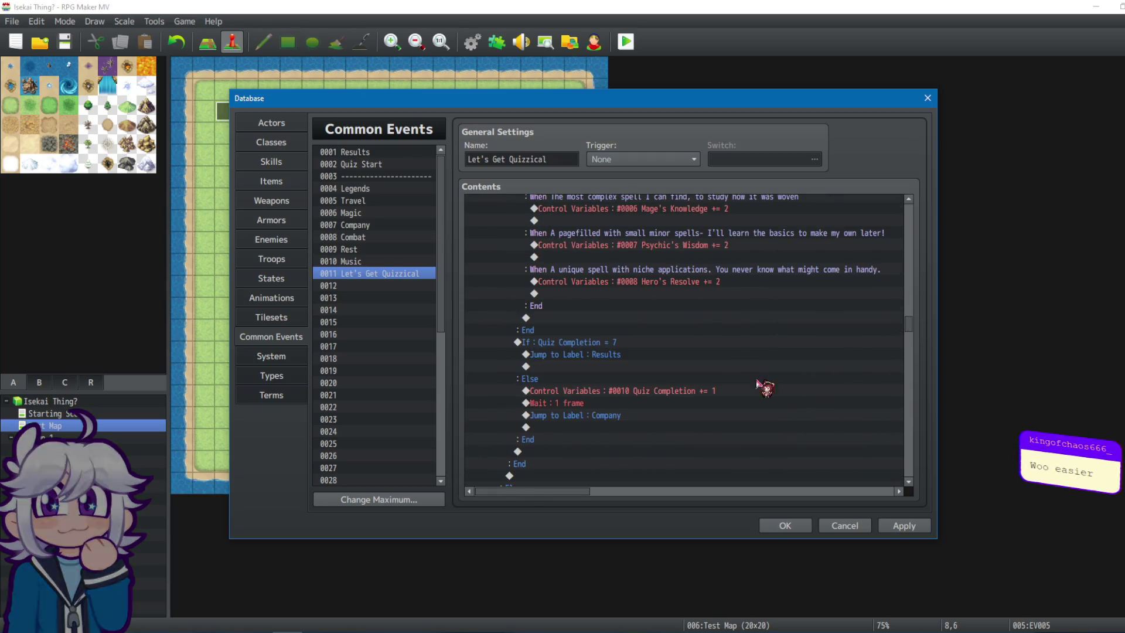
{"action": "left_click", "coordinate": [738, 391]}
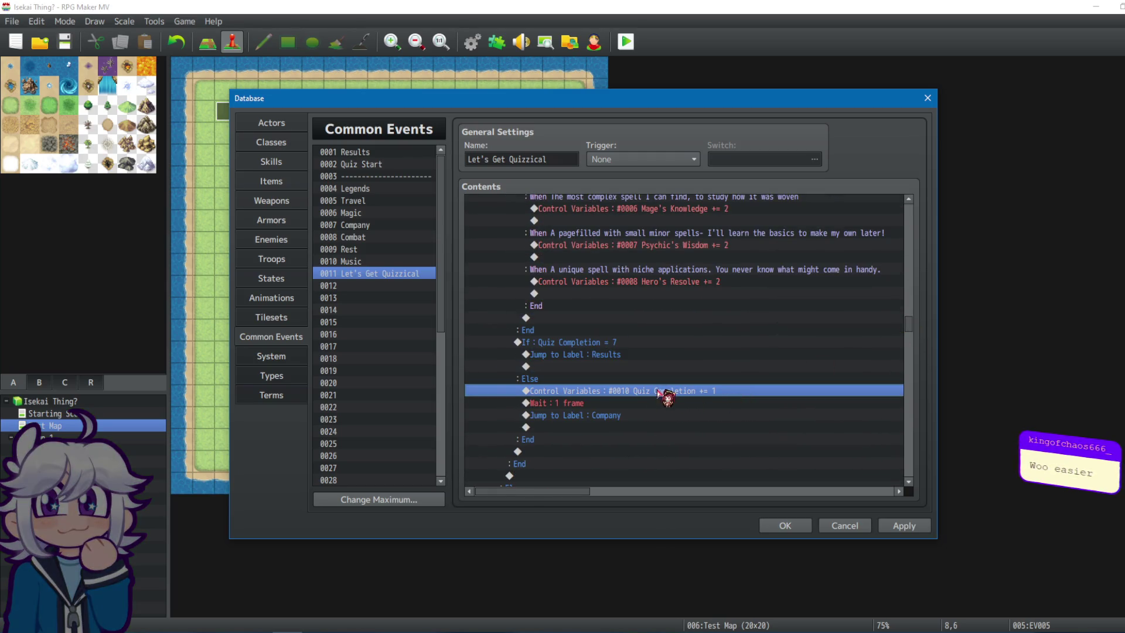
{"action": "left_click_drag", "start_coordinate": [912, 325], "coordinate": [909, 246]}
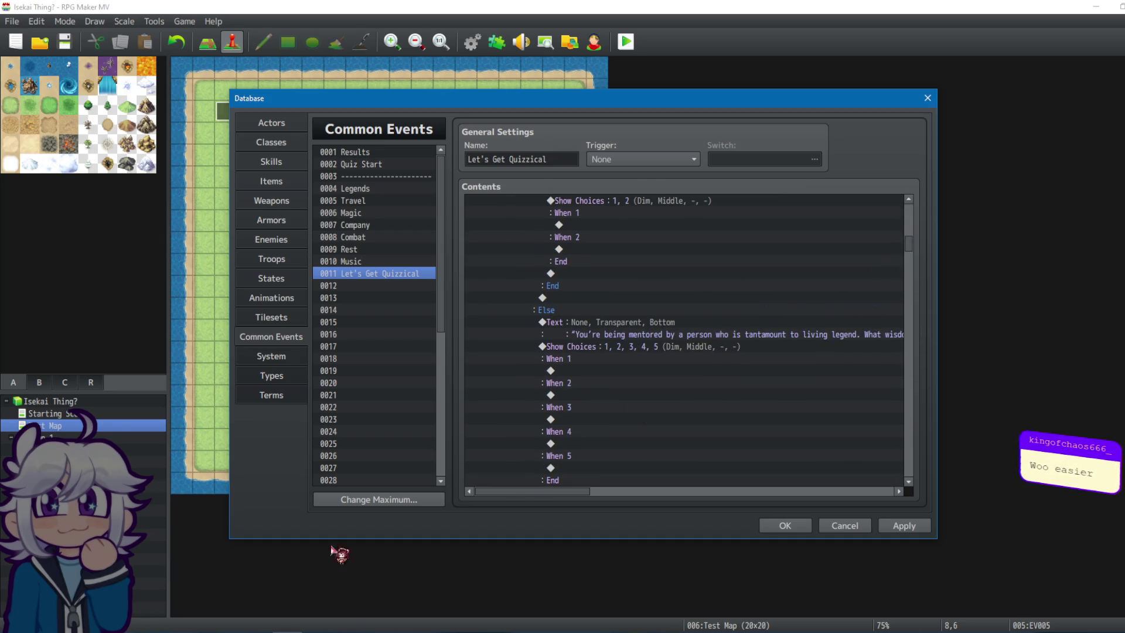
{"action": "left_click", "coordinate": [246, 589]}
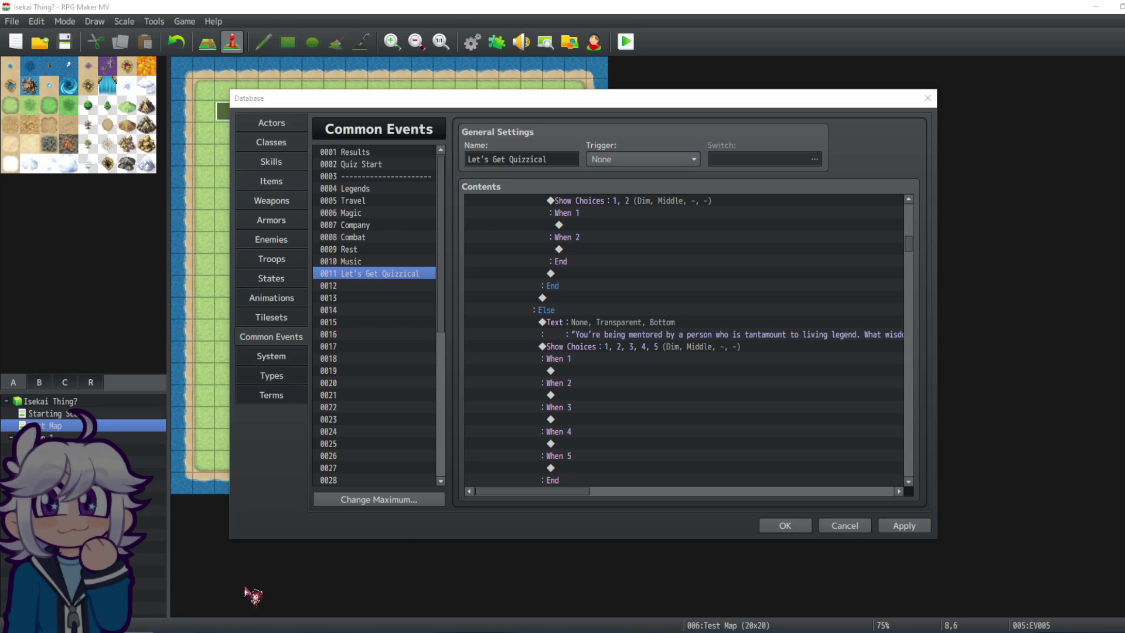
{"action": "scroll", "coordinate": [785, 299], "scroll_direction": "up", "scroll_amount": 7}
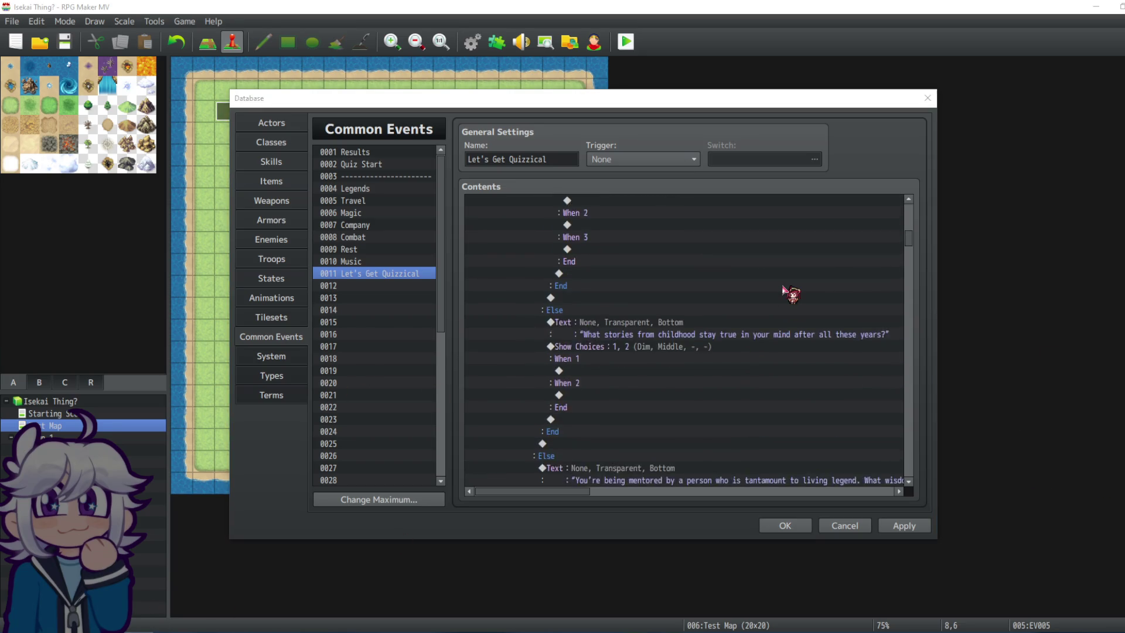
{"action": "scroll", "coordinate": [789, 303], "scroll_direction": "up", "scroll_amount": 7}
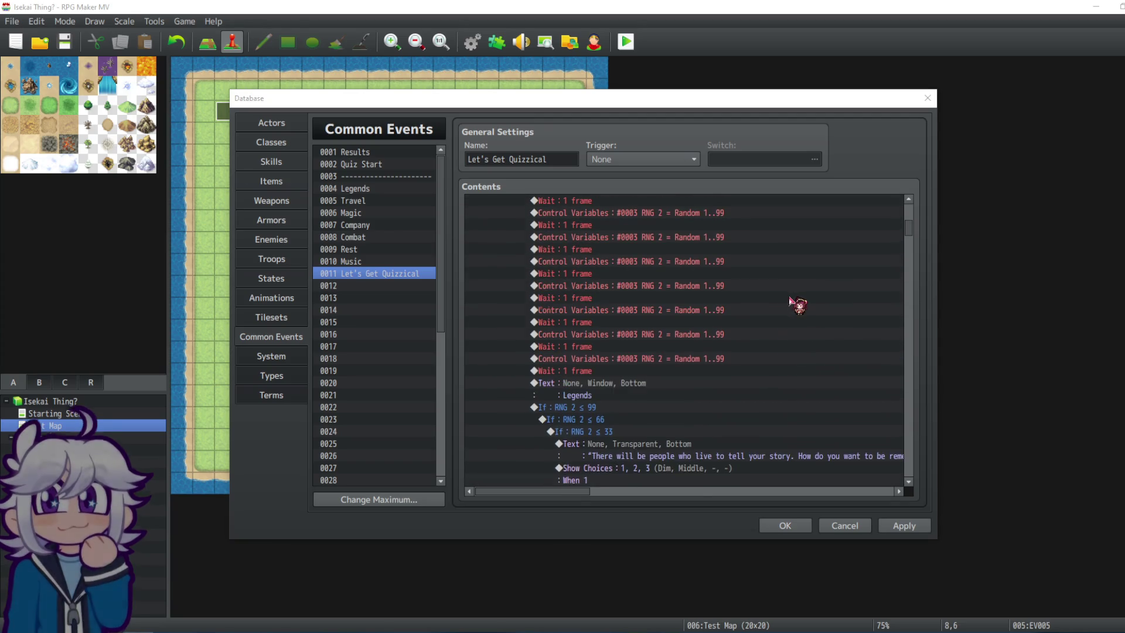
{"action": "left_click_drag", "start_coordinate": [910, 233], "coordinate": [910, 224]}
{"action": "left_click", "coordinate": [651, 374]}
{"action": "scroll", "coordinate": [655, 370], "scroll_direction": "down", "scroll_amount": 2}
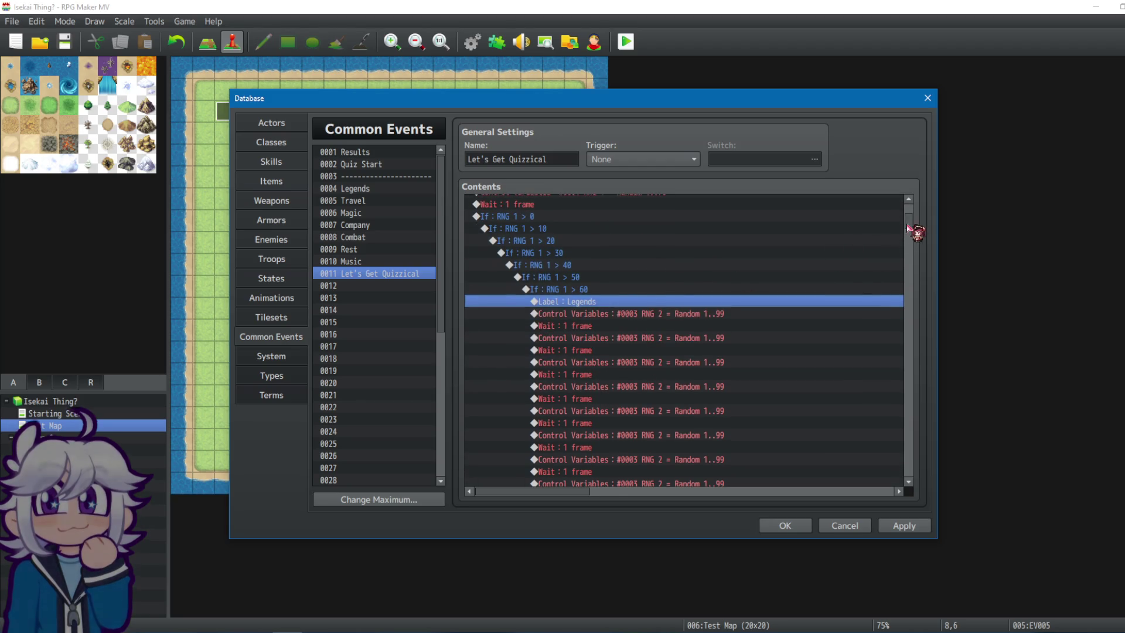
{"action": "left_click_drag", "start_coordinate": [909, 223], "coordinate": [901, 492]}
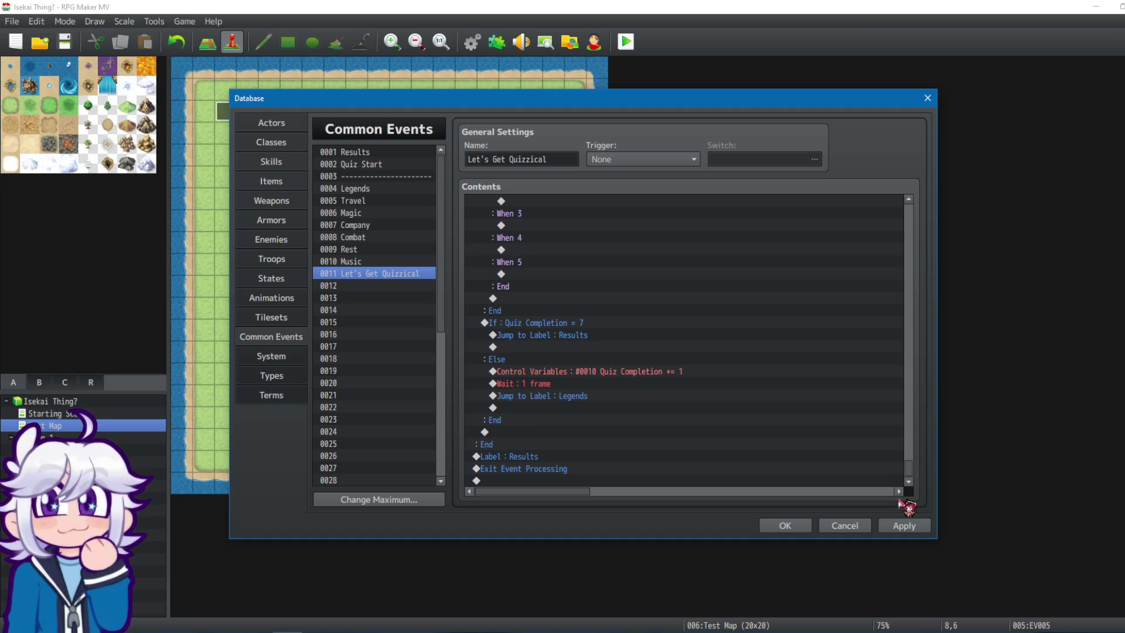
Check the Jump to Label : Legends and Results label lines at the end of the Else branch.
{"action": "left_click", "coordinate": [542, 432]}
{"action": "left_click", "coordinate": [546, 397]}
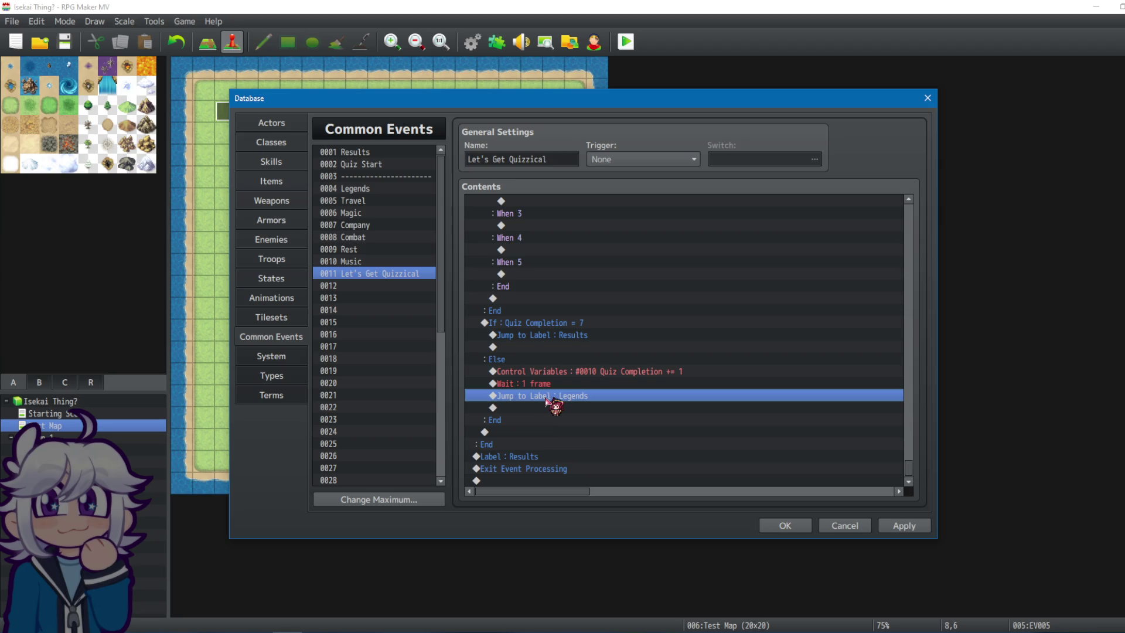
{"action": "left_click", "coordinate": [512, 459]}
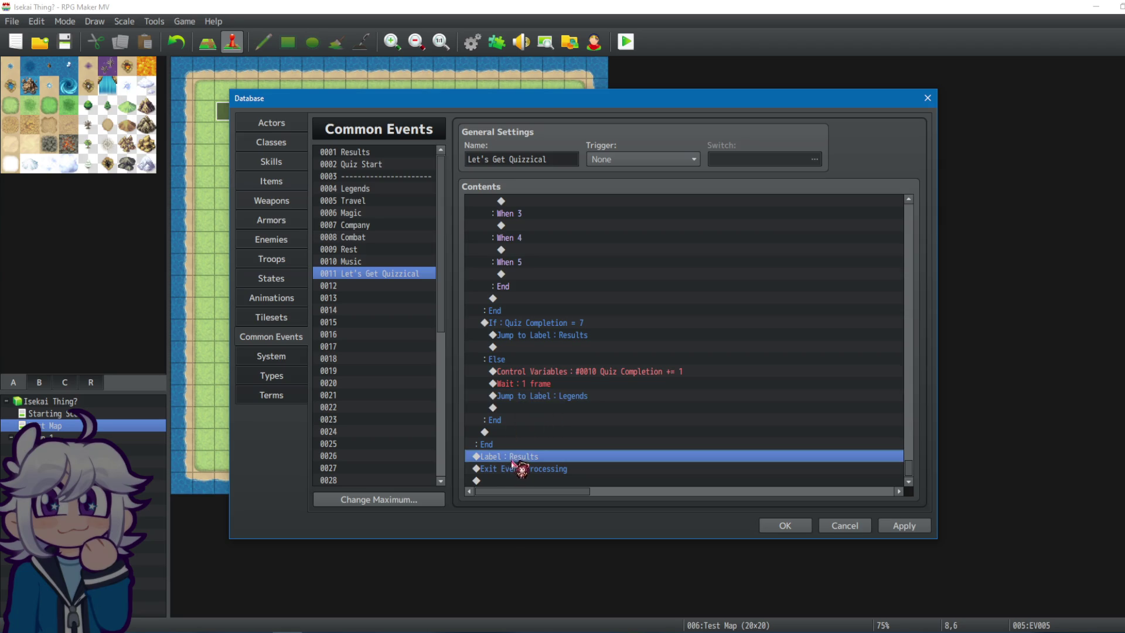
{"action": "left_click", "coordinate": [567, 397]}
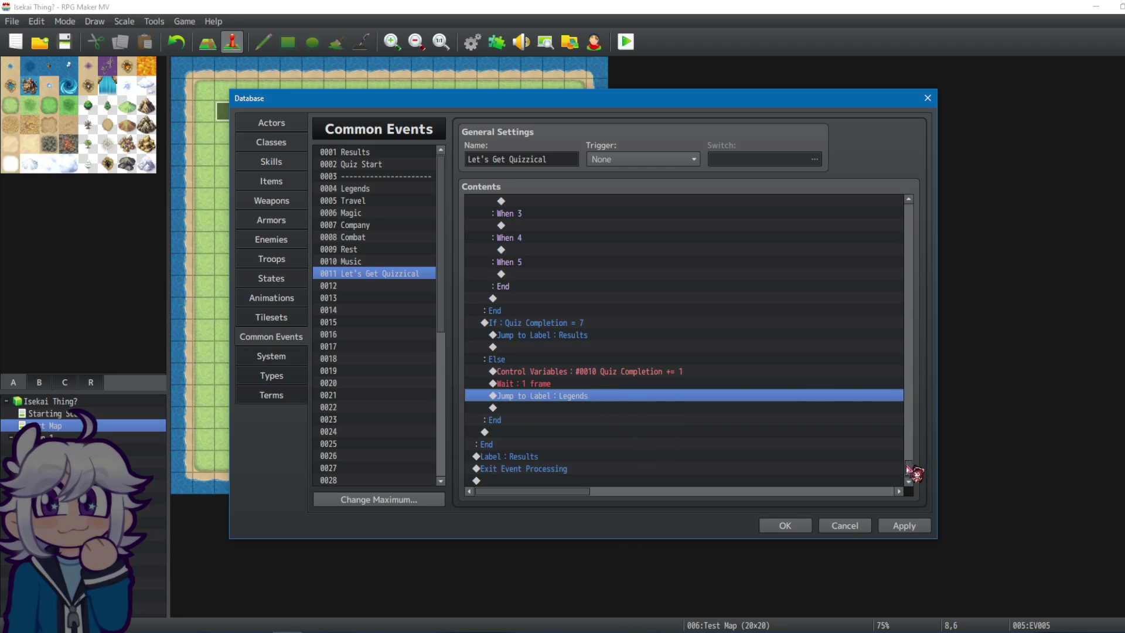
{"action": "left_click", "coordinate": [580, 406]}
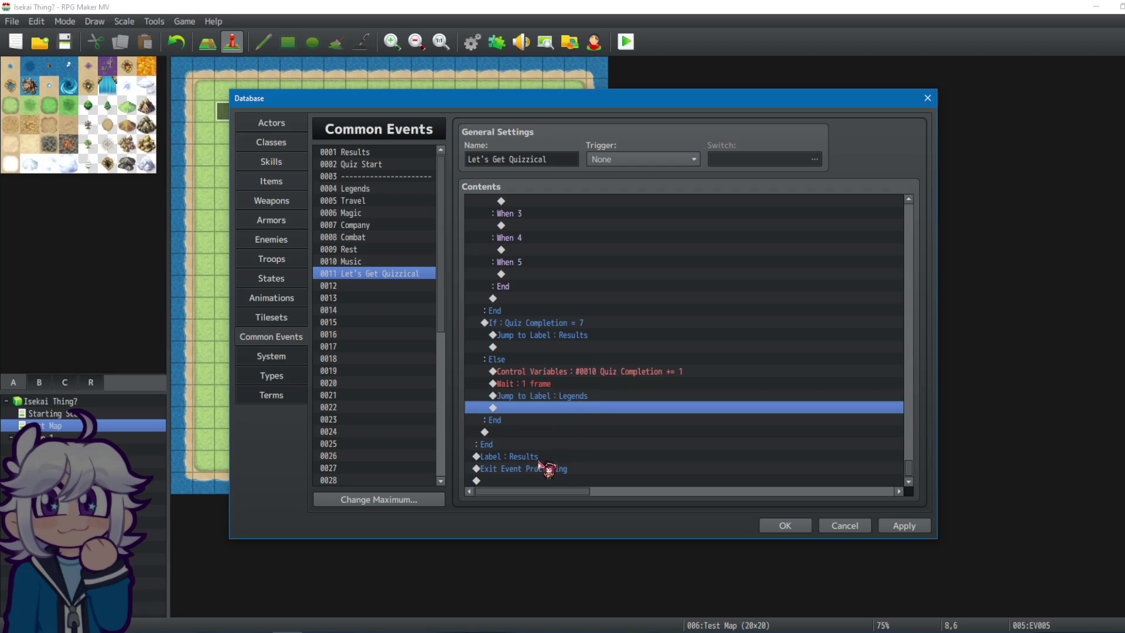
Add a Loop after Jump to Label : Legends, delete it again, and cancel the command list.
{"action": "double_click", "coordinate": [541, 408]}
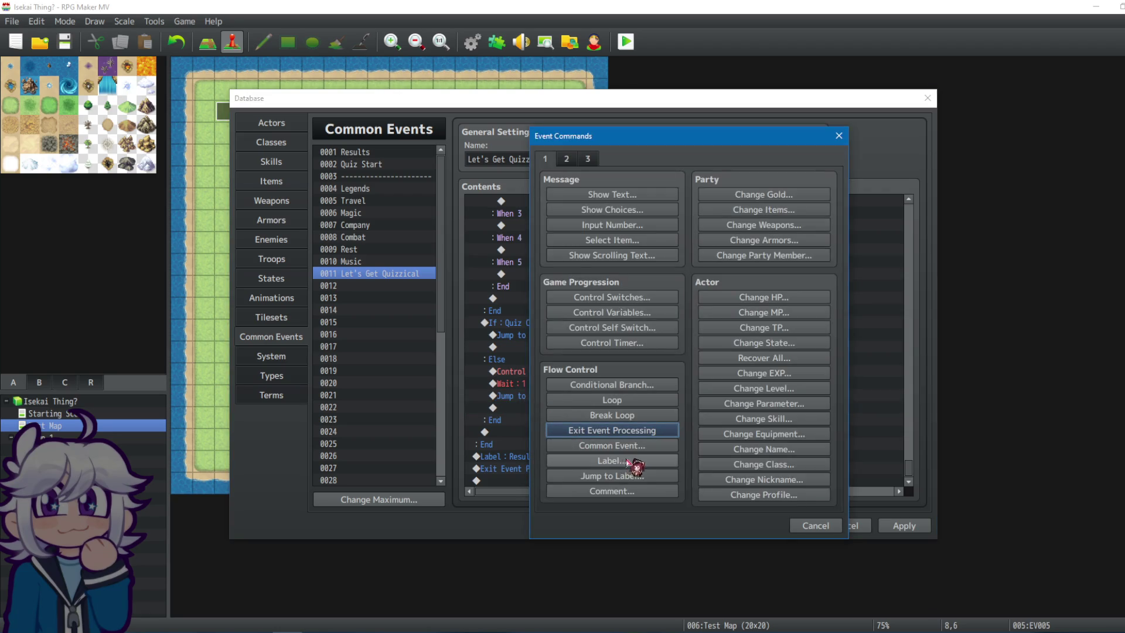
{"action": "left_click", "coordinate": [613, 400]}
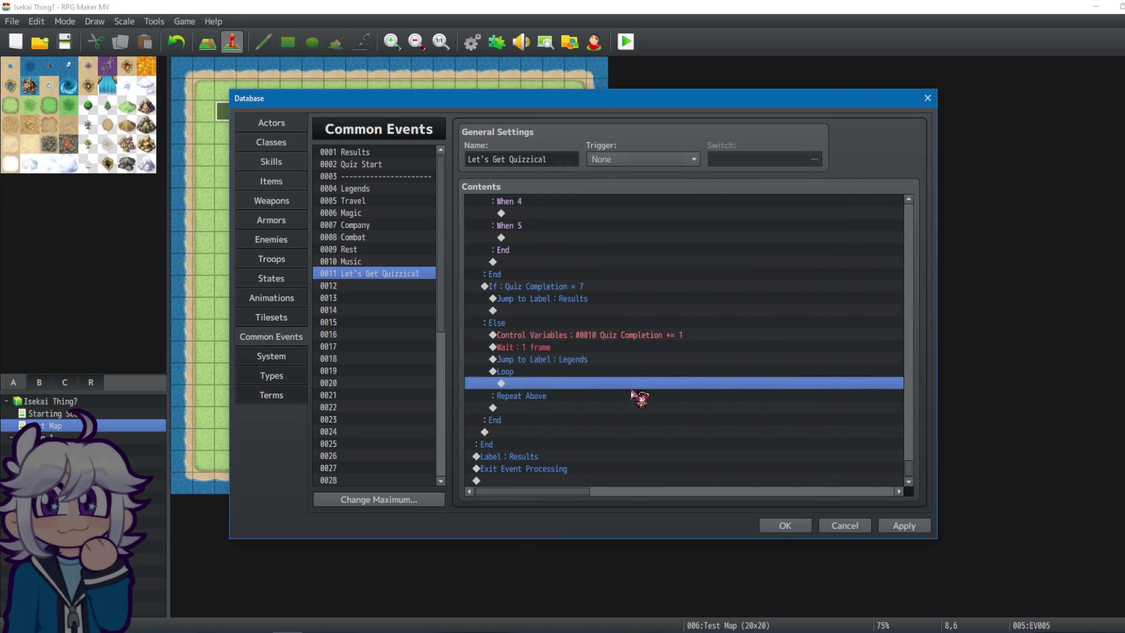
{"action": "left_click", "coordinate": [534, 393]}
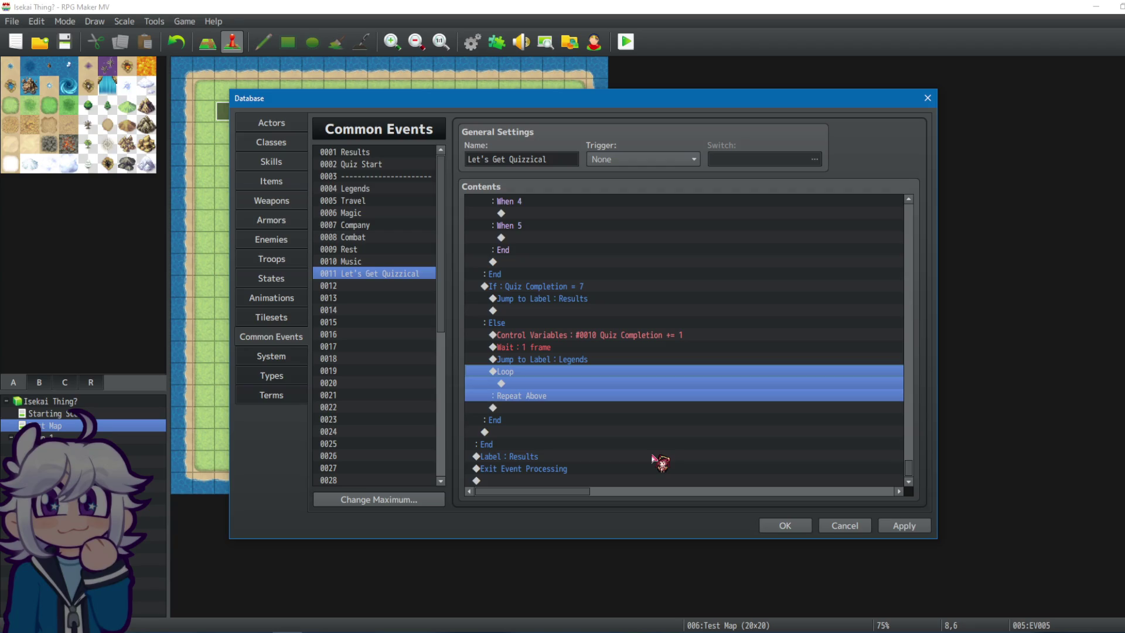
{"action": "key", "text": "Delete"}
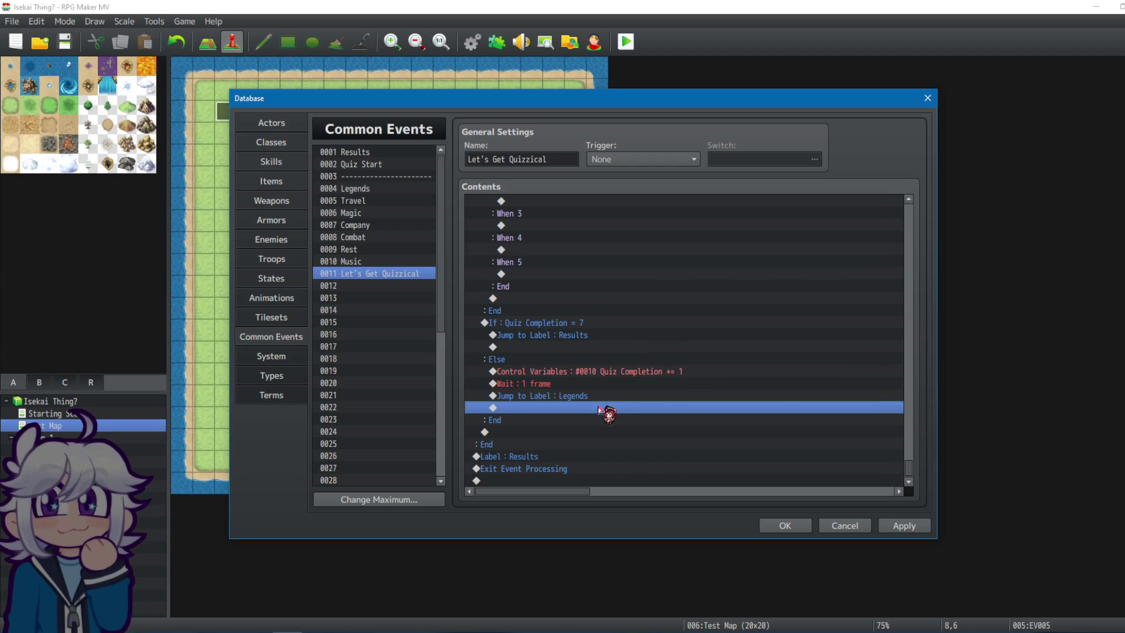
{"action": "double_click", "coordinate": [568, 410]}
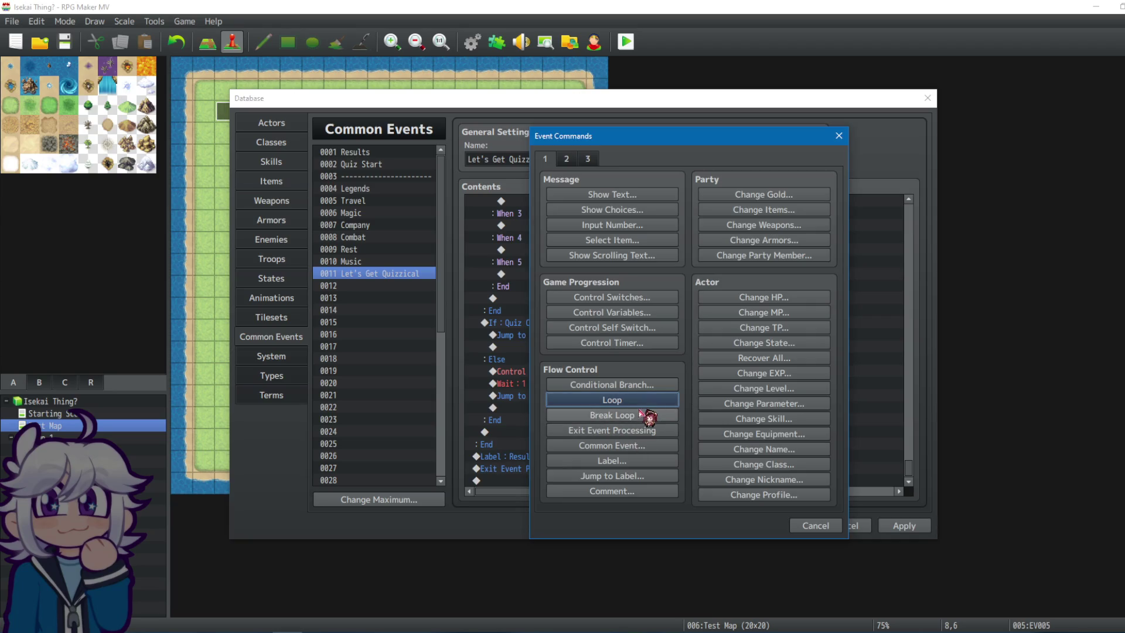
{"action": "key", "text": "Escape"}
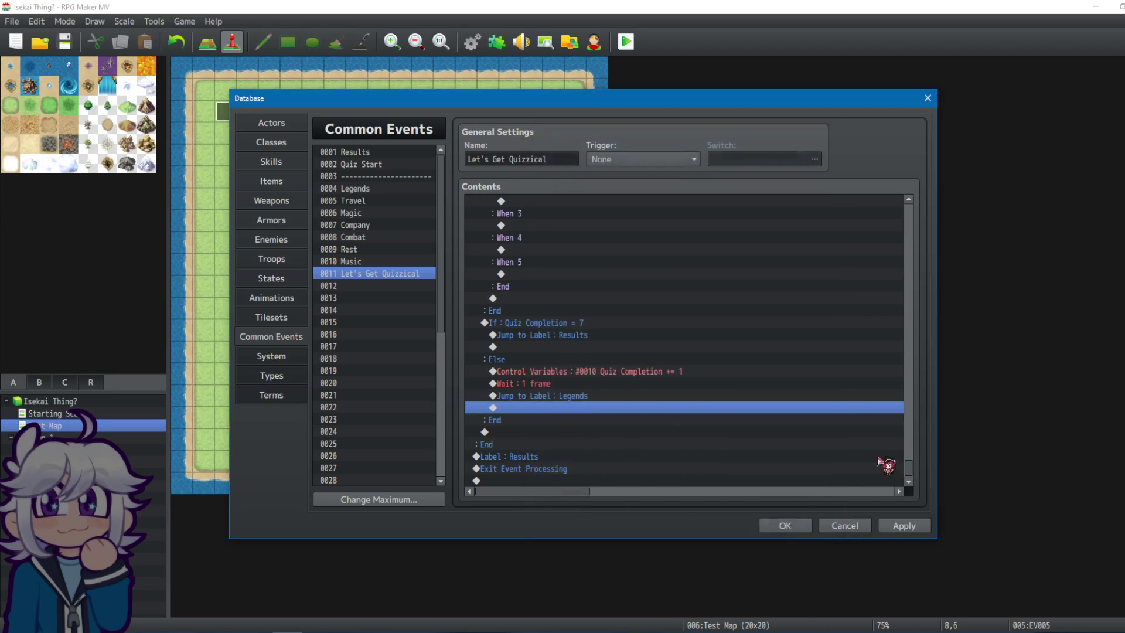
{"action": "left_click_drag", "start_coordinate": [909, 472], "coordinate": [891, 233]}
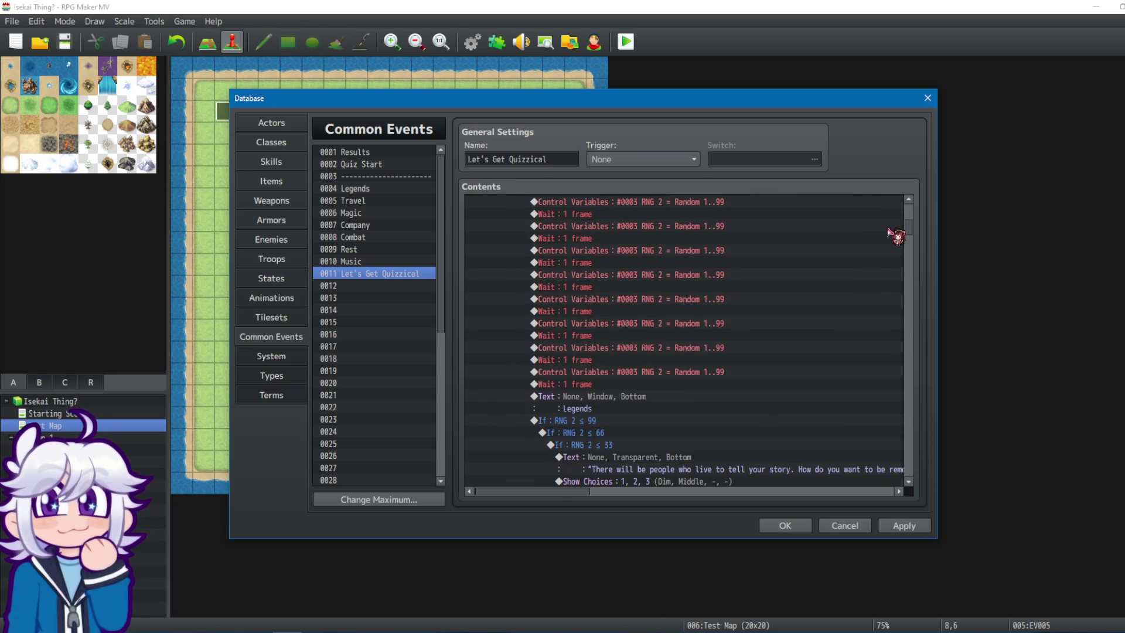
Locate the Label : Results line under the Quiz Completion = 7 check.
{"action": "scroll", "coordinate": [604, 404], "scroll_direction": "down", "scroll_amount": 2}
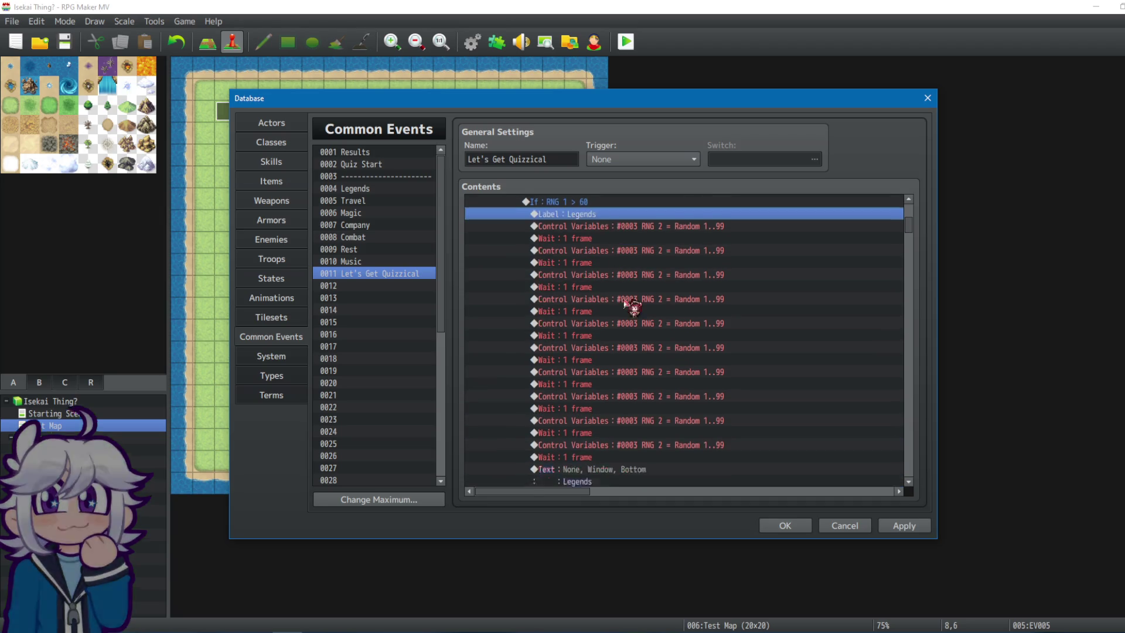
{"action": "scroll", "coordinate": [635, 355], "scroll_direction": "down", "scroll_amount": 3}
{"action": "left_click", "coordinate": [612, 363]}
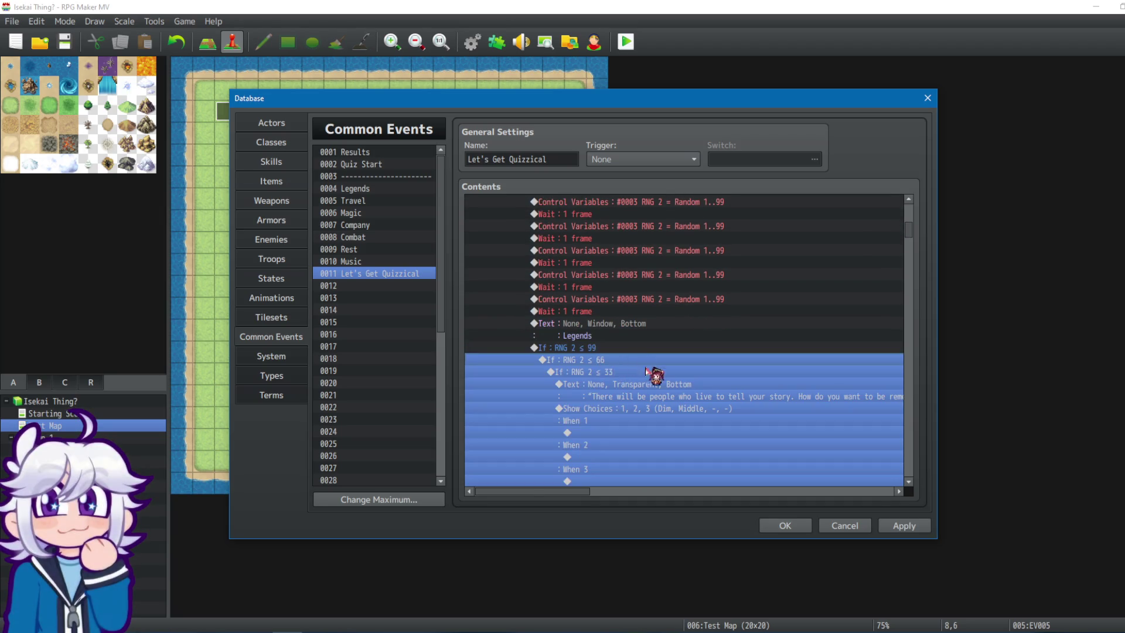
{"action": "scroll", "coordinate": [645, 375], "scroll_direction": "down", "scroll_amount": 15}
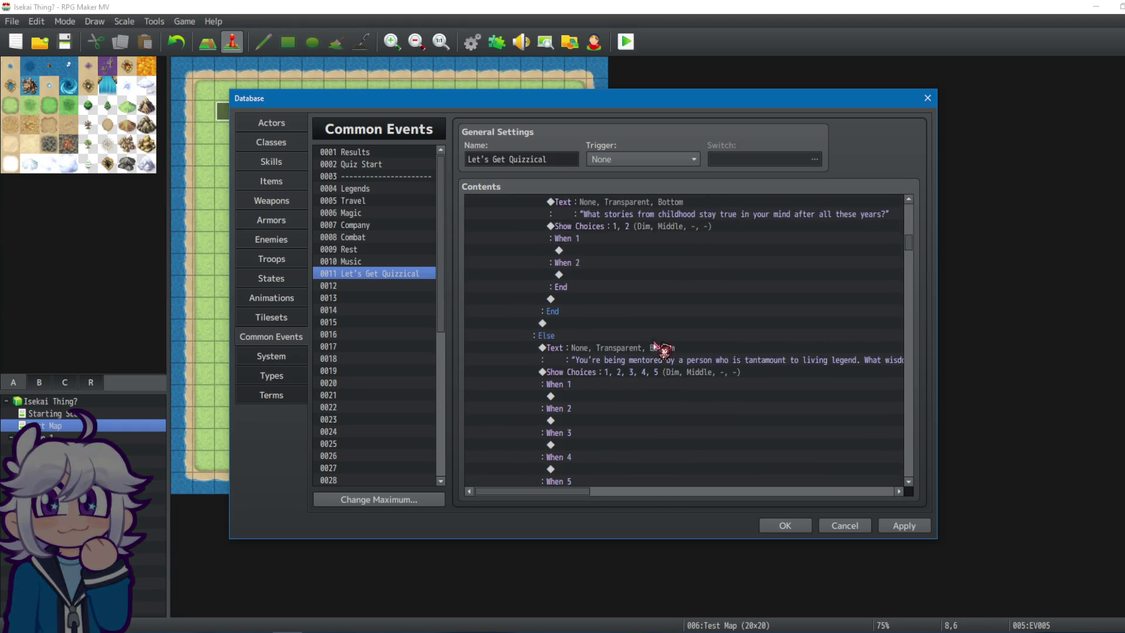
{"action": "scroll", "coordinate": [635, 353], "scroll_direction": "down", "scroll_amount": 2}
{"action": "left_click", "coordinate": [613, 385]}
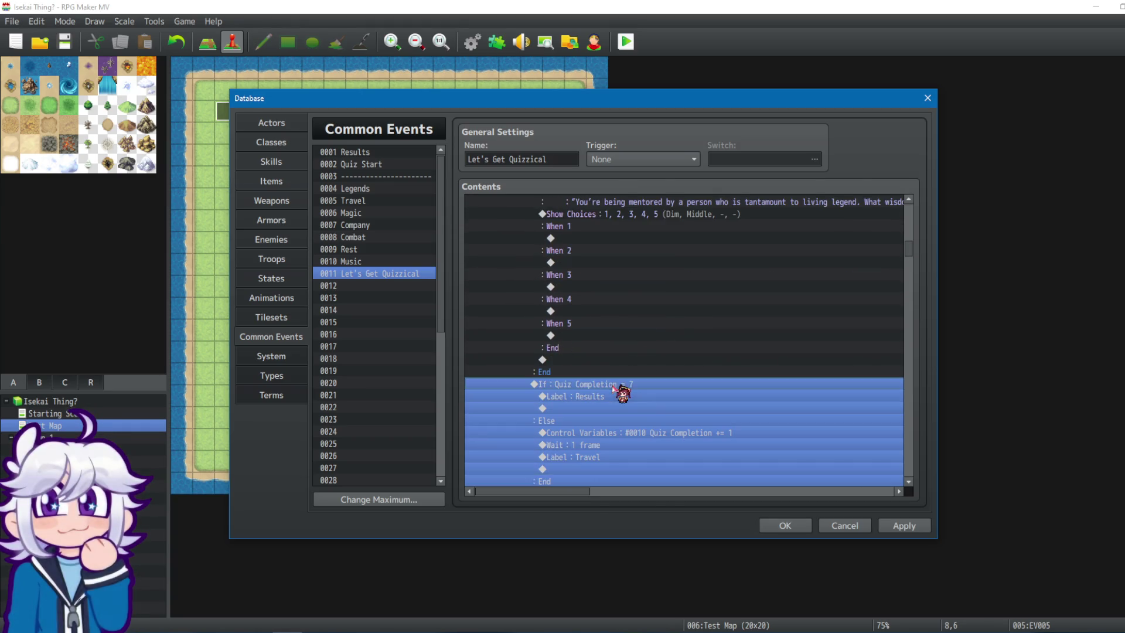
{"action": "left_click", "coordinate": [571, 396]}
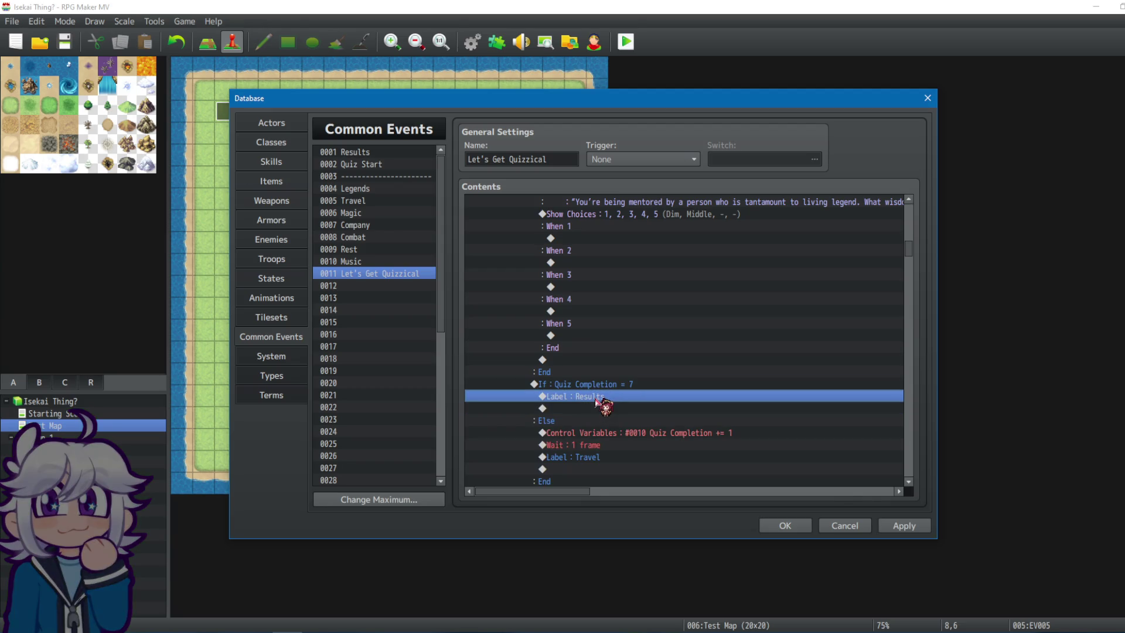
{"action": "scroll", "coordinate": [604, 393], "scroll_direction": "down", "scroll_amount": 2}
{"action": "right_click", "coordinate": [606, 339]}
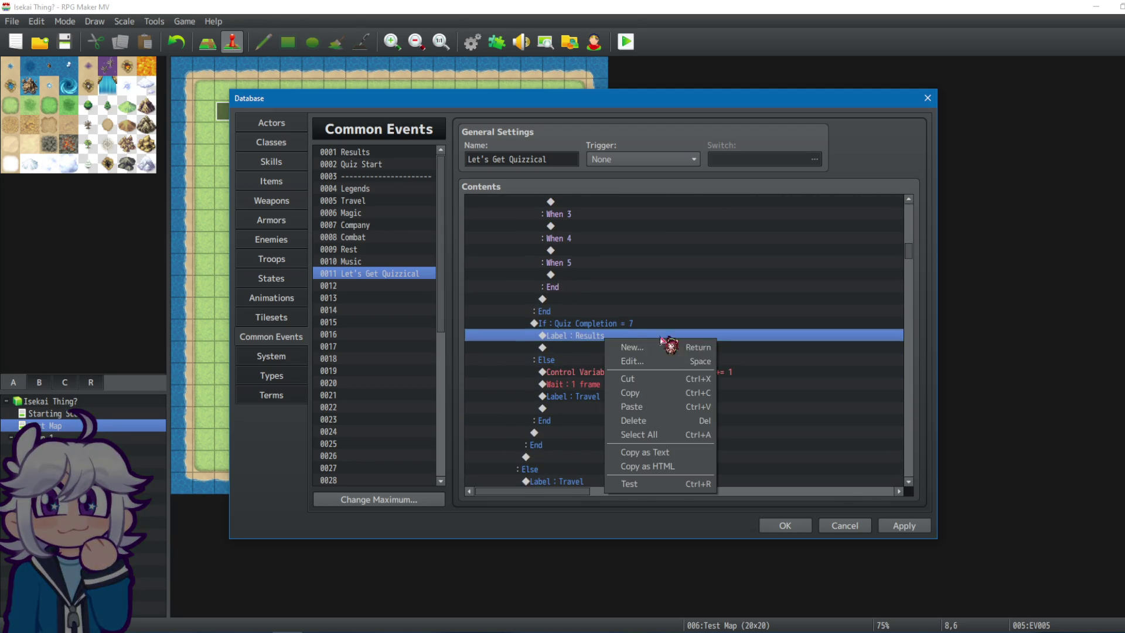
{"action": "left_click", "coordinate": [667, 362]}
{"action": "left_click", "coordinate": [711, 363]}
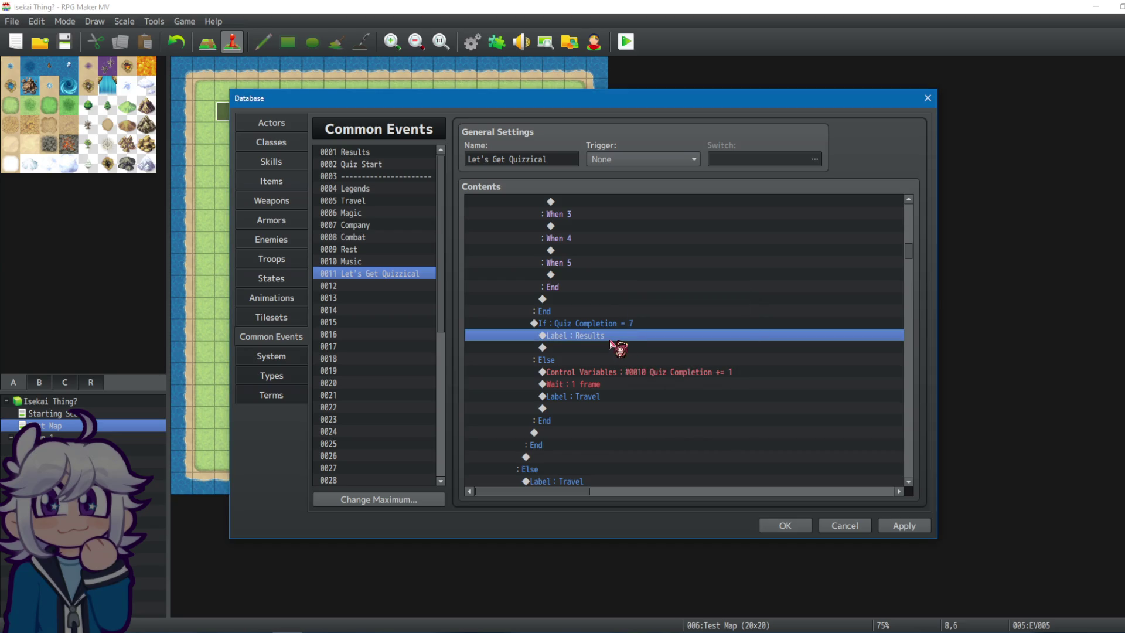
Add Jump to Label 'Results' after the Quiz Completion = 7 check.
{"action": "double_click", "coordinate": [609, 347]}
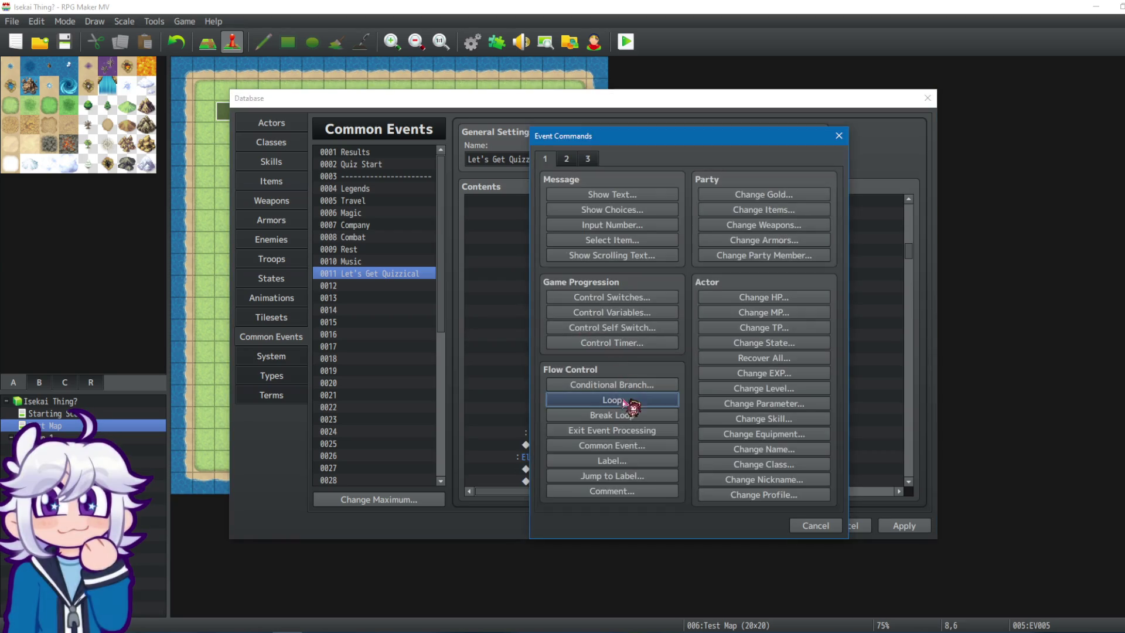
{"action": "left_click", "coordinate": [623, 475]}
{"action": "type", "text": "Results"}
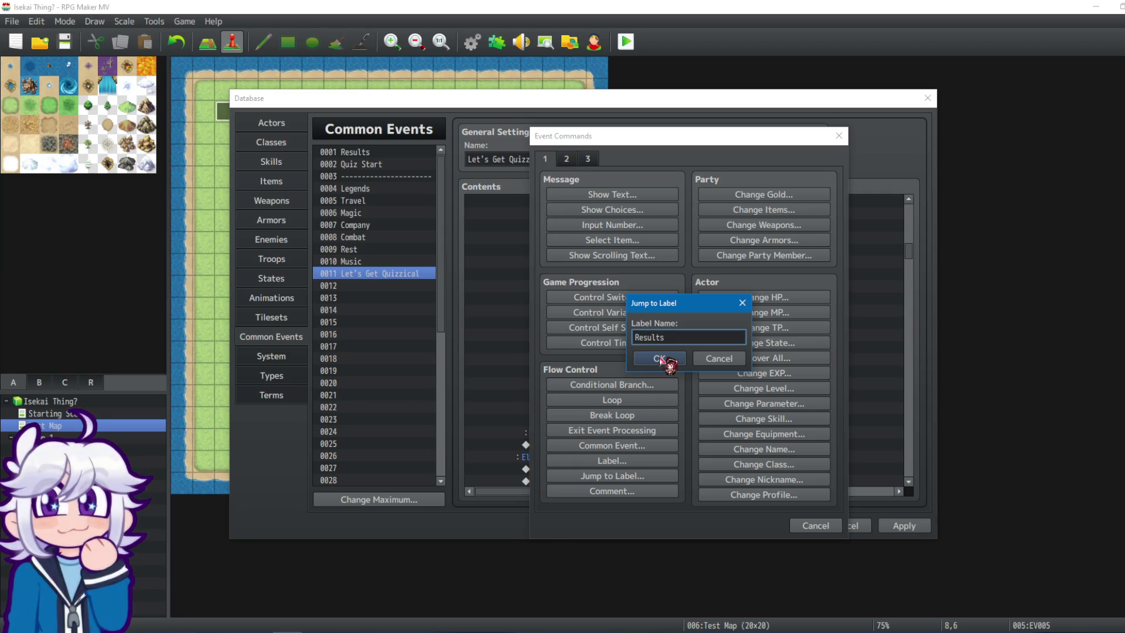
{"action": "left_click", "coordinate": [659, 359]}
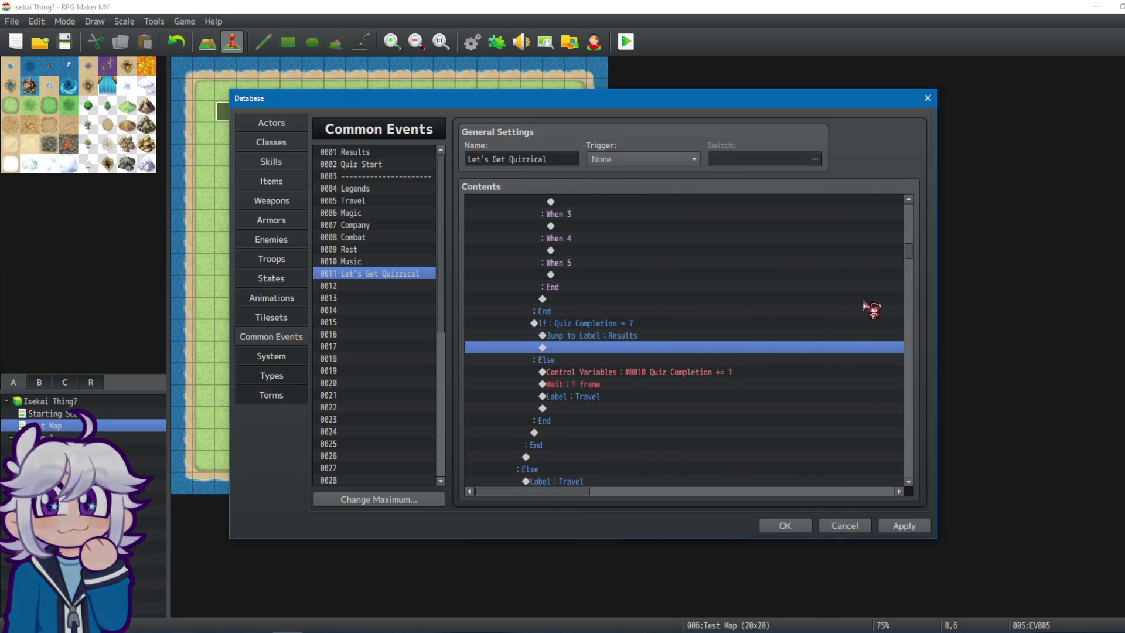
{"action": "left_click_drag", "start_coordinate": [910, 256], "coordinate": [909, 293]}
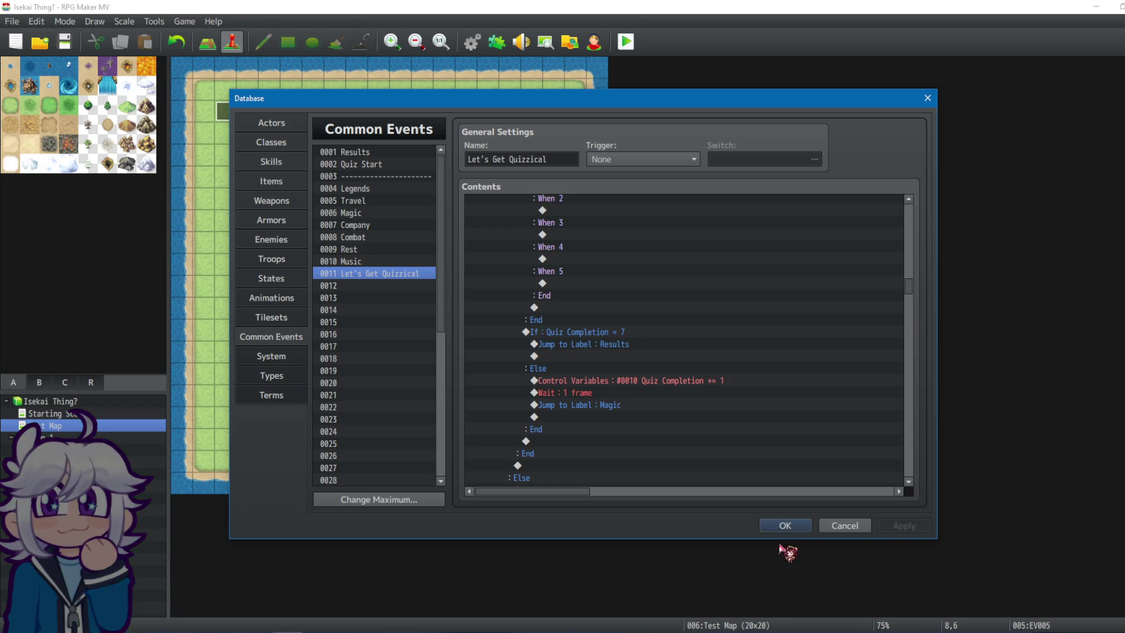
Close the Database, keeping the edits, and start a playtest after saving.
{"action": "left_click", "coordinate": [783, 526]}
{"action": "left_click", "coordinate": [626, 42]}
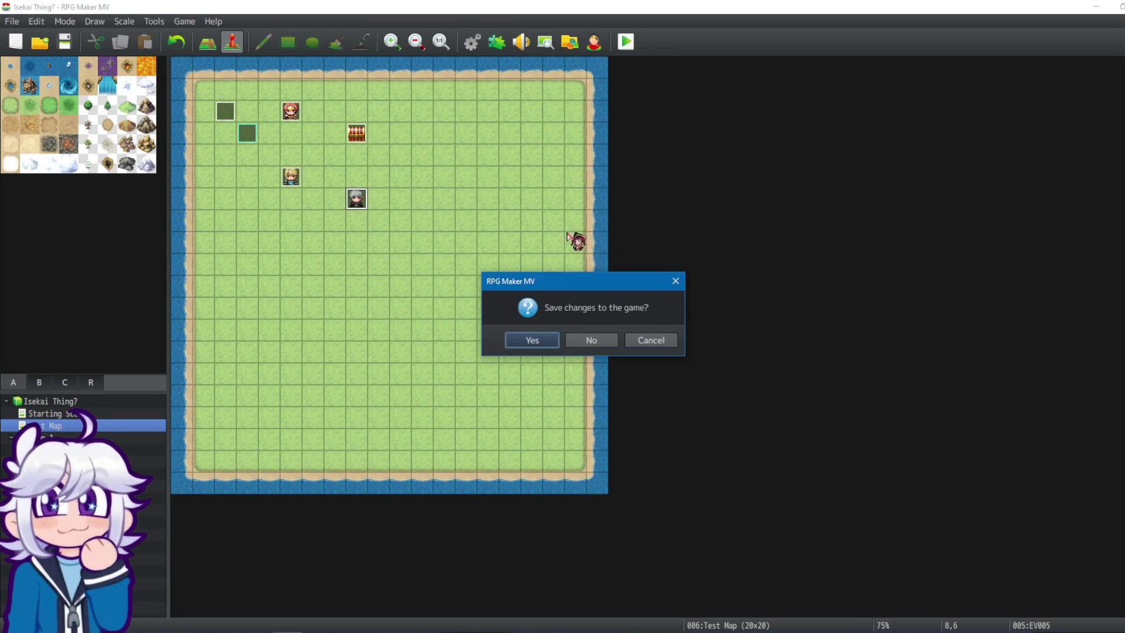
{"action": "left_click", "coordinate": [534, 340]}
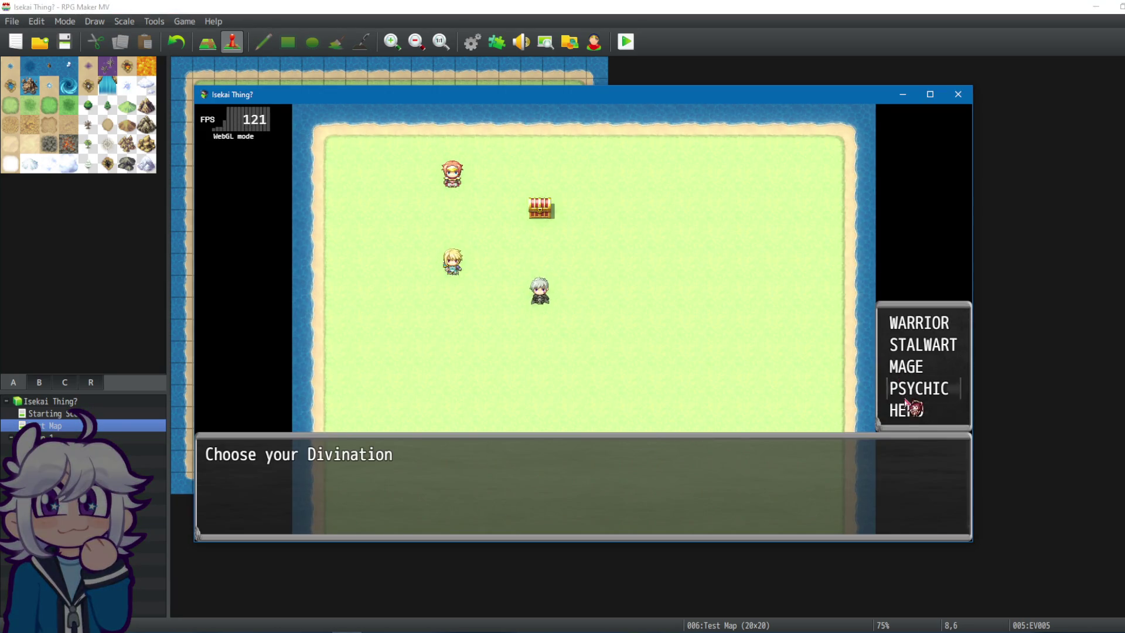
Choose HERO and a buff, advance past the Company message, then close the game window.
{"action": "left_click", "coordinate": [909, 409]}
{"action": "left_click", "coordinate": [944, 389]}
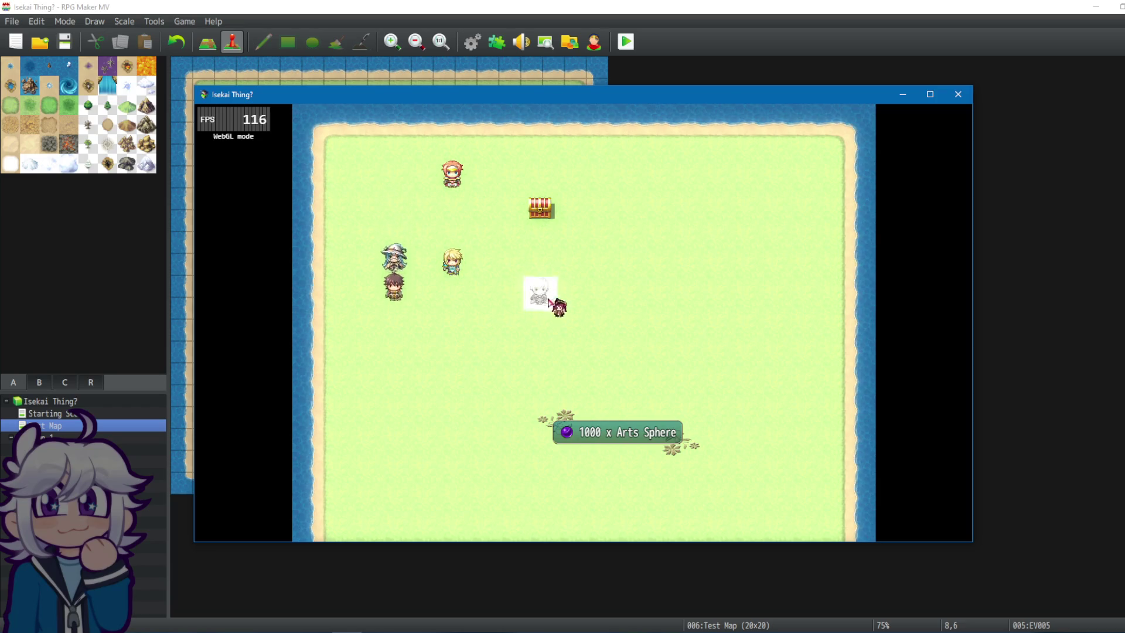
{"action": "left_click", "coordinate": [545, 462]}
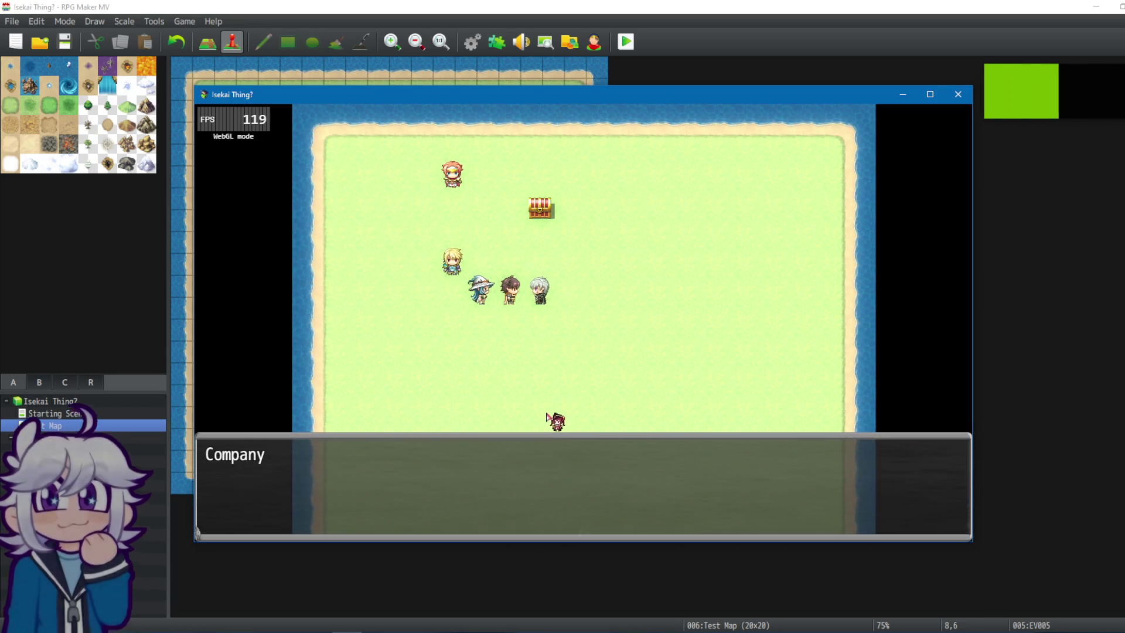
{"action": "left_click", "coordinate": [959, 94]}
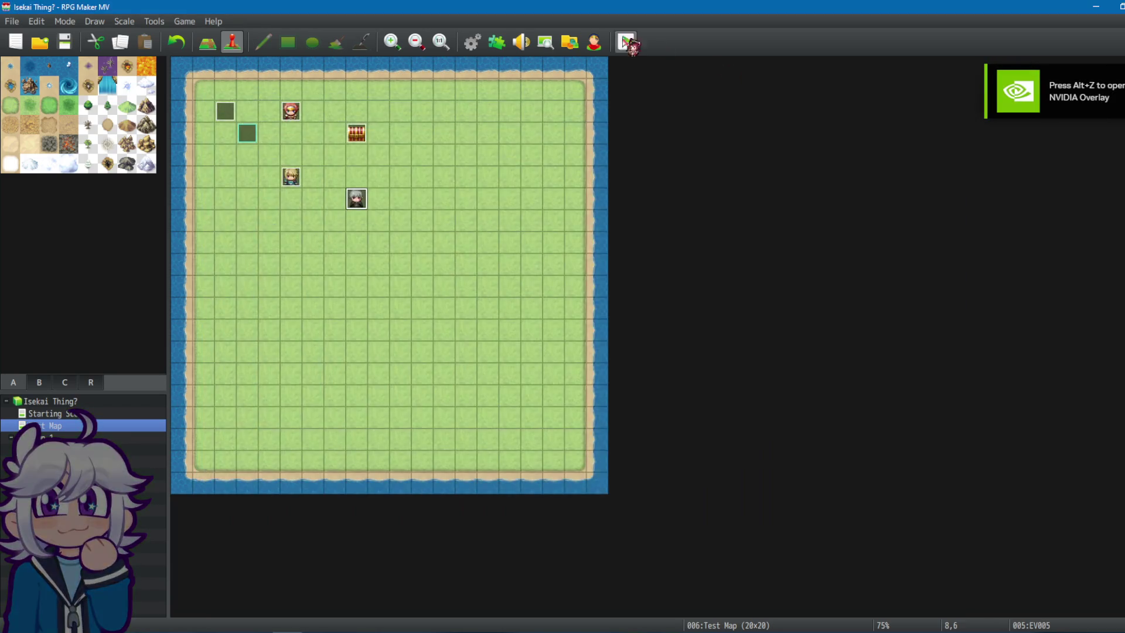
{"action": "left_click", "coordinate": [472, 42]}
{"action": "mouse_move", "coordinate": [917, 219]}
{"action": "left_mouse_down"}
{"action": "mouse_move", "coordinate": [909, 314]}
{"action": "mouse_move", "coordinate": [888, 363]}
{"action": "mouse_move", "coordinate": [897, 367]}
{"action": "mouse_move", "coordinate": [896, 354]}
{"action": "mouse_move", "coordinate": [906, 416]}
{"action": "mouse_move", "coordinate": [912, 305]}
{"action": "left_mouse_up"}
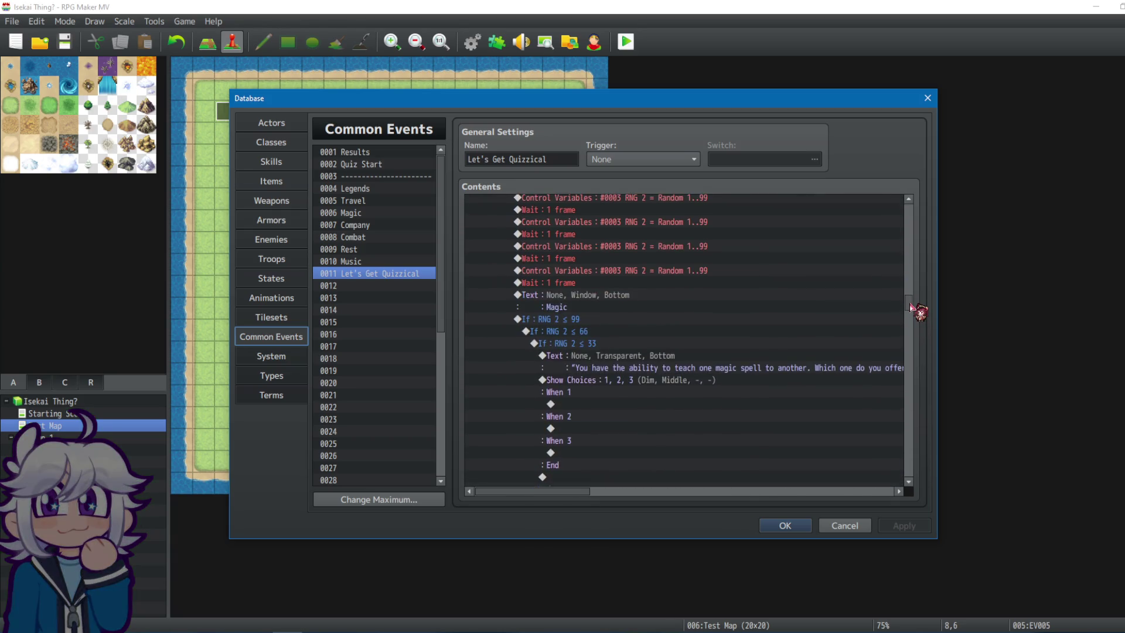
{"action": "left_click_drag", "start_coordinate": [662, 469], "coordinate": [655, 359]}
{"action": "scroll", "coordinate": [659, 354], "scroll_direction": "down", "scroll_amount": 8}
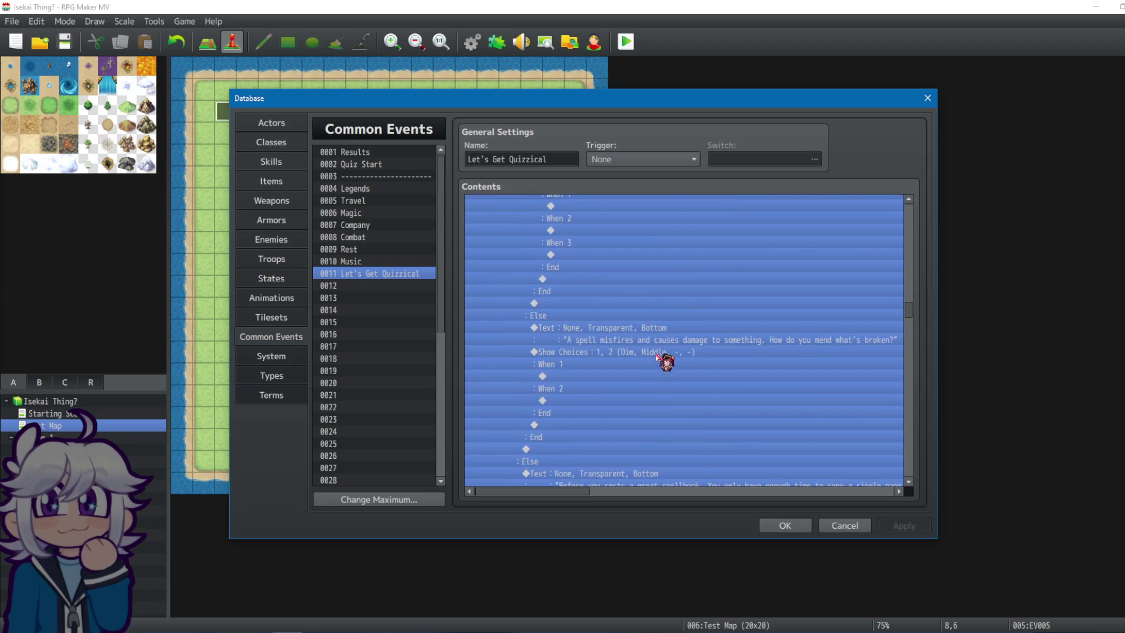
{"action": "scroll", "coordinate": [632, 336], "scroll_direction": "down", "scroll_amount": 3}
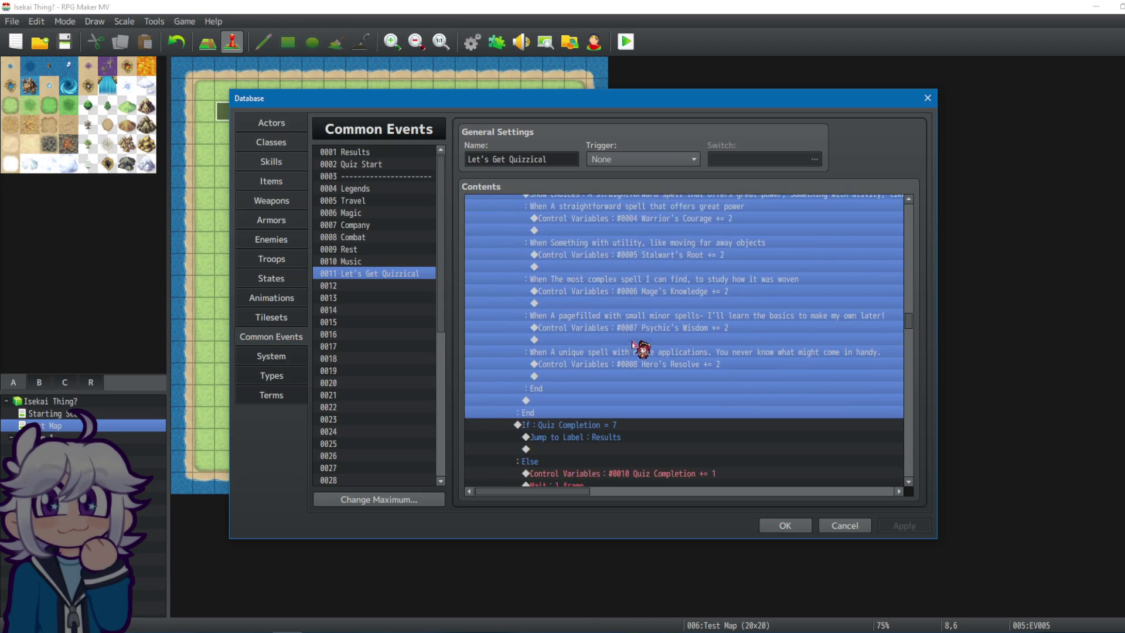
{"action": "left_click", "coordinate": [636, 376]}
{"action": "left_click", "coordinate": [606, 438]}
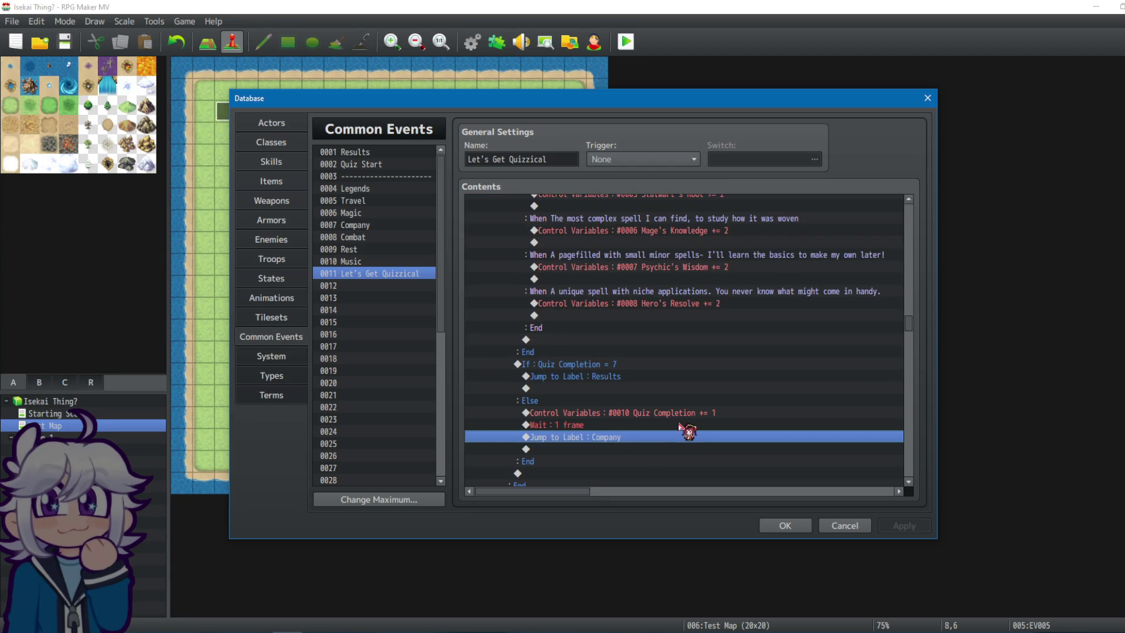
{"action": "left_click", "coordinate": [557, 371]}
{"action": "scroll", "coordinate": [588, 377], "scroll_direction": "up", "scroll_amount": 2}
{"action": "left_click", "coordinate": [570, 380]}
{"action": "scroll", "coordinate": [573, 378], "scroll_direction": "up", "scroll_amount": 5}
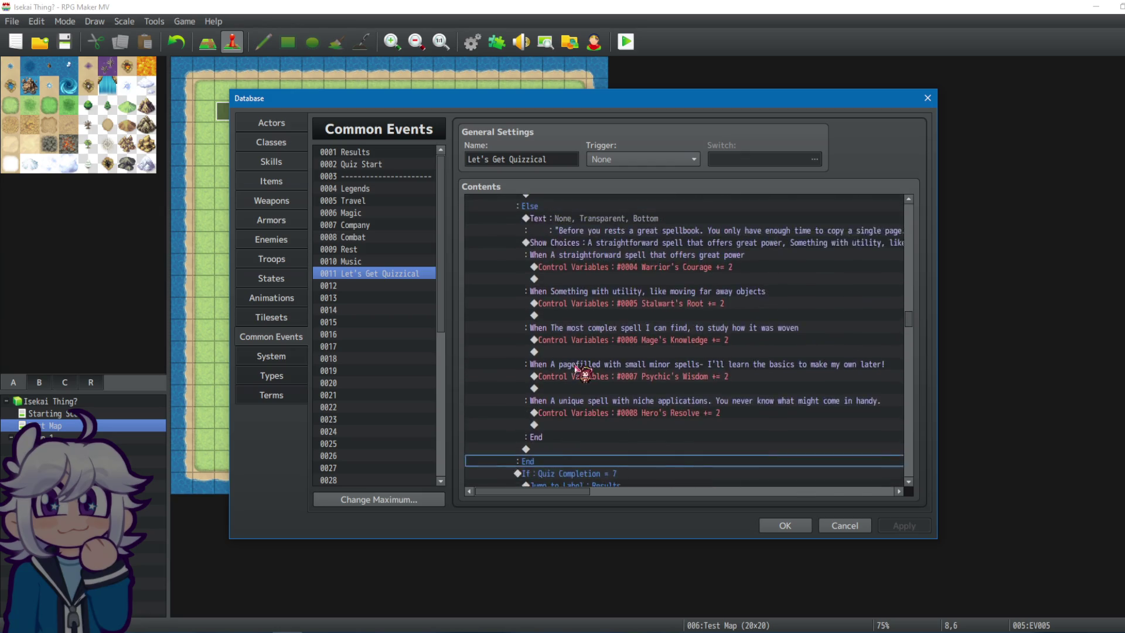
{"action": "left_click", "coordinate": [568, 303]}
{"action": "scroll", "coordinate": [610, 300], "scroll_direction": "up", "scroll_amount": 3}
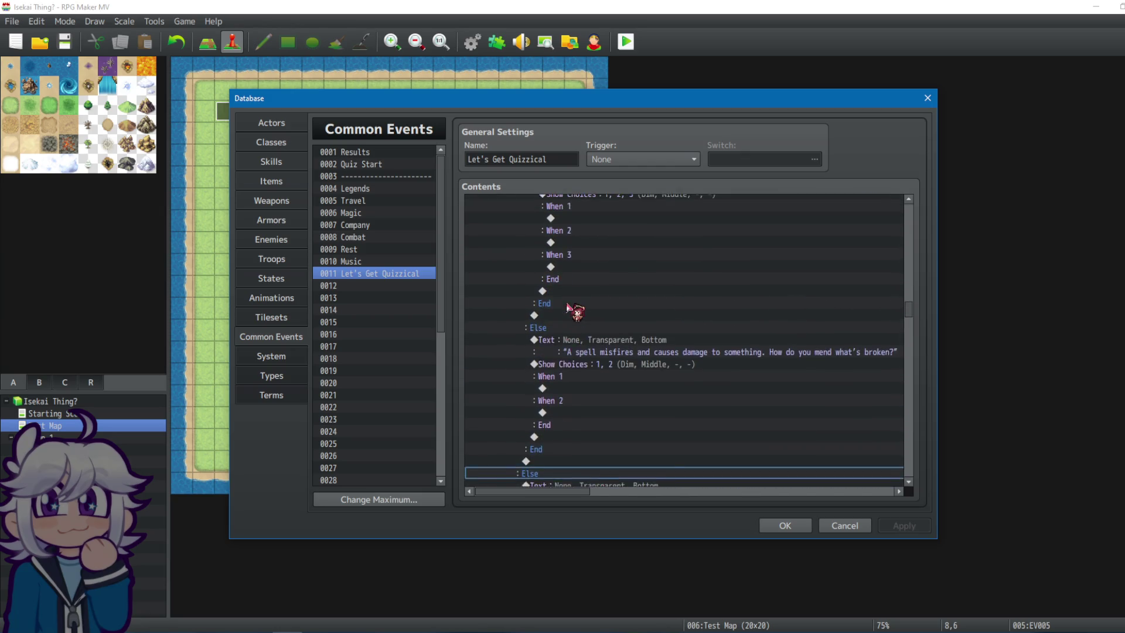
{"action": "scroll", "coordinate": [658, 296], "scroll_direction": "down", "scroll_amount": 7}
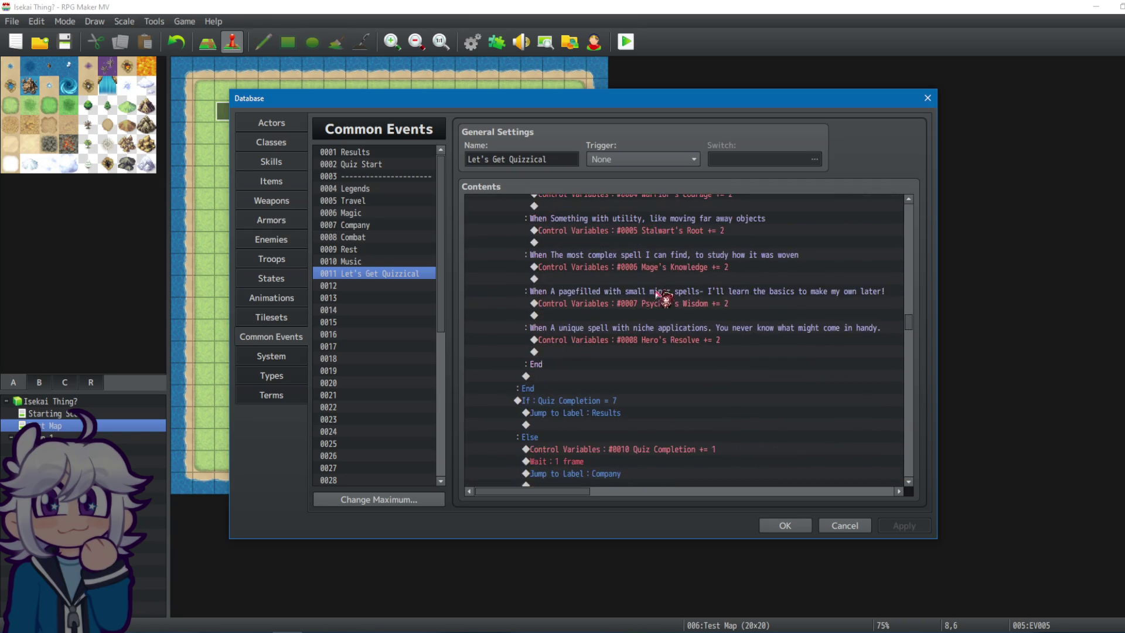
{"action": "left_click", "coordinate": [592, 376]}
{"action": "left_click", "coordinate": [600, 354]}
{"action": "left_click", "coordinate": [612, 377]}
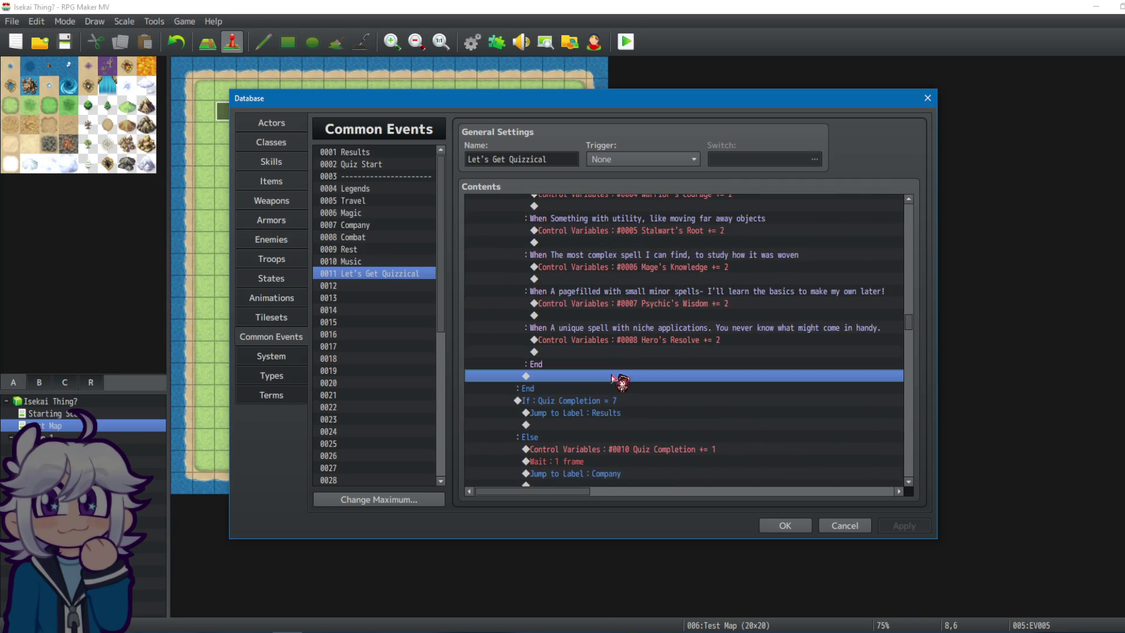
{"action": "scroll", "coordinate": [638, 365], "scroll_direction": "down", "scroll_amount": 2}
{"action": "mouse_move", "coordinate": [582, 309]}
{"action": "left_mouse_down"}
{"action": "mouse_move", "coordinate": [583, 323]}
{"action": "mouse_move", "coordinate": [576, 308]}
{"action": "left_mouse_up"}
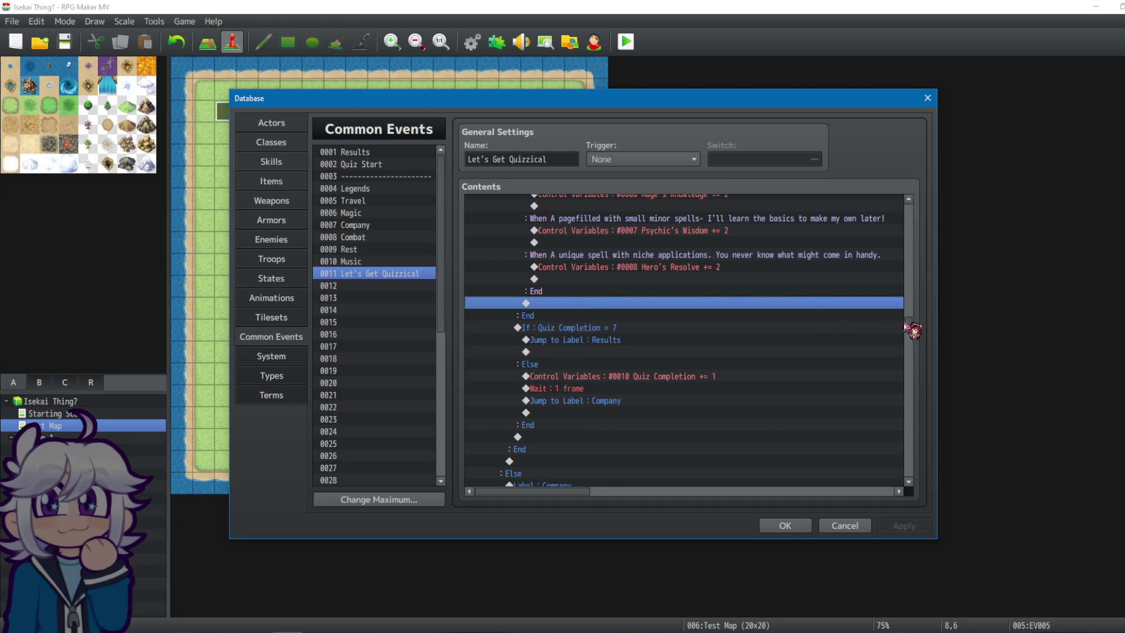
{"action": "left_click_drag", "start_coordinate": [908, 327], "coordinate": [907, 304]}
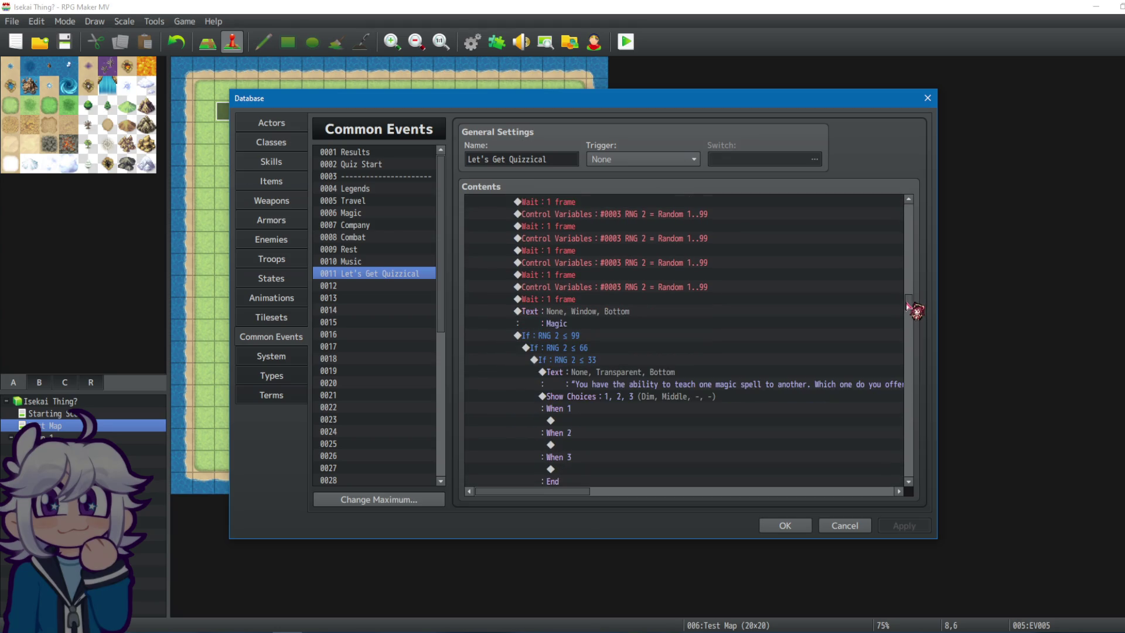
{"action": "left_click", "coordinate": [508, 338]}
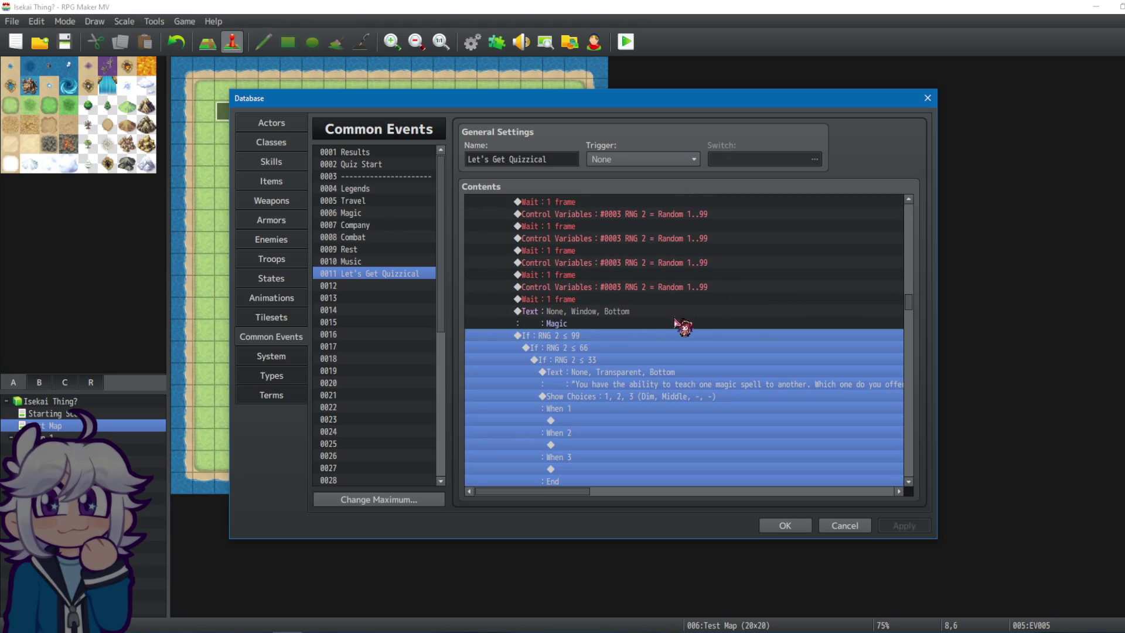
{"action": "scroll", "coordinate": [697, 342], "scroll_direction": "down", "scroll_amount": 2}
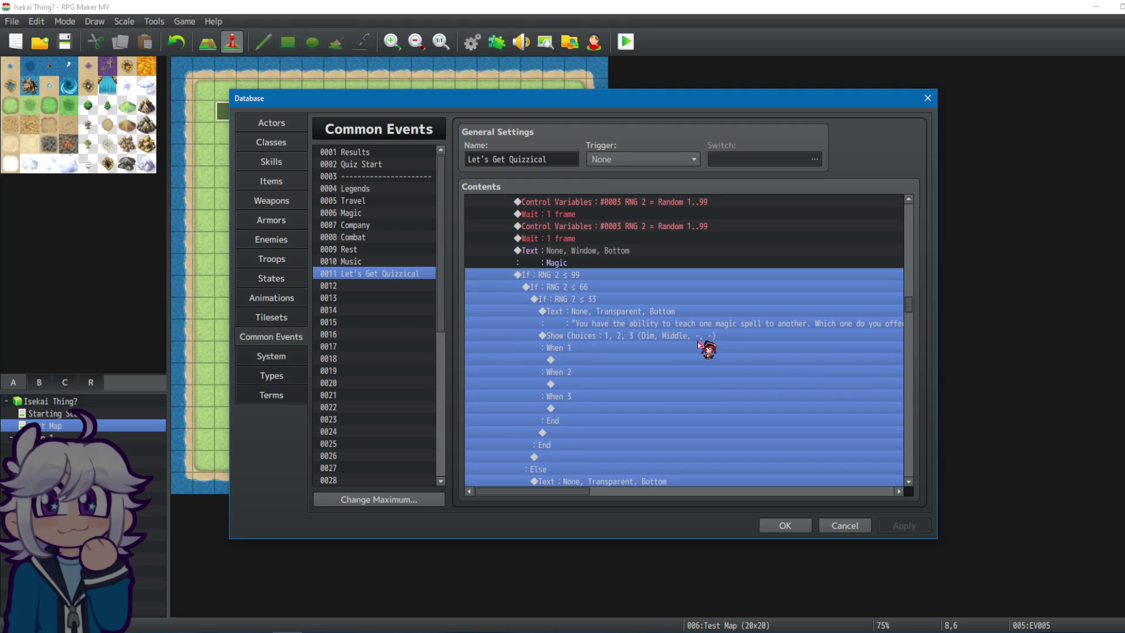
{"action": "scroll", "coordinate": [769, 321], "scroll_direction": "down", "scroll_amount": 5}
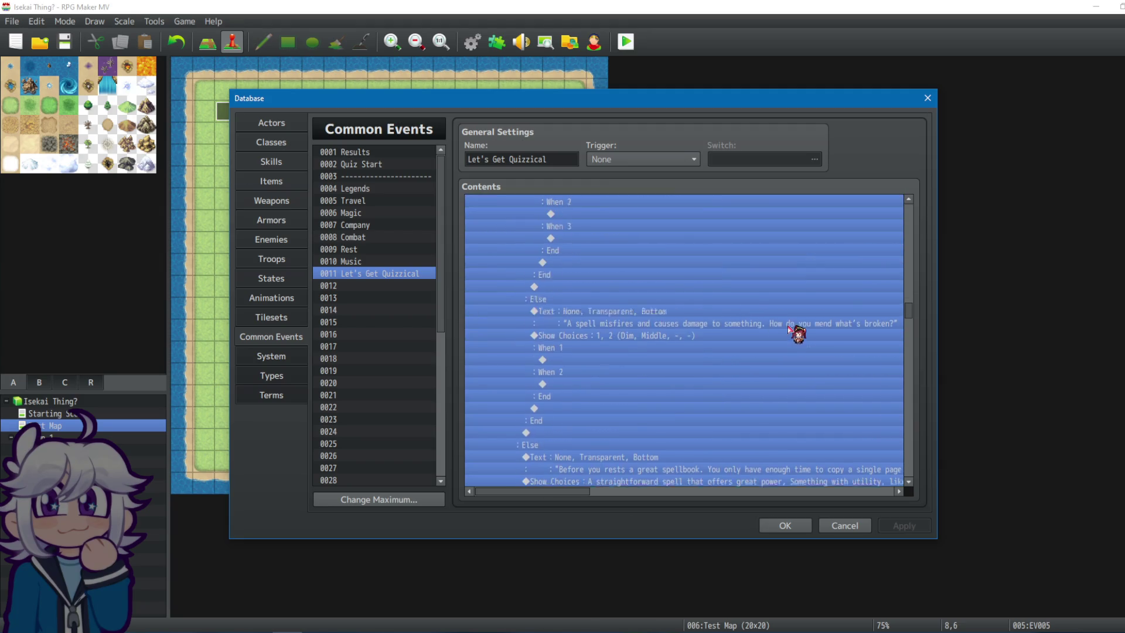
{"action": "scroll", "coordinate": [778, 352], "scroll_direction": "down", "scroll_amount": 3}
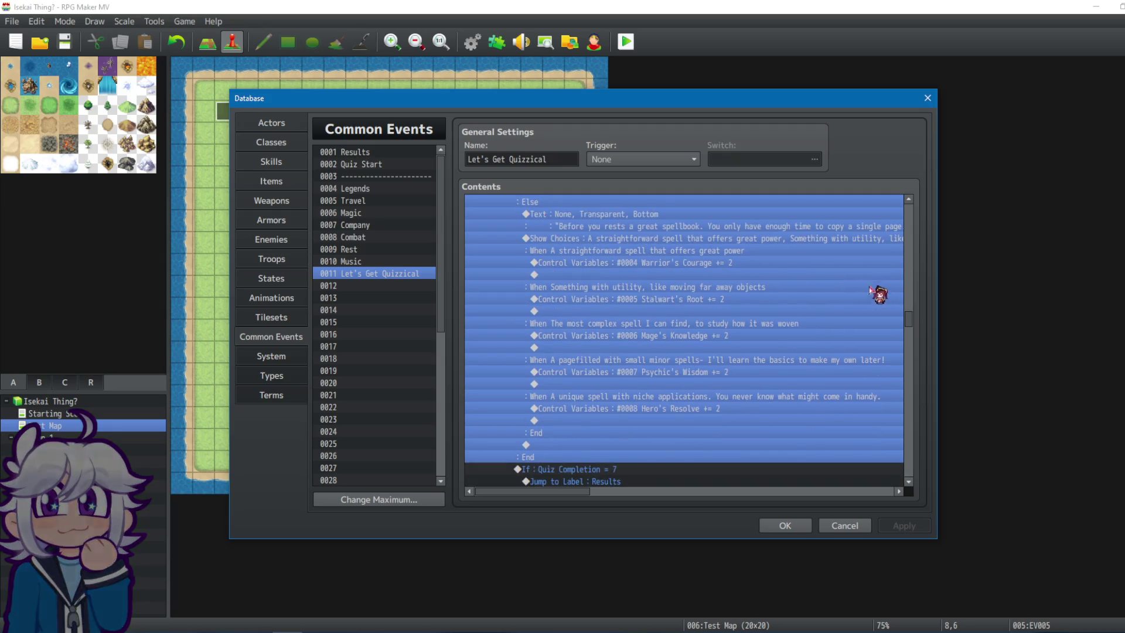
{"action": "left_click", "coordinate": [785, 525]}
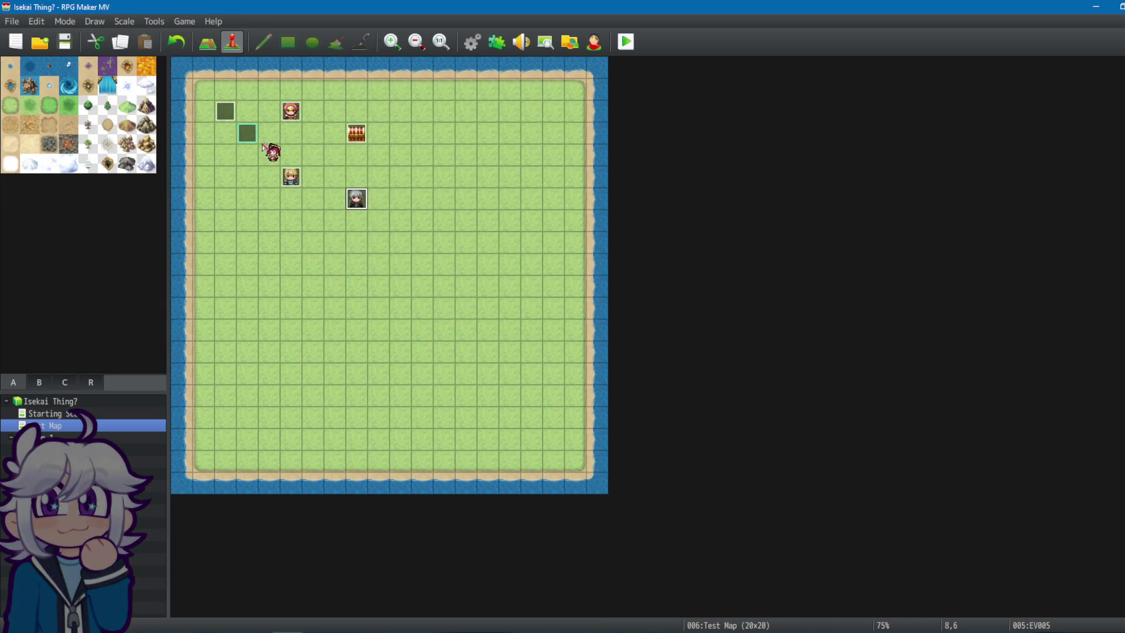
{"action": "left_click", "coordinate": [472, 42]}
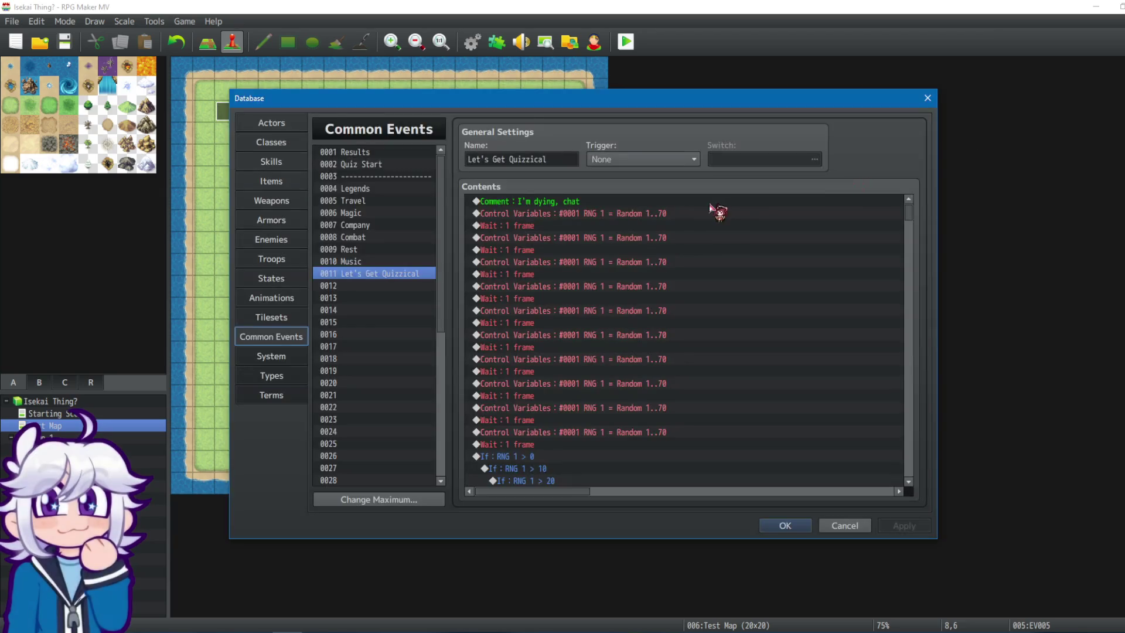
{"action": "scroll", "coordinate": [907, 223], "scroll_direction": "down", "scroll_amount": 6}
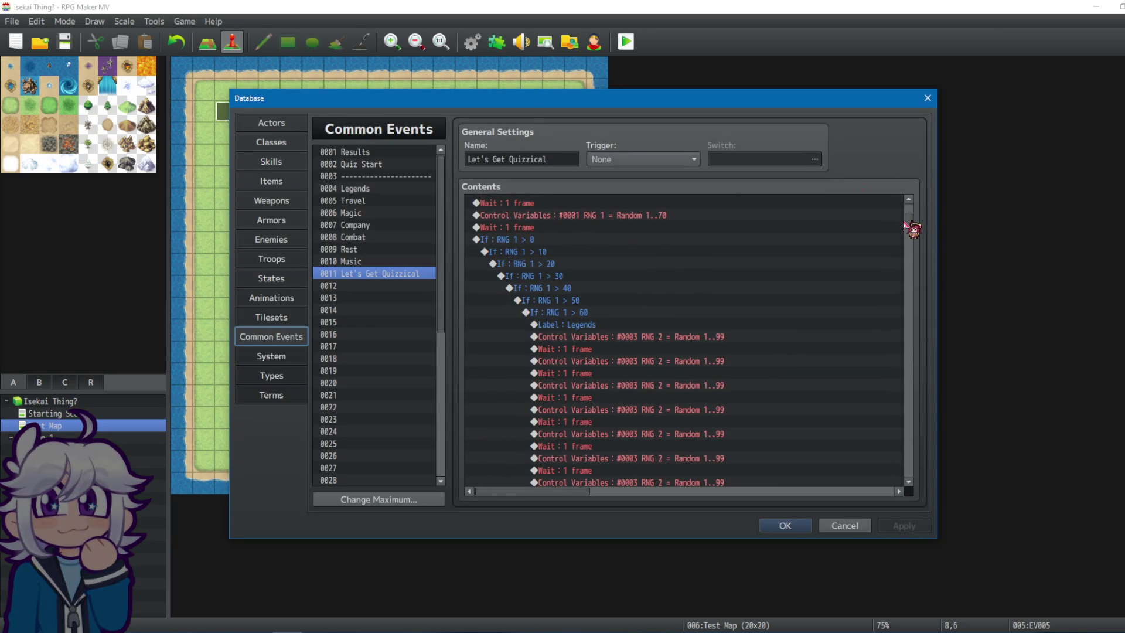
{"action": "scroll", "coordinate": [907, 228], "scroll_direction": "down", "scroll_amount": 3}
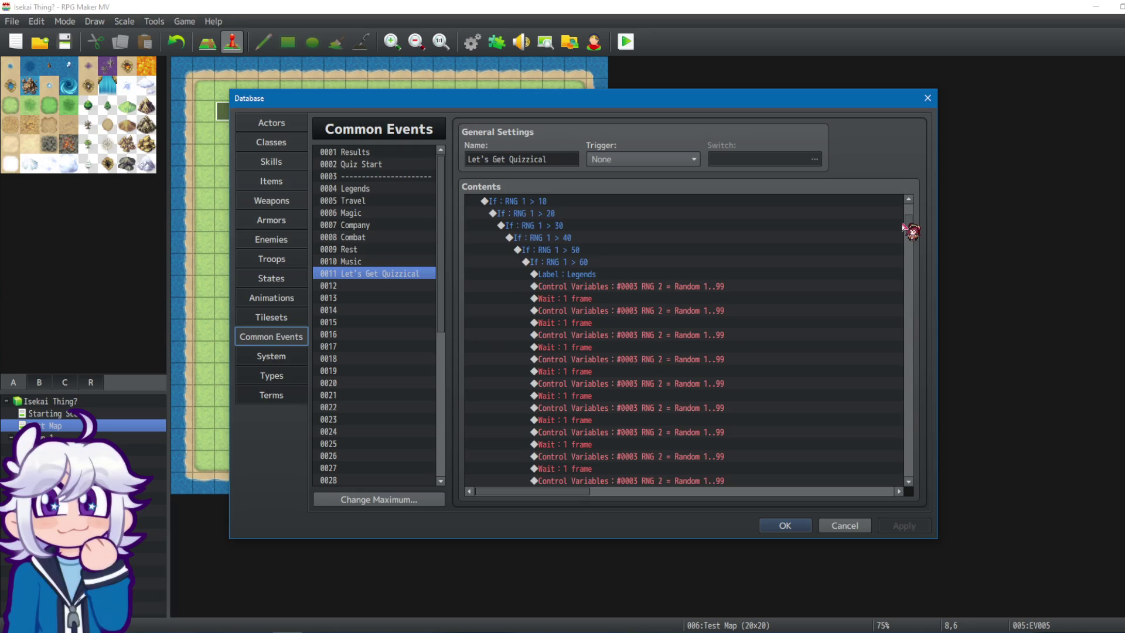
{"action": "scroll", "coordinate": [907, 229], "scroll_direction": "down", "scroll_amount": 1}
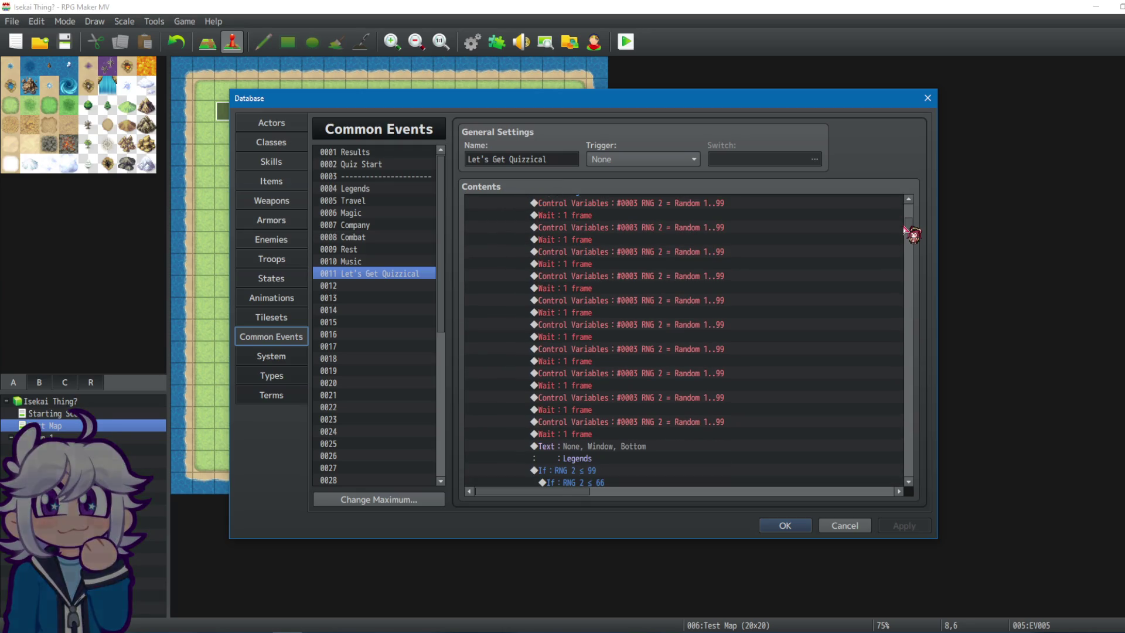
{"action": "scroll", "coordinate": [906, 229], "scroll_direction": "down", "scroll_amount": 5}
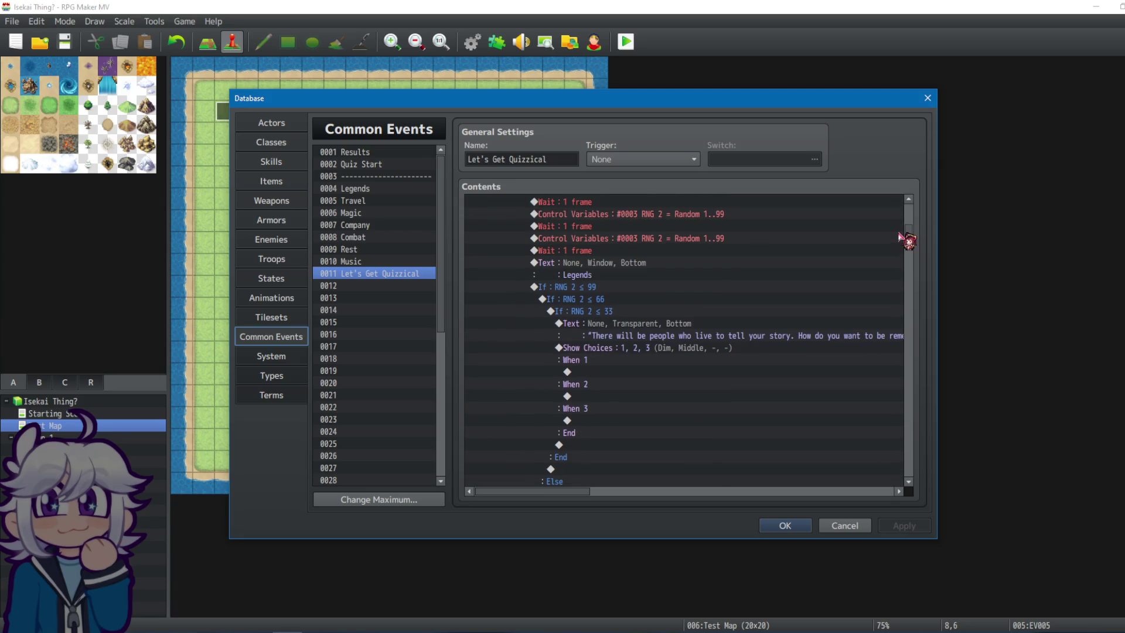
{"action": "scroll", "coordinate": [903, 238], "scroll_direction": "down", "scroll_amount": 2}
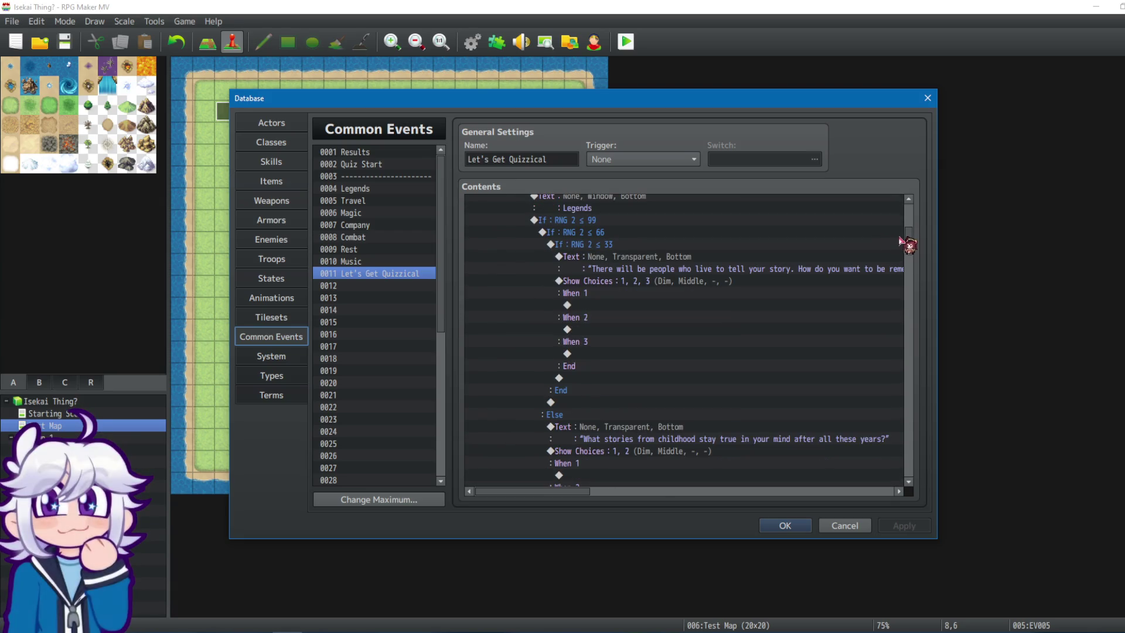
{"action": "left_click_drag", "start_coordinate": [909, 237], "coordinate": [901, 216]}
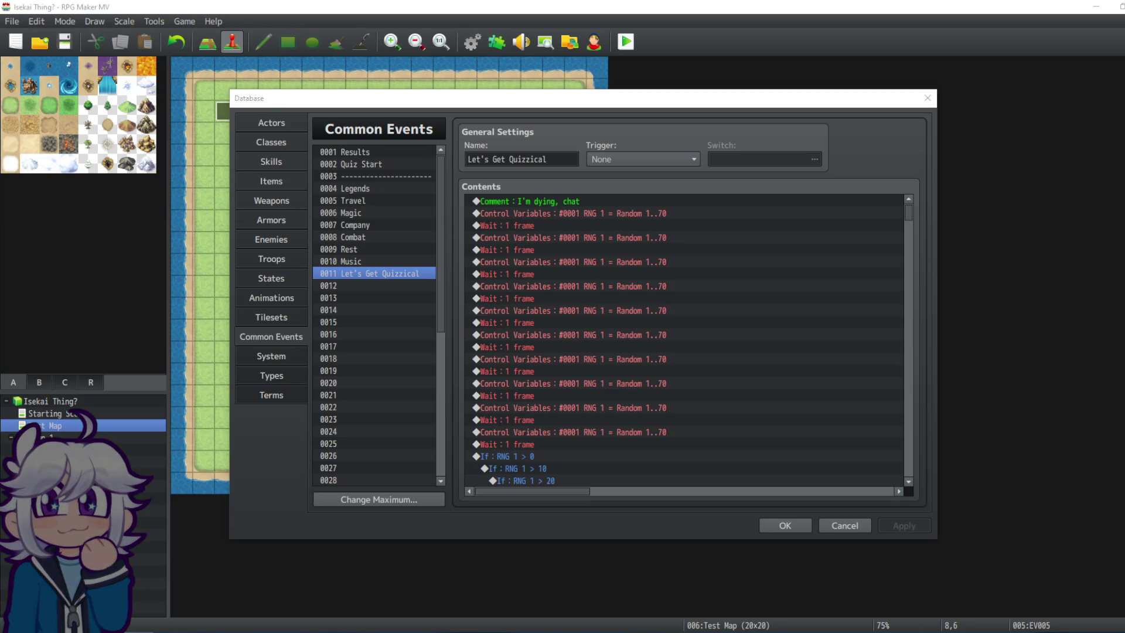
{"action": "left_click", "coordinate": [370, 286]}
Name common event 0012 'Quizzical 2' and go back to Let's Get Quizzical.
{"action": "left_click", "coordinate": [534, 161]}
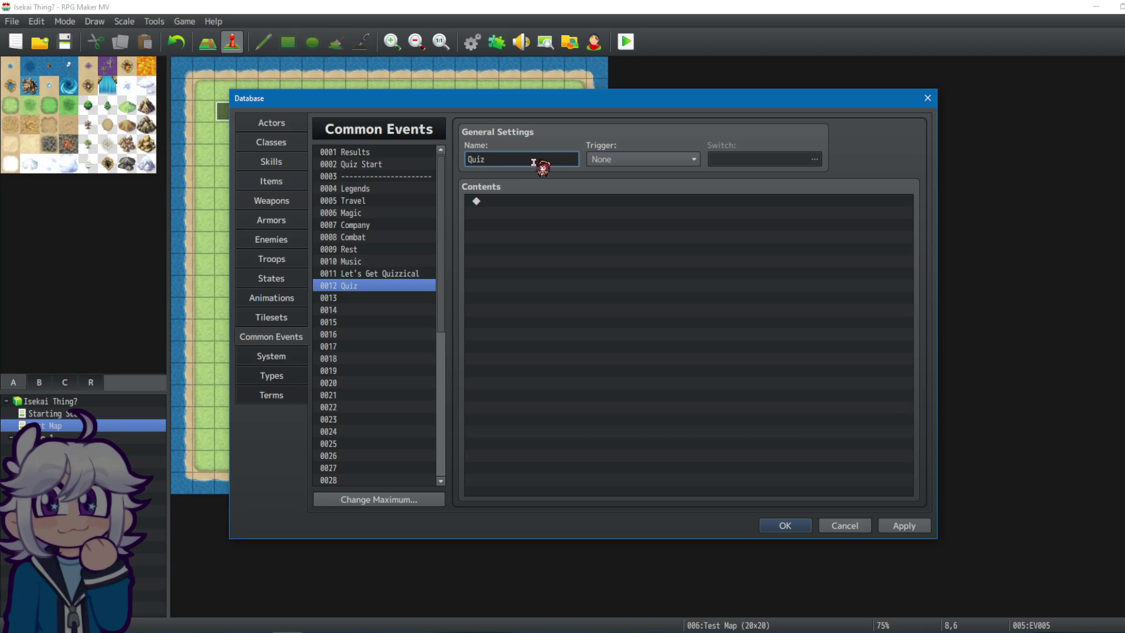
{"action": "left_click", "coordinate": [431, 273]}
{"action": "scroll", "coordinate": [589, 254], "scroll_direction": "down", "scroll_amount": 6}
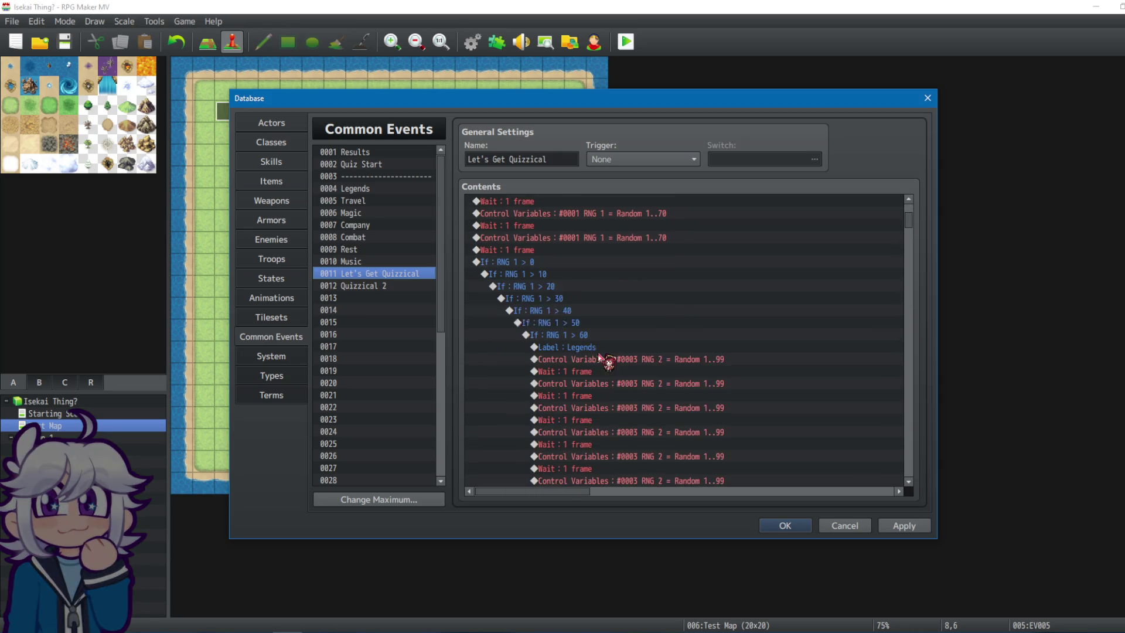
Check how far the RNG 1 > 0 and > 60 branches extend around the Legends label, then view 0004 Legends.
{"action": "left_click", "coordinate": [591, 334]}
{"action": "left_click", "coordinate": [619, 324]}
{"action": "scroll", "coordinate": [620, 293], "scroll_direction": "up", "scroll_amount": 1}
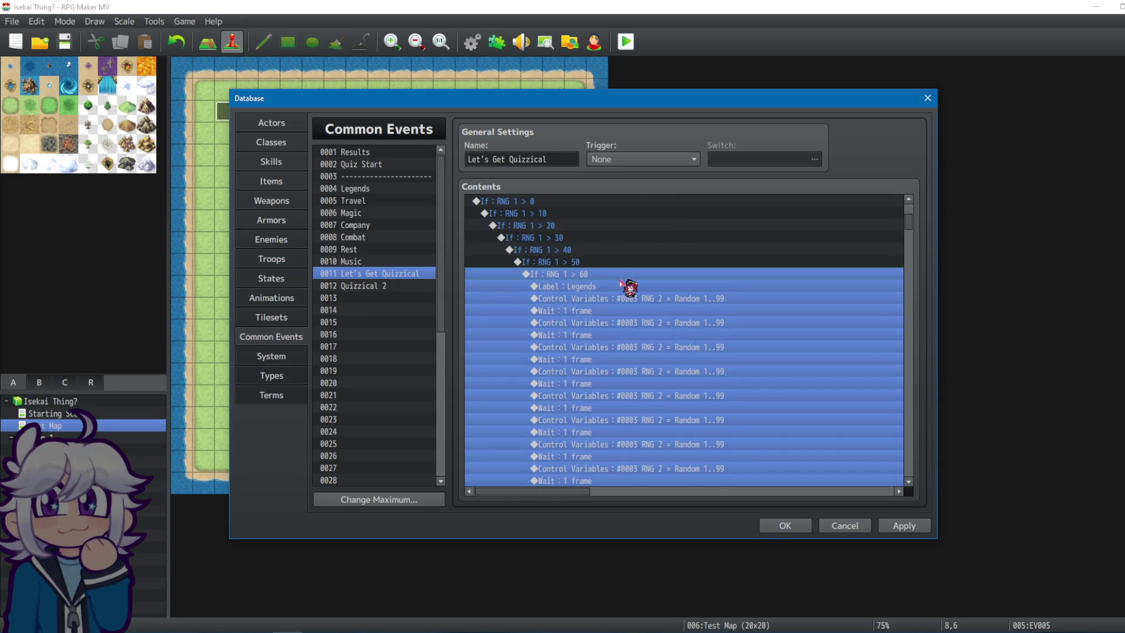
{"action": "scroll", "coordinate": [564, 244], "scroll_direction": "up", "scroll_amount": 1}
{"action": "left_click", "coordinate": [551, 227]}
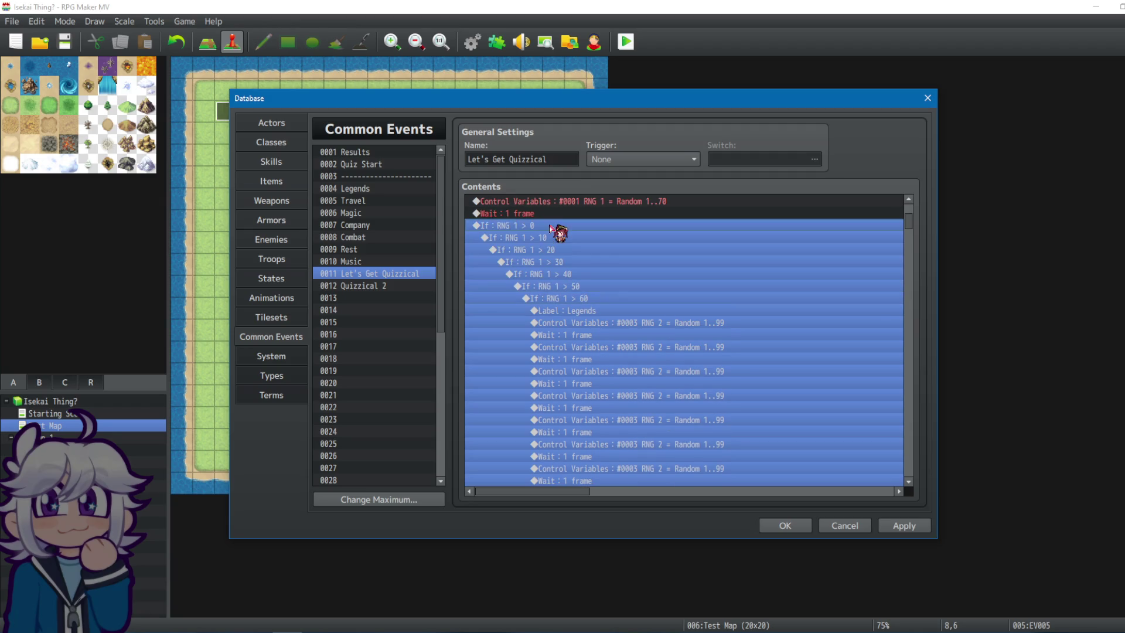
{"action": "left_click", "coordinate": [619, 311]}
{"action": "left_click", "coordinate": [592, 252]}
{"action": "left_click", "coordinate": [811, 264]}
{"action": "mouse_move", "coordinate": [912, 225]}
{"action": "left_mouse_down"}
{"action": "mouse_move", "coordinate": [912, 322]}
{"action": "mouse_move", "coordinate": [911, 271]}
{"action": "mouse_move", "coordinate": [897, 295]}
{"action": "mouse_move", "coordinate": [895, 212]}
{"action": "left_mouse_up"}
{"action": "left_click", "coordinate": [358, 188]}
{"action": "left_click", "coordinate": [575, 202]}
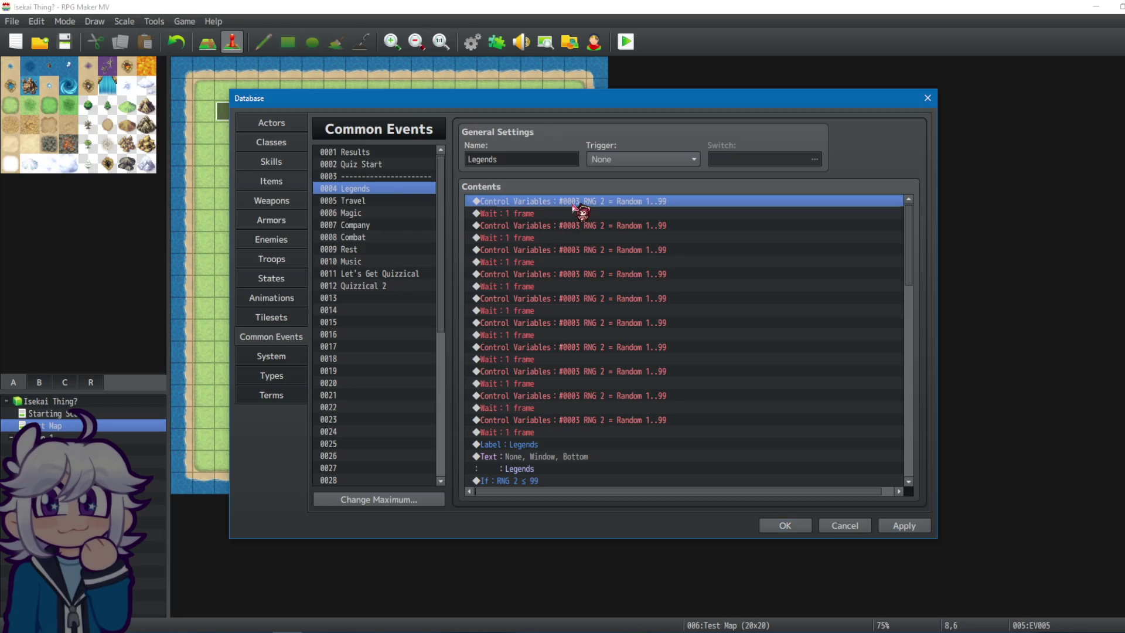
Compare the Legends label lines in Legends, Travel and Let's Get Quizzical.
{"action": "left_click", "coordinate": [549, 445]}
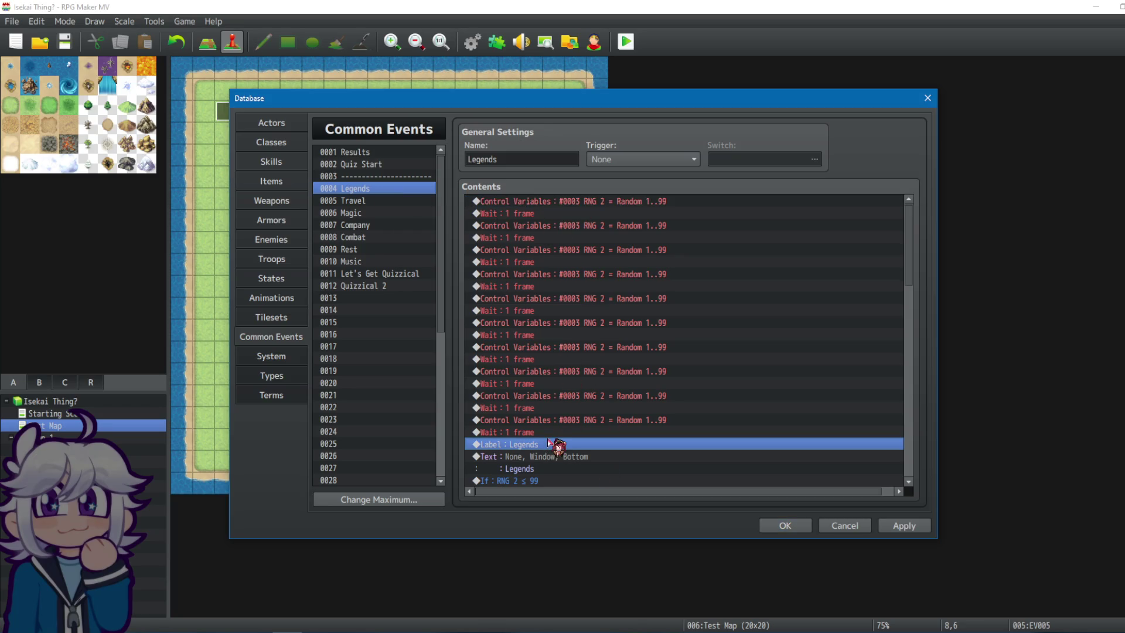
{"action": "left_click", "coordinate": [405, 201]}
{"action": "left_click", "coordinate": [400, 190]}
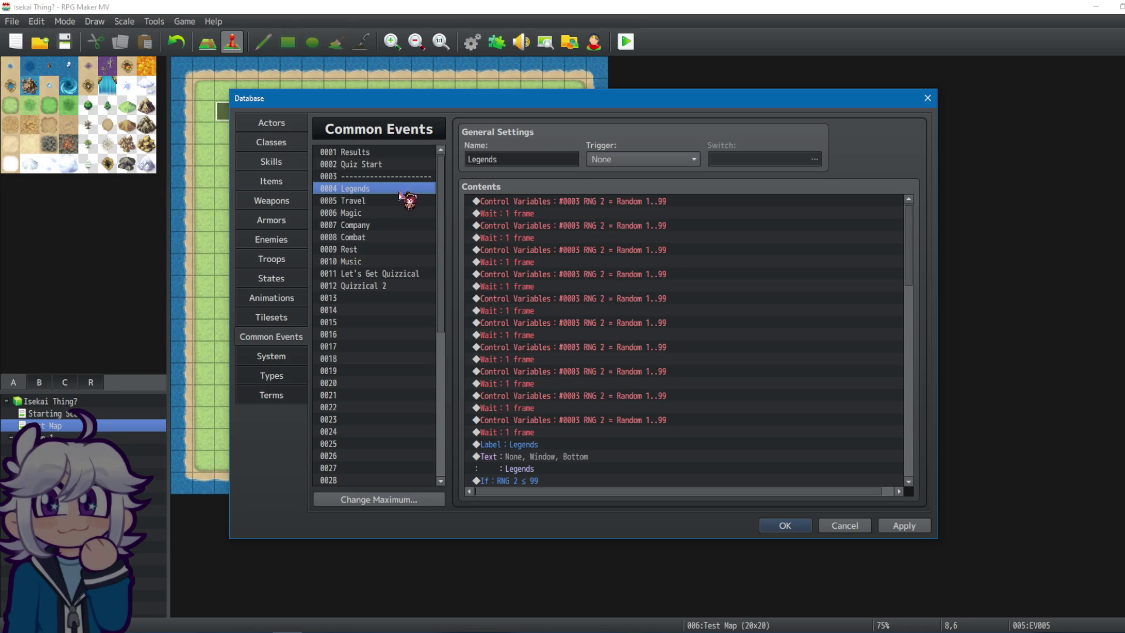
{"action": "left_click", "coordinate": [550, 445]}
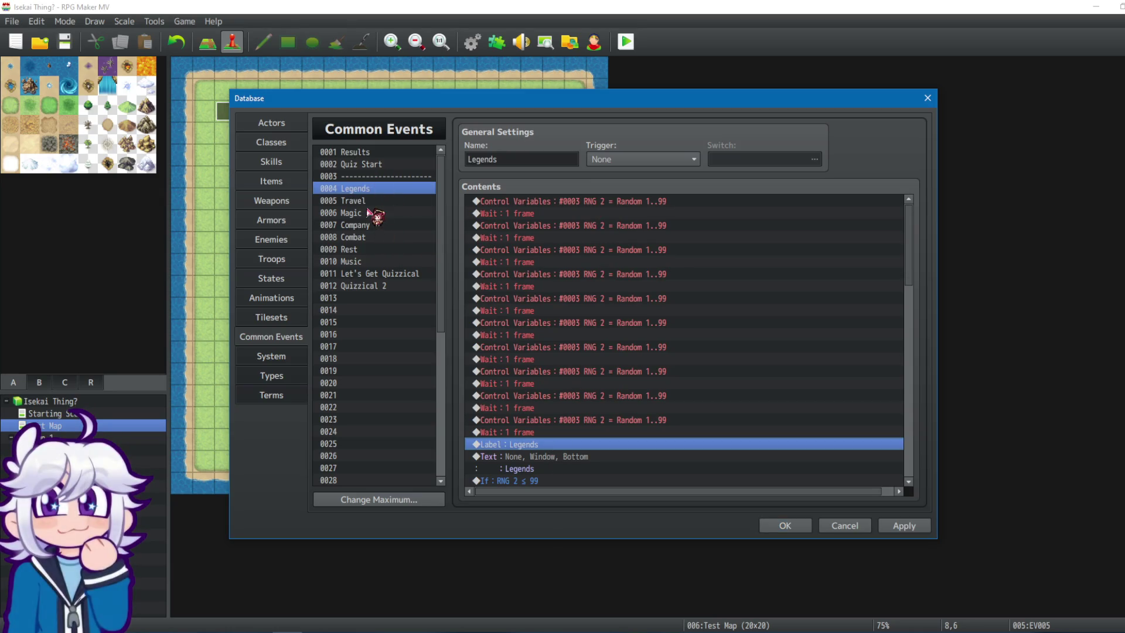
{"action": "left_click", "coordinate": [382, 274]}
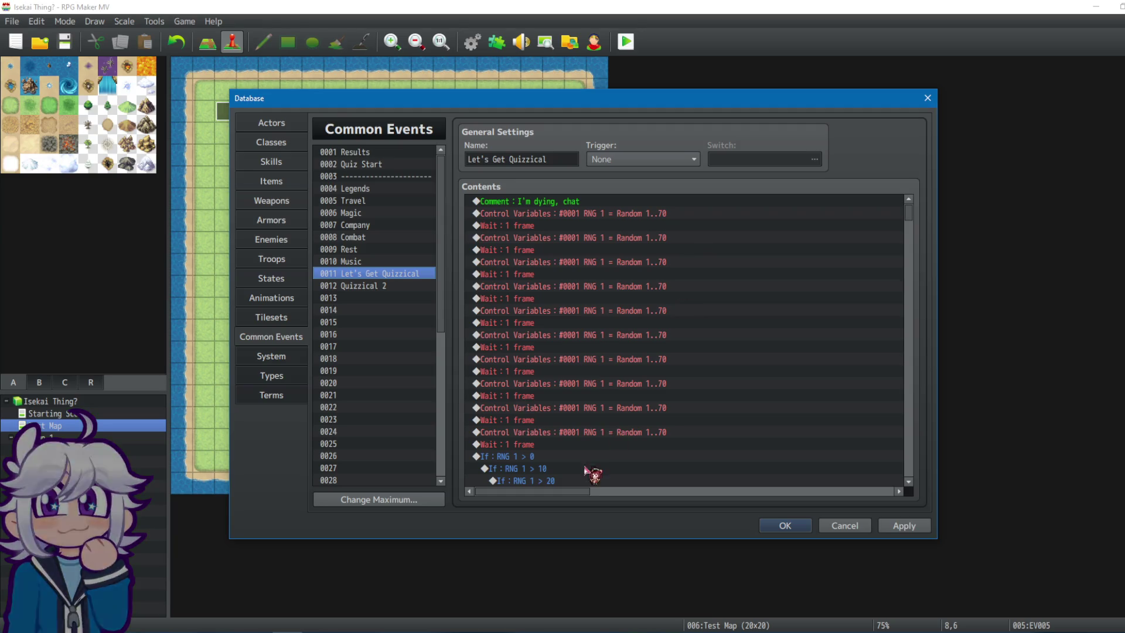
{"action": "scroll", "coordinate": [586, 445], "scroll_direction": "down", "scroll_amount": 6}
{"action": "left_click", "coordinate": [589, 324]}
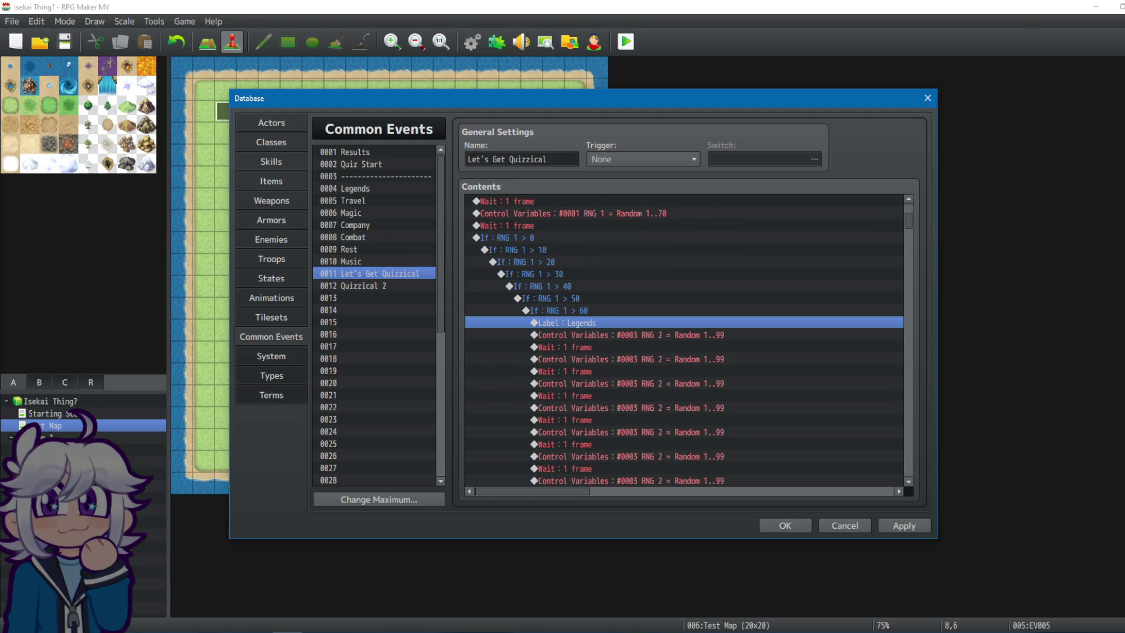
{"action": "left_click", "coordinate": [352, 188]}
{"action": "scroll", "coordinate": [555, 410], "scroll_direction": "down", "scroll_amount": 2}
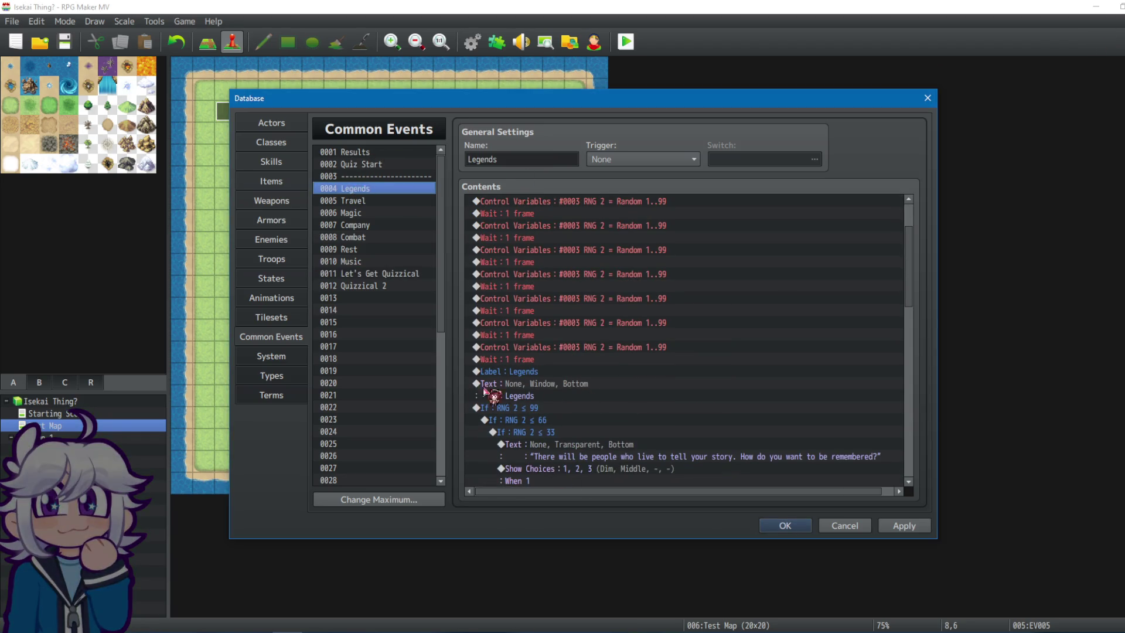
Move Label : Legends to the top of the Legends event, before the RNG 2 rolls.
{"action": "left_click", "coordinate": [566, 389]}
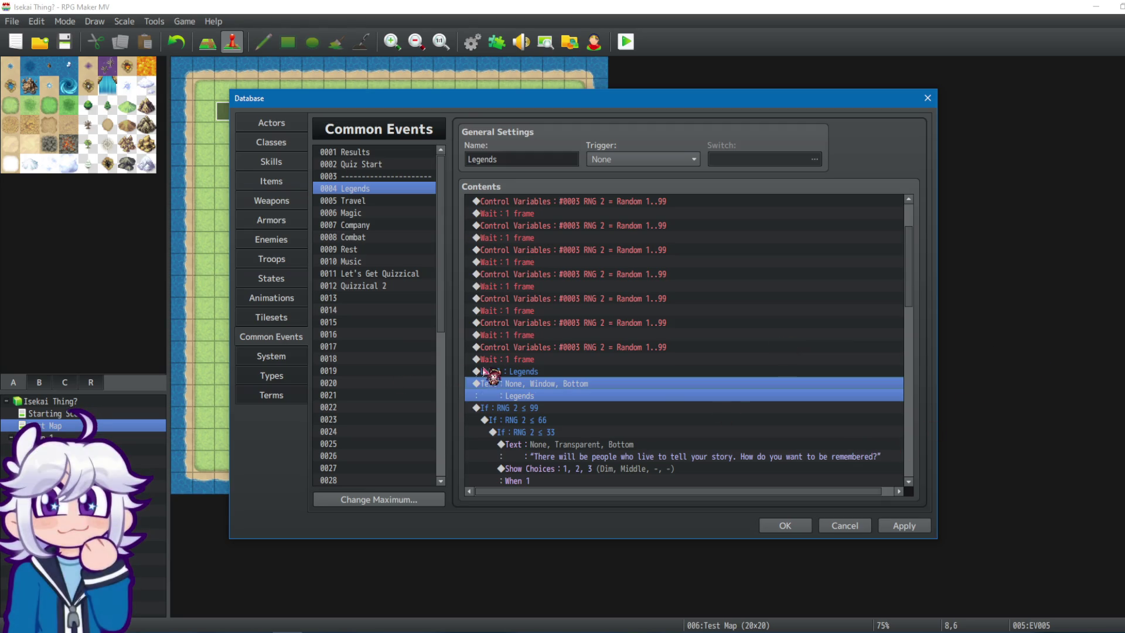
{"action": "key", "text": "ctrl+v"}
{"action": "key", "text": "ctrl+v"}
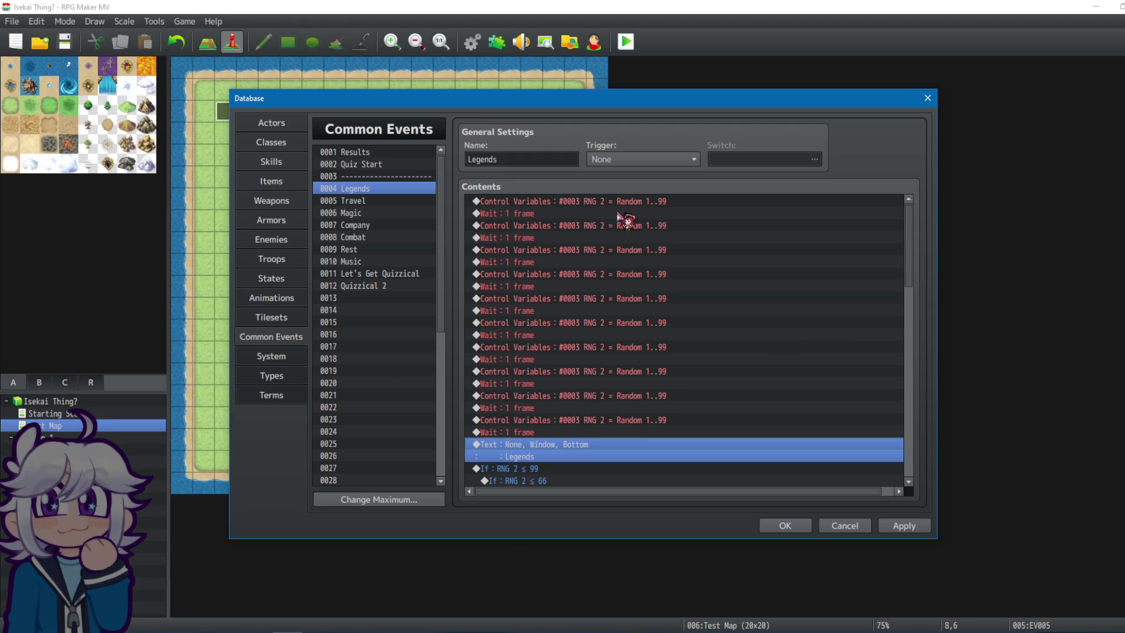
{"action": "left_click", "coordinate": [615, 202]}
{"action": "scroll", "coordinate": [614, 208], "scroll_direction": "up", "scroll_amount": 1}
{"action": "key", "text": "Insert"}
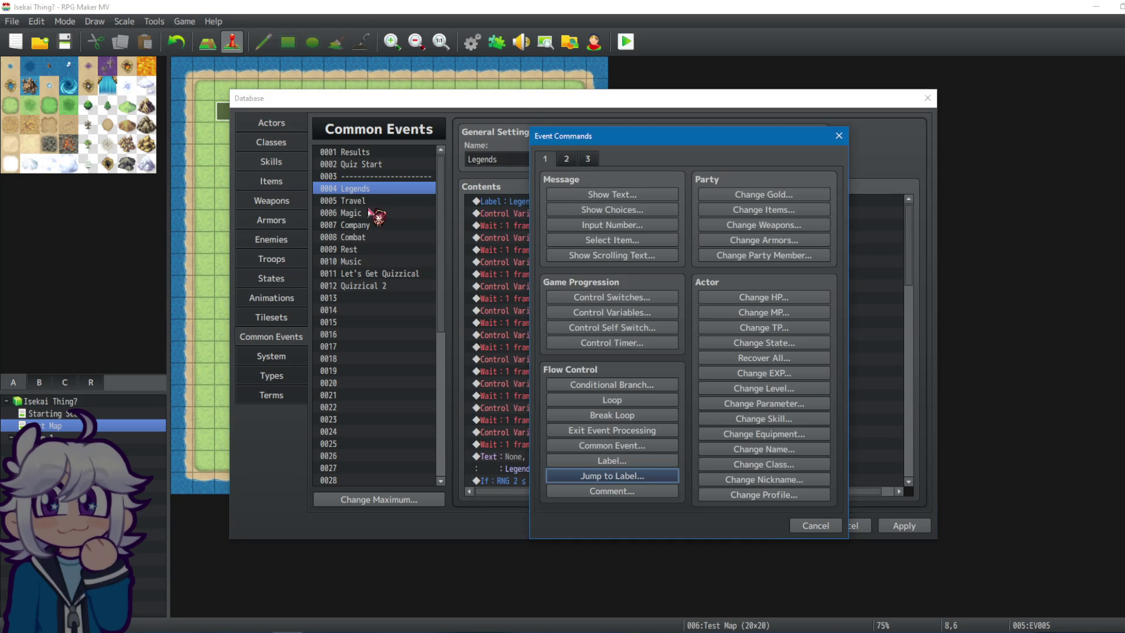
{"action": "left_click", "coordinate": [818, 526]}
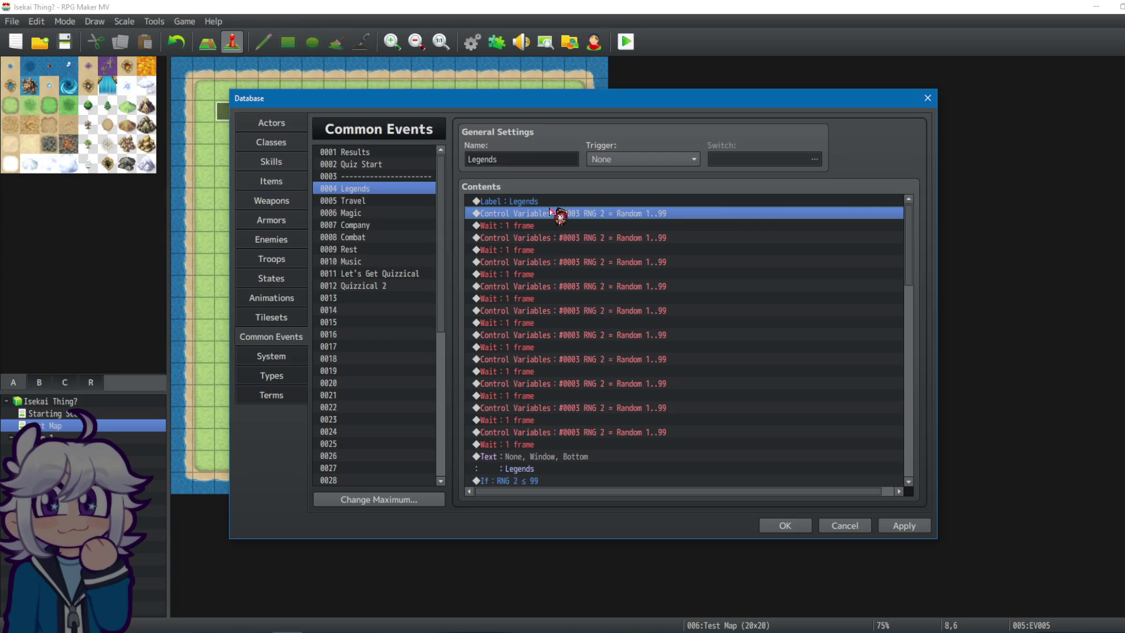
Copy all the Legends commands and select the empty first line of 0012 Quizzical 2.
{"action": "key", "text": "ctrl+a"}
{"action": "key", "text": "ctrl+c"}
{"action": "left_click", "coordinate": [370, 286]}
{"action": "left_click", "coordinate": [554, 203]}
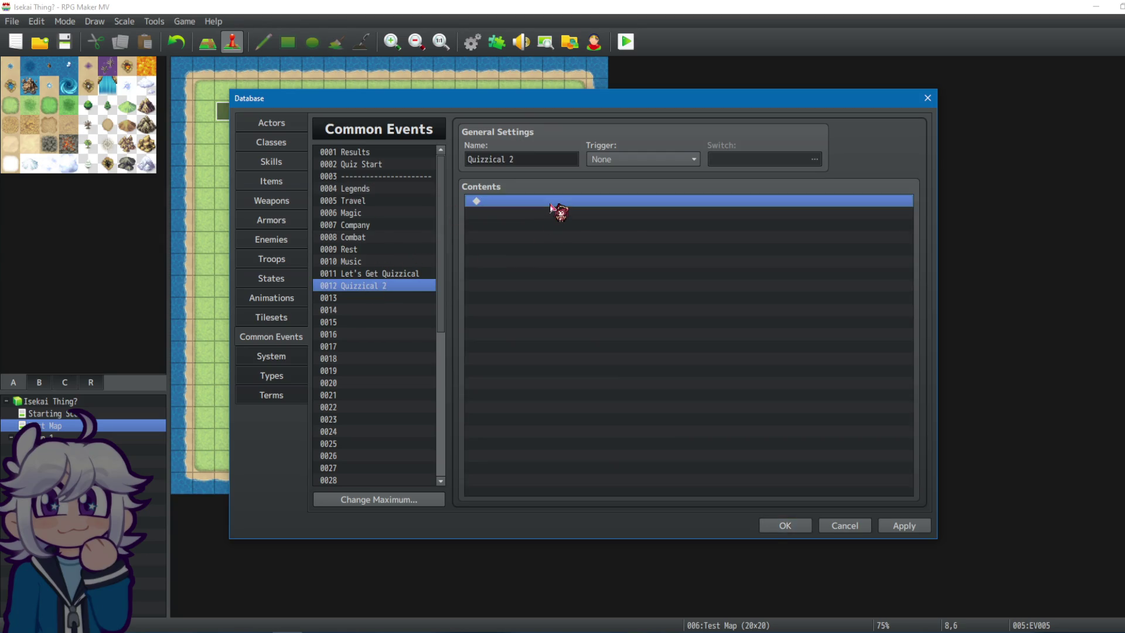
Paste the Legends commands into Quizzical 2 and delete the trailing Quiz Completion = 7 block.
{"action": "key", "text": "ctrl+v"}
{"action": "left_click", "coordinate": [557, 372]}
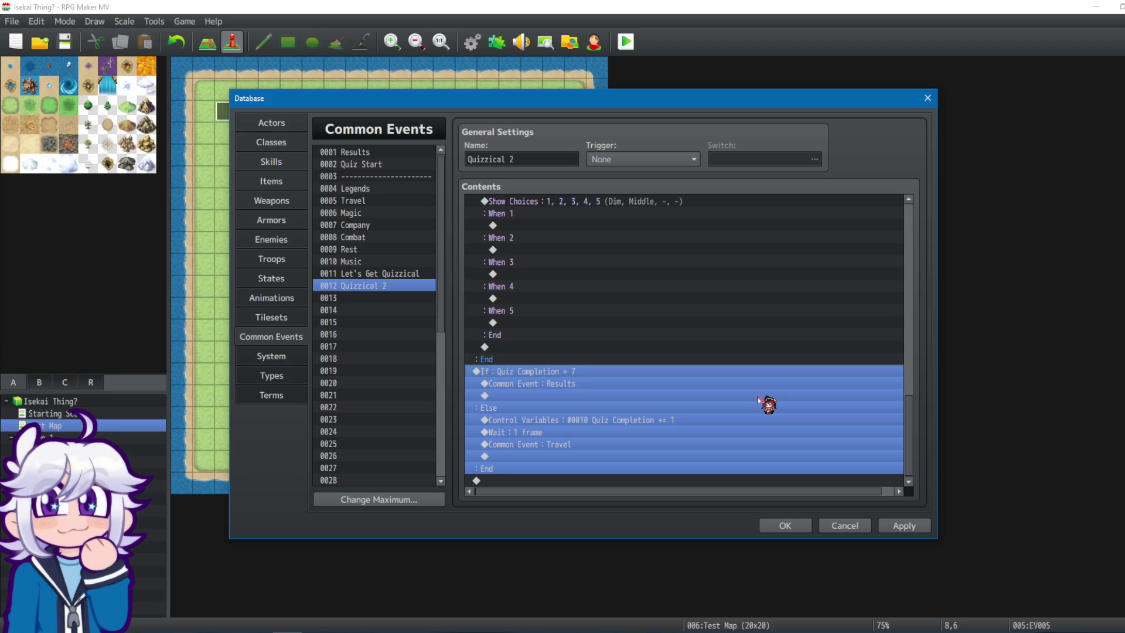
{"action": "key", "text": "Delete"}
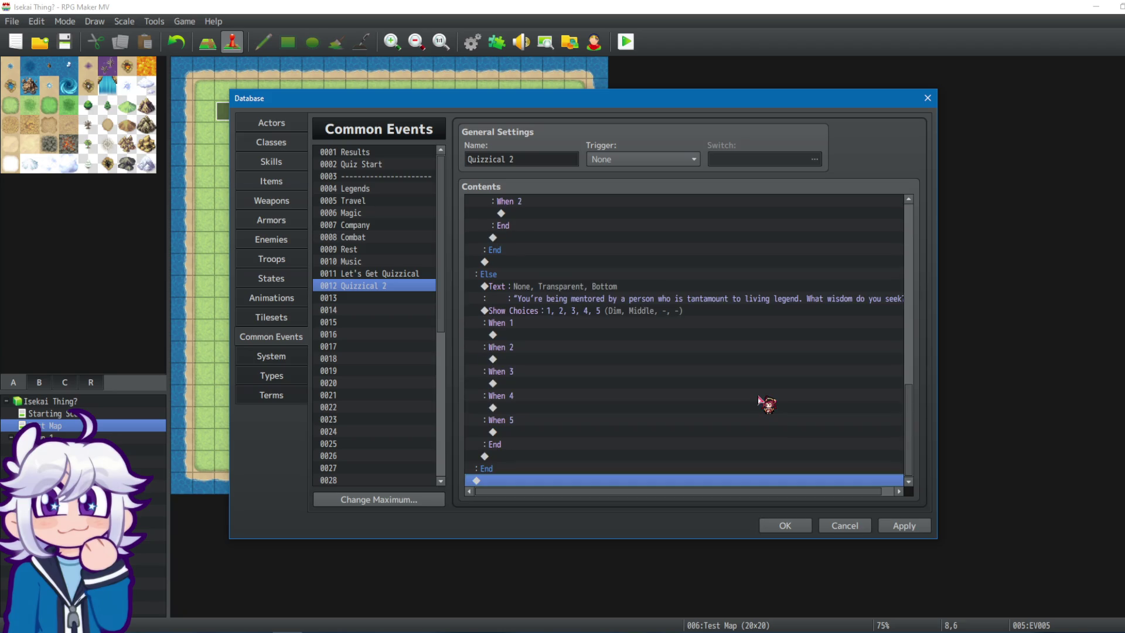
{"action": "mouse_move", "coordinate": [922, 400]}
{"action": "left_mouse_down"}
{"action": "mouse_move", "coordinate": [911, 394]}
{"action": "mouse_move", "coordinate": [914, 224]}
{"action": "mouse_move", "coordinate": [910, 411]}
{"action": "mouse_move", "coordinate": [891, 483]}
{"action": "left_mouse_up"}
Copy all of Travel's commands to the end of Quizzical 2, removing its Quiz Completion check.
{"action": "left_click", "coordinate": [383, 202]}
{"action": "left_click", "coordinate": [527, 236]}
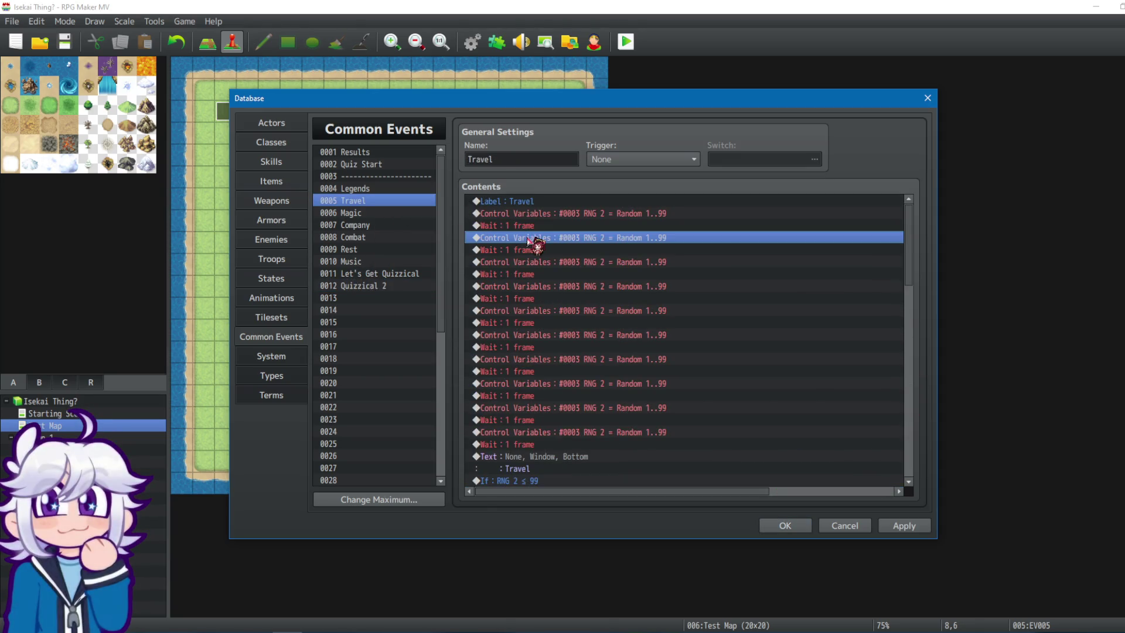
{"action": "key", "text": "ctrl+a"}
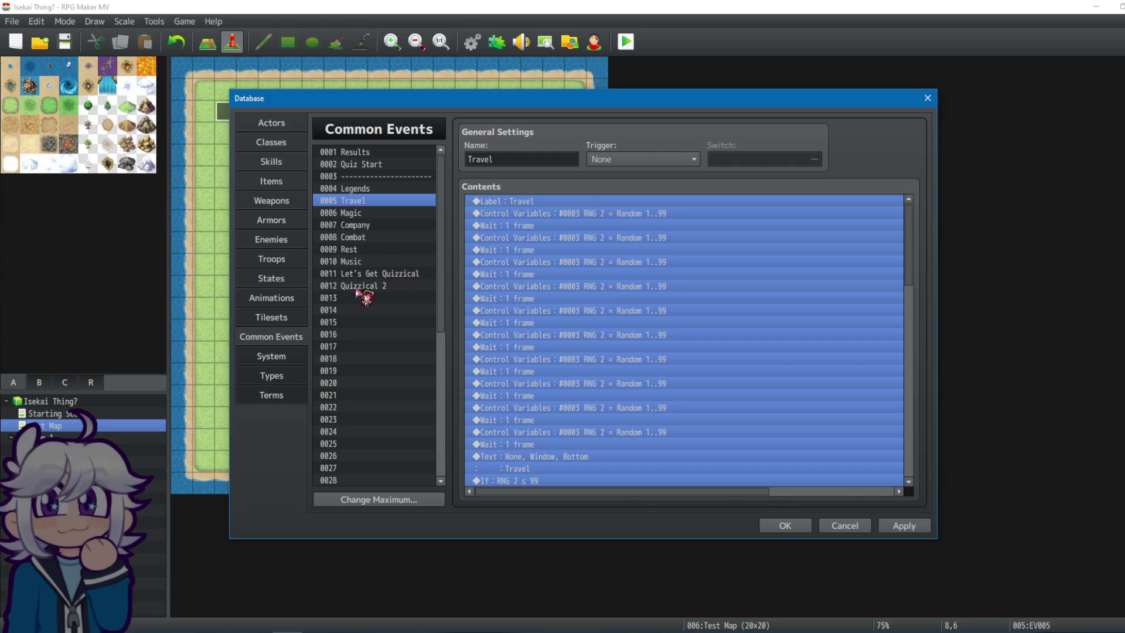
{"action": "left_click", "coordinate": [357, 287]}
{"action": "left_click_drag", "start_coordinate": [906, 278], "coordinate": [895, 472]}
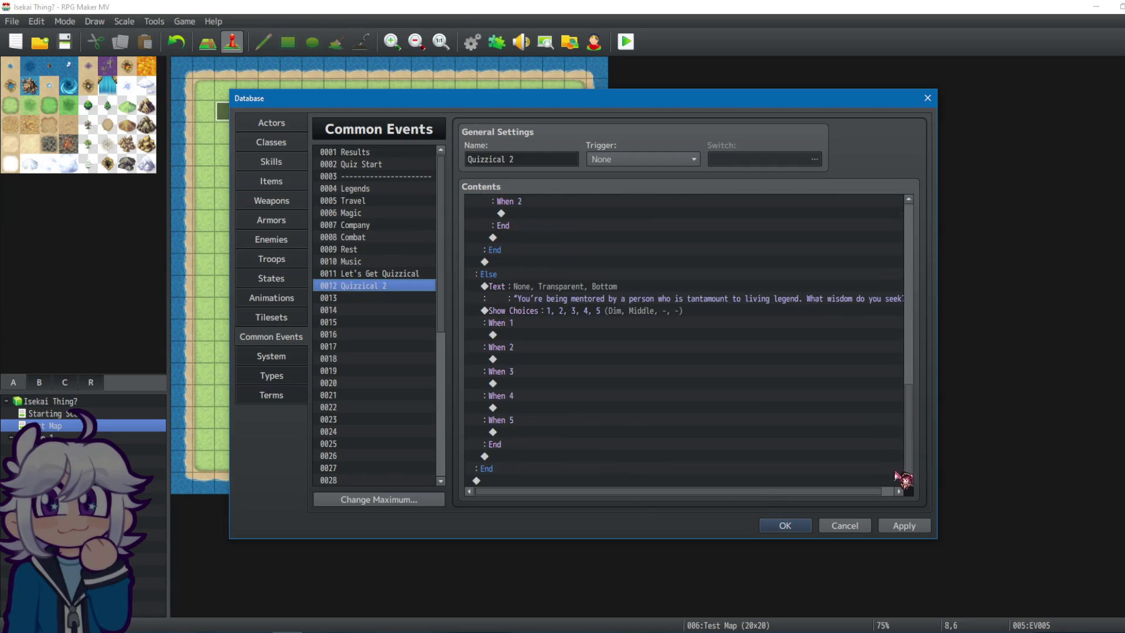
{"action": "left_click", "coordinate": [565, 480]}
{"action": "key", "text": "ctrl+v"}
{"action": "left_click", "coordinate": [556, 375]}
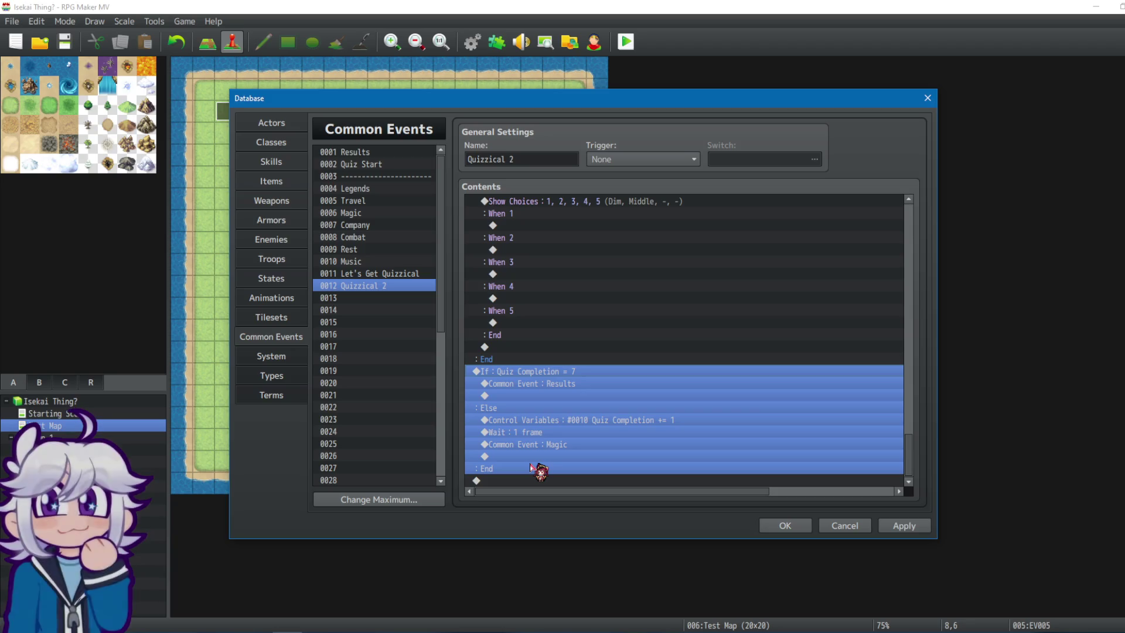
{"action": "key", "text": "Delete"}
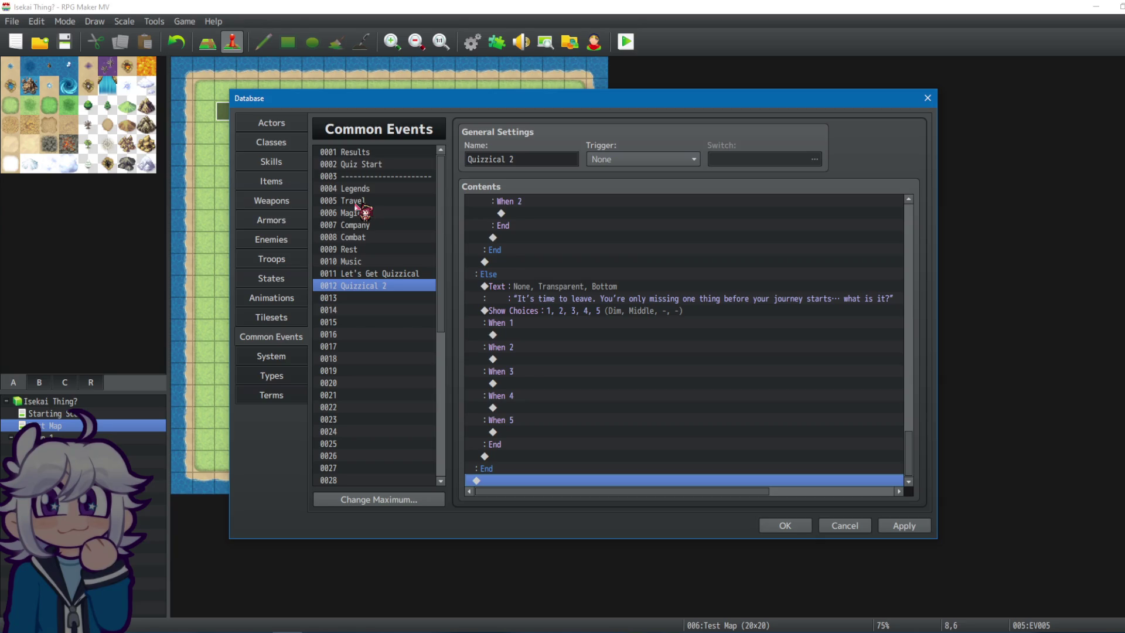
Append Magic's commands to Quizzical 2 and delete Magic's trailing Quiz Completion check block.
{"action": "left_click", "coordinate": [356, 204]}
{"action": "left_click", "coordinate": [364, 190]}
{"action": "left_click", "coordinate": [366, 201]}
{"action": "left_click", "coordinate": [367, 214]}
{"action": "left_click", "coordinate": [507, 226]}
{"action": "key", "text": "ctrl+a"}
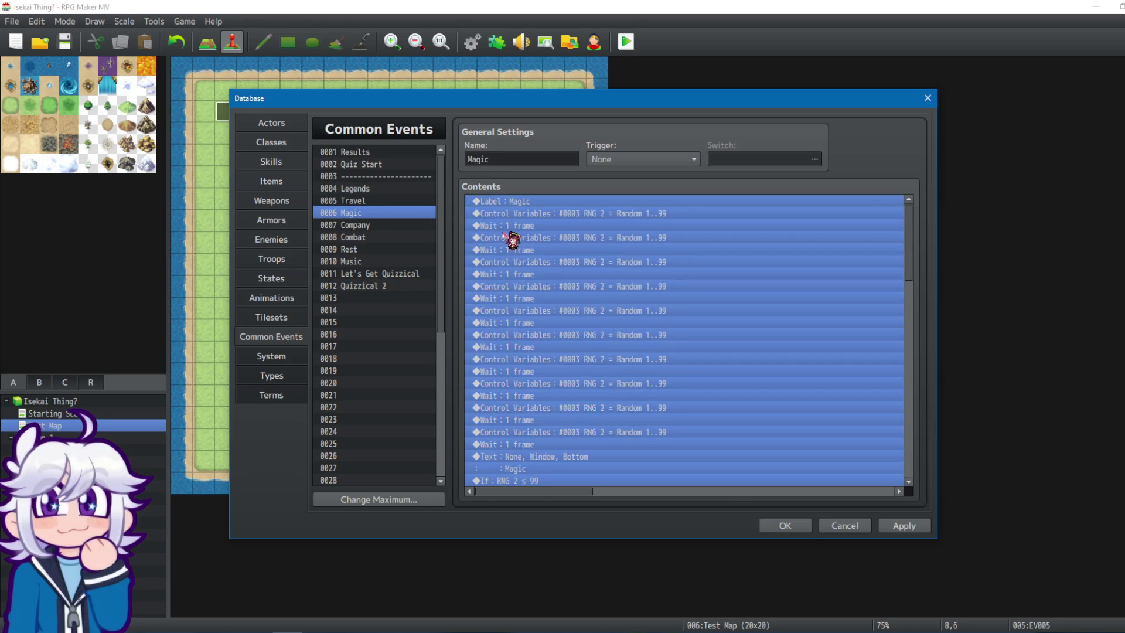
{"action": "left_click", "coordinate": [387, 287]}
{"action": "left_click", "coordinate": [513, 214]}
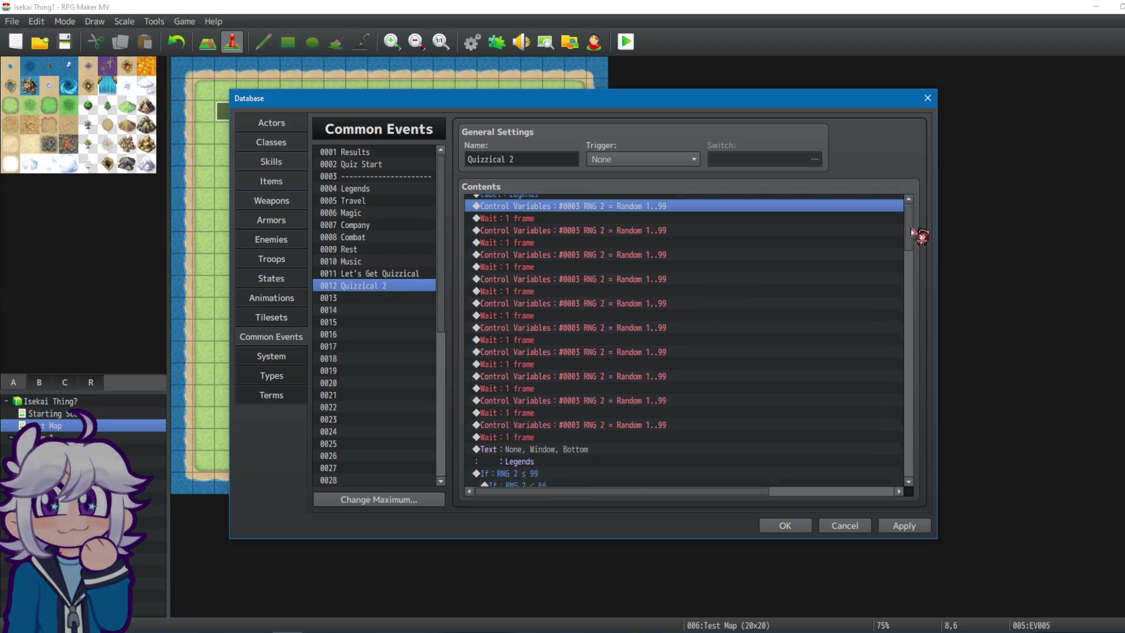
{"action": "left_click_drag", "start_coordinate": [910, 222], "coordinate": [900, 482]}
{"action": "left_click", "coordinate": [591, 472]}
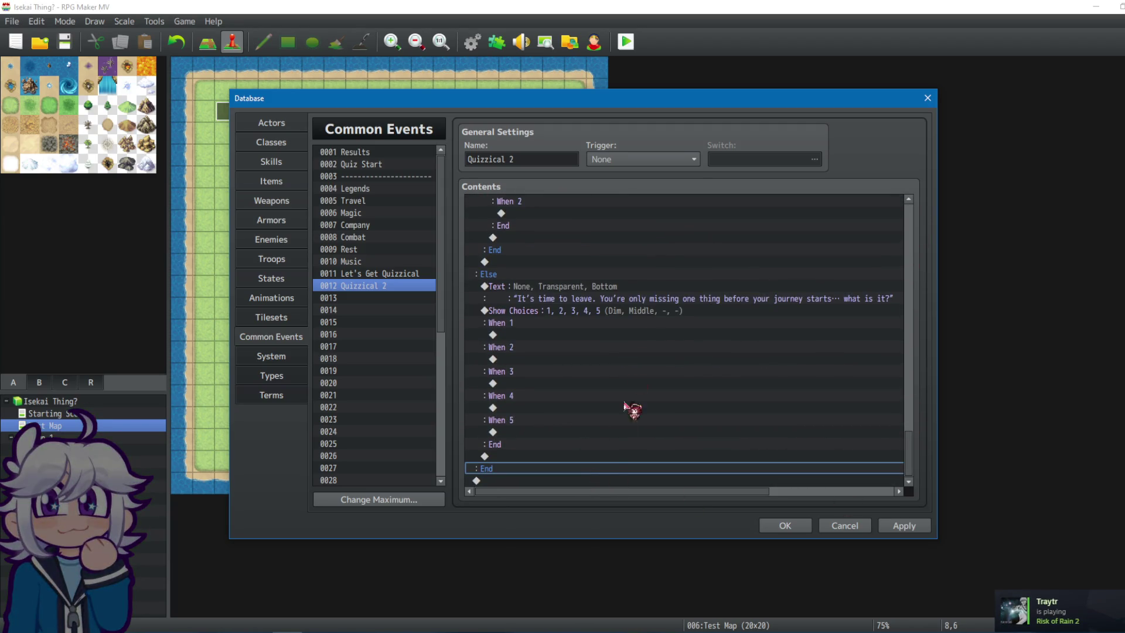
{"action": "left_click", "coordinate": [513, 482]}
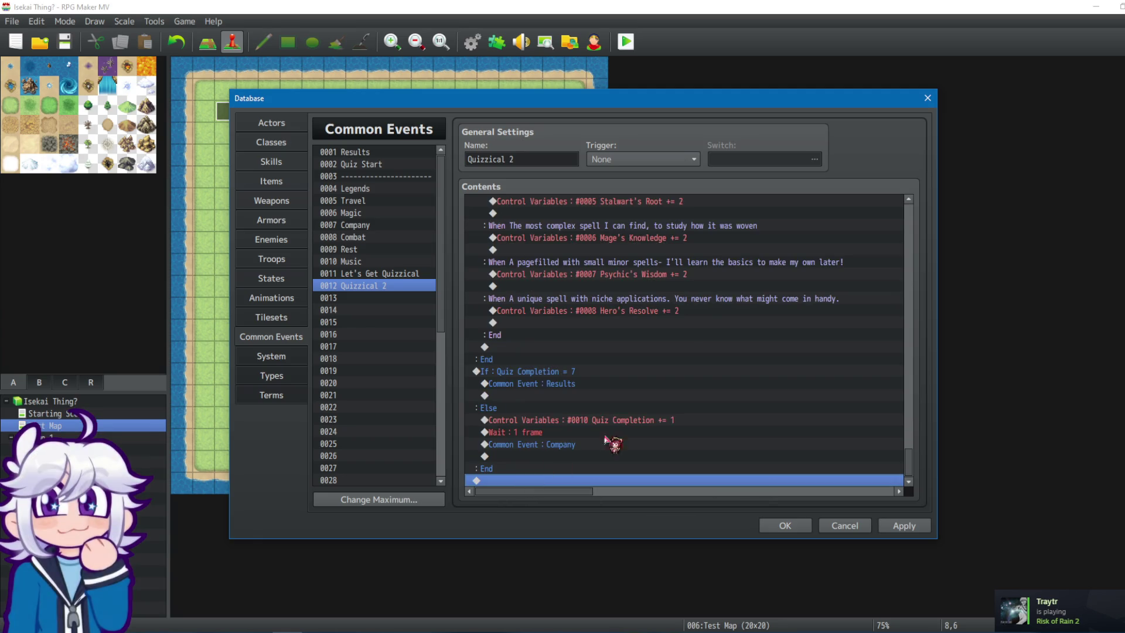
{"action": "left_click", "coordinate": [555, 442]}
{"action": "left_click", "coordinate": [546, 374]}
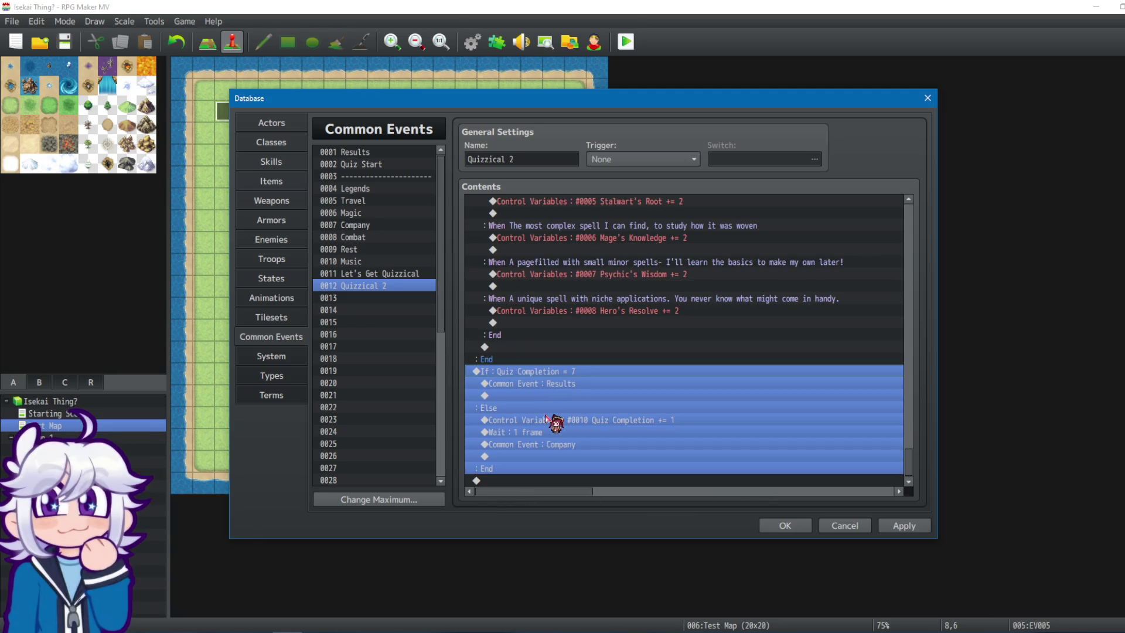
{"action": "key", "text": "Delete"}
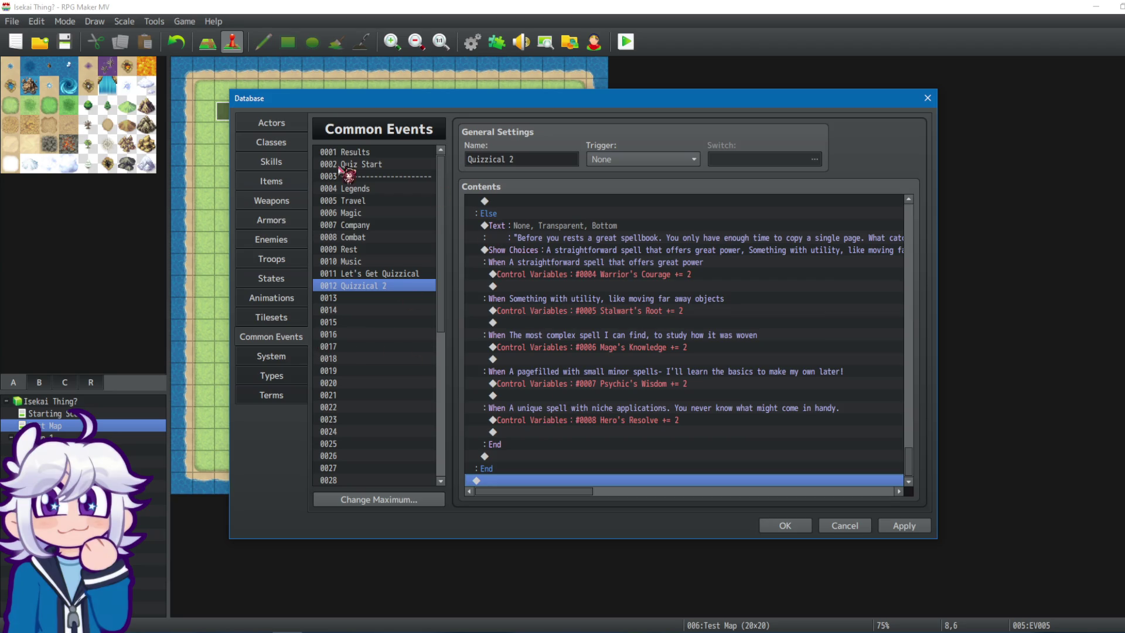
Review the Legends and Travel common events, then return to Quizzical 2.
{"action": "left_click", "coordinate": [368, 190]}
{"action": "left_click", "coordinate": [366, 201]}
{"action": "left_click", "coordinate": [369, 190]}
{"action": "left_click", "coordinate": [368, 201]}
{"action": "left_click", "coordinate": [368, 287]}
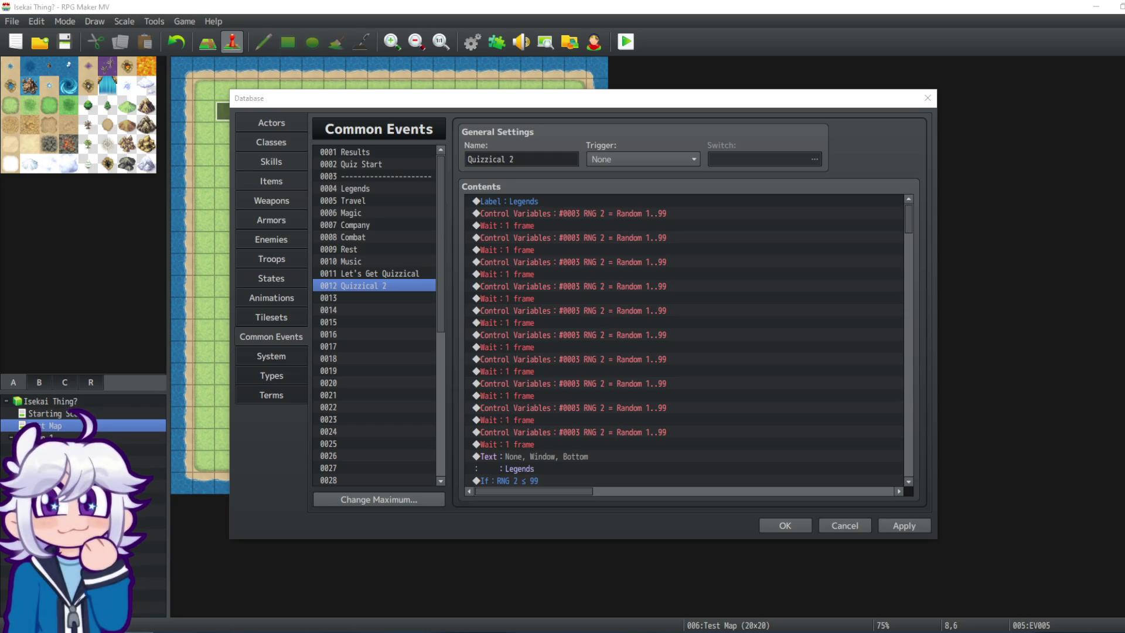
{"action": "left_click", "coordinate": [626, 351]}
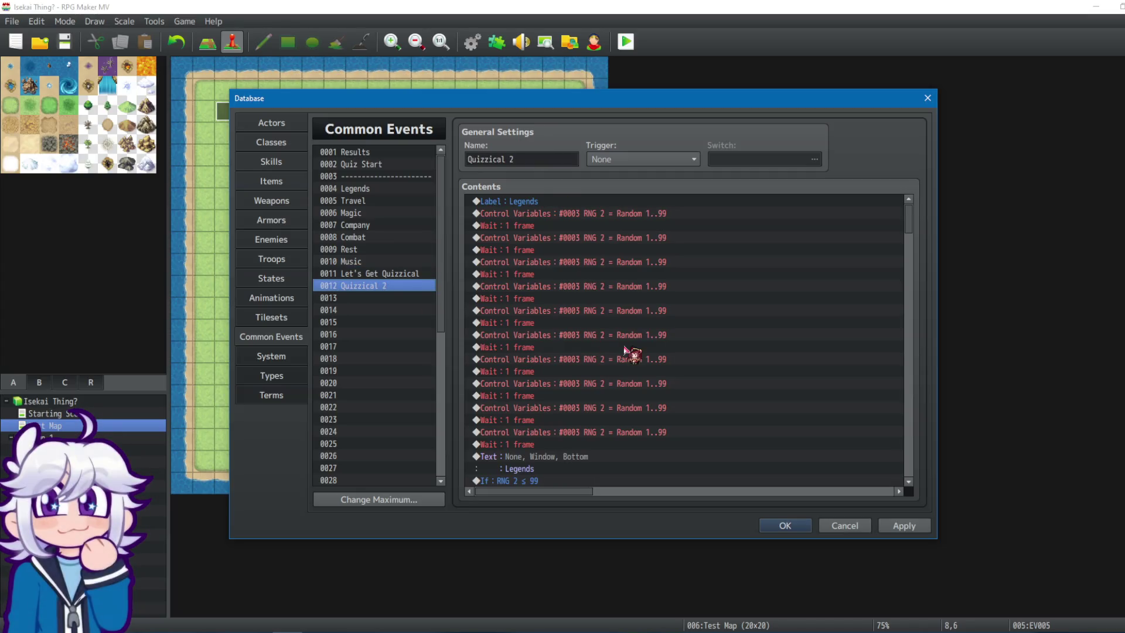
{"action": "mouse_move", "coordinate": [909, 217]}
{"action": "left_mouse_down"}
{"action": "mouse_move", "coordinate": [901, 466]}
{"action": "mouse_move", "coordinate": [910, 338]}
{"action": "mouse_move", "coordinate": [894, 252]}
{"action": "left_mouse_up"}
Append Company's commands to Quizzical 2 and delete the pasted Quiz Completion check block.
{"action": "left_click", "coordinate": [380, 227]}
{"action": "left_click", "coordinate": [537, 250]}
{"action": "key", "text": "ctrl+a"}
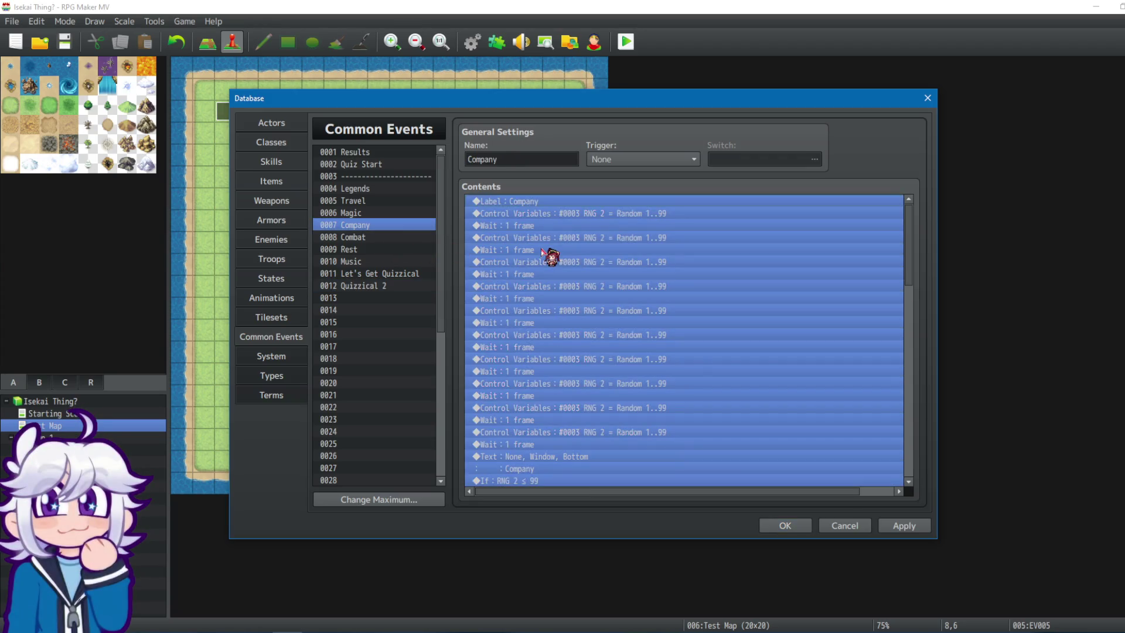
{"action": "left_click", "coordinate": [368, 288]}
{"action": "left_click_drag", "start_coordinate": [910, 241], "coordinate": [900, 499]}
{"action": "left_click", "coordinate": [516, 481]}
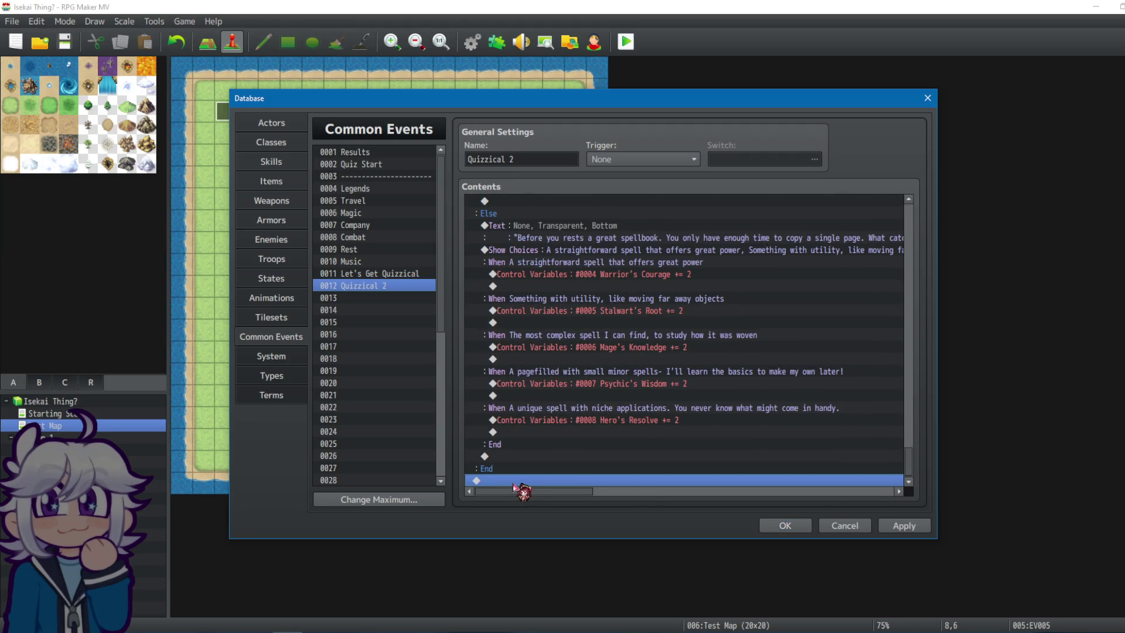
{"action": "key", "text": "End"}
{"action": "left_click", "coordinate": [527, 398]}
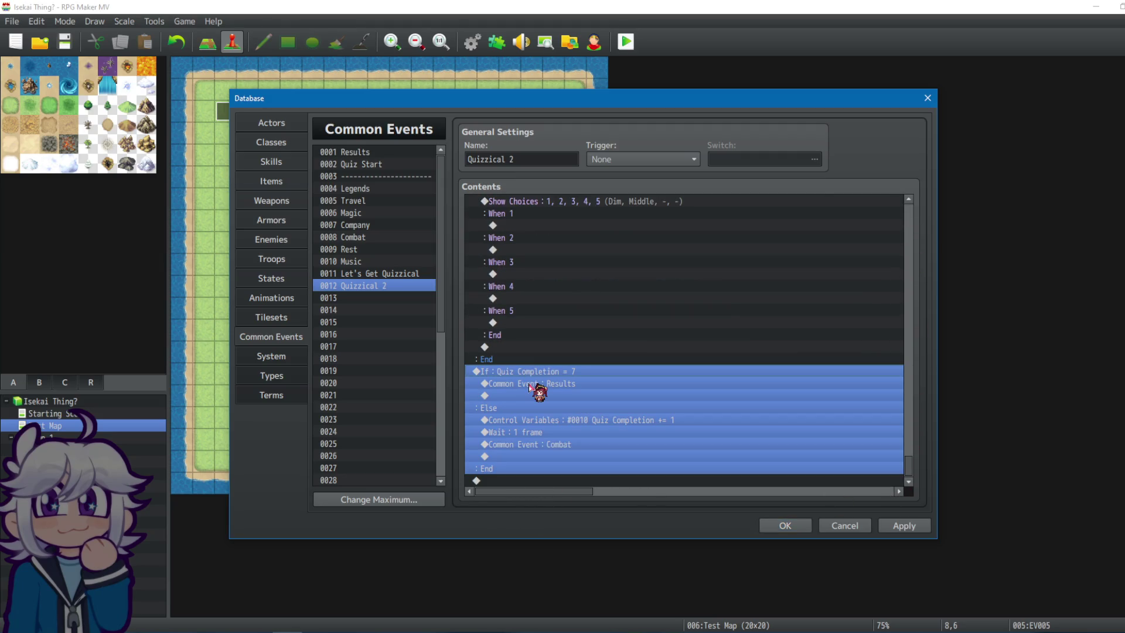
{"action": "key", "text": "Delete"}
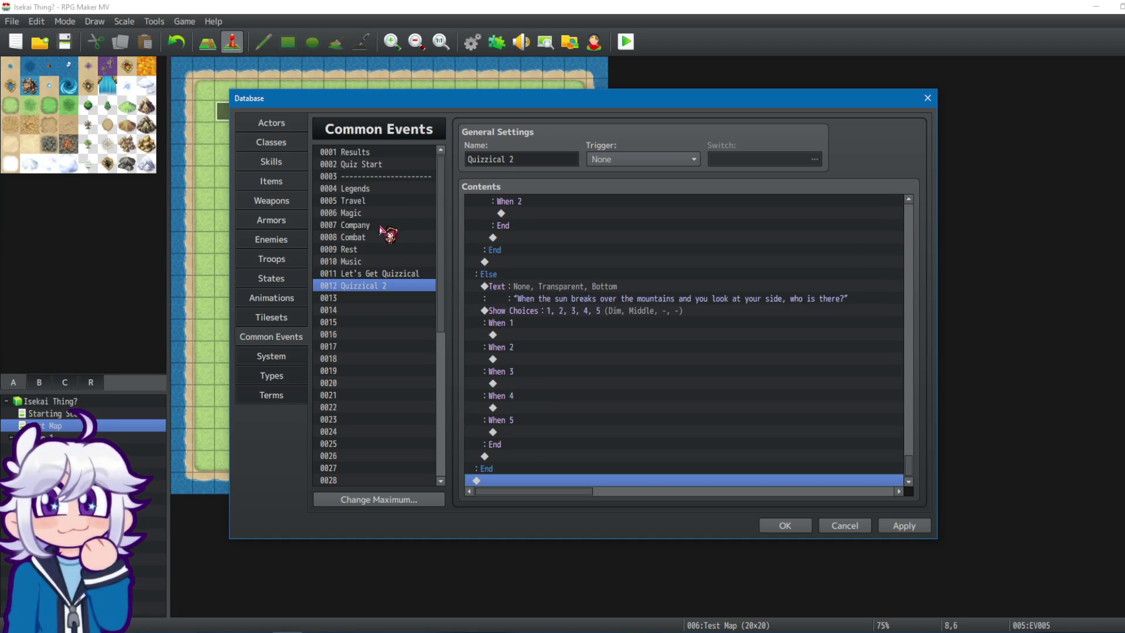
Append Combat's commands to Quizzical 2 and delete the pasted Quiz Completion check.
{"action": "left_click", "coordinate": [381, 226]}
{"action": "left_click", "coordinate": [405, 236]}
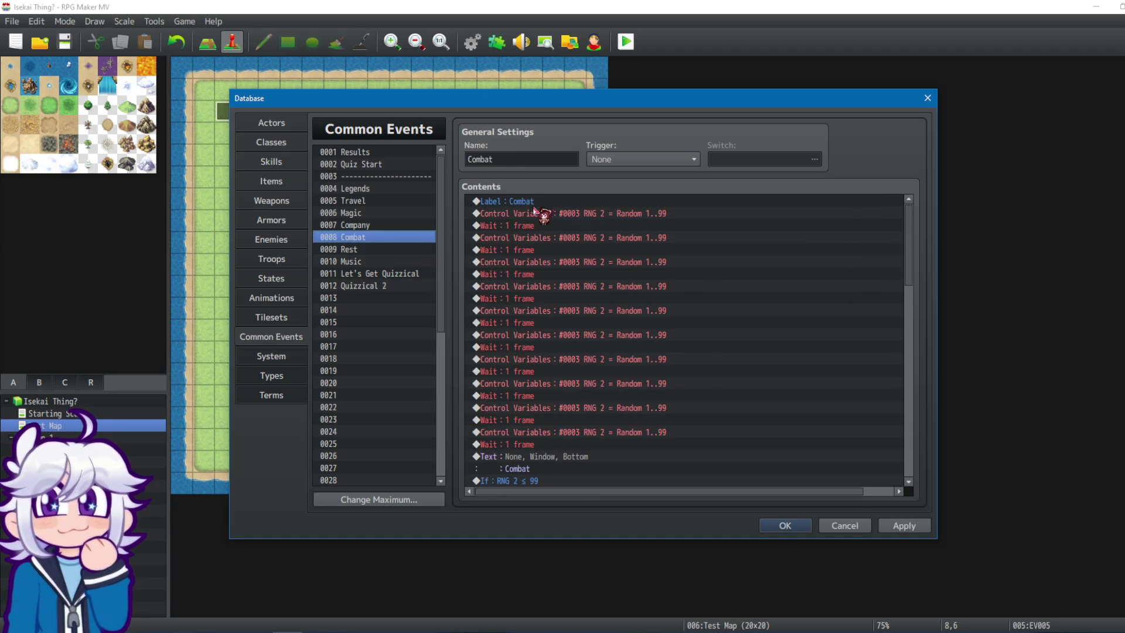
{"action": "left_click", "coordinate": [534, 205]}
{"action": "key", "text": "ctrl+a"}
{"action": "left_click", "coordinate": [364, 285]}
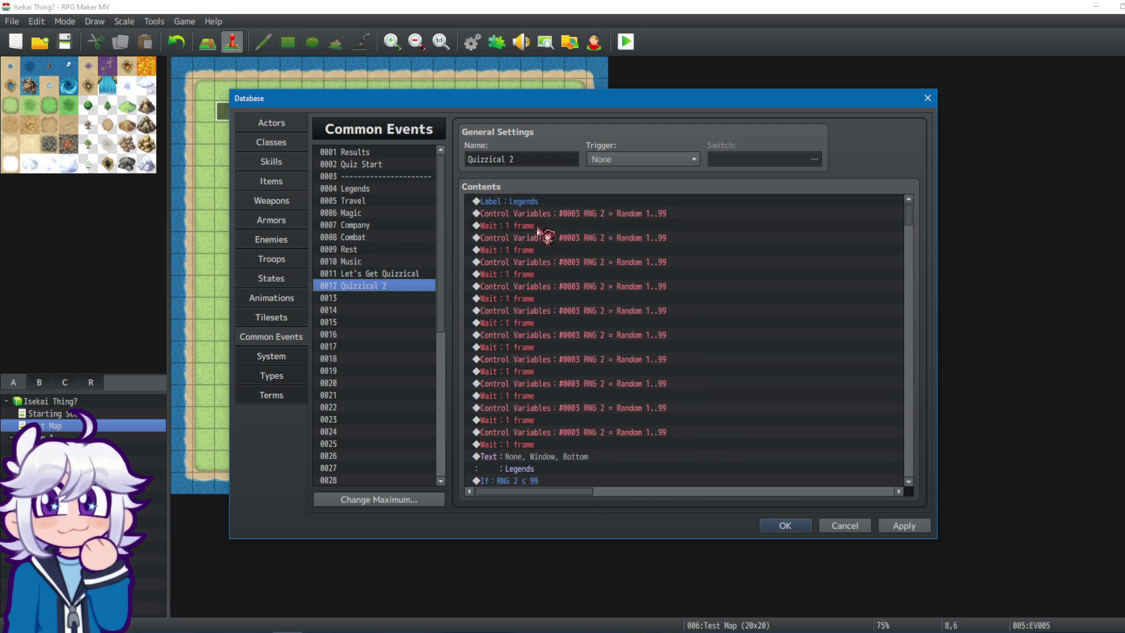
{"action": "mouse_move", "coordinate": [908, 215]}
{"action": "left_mouse_down"}
{"action": "mouse_move", "coordinate": [934, 372]}
{"action": "mouse_move", "coordinate": [856, 527]}
{"action": "left_mouse_up"}
{"action": "left_click", "coordinate": [509, 480]}
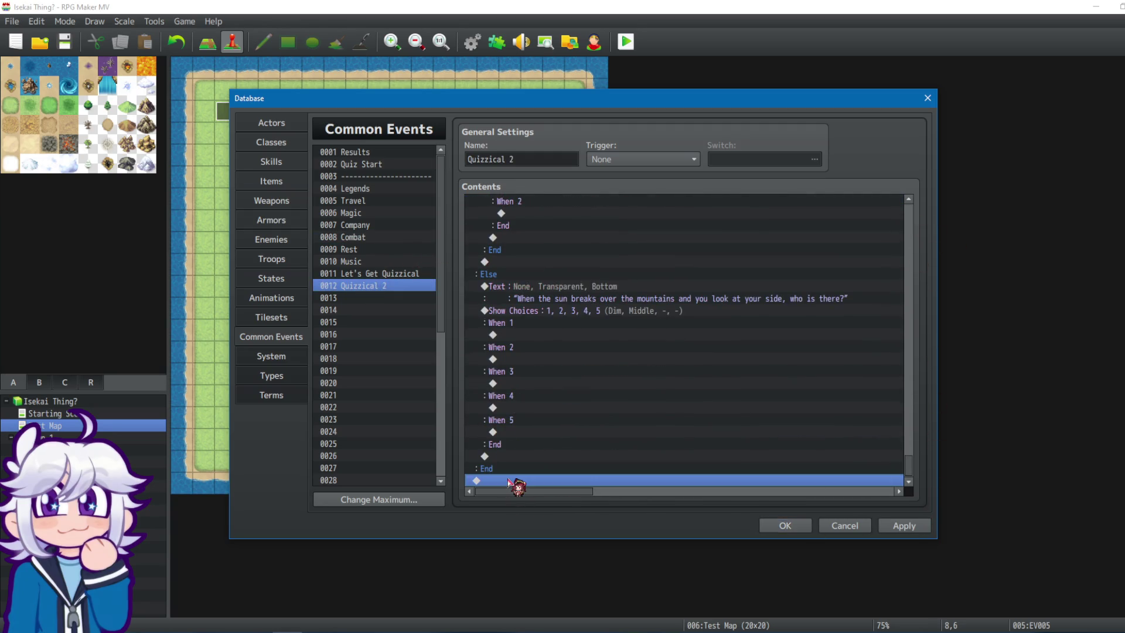
{"action": "key", "text": "ctrl+v"}
{"action": "left_click_drag", "start_coordinate": [564, 382], "coordinate": [560, 377]}
{"action": "key", "text": "Delete"}
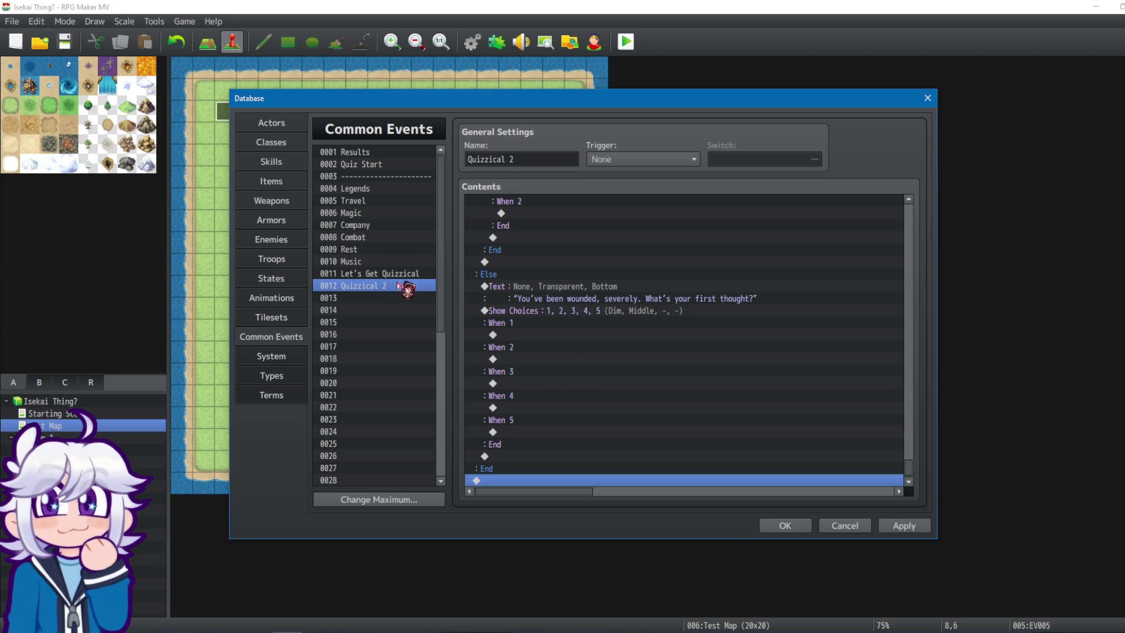
Append Rest's commands to Quizzical 2 and delete the pasted Quiz Completion check.
{"action": "left_click", "coordinate": [364, 249]}
{"action": "left_click", "coordinate": [511, 214]}
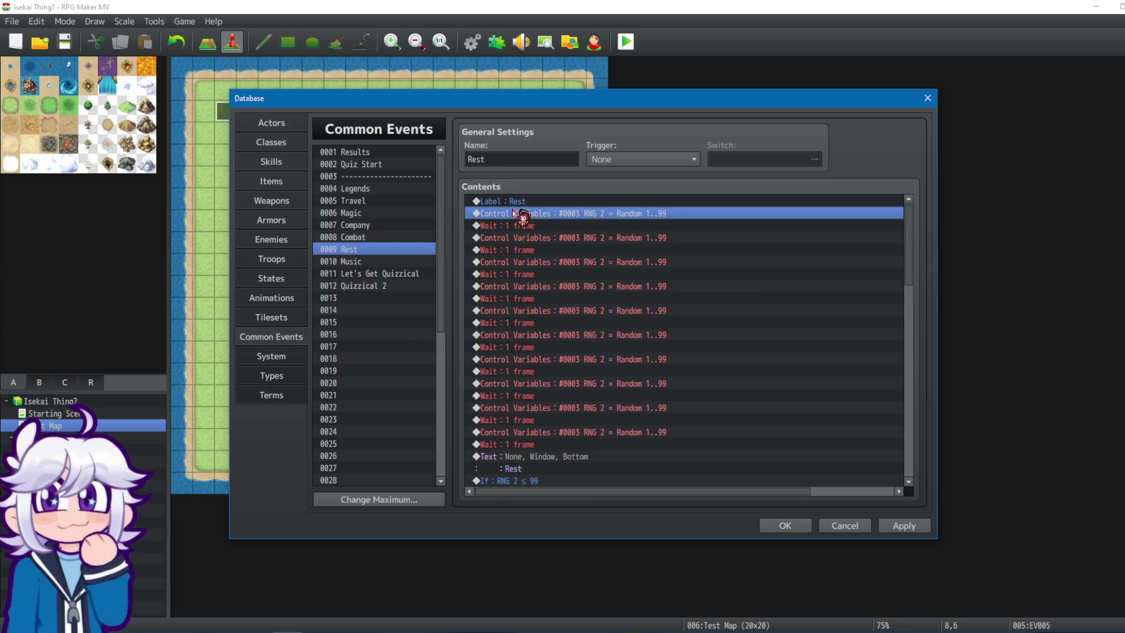
{"action": "left_click", "coordinate": [519, 202]}
{"action": "key", "text": "ctrl+a"}
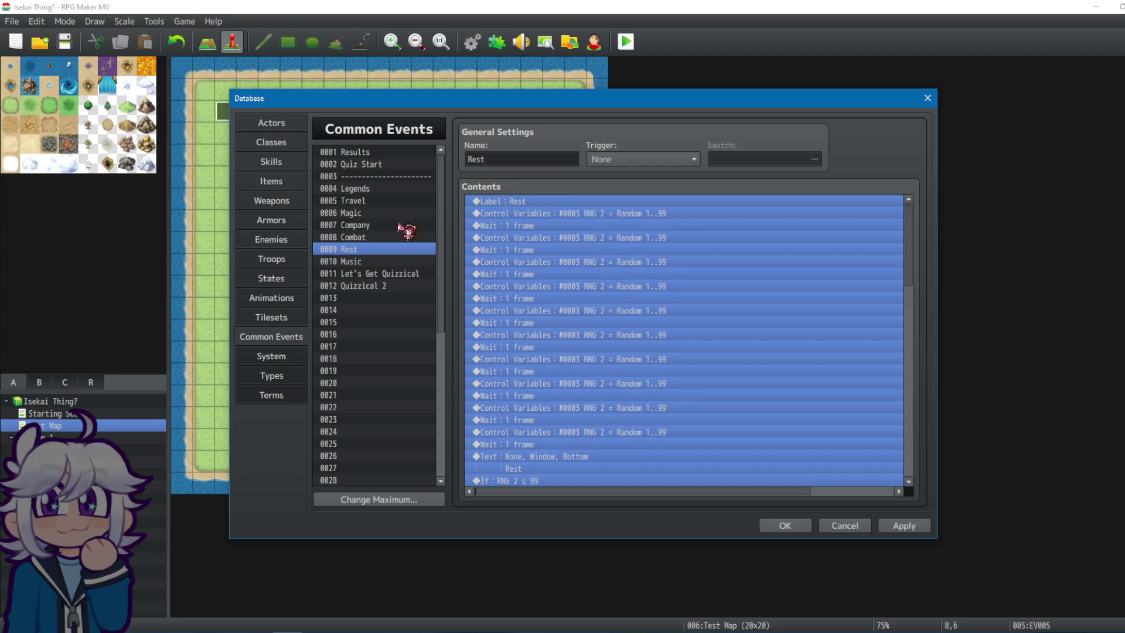
{"action": "left_click", "coordinate": [363, 286]}
{"action": "mouse_move", "coordinate": [909, 210]}
{"action": "left_mouse_down"}
{"action": "mouse_move", "coordinate": [919, 230]}
{"action": "mouse_move", "coordinate": [918, 496]}
{"action": "left_mouse_up"}
{"action": "left_click", "coordinate": [518, 481]}
{"action": "key", "text": "ctrl+v"}
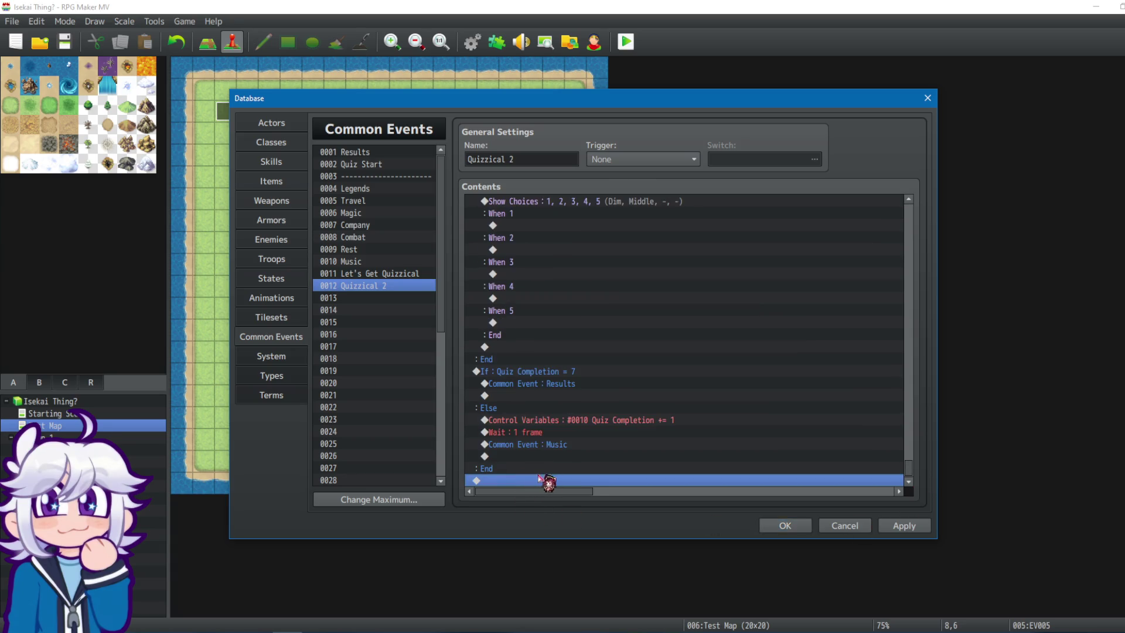
{"action": "left_click_drag", "start_coordinate": [582, 405], "coordinate": [569, 384]}
{"action": "key", "text": "Delete"}
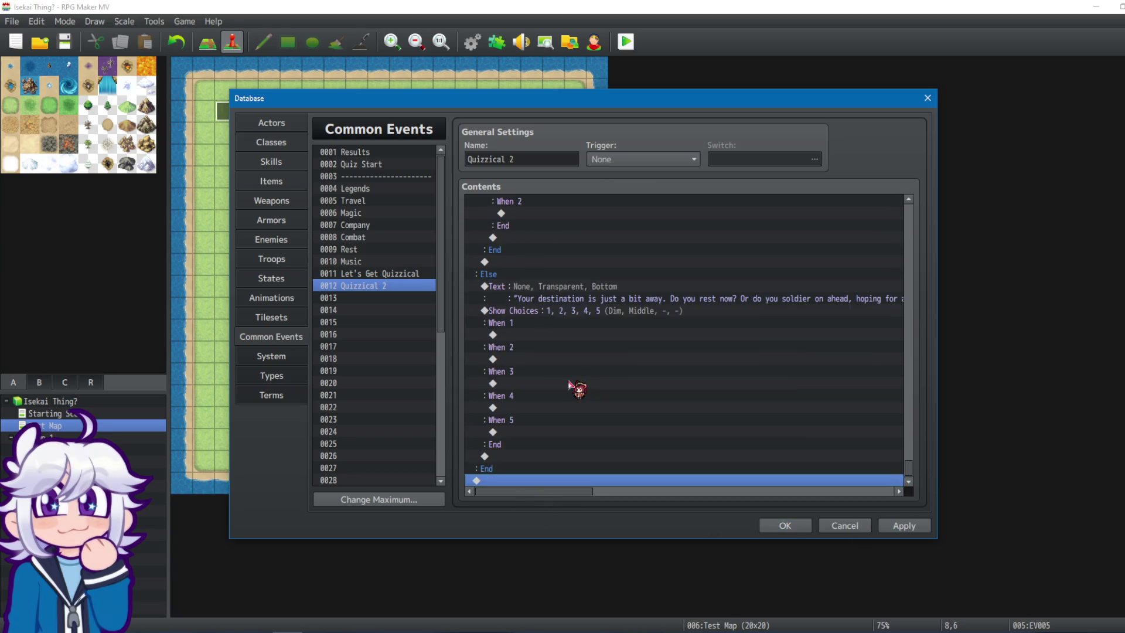
Append Music's commands, ending at the instrument choice, and delete the pasted Quiz Completion block.
{"action": "left_click", "coordinate": [376, 261]}
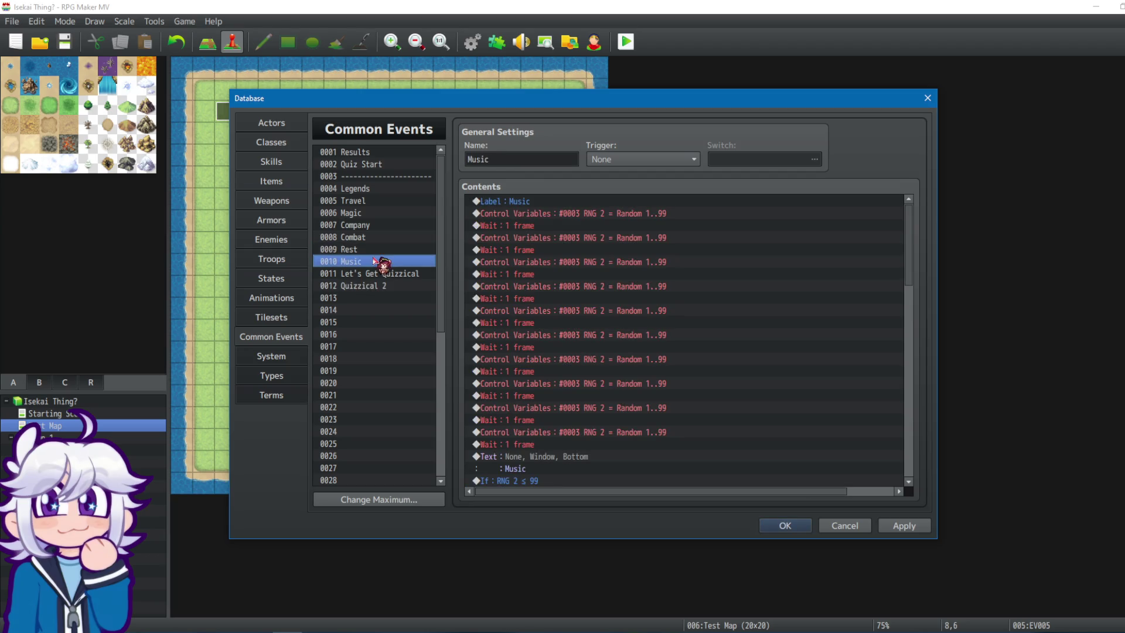
{"action": "left_click", "coordinate": [565, 202]}
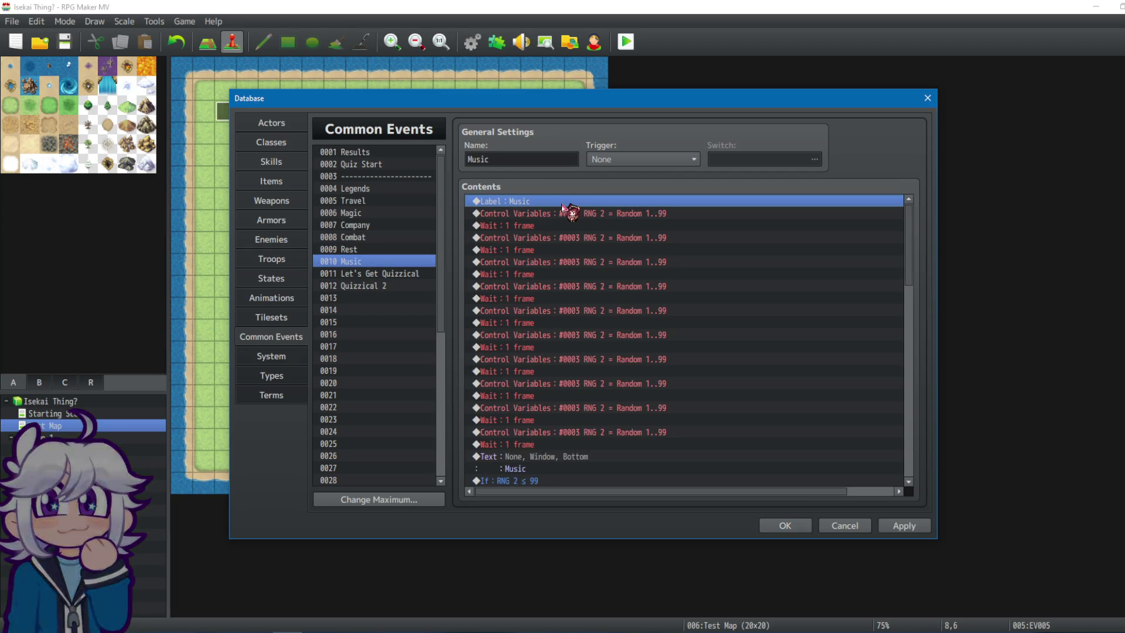
{"action": "key", "text": "ctrl+a"}
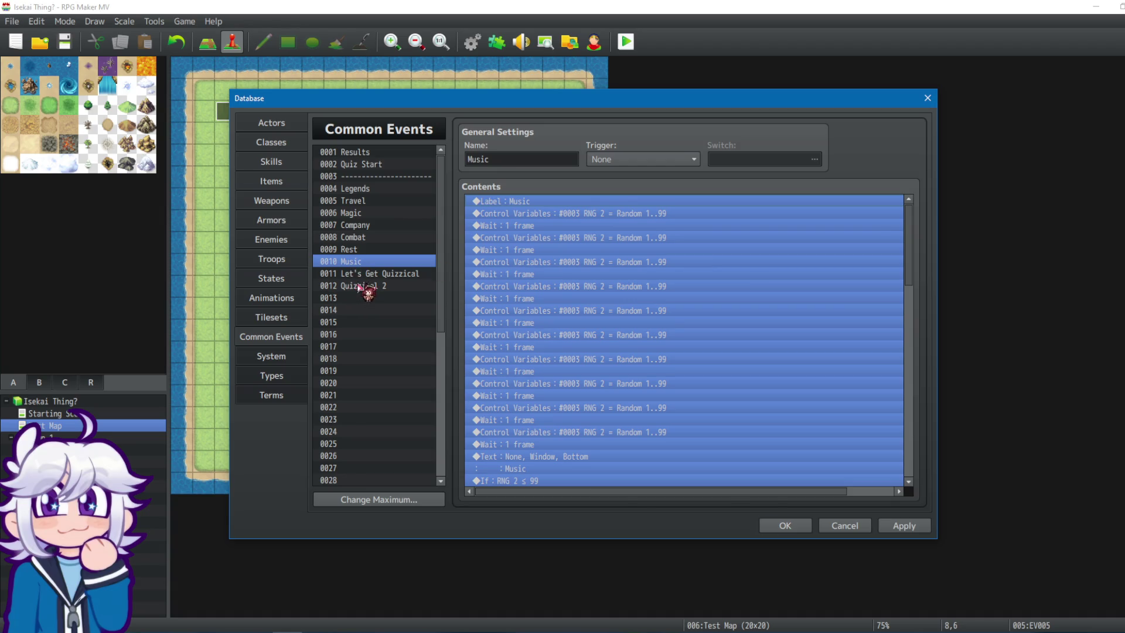
{"action": "left_click", "coordinate": [361, 286]}
{"action": "scroll", "coordinate": [906, 233], "scroll_direction": "down", "scroll_amount": 15}
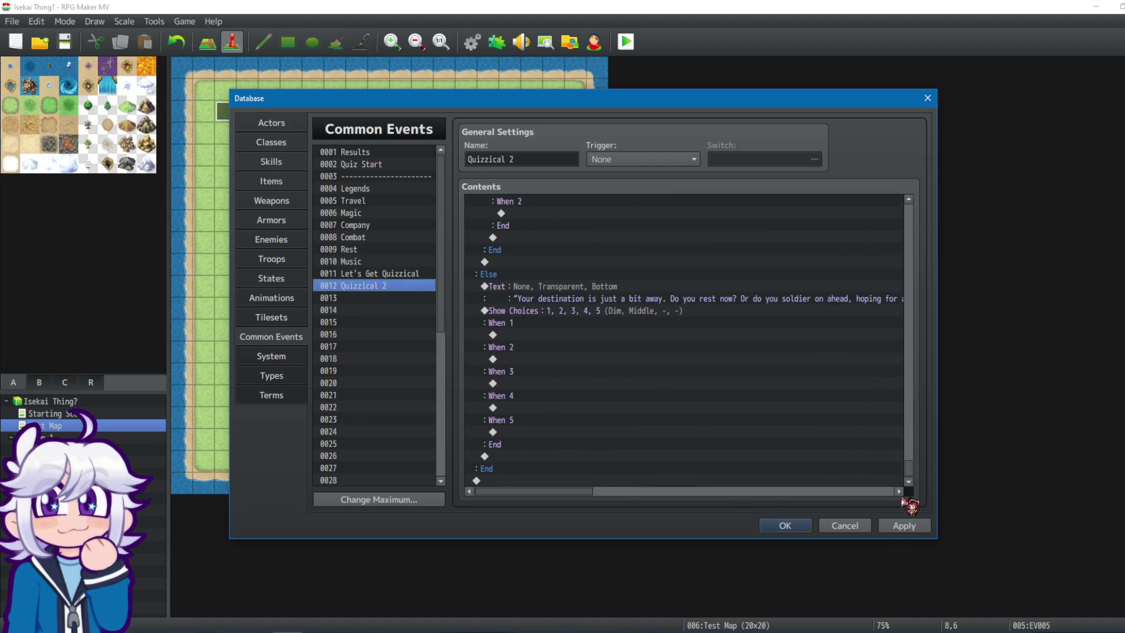
{"action": "left_click", "coordinate": [678, 482]}
{"action": "key", "text": "ctrl+v"}
{"action": "left_click", "coordinate": [560, 433]}
{"action": "left_click", "coordinate": [534, 373]}
{"action": "key", "text": "Delete"}
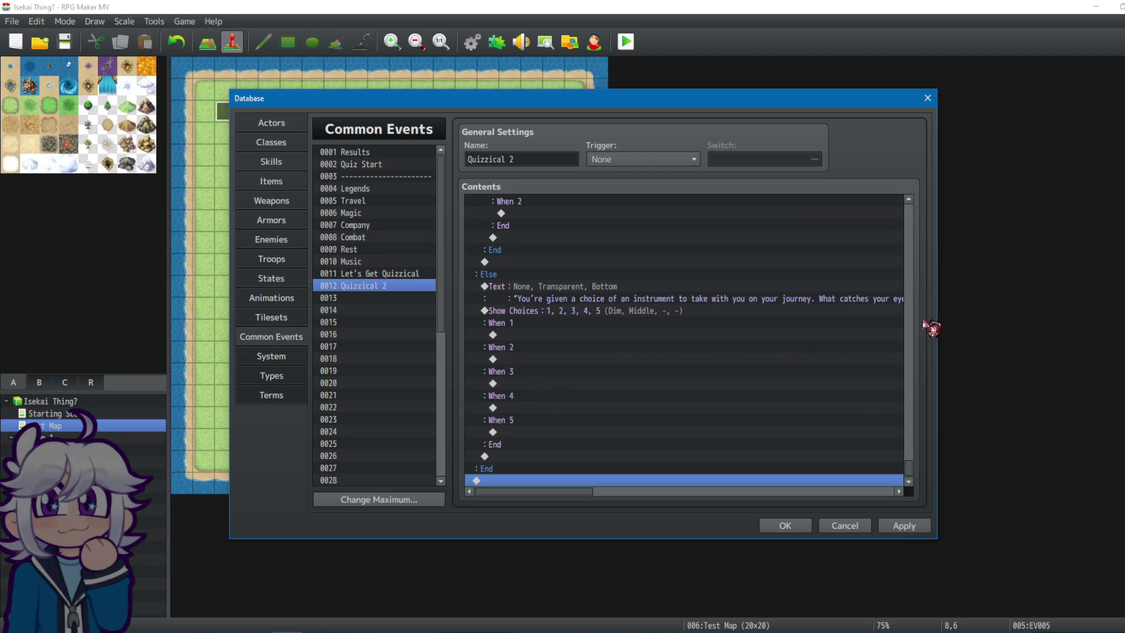
{"action": "key", "text": "ctrl+v"}
{"action": "scroll", "coordinate": [913, 402], "scroll_direction": "up", "scroll_amount": 3}
{"action": "scroll", "coordinate": [912, 406], "scroll_direction": "down", "scroll_amount": 5}
End Quizzical 2 with a Common Event call to 0001 Results.
{"action": "mouse_move", "coordinate": [911, 409]}
{"action": "left_mouse_down"}
{"action": "mouse_move", "coordinate": [909, 226]}
{"action": "mouse_move", "coordinate": [908, 486]}
{"action": "left_mouse_up"}
{"action": "double_click", "coordinate": [565, 482]}
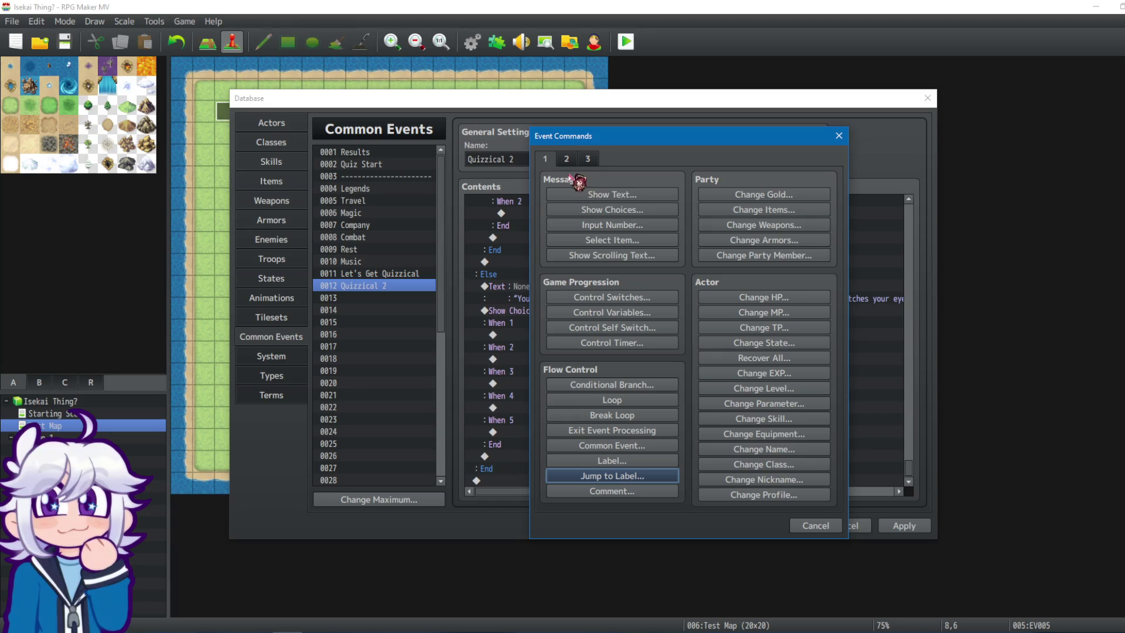
{"action": "left_click", "coordinate": [645, 447]}
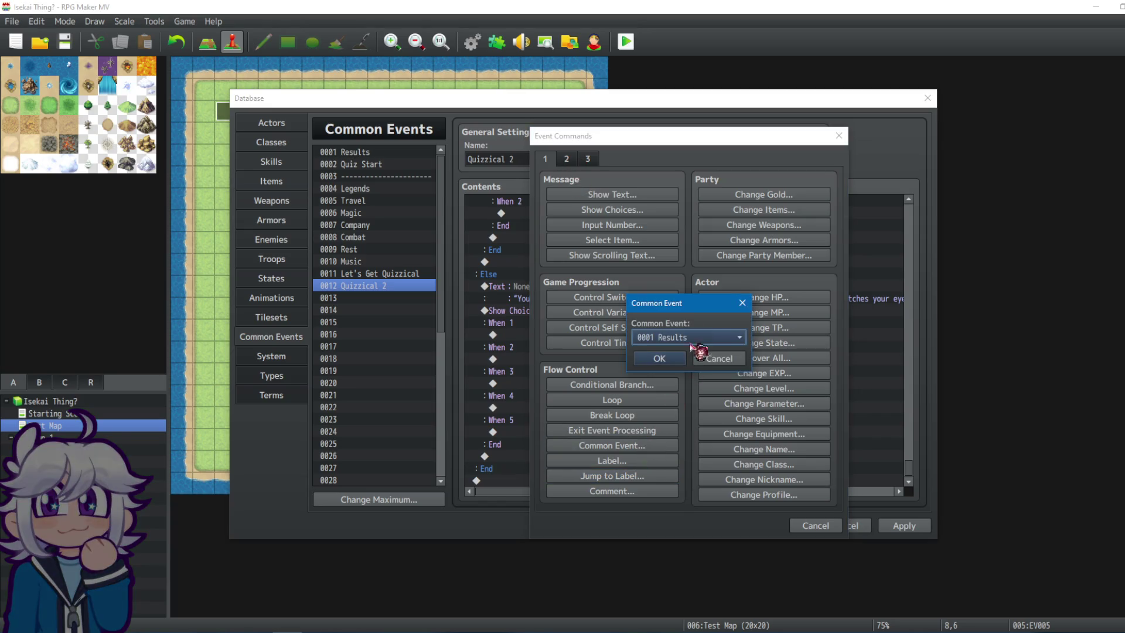
{"action": "left_click", "coordinate": [680, 360]}
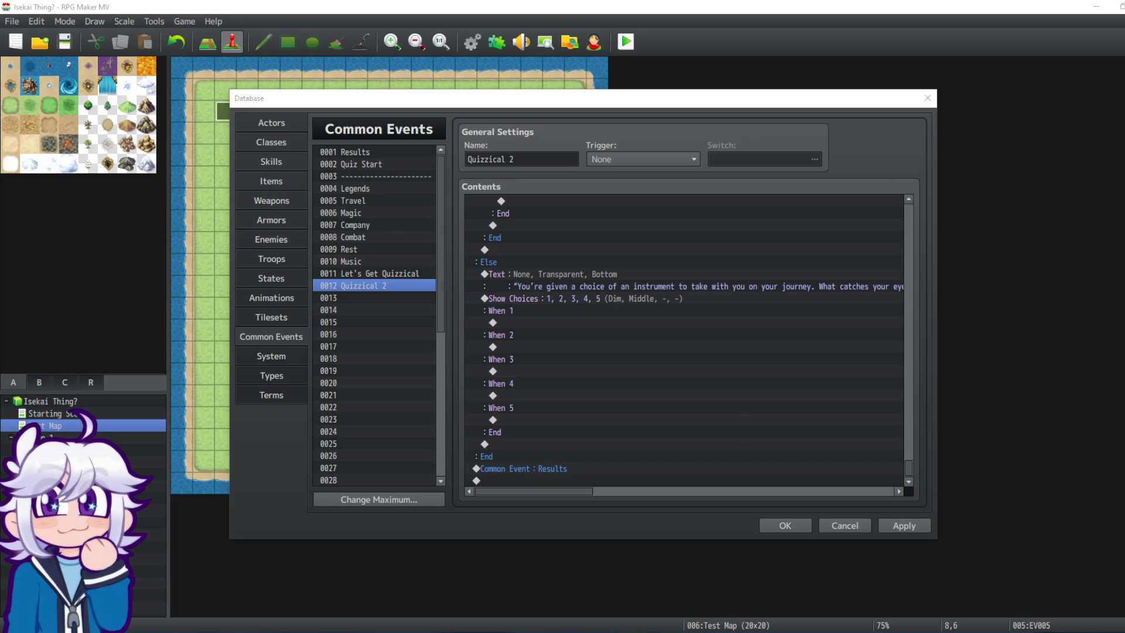
Apply and close the database, then start a playtest, agreeing to save.
{"action": "left_click", "coordinate": [904, 525]}
{"action": "left_click", "coordinate": [785, 526]}
{"action": "key", "text": "ctrl+r"}
{"action": "left_click", "coordinate": [525, 338]}
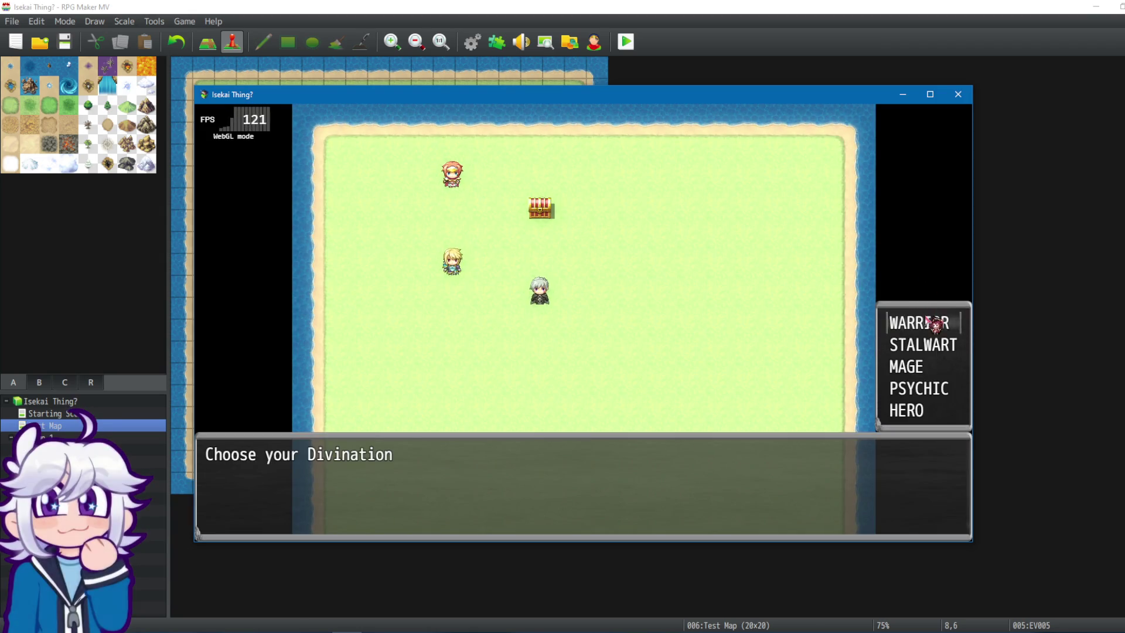
Pick WARRIOR and the HP buff, talk to the grey-haired NPC, then close the playtest.
{"action": "left_click", "coordinate": [929, 321]}
{"action": "left_click", "coordinate": [928, 389]}
{"action": "key", "text": "Down"}
{"action": "key", "text": "Right"}
{"action": "key", "text": "Right"}
{"action": "key", "text": "Right"}
{"action": "key", "text": "Up"}
{"action": "key", "text": "Return"}
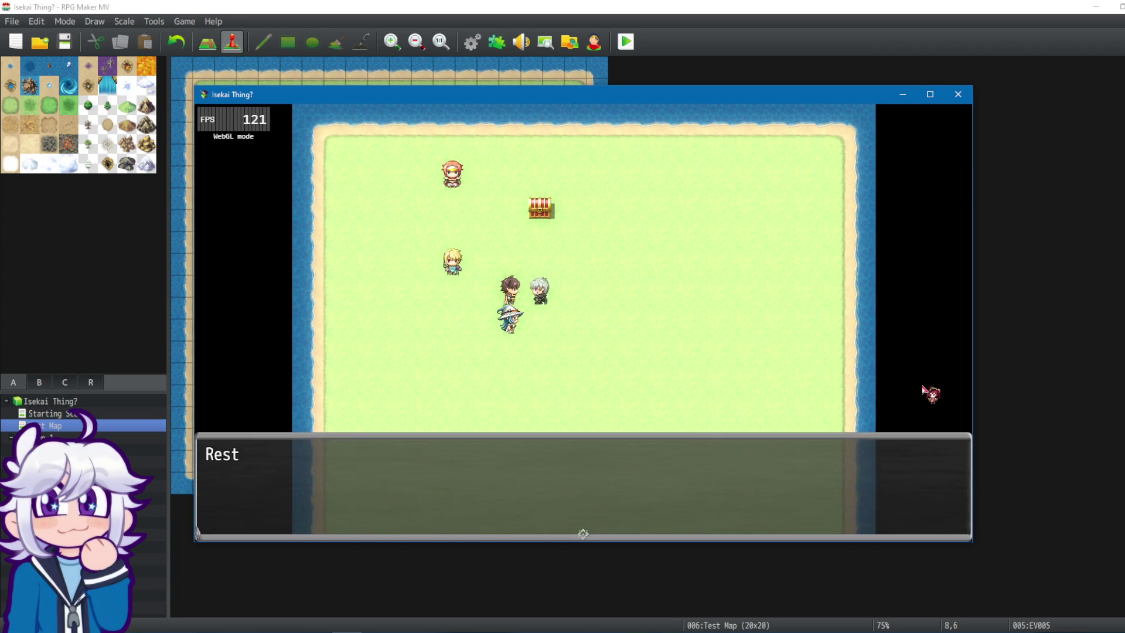
{"action": "left_click", "coordinate": [958, 94]}
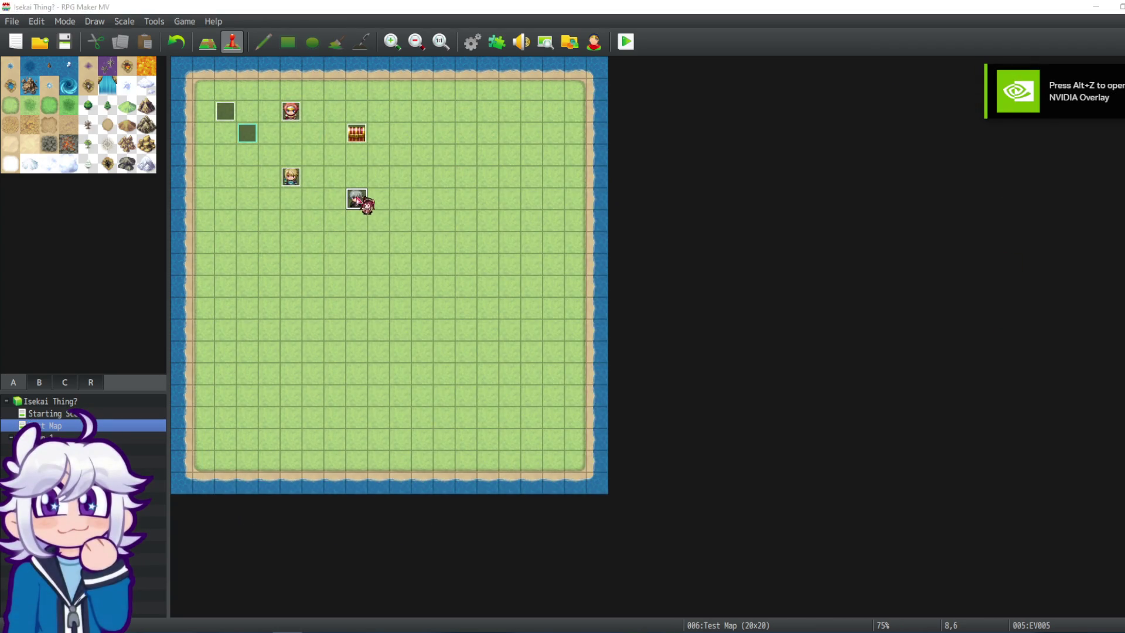
Change EV005's Common Event call to 0012 Quizzical 2, then save and start a new playtest.
{"action": "double_click", "coordinate": [357, 198]}
{"action": "right_click", "coordinate": [642, 191]}
{"action": "left_click", "coordinate": [670, 213]}
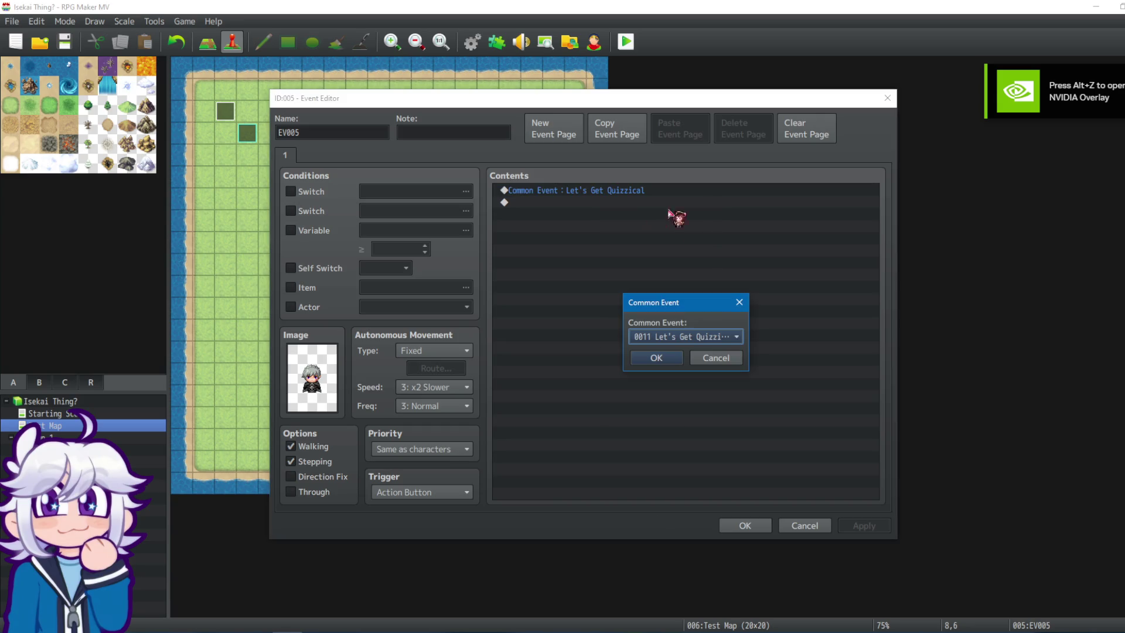
{"action": "left_click", "coordinate": [726, 330]}
{"action": "left_click", "coordinate": [722, 324]}
{"action": "key", "text": "Return"}
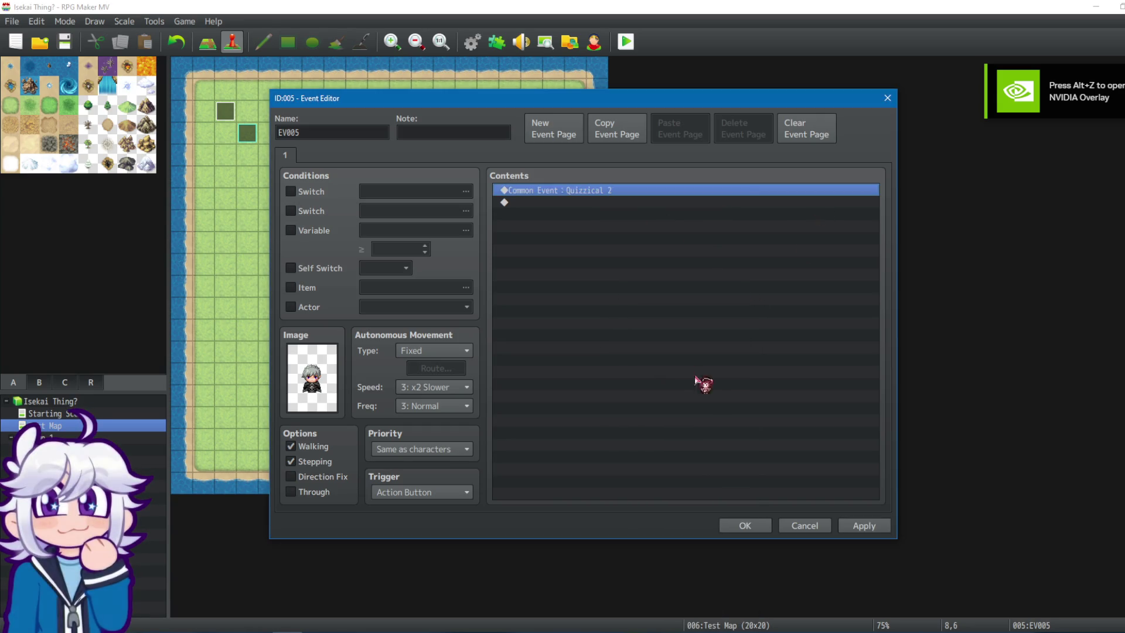
{"action": "left_click", "coordinate": [865, 526]}
{"action": "left_click", "coordinate": [745, 526]}
{"action": "left_click", "coordinate": [626, 41]}
{"action": "left_click", "coordinate": [550, 340]}
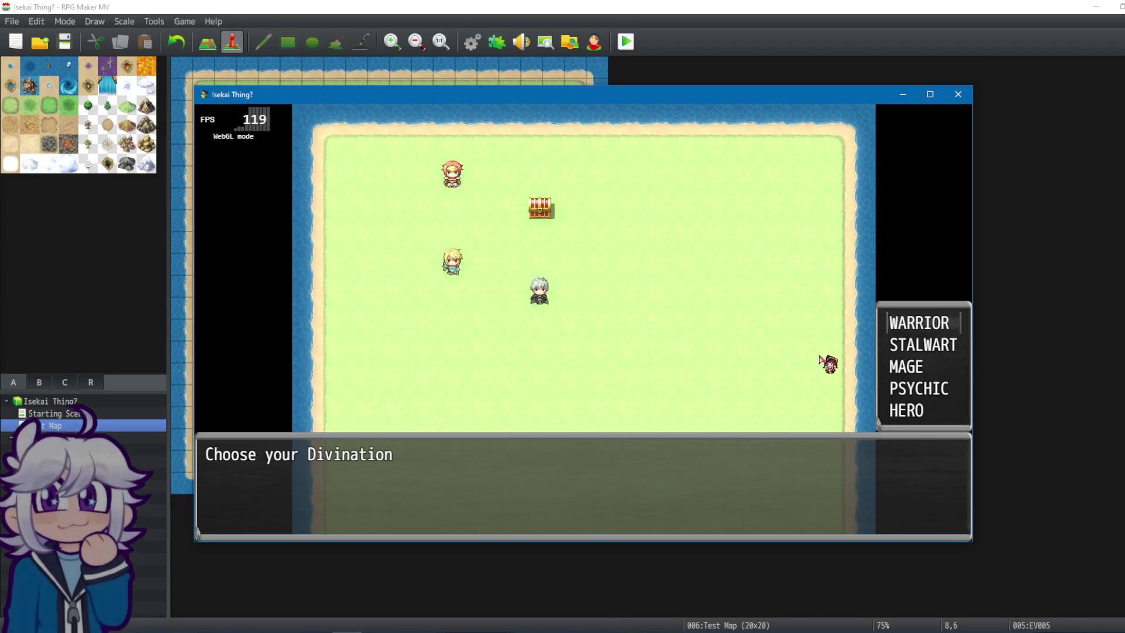
Playtest with a divination and the HP buff, answering the Legends through Music questions.
{"action": "left_click", "coordinate": [877, 334]}
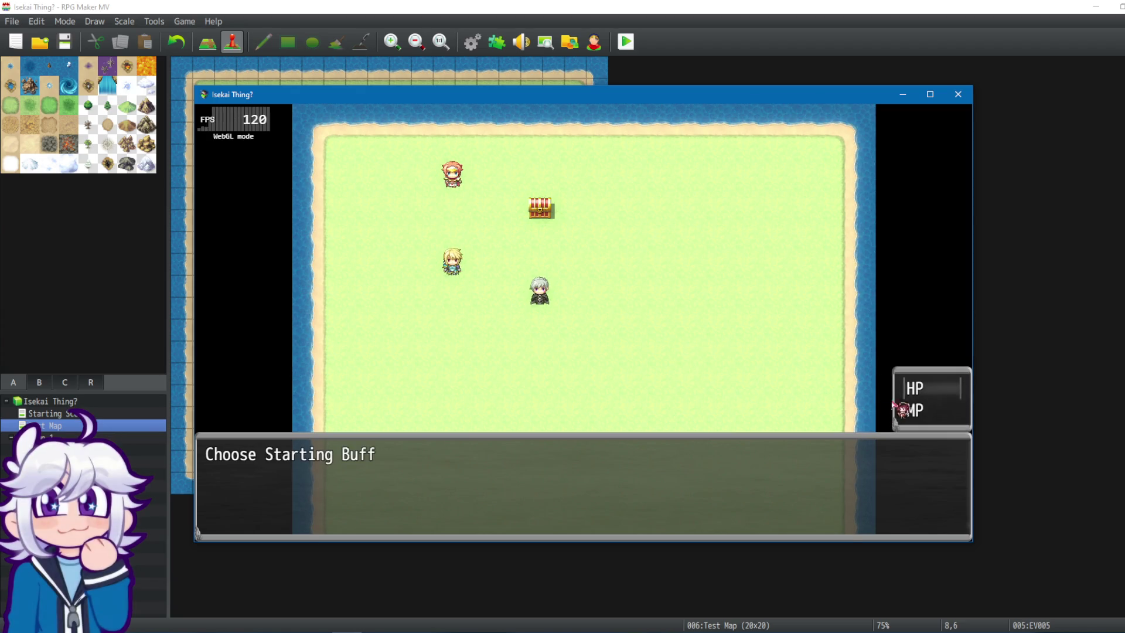
{"action": "left_click", "coordinate": [897, 409]}
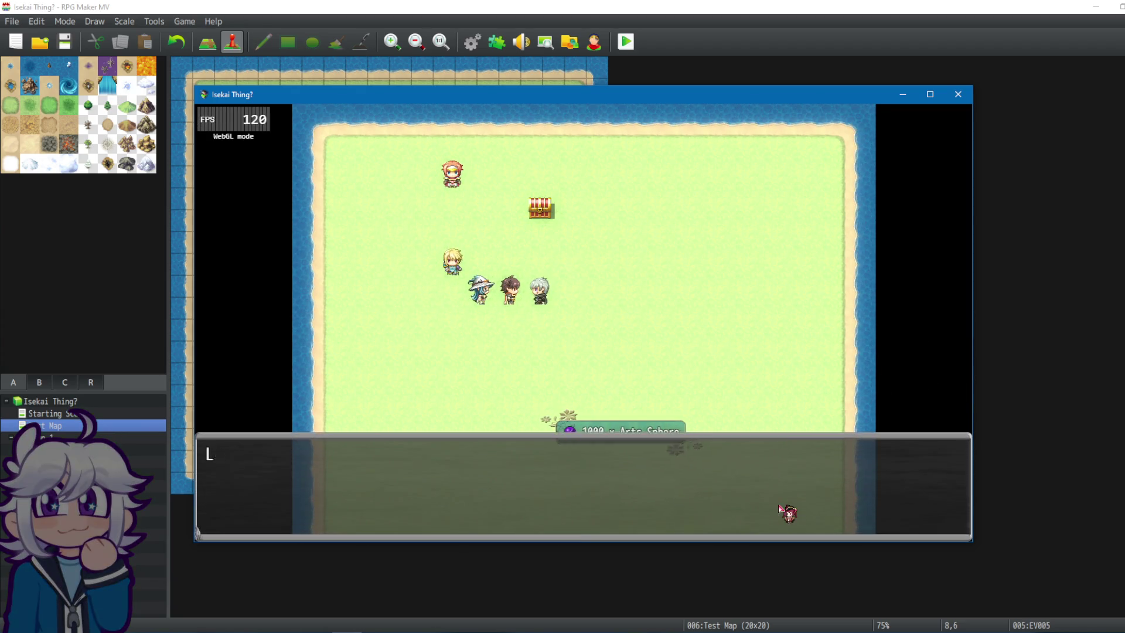
{"action": "left_click", "coordinate": [782, 509]}
{"action": "left_click", "coordinate": [576, 402]}
{"action": "left_click", "coordinate": [577, 404]}
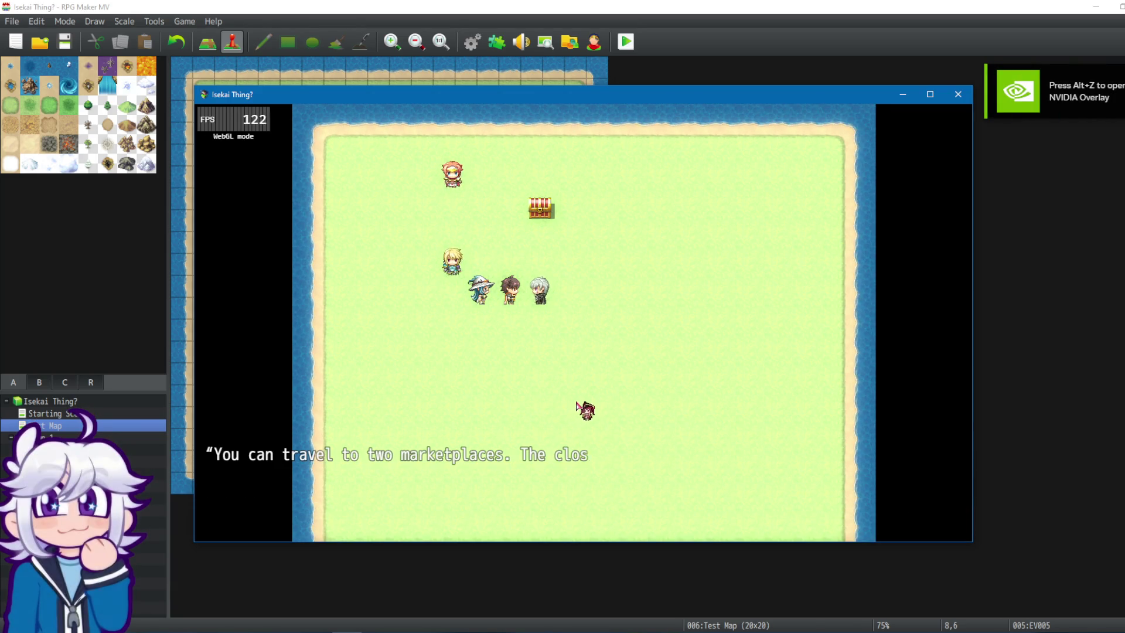
{"action": "left_click", "coordinate": [576, 409]}
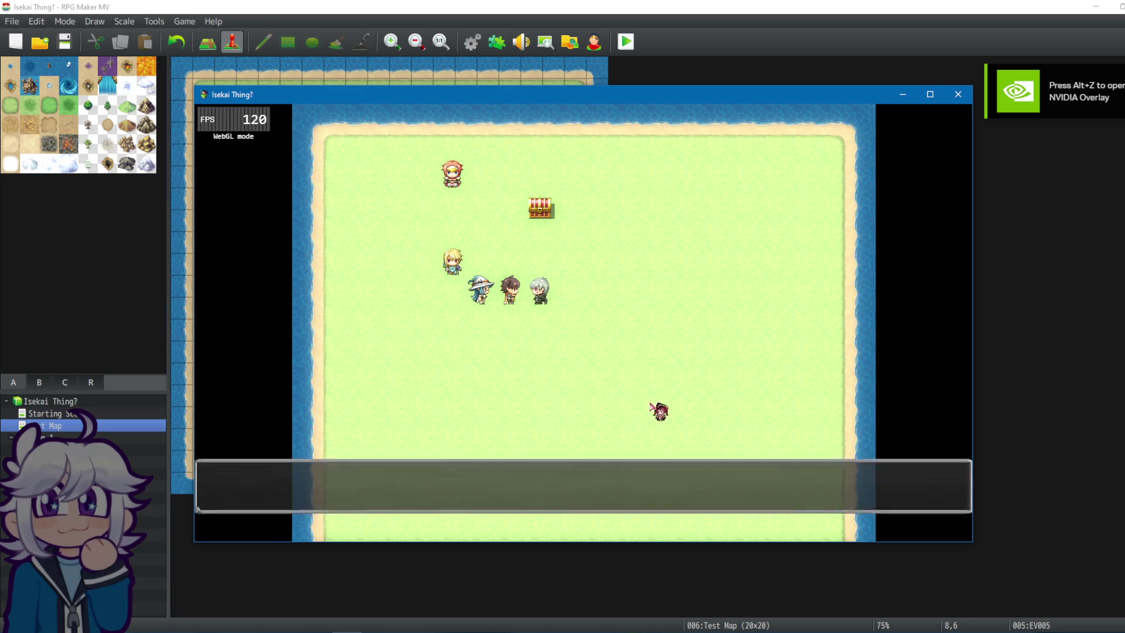
{"action": "left_click", "coordinate": [588, 410]}
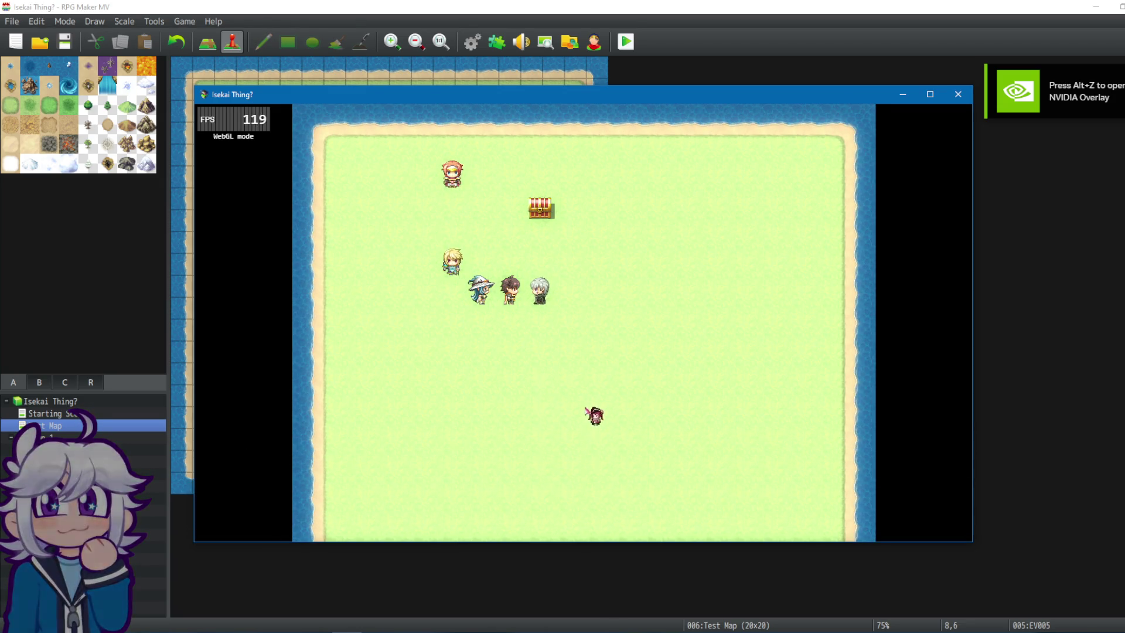
{"action": "left_click", "coordinate": [579, 408]}
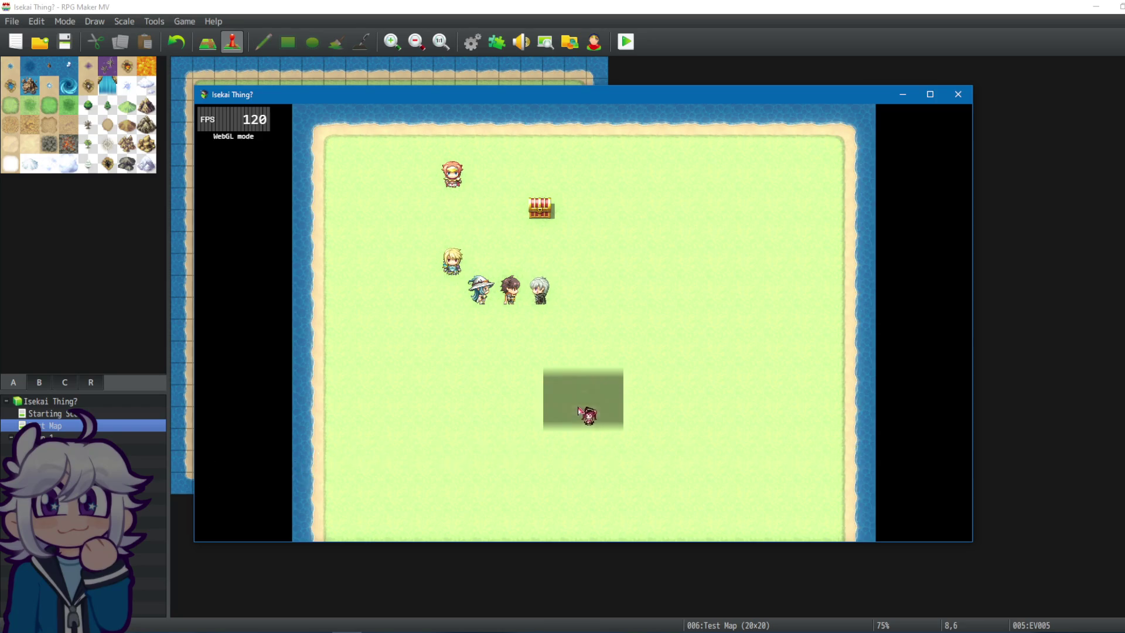
{"action": "left_click", "coordinate": [573, 394]}
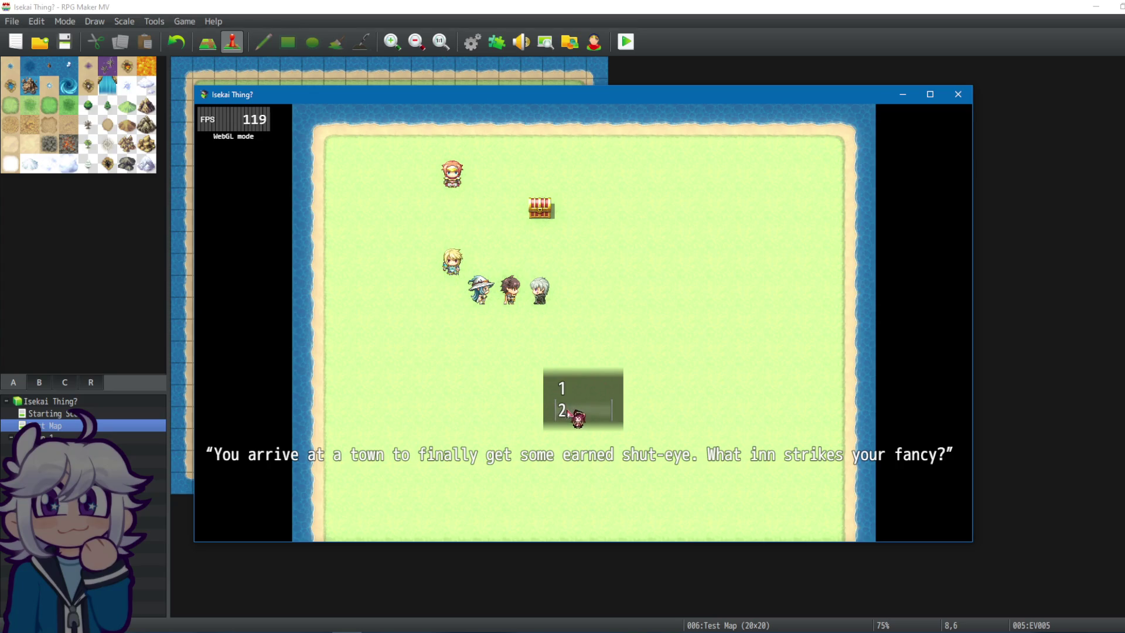
{"action": "left_click", "coordinate": [574, 415]}
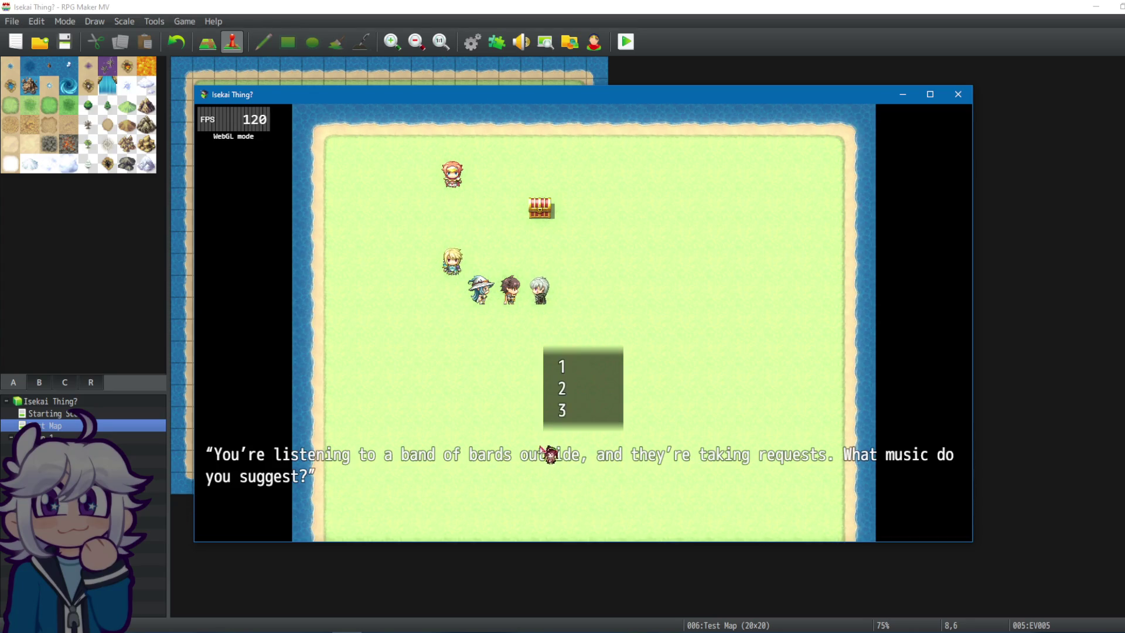
{"action": "left_click", "coordinate": [565, 410]}
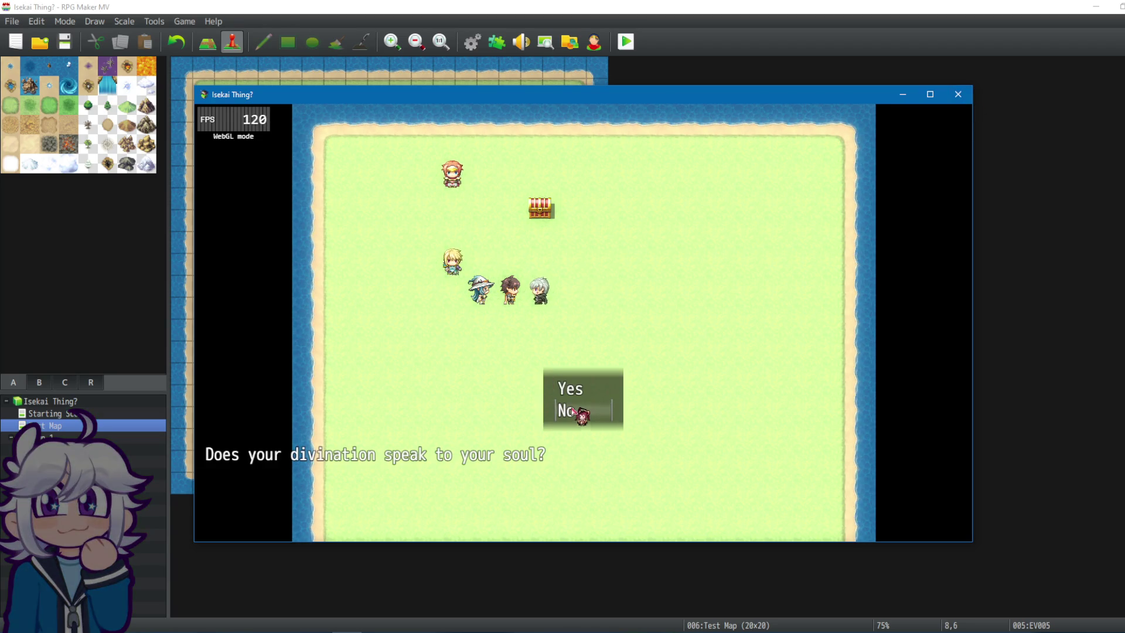
Reject the divination, ask to be tested again, answer the fight question, and close the playtest.
{"action": "left_click", "coordinate": [579, 416]}
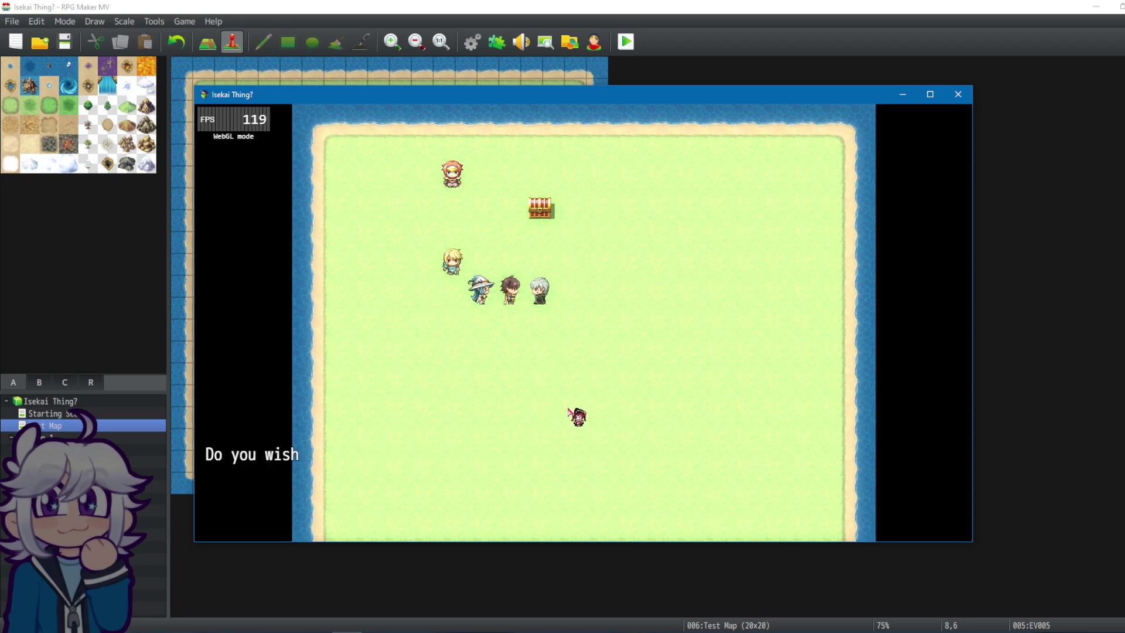
{"action": "left_click", "coordinate": [588, 391]}
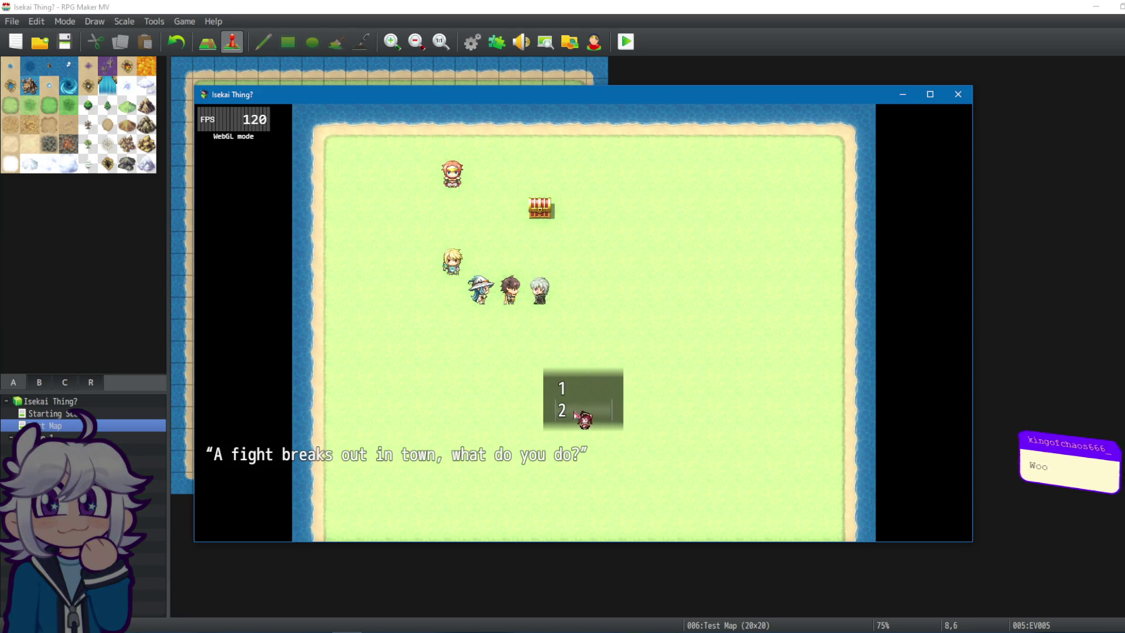
{"action": "left_click", "coordinate": [574, 413]}
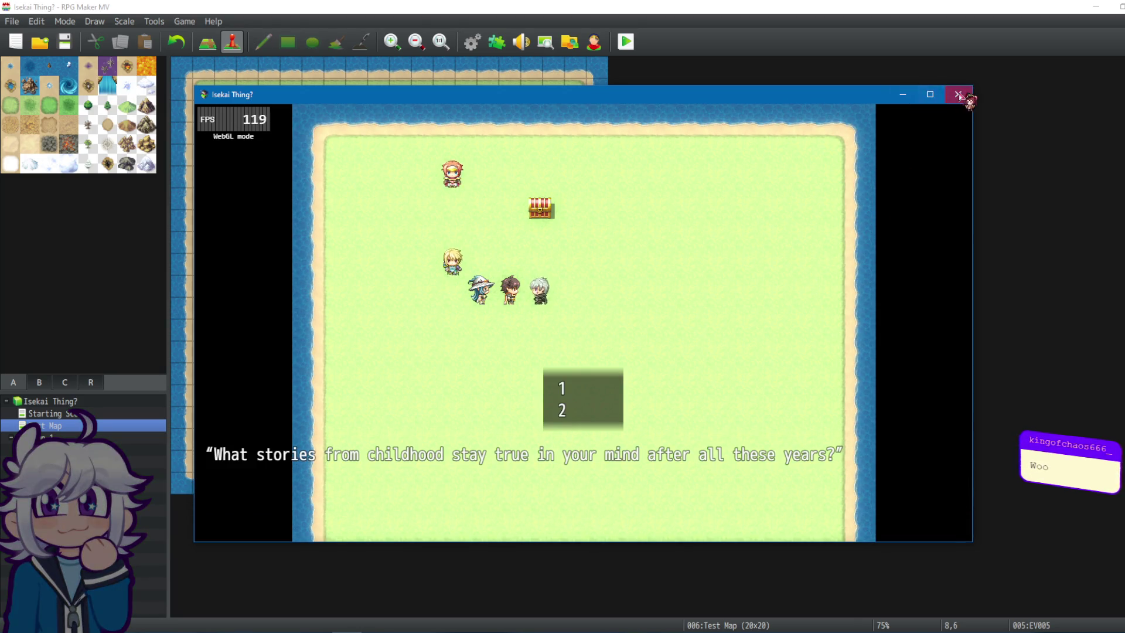
{"action": "left_click", "coordinate": [959, 95]}
In the Results common event, replace the Quiz Start call with a call to 0012 Quizzical 2.
{"action": "left_click", "coordinate": [472, 43]}
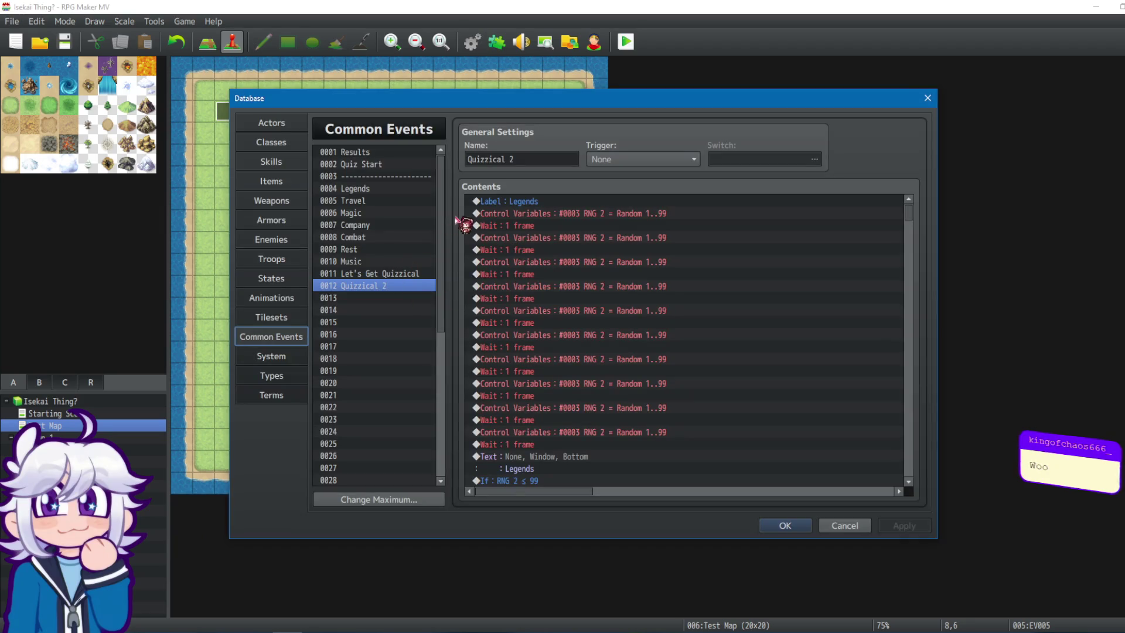
{"action": "left_click", "coordinate": [408, 153]}
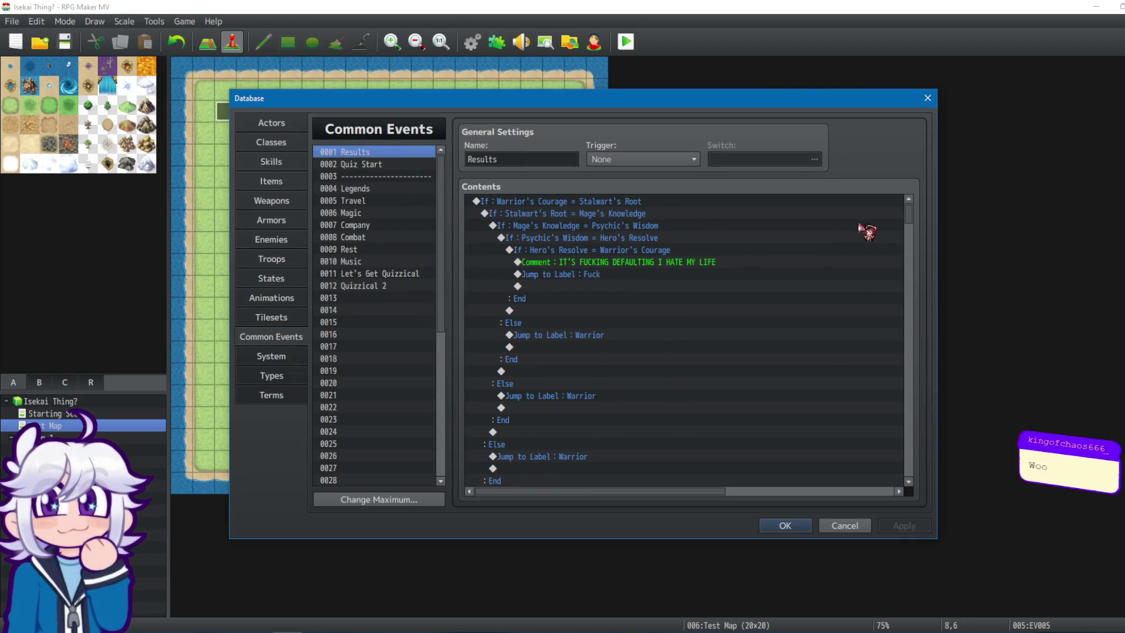
{"action": "left_click", "coordinate": [595, 275]}
{"action": "mouse_move", "coordinate": [909, 213]}
{"action": "left_mouse_down"}
{"action": "mouse_move", "coordinate": [912, 271]}
{"action": "mouse_move", "coordinate": [894, 327]}
{"action": "mouse_move", "coordinate": [912, 415]}
{"action": "mouse_move", "coordinate": [902, 432]}
{"action": "left_mouse_up"}
{"action": "left_click", "coordinate": [635, 378]}
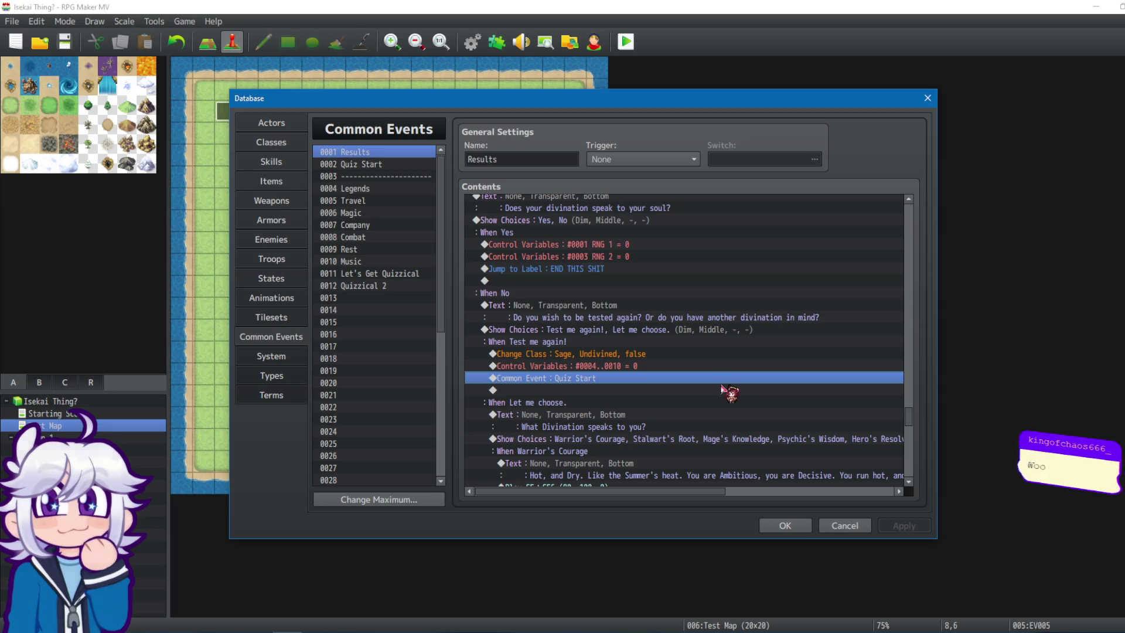
{"action": "key", "text": "Delete"}
{"action": "key", "text": "Return"}
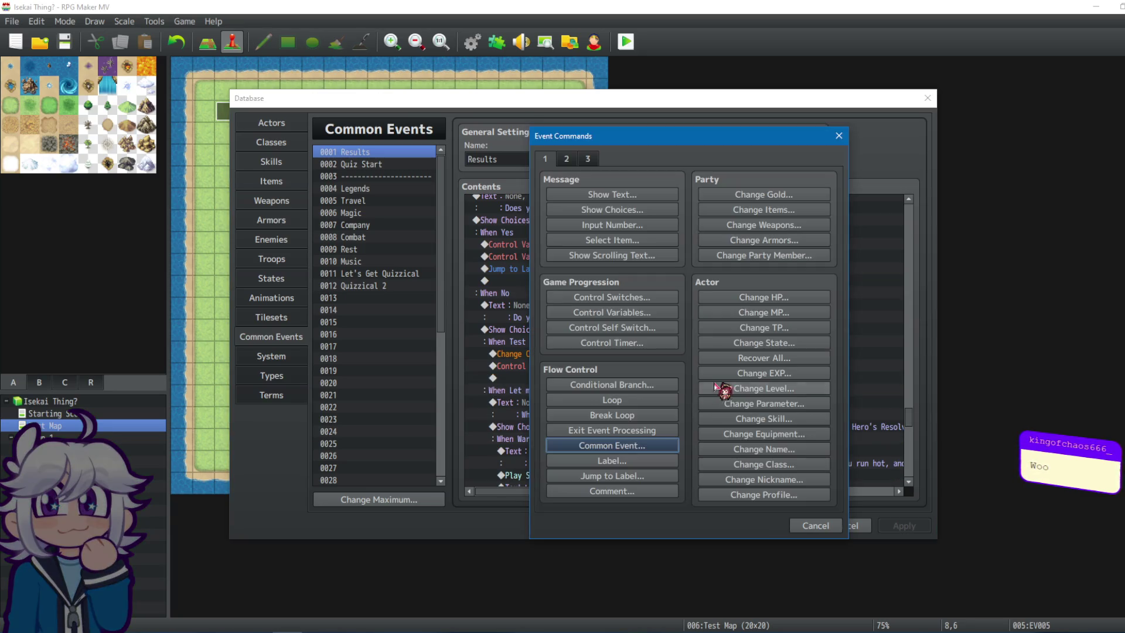
{"action": "left_click", "coordinate": [632, 447]}
{"action": "left_click", "coordinate": [721, 337]}
{"action": "left_click", "coordinate": [677, 463]}
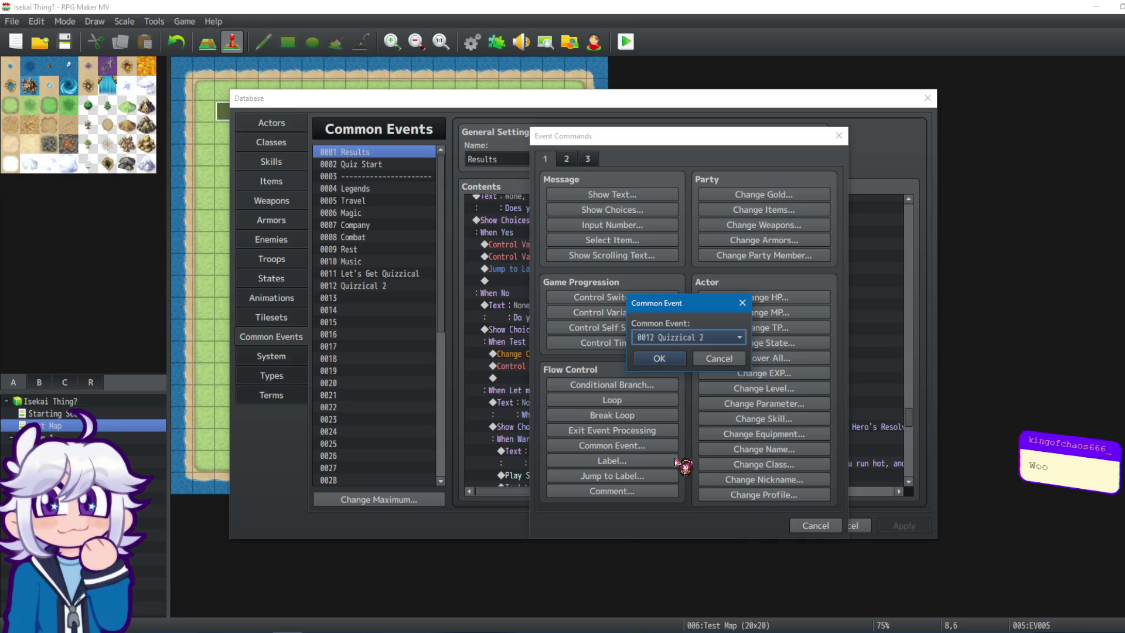
{"action": "left_click", "coordinate": [671, 363]}
Replace the retest branch's Quiz Start call with Quizzical 2 and close the database.
{"action": "scroll", "coordinate": [826, 346], "scroll_direction": "down", "scroll_amount": 5}
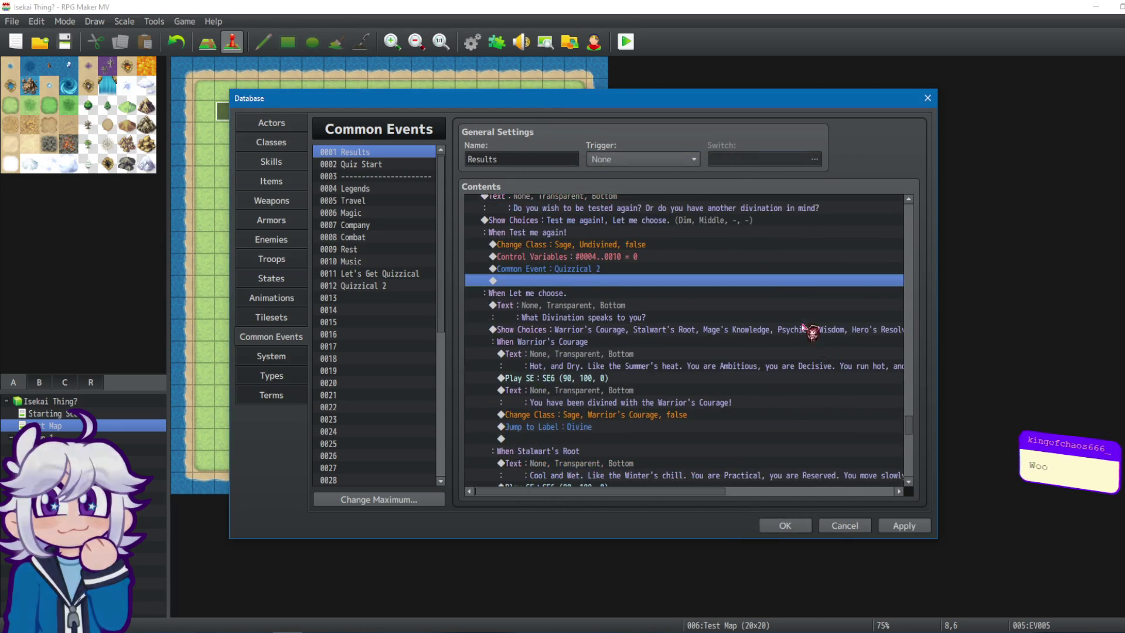
{"action": "scroll", "coordinate": [907, 475], "scroll_direction": "down", "scroll_amount": 12}
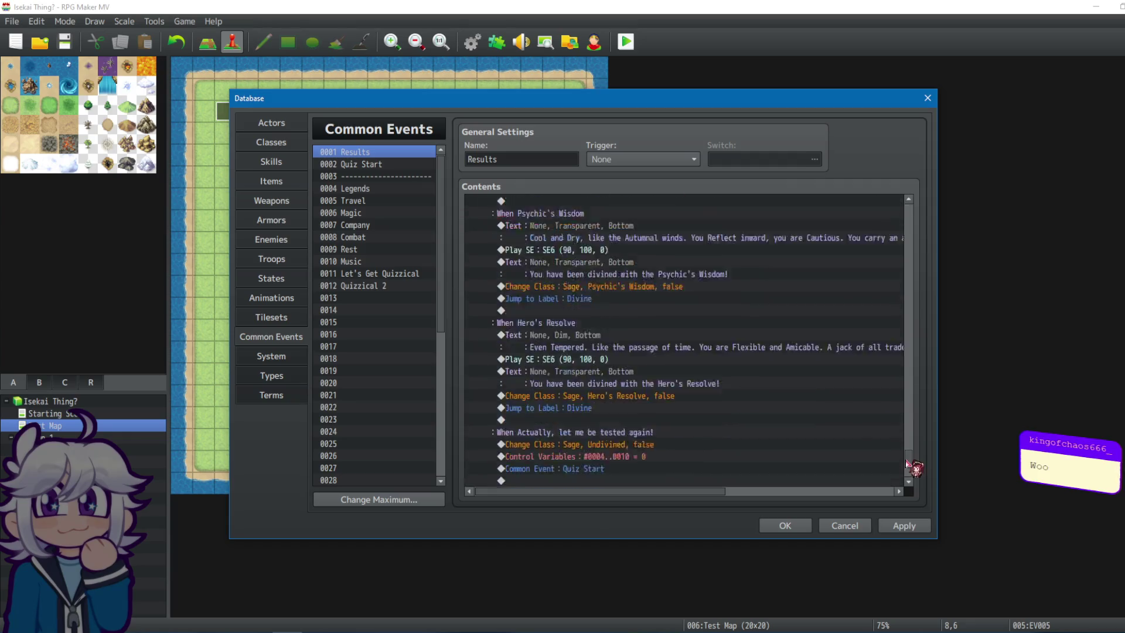
{"action": "left_click", "coordinate": [580, 377]}
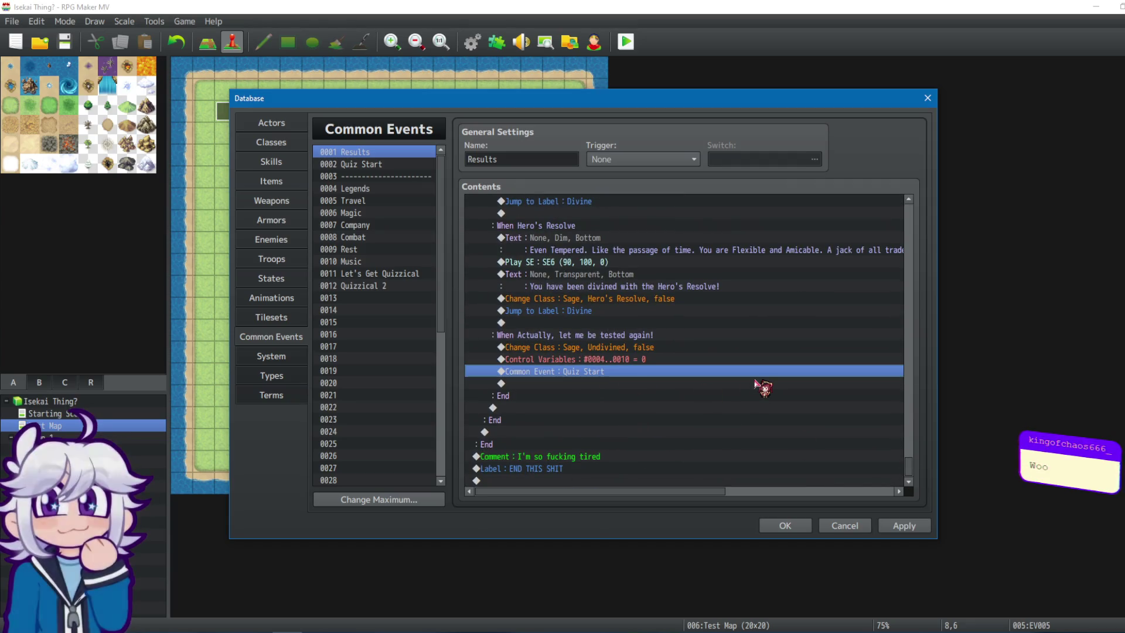
{"action": "key", "text": "Delete"}
{"action": "double_click", "coordinate": [750, 384]}
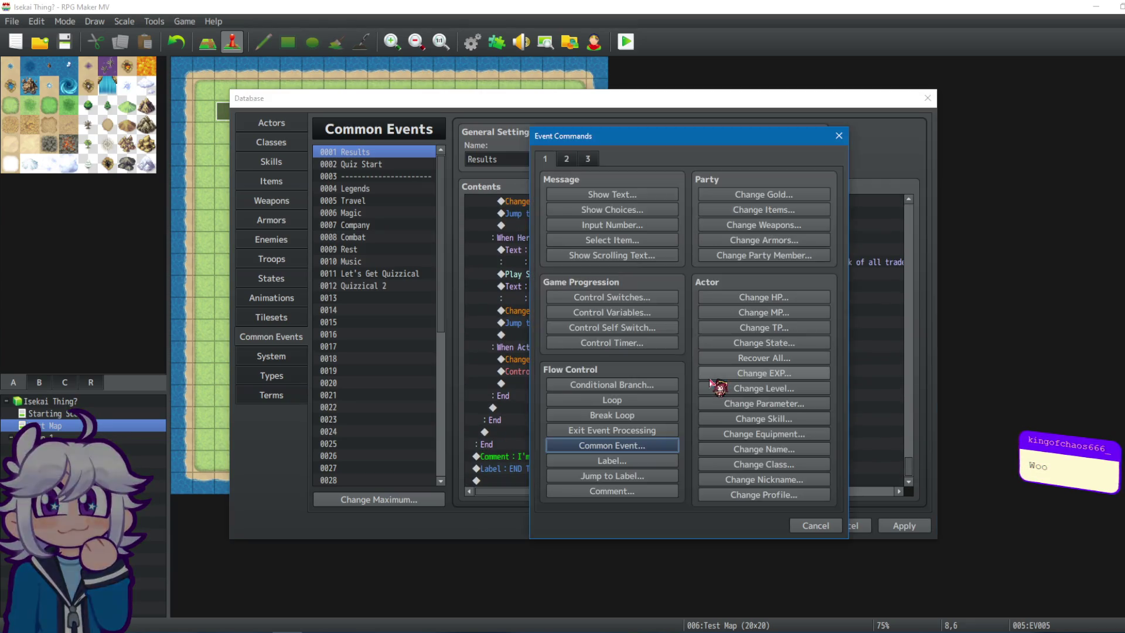
{"action": "left_click", "coordinate": [650, 446]}
{"action": "left_click", "coordinate": [698, 302]}
{"action": "left_click", "coordinate": [716, 437]}
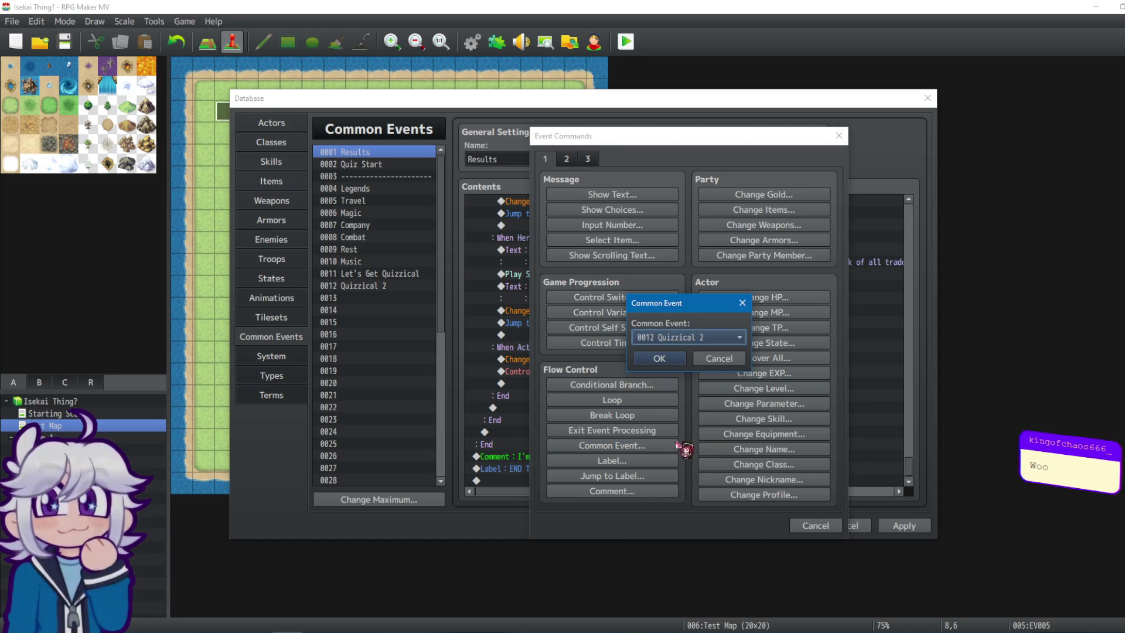
{"action": "left_click", "coordinate": [672, 359]}
{"action": "left_click", "coordinate": [771, 531]}
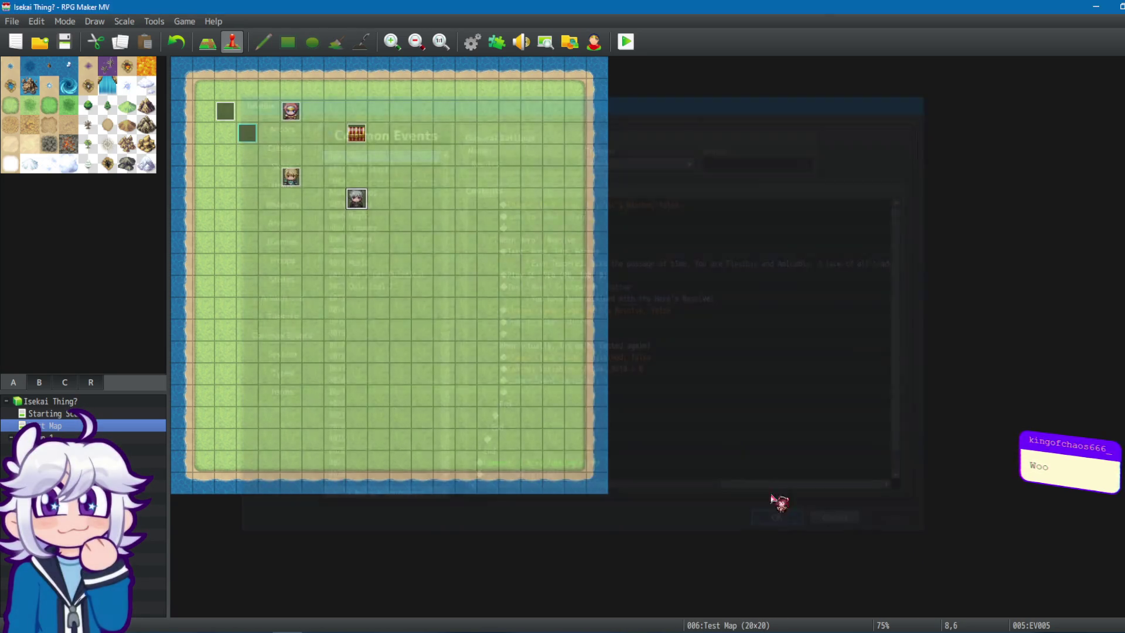
Save the project, start a playtest, and answer the divination and starting-buff choices.
{"action": "left_click", "coordinate": [634, 49]}
{"action": "left_click", "coordinate": [554, 334]}
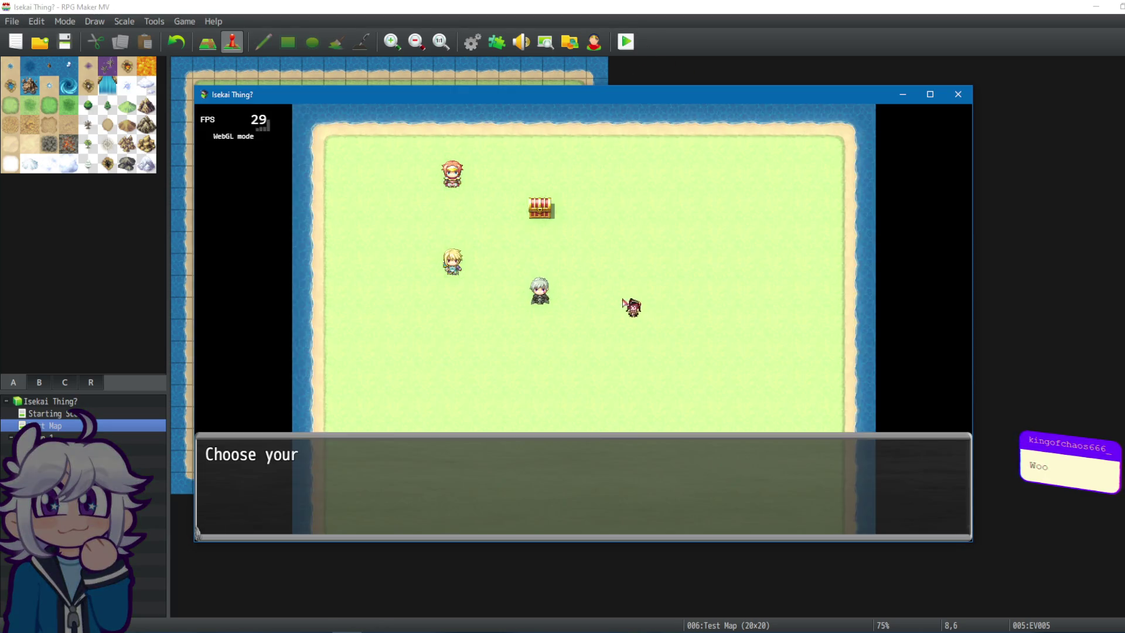
{"action": "left_click", "coordinate": [915, 330]}
{"action": "left_click", "coordinate": [938, 401]}
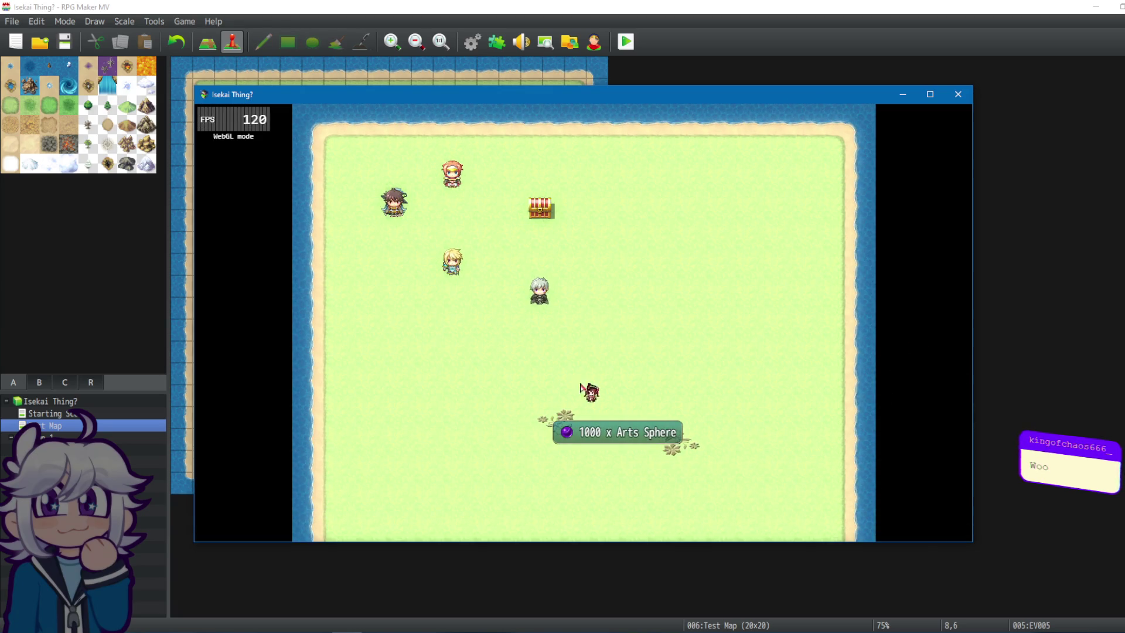
Advance through the Legends, Travel and Magic prompts, close the game, then inspect the map event.
{"action": "left_click", "coordinate": [543, 436]}
{"action": "left_click", "coordinate": [563, 410]}
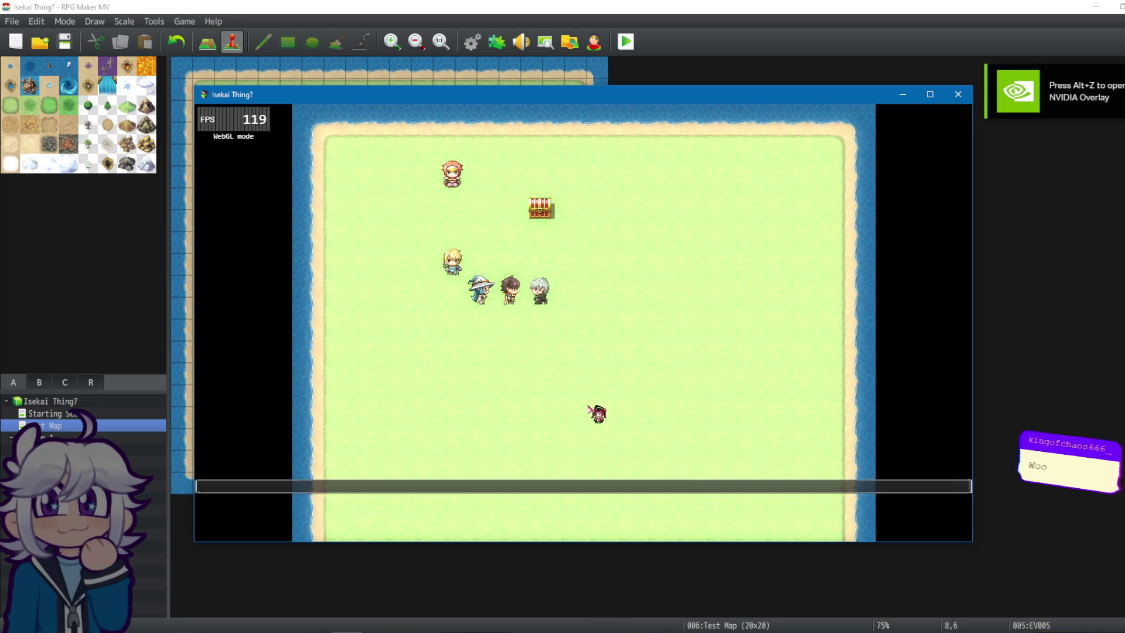
{"action": "left_click", "coordinate": [534, 431]}
{"action": "left_click", "coordinate": [534, 432]}
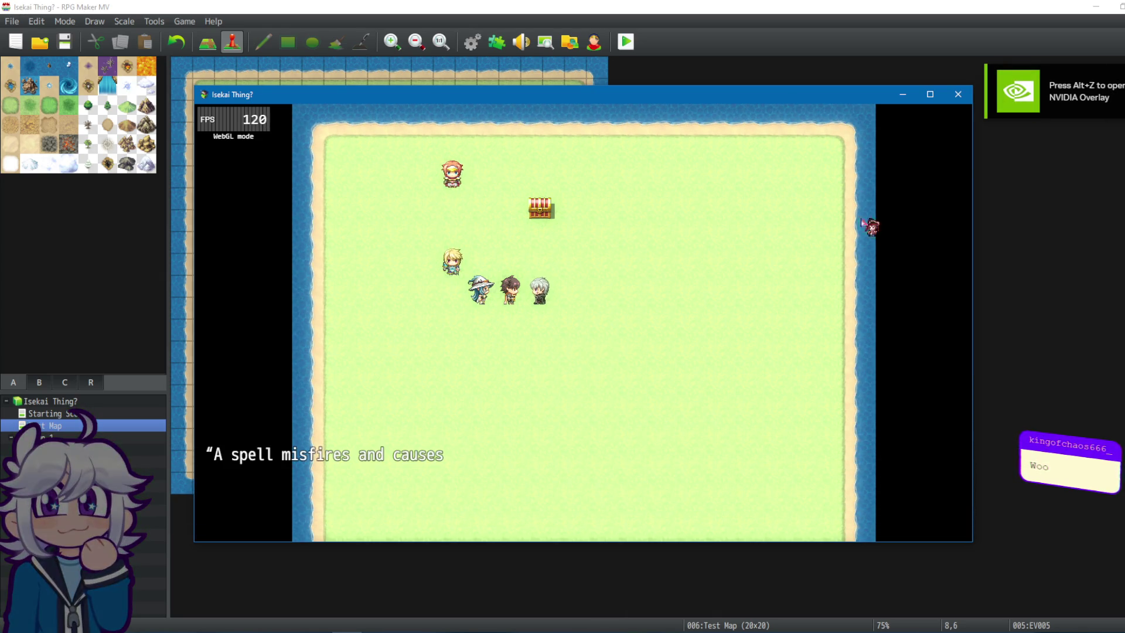
{"action": "left_click", "coordinate": [959, 95]}
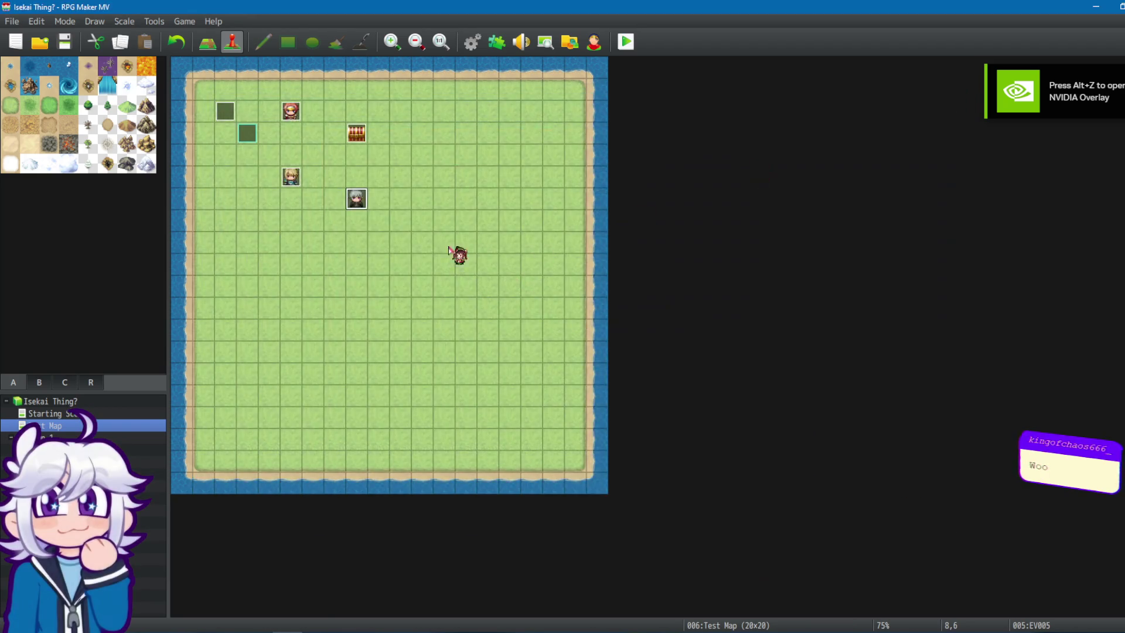
{"action": "double_click", "coordinate": [359, 200]}
{"action": "left_click", "coordinate": [887, 98]}
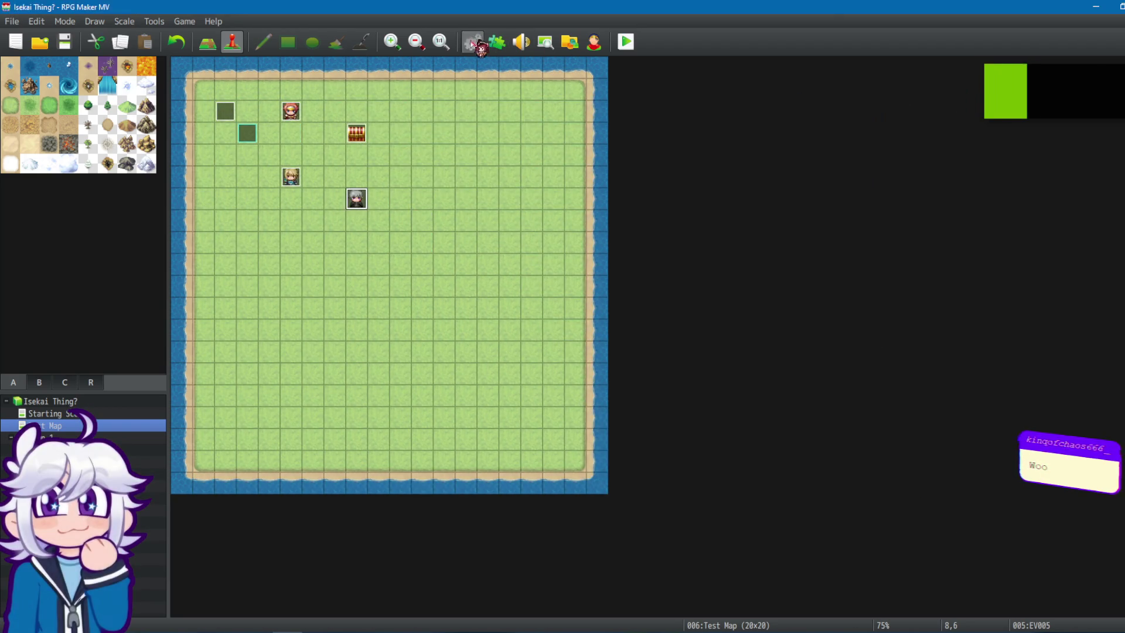
Open common event 0012 Quizzical 2 in the Database and scroll through its Contents.
{"action": "left_click", "coordinate": [472, 41]}
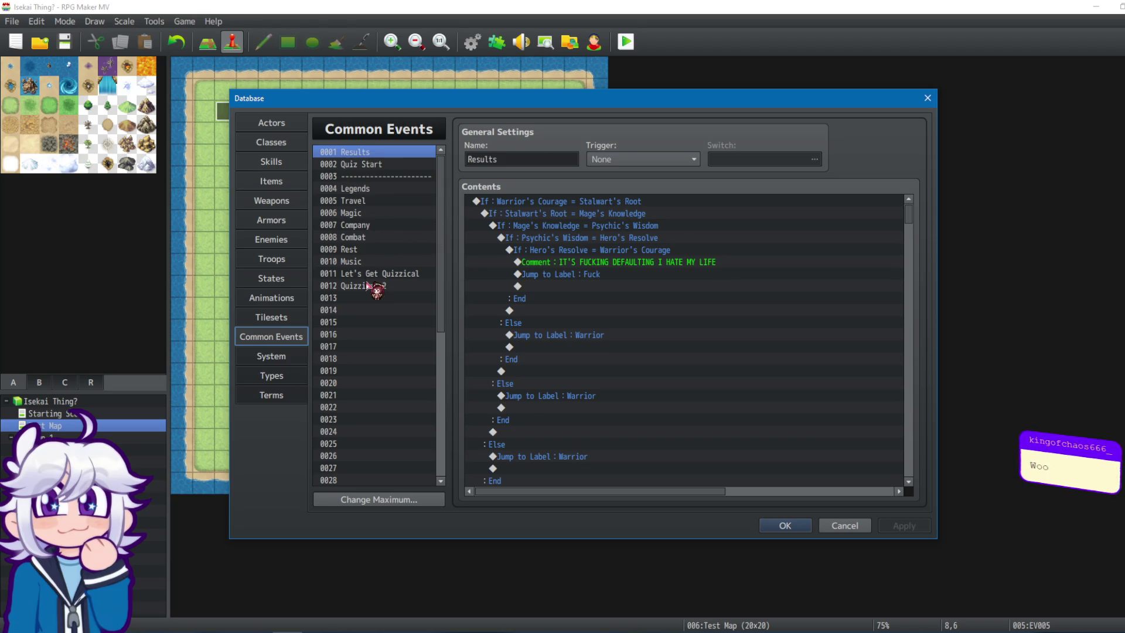
{"action": "left_click", "coordinate": [367, 286]}
{"action": "scroll", "coordinate": [914, 230], "scroll_direction": "down", "scroll_amount": 5}
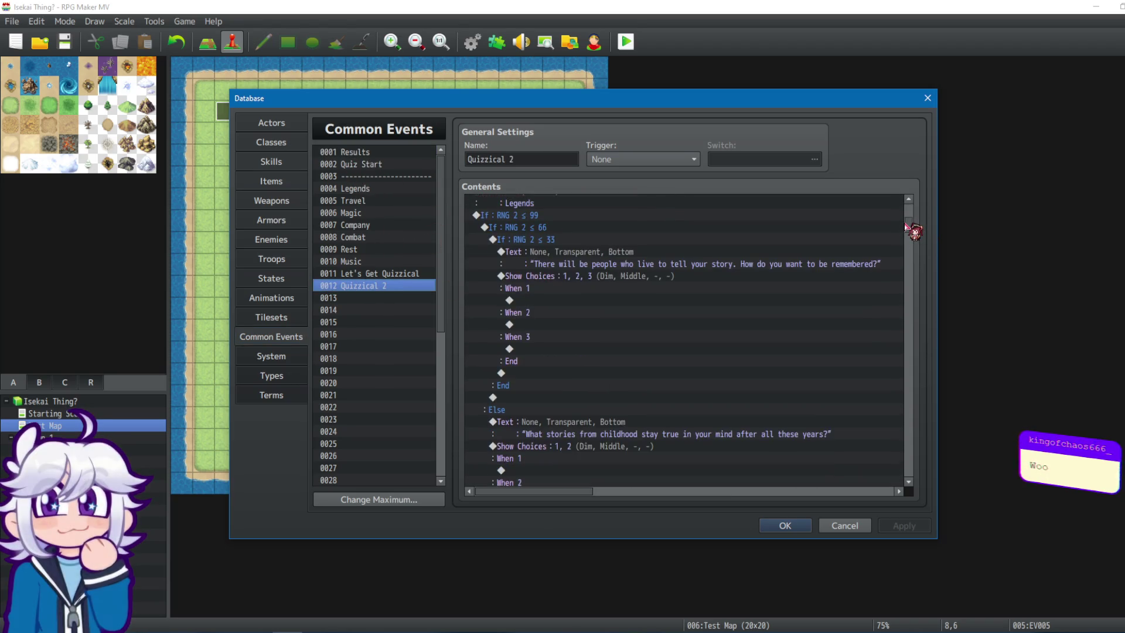
{"action": "left_click_drag", "start_coordinate": [910, 229], "coordinate": [963, 385]}
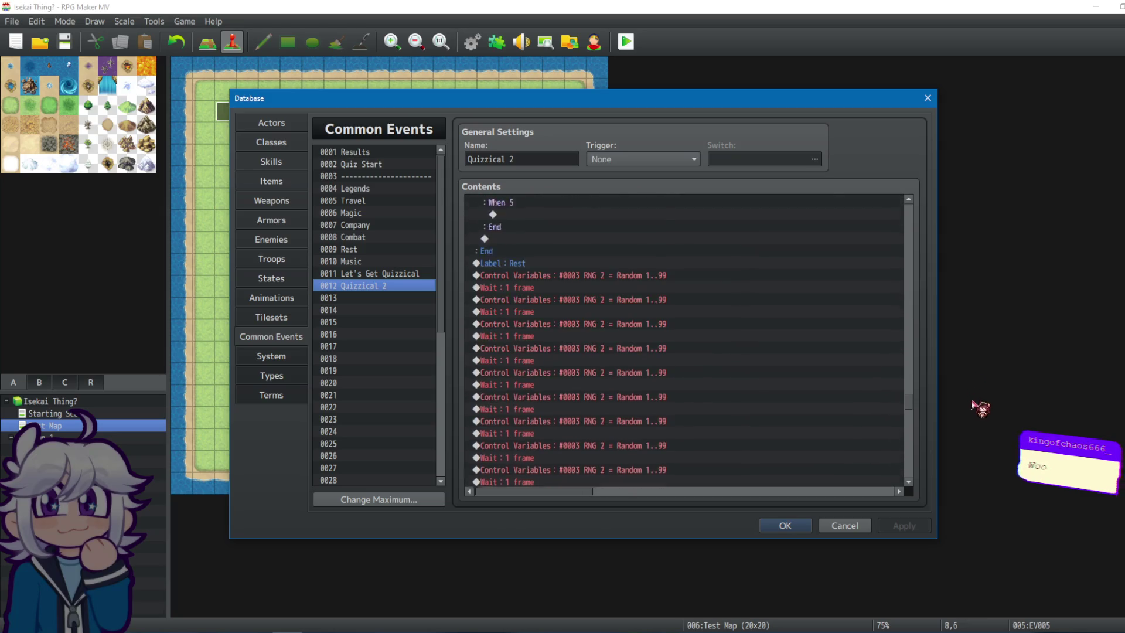
{"action": "mouse_move", "coordinate": [975, 396]}
{"action": "left_mouse_down"}
{"action": "mouse_move", "coordinate": [926, 204]}
{"action": "mouse_move", "coordinate": [921, 221]}
{"action": "left_mouse_up"}
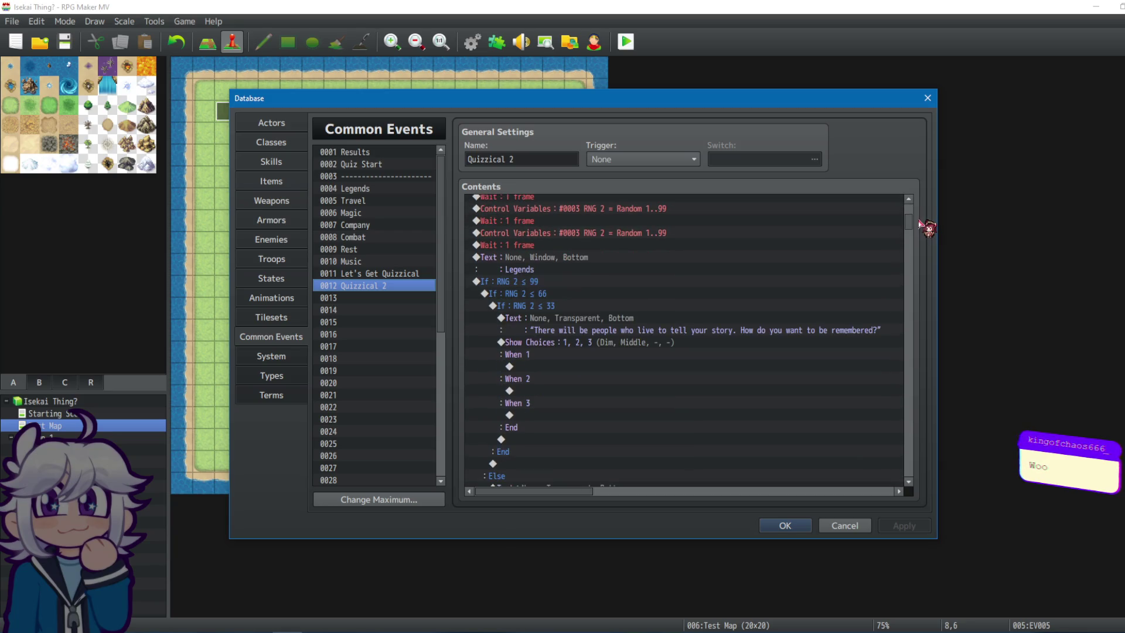
Select the RNG 2 ≤ 33 through ≤ 99 question blocks and the Legends block end.
{"action": "left_click_drag", "start_coordinate": [620, 299], "coordinate": [625, 279]}
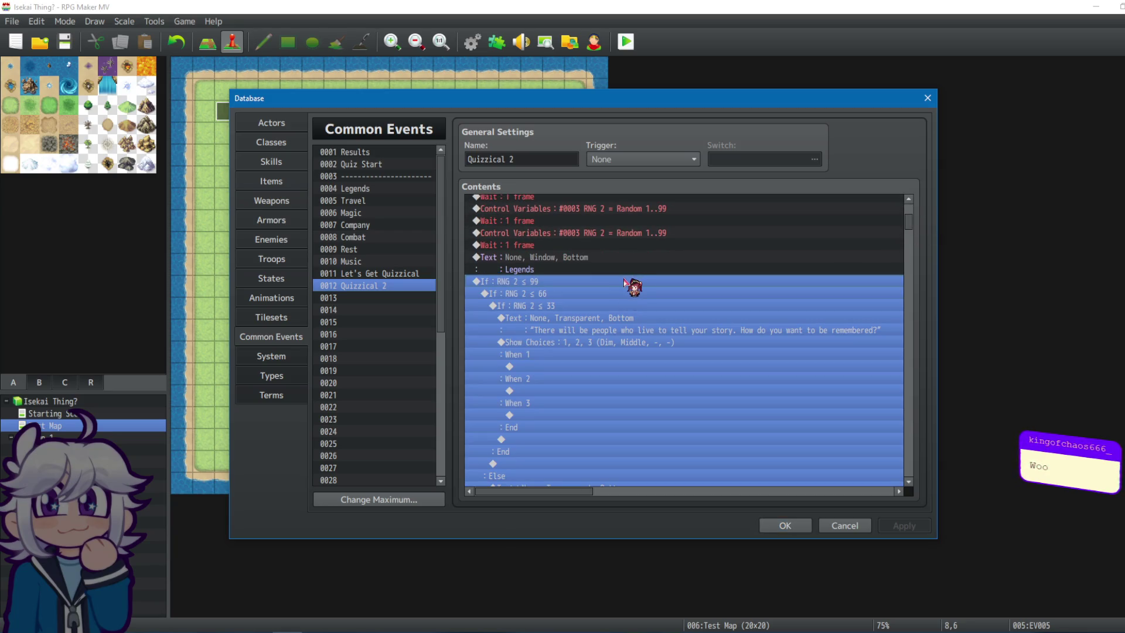
{"action": "left_click", "coordinate": [567, 307]}
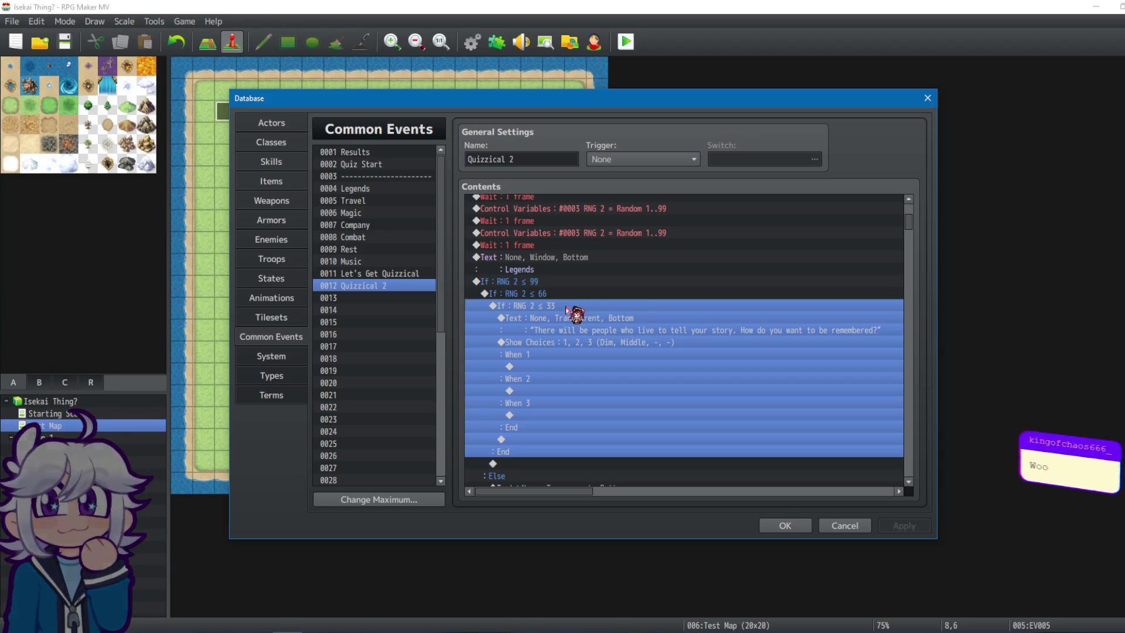
{"action": "left_click_drag", "start_coordinate": [565, 312], "coordinate": [569, 286]}
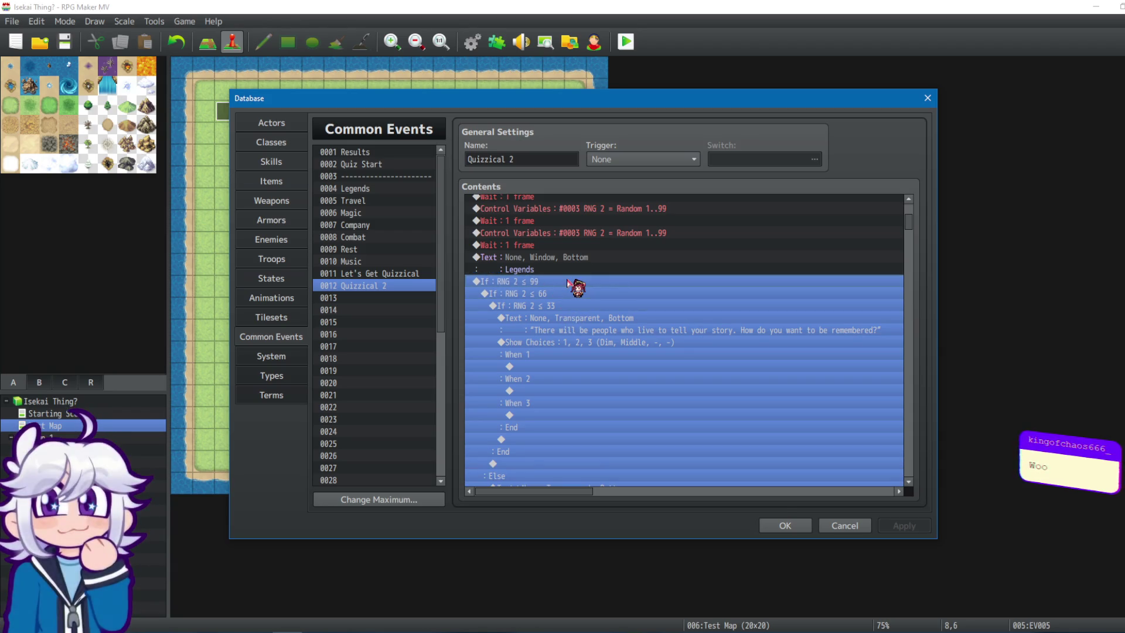
{"action": "scroll", "coordinate": [574, 290], "scroll_direction": "down", "scroll_amount": 6}
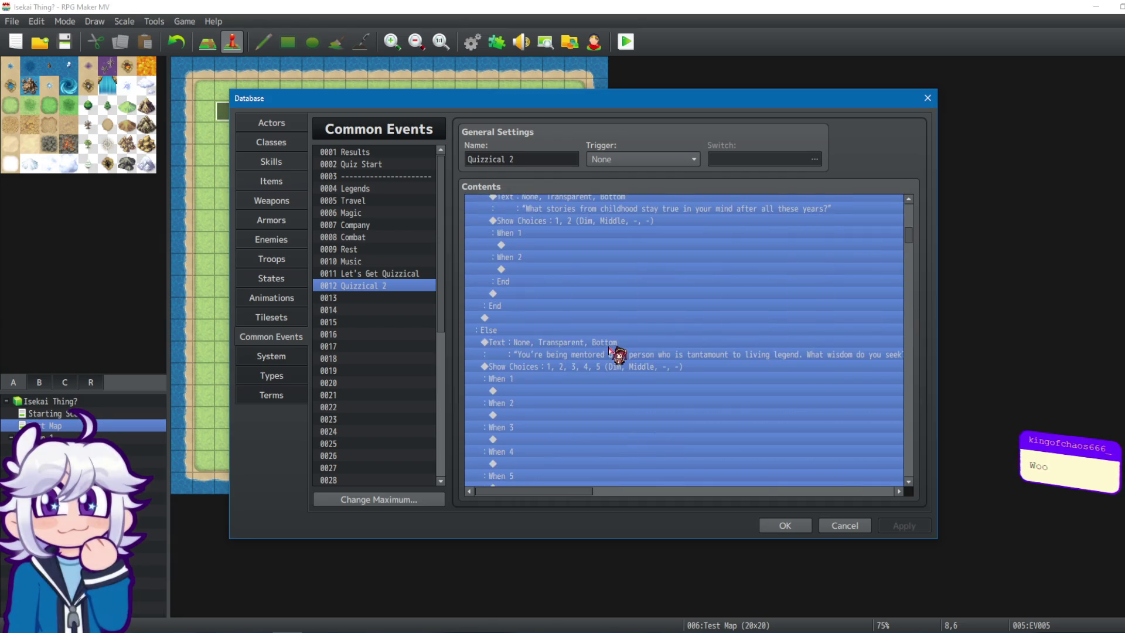
{"action": "scroll", "coordinate": [609, 363], "scroll_direction": "down", "scroll_amount": 1}
{"action": "left_click", "coordinate": [621, 403]}
{"action": "scroll", "coordinate": [563, 375], "scroll_direction": "down", "scroll_amount": 2}
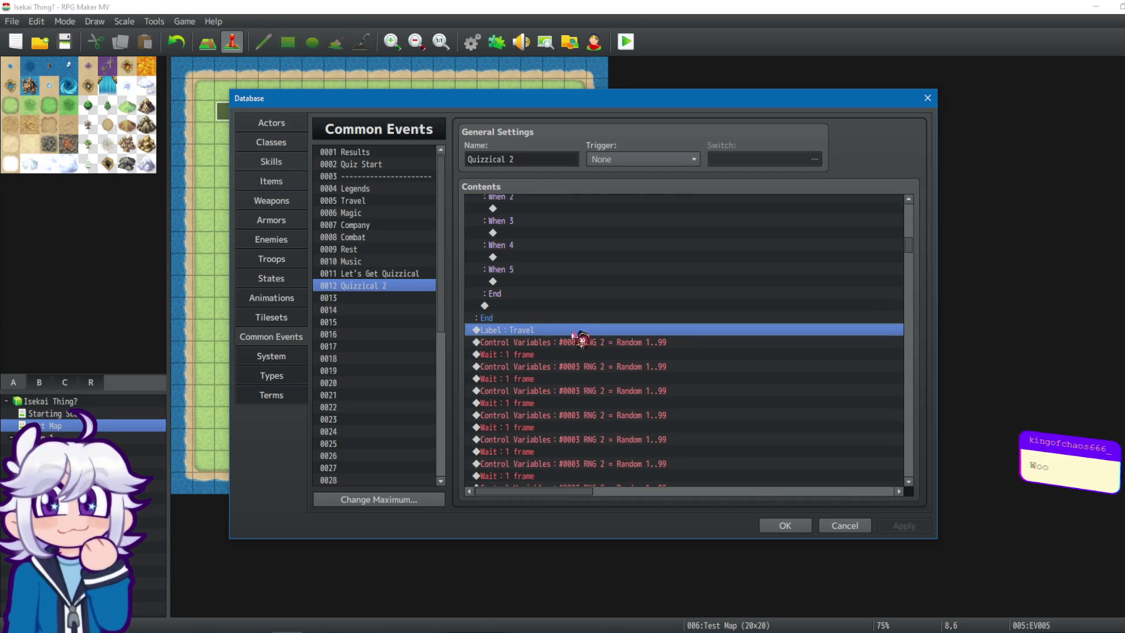
Delete the extra RNG 2 rolls and waits under Label: Travel, keeping the first.
{"action": "left_click", "coordinate": [527, 354]}
{"action": "scroll", "coordinate": [586, 363], "scroll_direction": "down", "scroll_amount": 4}
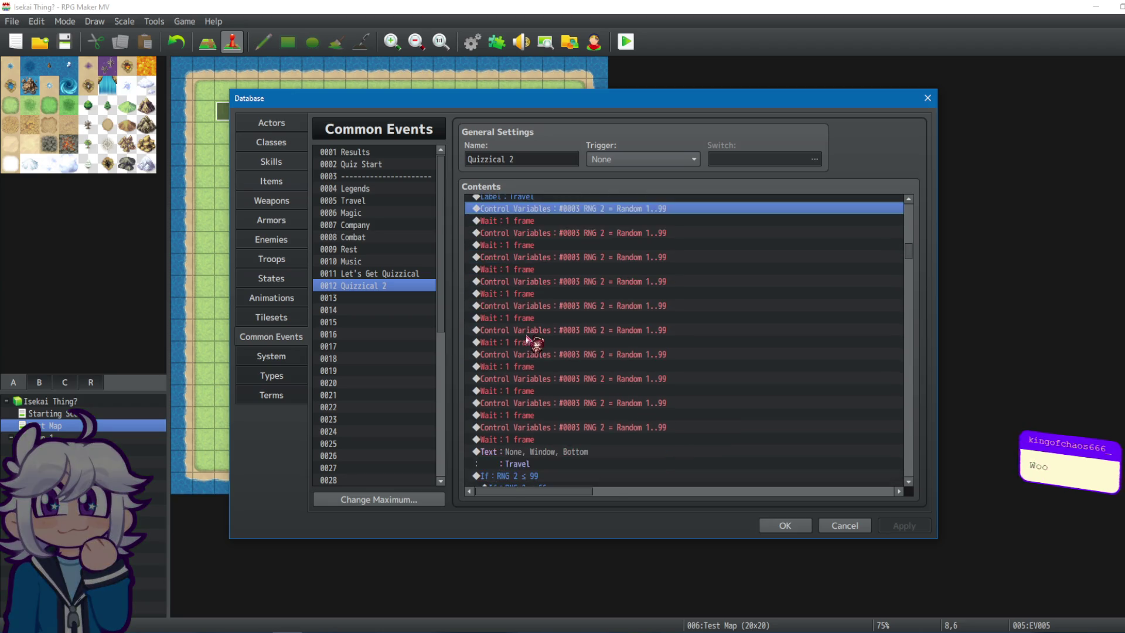
{"action": "left_click", "coordinate": [588, 367]}
{"action": "scroll", "coordinate": [580, 351], "scroll_direction": "up", "scroll_amount": 5}
{"action": "left_click", "coordinate": [554, 296]}
{"action": "scroll", "coordinate": [555, 299], "scroll_direction": "down", "scroll_amount": 3}
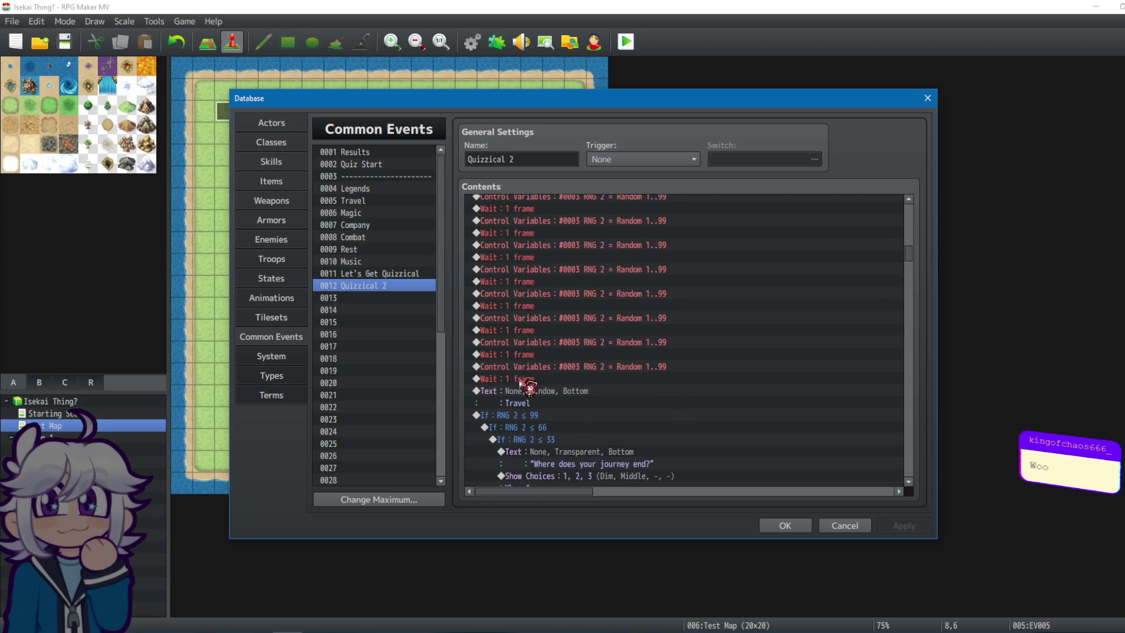
{"action": "left_click", "coordinate": [522, 380]}
{"action": "scroll", "coordinate": [571, 352], "scroll_direction": "up", "scroll_amount": 2}
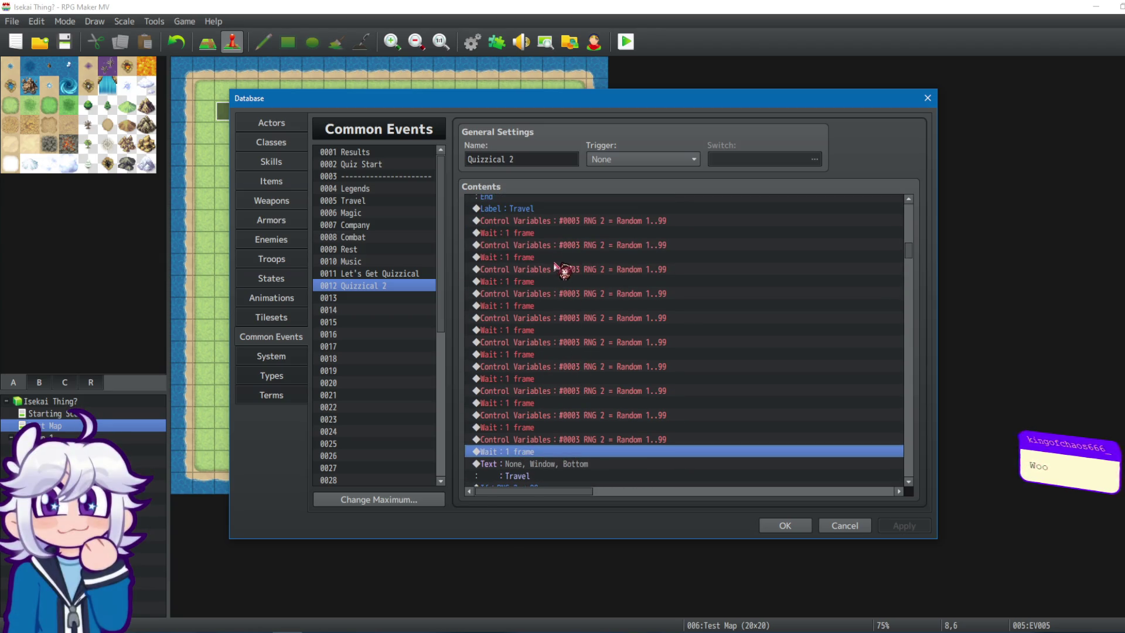
{"action": "left_click", "coordinate": [566, 247], "text": "shift"}
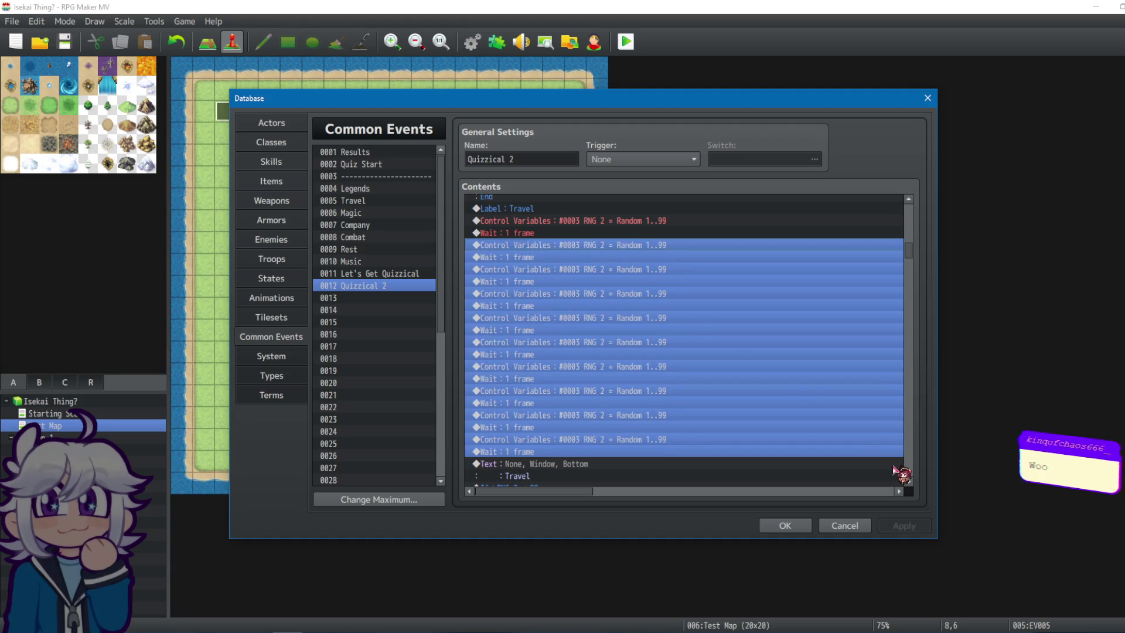
{"action": "key", "text": "Delete"}
Delete the extra Legends RNG 2 rolls and waits after the first.
{"action": "mouse_move", "coordinate": [913, 256]}
{"action": "left_mouse_down"}
{"action": "mouse_move", "coordinate": [916, 223]}
{"action": "mouse_move", "coordinate": [963, 222]}
{"action": "left_mouse_up"}
{"action": "left_click", "coordinate": [551, 228]}
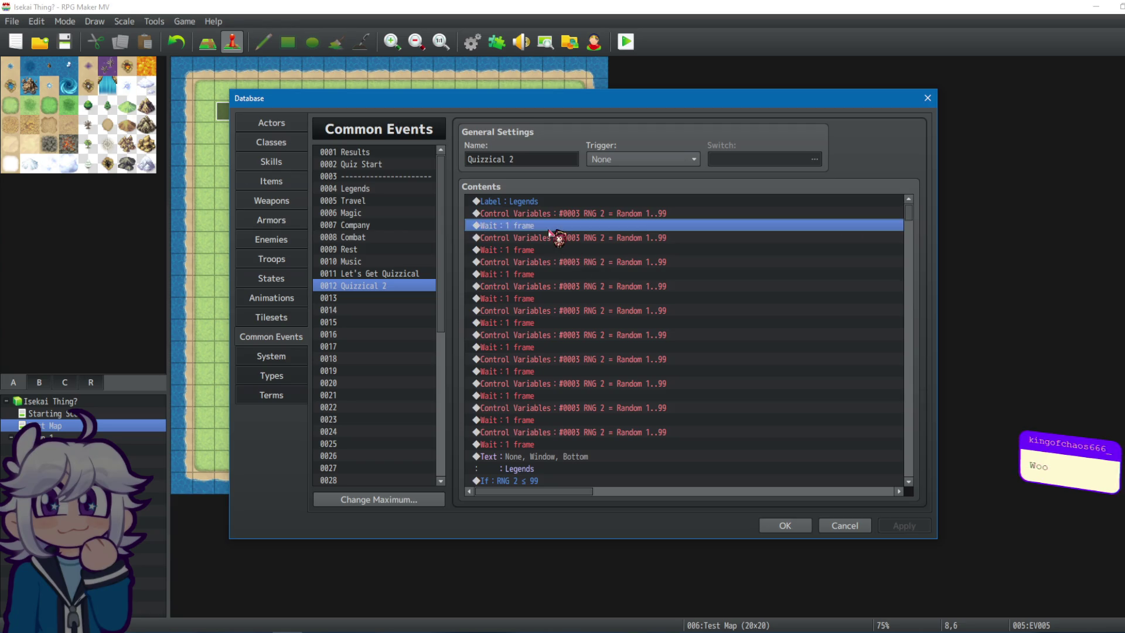
{"action": "left_click", "coordinate": [551, 239]}
{"action": "left_click", "coordinate": [548, 443], "text": "shift"}
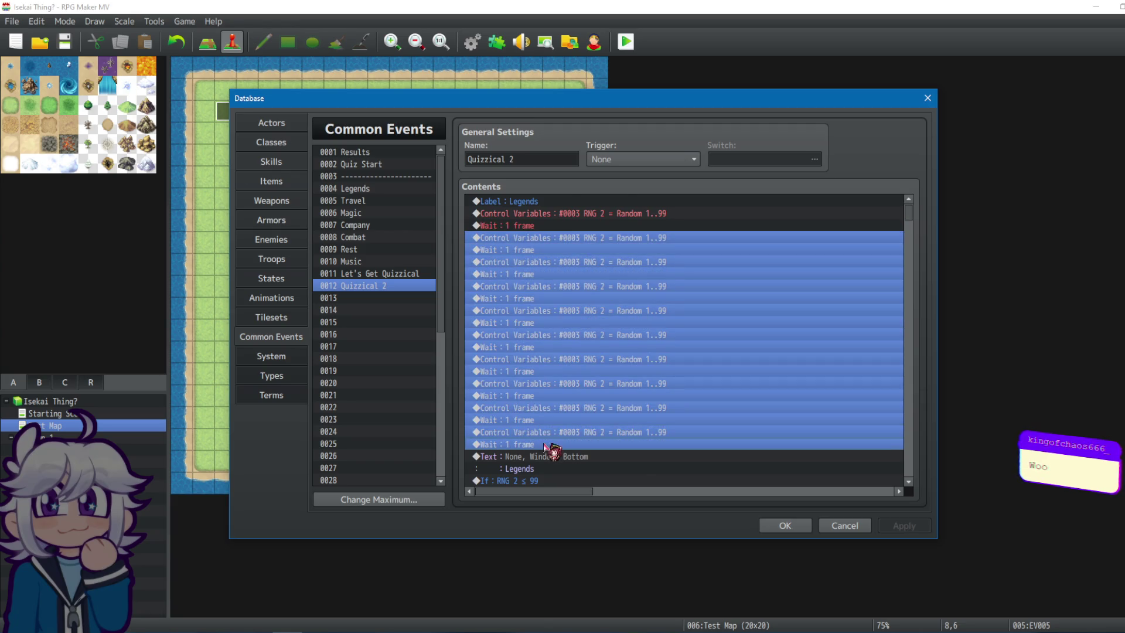
{"action": "key", "text": "Delete"}
Delete the extra Magic RNG 2 rolls and waits after the first.
{"action": "left_click_drag", "start_coordinate": [910, 218], "coordinate": [908, 279]}
{"action": "left_click", "coordinate": [515, 279]}
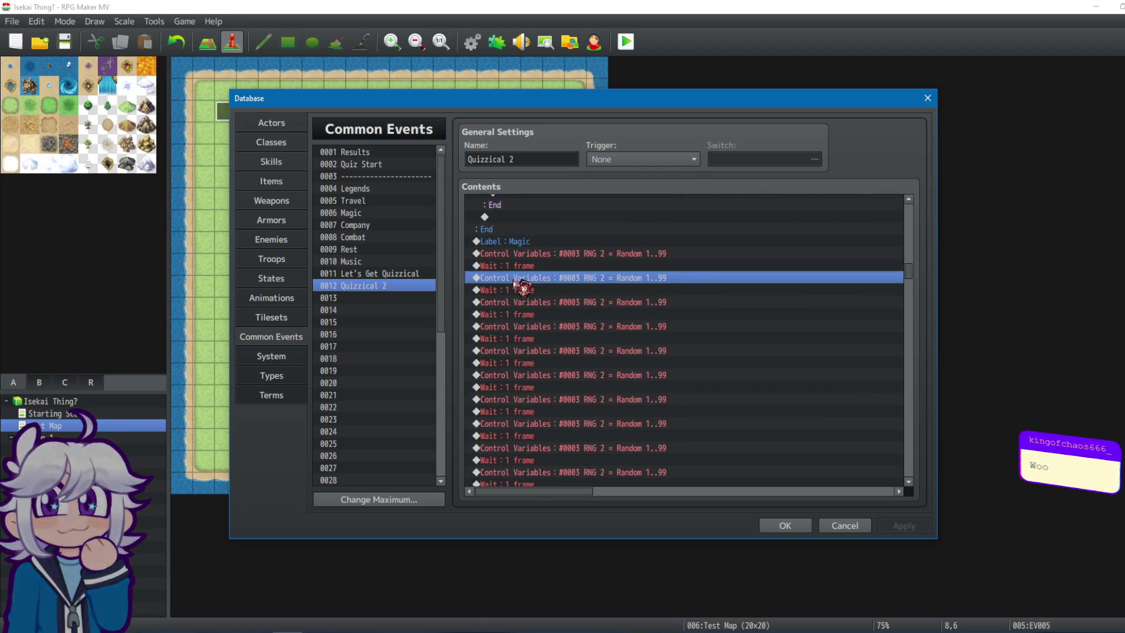
{"action": "scroll", "coordinate": [515, 281], "scroll_direction": "down", "scroll_amount": 4}
{"action": "left_click", "coordinate": [554, 363], "text": "shift"}
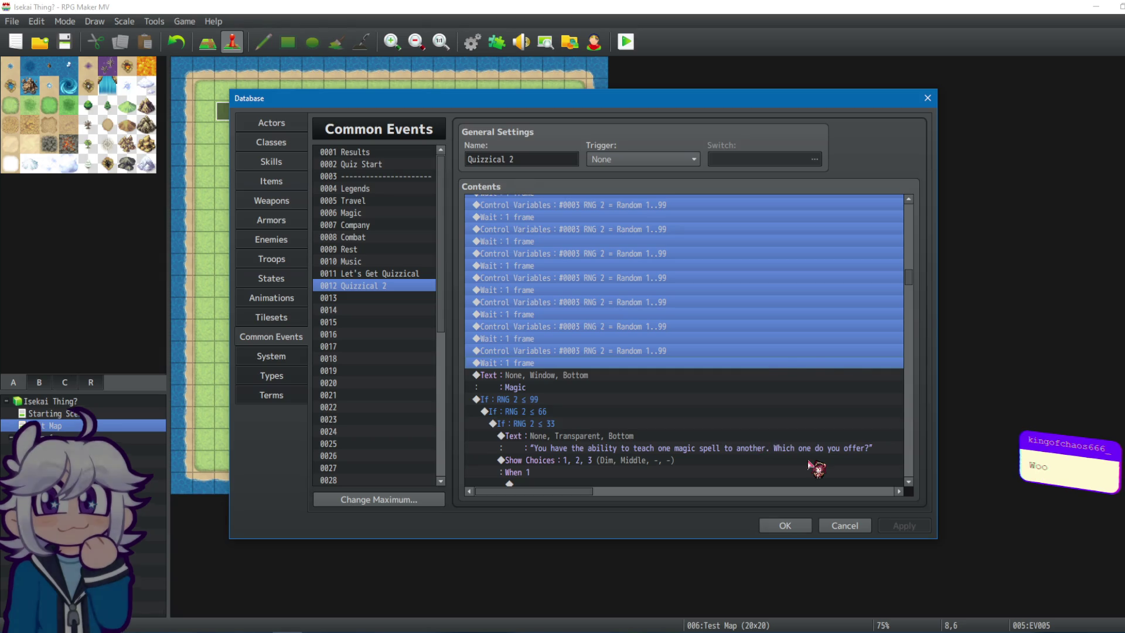
{"action": "key", "text": "Delete"}
Review the Magic spellbook question and its straightforward-spell choice branch.
{"action": "scroll", "coordinate": [829, 413], "scroll_direction": "down", "scroll_amount": 2}
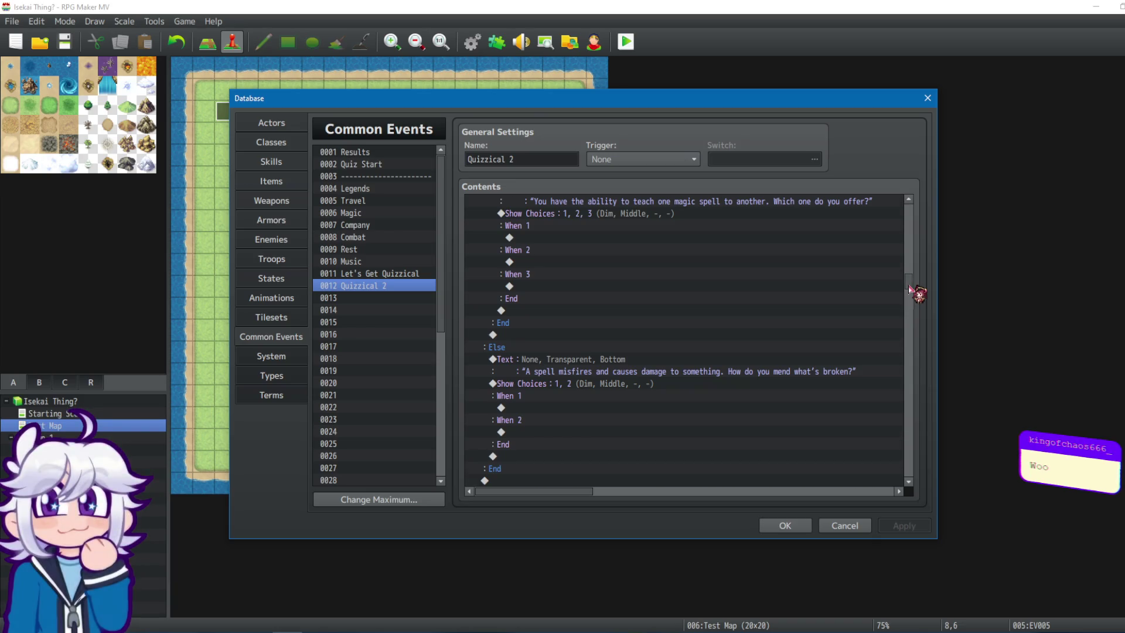
{"action": "scroll", "coordinate": [912, 293], "scroll_direction": "down", "scroll_amount": 5}
{"action": "scroll", "coordinate": [636, 293], "scroll_direction": "up", "scroll_amount": 2}
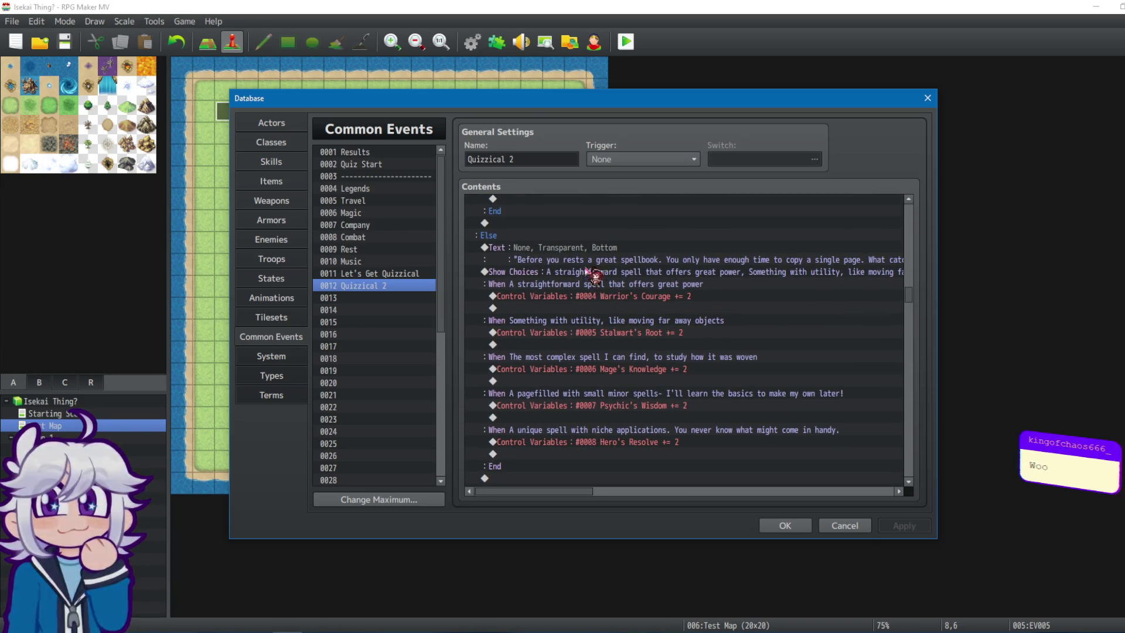
{"action": "left_click", "coordinate": [600, 287]}
{"action": "left_click", "coordinate": [624, 260]}
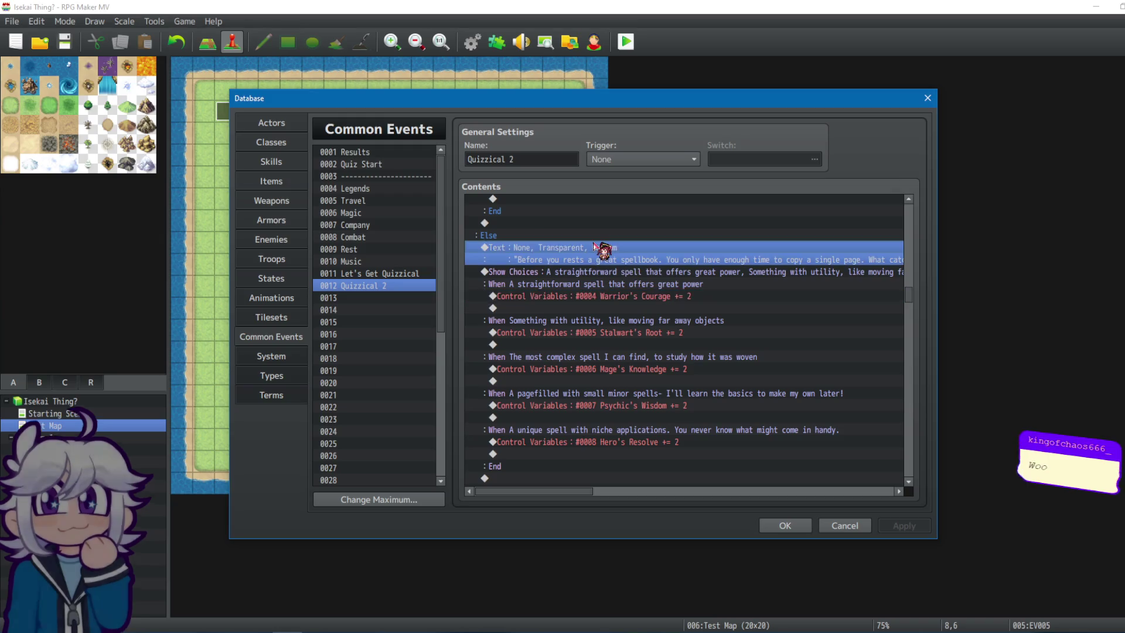
{"action": "scroll", "coordinate": [628, 272], "scroll_direction": "up", "scroll_amount": 4}
{"action": "left_click", "coordinate": [515, 394]}
{"action": "left_click", "coordinate": [523, 407]}
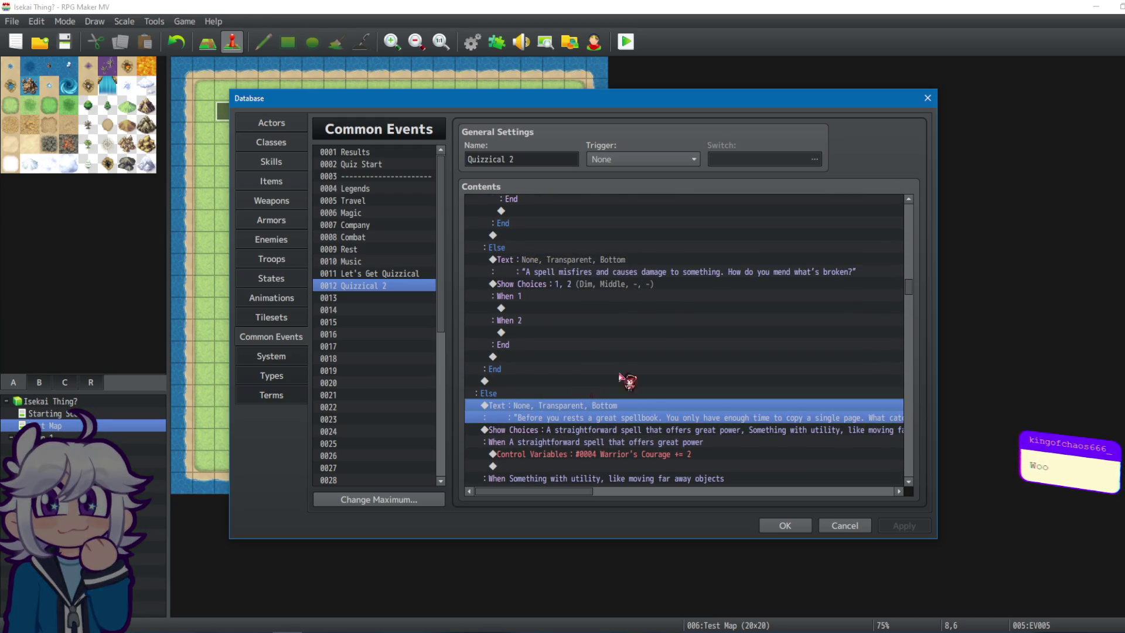
{"action": "scroll", "coordinate": [628, 377], "scroll_direction": "up", "scroll_amount": 3}
{"action": "scroll", "coordinate": [914, 279], "scroll_direction": "up", "scroll_amount": 4}
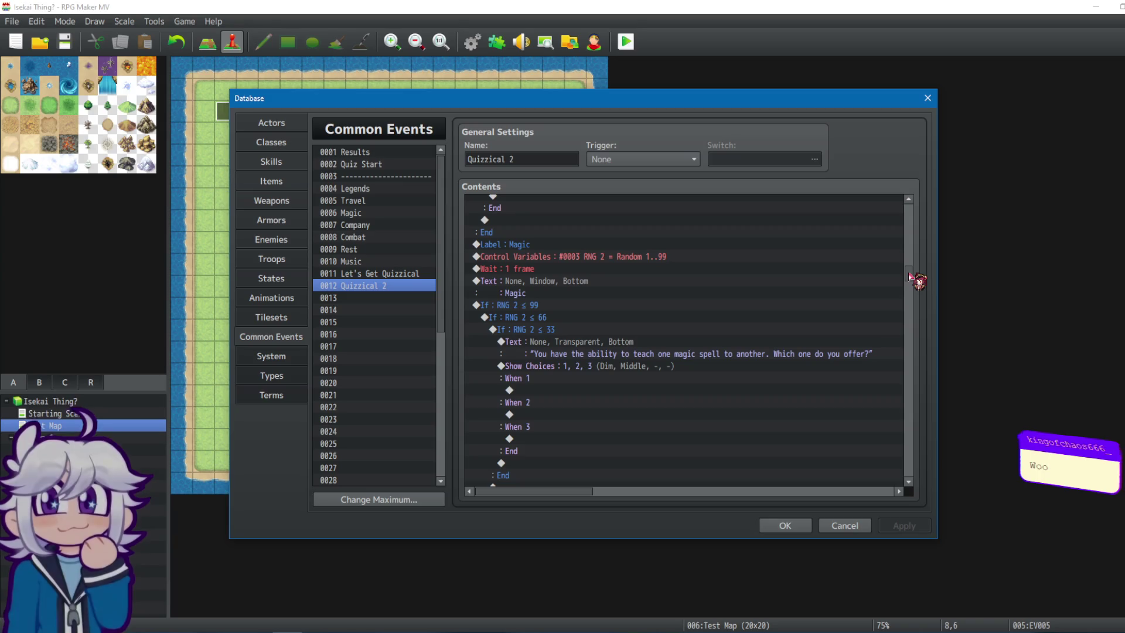
{"action": "scroll", "coordinate": [914, 352], "scroll_direction": "down", "scroll_amount": 10}
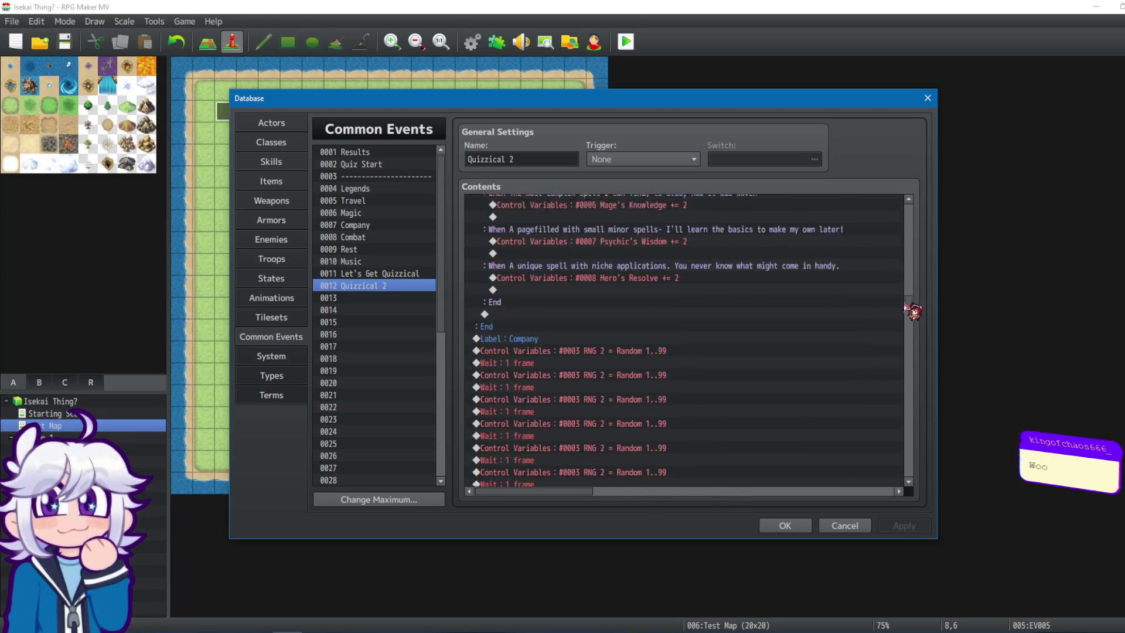
Delete the duplicate Company RNG 2 rolls and waits.
{"action": "left_click", "coordinate": [612, 283]}
{"action": "scroll", "coordinate": [627, 334], "scroll_direction": "down", "scroll_amount": 3}
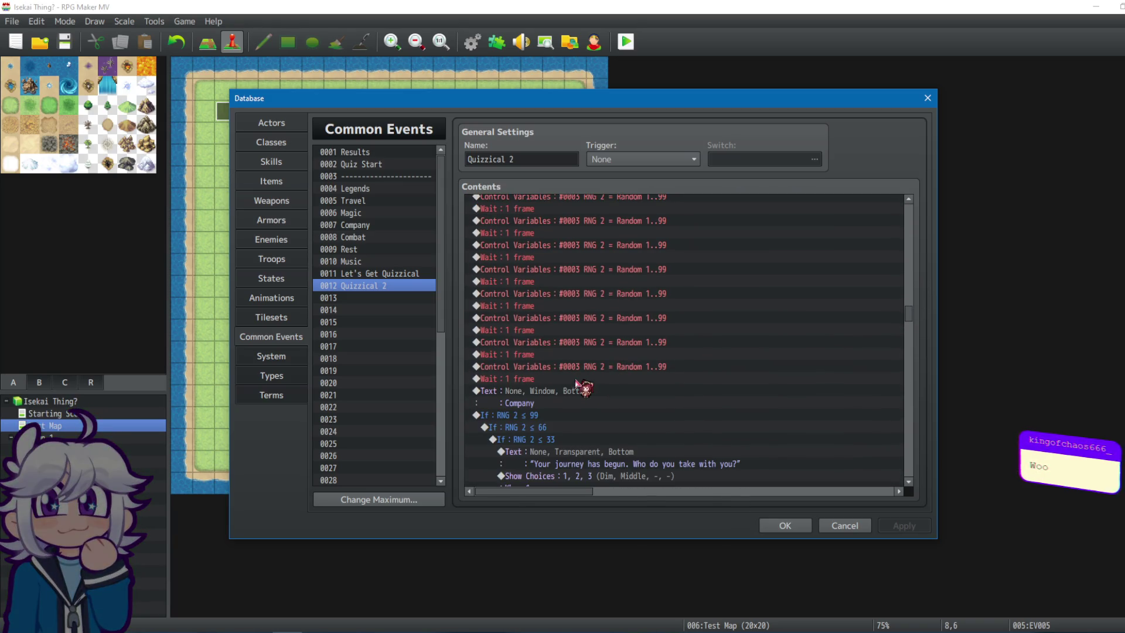
{"action": "left_click", "coordinate": [578, 379], "text": "shift"}
{"action": "key", "text": "Delete"}
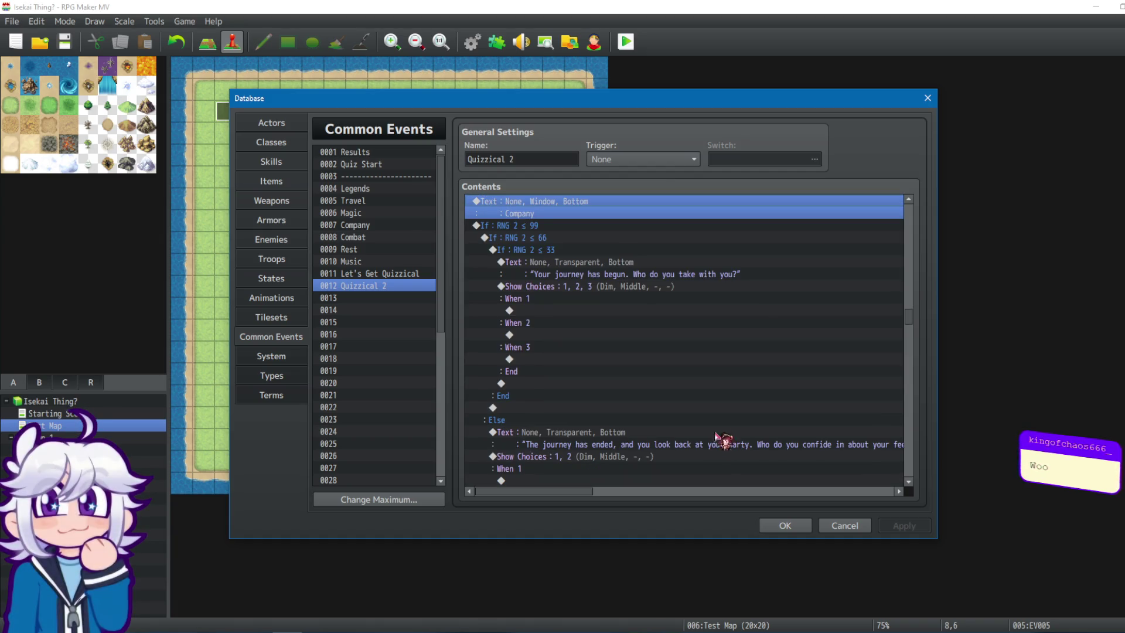
Delete the duplicate Combat RNG 2 rolls and waits.
{"action": "scroll", "coordinate": [717, 437], "scroll_direction": "down", "scroll_amount": 15}
{"action": "left_click", "coordinate": [564, 408]}
{"action": "scroll", "coordinate": [564, 411], "scroll_direction": "down", "scroll_amount": 6}
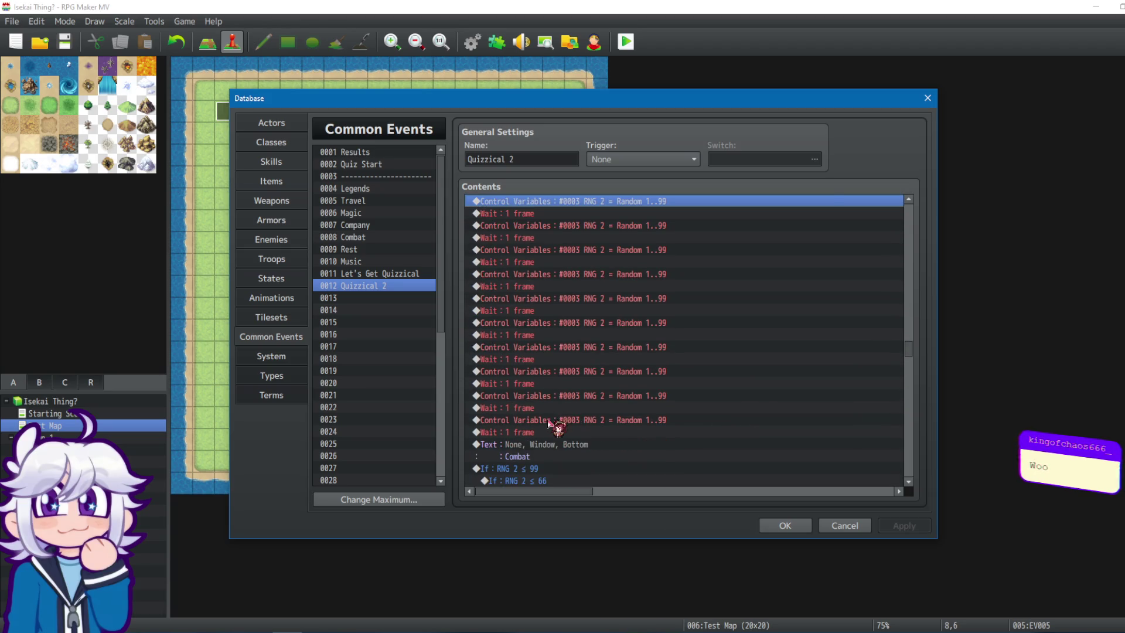
{"action": "left_click", "coordinate": [549, 421], "text": "shift"}
{"action": "left_click", "coordinate": [597, 413], "text": "shift"}
{"action": "key", "text": "Delete"}
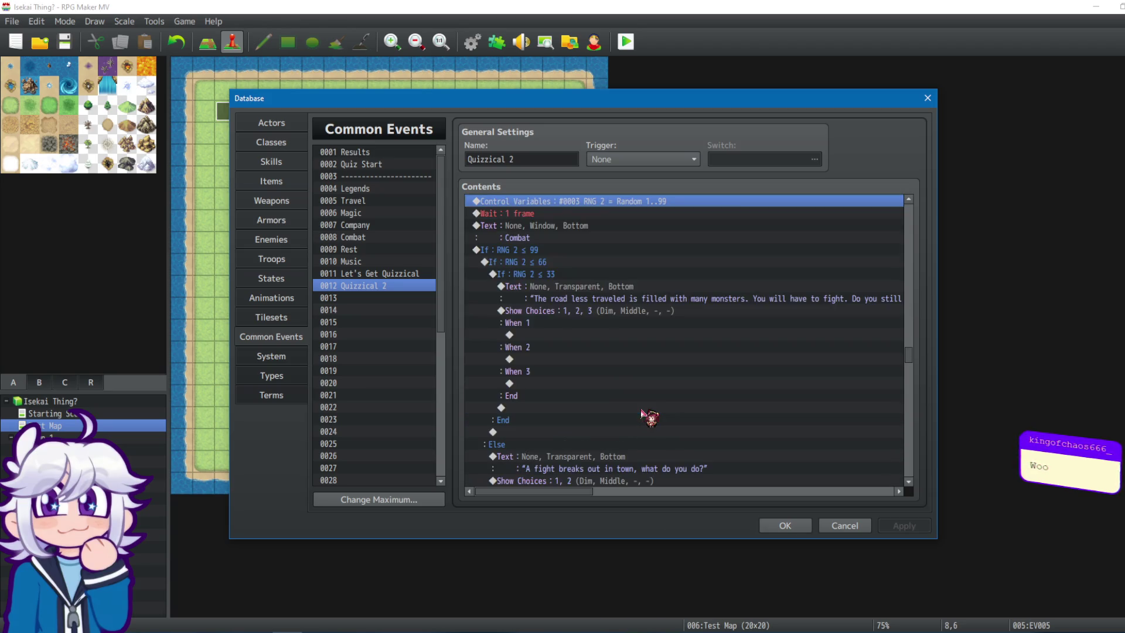
Delete the duplicate Rest RNG 2 rolls and waits.
{"action": "scroll", "coordinate": [648, 410], "scroll_direction": "up", "scroll_amount": 2}
{"action": "scroll", "coordinate": [912, 358], "scroll_direction": "down", "scroll_amount": 2}
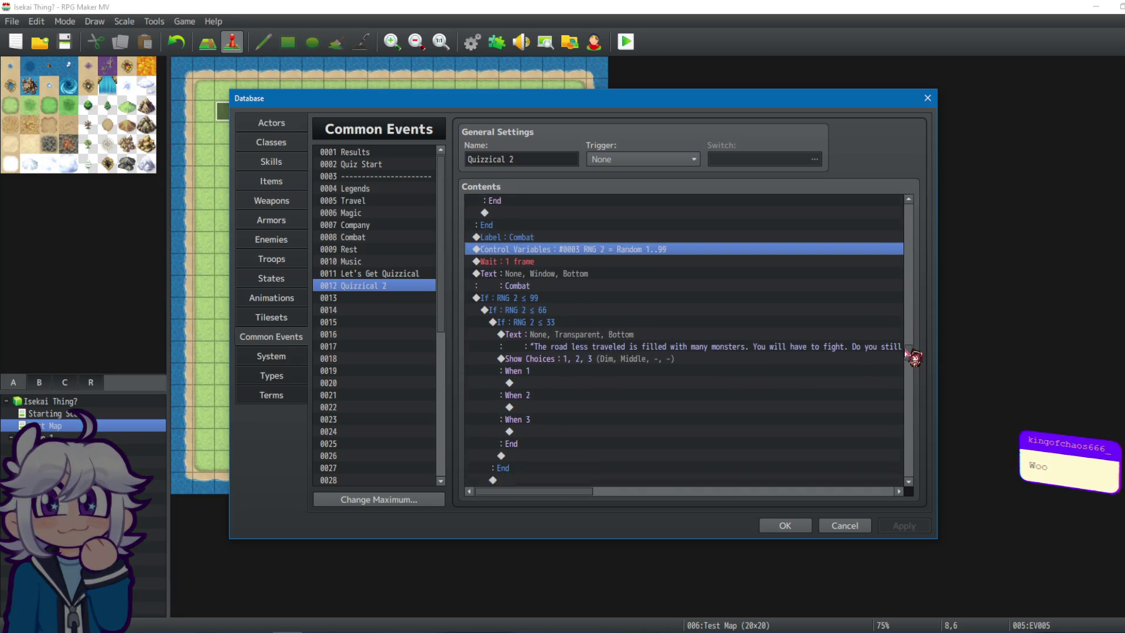
{"action": "left_click_drag", "start_coordinate": [913, 358], "coordinate": [904, 382]}
{"action": "left_click", "coordinate": [557, 334]}
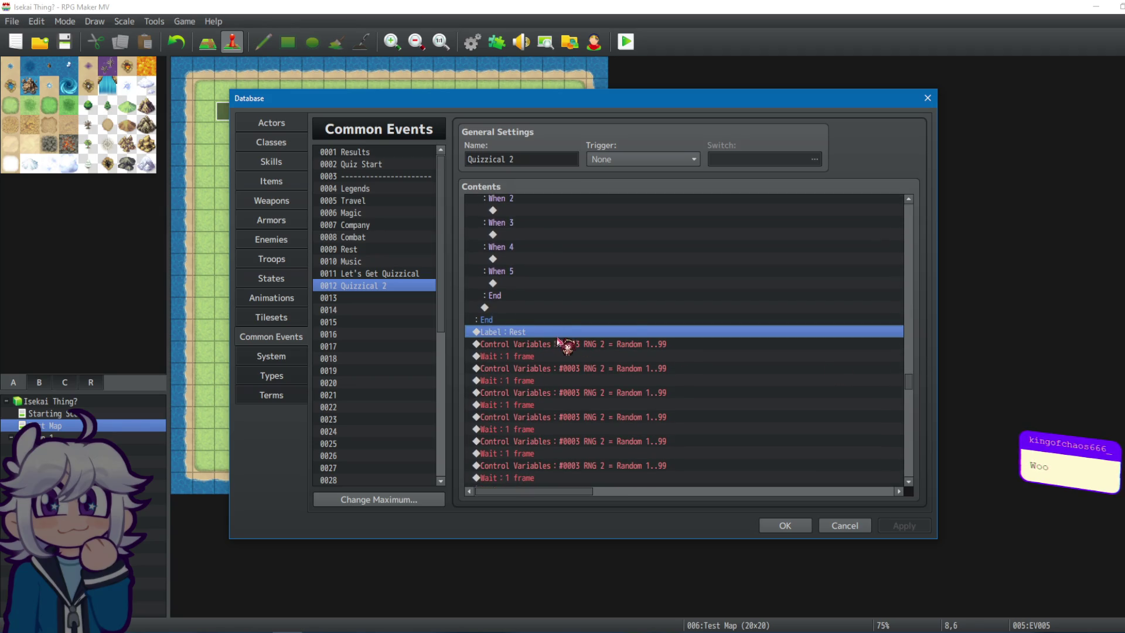
{"action": "scroll", "coordinate": [563, 346], "scroll_direction": "down", "scroll_amount": 5}
{"action": "left_click", "coordinate": [588, 394], "text": "shift"}
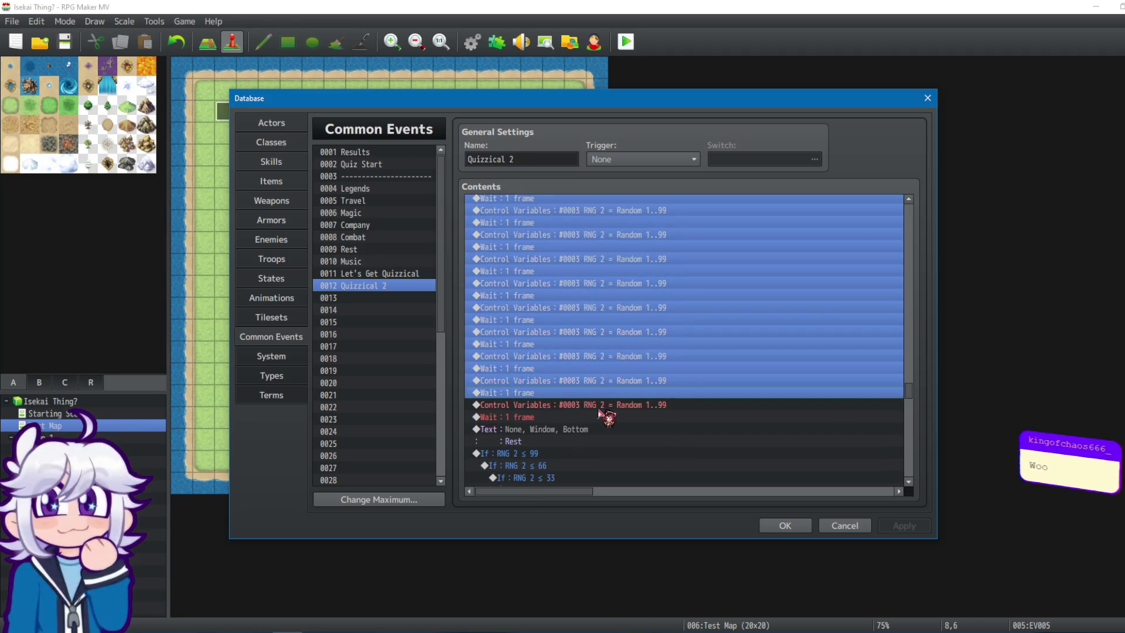
{"action": "key", "text": "Delete"}
Delete the duplicate Music RNG 2 rolls and waits.
{"action": "scroll", "coordinate": [609, 376], "scroll_direction": "up", "scroll_amount": 1}
{"action": "scroll", "coordinate": [627, 363], "scroll_direction": "down", "scroll_amount": 5}
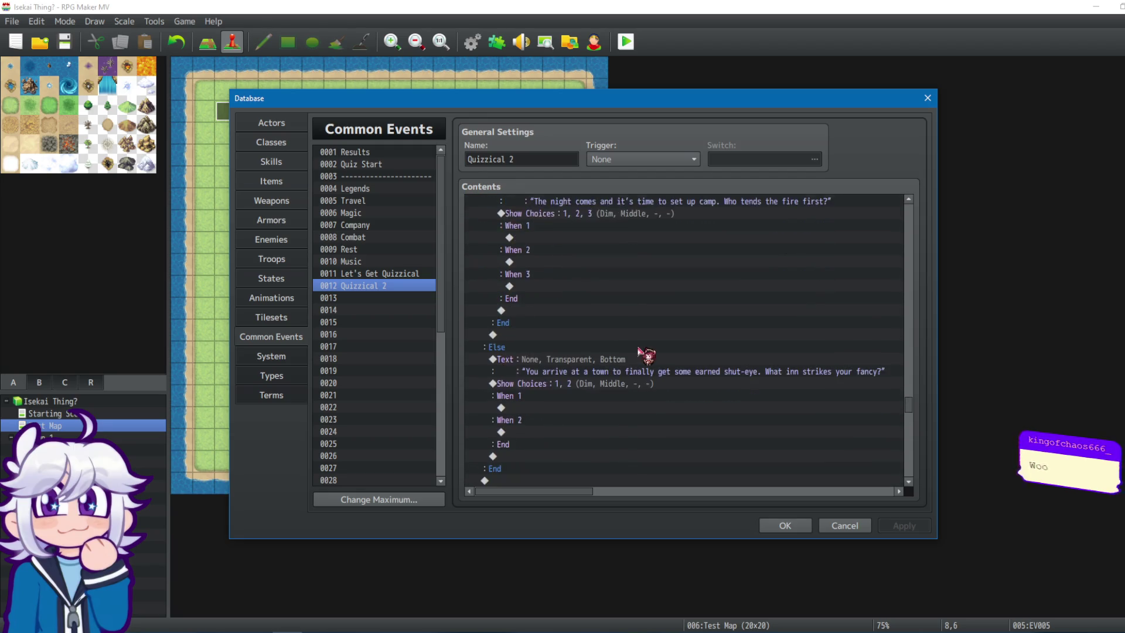
{"action": "scroll", "coordinate": [626, 363], "scroll_direction": "down", "scroll_amount": 5}
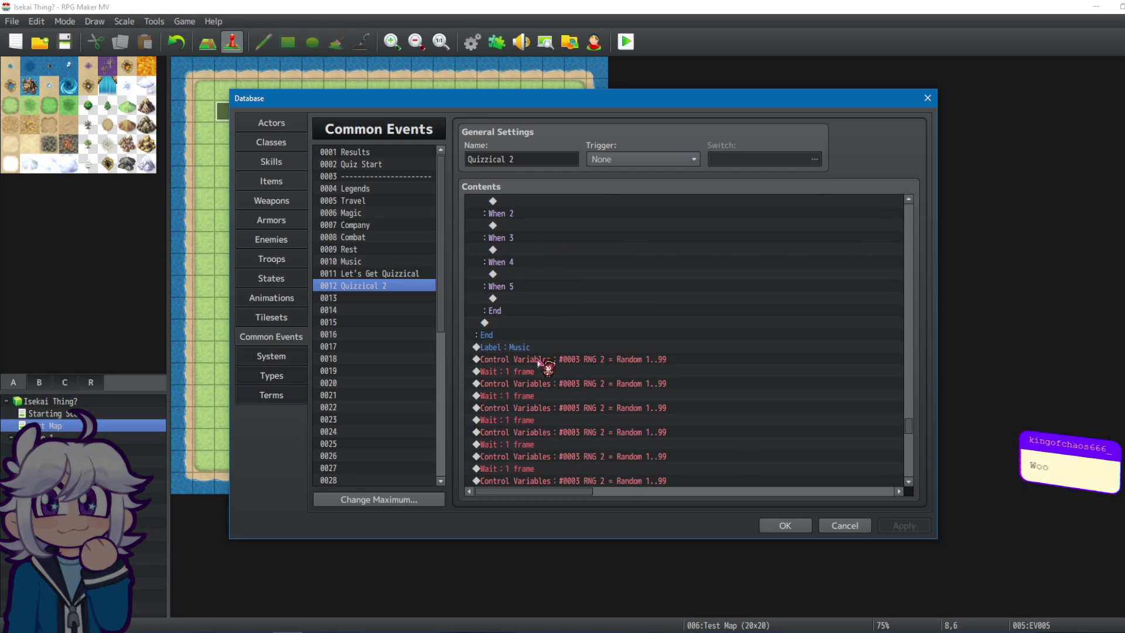
{"action": "left_click", "coordinate": [586, 375]}
{"action": "scroll", "coordinate": [592, 384], "scroll_direction": "down", "scroll_amount": 1}
{"action": "scroll", "coordinate": [589, 390], "scroll_direction": "down", "scroll_amount": 4}
{"action": "left_click", "coordinate": [533, 396], "text": "shift"}
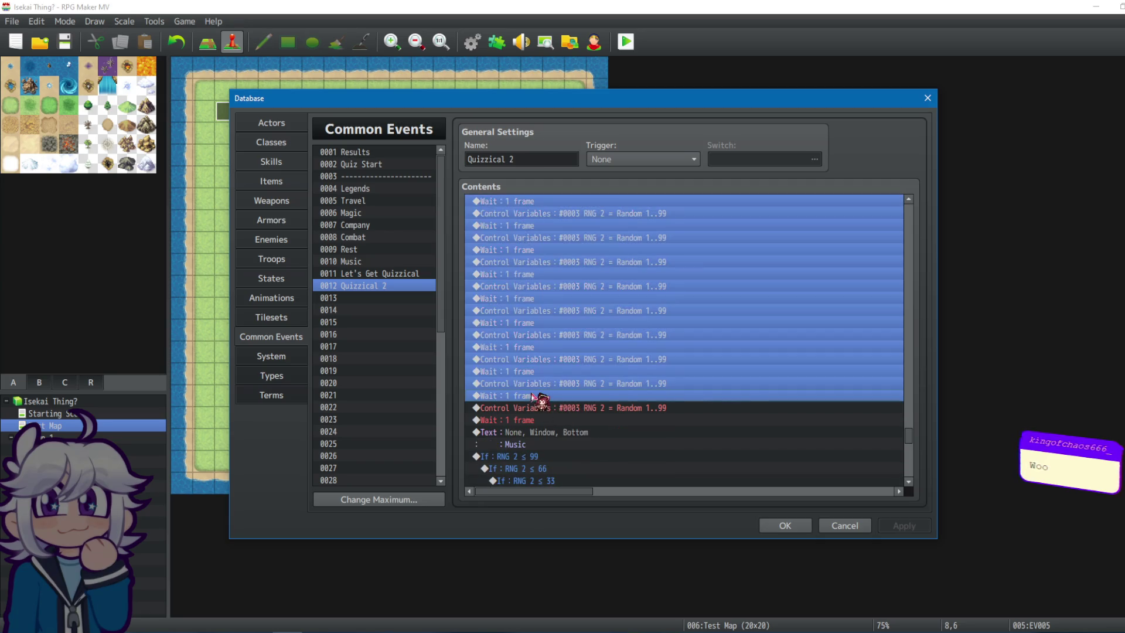
{"action": "key", "text": "Delete"}
Review the remaining Music roll, its wait, and the RNG 2 ≤ 99 condition block.
{"action": "scroll", "coordinate": [677, 402], "scroll_direction": "up", "scroll_amount": 1}
{"action": "scroll", "coordinate": [645, 390], "scroll_direction": "down", "scroll_amount": 1}
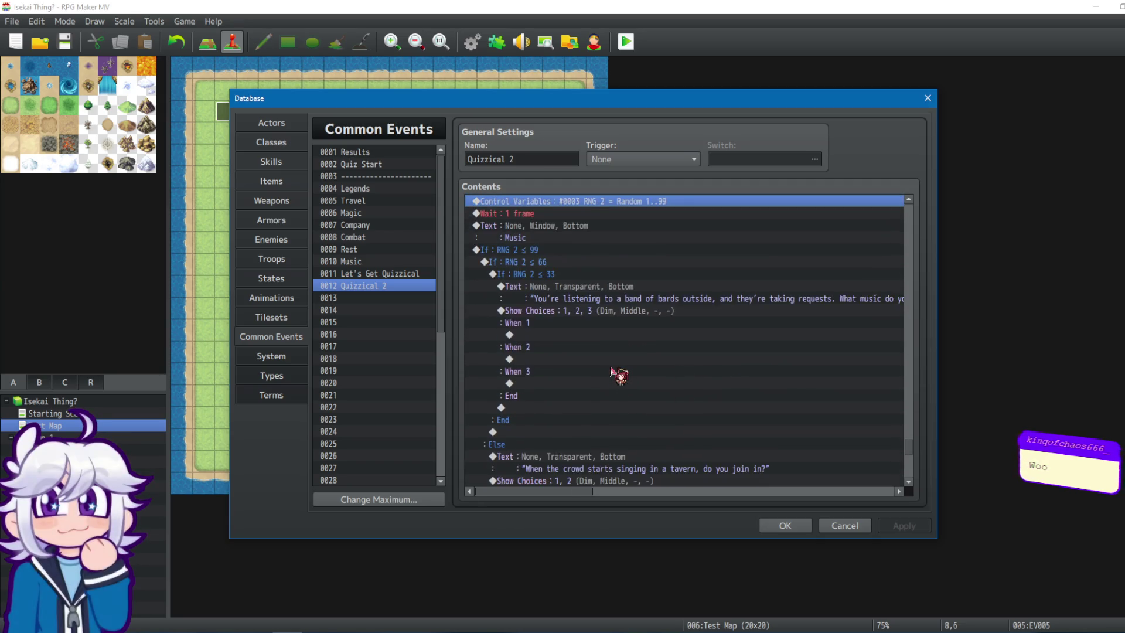
{"action": "scroll", "coordinate": [609, 366], "scroll_direction": "up", "scroll_amount": 1}
{"action": "left_click", "coordinate": [515, 241]}
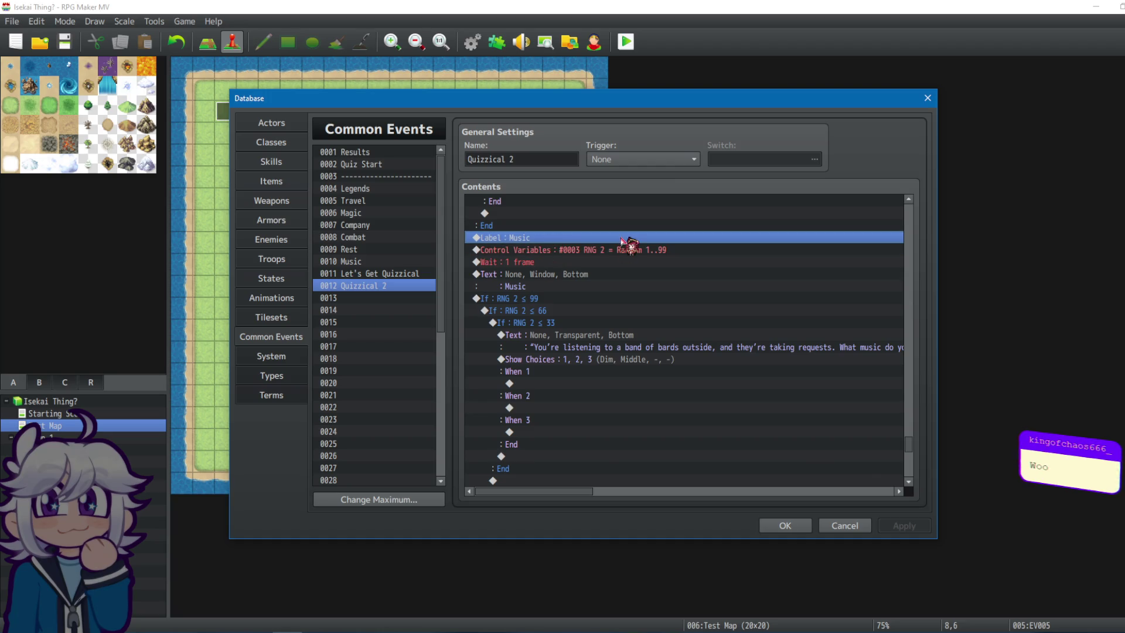
{"action": "left_click", "coordinate": [598, 251]}
{"action": "left_click", "coordinate": [575, 262]}
{"action": "scroll", "coordinate": [684, 264], "scroll_direction": "down", "scroll_amount": 1}
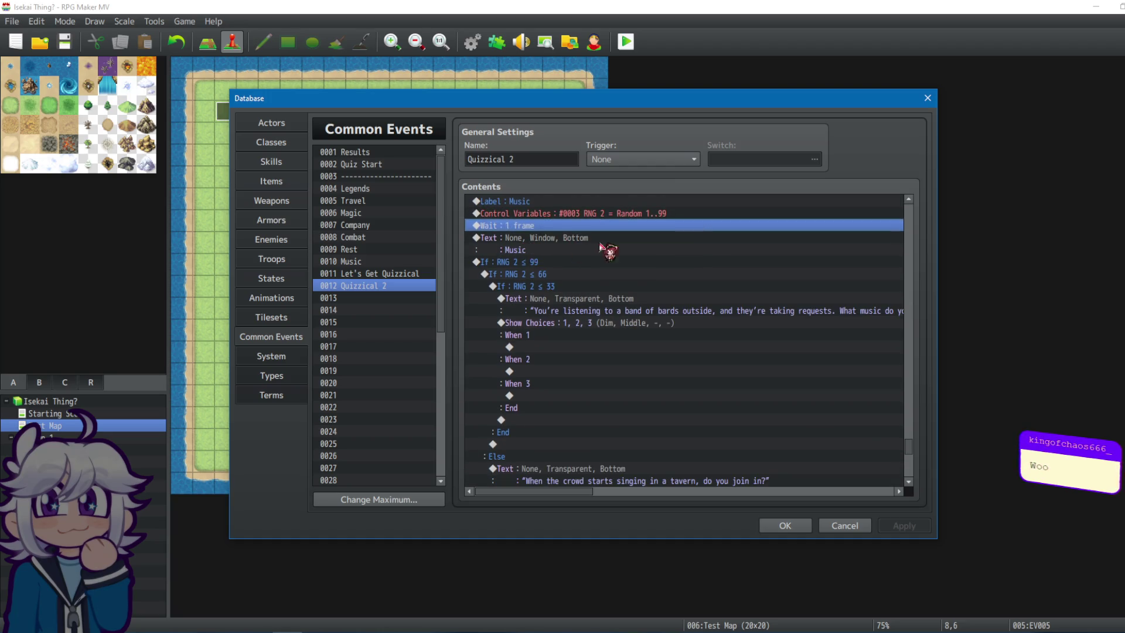
{"action": "left_click", "coordinate": [581, 264]}
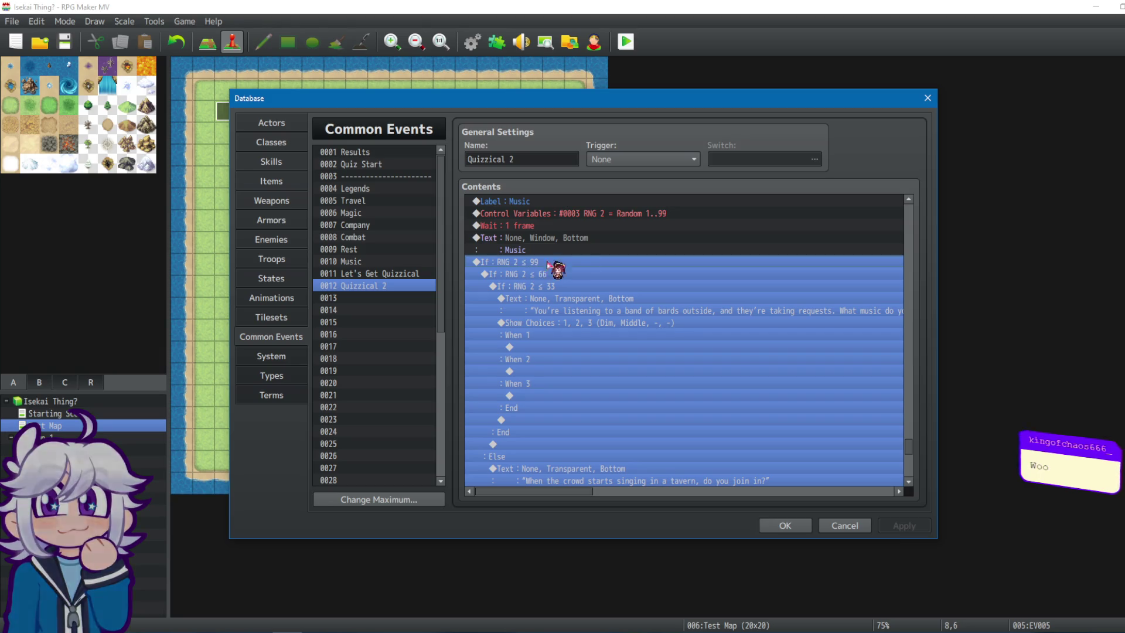
Edit the remaining Music roll to set RNG 2 = Random 1..99.
{"action": "left_click", "coordinate": [672, 216]}
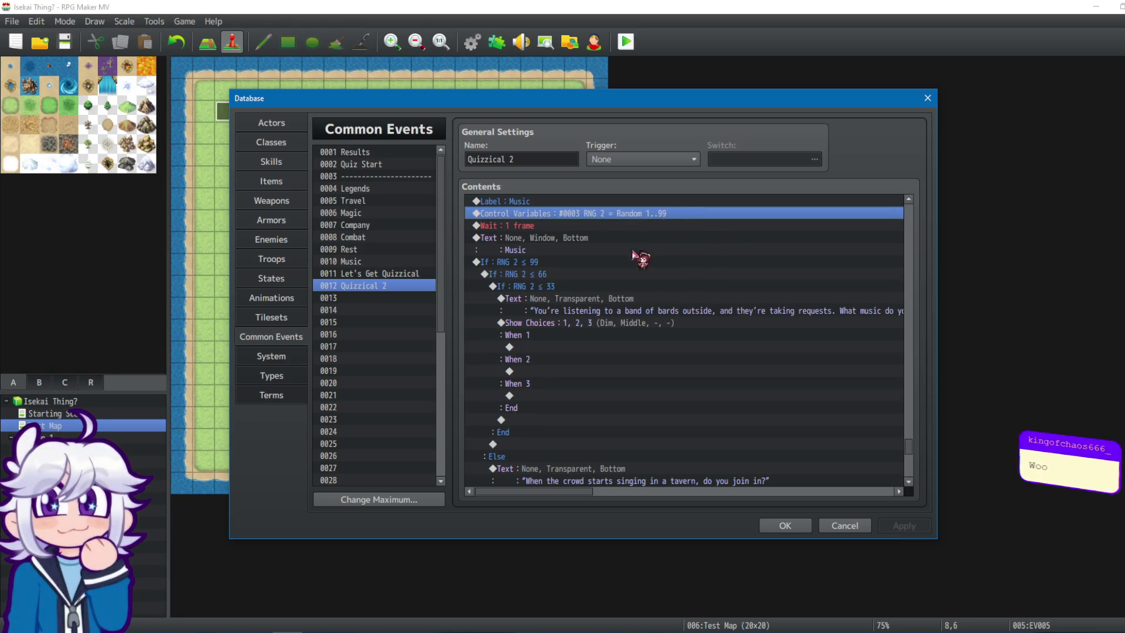
{"action": "right_click", "coordinate": [642, 210]}
{"action": "left_click", "coordinate": [648, 245]}
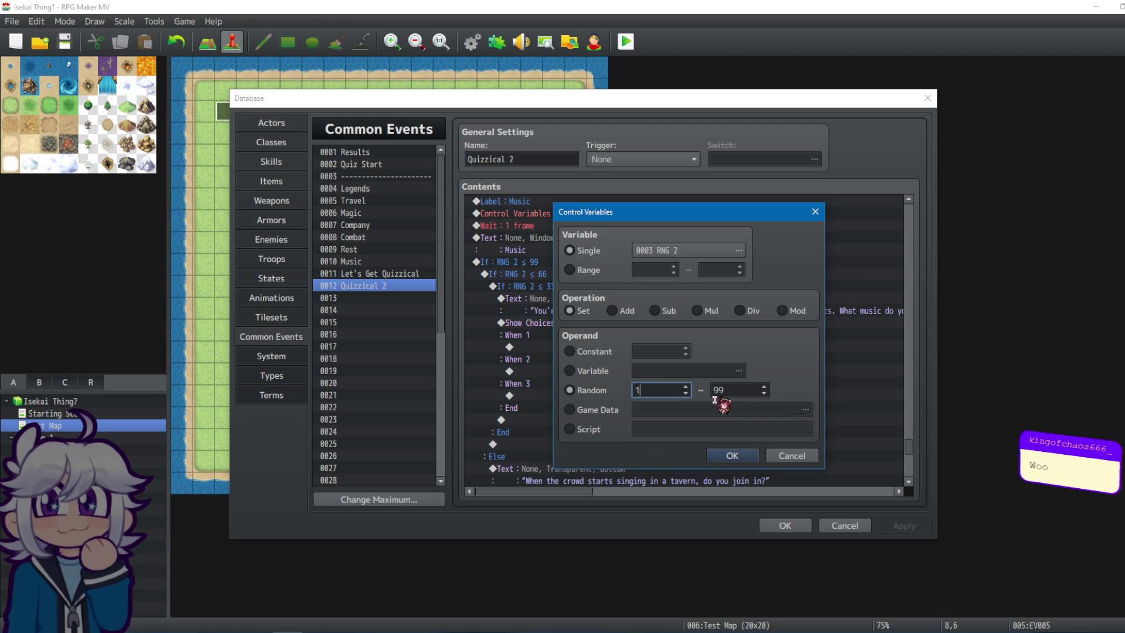
{"action": "left_click", "coordinate": [735, 456]}
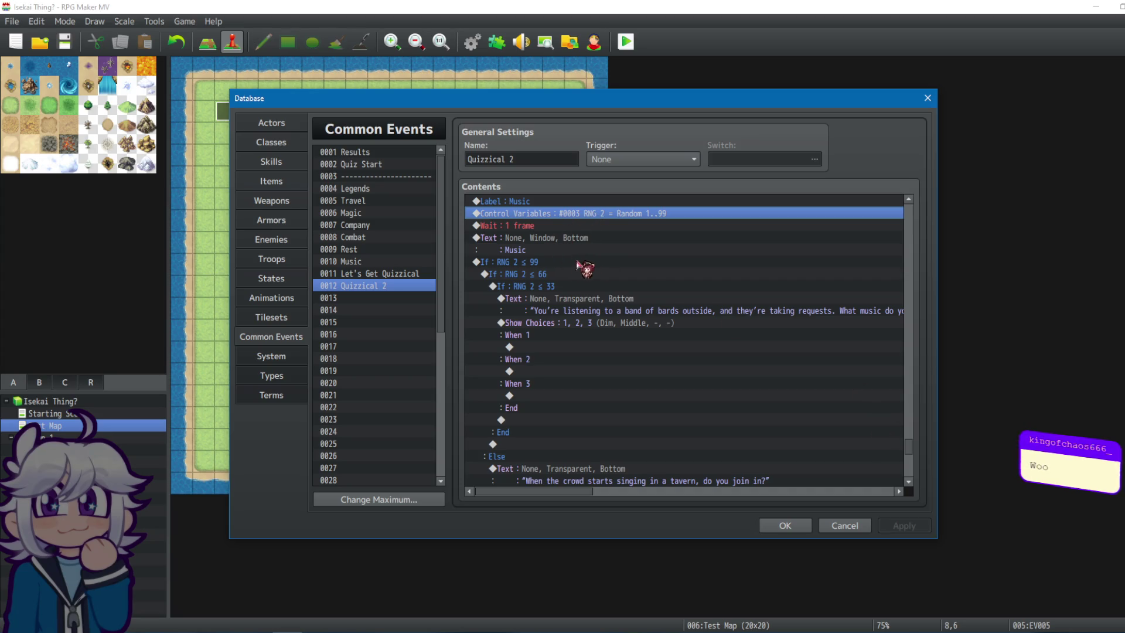
Check the RNG 2 ≤ 33 branch and event end, then apply with OK.
{"action": "left_click", "coordinate": [509, 286]}
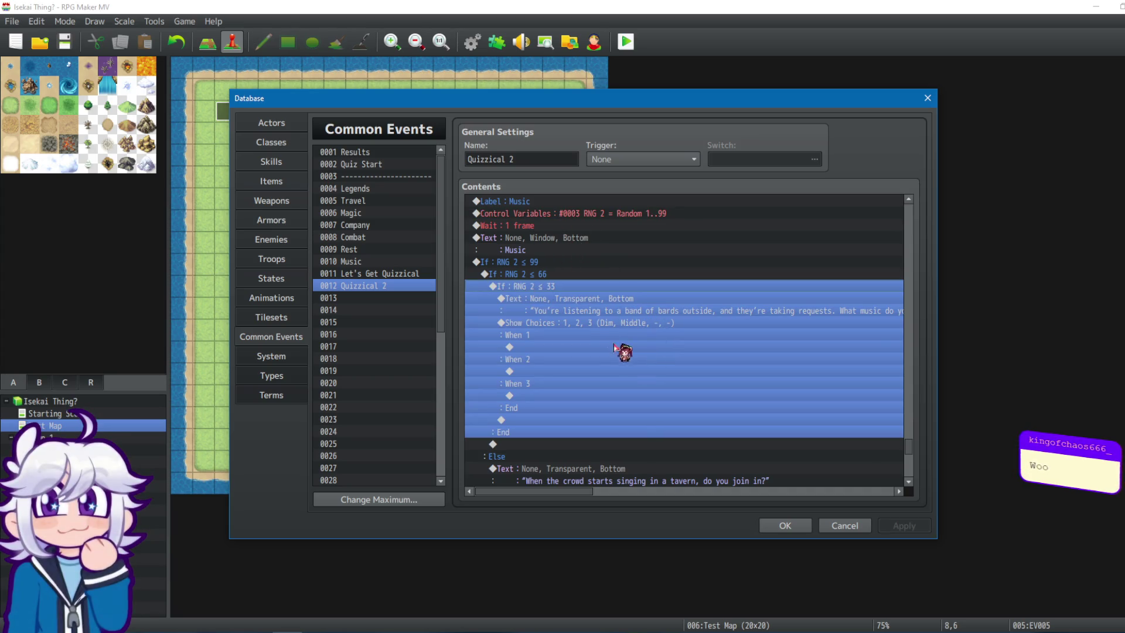
{"action": "scroll", "coordinate": [615, 349], "scroll_direction": "down", "scroll_amount": 5}
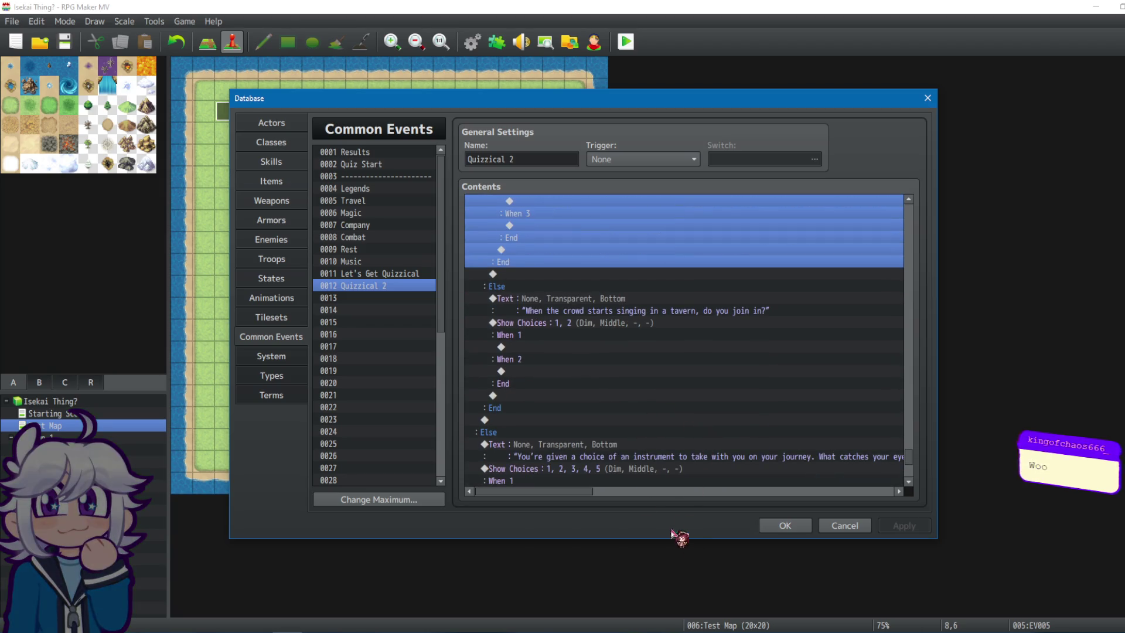
{"action": "scroll", "coordinate": [550, 359], "scroll_direction": "down", "scroll_amount": 3}
{"action": "scroll", "coordinate": [578, 422], "scroll_direction": "down", "scroll_amount": 2}
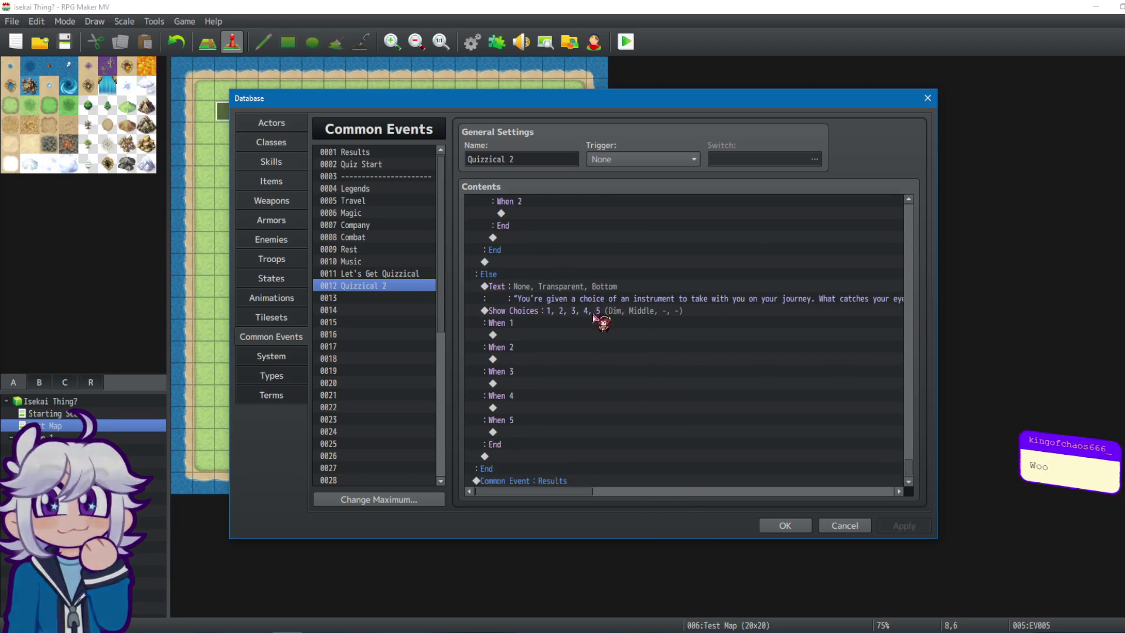
{"action": "left_click", "coordinate": [603, 469]}
{"action": "left_click", "coordinate": [594, 456]}
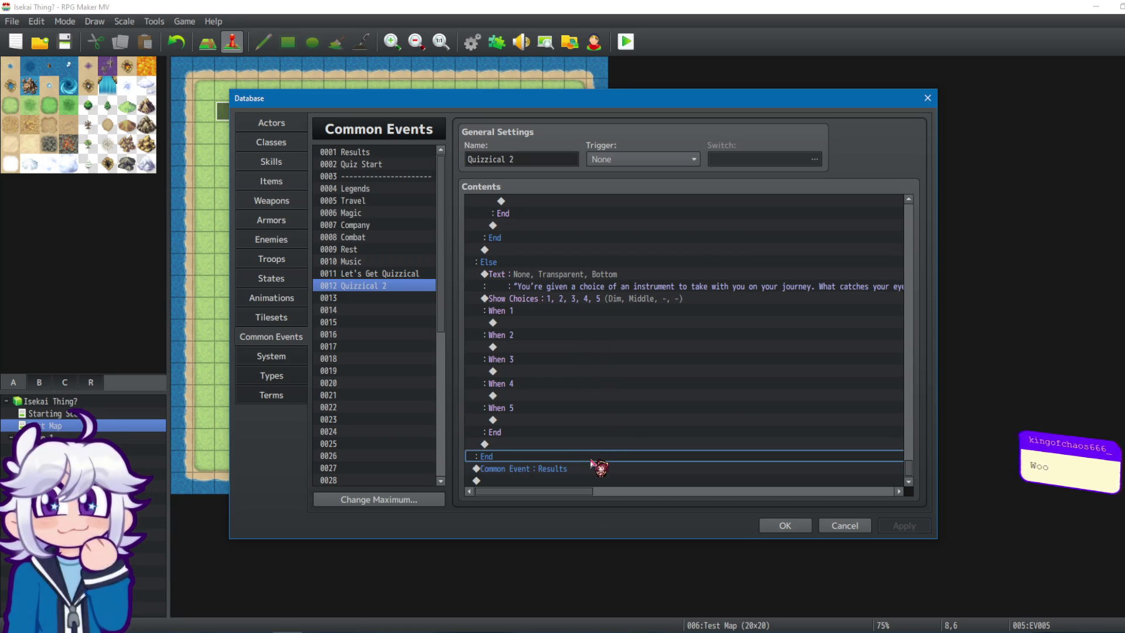
{"action": "left_click", "coordinate": [785, 525]}
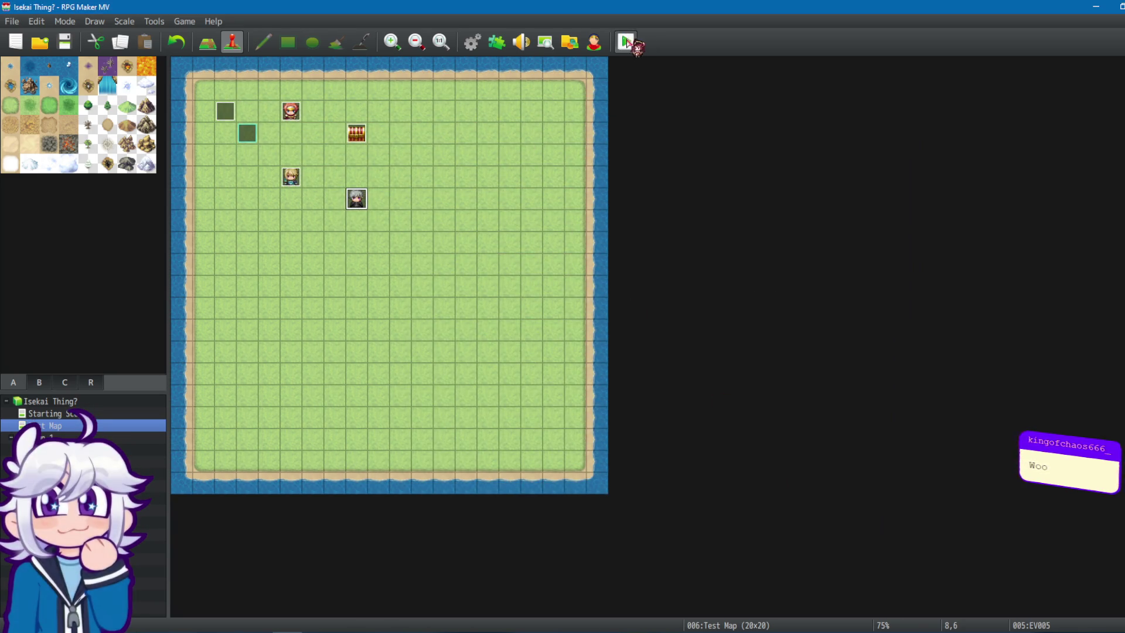
Save the project, start a playtest, and answer the hero and starting-buff choices.
{"action": "left_click", "coordinate": [626, 42]}
{"action": "left_click", "coordinate": [545, 342]}
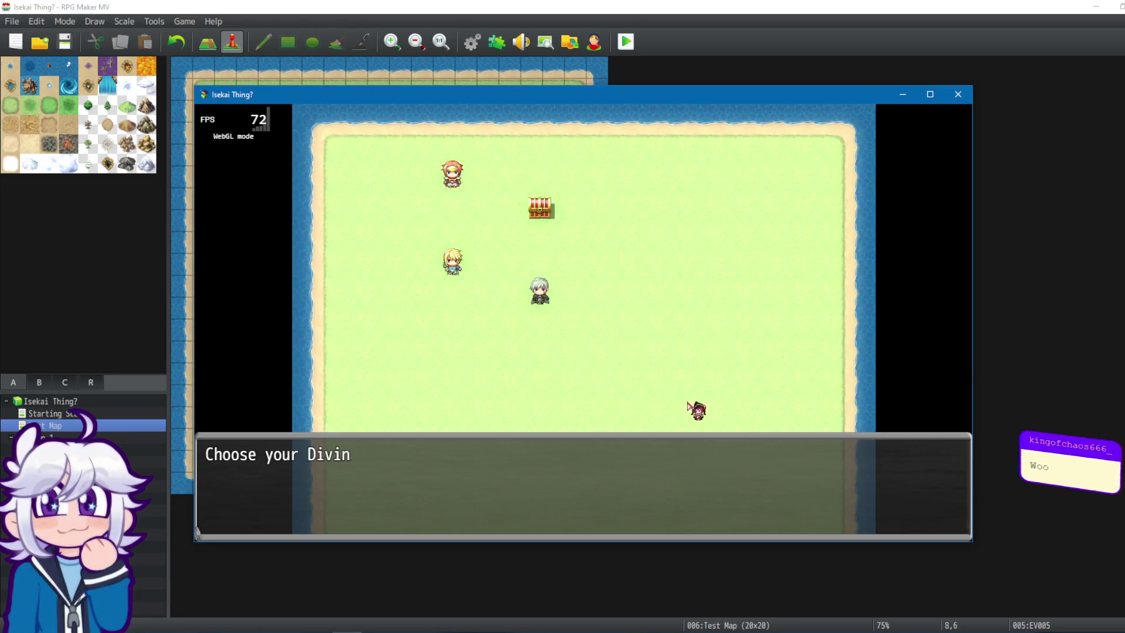
{"action": "left_click", "coordinate": [906, 408]}
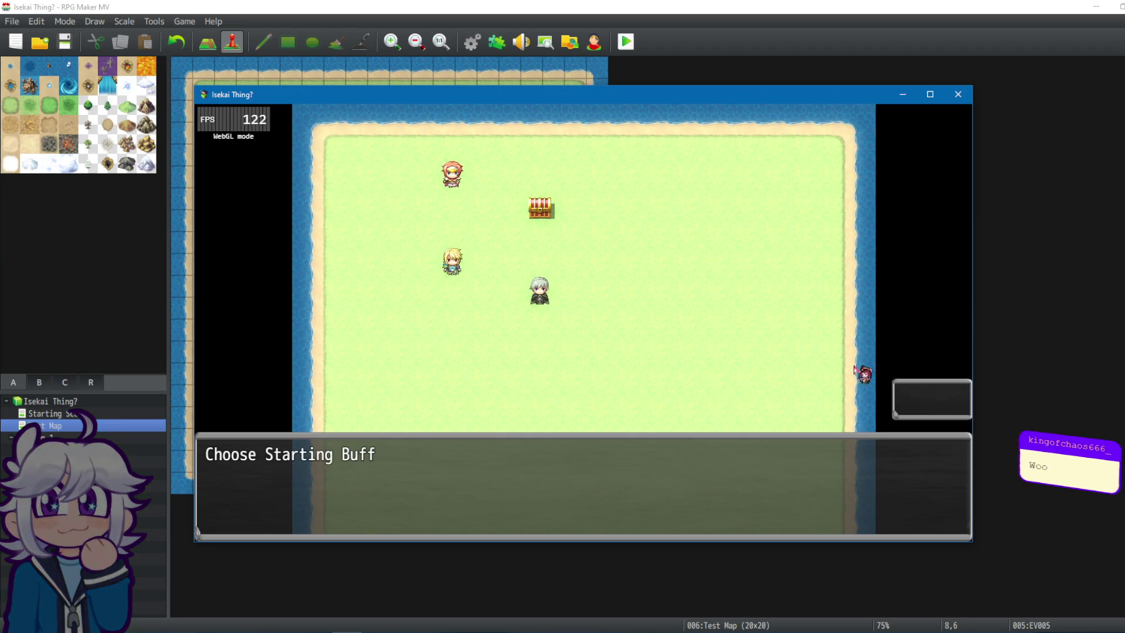
{"action": "left_click", "coordinate": [940, 385]}
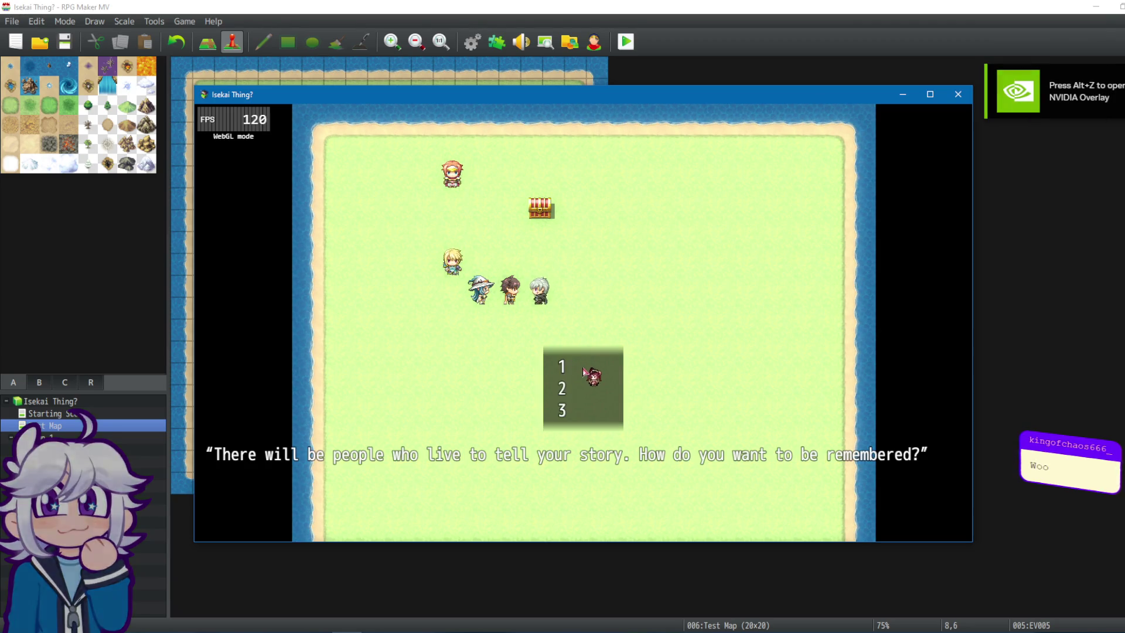
Answer the Legends, Magic and Company questions through to Rest, then close the game.
{"action": "key", "text": "Return"}
{"action": "key", "text": "Return"}
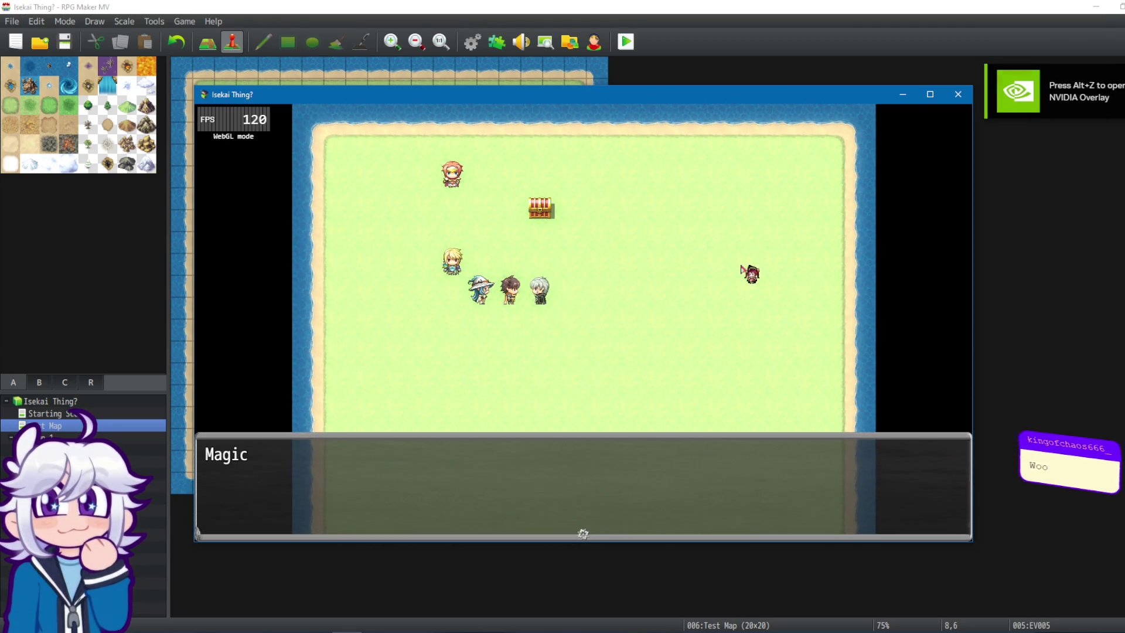
{"action": "key", "text": "Return"}
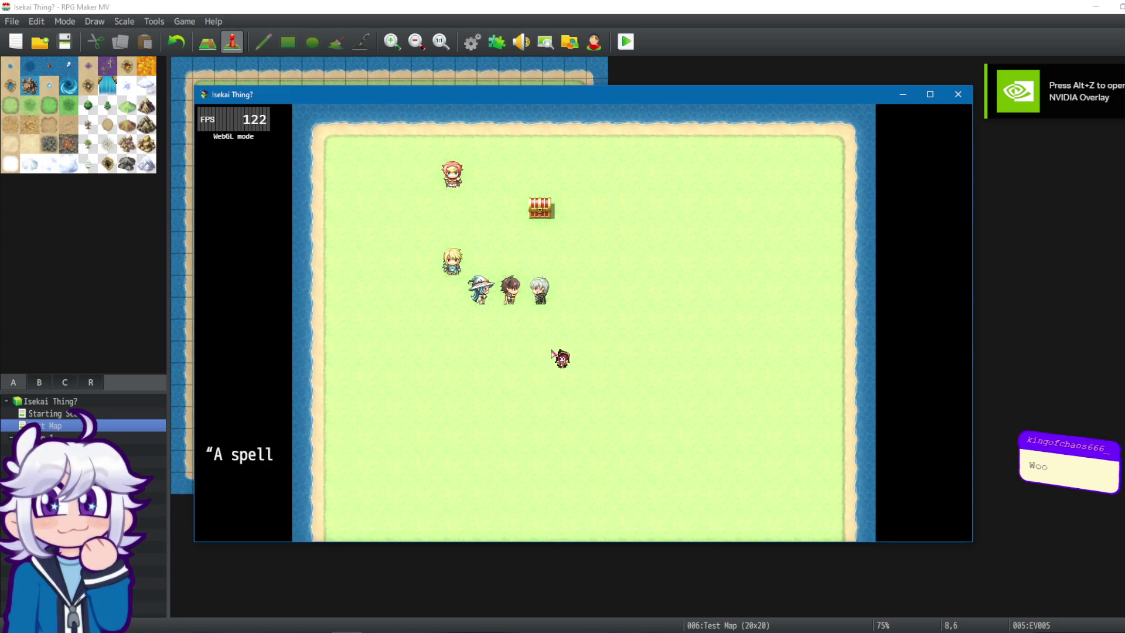
{"action": "key", "text": "Return"}
{"action": "key", "text": "Return"}
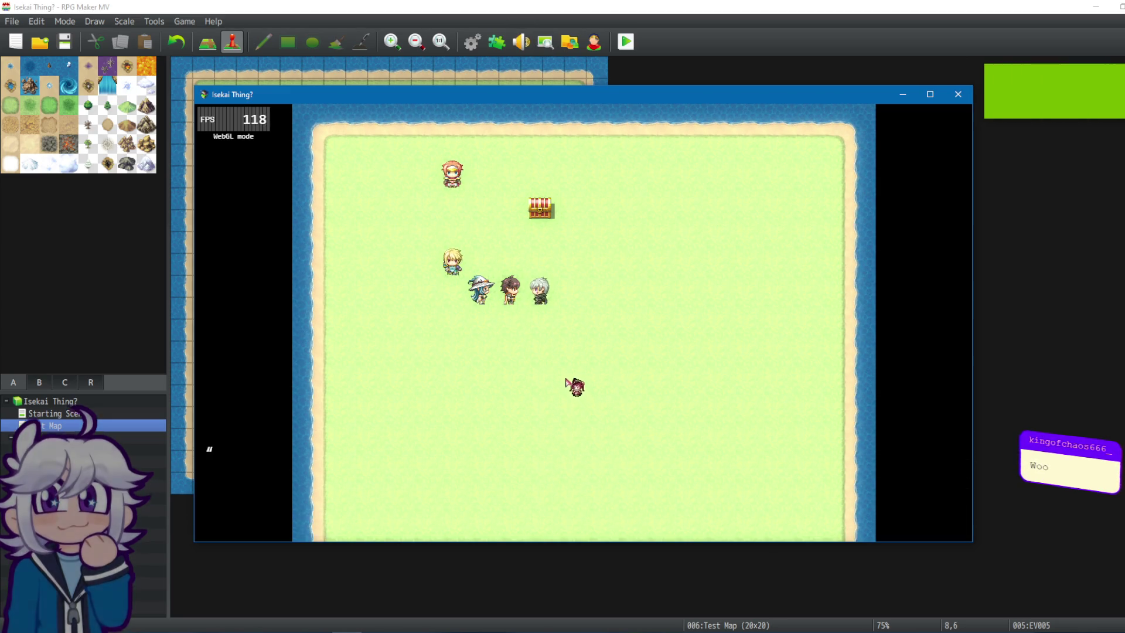
{"action": "key", "text": "Return"}
{"action": "key", "text": "Return"}
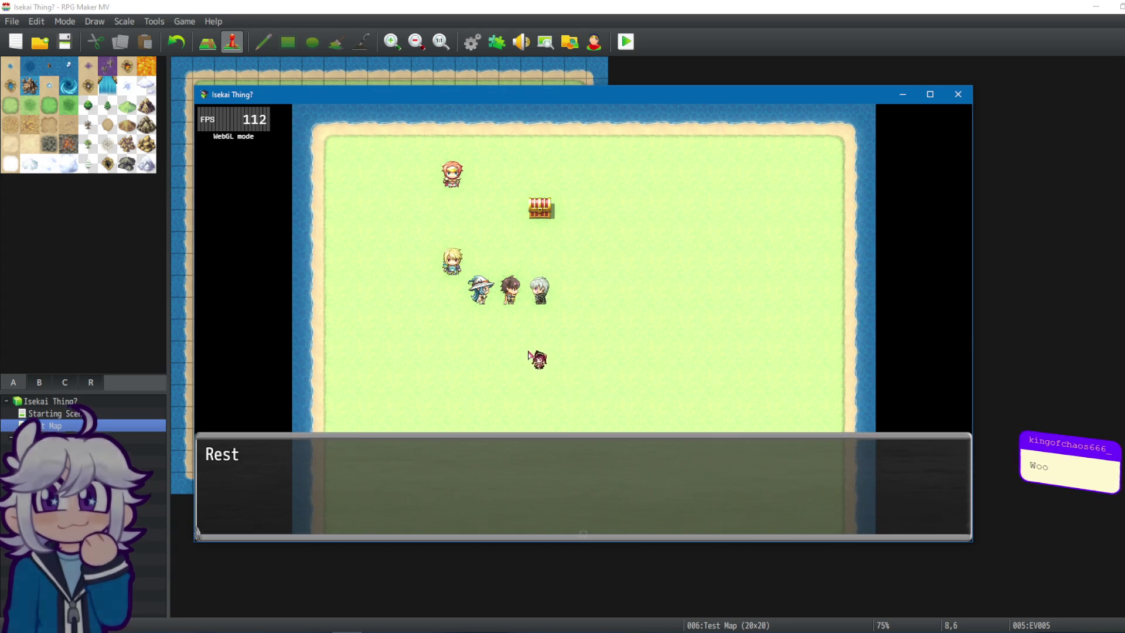
{"action": "key", "text": "Return"}
{"action": "left_click", "coordinate": [959, 94]}
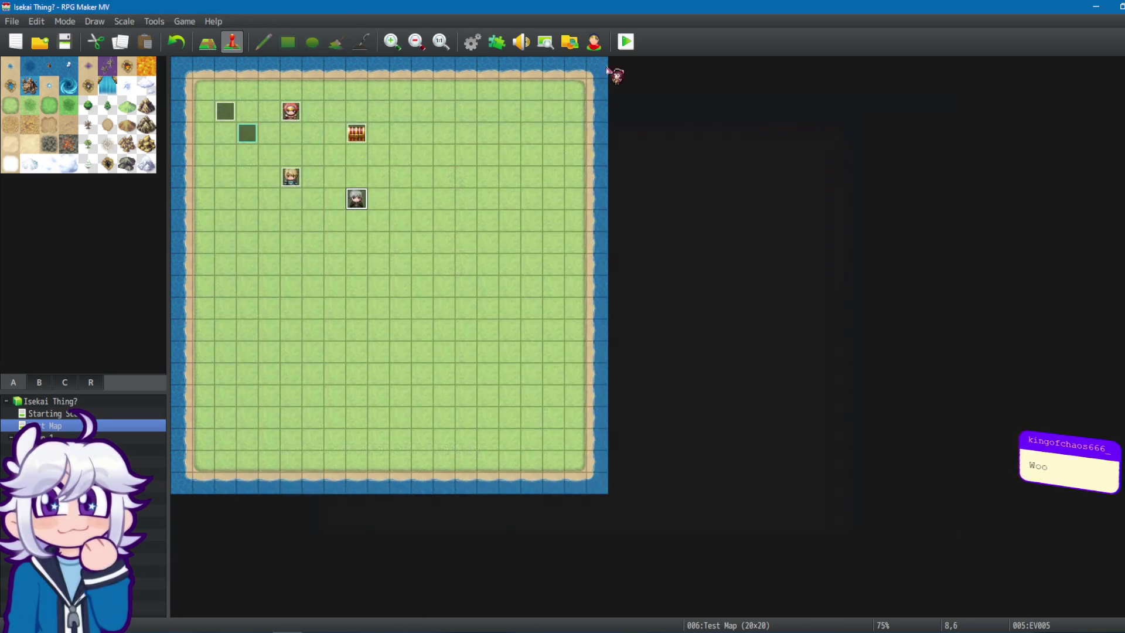
Open the Database, glance at the Combat event, then return to 0012 Quizzical 2.
{"action": "left_click", "coordinate": [472, 42]}
{"action": "left_click", "coordinate": [379, 240]}
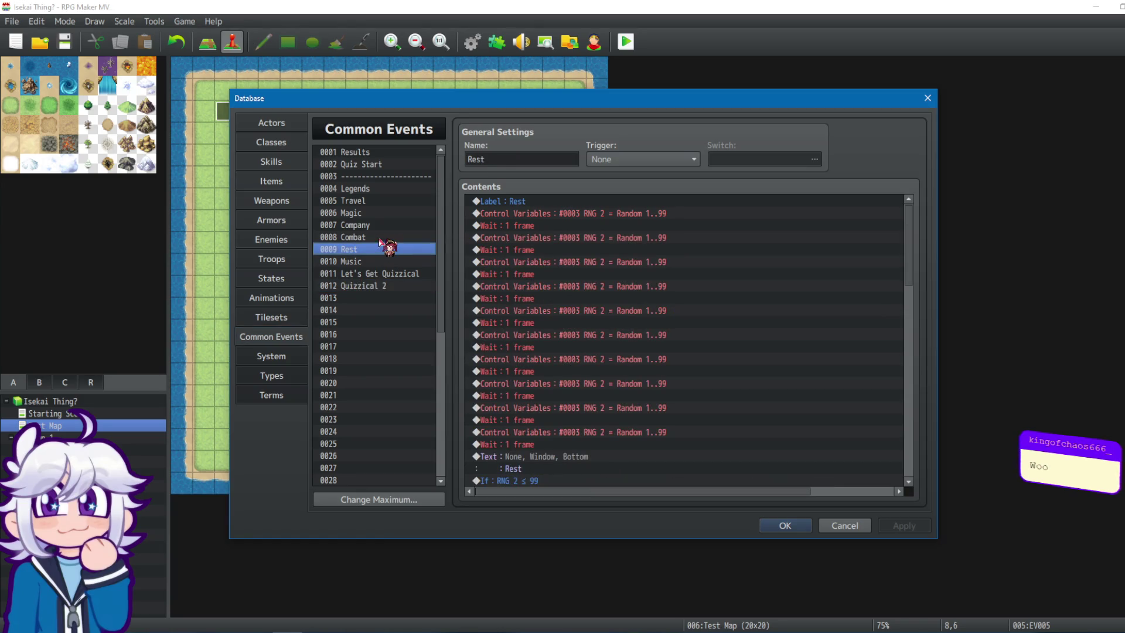
{"action": "left_click", "coordinate": [371, 285]}
{"action": "left_click", "coordinate": [522, 252]}
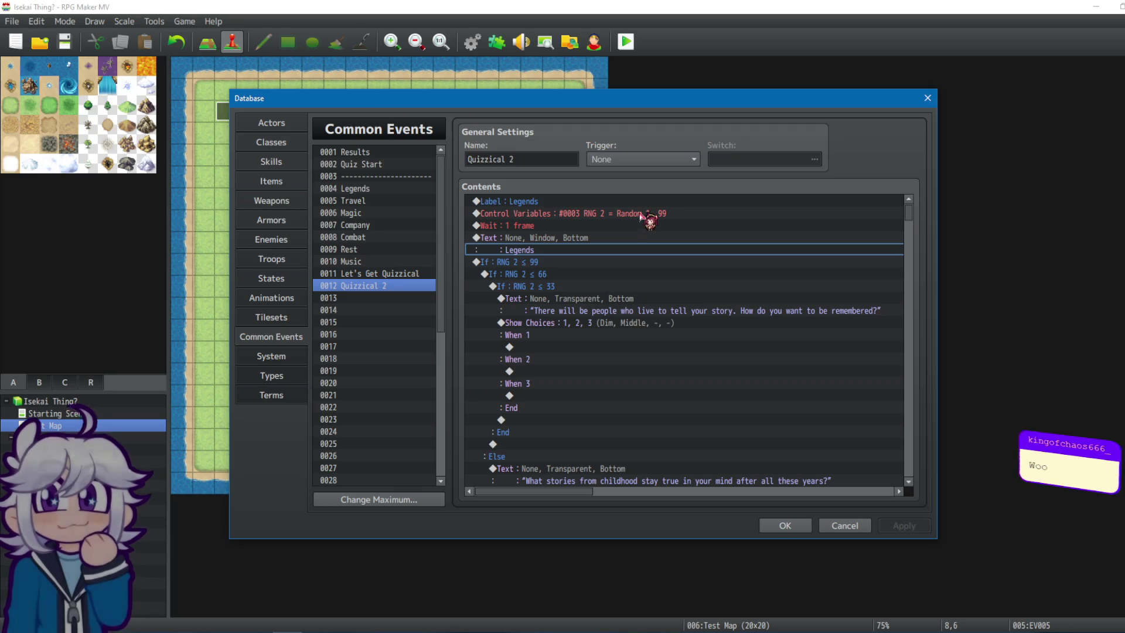
{"action": "scroll", "coordinate": [674, 410], "scroll_direction": "down", "scroll_amount": 7}
{"action": "scroll", "coordinate": [650, 417], "scroll_direction": "down", "scroll_amount": 7}
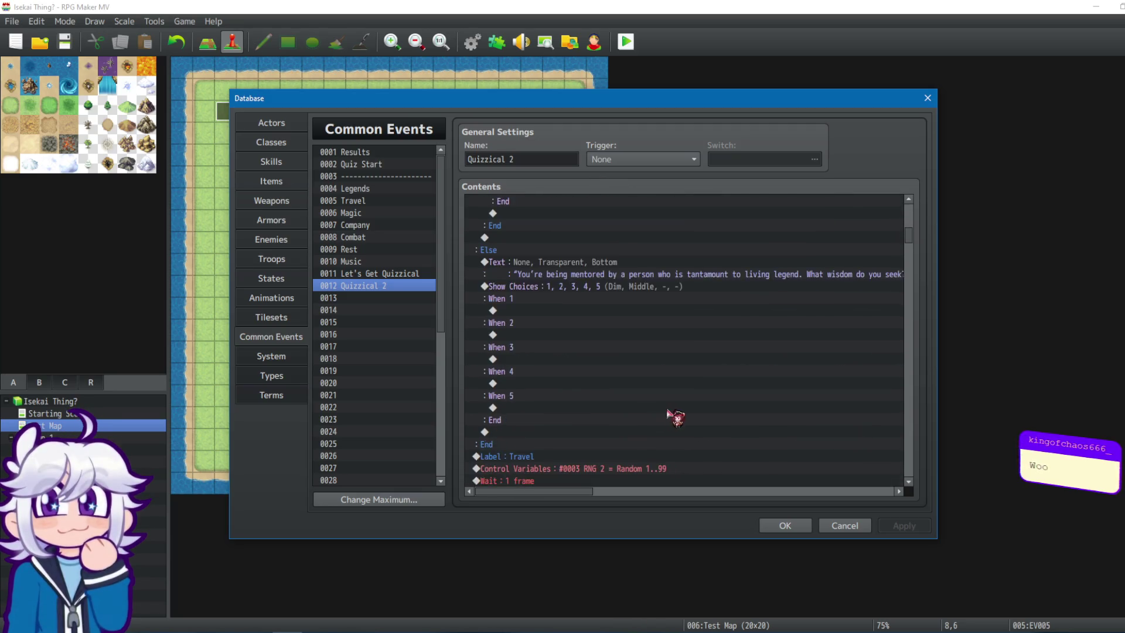
Inspect the Travel label, its random roll, and the Travel message command.
{"action": "left_click", "coordinate": [545, 310]}
{"action": "left_click", "coordinate": [534, 300]}
{"action": "left_click", "coordinate": [567, 310]}
{"action": "left_click", "coordinate": [508, 322]}
{"action": "left_click", "coordinate": [513, 300]}
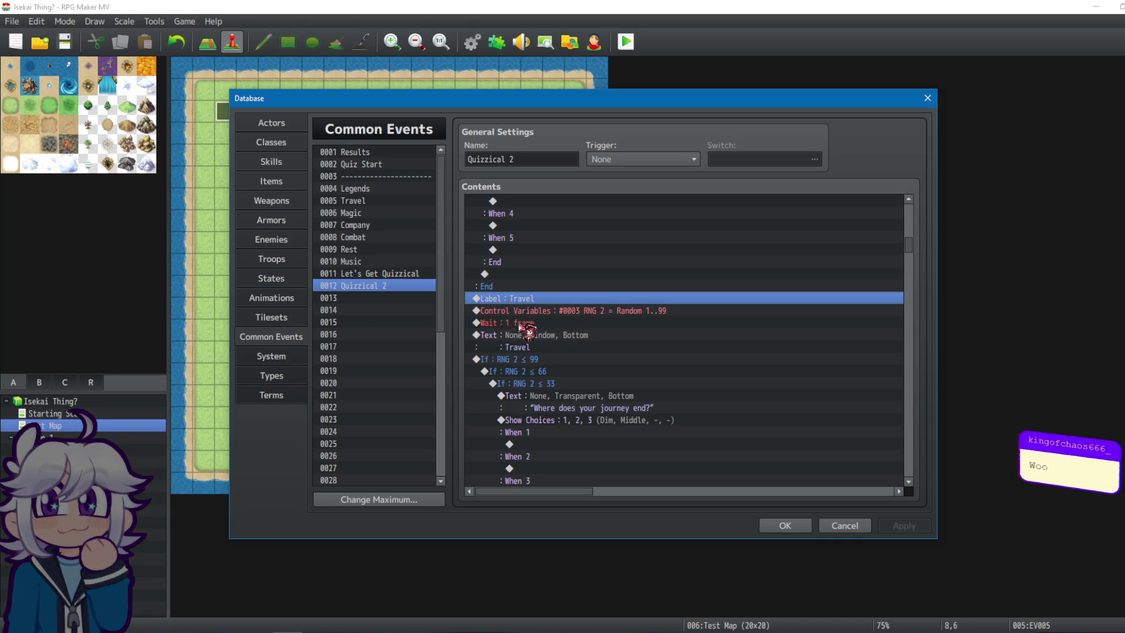
{"action": "left_click", "coordinate": [539, 349]}
{"action": "scroll", "coordinate": [542, 323], "scroll_direction": "down", "scroll_amount": 2}
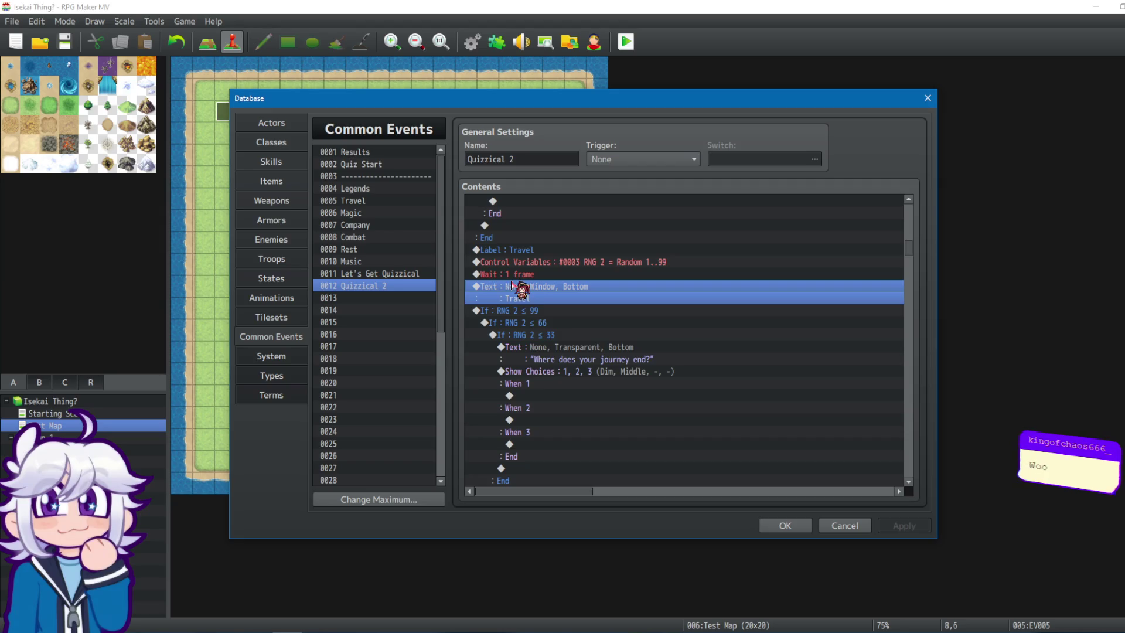
Inspect the RNG 2 ≤ 99 condition block and select the Travel random-roll command.
{"action": "left_click", "coordinate": [526, 311]}
{"action": "left_click", "coordinate": [551, 292]}
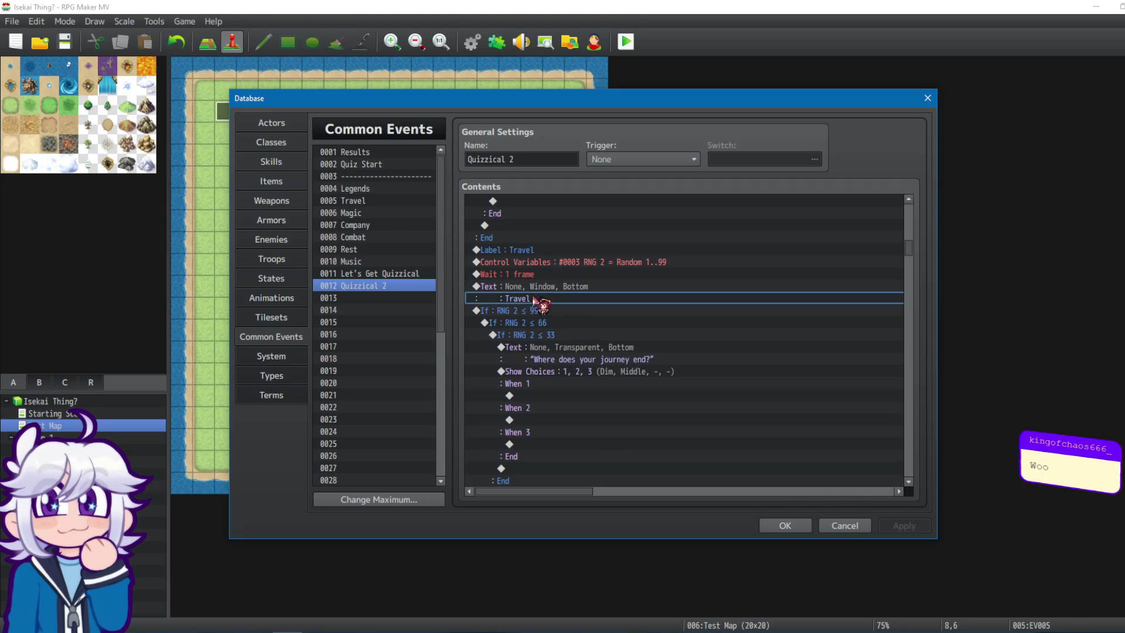
{"action": "left_click", "coordinate": [525, 309]}
{"action": "scroll", "coordinate": [586, 317], "scroll_direction": "down", "scroll_amount": 2}
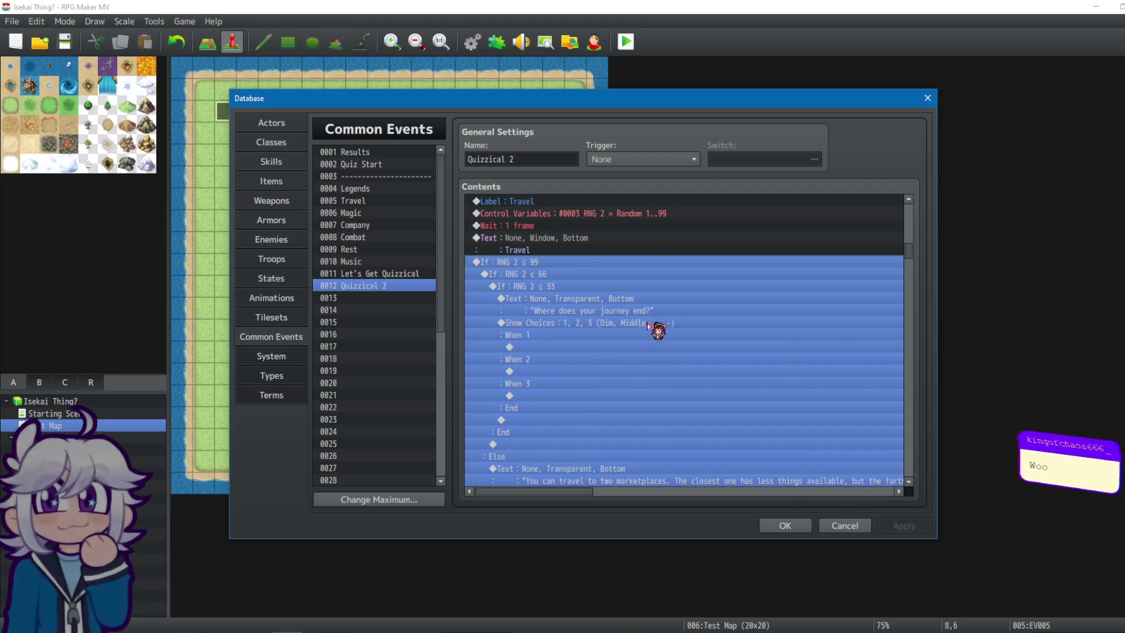
{"action": "scroll", "coordinate": [661, 332], "scroll_direction": "down", "scroll_amount": 2}
{"action": "scroll", "coordinate": [674, 334], "scroll_direction": "up", "scroll_amount": 2}
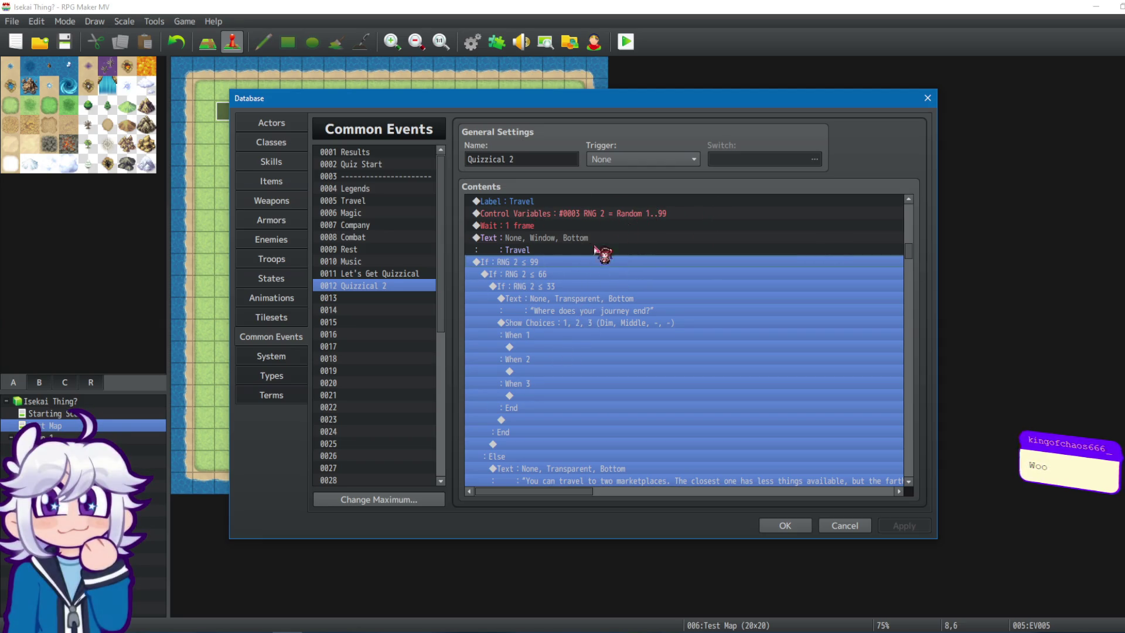
{"action": "left_click", "coordinate": [680, 207]}
{"action": "left_click", "coordinate": [680, 214]}
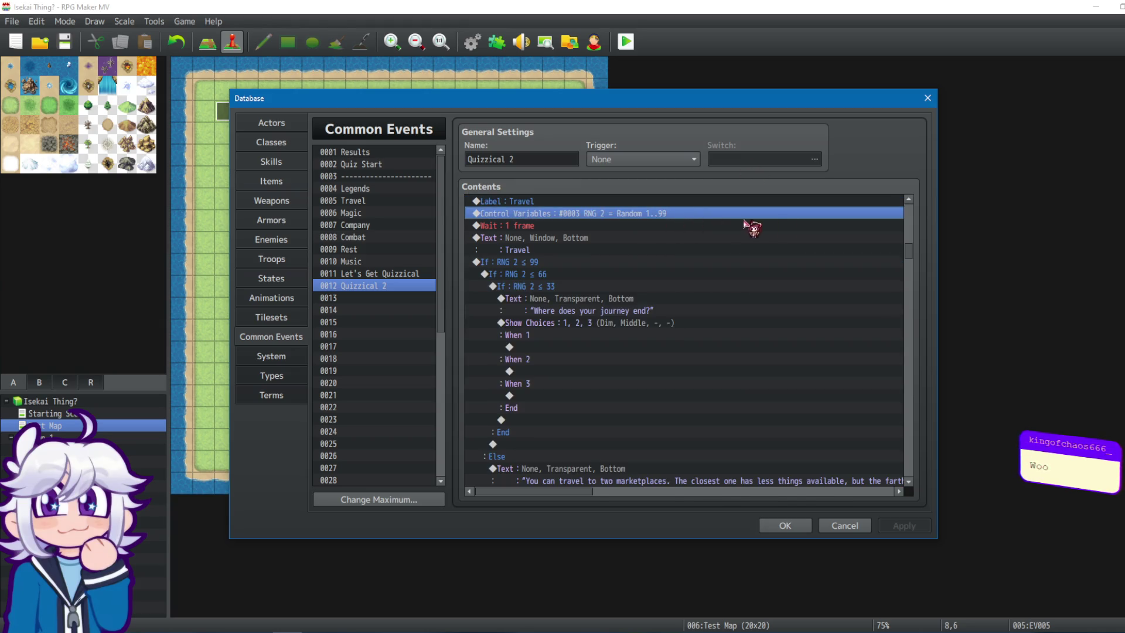
Edit the Travel roll's Control Variables command to a random range of 0 ~ 100.
{"action": "right_click", "coordinate": [681, 216]}
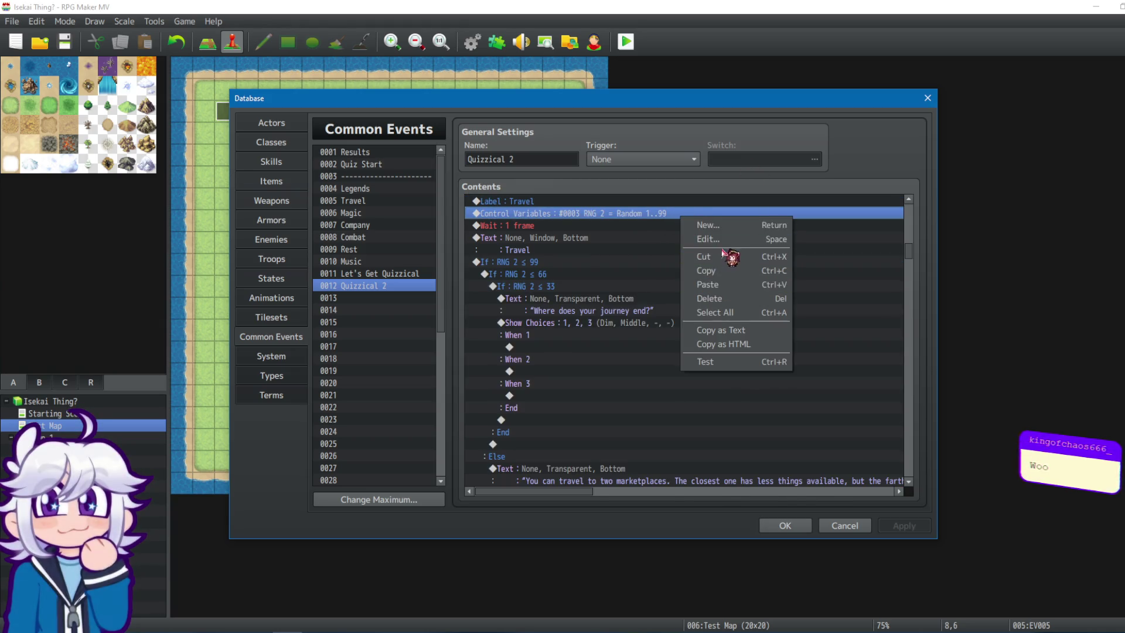
{"action": "left_click", "coordinate": [725, 237]}
{"action": "double_click", "coordinate": [667, 391]}
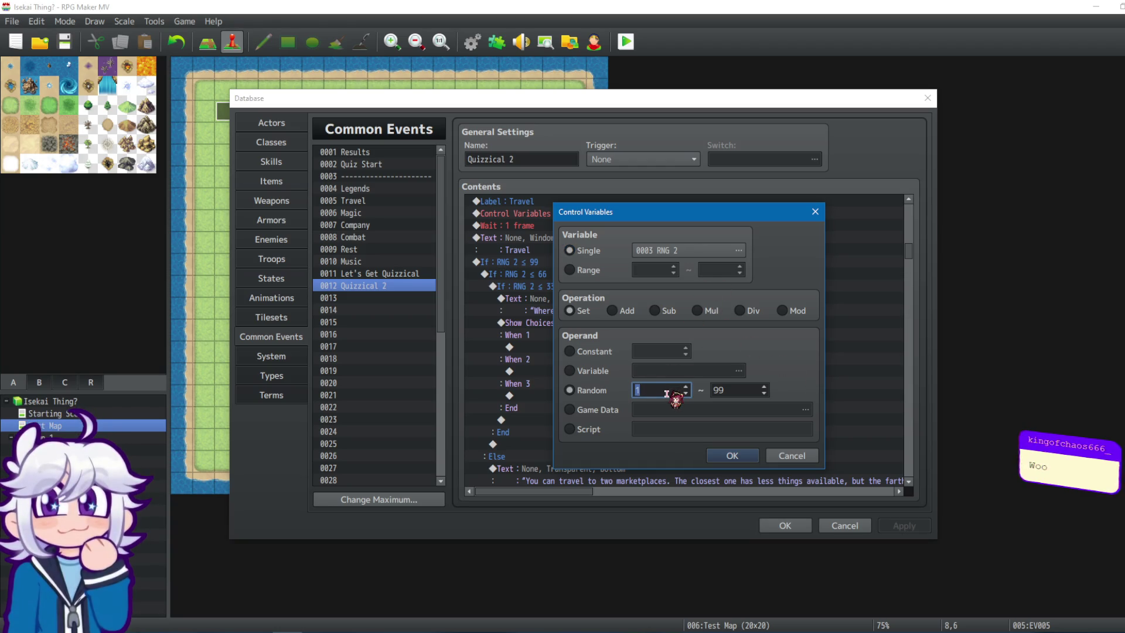
{"action": "double_click", "coordinate": [725, 391]}
{"action": "type", "text": "1012"}
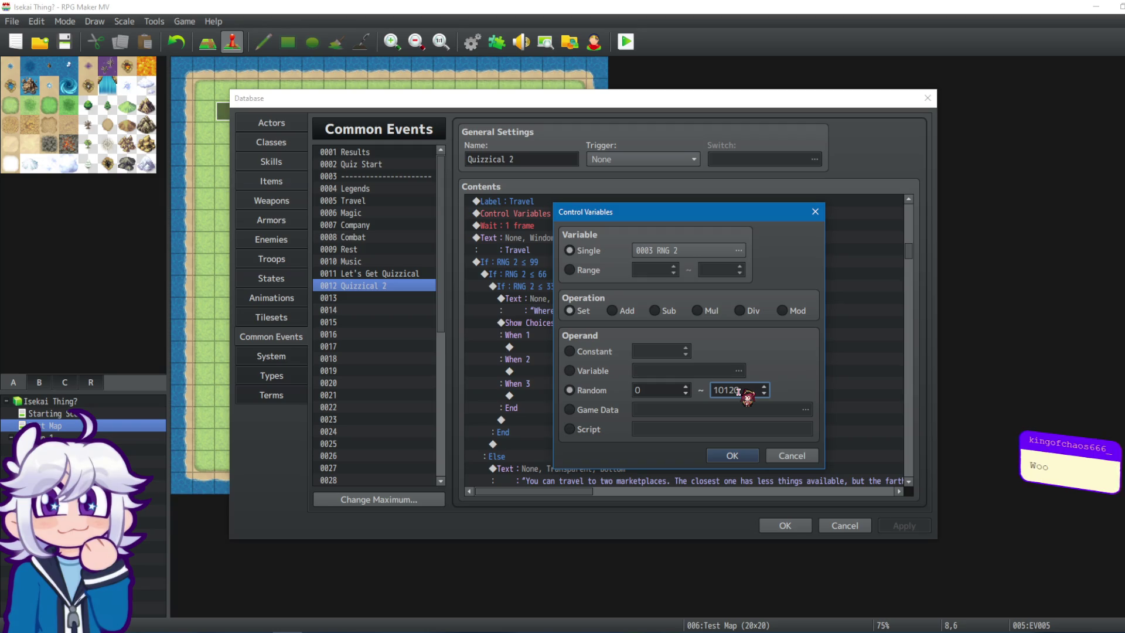
{"action": "key", "text": "BackSpace"}
{"action": "key", "text": "BackSpace"}
{"action": "key", "text": "BackSpace"}
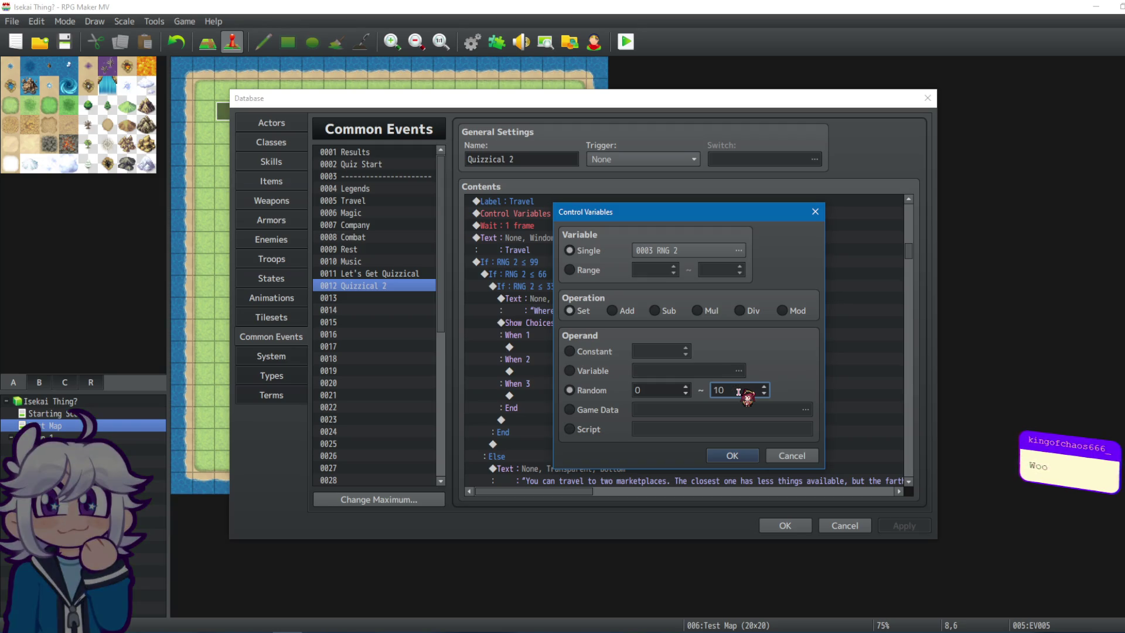
{"action": "type", "text": "0"}
Look through the Game Data operand sources without changing anything.
{"action": "mouse_move", "coordinate": [673, 208]}
{"action": "left_mouse_down"}
{"action": "mouse_move", "coordinate": [857, 216]}
{"action": "mouse_move", "coordinate": [639, 192]}
{"action": "left_mouse_up"}
{"action": "left_click", "coordinate": [559, 393]}
{"action": "left_click", "coordinate": [750, 393]}
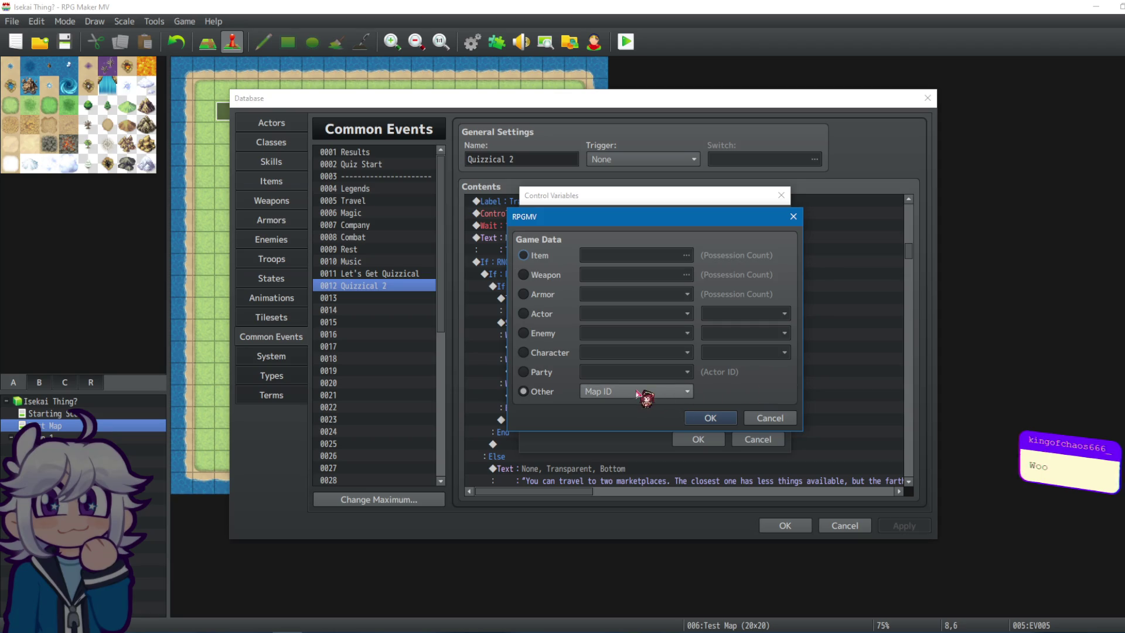
{"action": "left_click", "coordinate": [545, 372]}
{"action": "left_click", "coordinate": [551, 352]}
{"action": "left_click", "coordinate": [548, 334]}
{"action": "left_click", "coordinate": [542, 296]}
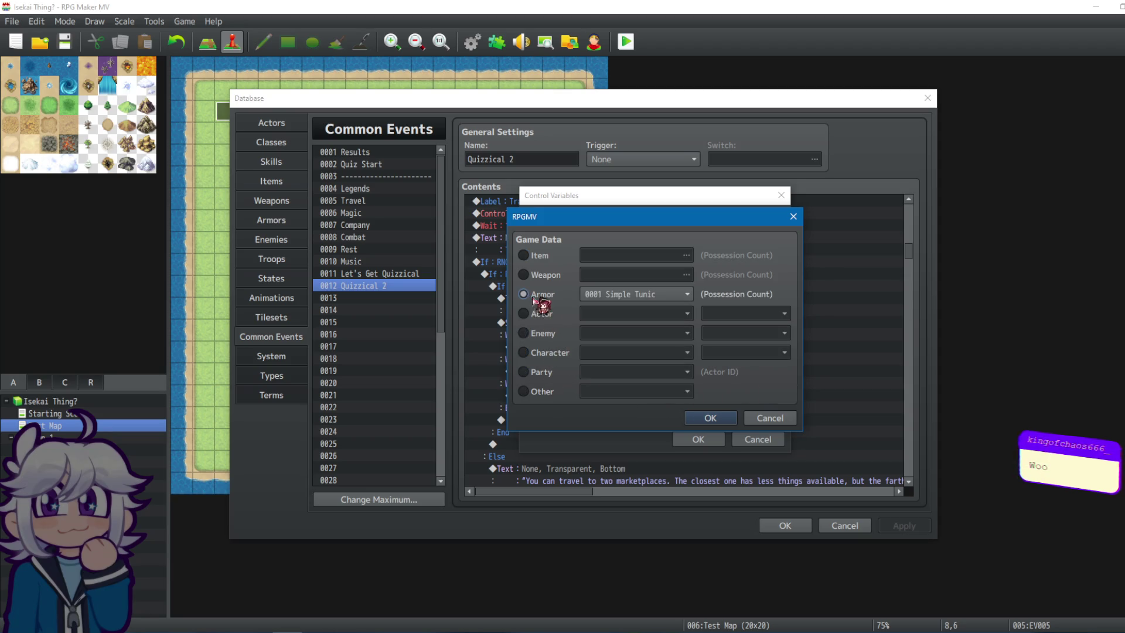
{"action": "left_click", "coordinate": [538, 258]}
{"action": "left_click", "coordinate": [767, 418]}
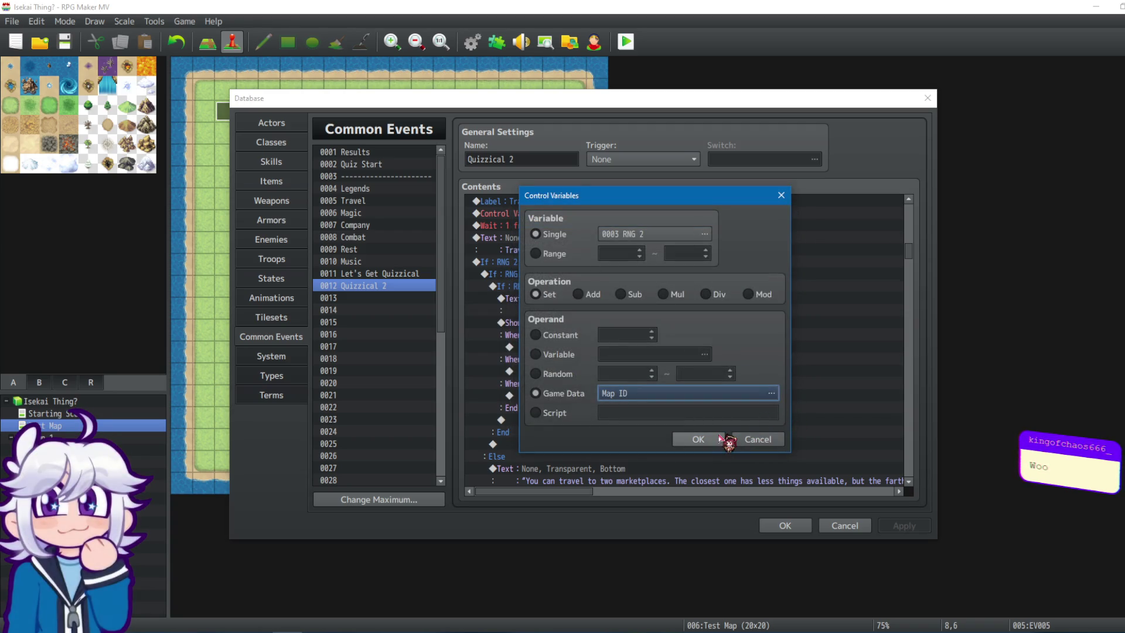
Return the operand to Random 0–100, confirm it, and apply and close the Database.
{"action": "left_click", "coordinate": [542, 374]}
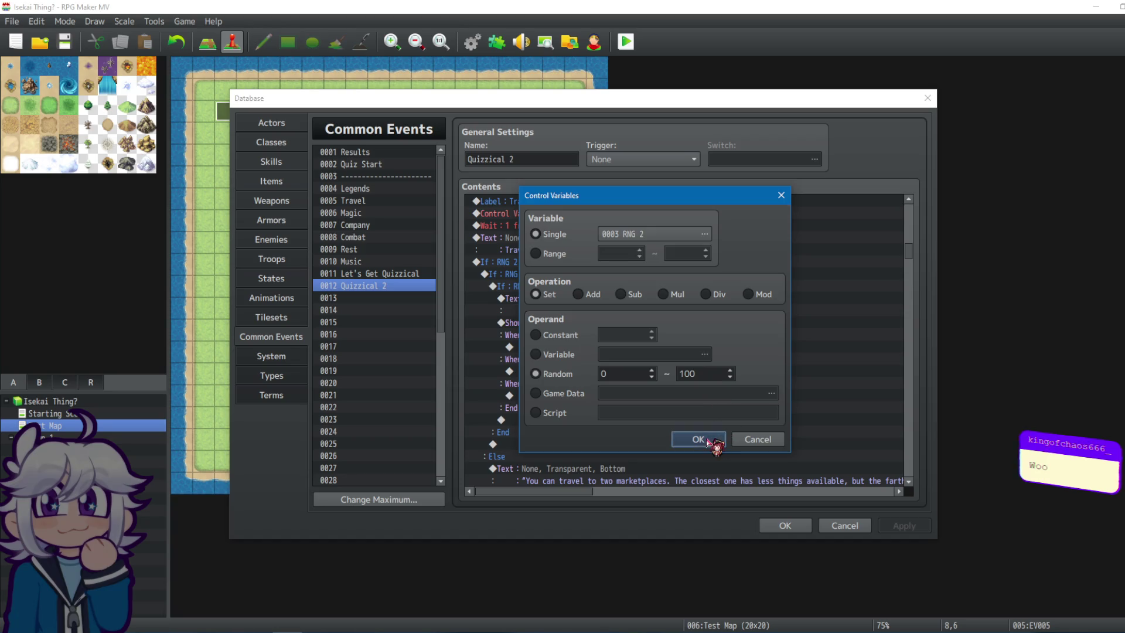
{"action": "left_click", "coordinate": [707, 440]}
{"action": "left_click", "coordinate": [904, 525]}
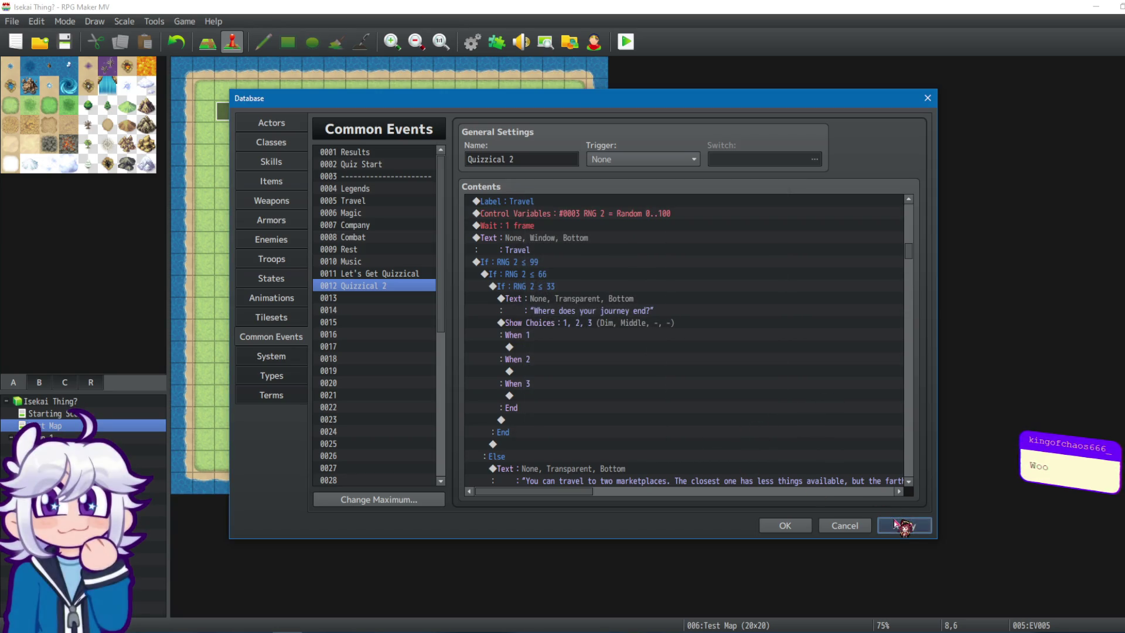
{"action": "left_click", "coordinate": [785, 525]}
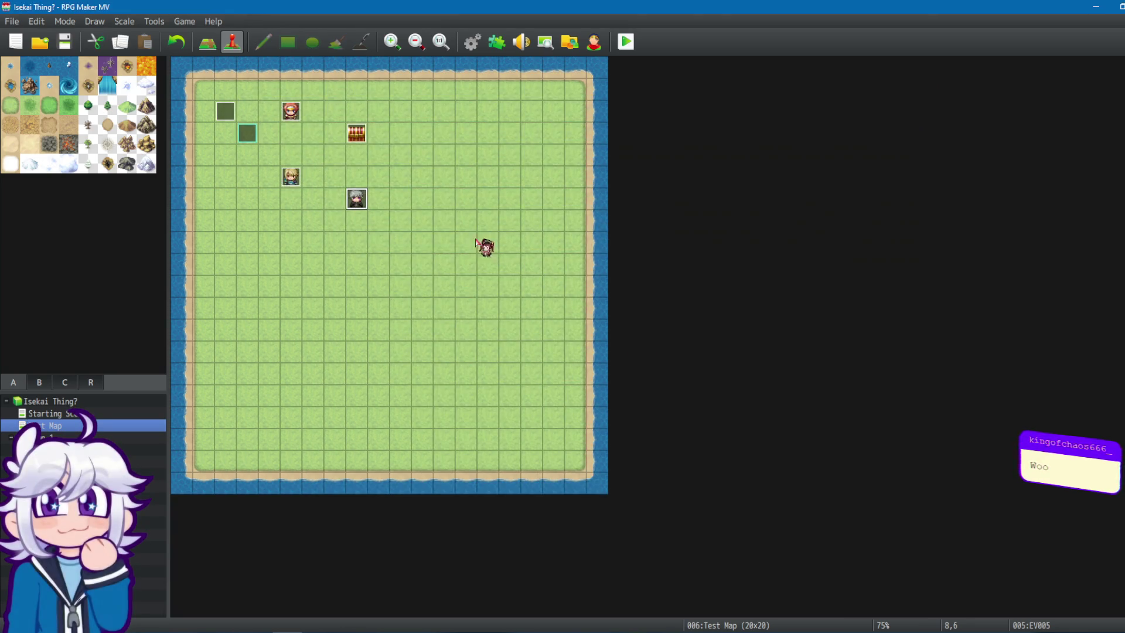
Reopen the Database and select the Travel section's RNG 2 ≤ 33 condition in Quizzical 2.
{"action": "left_click", "coordinate": [472, 42]}
{"action": "left_click", "coordinate": [557, 288]}
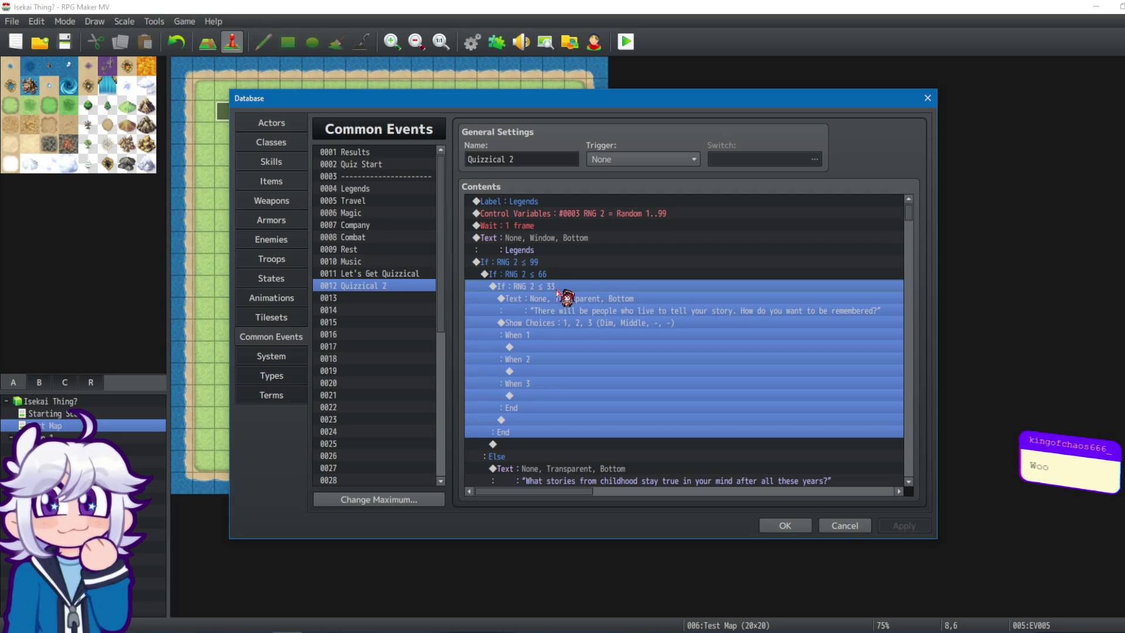
{"action": "scroll", "coordinate": [653, 297], "scroll_direction": "down", "scroll_amount": 15}
{"action": "scroll", "coordinate": [649, 423], "scroll_direction": "down", "scroll_amount": 2}
{"action": "left_click", "coordinate": [542, 324]}
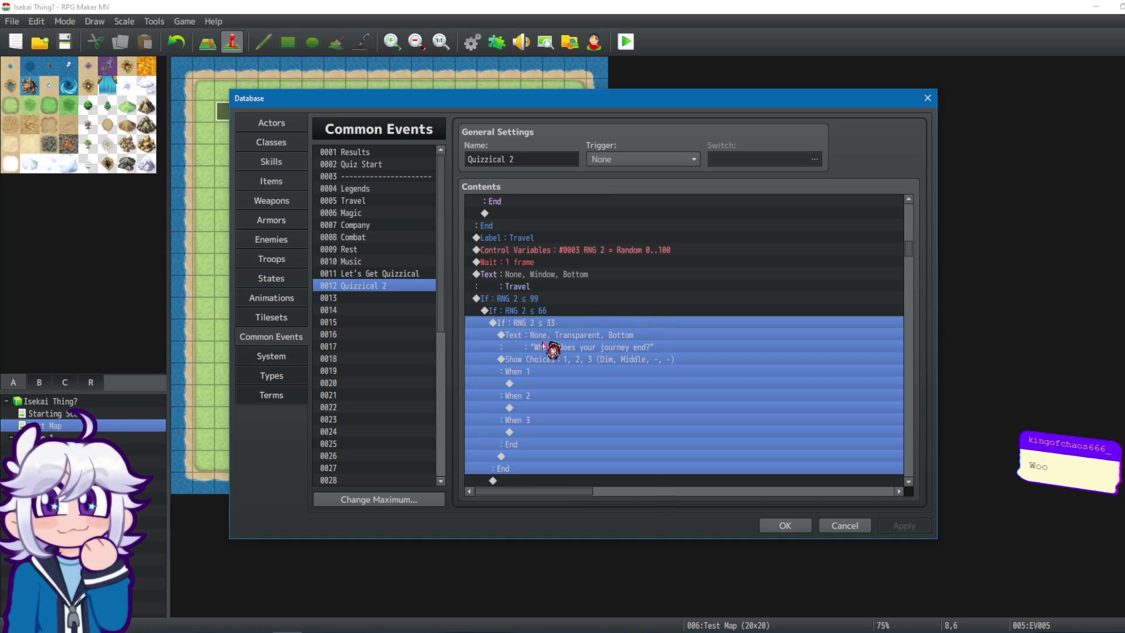
Open that conditional branch's settings and keep its ≤ comparison operator.
{"action": "right_click", "coordinate": [534, 324]}
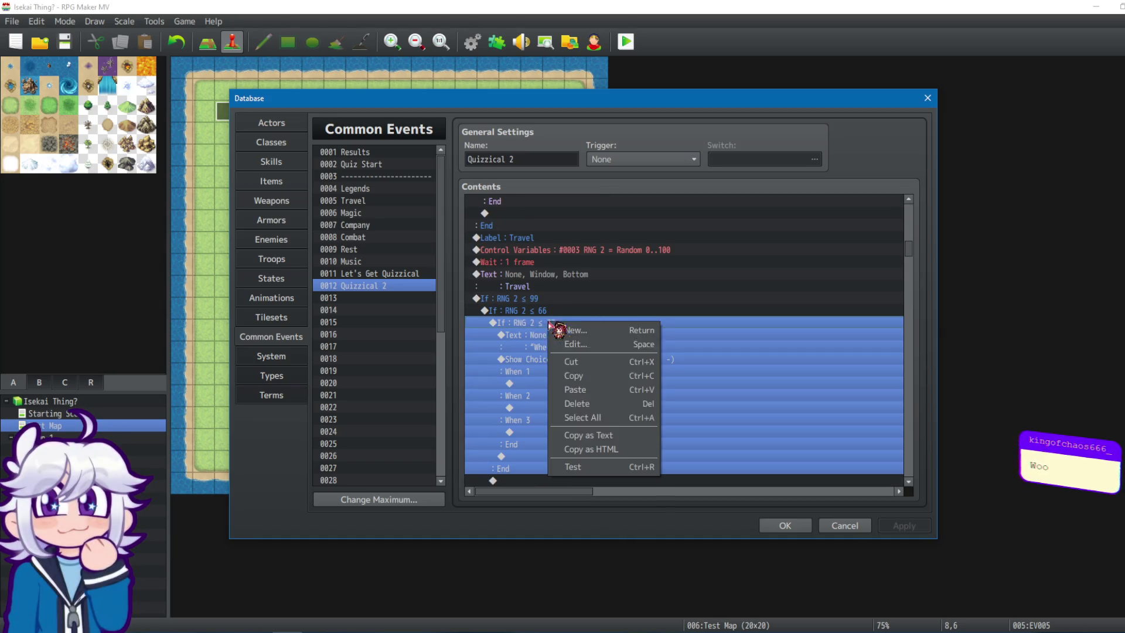
{"action": "left_click", "coordinate": [571, 346]}
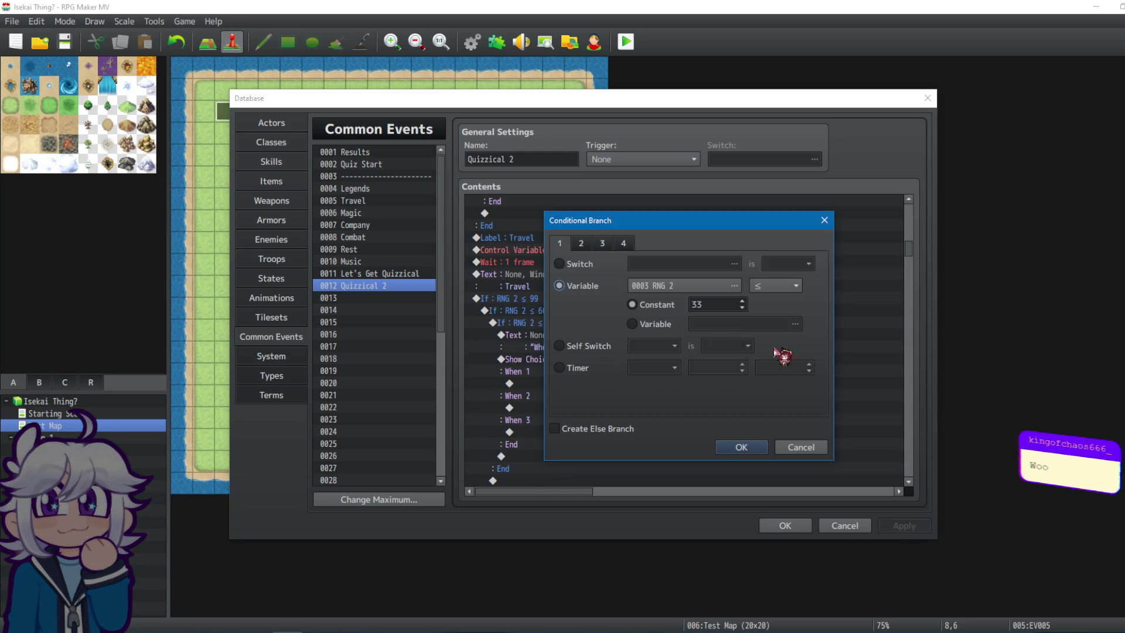
{"action": "left_click", "coordinate": [777, 287]}
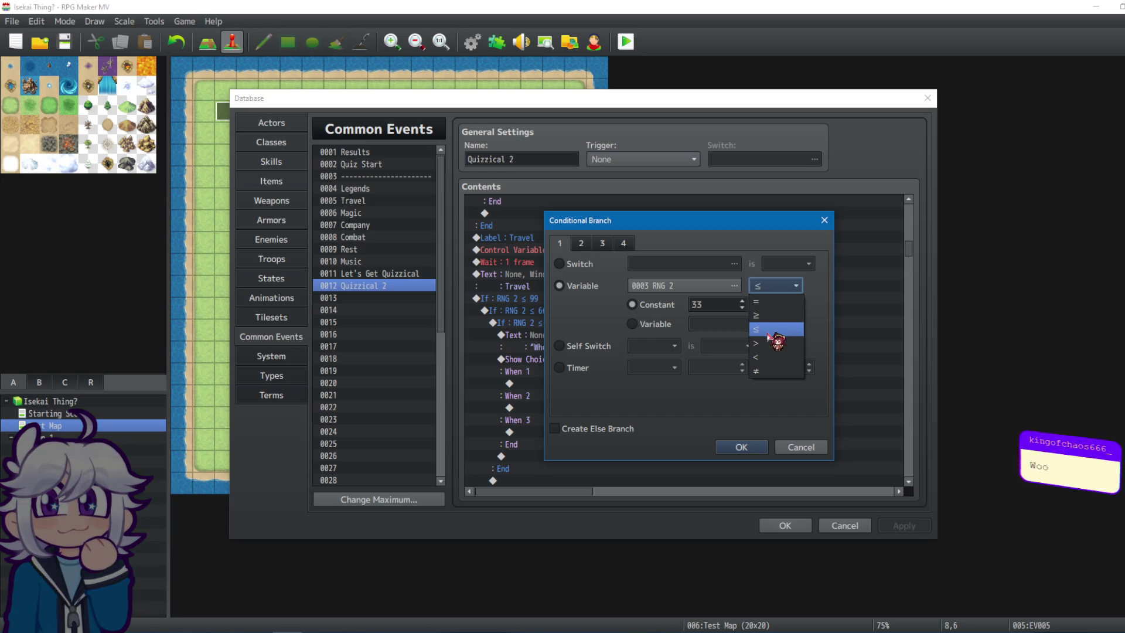
{"action": "left_click", "coordinate": [768, 335]}
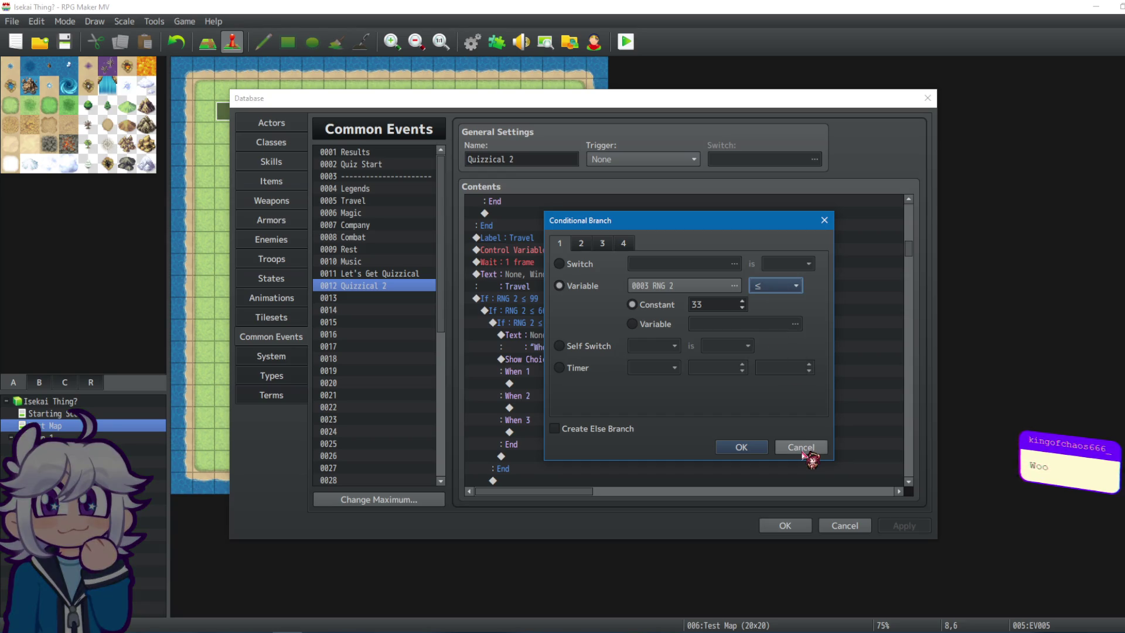
{"action": "left_click_drag", "start_coordinate": [740, 221], "coordinate": [862, 202]}
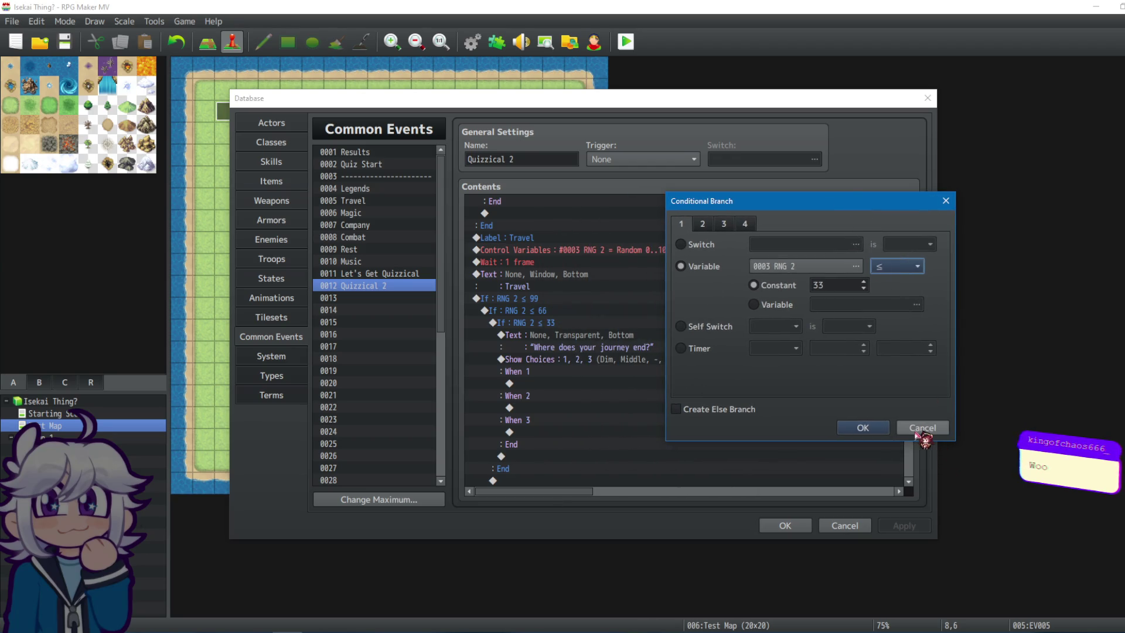
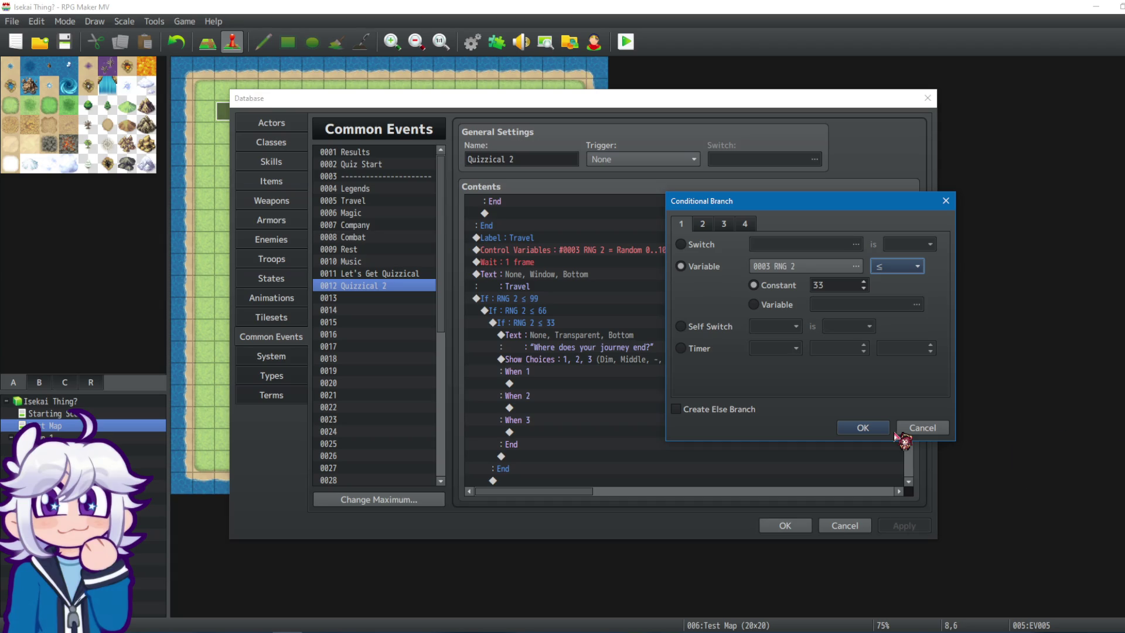
Change Travel's innermost Conditional Branch to RNG 2 ≥ 99.
{"action": "left_click", "coordinate": [912, 266]}
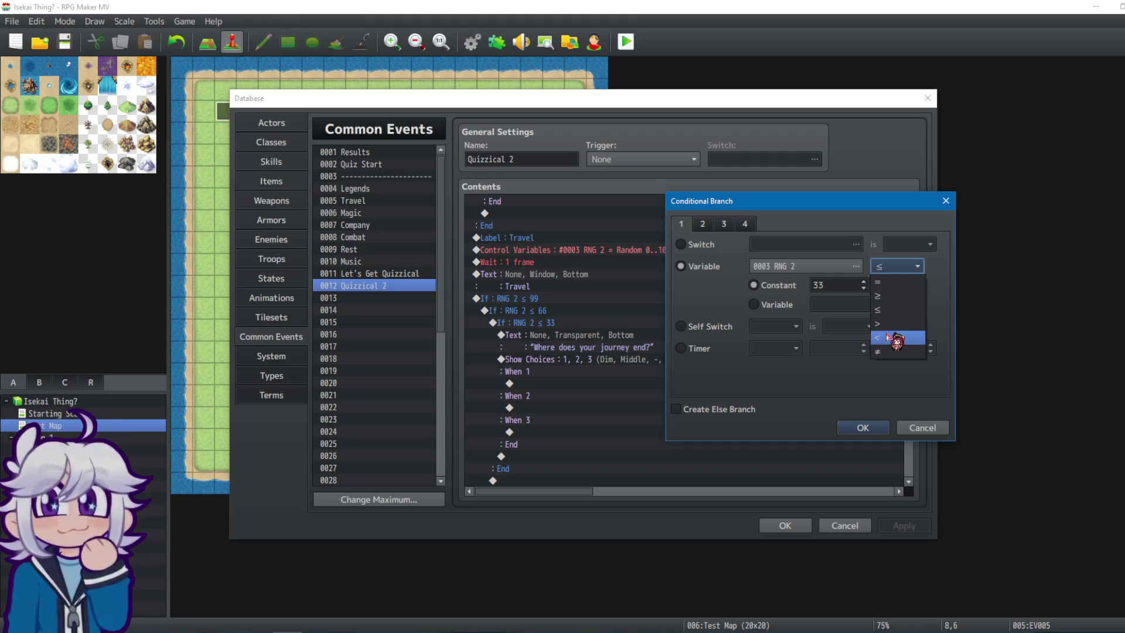
{"action": "left_click", "coordinate": [893, 296]}
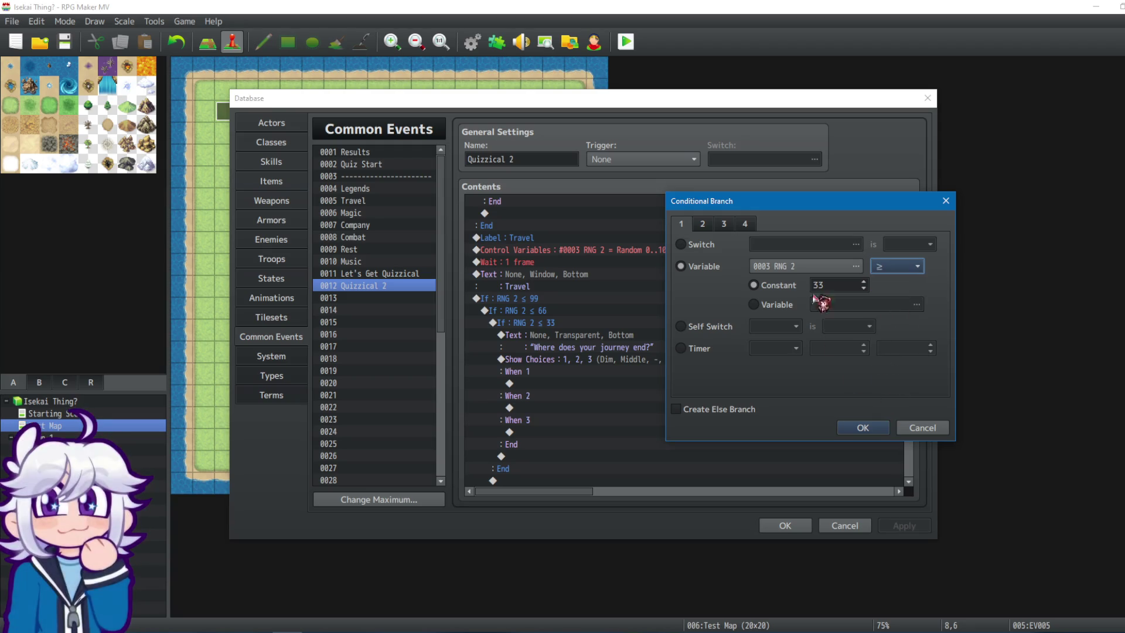
{"action": "double_click", "coordinate": [842, 287]}
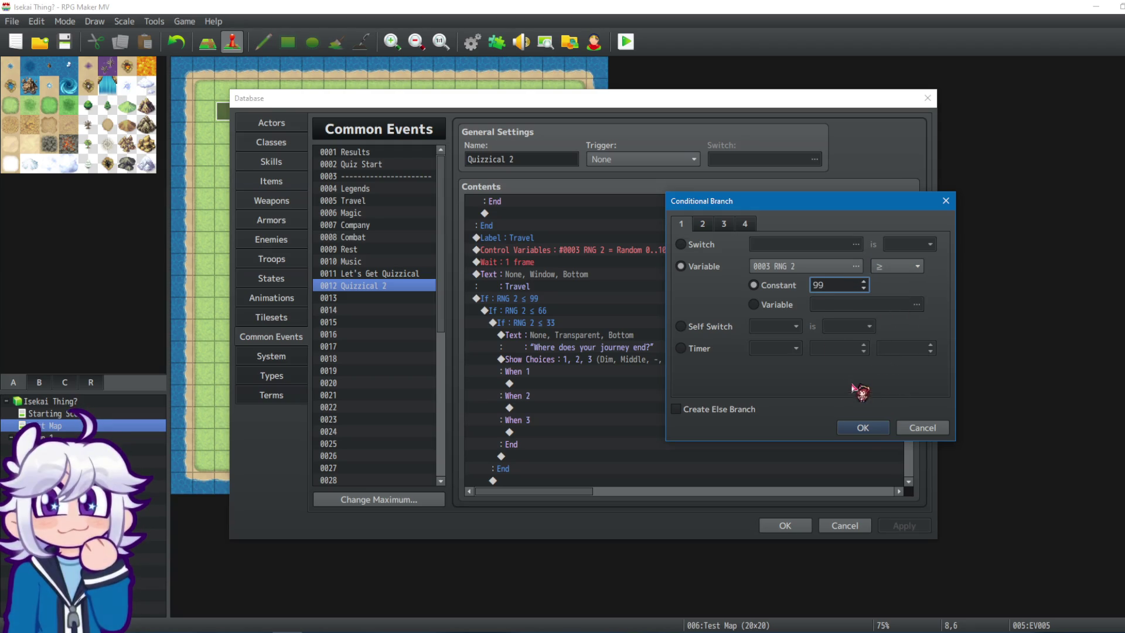
{"action": "left_click", "coordinate": [862, 428]}
Edit Travel's middle check to read RNG 2 > 66.
{"action": "right_click", "coordinate": [538, 308]}
{"action": "left_click", "coordinate": [585, 327]}
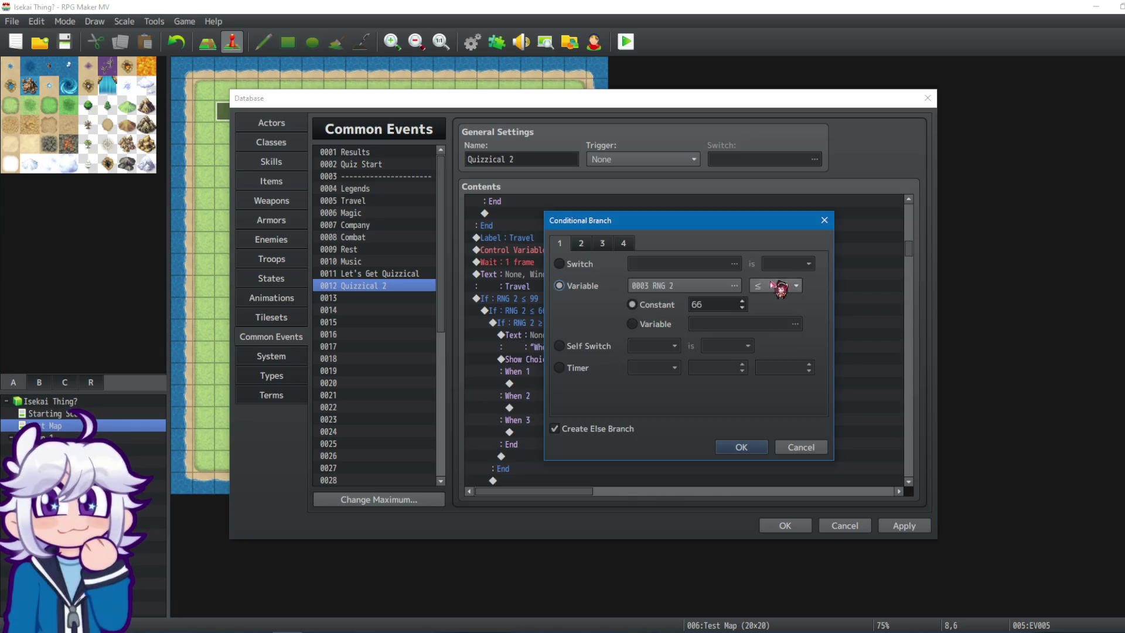
{"action": "left_click", "coordinate": [783, 285]}
{"action": "left_click", "coordinate": [783, 344]}
{"action": "double_click", "coordinate": [722, 306]}
{"action": "left_click", "coordinate": [759, 448]}
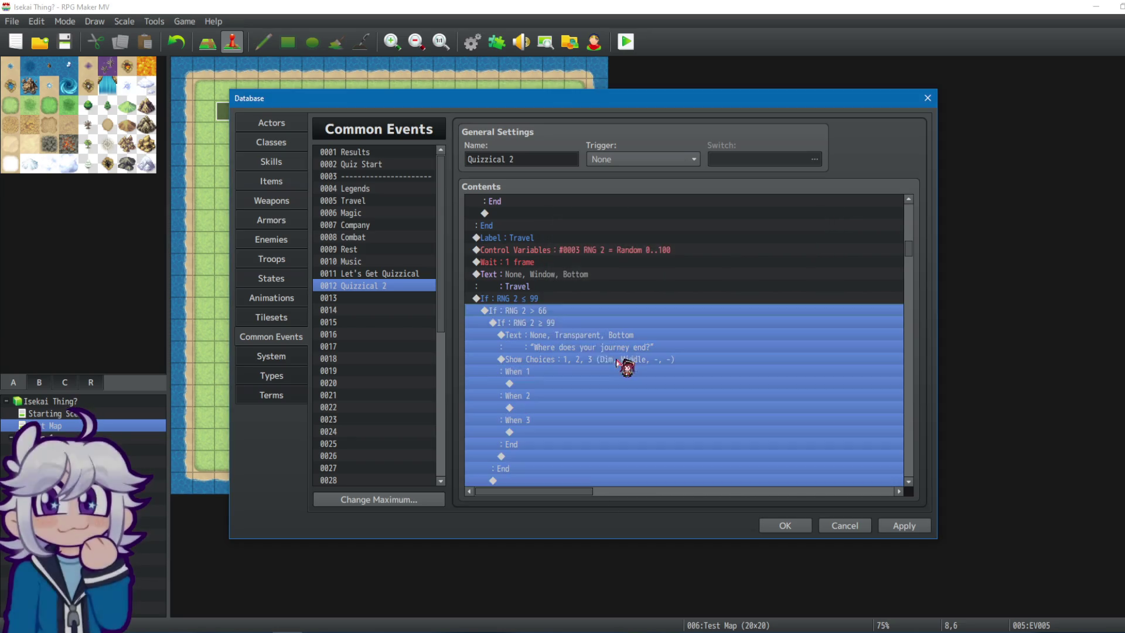
Edit Travel's outer check to read RNG 2 > 33.
{"action": "left_click", "coordinate": [554, 300]}
{"action": "right_click", "coordinate": [557, 304]}
{"action": "left_click", "coordinate": [580, 310]}
{"action": "left_click", "coordinate": [773, 286]}
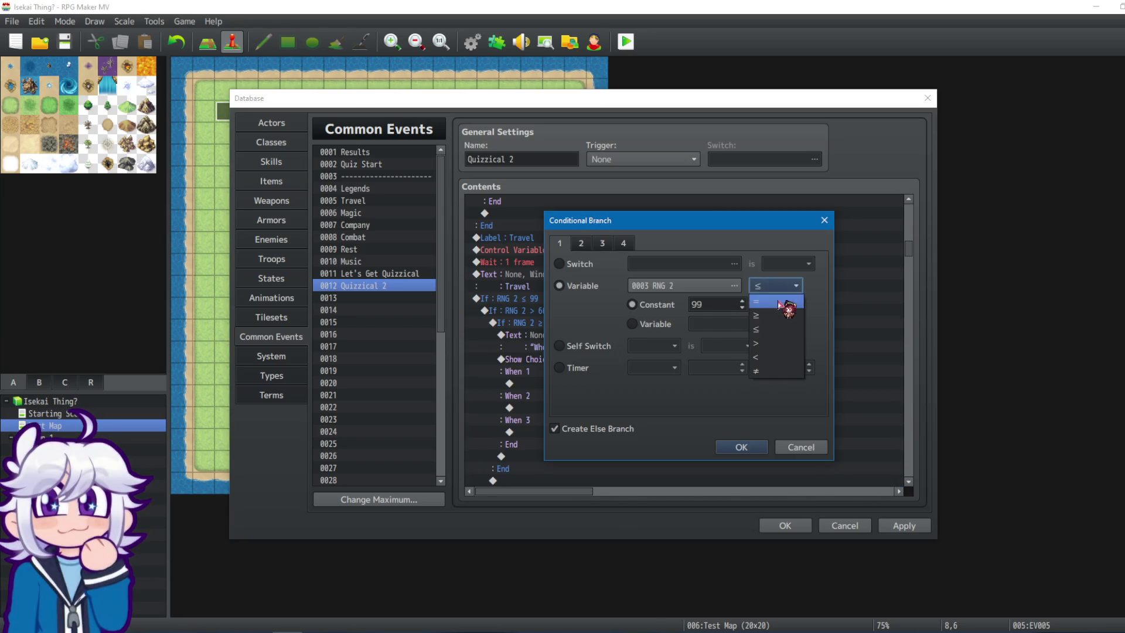
{"action": "left_click", "coordinate": [771, 344]}
{"action": "double_click", "coordinate": [725, 305]}
{"action": "type", "text": "33"}
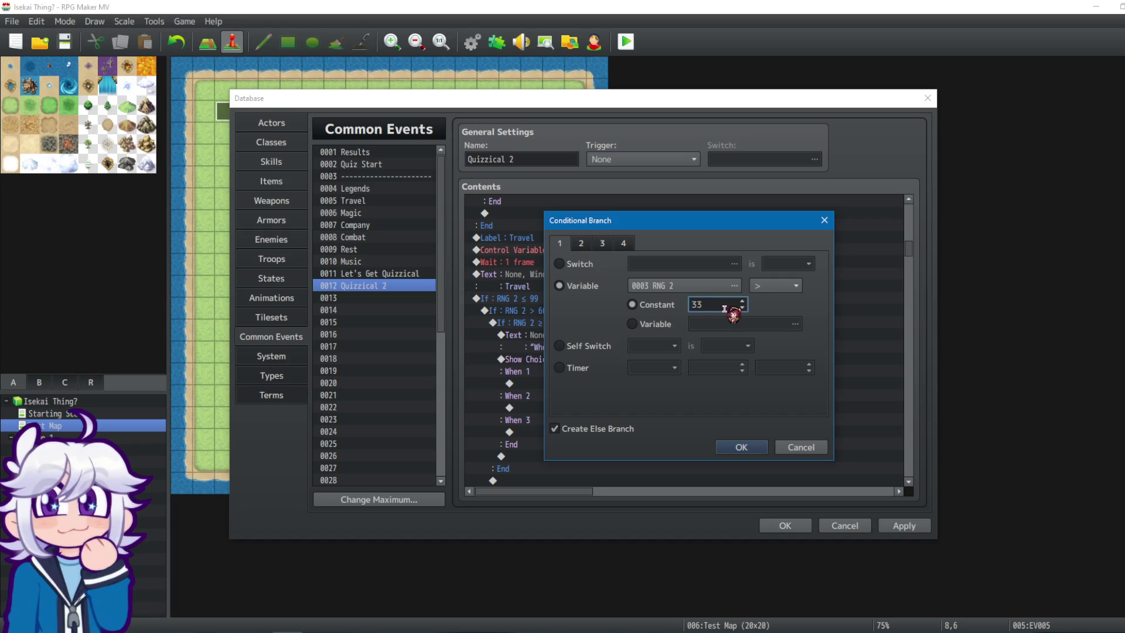
{"action": "left_click", "coordinate": [740, 446]}
{"action": "left_click_drag", "start_coordinate": [912, 259], "coordinate": [912, 206]}
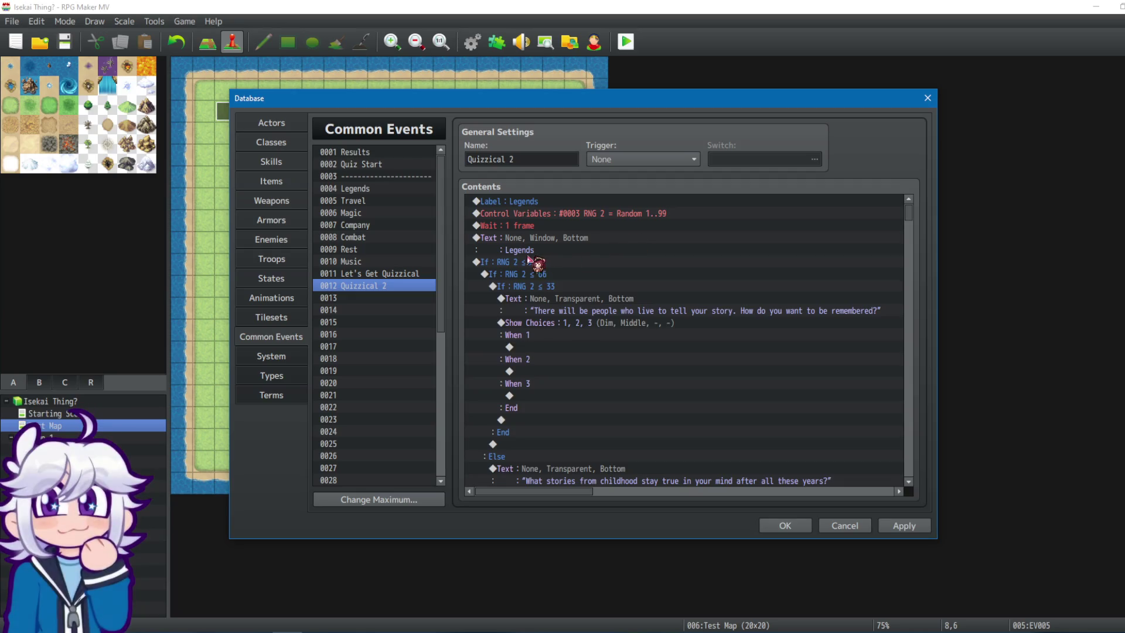
Change Legends' outer check from RNG 2 ≤ 99 to RNG 2 > 33.
{"action": "left_click", "coordinate": [534, 262]}
{"action": "right_click", "coordinate": [534, 262]}
{"action": "left_click", "coordinate": [554, 279]}
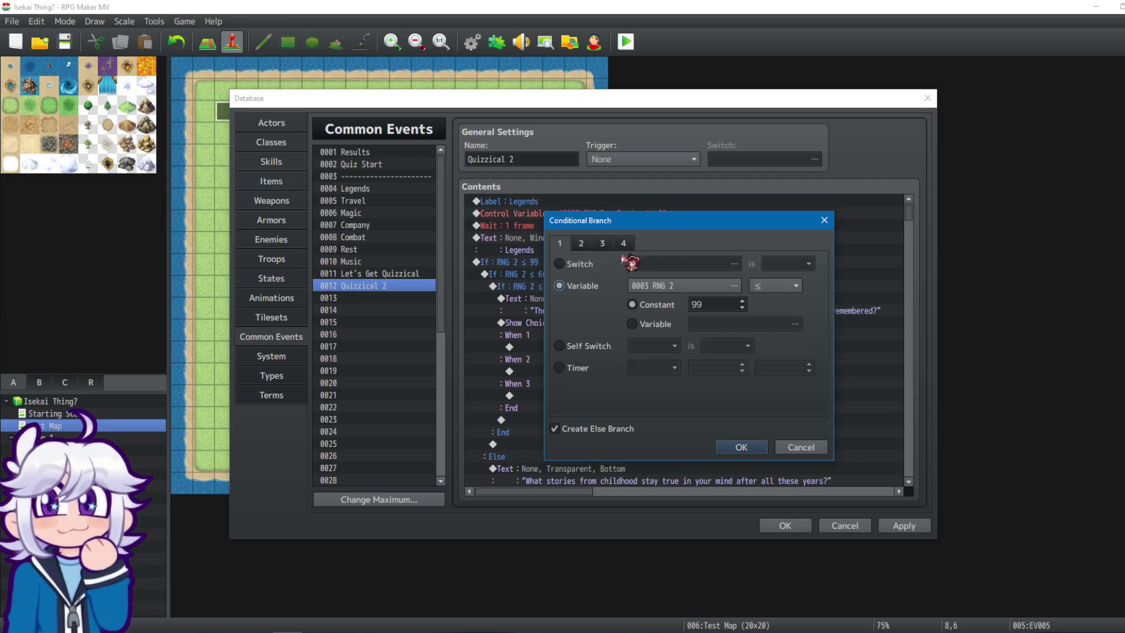
{"action": "left_click", "coordinate": [795, 285]}
{"action": "left_click", "coordinate": [774, 344]}
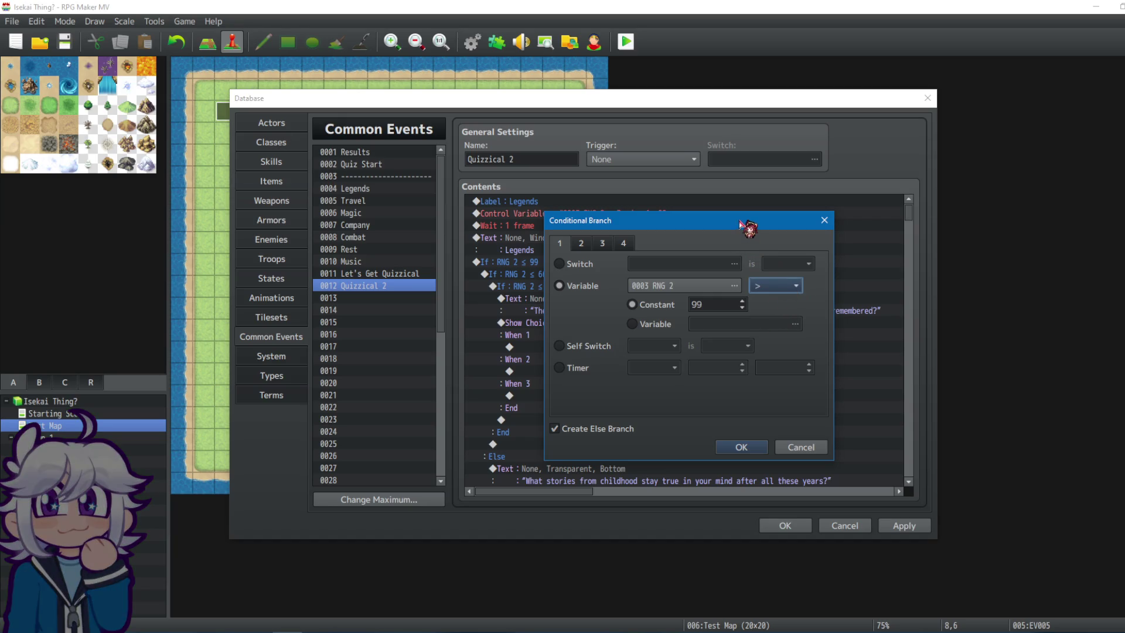
{"action": "double_click", "coordinate": [723, 309]}
{"action": "type", "text": "33"}
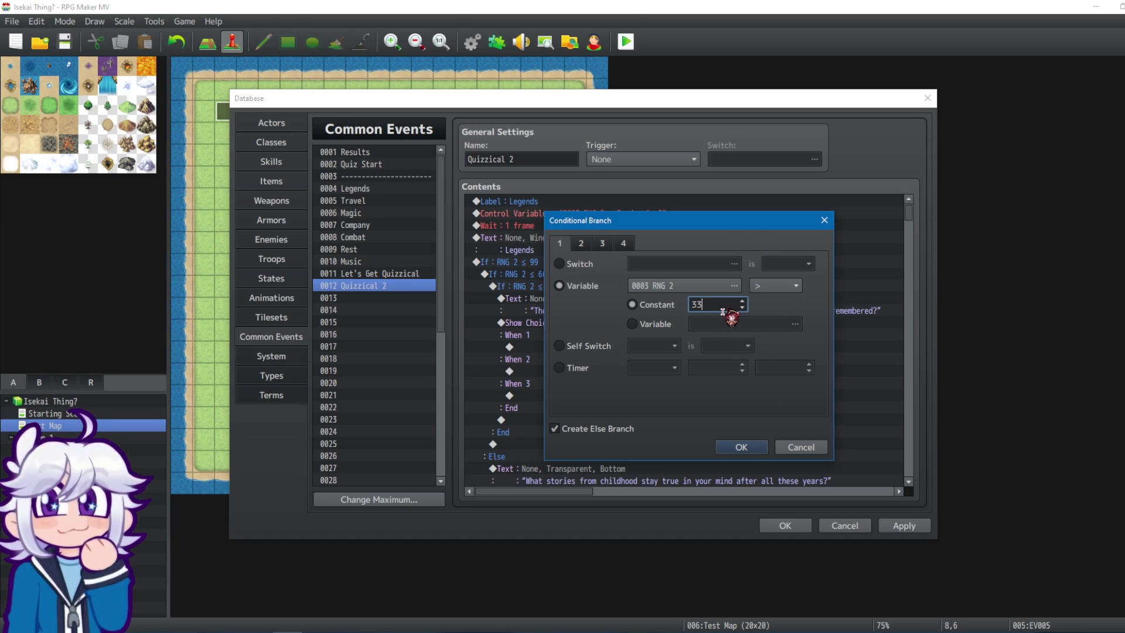
{"action": "left_click", "coordinate": [742, 447]}
Change Legends' middle check from ≤ 66 to RNG 2 > 66.
{"action": "right_click", "coordinate": [557, 289]}
{"action": "left_click", "coordinate": [557, 289]}
{"action": "right_click", "coordinate": [557, 289]}
{"action": "left_click", "coordinate": [584, 311]}
{"action": "left_click", "coordinate": [762, 286]}
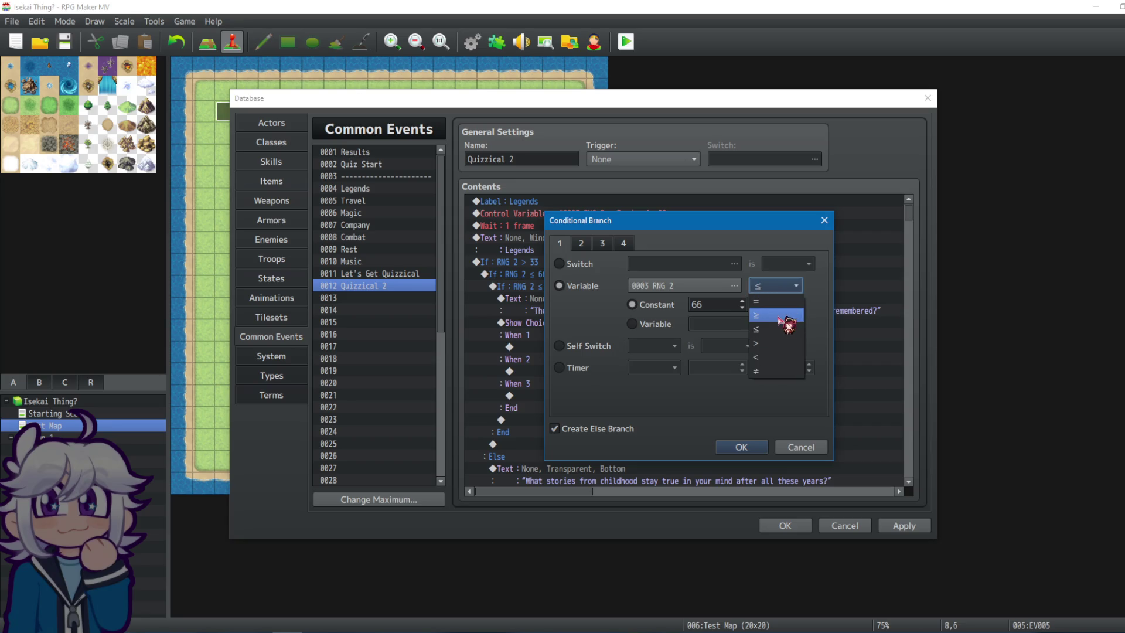
{"action": "left_click", "coordinate": [774, 344]}
{"action": "left_click", "coordinate": [741, 447]}
Change Legends' innermost check from ≤ 33 to RNG 2 ≥ 99.
{"action": "left_click", "coordinate": [580, 287]}
{"action": "right_click", "coordinate": [557, 287]}
{"action": "left_click", "coordinate": [584, 305]}
{"action": "left_click", "coordinate": [762, 286]}
{"action": "left_click", "coordinate": [773, 317]}
{"action": "double_click", "coordinate": [725, 303]}
{"action": "type", "text": "99"}
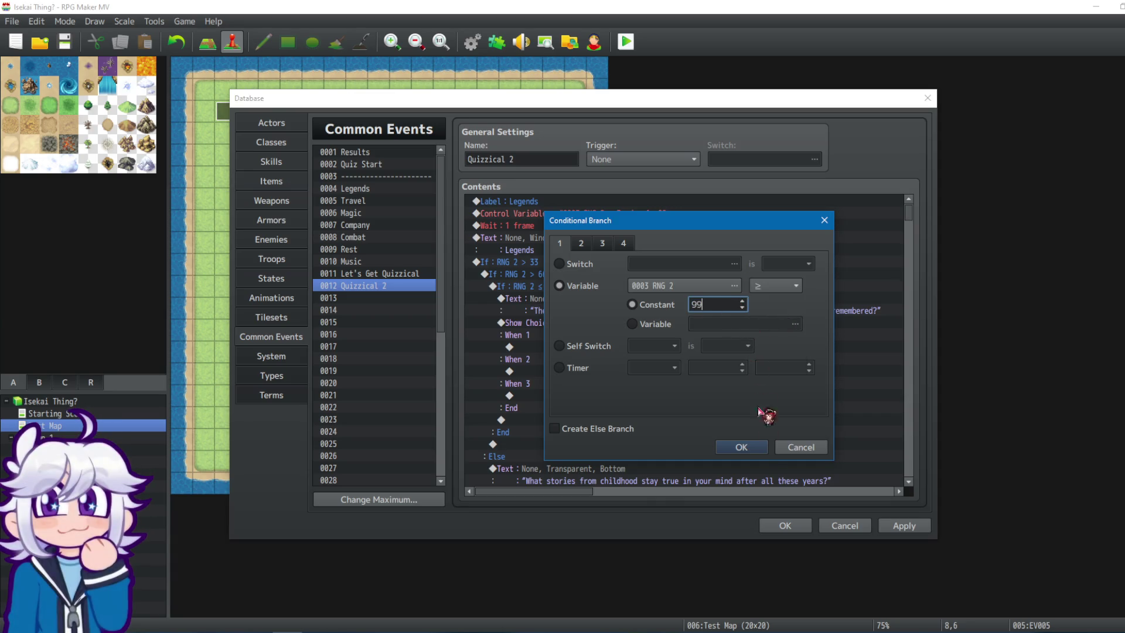
{"action": "left_click", "coordinate": [741, 447]}
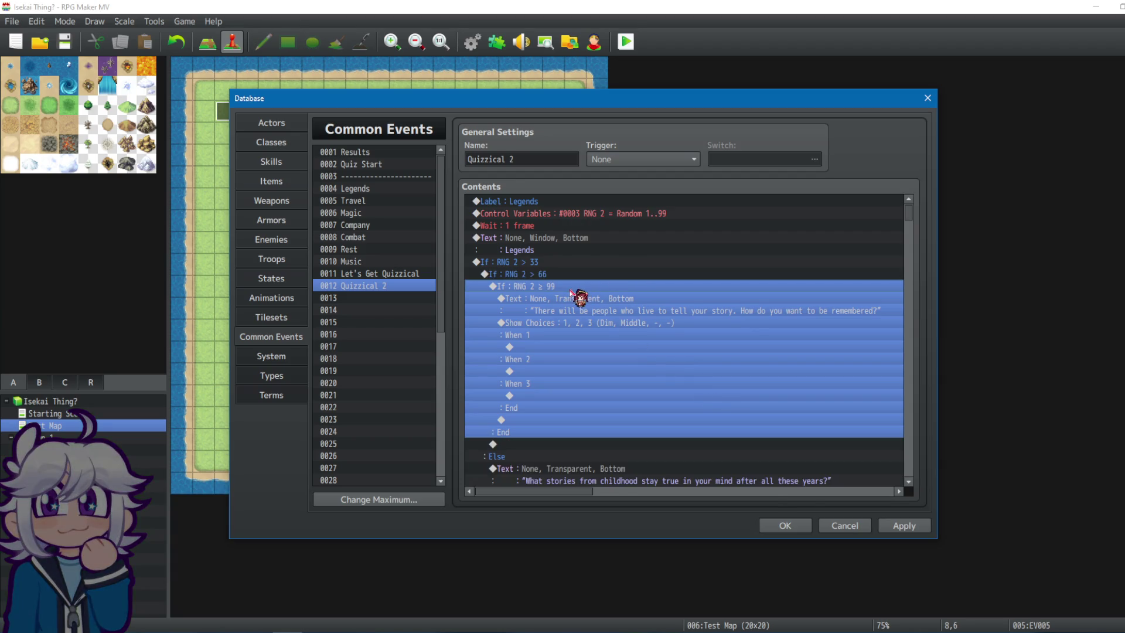
Change the Legends outer check's constant from 33 to 1, giving RNG 2 > 1.
{"action": "left_click", "coordinate": [572, 300]}
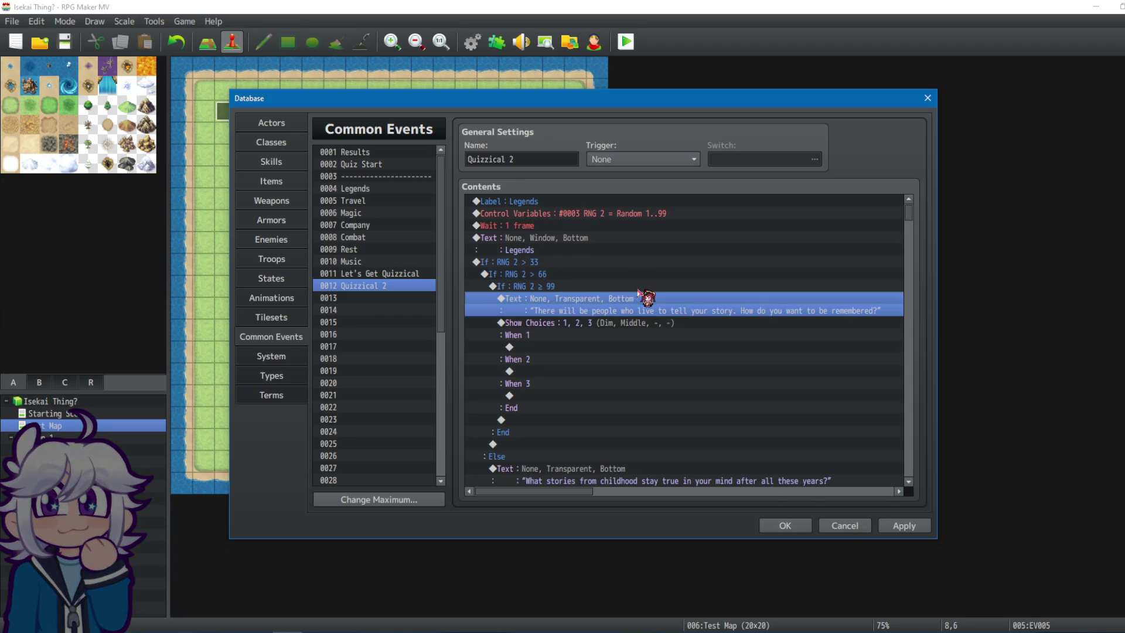
{"action": "left_click", "coordinate": [555, 289]}
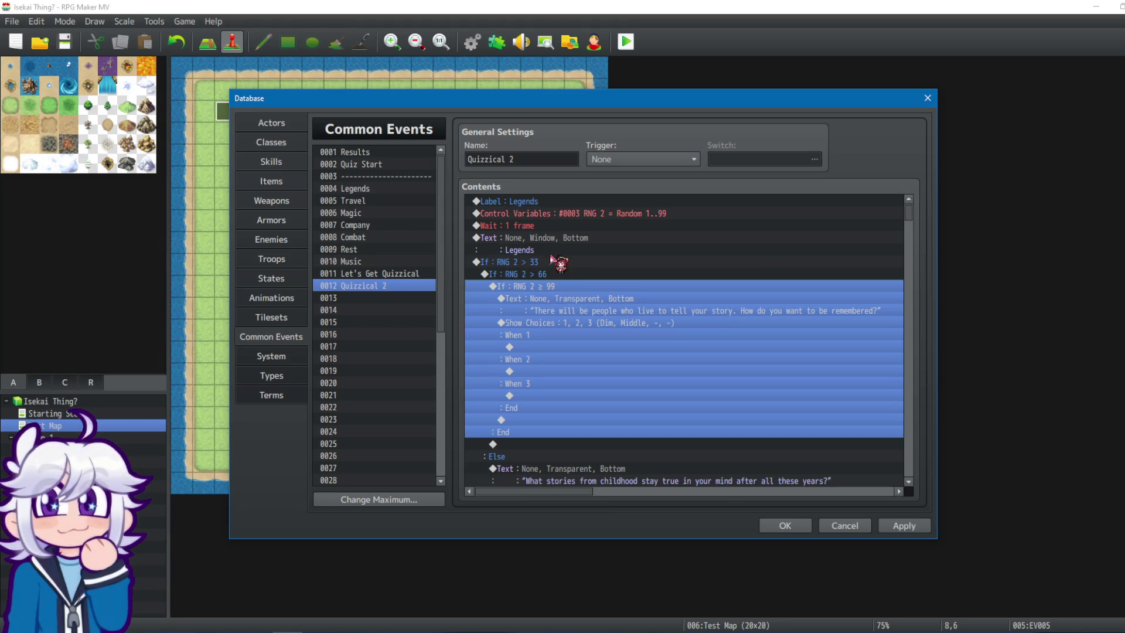
{"action": "left_click", "coordinate": [548, 273]}
{"action": "left_click", "coordinate": [545, 262]}
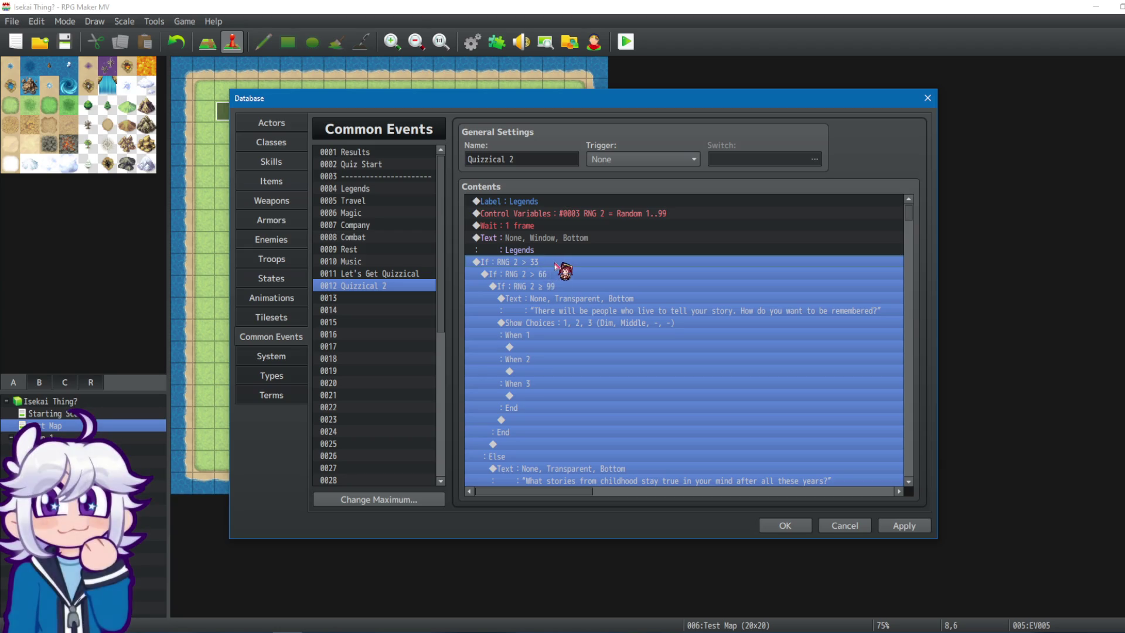
{"action": "right_click", "coordinate": [539, 262]}
{"action": "left_click", "coordinate": [563, 272]}
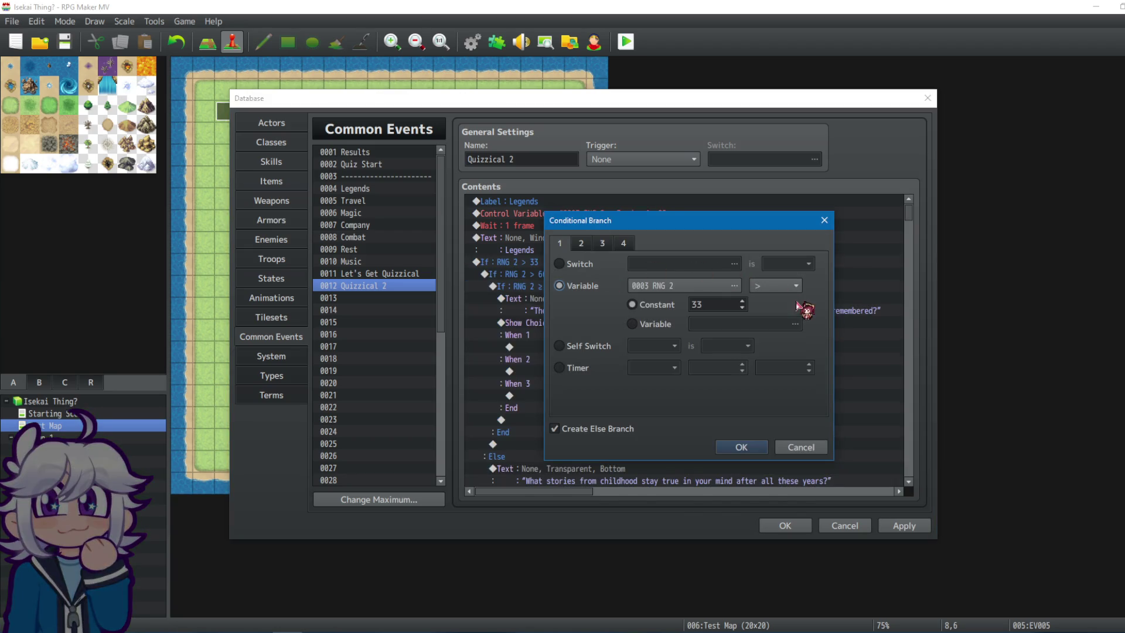
{"action": "double_click", "coordinate": [724, 306]}
{"action": "type", "text": "1"}
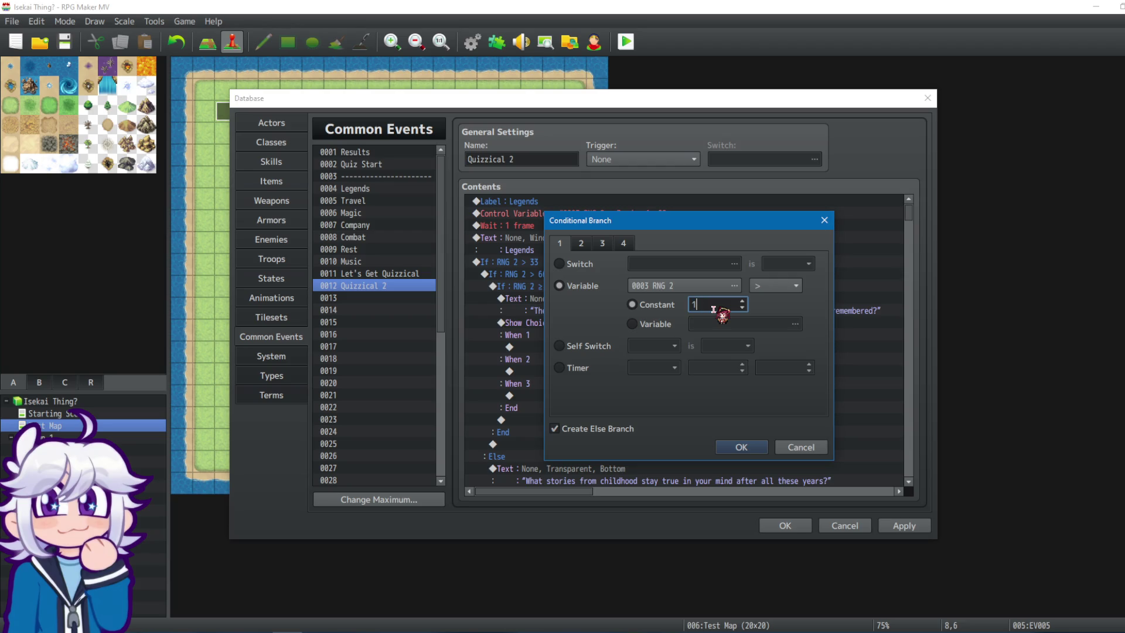
{"action": "left_click", "coordinate": [737, 447]}
{"action": "left_click", "coordinate": [565, 265]}
{"action": "right_click", "coordinate": [565, 265]}
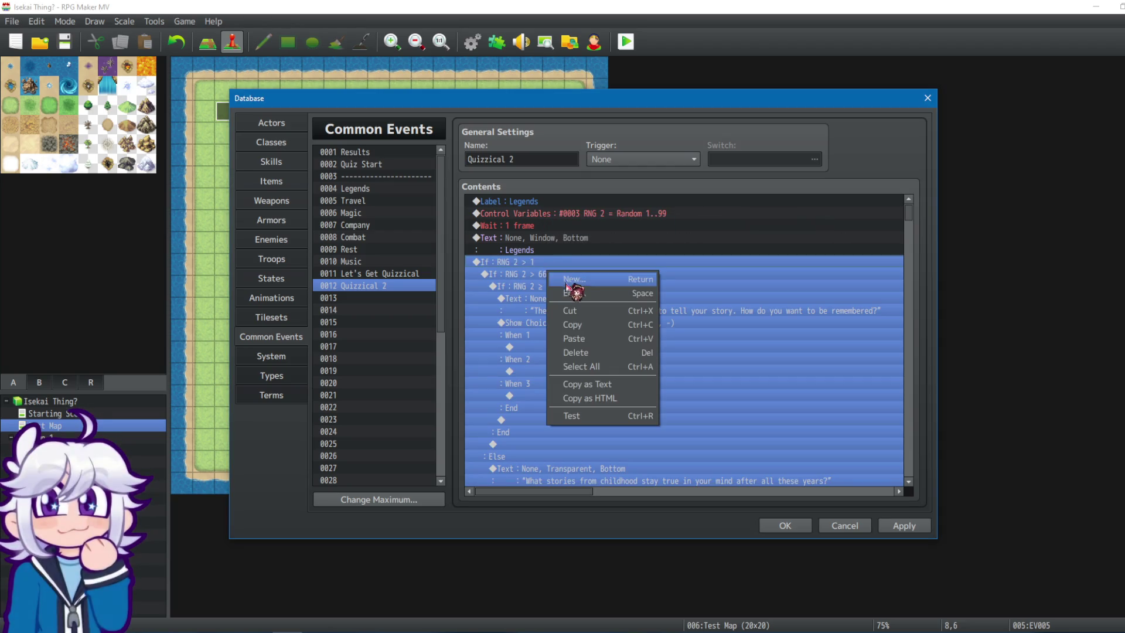
Set Legends' outer check back to RNG 2 > 33.
{"action": "left_click", "coordinate": [577, 280]}
{"action": "double_click", "coordinate": [715, 307]}
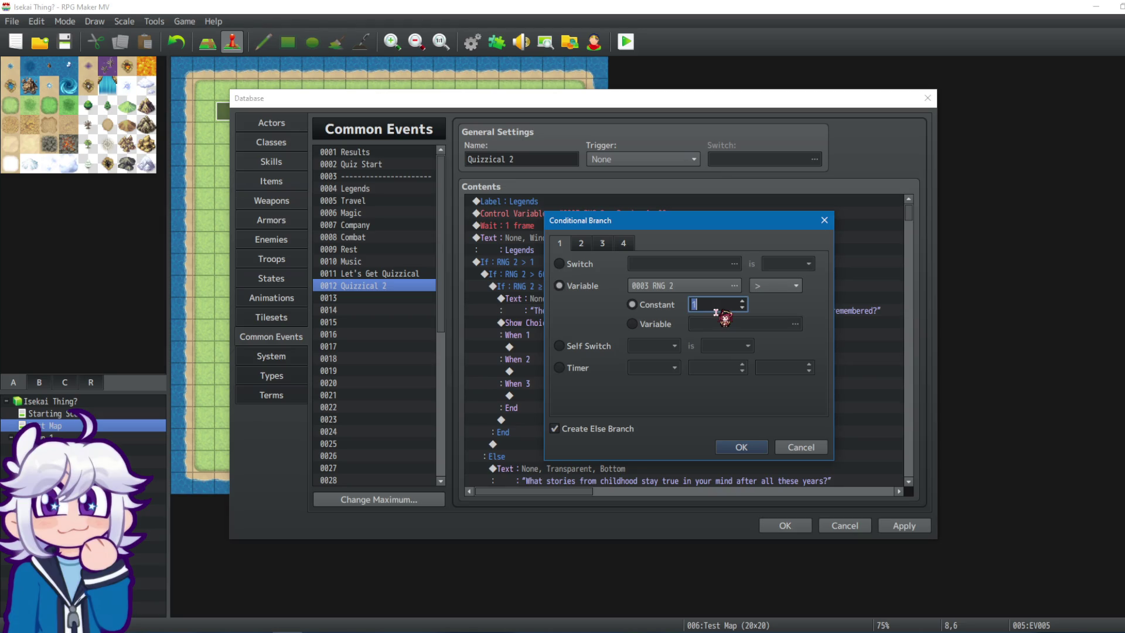
{"action": "left_click", "coordinate": [742, 447]}
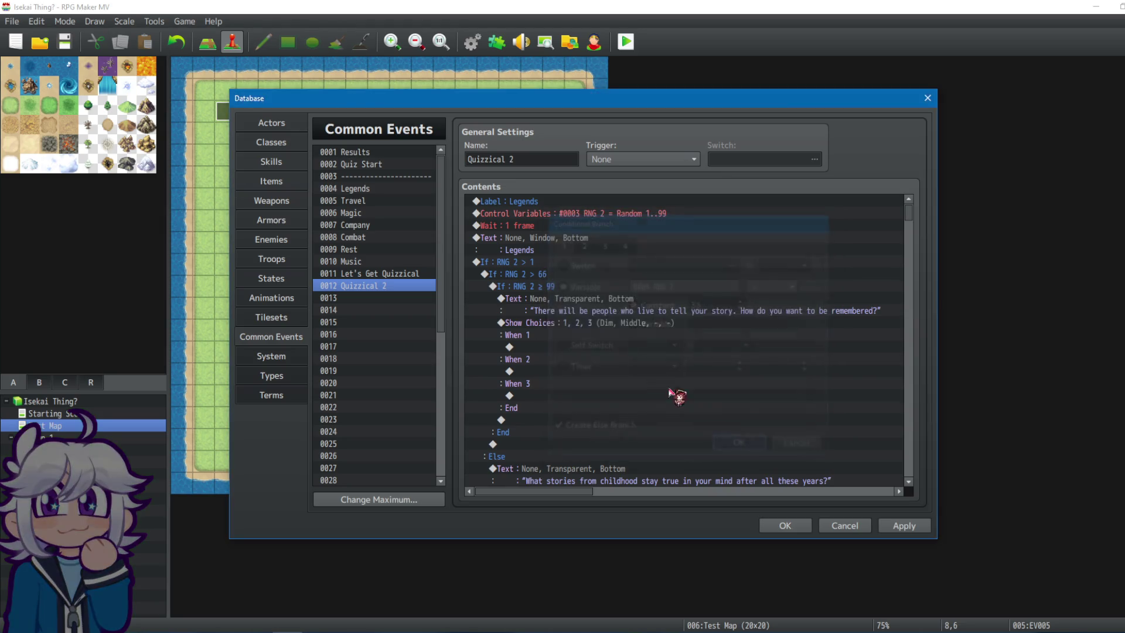
Revert Legends' innermost check to RNG 2 ≤ 99.
{"action": "left_click", "coordinate": [548, 287]}
{"action": "right_click", "coordinate": [545, 286]}
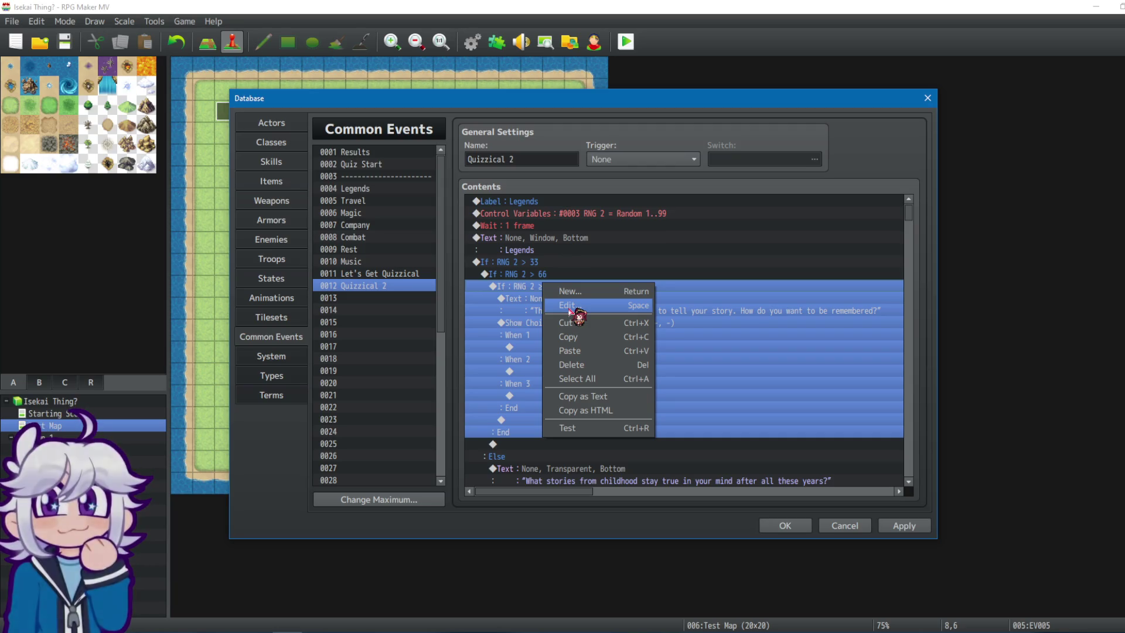
{"action": "left_click", "coordinate": [572, 306]}
{"action": "left_click", "coordinate": [785, 286]}
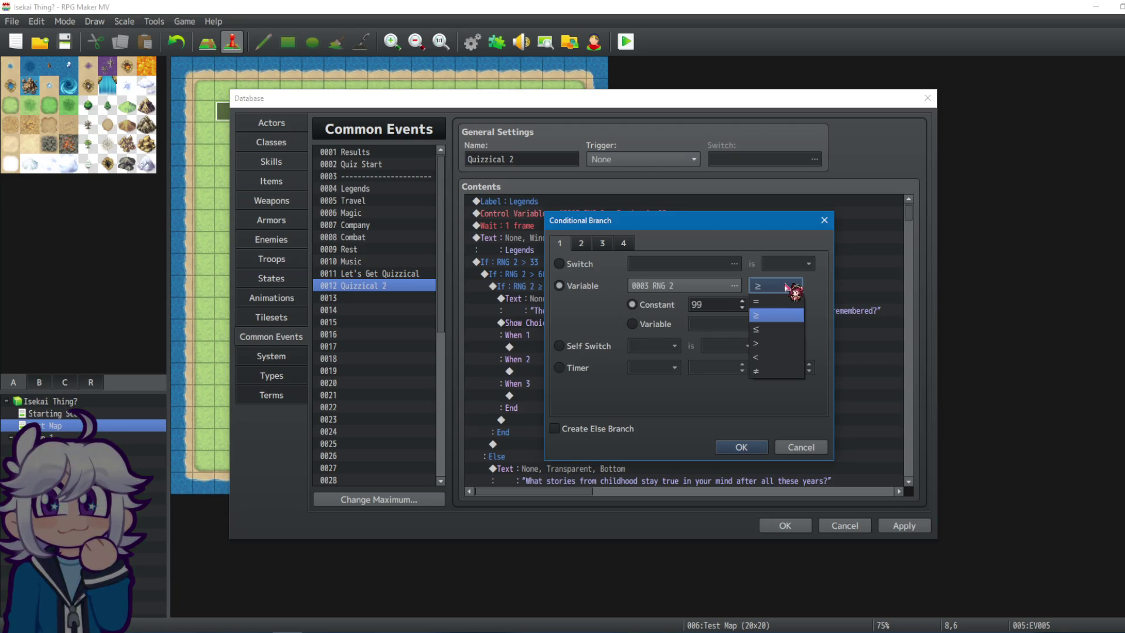
{"action": "left_click", "coordinate": [769, 330]}
{"action": "left_click", "coordinate": [741, 447]}
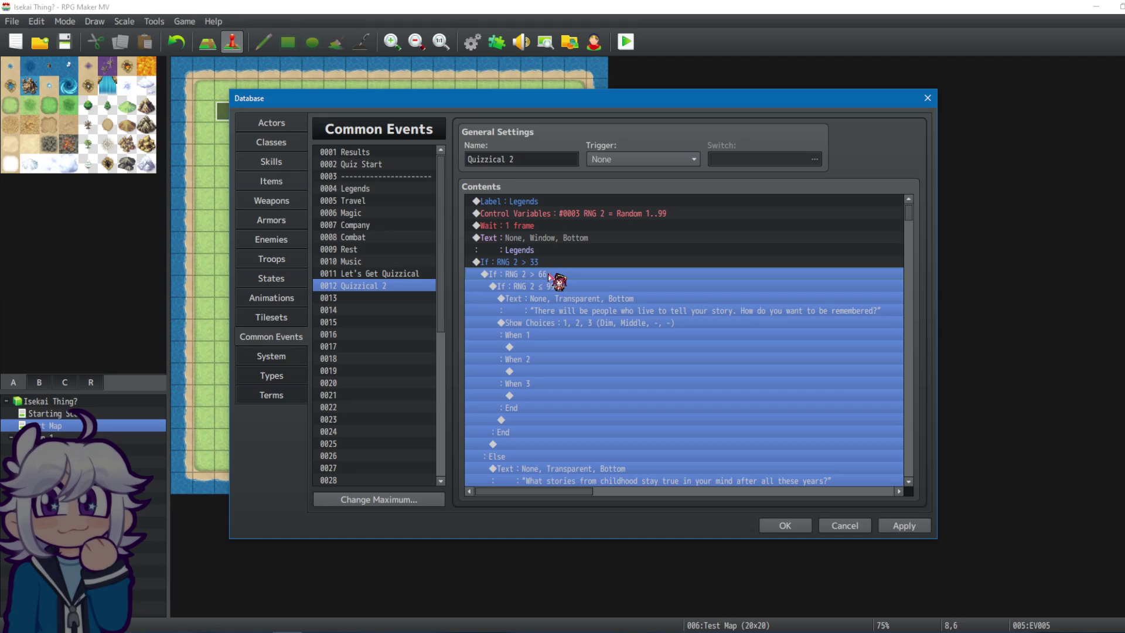
Set Legends' outer check to RNG 2 > 1.
{"action": "left_click", "coordinate": [555, 289]}
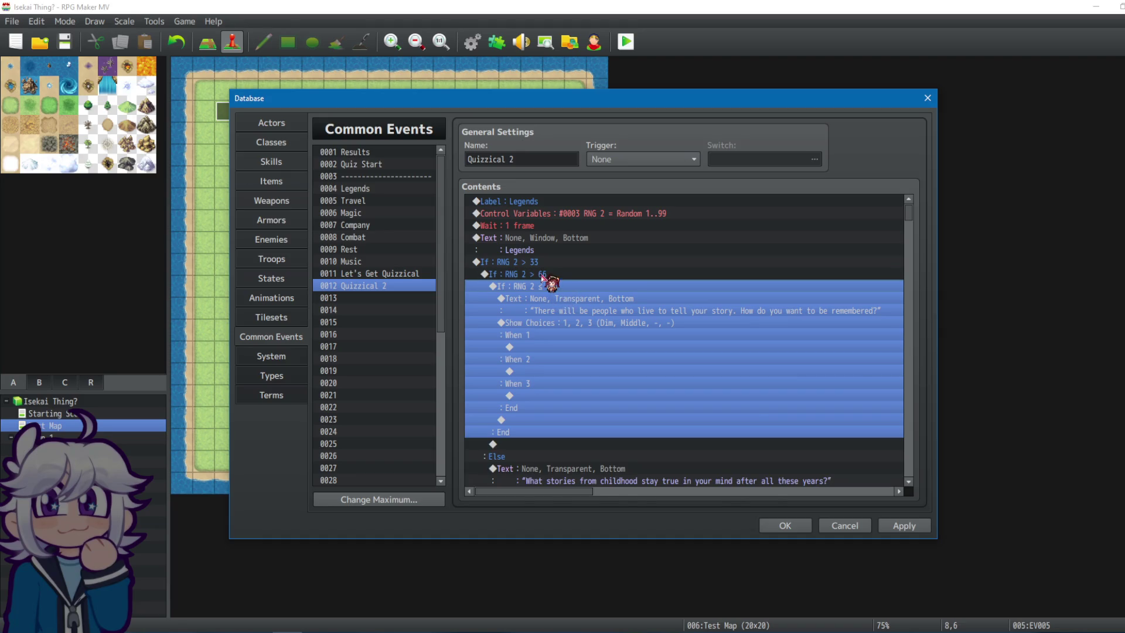
{"action": "left_click", "coordinate": [544, 275]}
{"action": "left_click", "coordinate": [537, 266]}
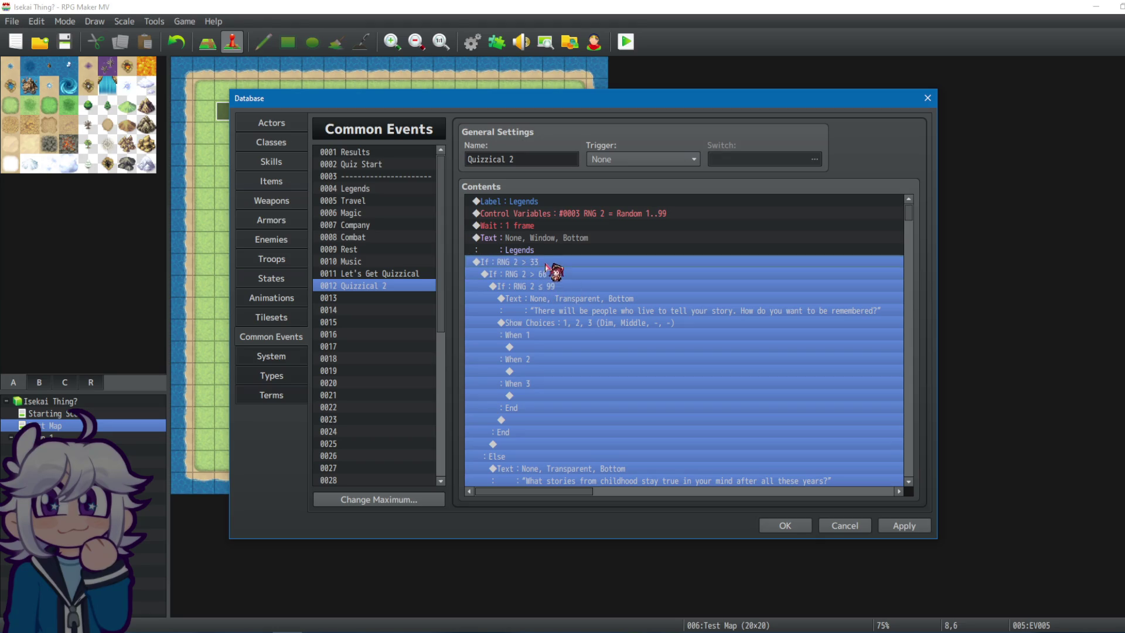
{"action": "right_click", "coordinate": [548, 267]}
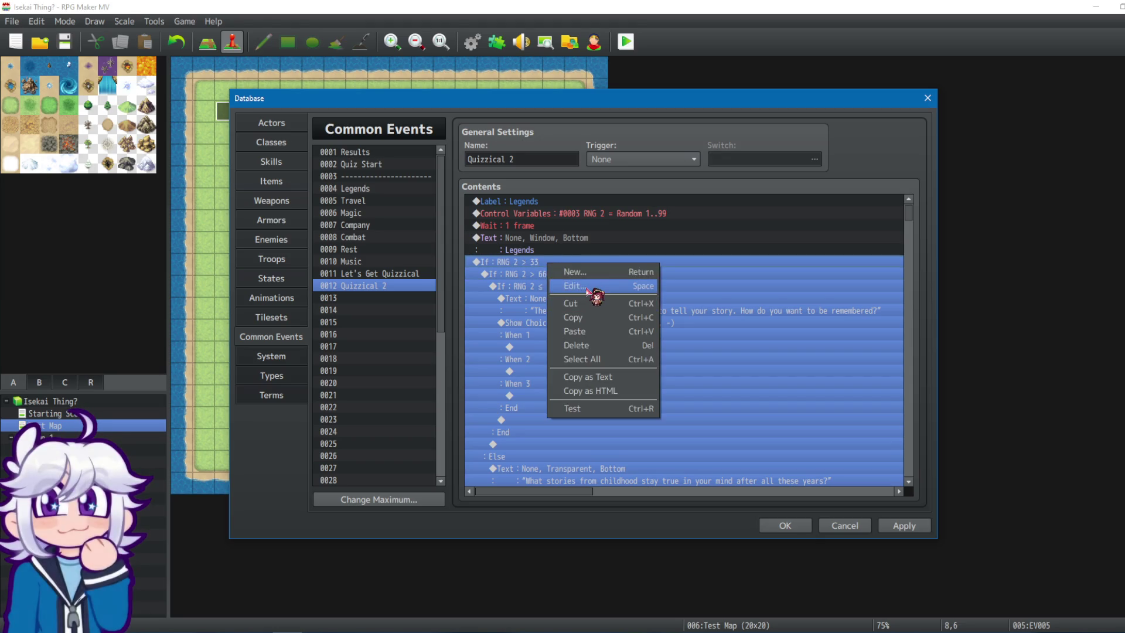
{"action": "left_click", "coordinate": [596, 285]}
{"action": "type", "text": "1"}
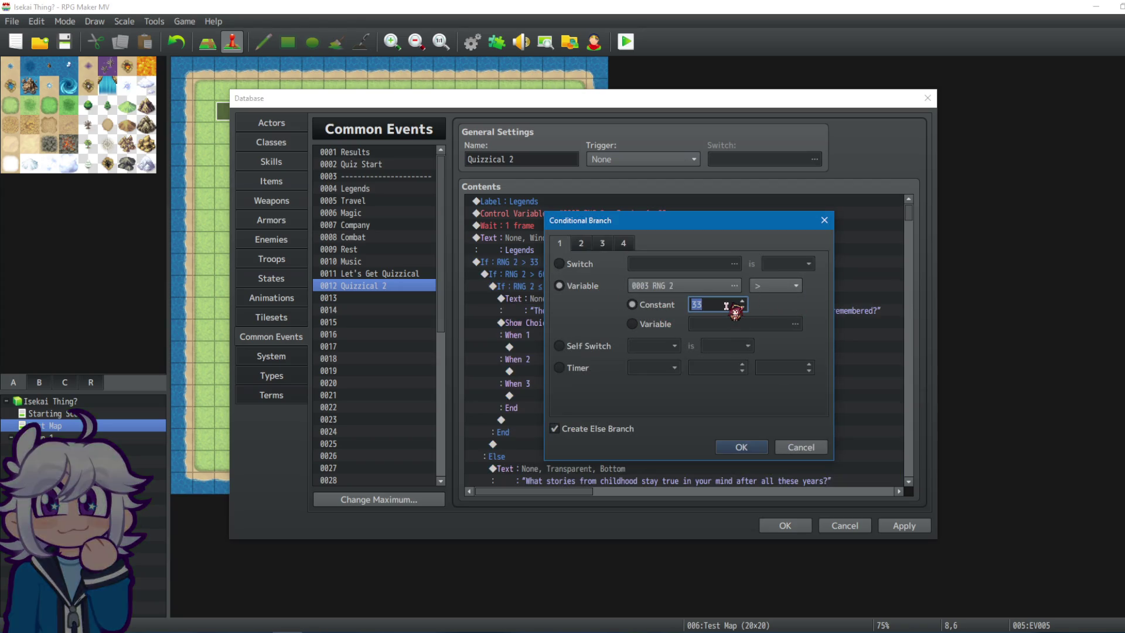
{"action": "left_click", "coordinate": [727, 448]}
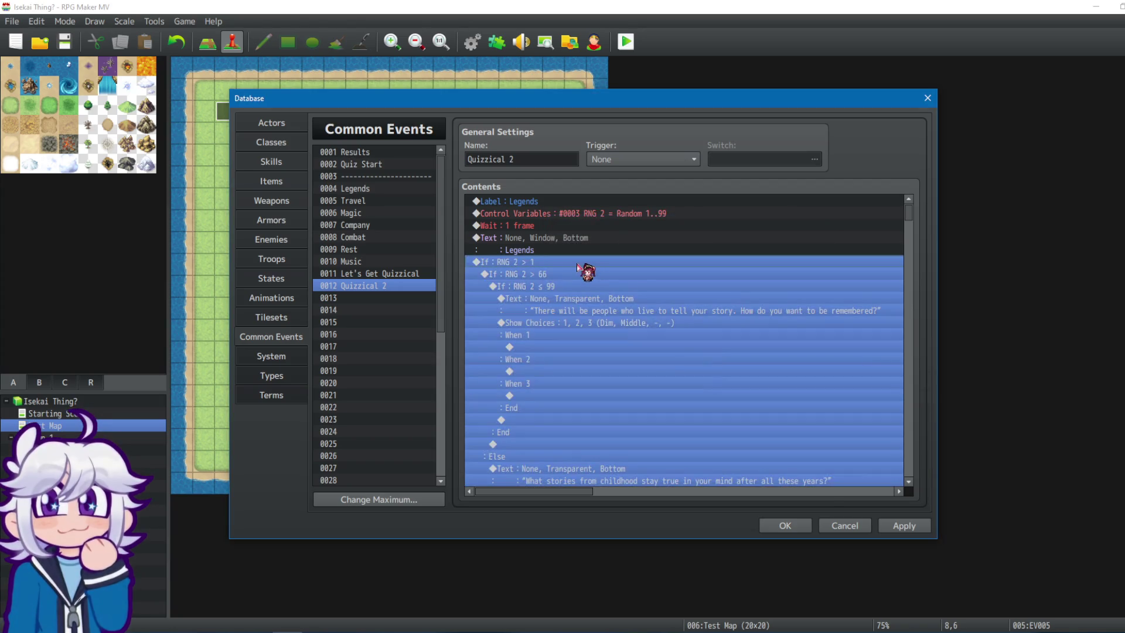
Change the RNG 2 > 66 condition's constant to 33.
{"action": "left_click", "coordinate": [551, 273]}
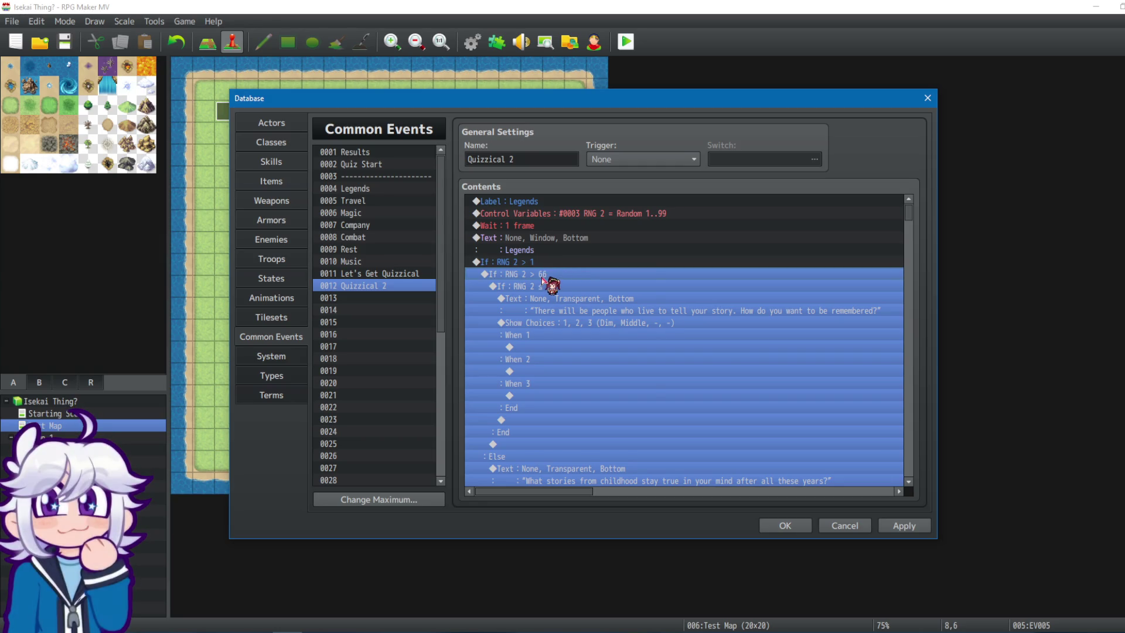
{"action": "right_click", "coordinate": [542, 280]}
{"action": "left_click", "coordinate": [593, 298]}
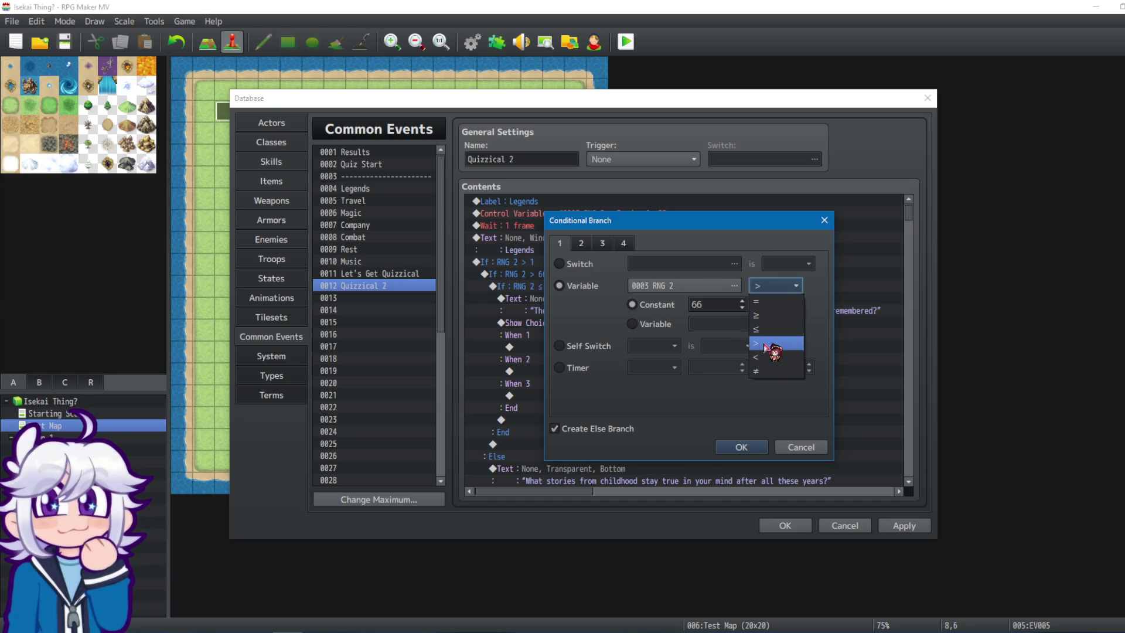
{"action": "left_click", "coordinate": [765, 345]}
{"action": "double_click", "coordinate": [731, 305]}
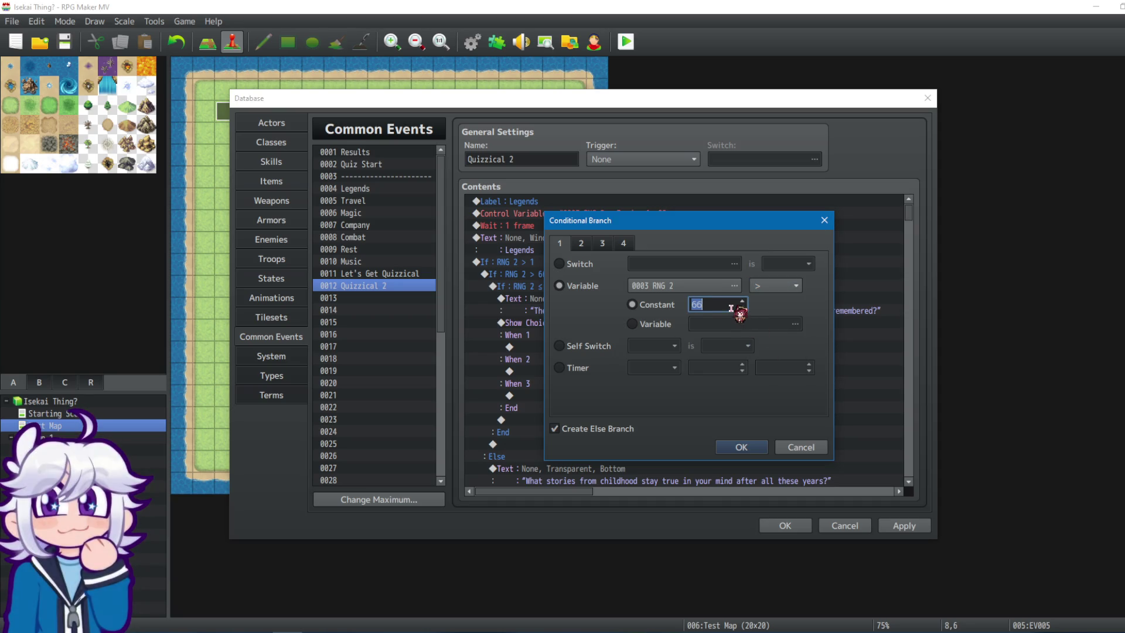
{"action": "type", "text": "33"}
{"action": "left_click", "coordinate": [719, 446]}
Turn the RNG 2 ≤ 99 condition into RNG 2 > 66.
{"action": "left_click", "coordinate": [556, 287]}
{"action": "right_click", "coordinate": [557, 287]}
{"action": "left_click", "coordinate": [581, 311]}
{"action": "left_click", "coordinate": [777, 287]}
{"action": "left_click", "coordinate": [765, 342]}
{"action": "double_click", "coordinate": [725, 305]}
{"action": "type", "text": "66"}
{"action": "left_click", "coordinate": [743, 445]}
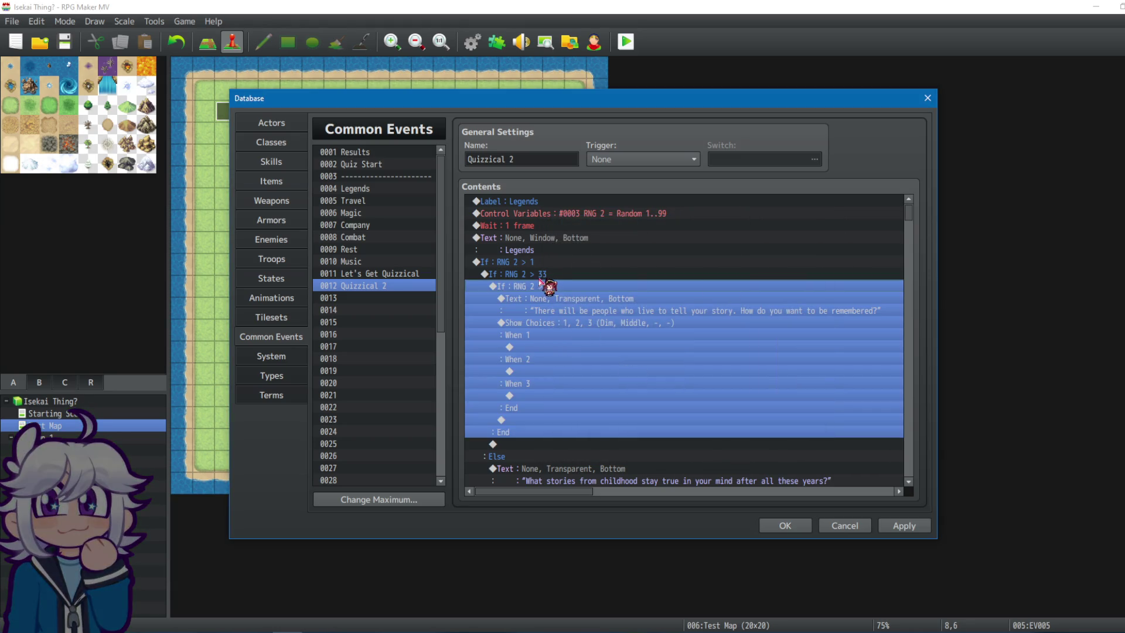
{"action": "left_click", "coordinate": [577, 303]}
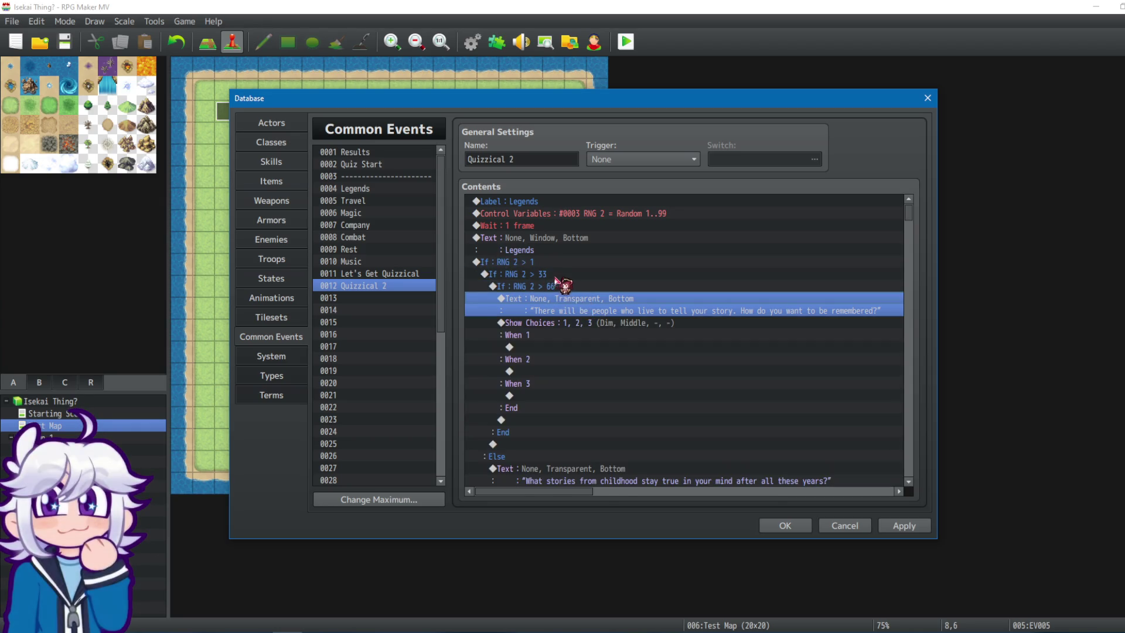
{"action": "left_click", "coordinate": [569, 287]}
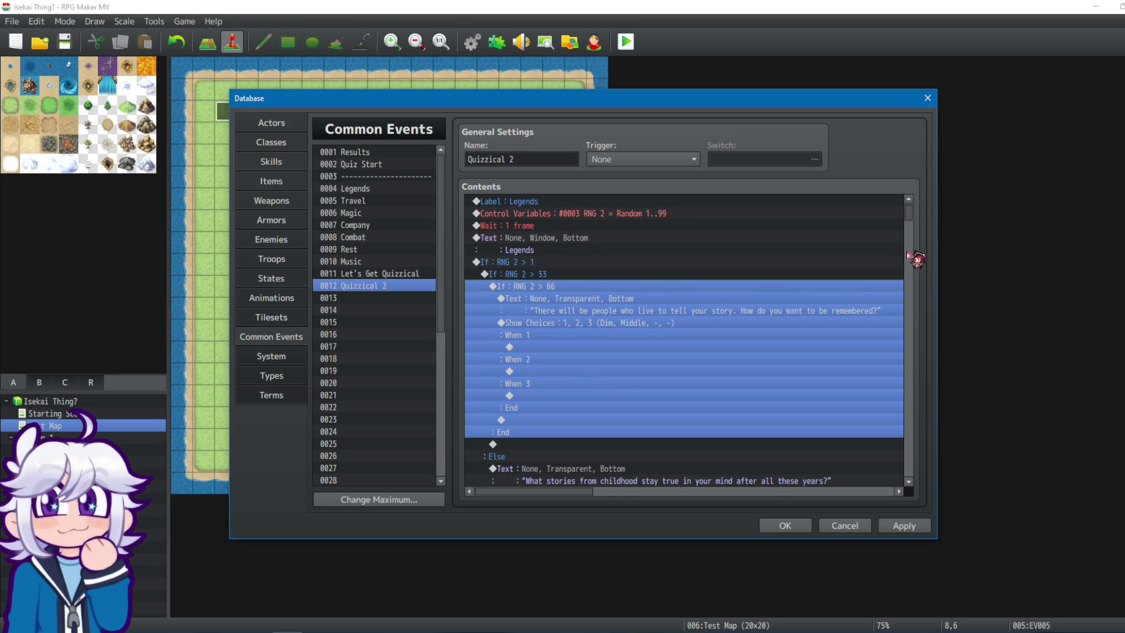
Inspect Travel's RNG 2 > 33 condition and close it without changes.
{"action": "scroll", "coordinate": [909, 255], "scroll_direction": "down", "scroll_amount": 10}
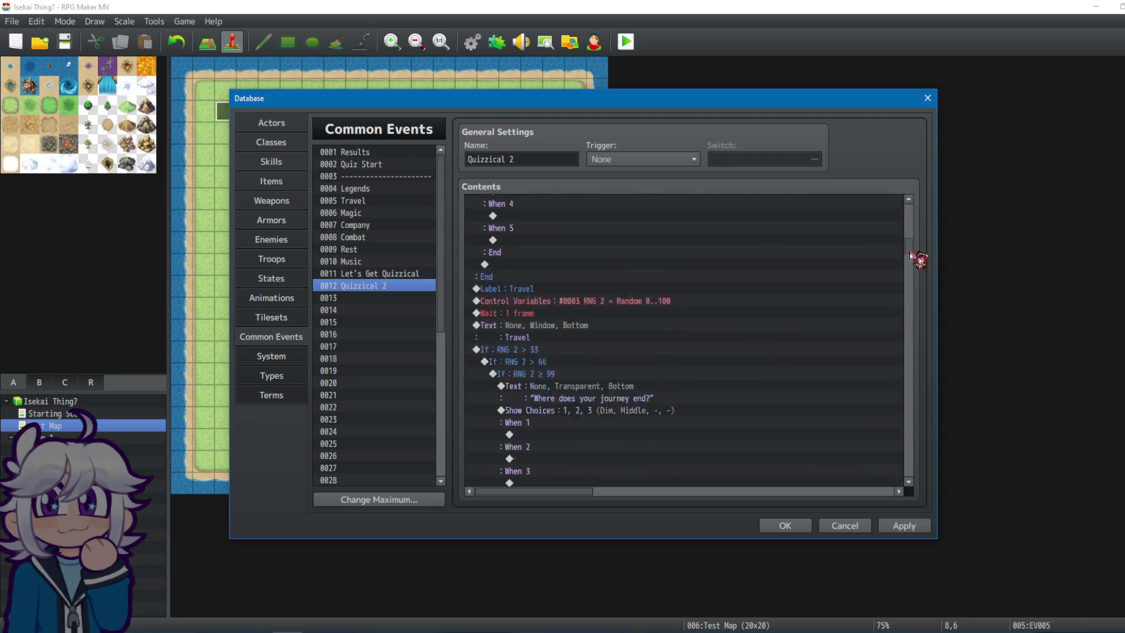
{"action": "left_click_drag", "start_coordinate": [910, 256], "coordinate": [911, 262]}
{"action": "right_click", "coordinate": [514, 253]}
{"action": "left_click", "coordinate": [531, 260]}
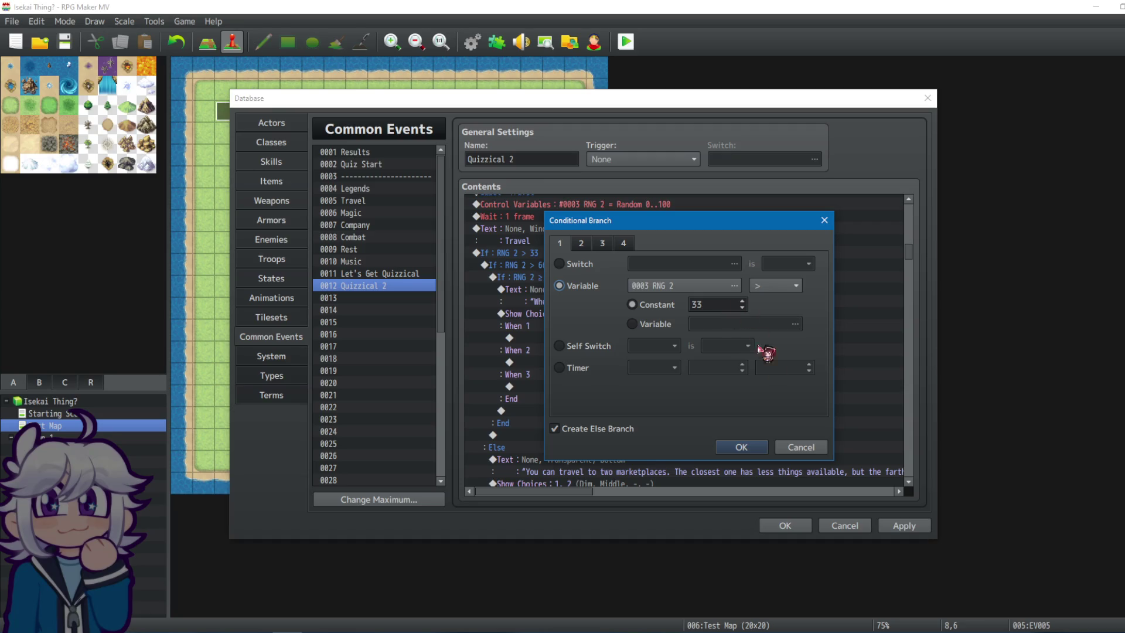
{"action": "left_click", "coordinate": [801, 447]}
Change Legends' outer check from RNG 2 > 1 to RNG 2 > 0.
{"action": "scroll", "coordinate": [906, 302], "scroll_direction": "up", "scroll_amount": 10}
{"action": "scroll", "coordinate": [910, 236], "scroll_direction": "up", "scroll_amount": 10}
{"action": "left_click", "coordinate": [557, 261]}
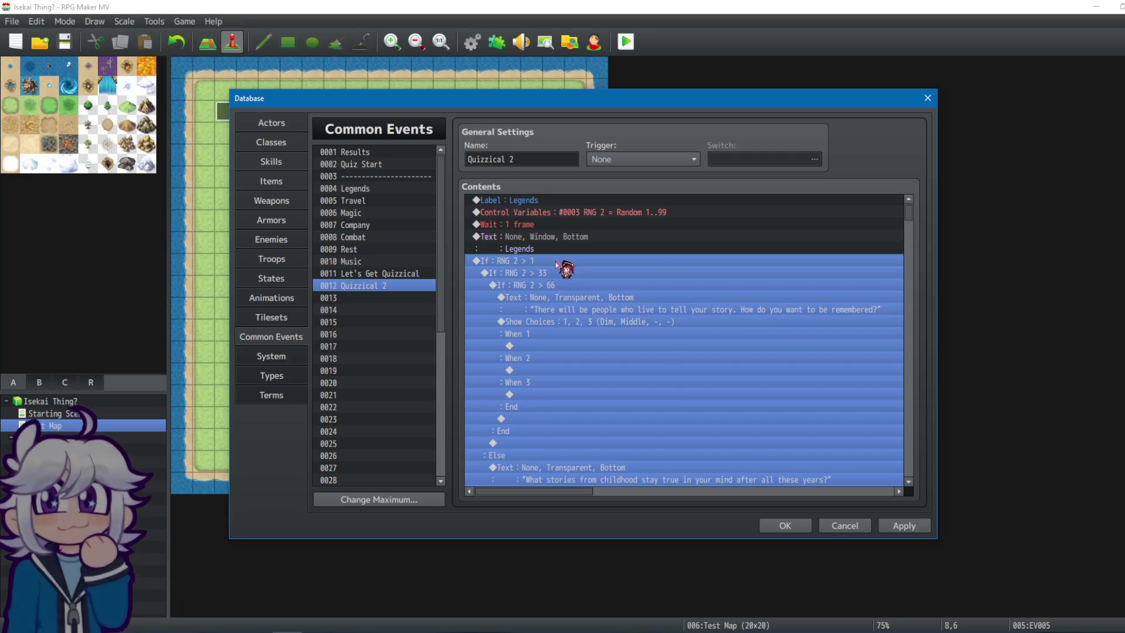
{"action": "double_click", "coordinate": [557, 261]}
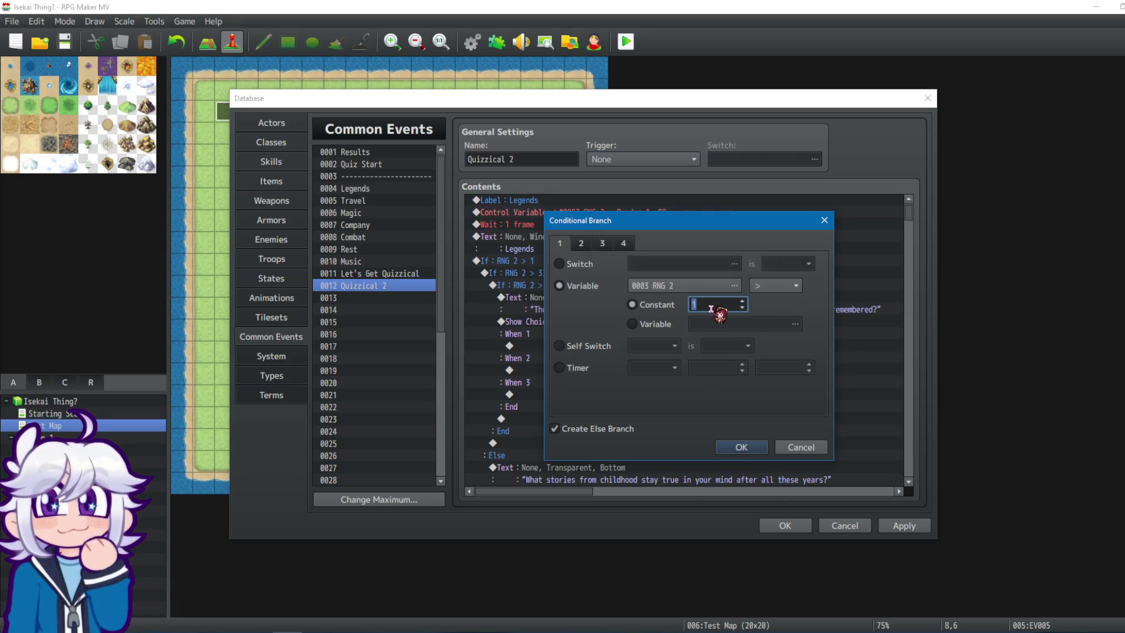
{"action": "left_click", "coordinate": [737, 447]}
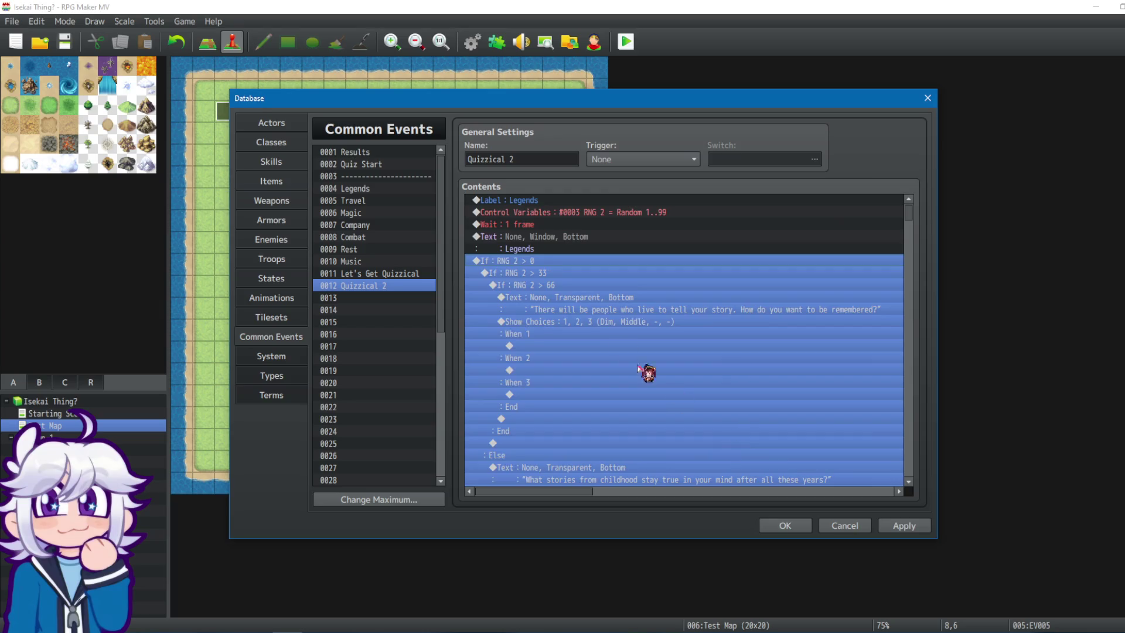
Change Travel's outer check from RNG 2 > 33 to RNG 2 > 0.
{"action": "scroll", "coordinate": [621, 352], "scroll_direction": "down", "scroll_amount": 5}
{"action": "scroll", "coordinate": [572, 361], "scroll_direction": "down", "scroll_amount": 4}
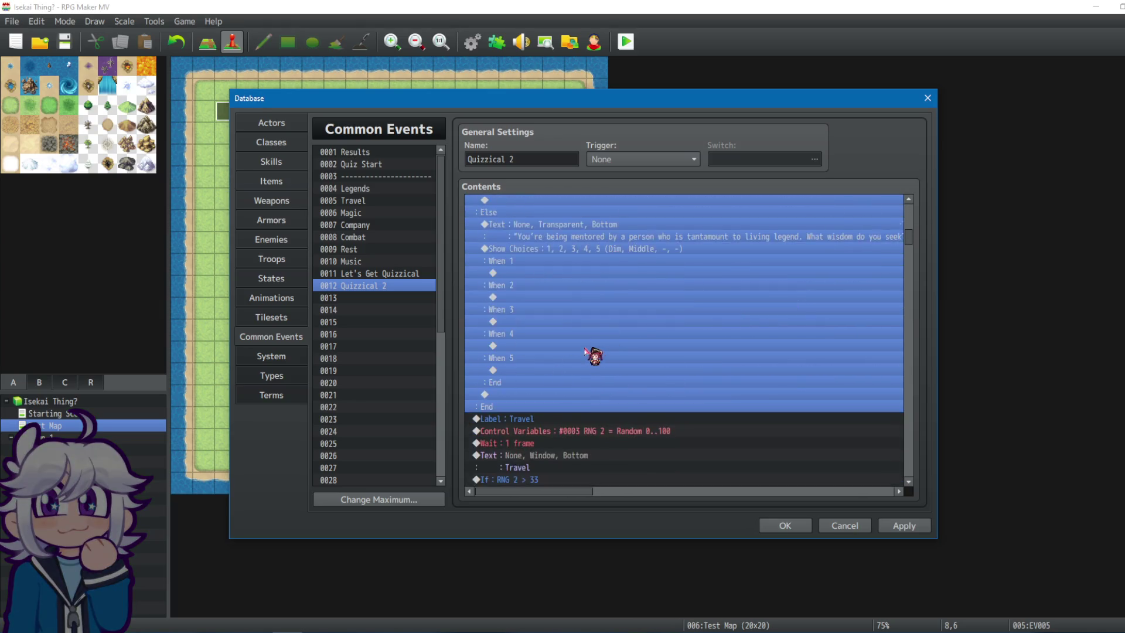
{"action": "left_click", "coordinate": [554, 394]}
{"action": "right_click", "coordinate": [550, 394]}
{"action": "left_click", "coordinate": [586, 417]}
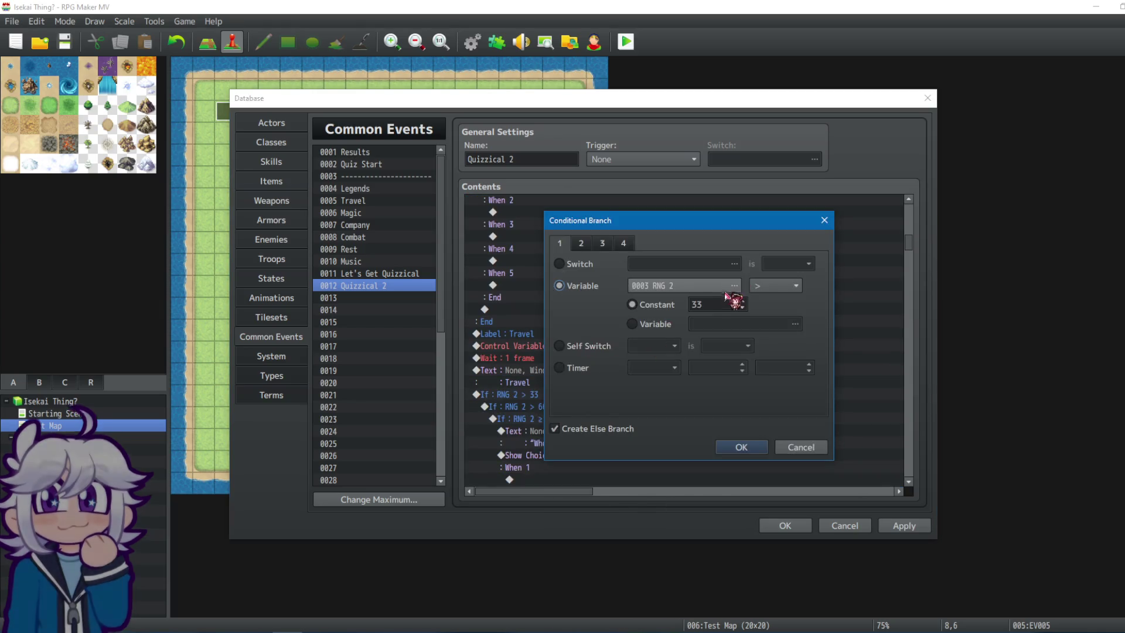
{"action": "left_click", "coordinate": [746, 444]}
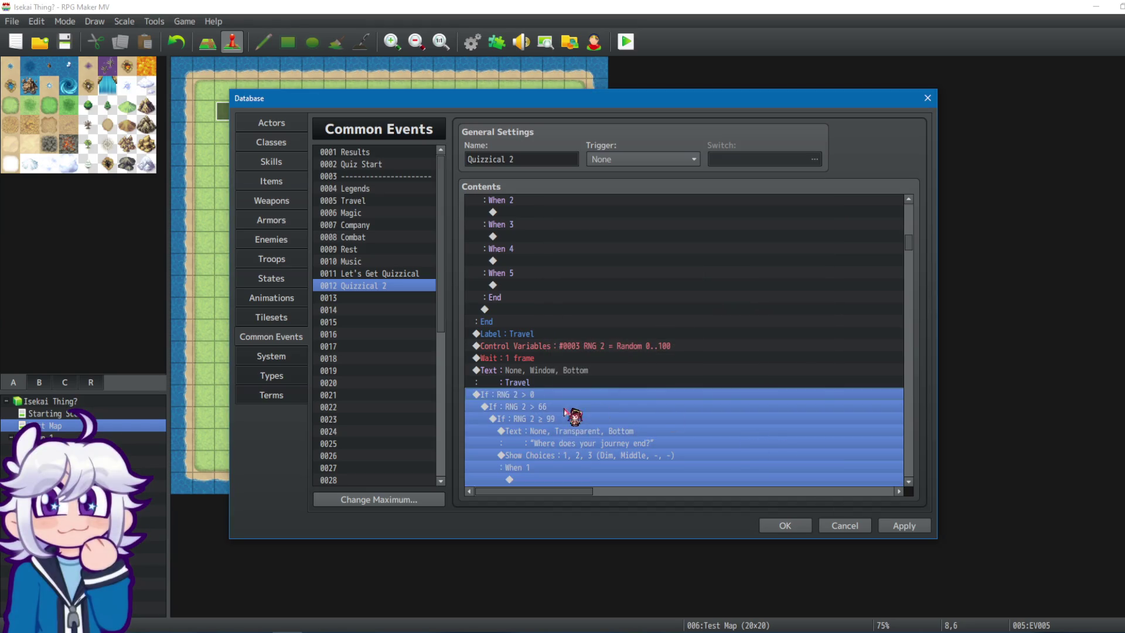
Change Travel's RNG 2 > 66 condition to RNG 2 > 33.
{"action": "right_click", "coordinate": [549, 411]}
{"action": "left_click", "coordinate": [538, 407]}
{"action": "right_click", "coordinate": [534, 409]}
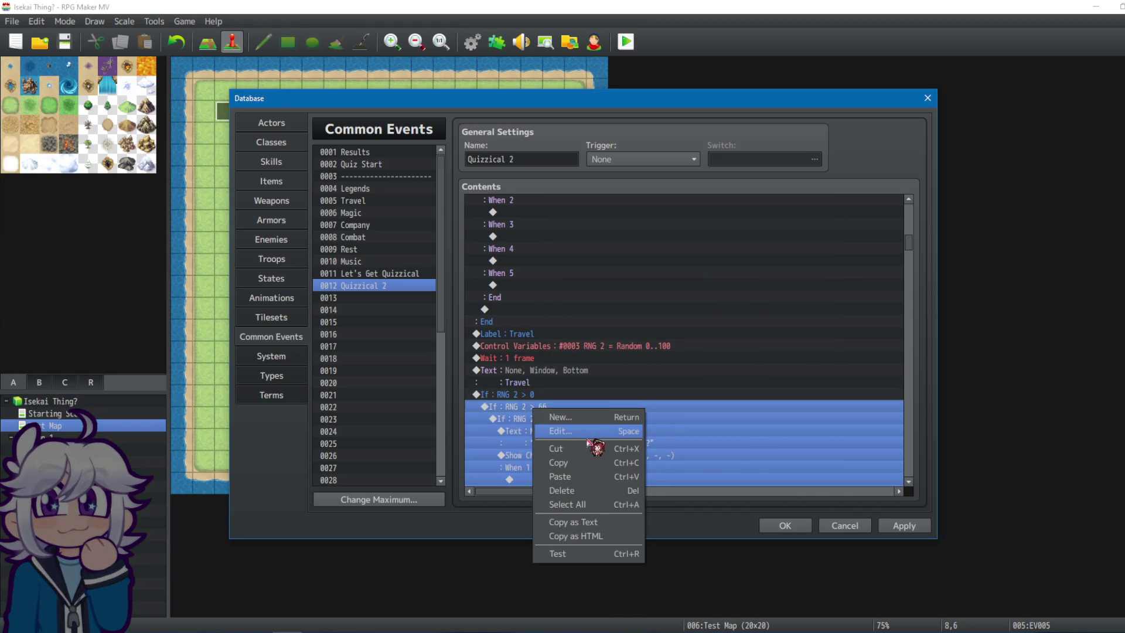
{"action": "left_click", "coordinate": [590, 434]}
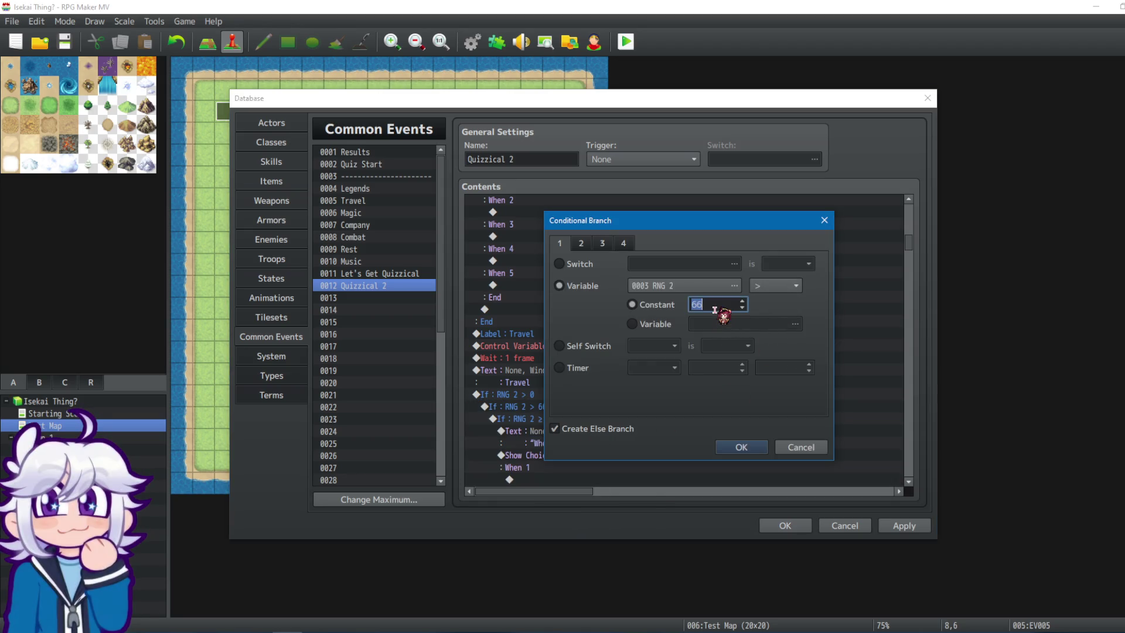
{"action": "left_click", "coordinate": [741, 447]}
Change Travel's innermost check from RNG 2 ≥ 99 to RNG 2 > 66.
{"action": "left_click", "coordinate": [580, 420]}
{"action": "right_click", "coordinate": [540, 418]}
{"action": "left_click", "coordinate": [577, 439]}
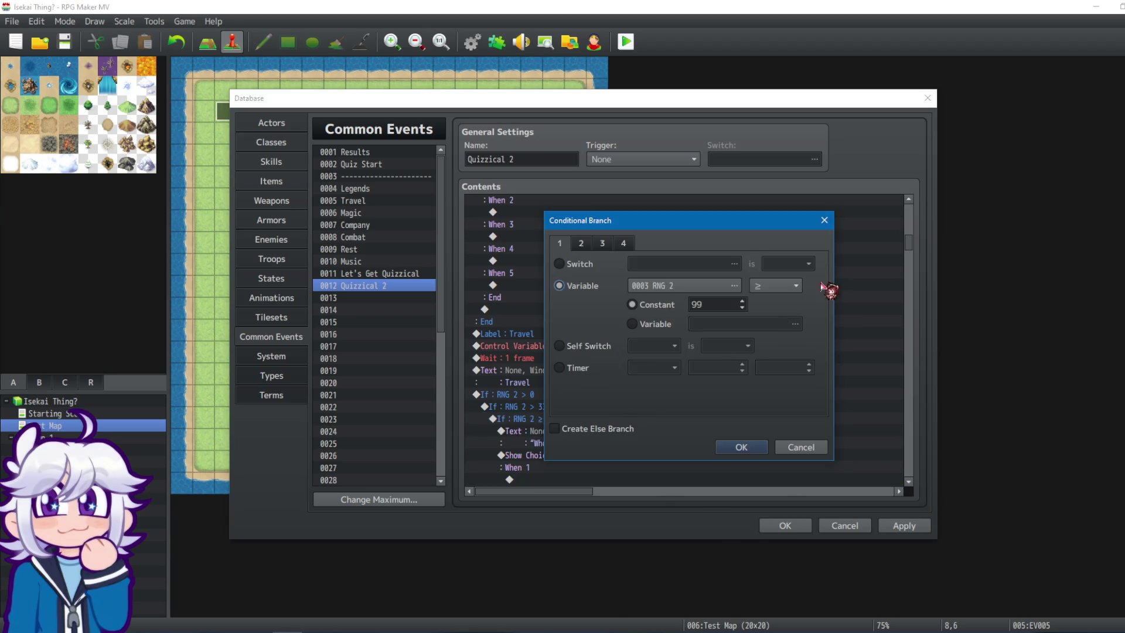
{"action": "left_click", "coordinate": [782, 287]}
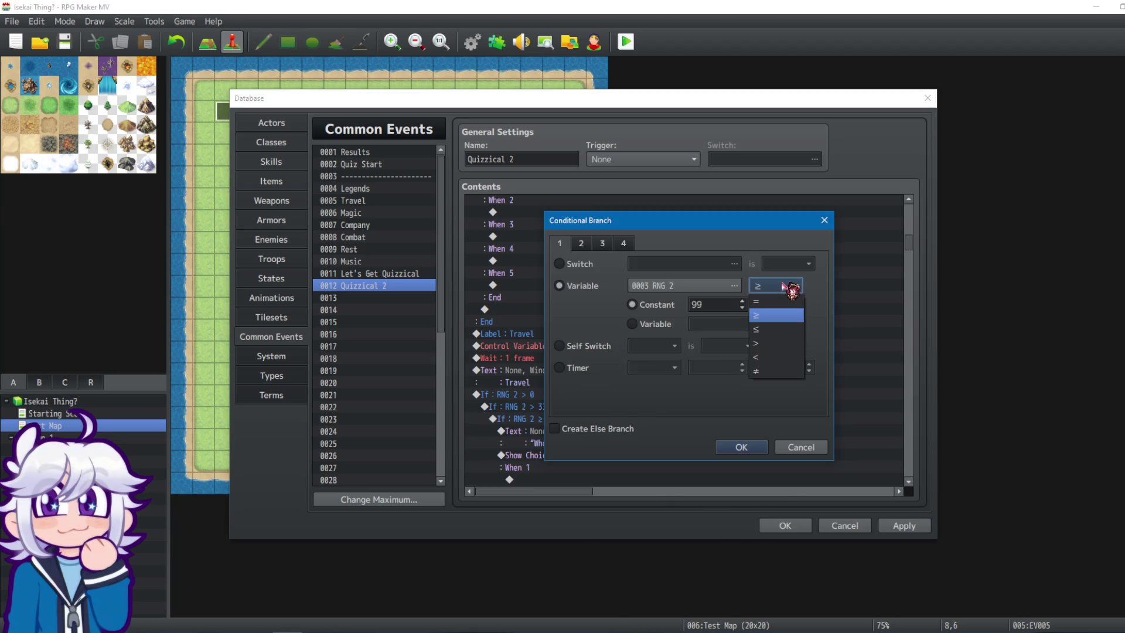
{"action": "left_click", "coordinate": [770, 344]}
{"action": "double_click", "coordinate": [720, 305]}
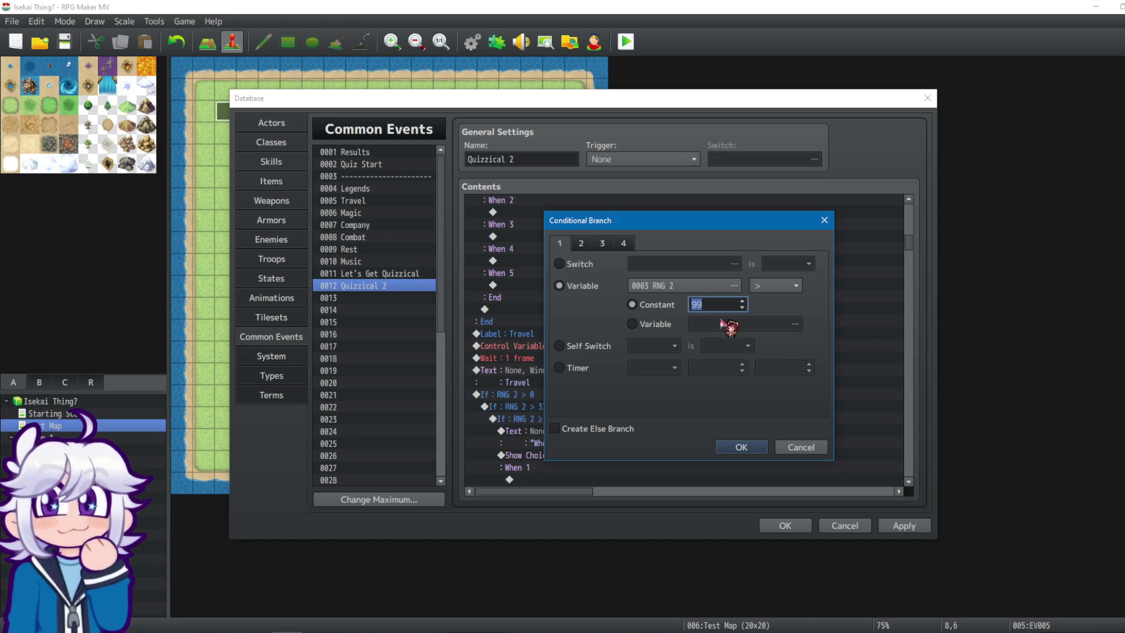
{"action": "type", "text": "66"}
{"action": "left_click", "coordinate": [741, 449]}
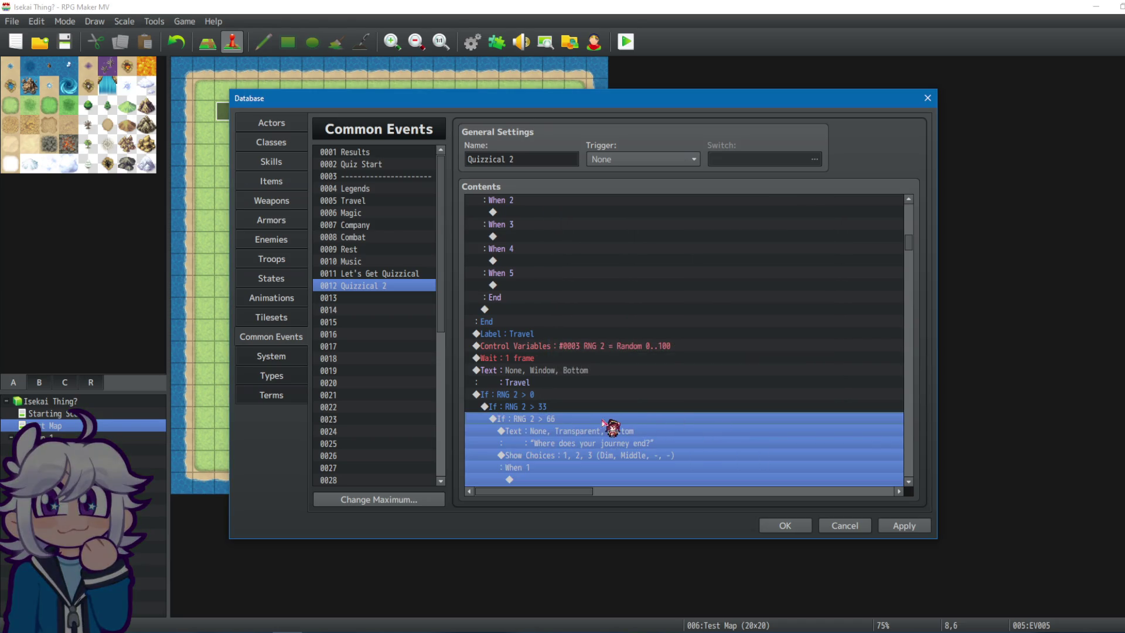
{"action": "scroll", "coordinate": [580, 407], "scroll_direction": "down", "scroll_amount": 1}
{"action": "left_click", "coordinate": [553, 396]}
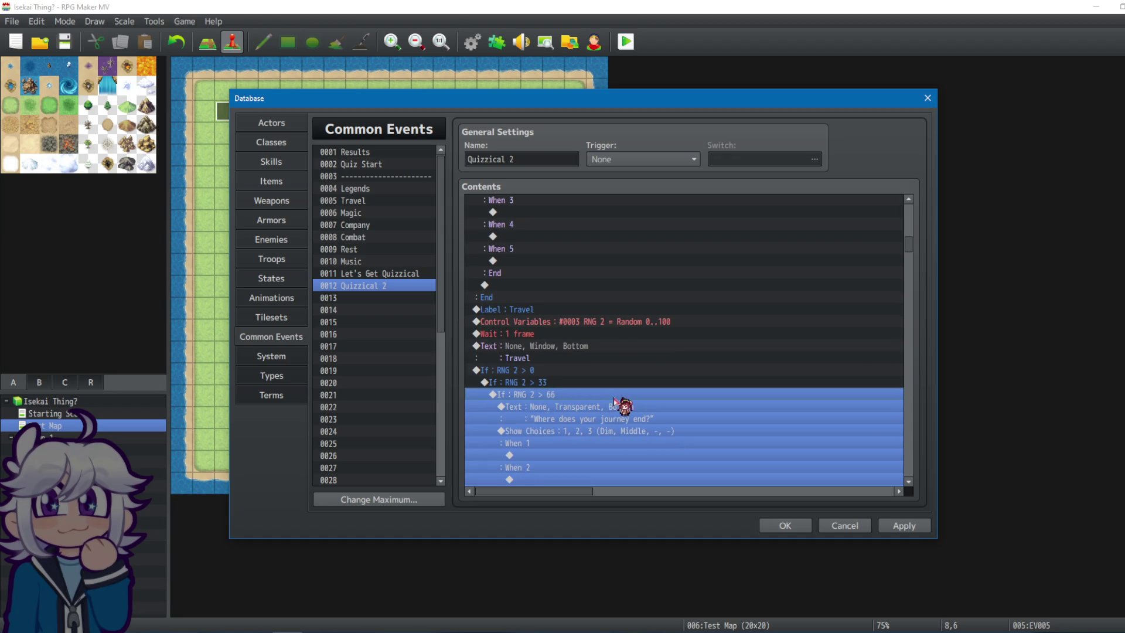
Change the Magic section's outer RNG 2 check from ≤ 99 to > 0.
{"action": "scroll", "coordinate": [615, 401], "scroll_direction": "down", "scroll_amount": 7}
{"action": "scroll", "coordinate": [582, 404], "scroll_direction": "down", "scroll_amount": 4}
{"action": "left_click", "coordinate": [548, 412]}
{"action": "right_click", "coordinate": [546, 408]}
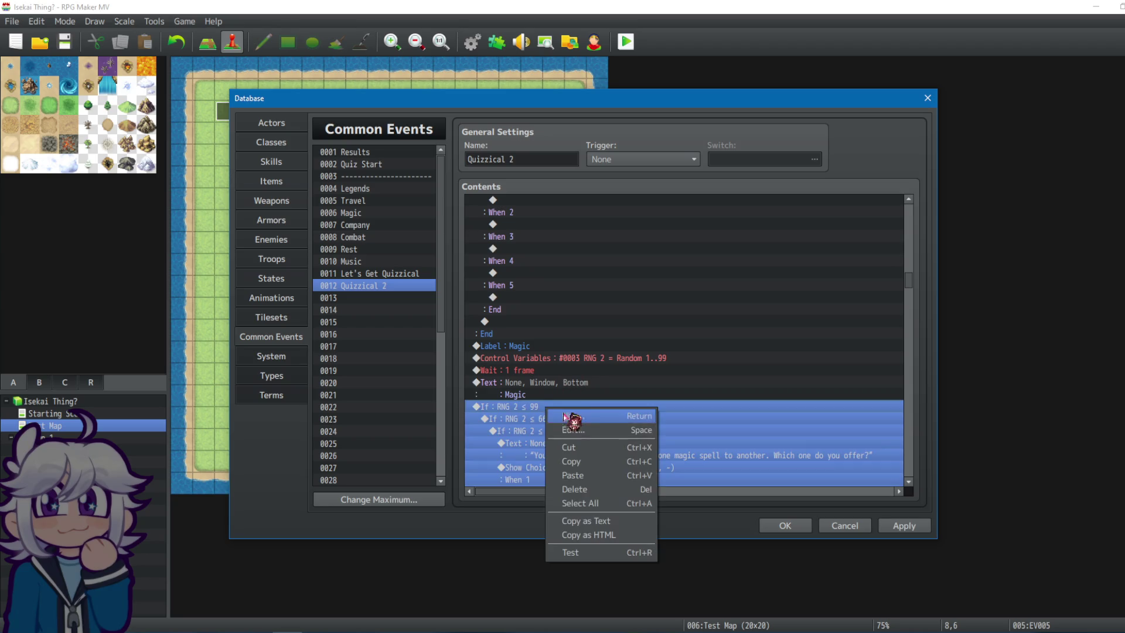
{"action": "left_click", "coordinate": [571, 429]}
{"action": "left_click", "coordinate": [775, 285]}
{"action": "left_click", "coordinate": [770, 339]}
{"action": "double_click", "coordinate": [713, 305]}
{"action": "type", "text": "0"}
{"action": "left_click", "coordinate": [760, 441]}
Switch Magic's two inner RNG 2 checks to > 33 and > 66.
{"action": "double_click", "coordinate": [609, 418]}
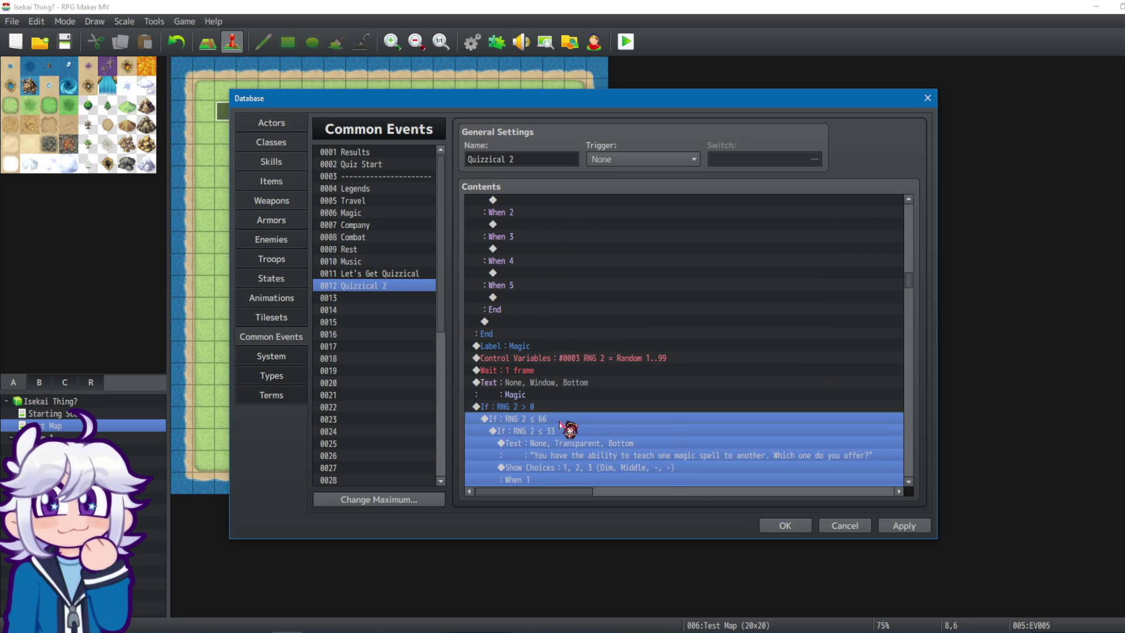
{"action": "left_click", "coordinate": [781, 289]}
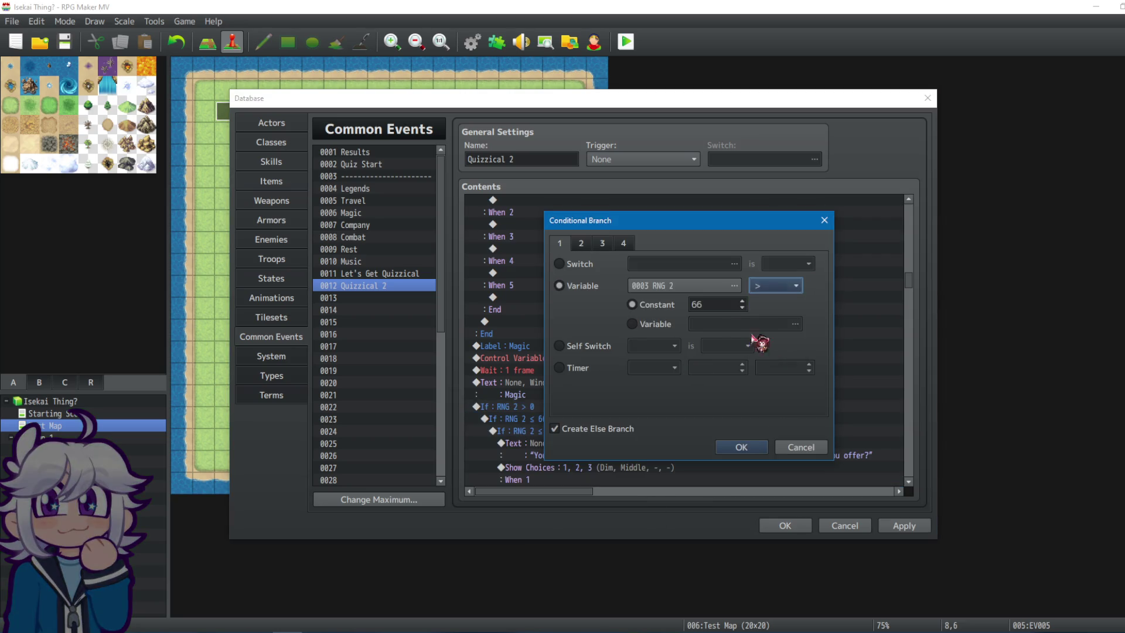
{"action": "double_click", "coordinate": [712, 306]}
{"action": "left_click", "coordinate": [741, 449]}
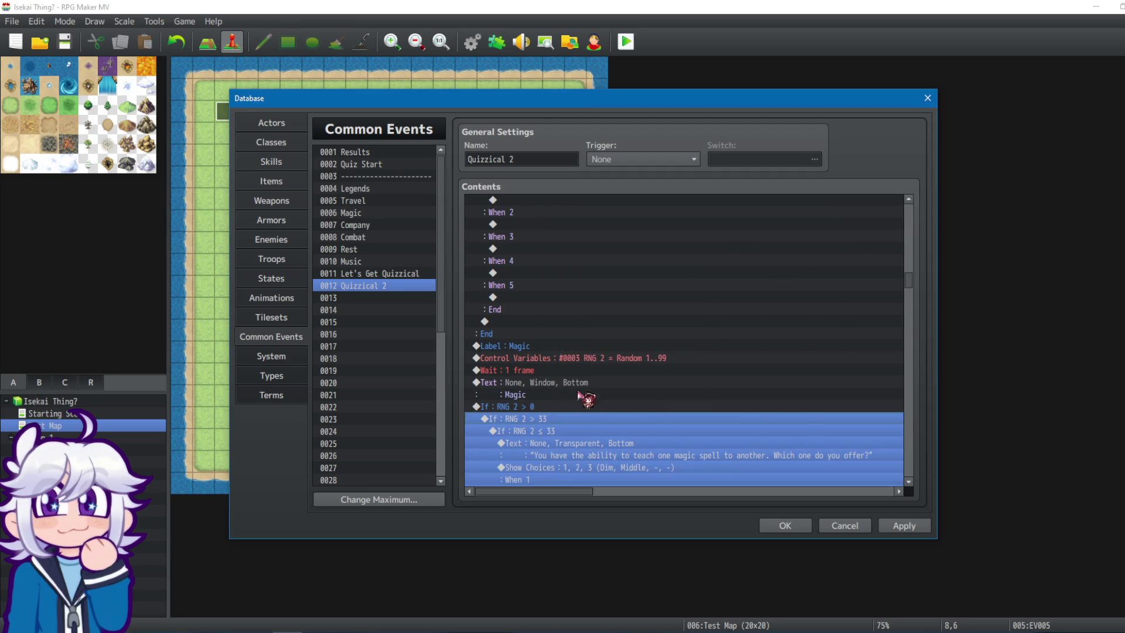
{"action": "right_click", "coordinate": [593, 433]}
{"action": "left_click", "coordinate": [644, 440]}
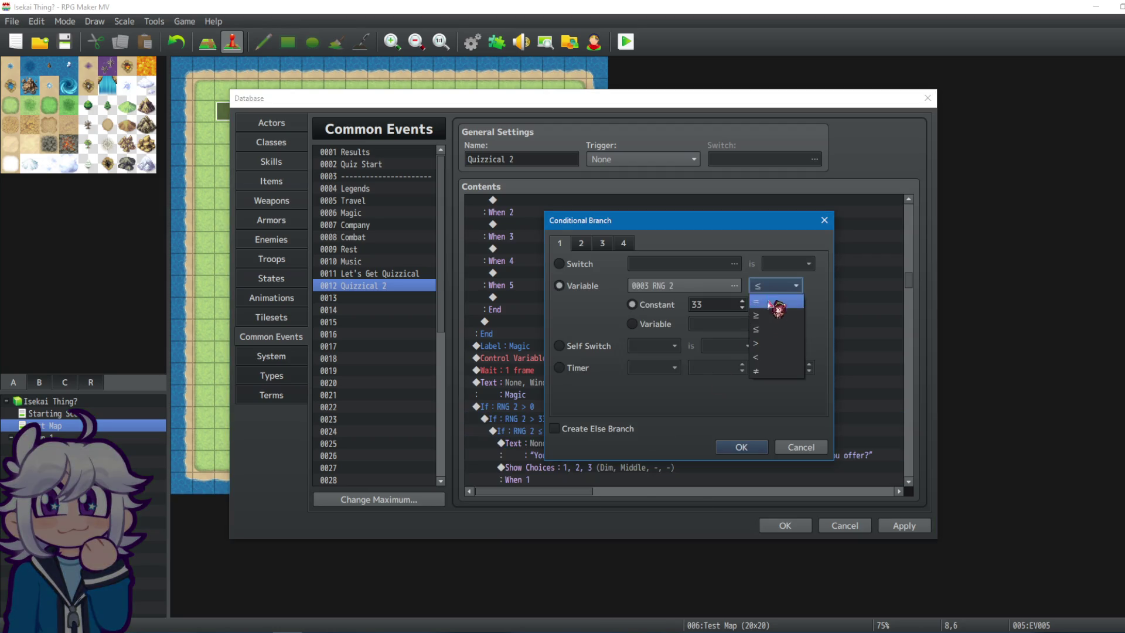
{"action": "left_click", "coordinate": [765, 345]}
{"action": "double_click", "coordinate": [717, 306]}
{"action": "type", "text": "66"}
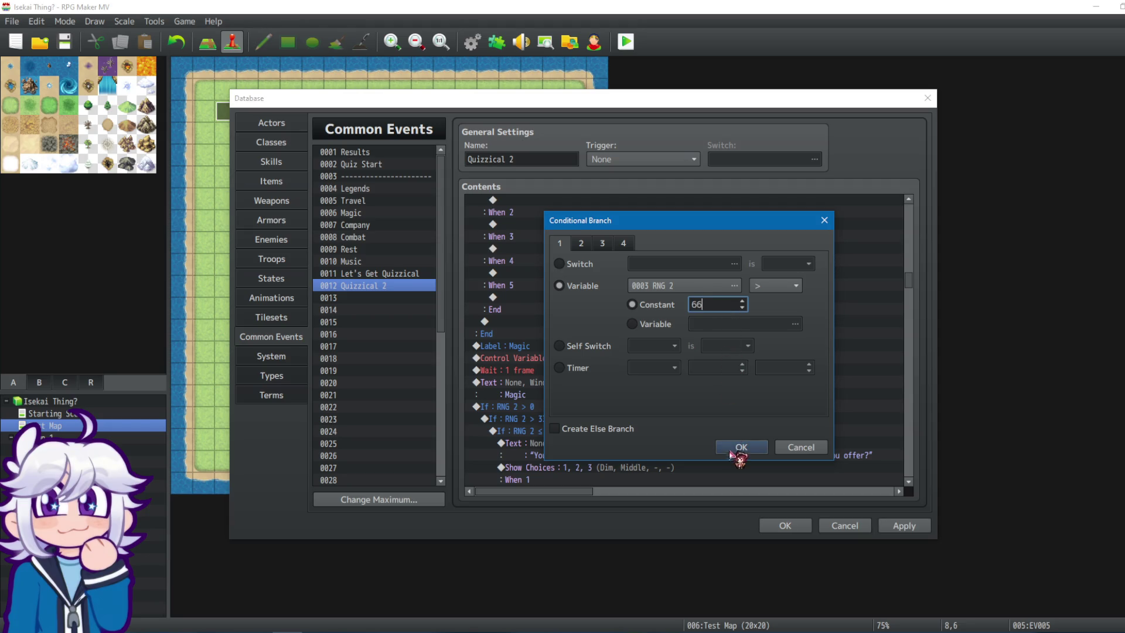
{"action": "left_click", "coordinate": [740, 448]}
Change the Company section's outer RNG 2 check from ≤ 99 to > 0.
{"action": "scroll", "coordinate": [711, 417], "scroll_direction": "down", "scroll_amount": 8}
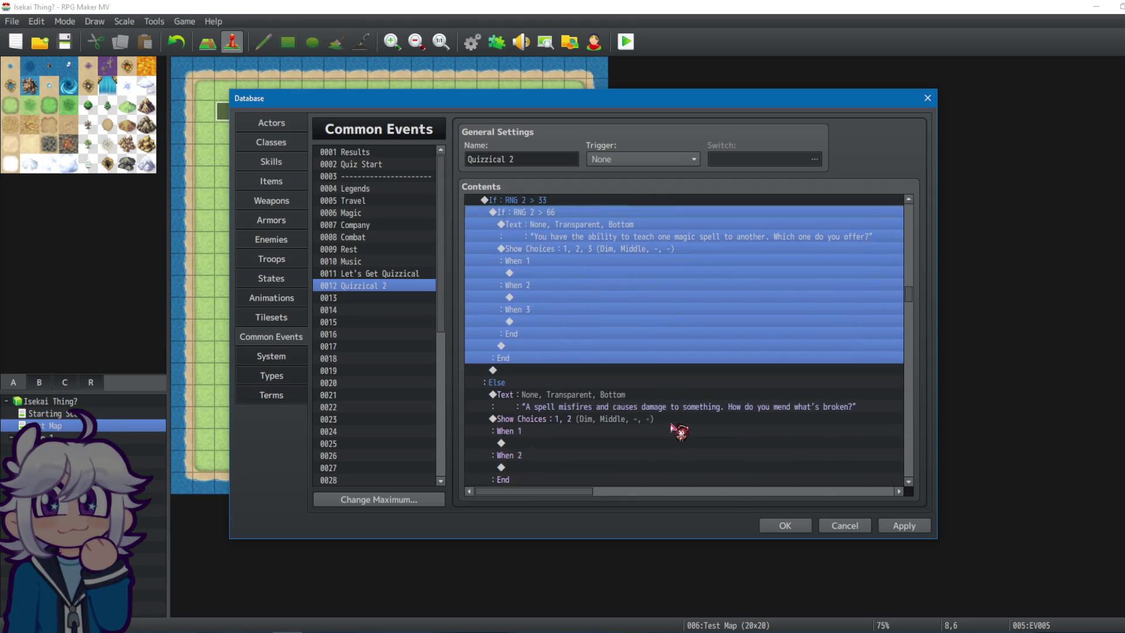
{"action": "scroll", "coordinate": [580, 380], "scroll_direction": "up", "scroll_amount": 5}
{"action": "left_click_drag", "start_coordinate": [913, 293], "coordinate": [900, 341]}
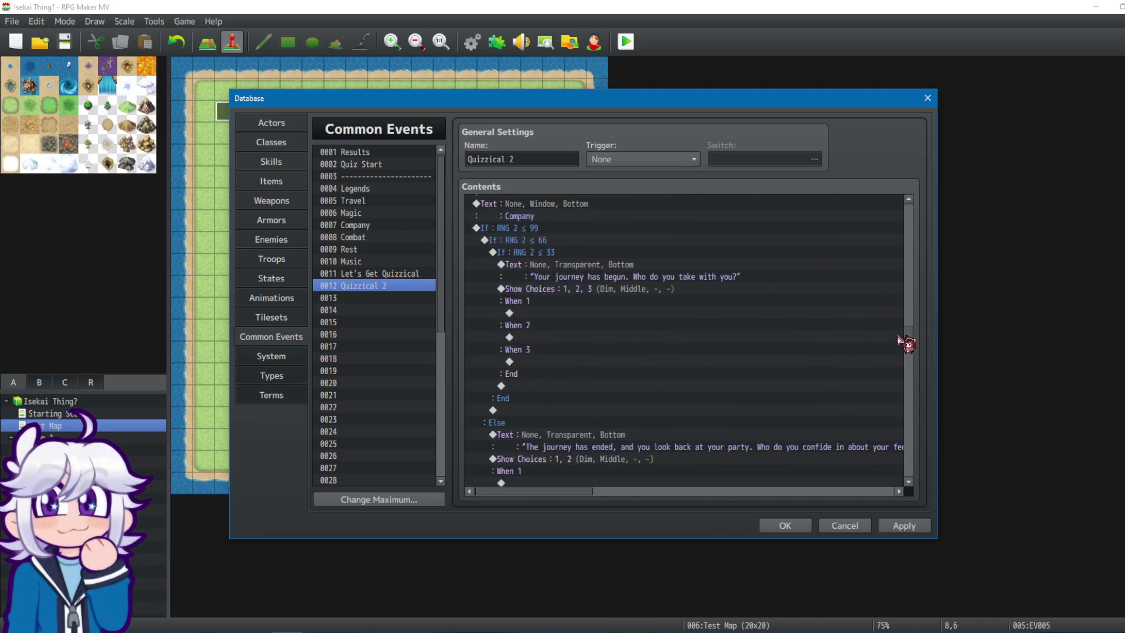
{"action": "right_click", "coordinate": [567, 229]}
{"action": "left_click", "coordinate": [610, 252]}
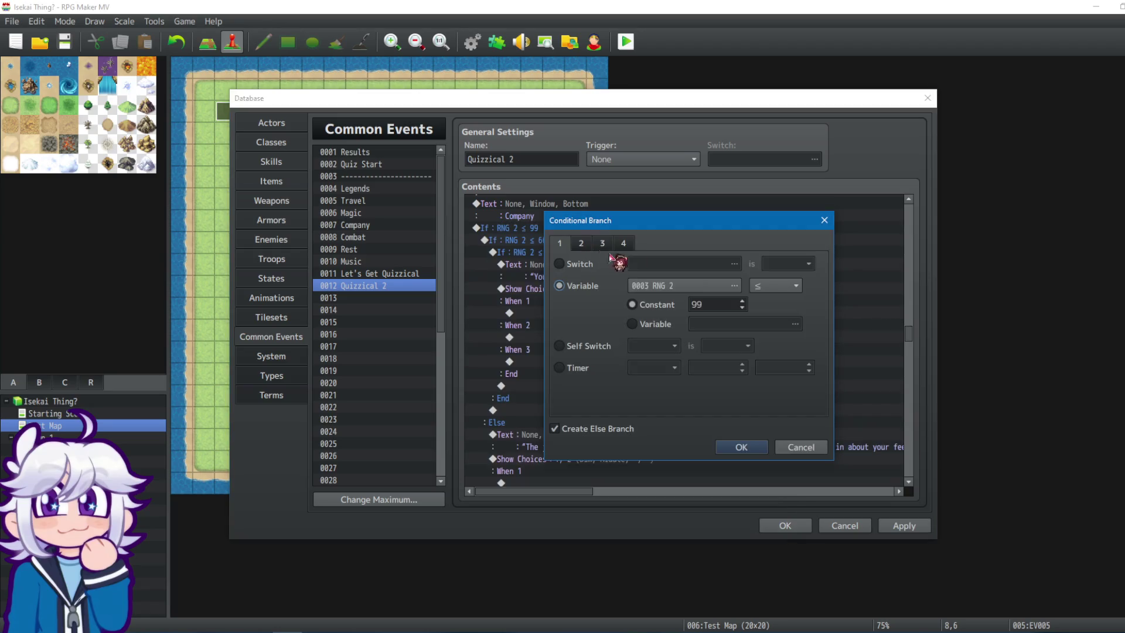
{"action": "left_click", "coordinate": [774, 286]}
{"action": "left_click", "coordinate": [761, 344]}
{"action": "double_click", "coordinate": [711, 304]}
{"action": "type", "text": "0"}
{"action": "left_click", "coordinate": [742, 447]}
Change Company's middle RNG 2 check from ≤ 66 to > 33.
{"action": "left_click", "coordinate": [566, 241]}
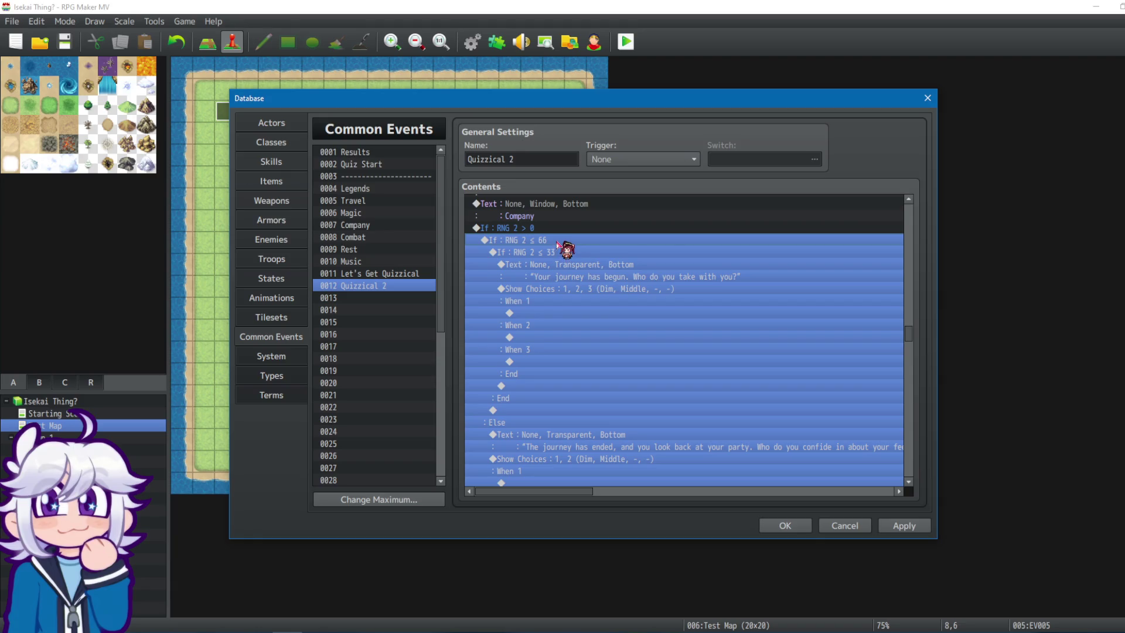
{"action": "right_click", "coordinate": [565, 242]}
{"action": "left_click", "coordinate": [587, 261]}
{"action": "left_click", "coordinate": [773, 286]}
{"action": "left_click", "coordinate": [760, 344]}
{"action": "double_click", "coordinate": [707, 304]}
{"action": "type", "text": "33"}
{"action": "left_click", "coordinate": [741, 448]}
Change Company's innermost RNG 2 check from ≤ 33 to > 66.
{"action": "left_click", "coordinate": [572, 257]}
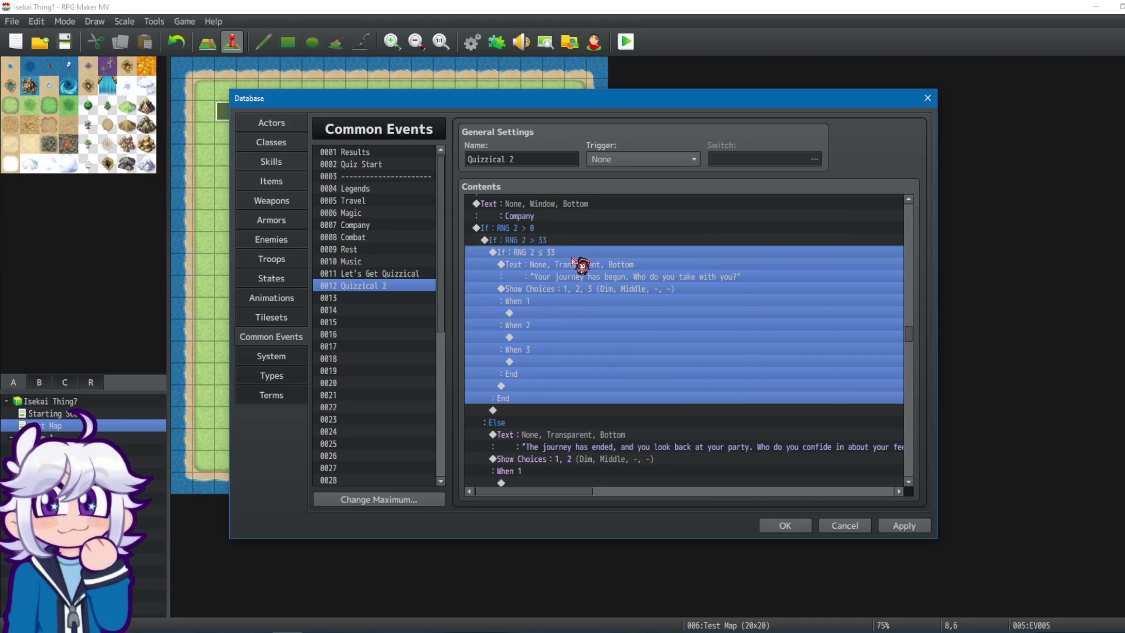
{"action": "right_click", "coordinate": [574, 259]}
{"action": "left_click", "coordinate": [598, 277]}
{"action": "left_click", "coordinate": [774, 286]}
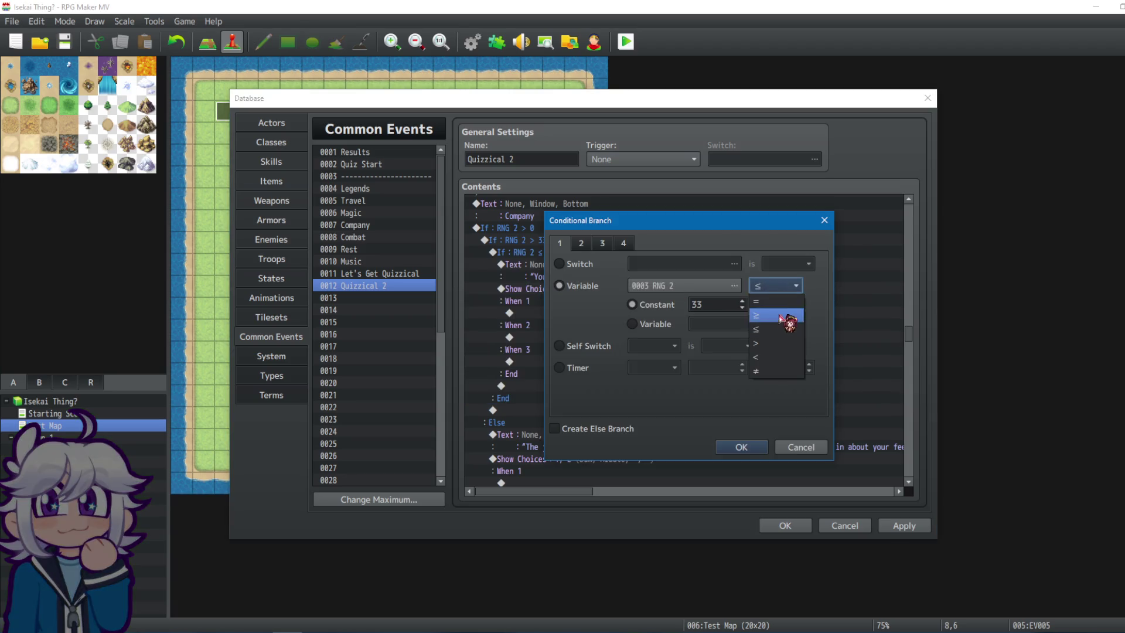
{"action": "left_click", "coordinate": [761, 343]}
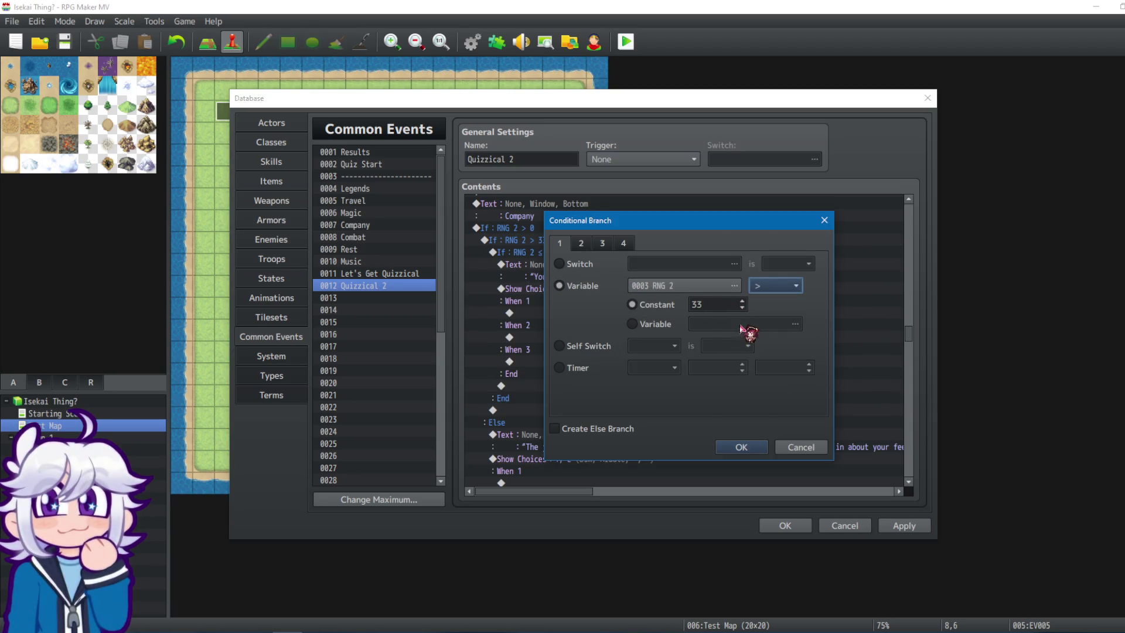
{"action": "double_click", "coordinate": [709, 304]}
{"action": "type", "text": "66"}
{"action": "key", "text": "Return"}
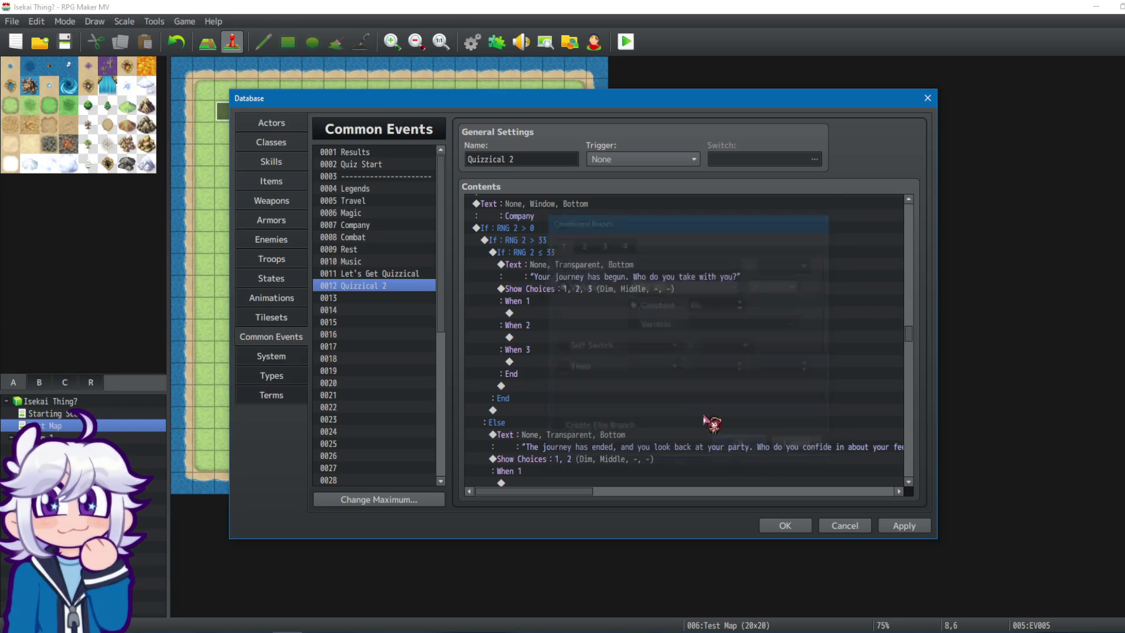
{"action": "scroll", "coordinate": [604, 344], "scroll_direction": "down", "scroll_amount": 6}
{"action": "scroll", "coordinate": [677, 354], "scroll_direction": "down", "scroll_amount": 6}
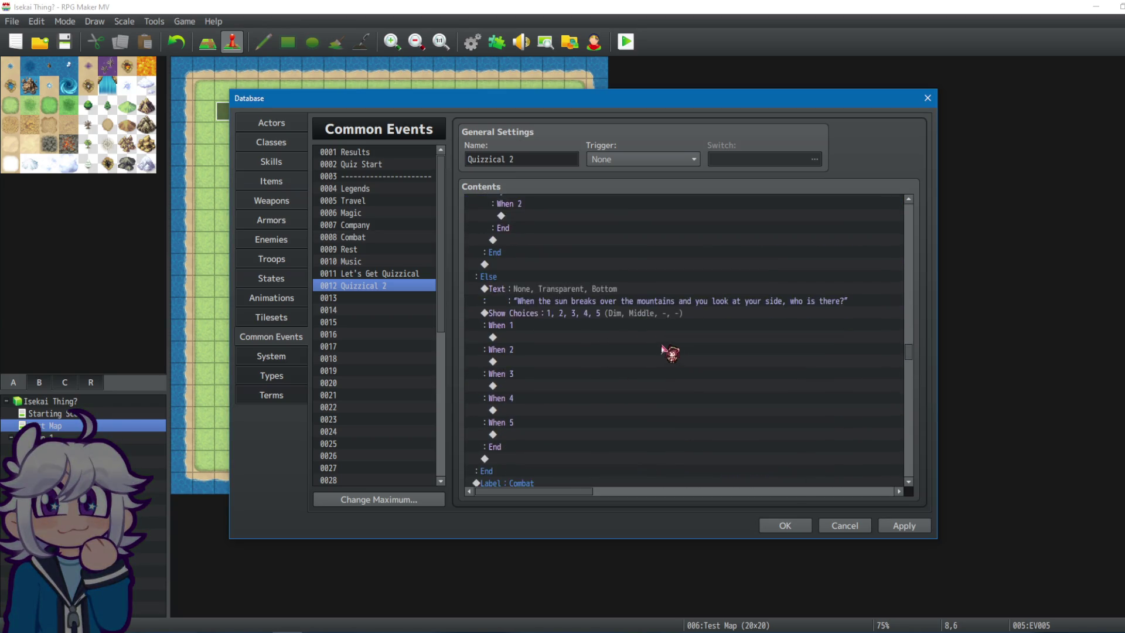
Change the Combat section's outer RNG 2 check from ≤ 99 to > 0.
{"action": "left_click", "coordinate": [572, 303]}
{"action": "right_click", "coordinate": [574, 310]}
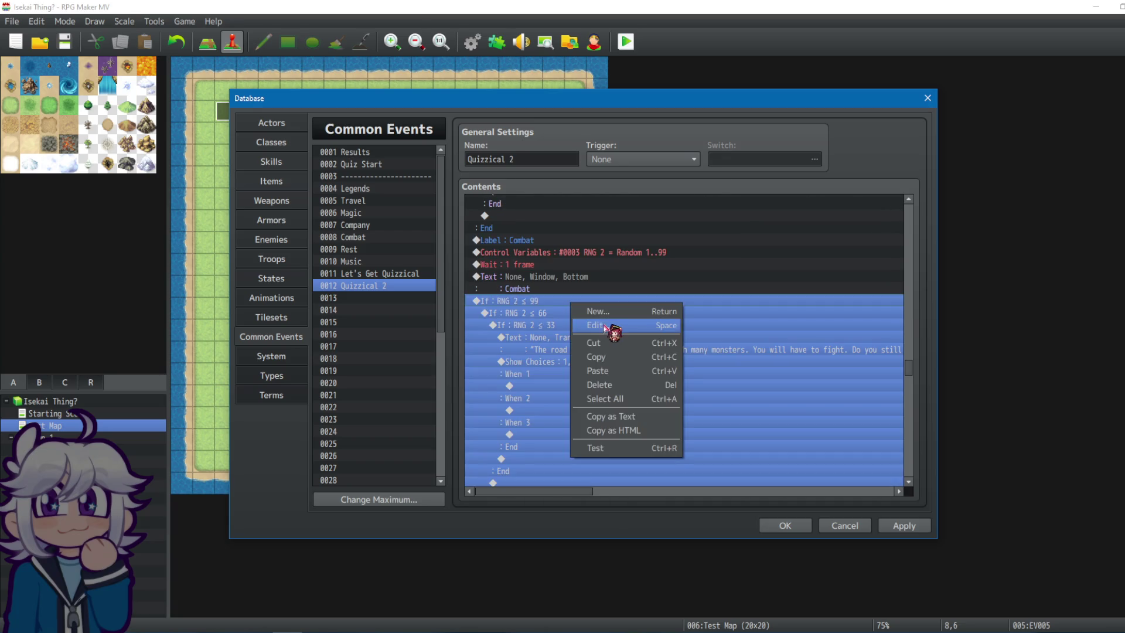
{"action": "left_click", "coordinate": [609, 324]}
{"action": "left_click", "coordinate": [777, 286]}
{"action": "left_click", "coordinate": [769, 345]}
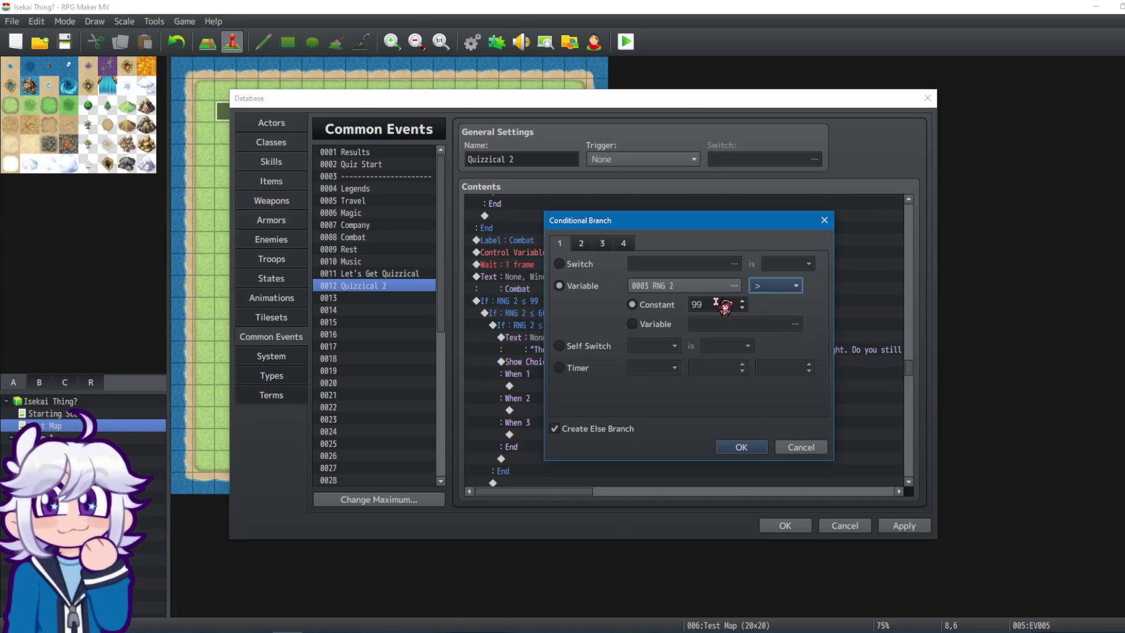
{"action": "left_click", "coordinate": [742, 447]}
Change Combat's middle RNG 2 check from ≤ 66 to > 33.
{"action": "left_click", "coordinate": [573, 313]}
{"action": "right_click", "coordinate": [575, 320]}
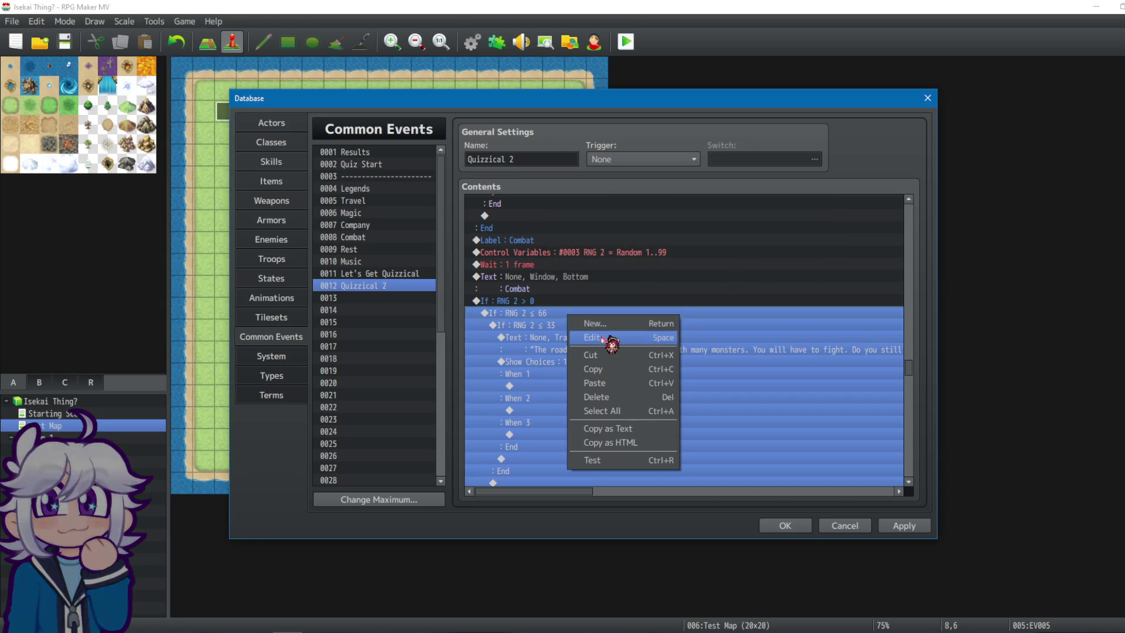
{"action": "left_click", "coordinate": [609, 329]}
{"action": "left_click", "coordinate": [779, 287]}
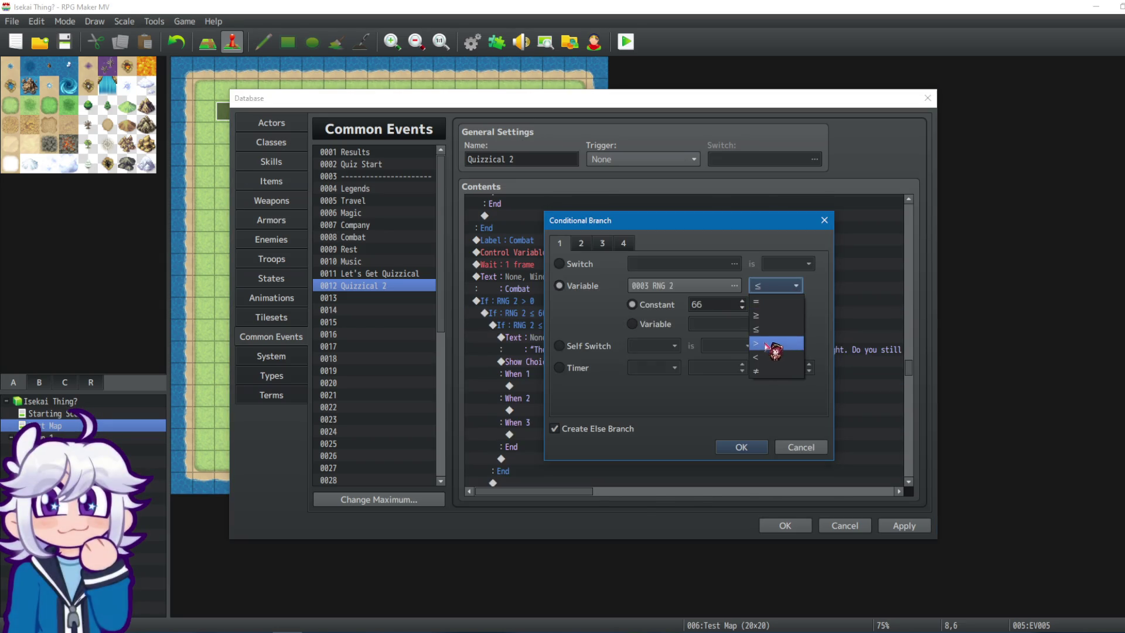
{"action": "type", "text": "33"}
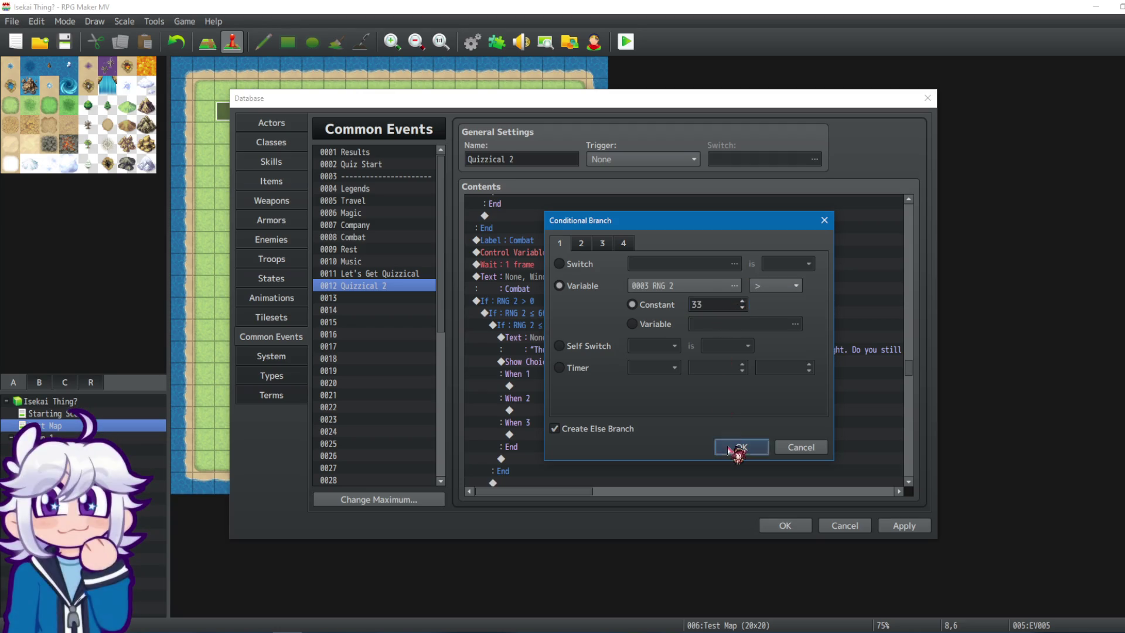
{"action": "left_click", "coordinate": [742, 448]}
Change Combat's innermost RNG 2 check from ≤ 33 to > 66.
{"action": "left_click", "coordinate": [572, 326]}
{"action": "right_click", "coordinate": [578, 336]}
{"action": "left_click", "coordinate": [609, 352]}
{"action": "left_click", "coordinate": [775, 286]}
{"action": "left_click", "coordinate": [774, 335]}
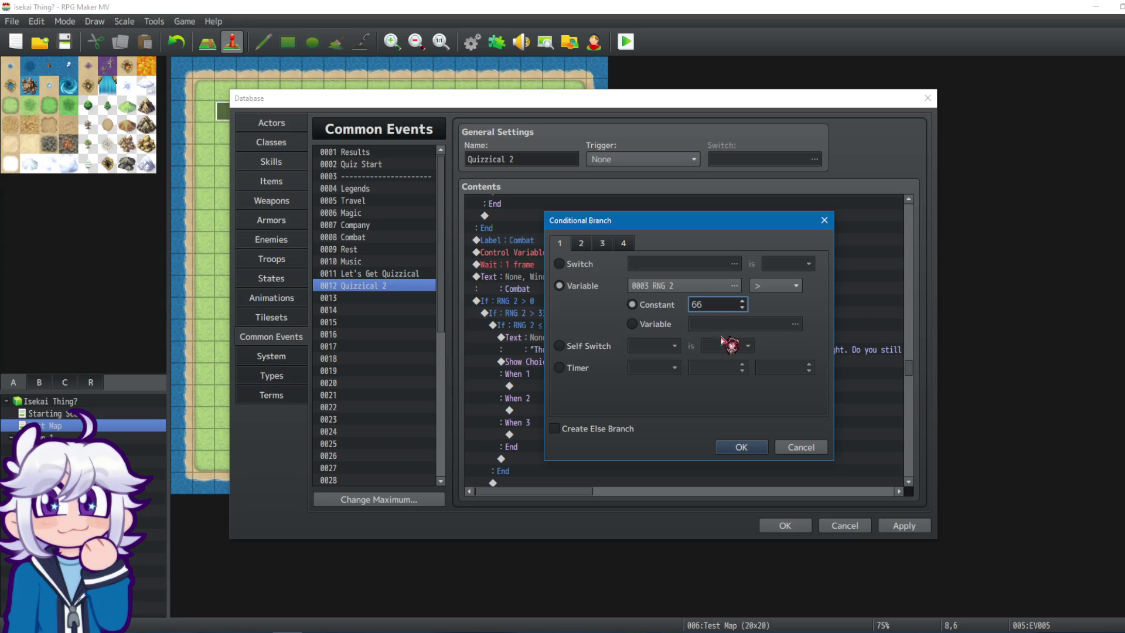
{"action": "left_click", "coordinate": [742, 447]}
{"action": "scroll", "coordinate": [912, 381], "scroll_direction": "down", "scroll_amount": 4}
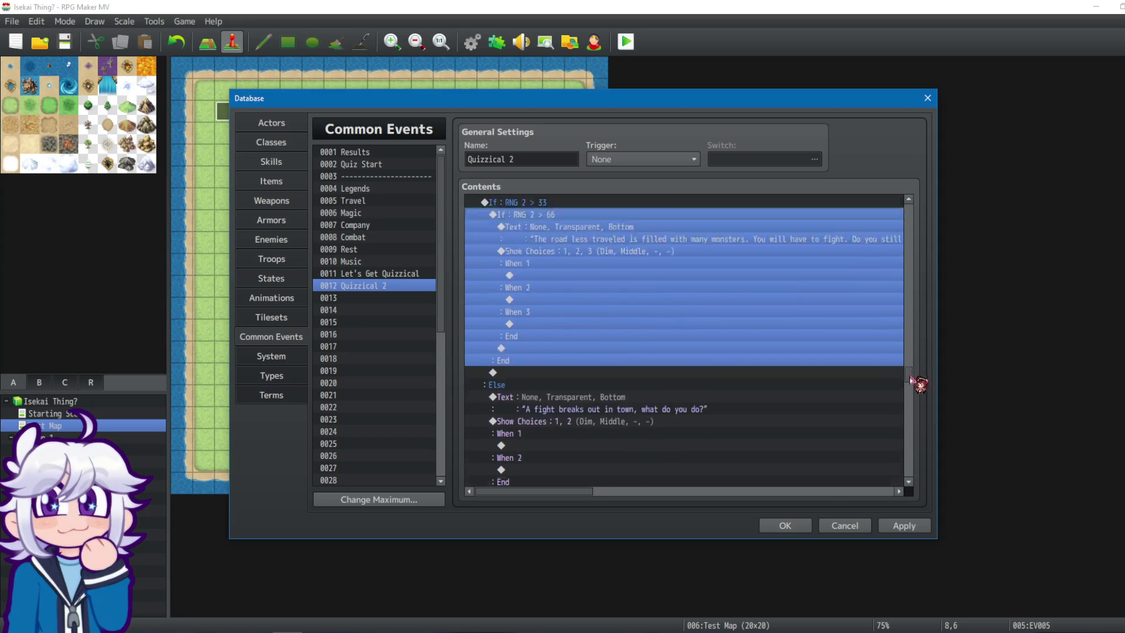
{"action": "scroll", "coordinate": [910, 395], "scroll_direction": "down", "scroll_amount": 4}
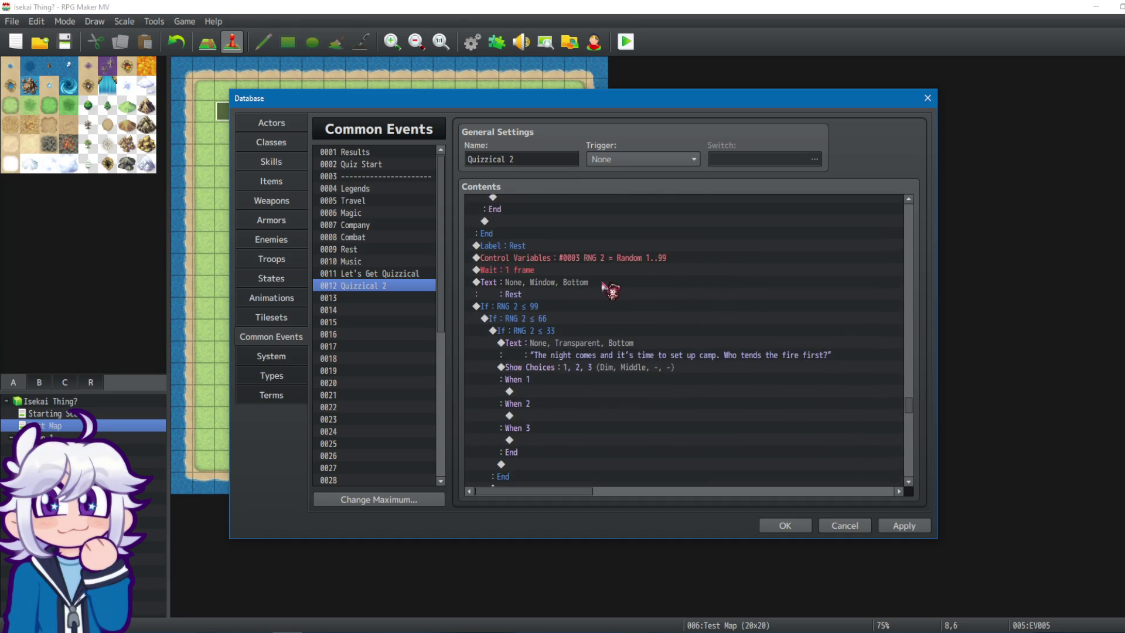
Change the Rest section's outer RNG 2 check from ≤ 99 to > 0.
{"action": "left_click", "coordinate": [567, 306]}
{"action": "right_click", "coordinate": [567, 306]}
{"action": "left_click", "coordinate": [598, 327]}
{"action": "left_click", "coordinate": [786, 286]}
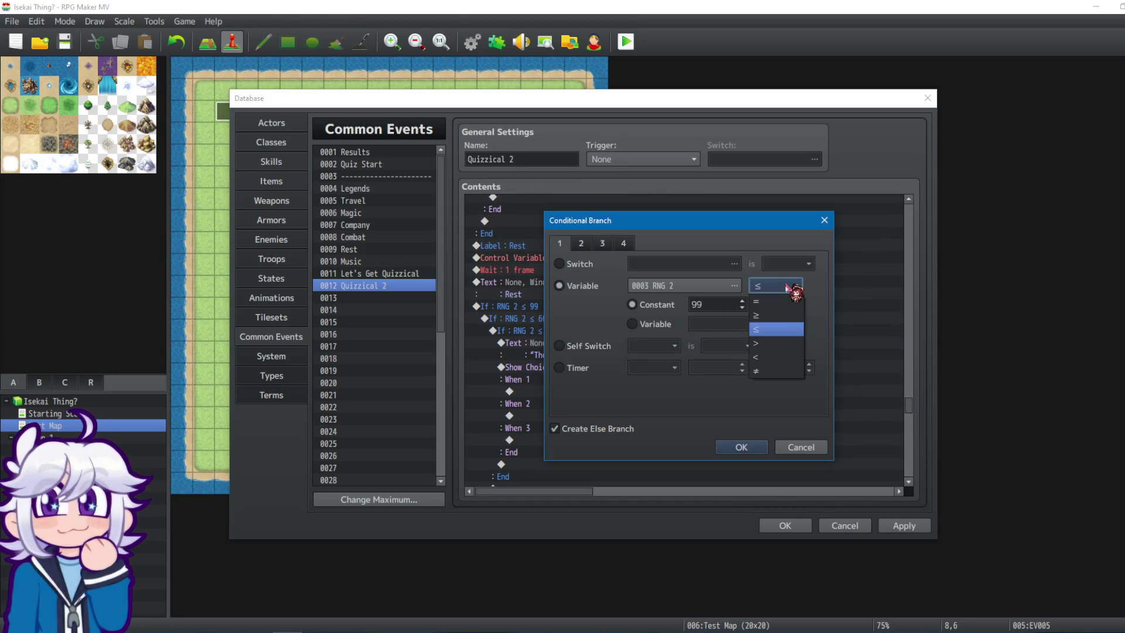
{"action": "left_click", "coordinate": [772, 345]}
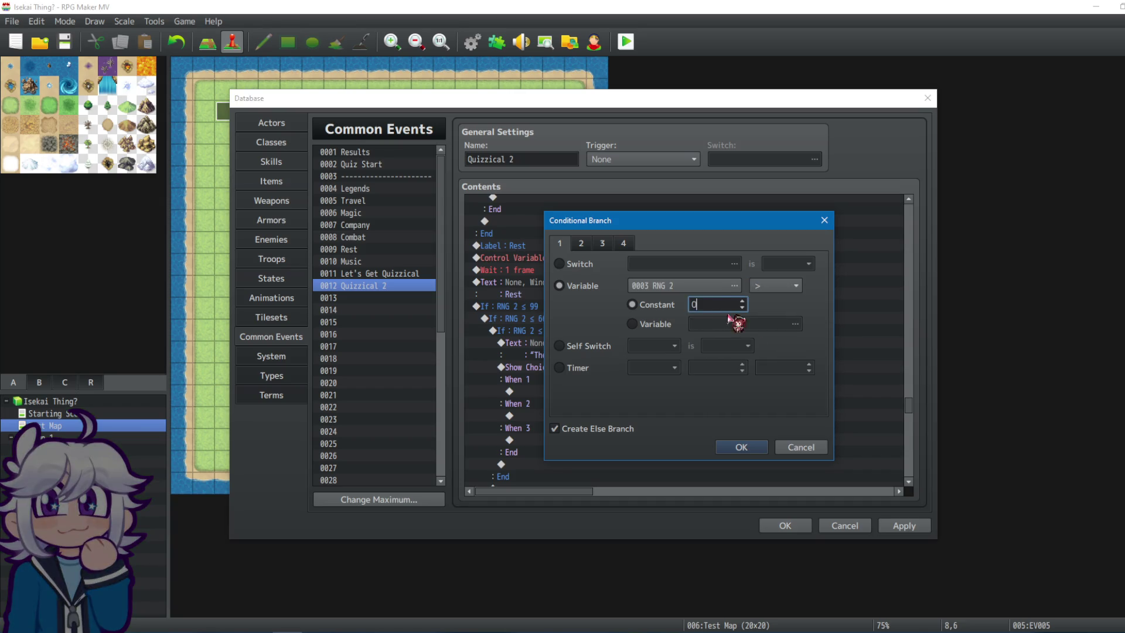
{"action": "left_click", "coordinate": [741, 448]}
Change Rest's middle RNG 2 check from ≤ 66 to > 33.
{"action": "left_click", "coordinate": [566, 322]}
{"action": "right_click", "coordinate": [566, 322]}
{"action": "left_click", "coordinate": [591, 345]}
{"action": "left_click", "coordinate": [778, 286]}
{"action": "left_click", "coordinate": [764, 344]}
{"action": "double_click", "coordinate": [717, 310]}
{"action": "left_click", "coordinate": [741, 447]}
Change Rest's innermost RNG 2 check from ≤ 33 to > 66.
{"action": "right_click", "coordinate": [498, 331]}
{"action": "left_click", "coordinate": [519, 352]}
{"action": "left_click", "coordinate": [777, 286]}
{"action": "left_click", "coordinate": [765, 344]}
{"action": "type", "text": "66"}
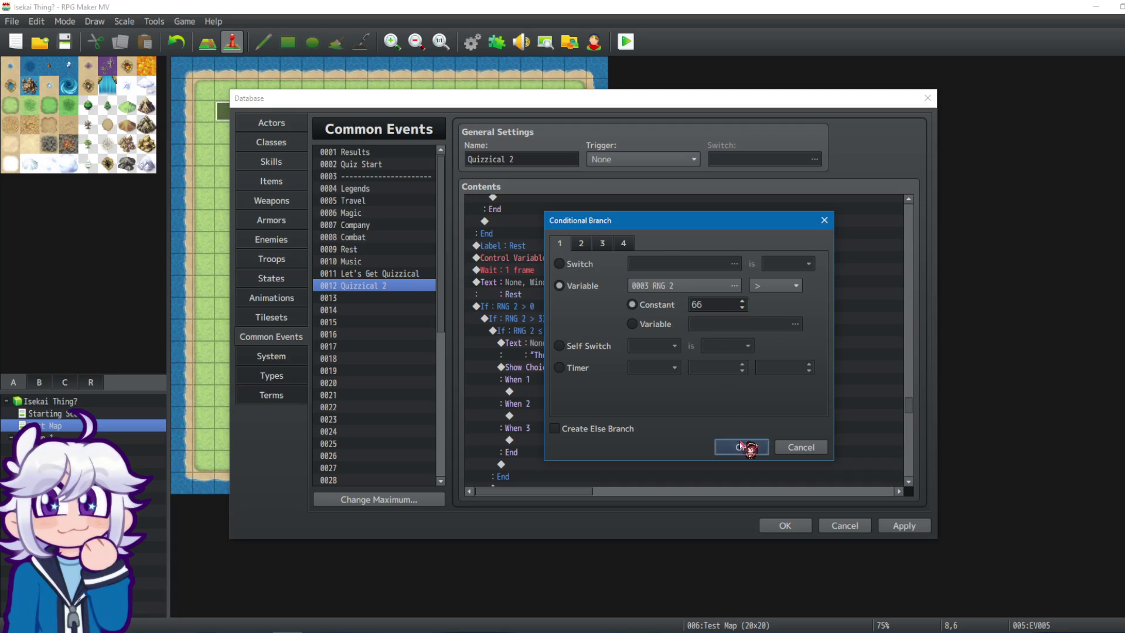
{"action": "left_click", "coordinate": [741, 447]}
{"action": "scroll", "coordinate": [557, 334], "scroll_direction": "down", "scroll_amount": 6}
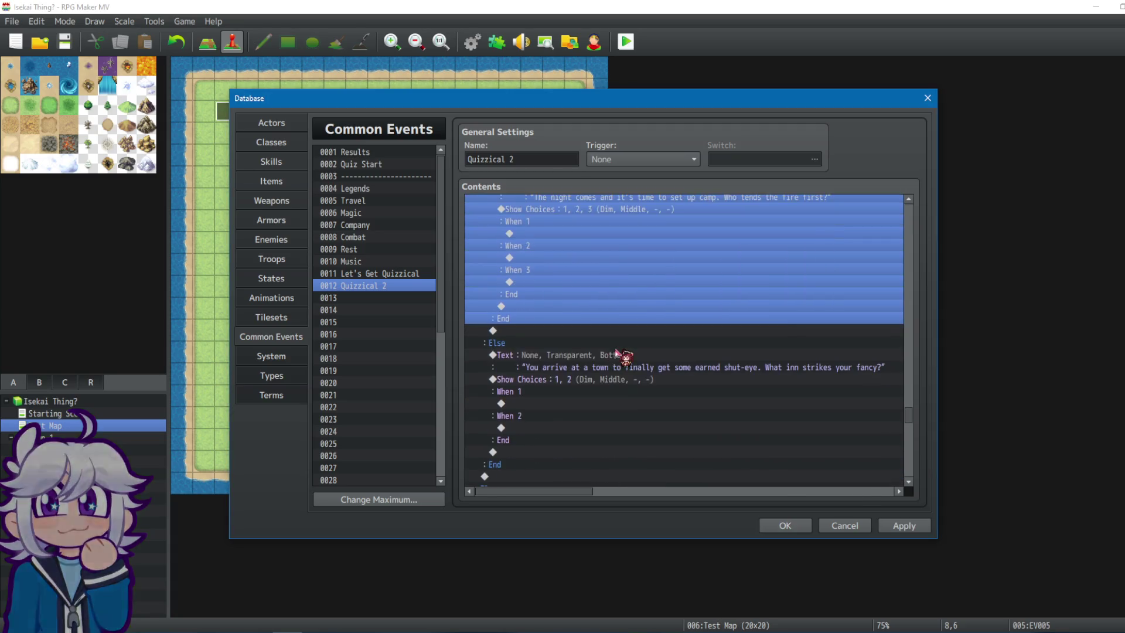
{"action": "scroll", "coordinate": [557, 293], "scroll_direction": "down", "scroll_amount": 8}
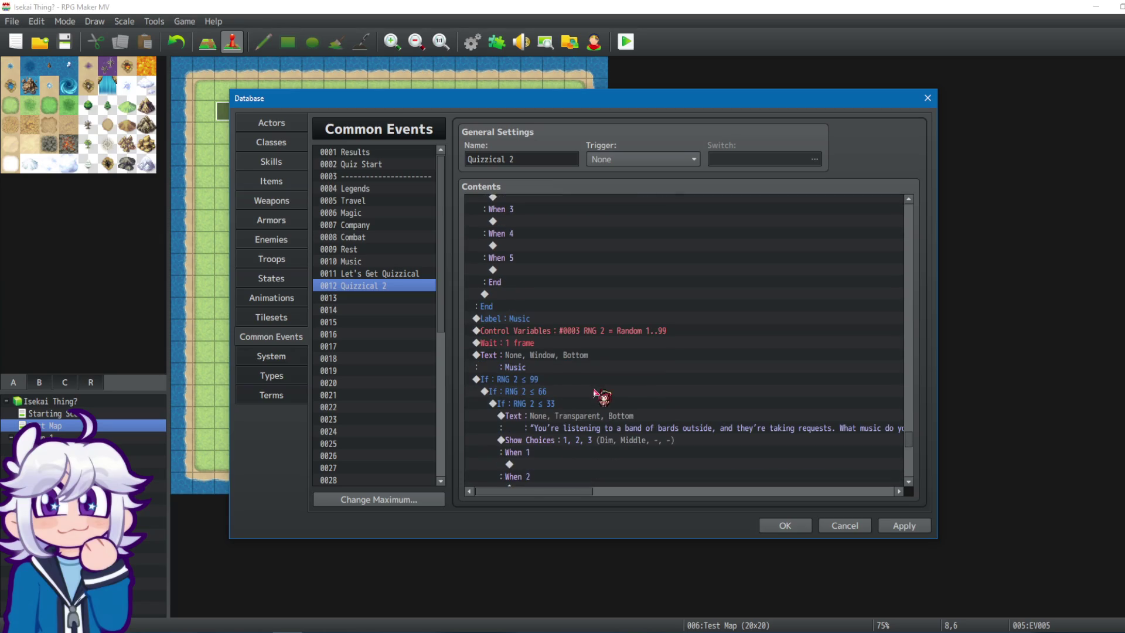
Change the Music section's outer RNG 2 check from ≤ 99 to > 0.
{"action": "right_click", "coordinate": [576, 382]}
{"action": "left_click", "coordinate": [603, 409]}
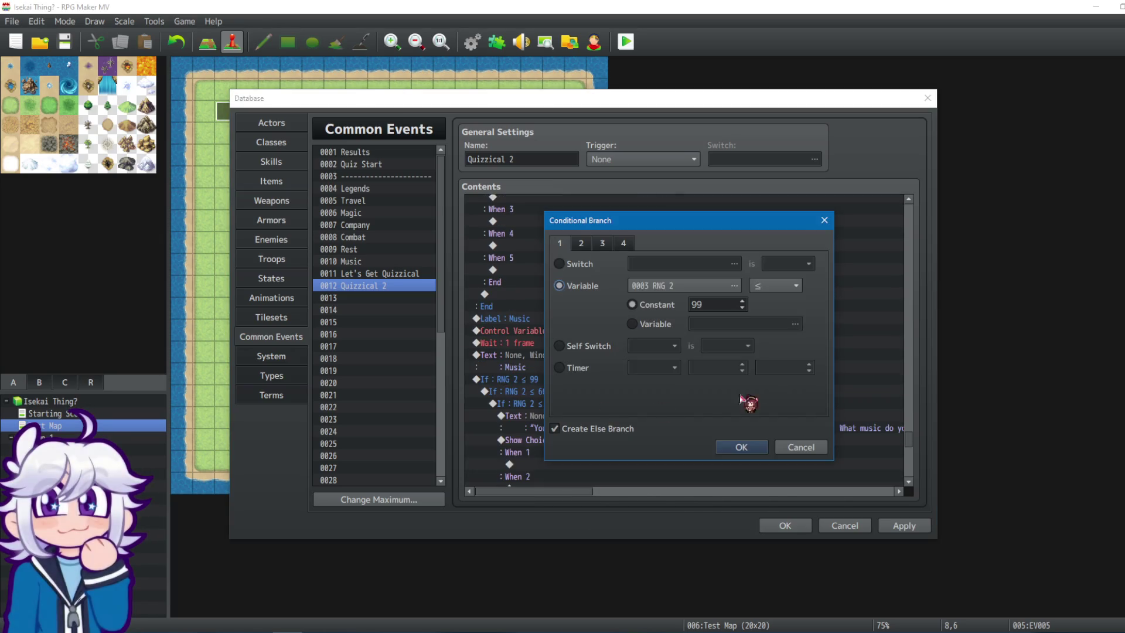
{"action": "left_click", "coordinate": [775, 287]}
{"action": "left_click", "coordinate": [785, 346]}
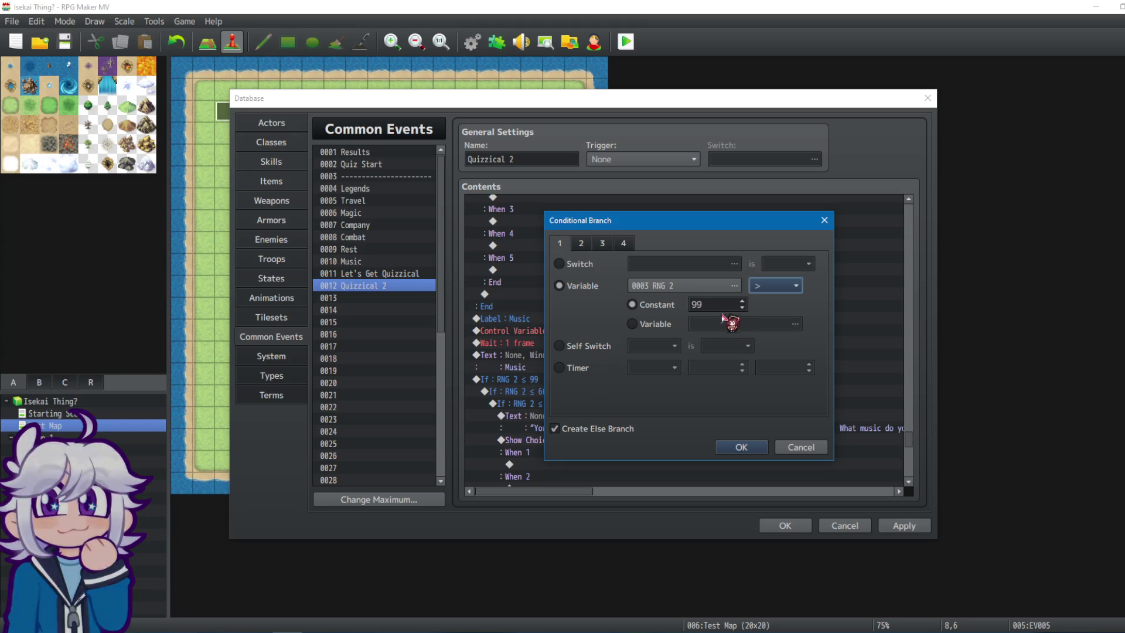
{"action": "left_click", "coordinate": [753, 444]}
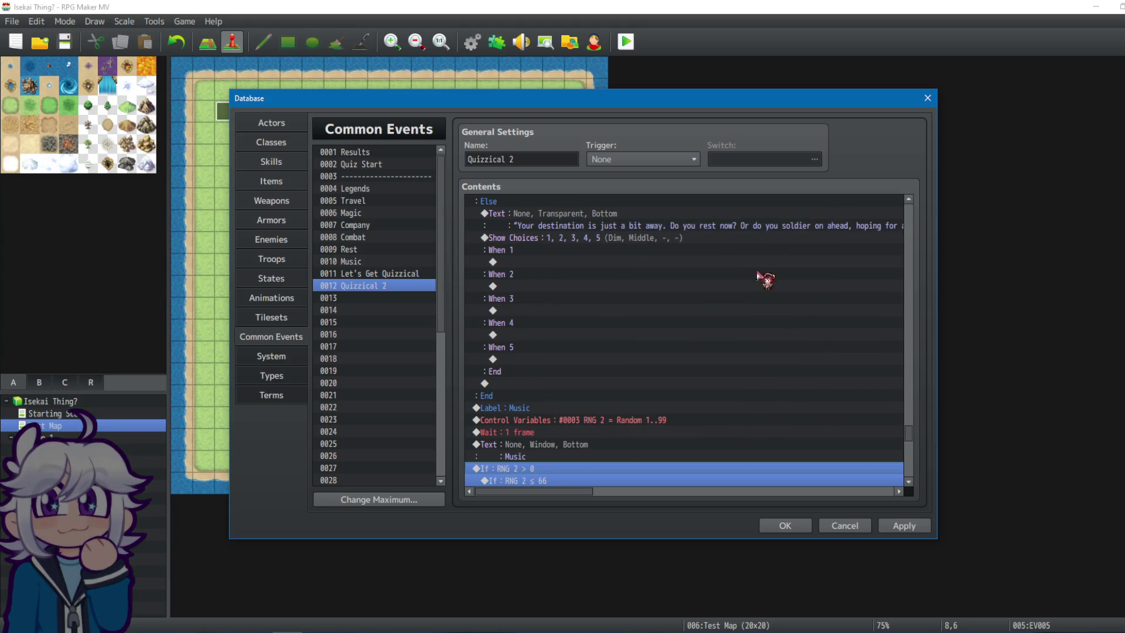
Change Music's middle RNG 2 check from ≤ 66 to > 33.
{"action": "scroll", "coordinate": [579, 469], "scroll_direction": "down", "scroll_amount": 1}
{"action": "right_click", "coordinate": [567, 434]}
{"action": "left_click", "coordinate": [586, 451]}
{"action": "left_click", "coordinate": [783, 290]}
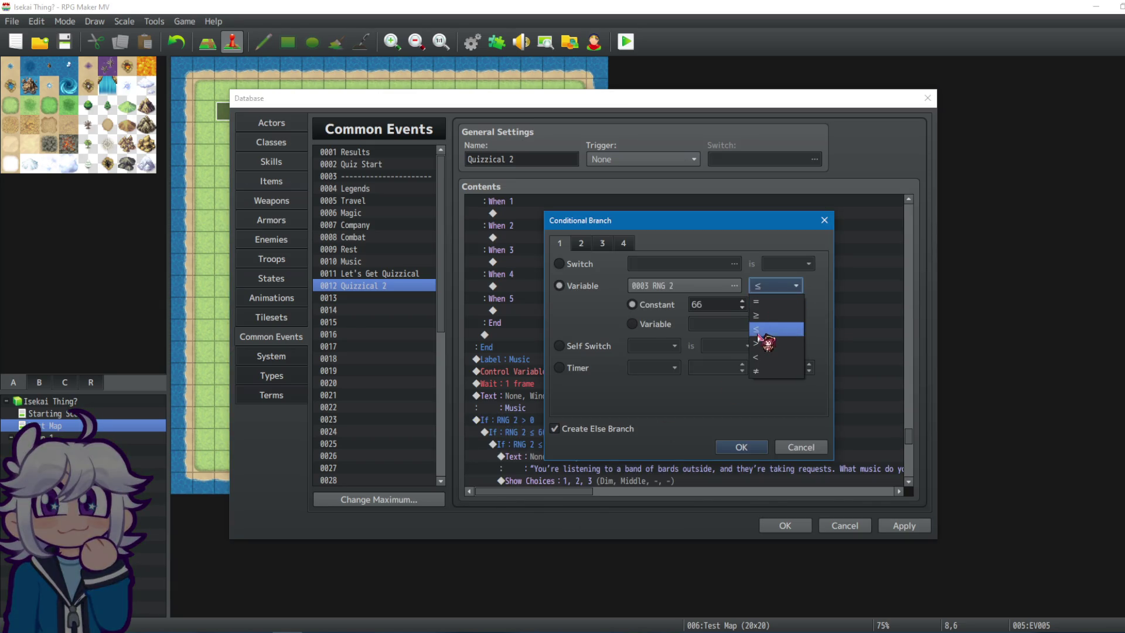
{"action": "left_click", "coordinate": [758, 344]}
{"action": "double_click", "coordinate": [724, 307]}
{"action": "type", "text": "33"}
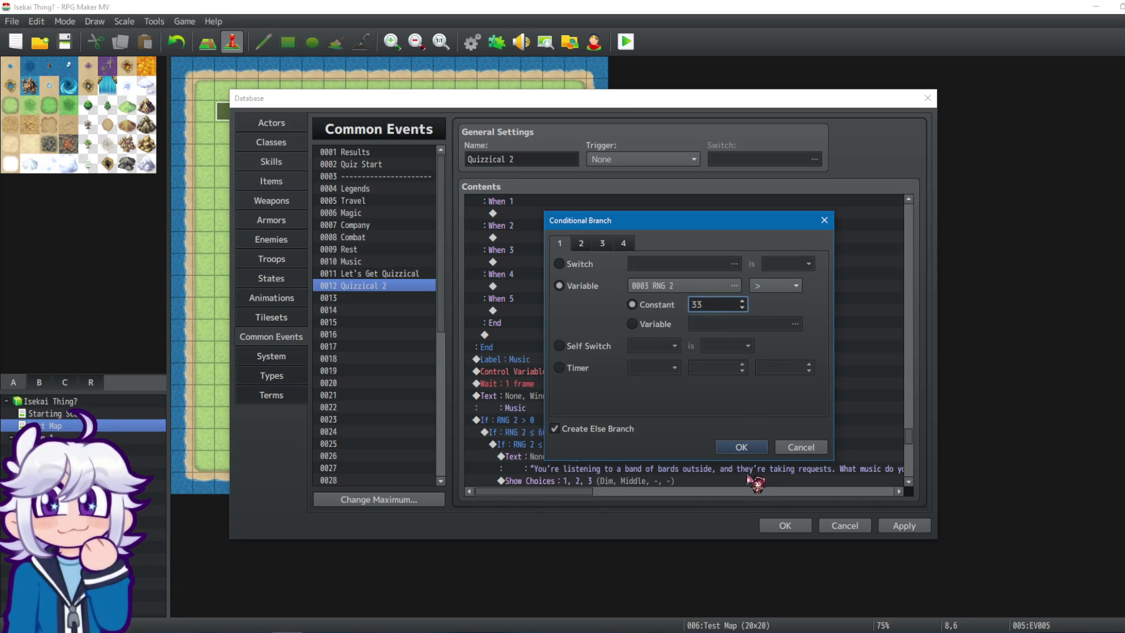
{"action": "left_click", "coordinate": [741, 448]}
Make Music's innermost check RNG 2 > 66, then close the Database and start a playtest.
{"action": "left_click", "coordinate": [566, 448]}
{"action": "right_click", "coordinate": [566, 448]}
{"action": "left_click", "coordinate": [580, 466]}
{"action": "left_click", "coordinate": [783, 286]}
{"action": "left_click", "coordinate": [774, 346]}
{"action": "left_click", "coordinate": [741, 447]}
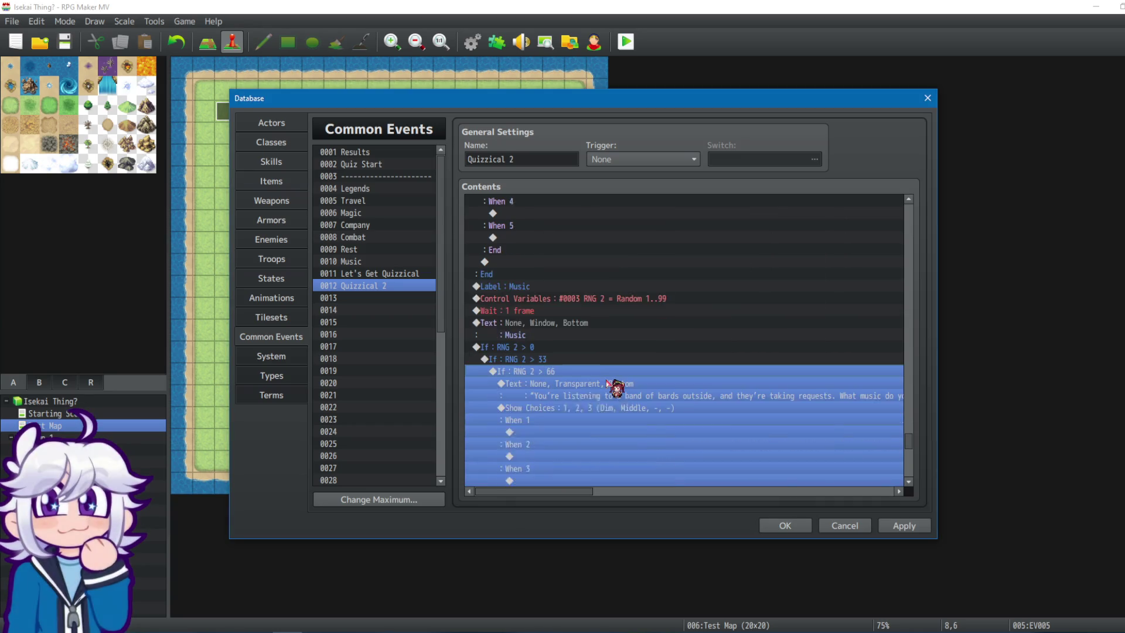
{"action": "scroll", "coordinate": [612, 389], "scroll_direction": "down", "scroll_amount": 5}
{"action": "scroll", "coordinate": [612, 393], "scroll_direction": "down", "scroll_amount": 3}
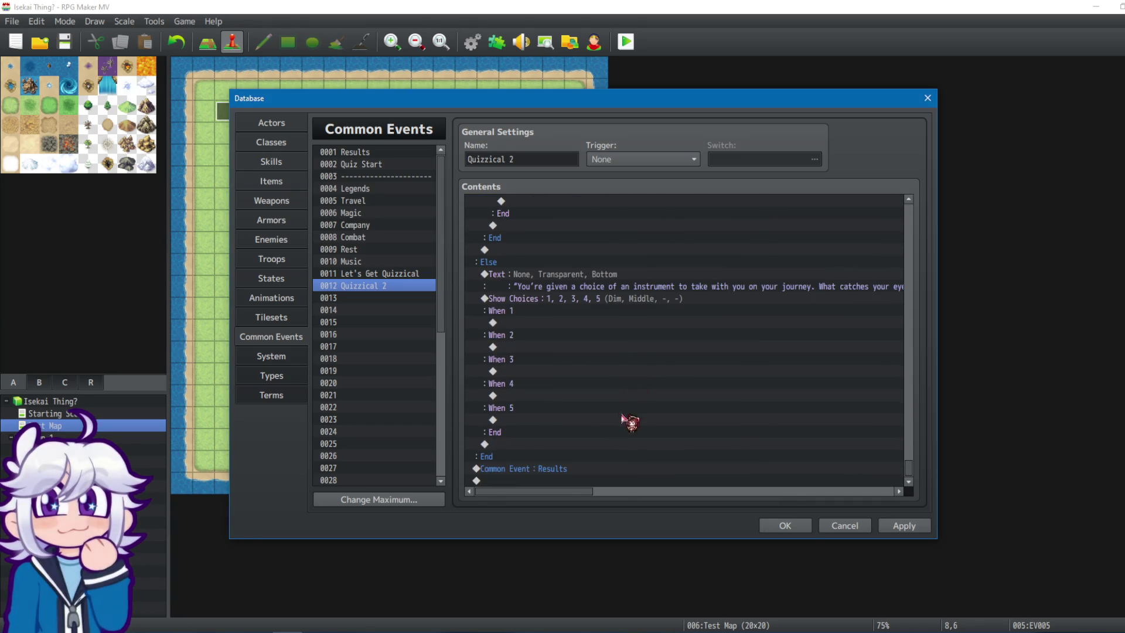
{"action": "scroll", "coordinate": [877, 356], "scroll_direction": "up", "scroll_amount": 9}
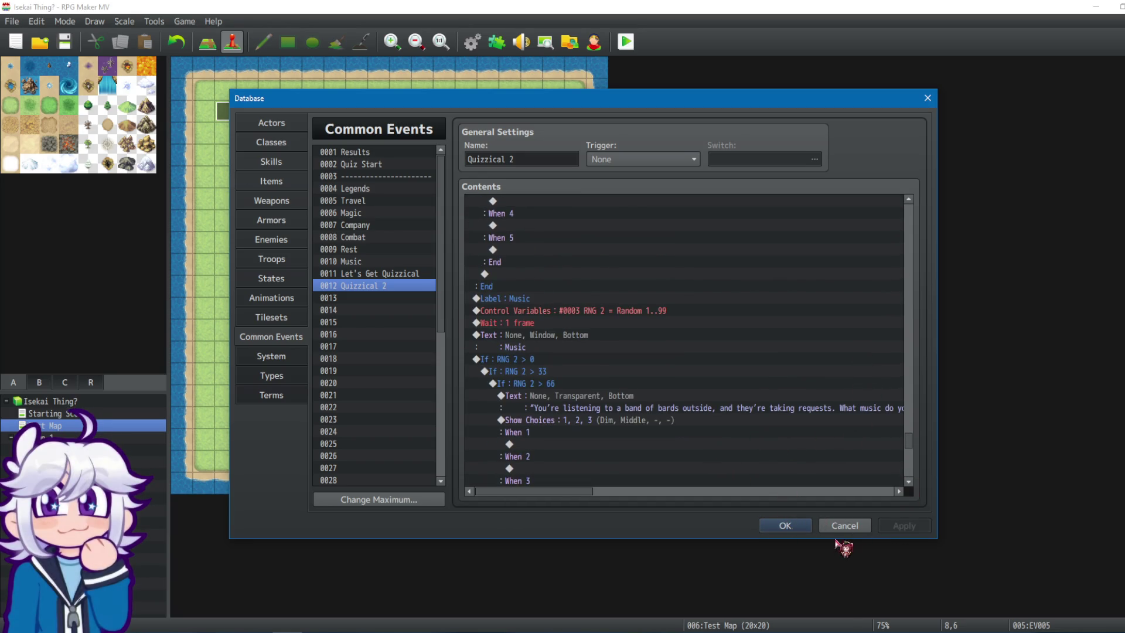
{"action": "left_click", "coordinate": [804, 526]}
{"action": "left_click", "coordinate": [627, 46]}
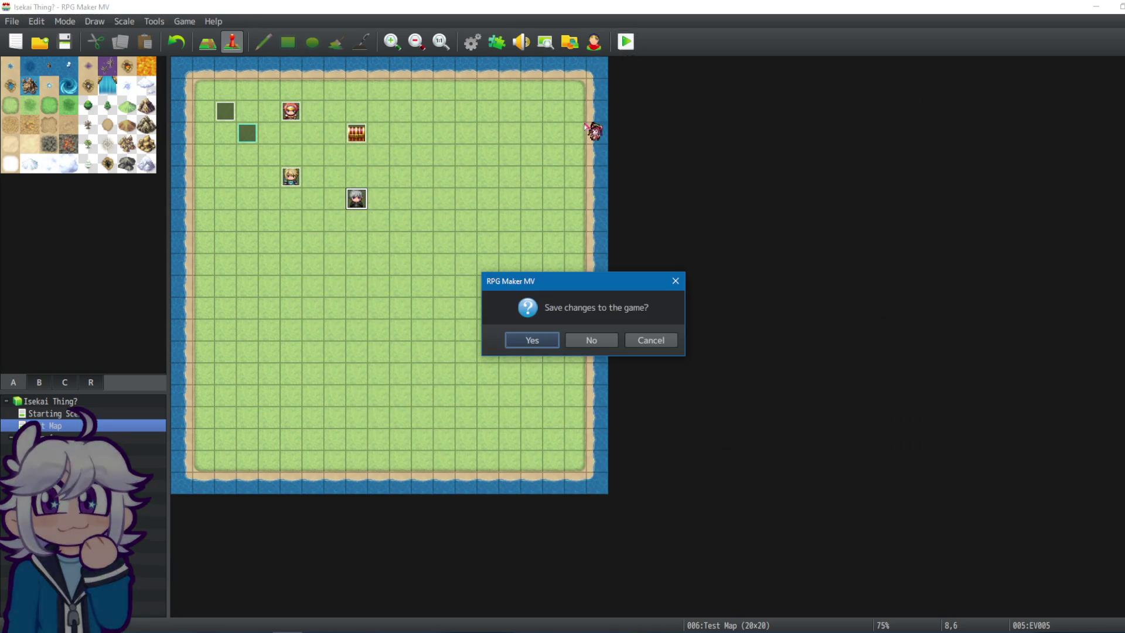
Save changes, advance the playtest's opening dialogue, close it, and reopen the Database.
{"action": "left_click", "coordinate": [554, 345]}
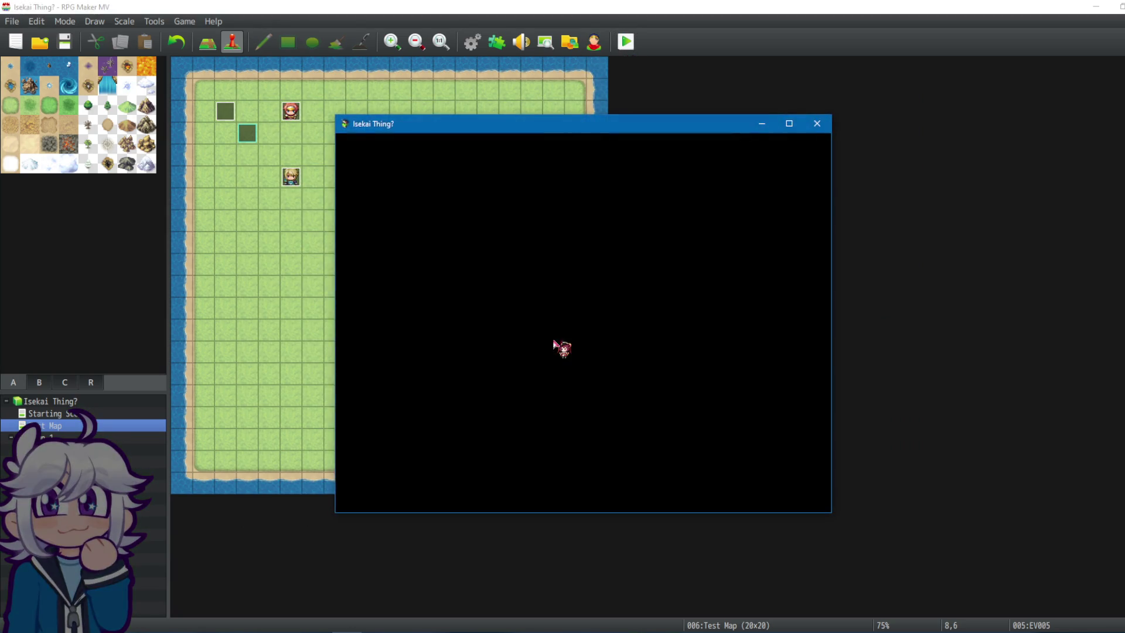
{"action": "key", "text": "Return"}
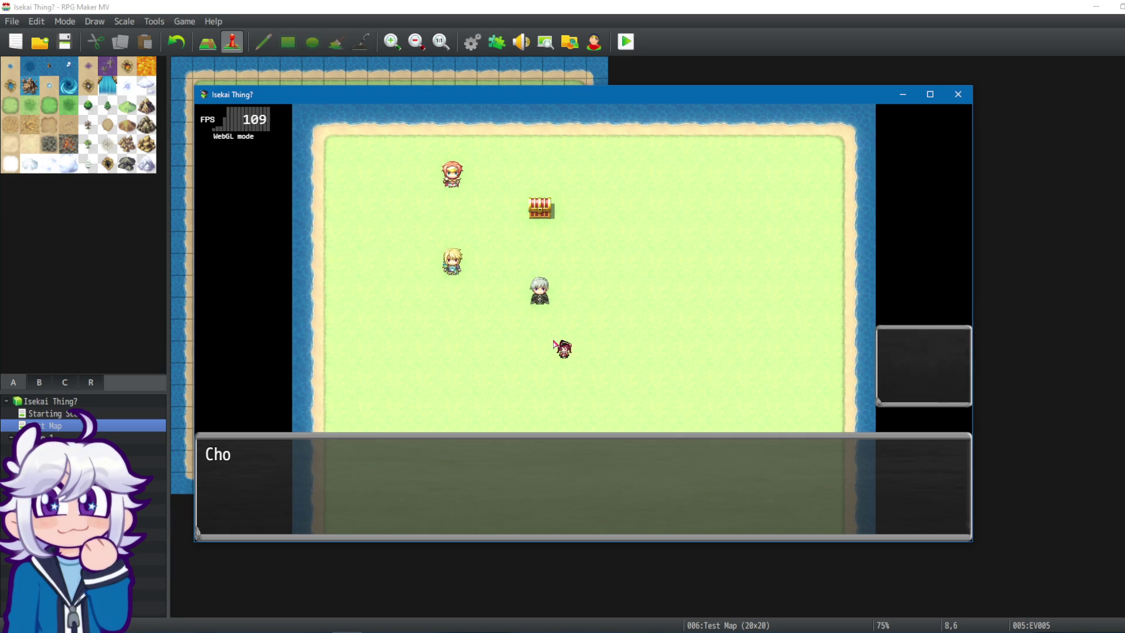
{"action": "key", "text": "Return"}
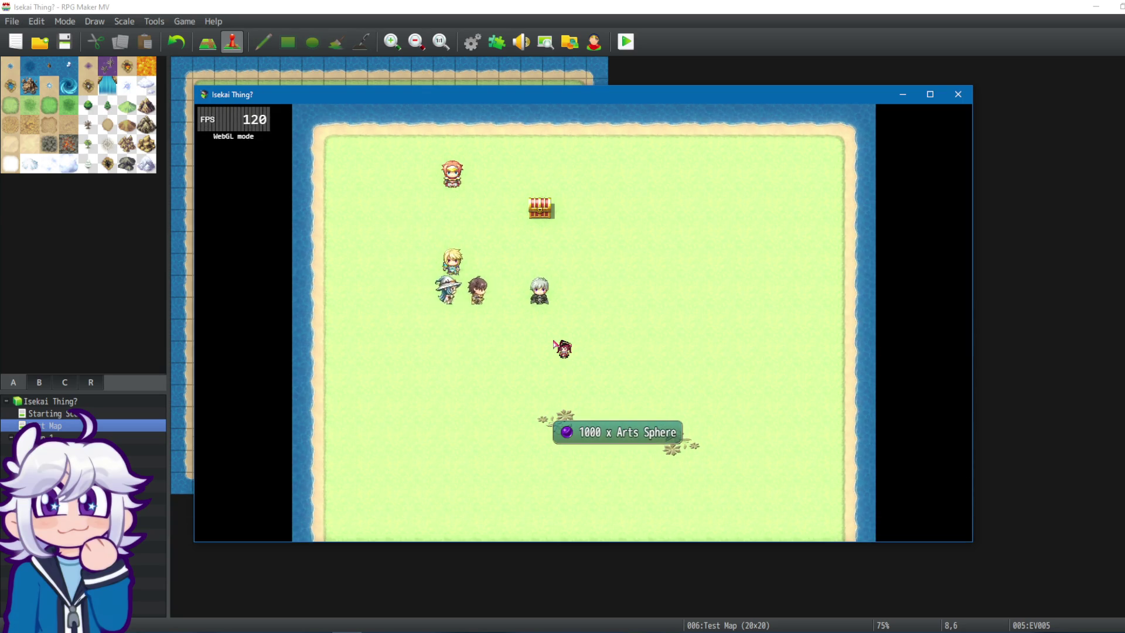
{"action": "key", "text": "Return"}
{"action": "key", "text": "Return"}
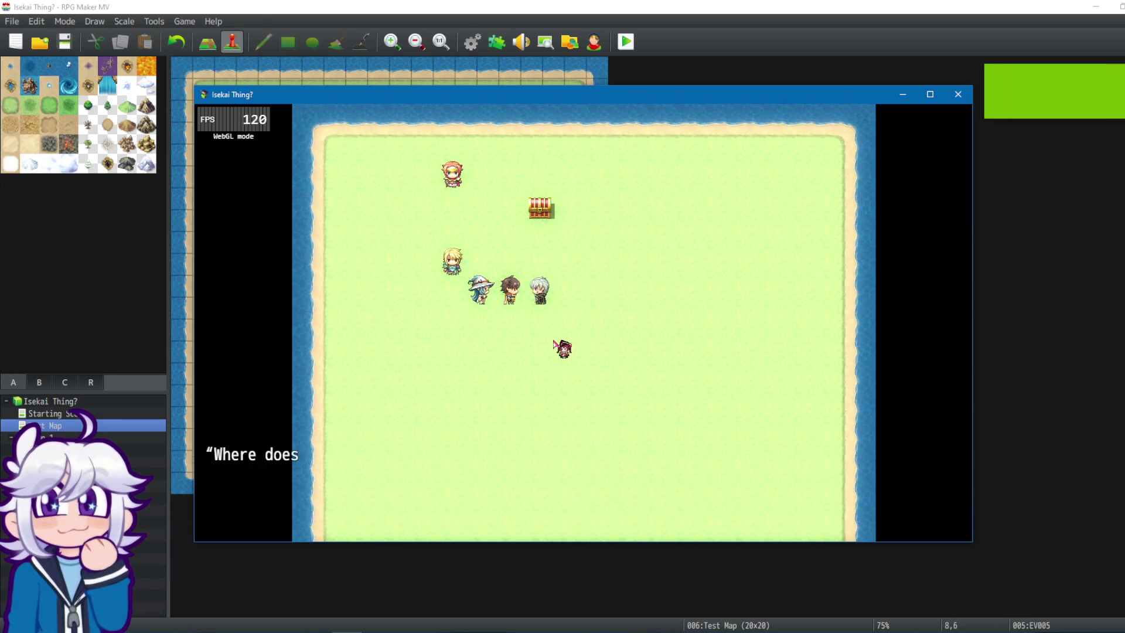
{"action": "left_click", "coordinate": [959, 94]}
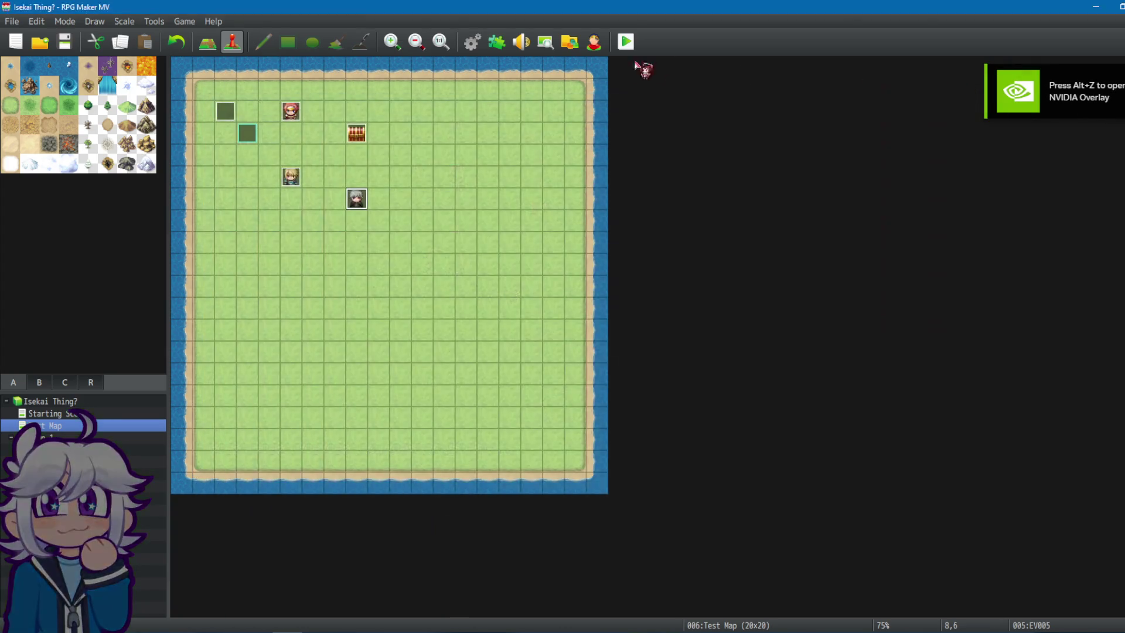
{"action": "left_click", "coordinate": [473, 42]}
Inspect the Quizzical 2 commands: the Wait 1 frame, RNG 2 roll and Legends text.
{"action": "left_click", "coordinate": [551, 213]}
{"action": "left_click", "coordinate": [563, 262]}
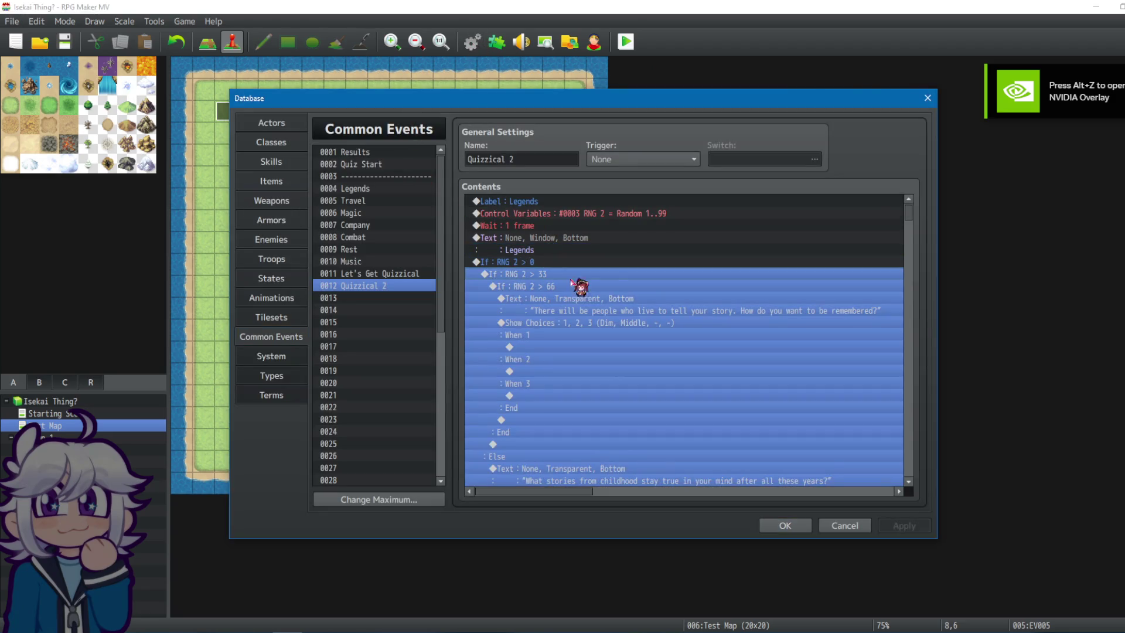
{"action": "left_click", "coordinate": [598, 225]}
{"action": "left_click", "coordinate": [607, 214]}
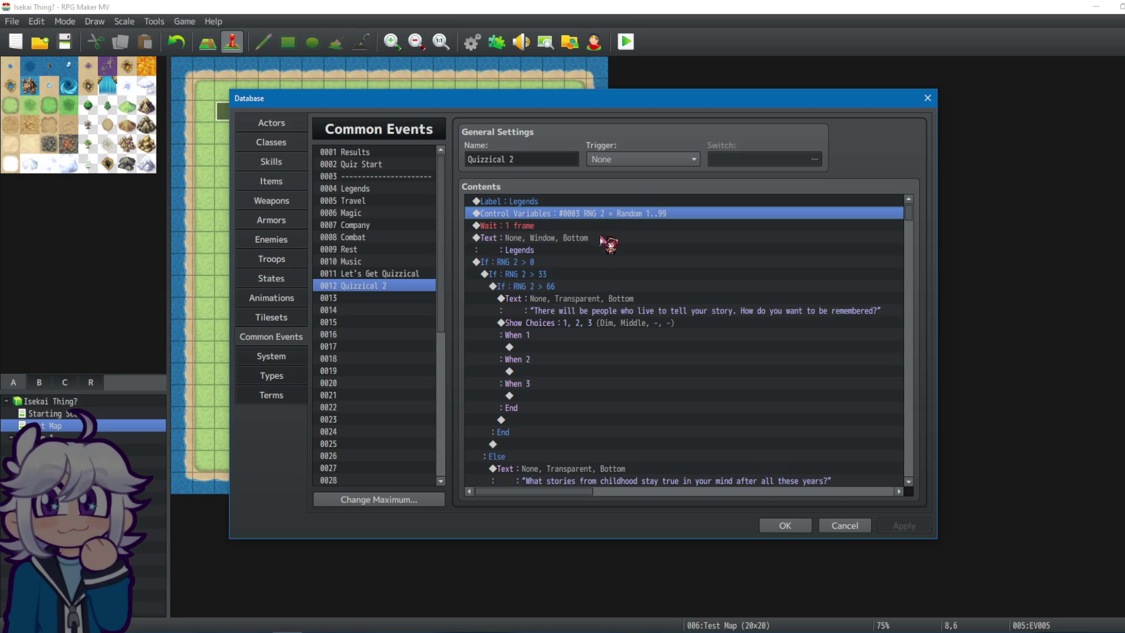
{"action": "left_click", "coordinate": [604, 260]}
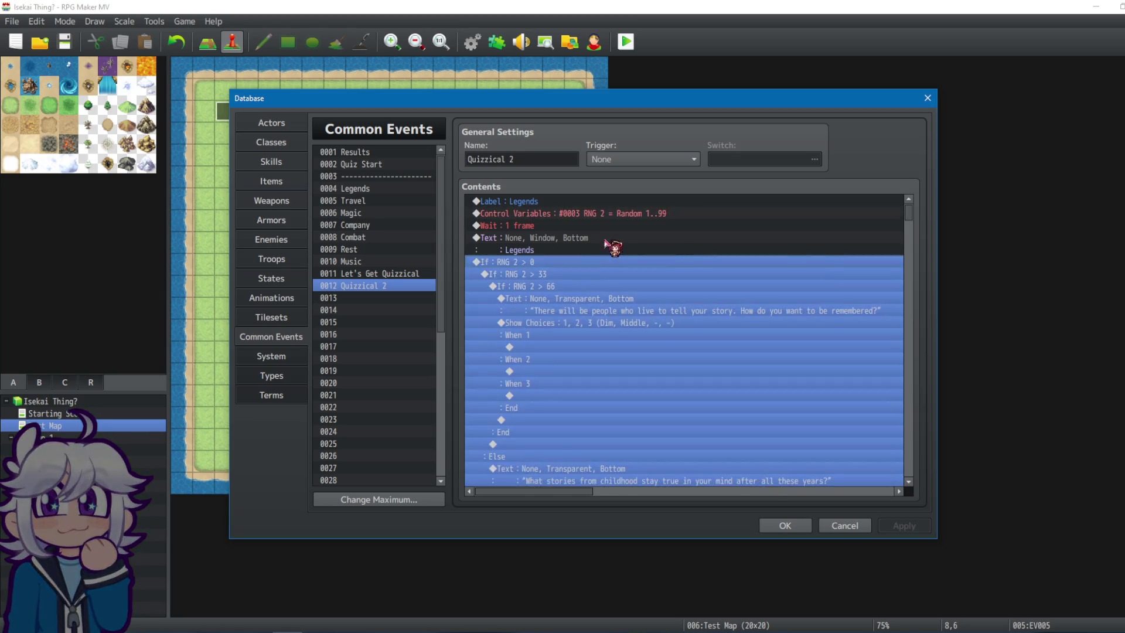
{"action": "left_click", "coordinate": [601, 252]}
Close the Database and launch a playtest, saving the project first.
{"action": "left_click", "coordinate": [804, 528]}
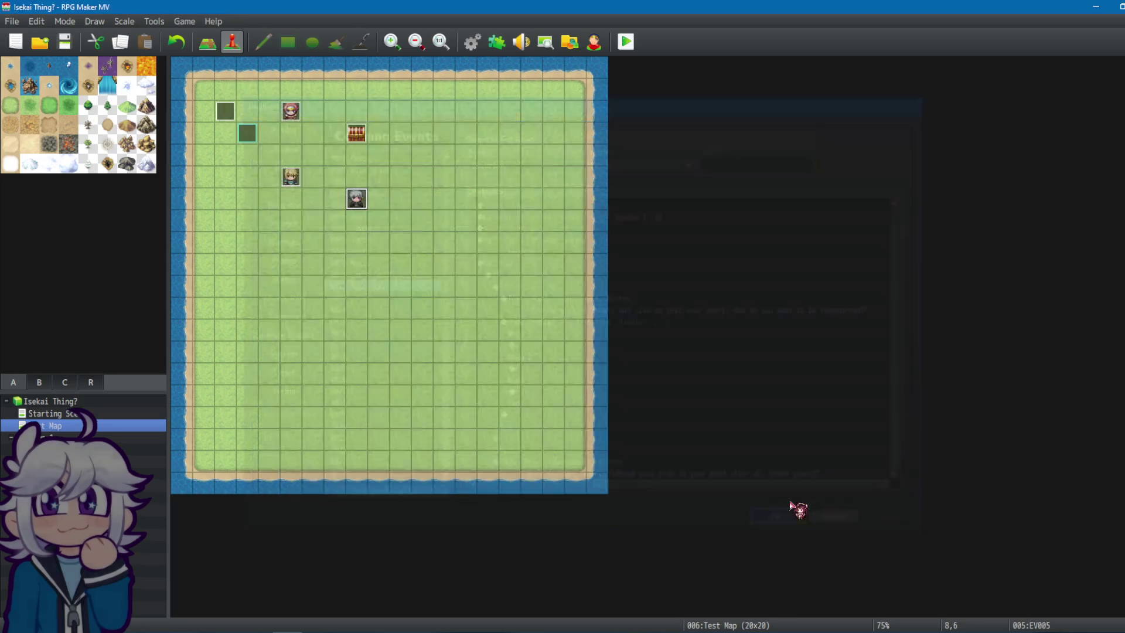
{"action": "left_click", "coordinate": [623, 41]}
{"action": "left_click", "coordinate": [540, 345]}
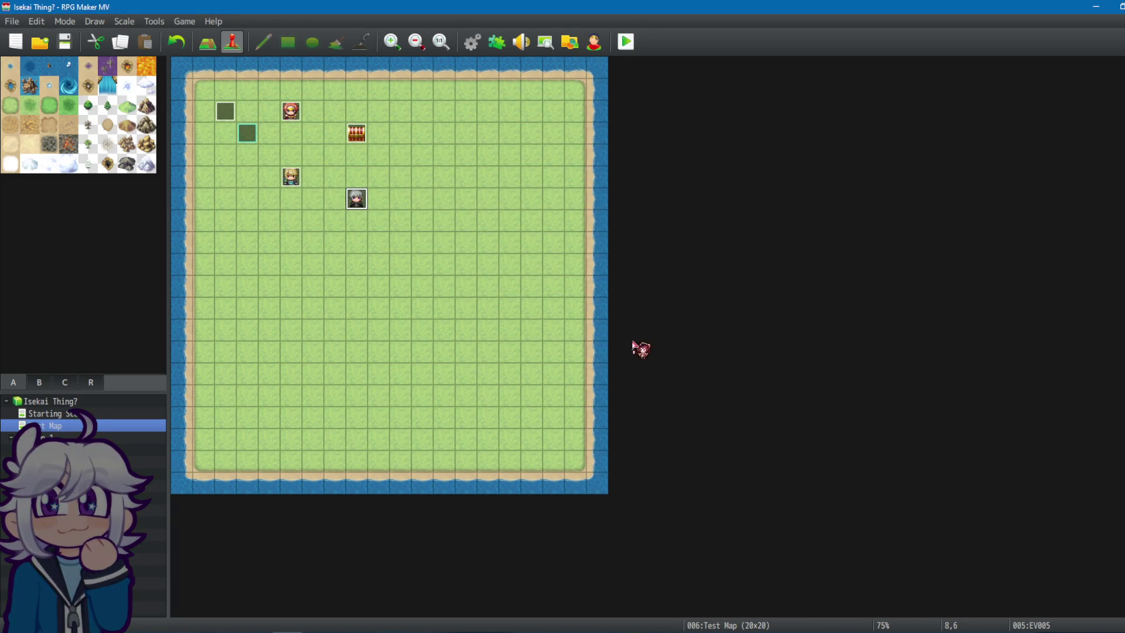
In the first playtest, pick a divination and buff, answer the first quiz question, then close the game.
{"action": "left_click", "coordinate": [924, 408]}
{"action": "left_click", "coordinate": [920, 385]}
{"action": "left_click", "coordinate": [534, 293]}
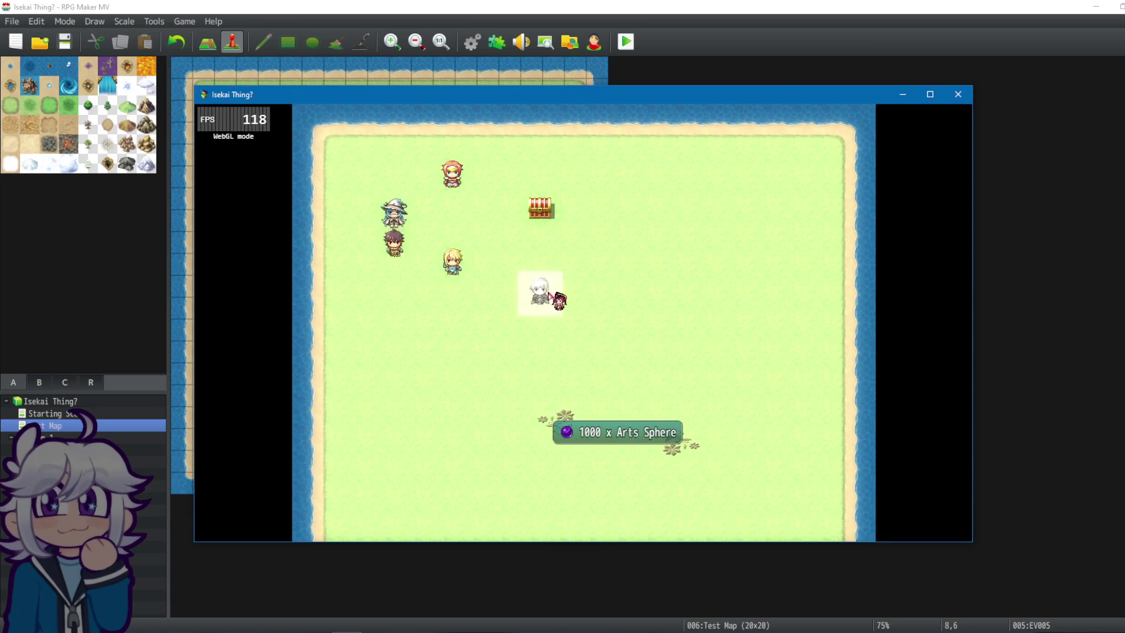
{"action": "left_click", "coordinate": [595, 346]}
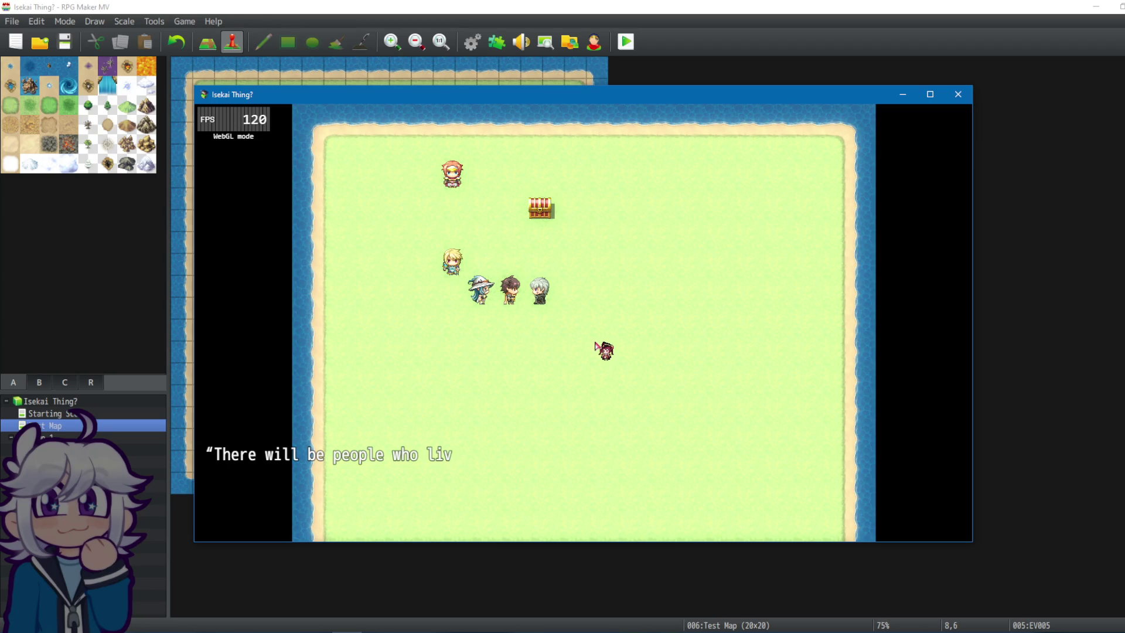
{"action": "left_click", "coordinate": [585, 360]}
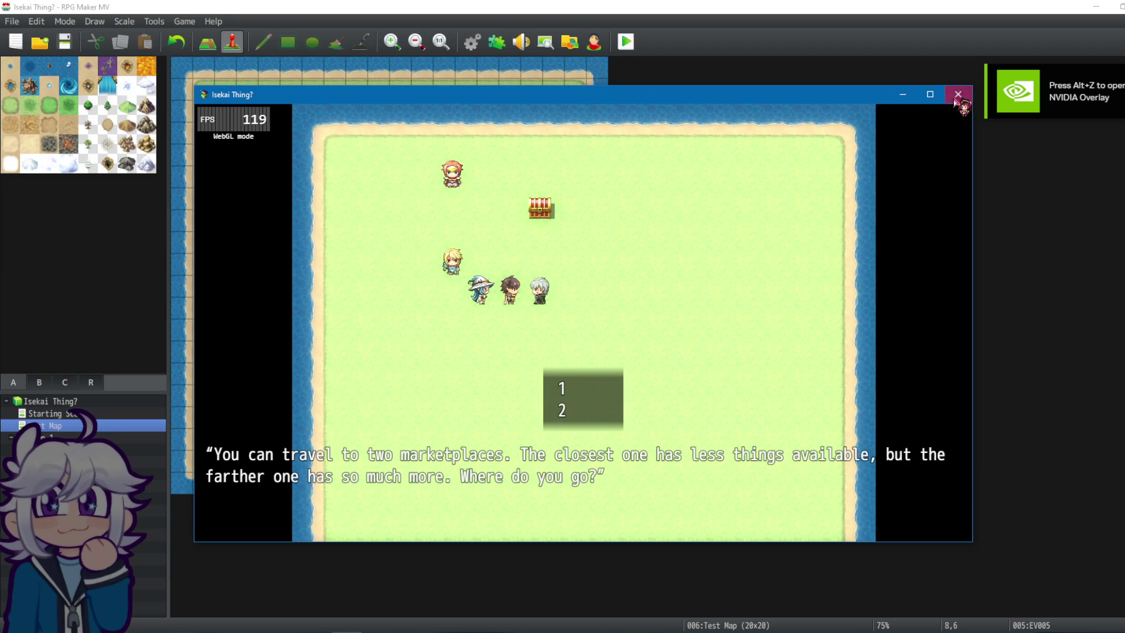
{"action": "left_click", "coordinate": [958, 95]}
Playtest again, choose a class and buff, then answer the story, marketplace, spell and fight questions.
{"action": "key", "text": "ctrl+r"}
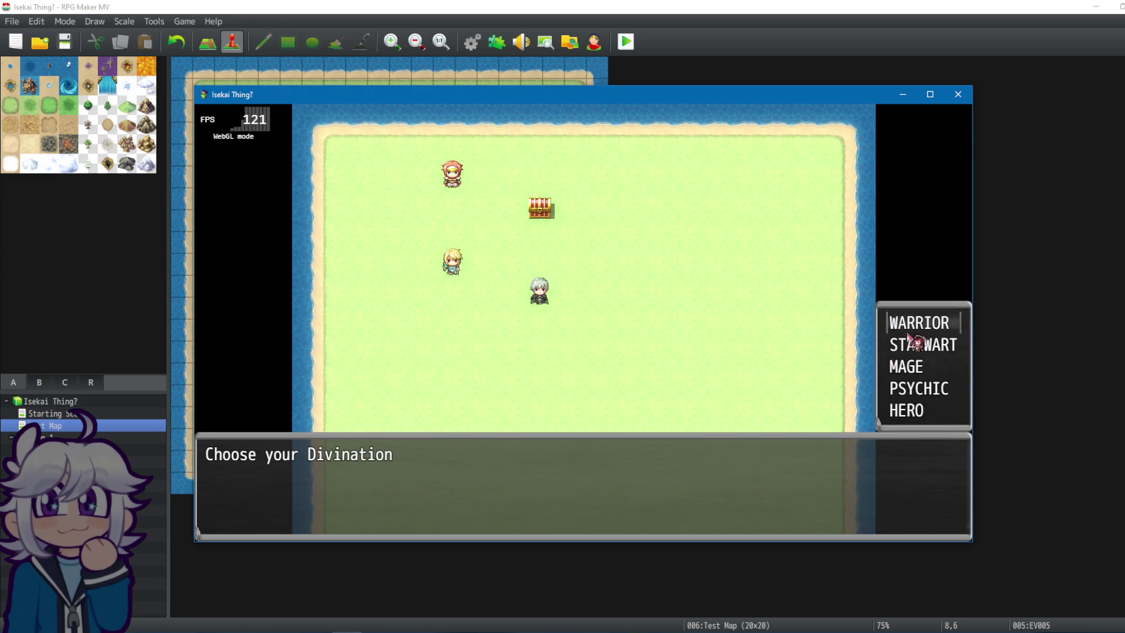
{"action": "double_click", "coordinate": [910, 342]}
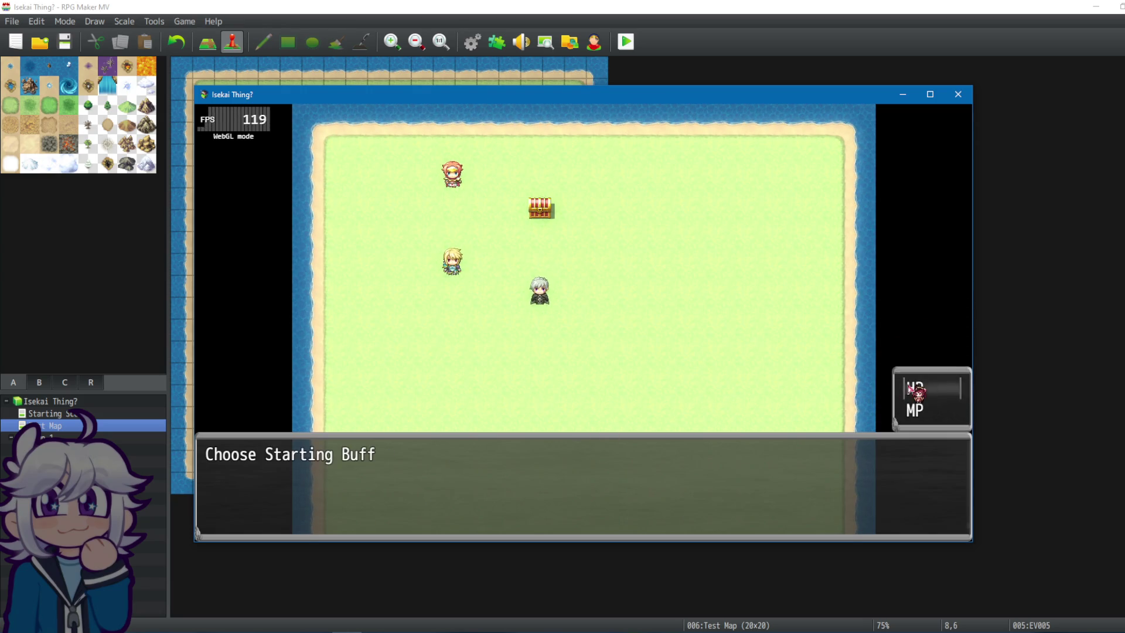
{"action": "double_click", "coordinate": [914, 389]}
{"action": "left_click", "coordinate": [562, 387]}
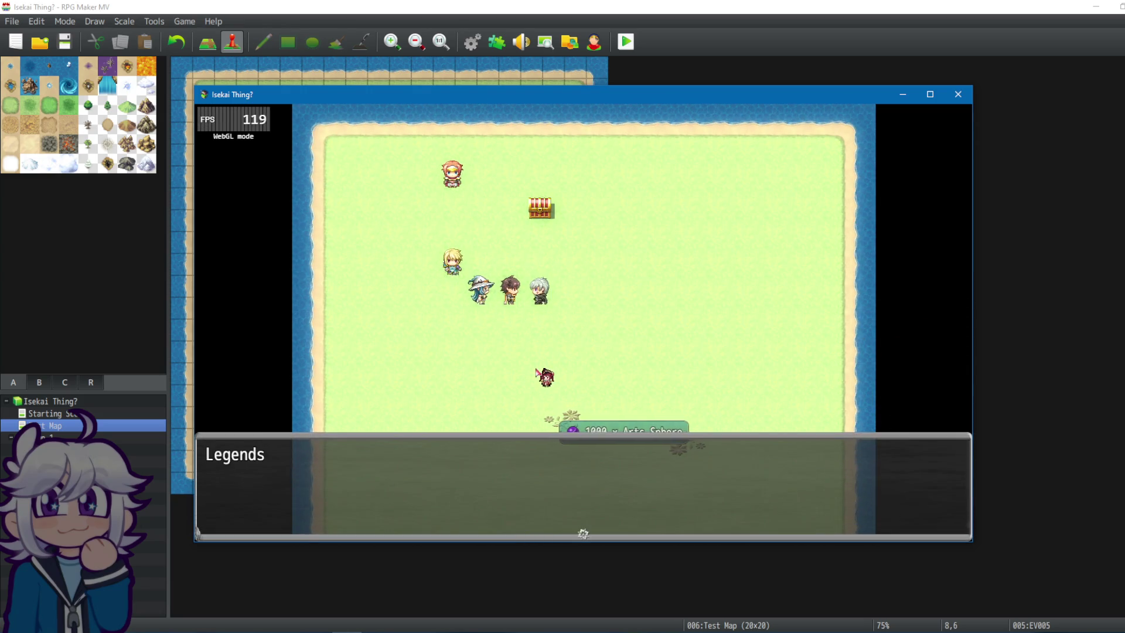
{"action": "left_click", "coordinate": [563, 386]}
{"action": "left_click", "coordinate": [545, 323]}
{"action": "left_click", "coordinate": [572, 387]}
{"action": "left_click", "coordinate": [585, 402]}
{"action": "left_click", "coordinate": [588, 412]}
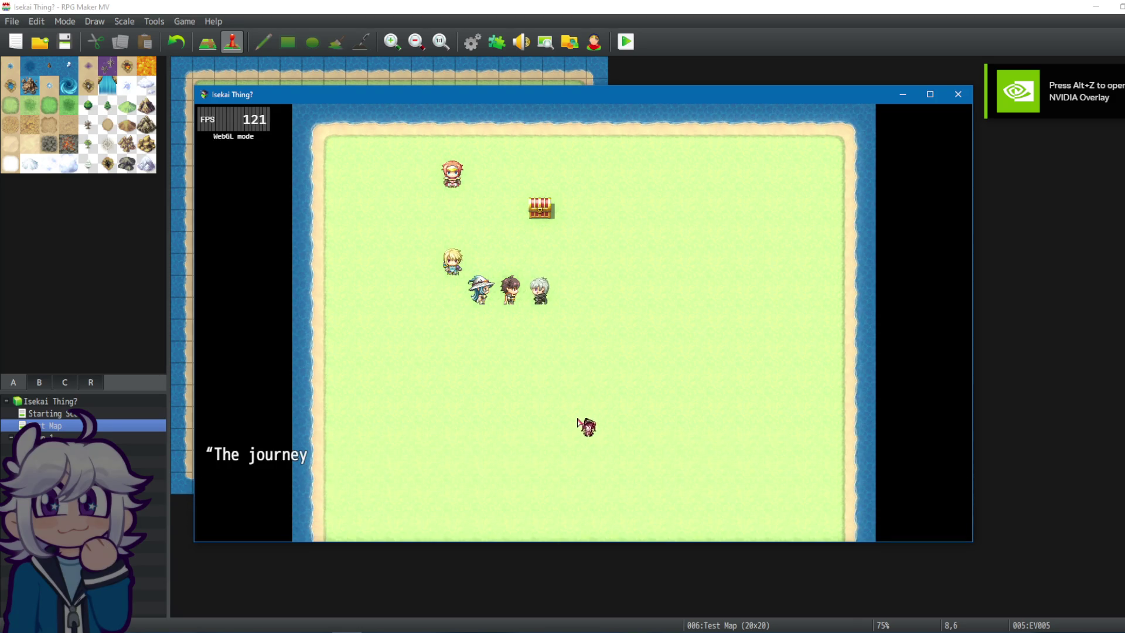
{"action": "left_click", "coordinate": [582, 415]}
{"action": "left_click", "coordinate": [578, 414]}
{"action": "left_click", "coordinate": [578, 414]}
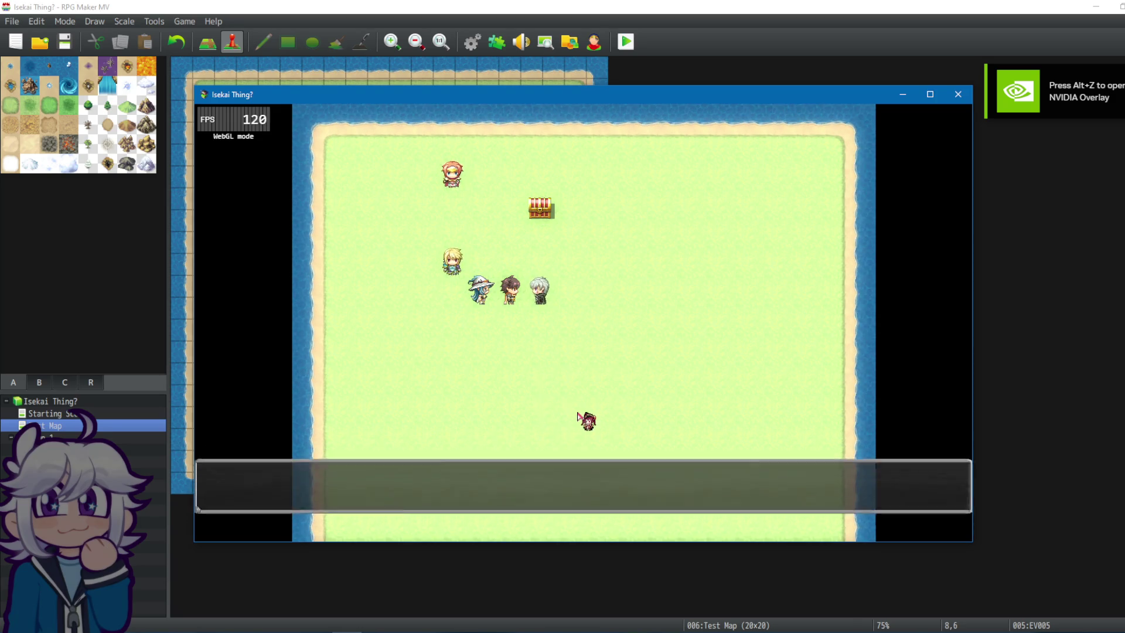
Answer the campfire and bards questions, dismiss the blessing messages, and close the game.
{"action": "left_click", "coordinate": [578, 414]}
{"action": "left_click", "coordinate": [577, 414]}
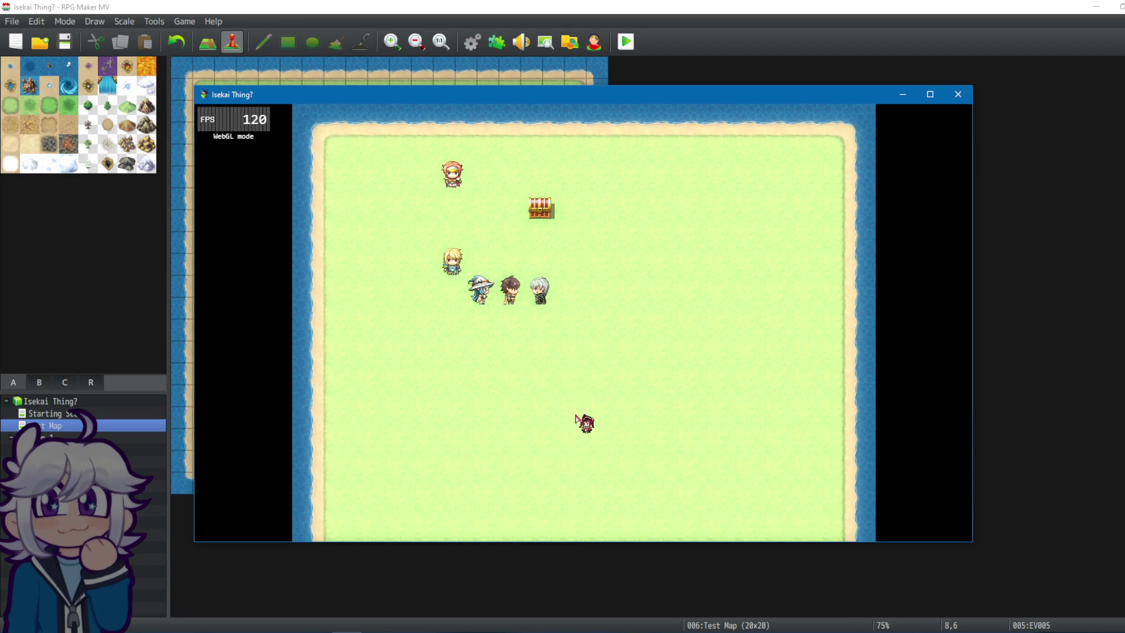
{"action": "left_click", "coordinate": [576, 415]}
{"action": "left_click", "coordinate": [577, 417]}
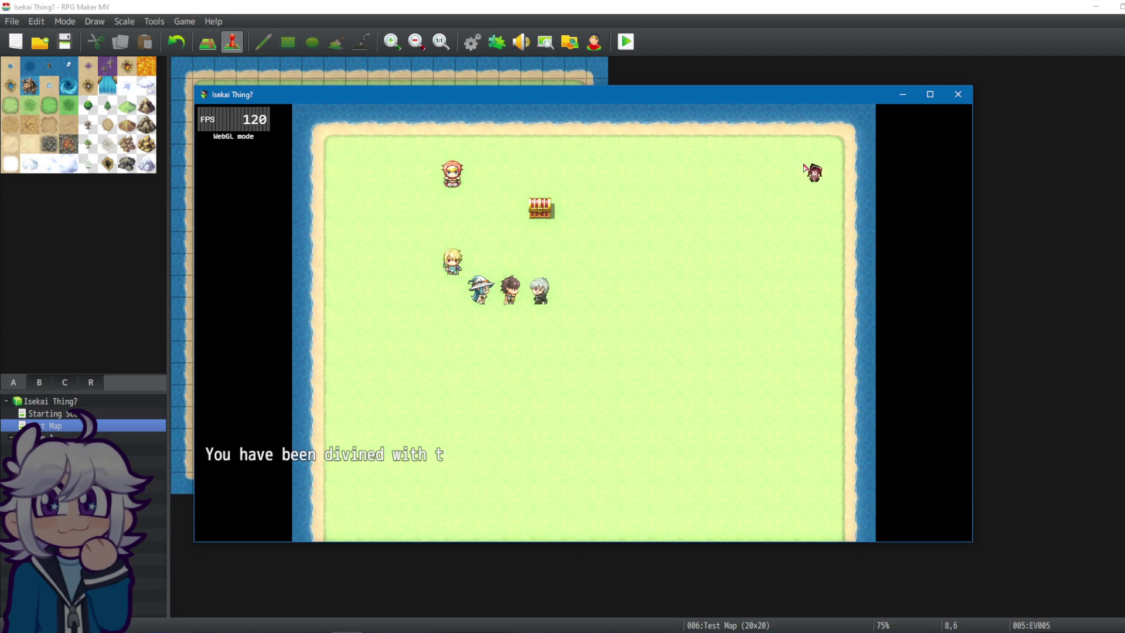
{"action": "left_click", "coordinate": [820, 246]}
{"action": "left_click", "coordinate": [958, 93]}
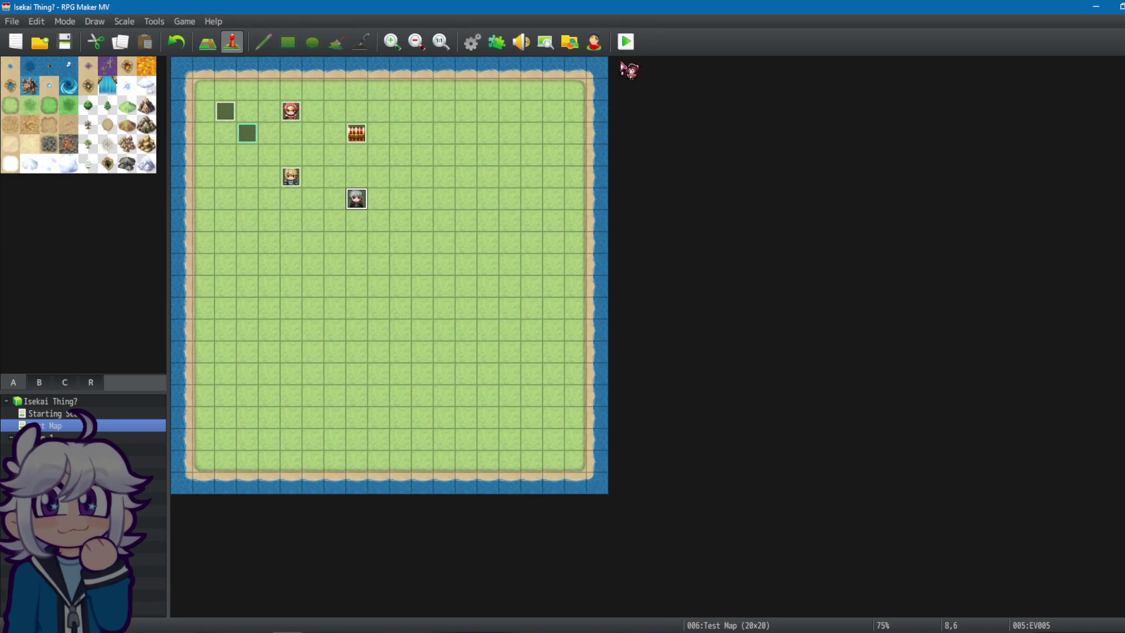
Playtest once more as WARRIOR with the HP buff, answer the first question, then return to the Database.
{"action": "left_click", "coordinate": [626, 41]}
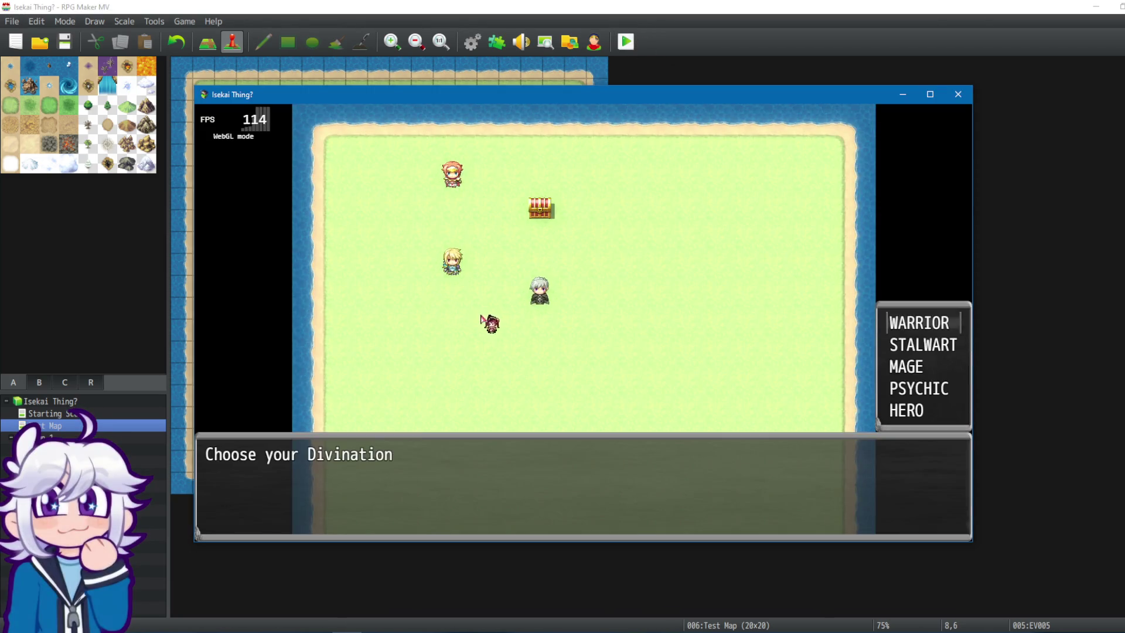
{"action": "left_click", "coordinate": [912, 325]}
{"action": "left_click", "coordinate": [905, 390]}
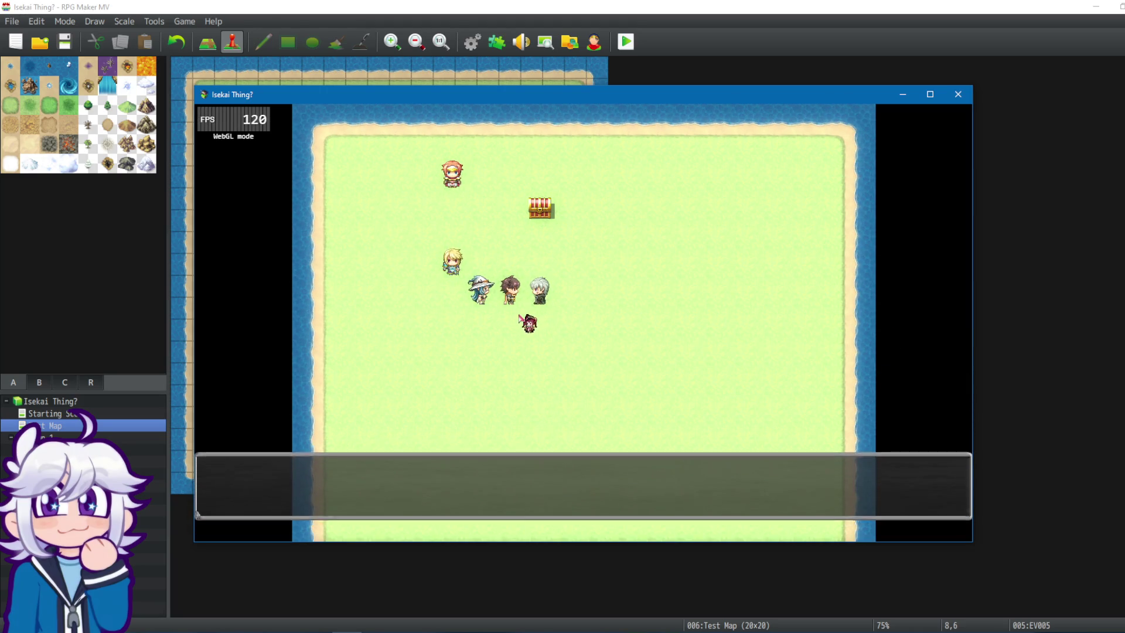
{"action": "left_click", "coordinate": [565, 386]}
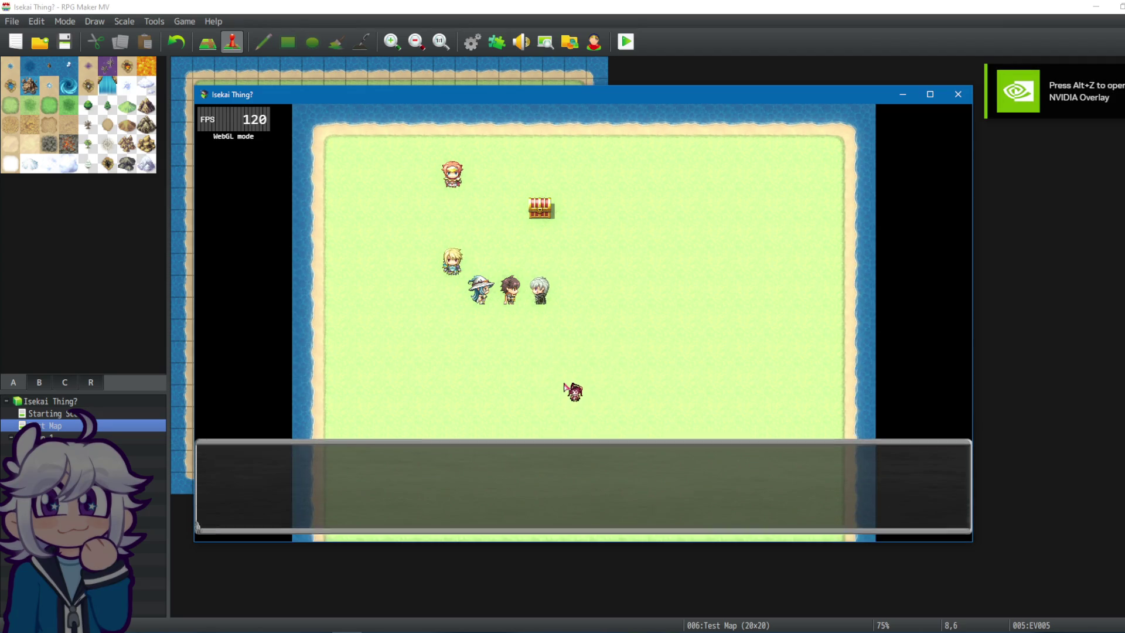
{"action": "left_click", "coordinate": [568, 389]}
{"action": "left_click", "coordinate": [571, 393]}
{"action": "left_click", "coordinate": [573, 395]}
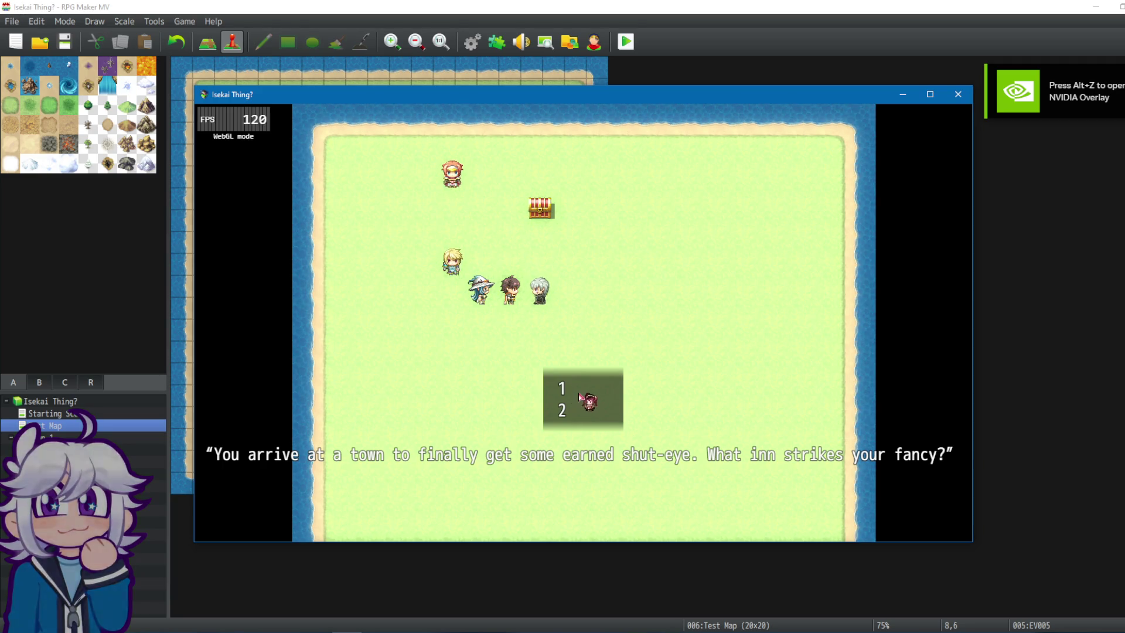
{"action": "left_click", "coordinate": [958, 95]}
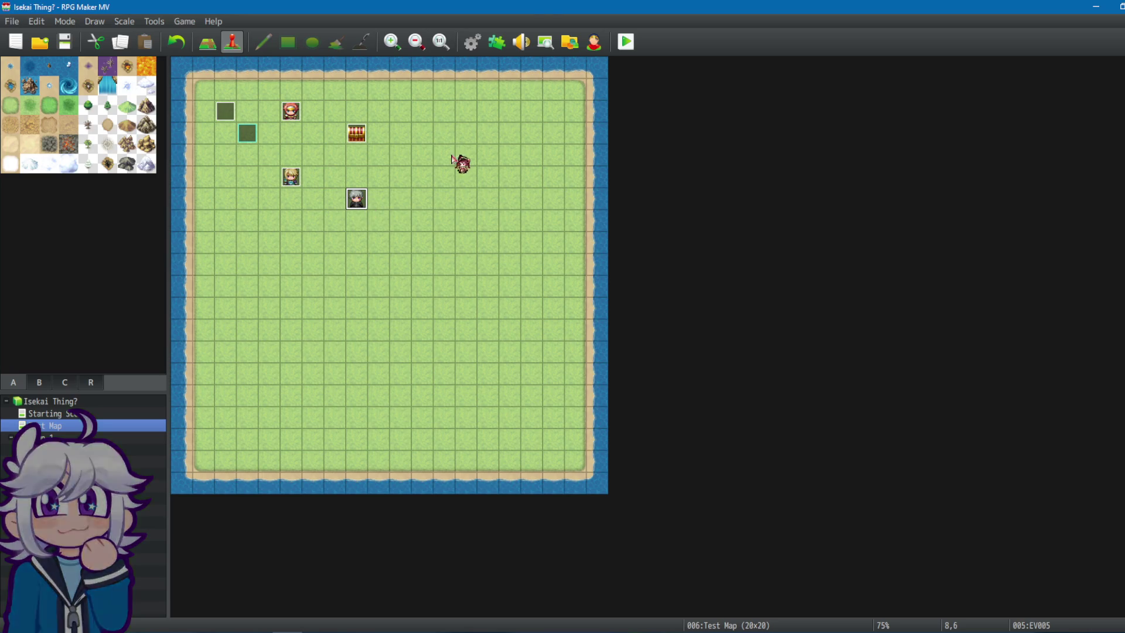
{"action": "left_click", "coordinate": [472, 42]}
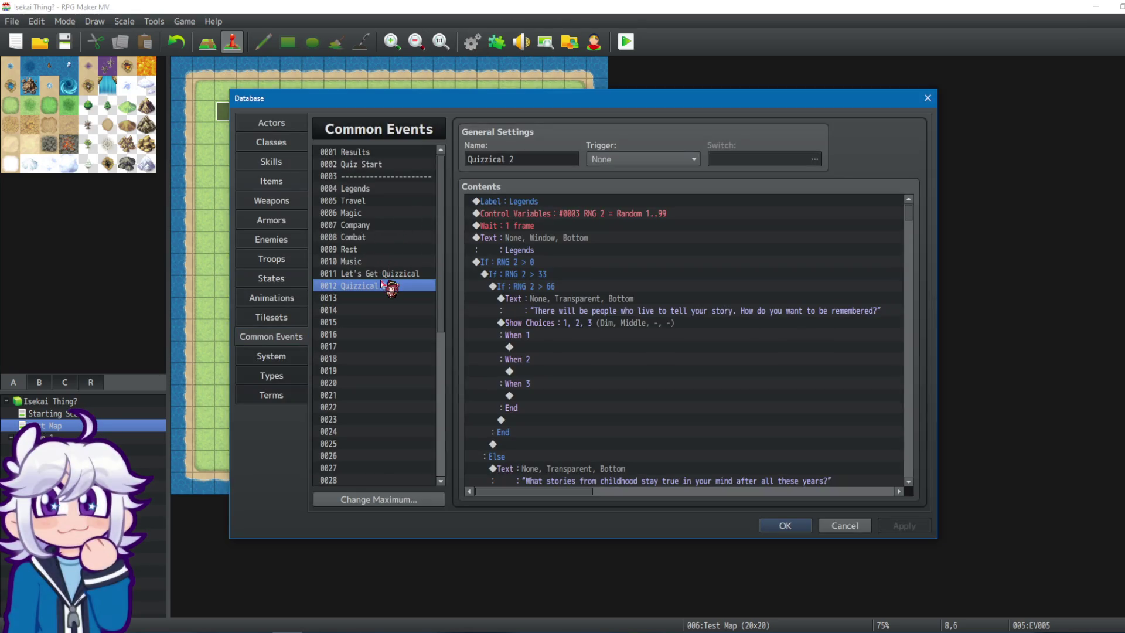
Select the Legends label, Wait 1 frame, RNG 2 roll and If : RNG 2 > 0 commands in Quizzical 2.
{"action": "left_click", "coordinate": [551, 201]}
{"action": "left_click", "coordinate": [603, 227]}
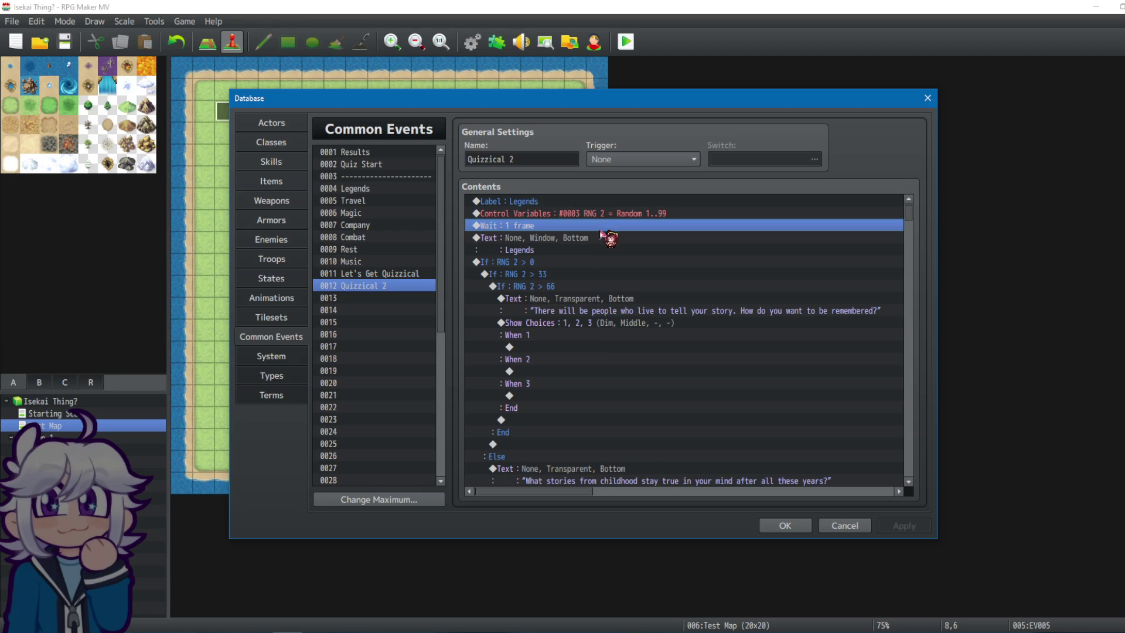
{"action": "left_click", "coordinate": [571, 215]}
{"action": "left_click", "coordinate": [566, 225]}
{"action": "left_click", "coordinate": [563, 216]}
{"action": "left_click_drag", "start_coordinate": [549, 276], "coordinate": [558, 263]}
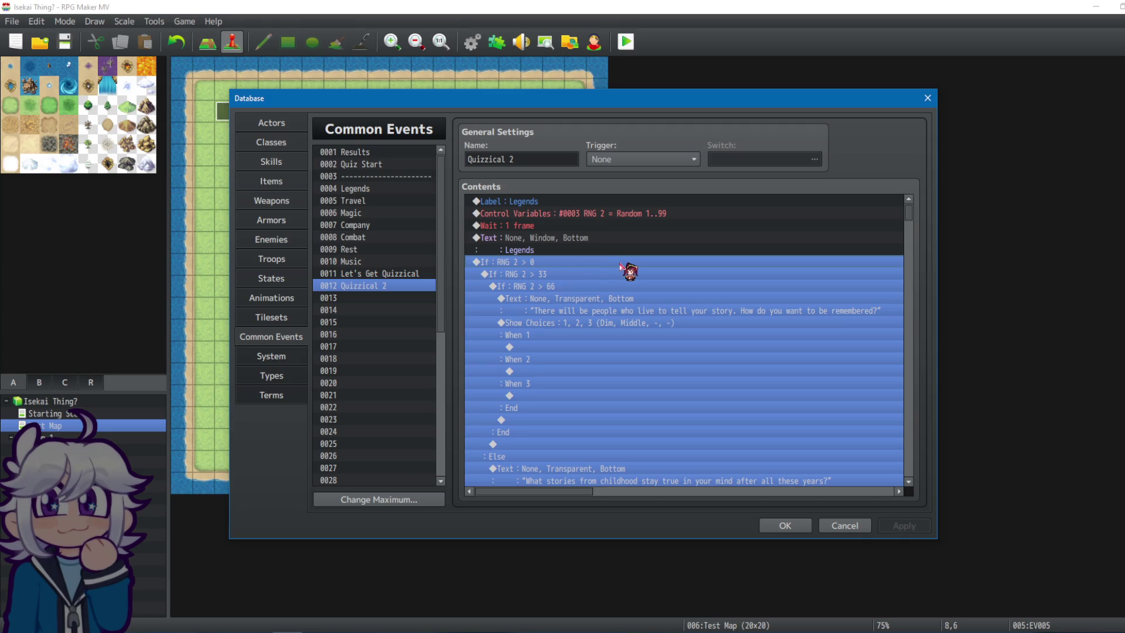
{"action": "left_click", "coordinate": [542, 305]}
{"action": "left_click", "coordinate": [560, 268]}
{"action": "left_click", "coordinate": [648, 215]}
View the RNG 2 = Random 1..99 roll settings and close them without changes.
{"action": "right_click", "coordinate": [580, 222]}
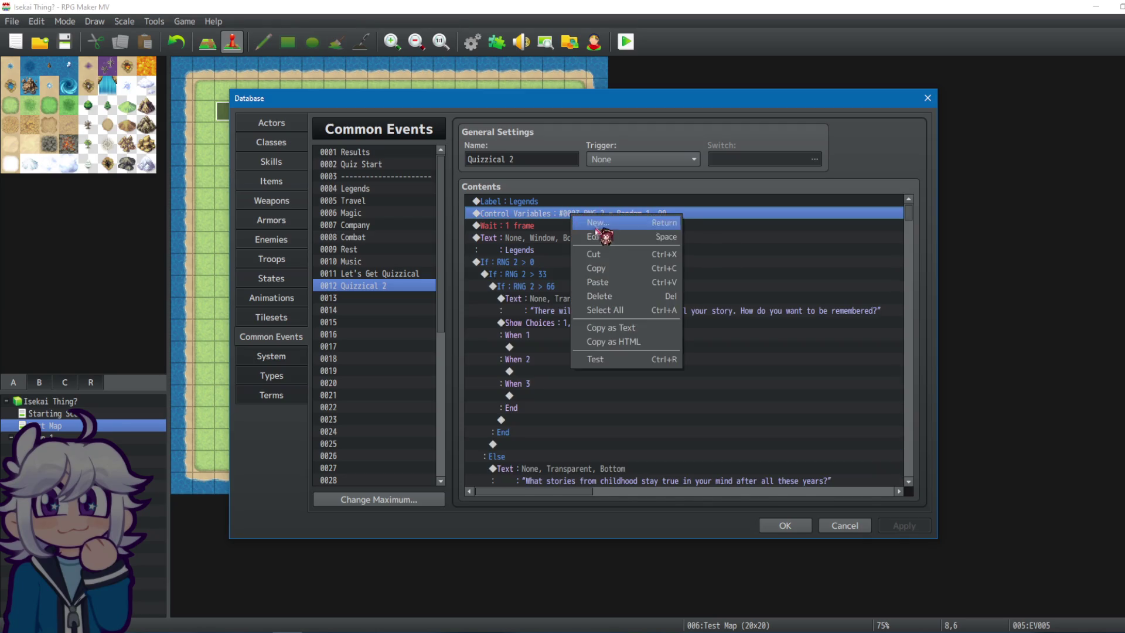
{"action": "left_click", "coordinate": [610, 238]}
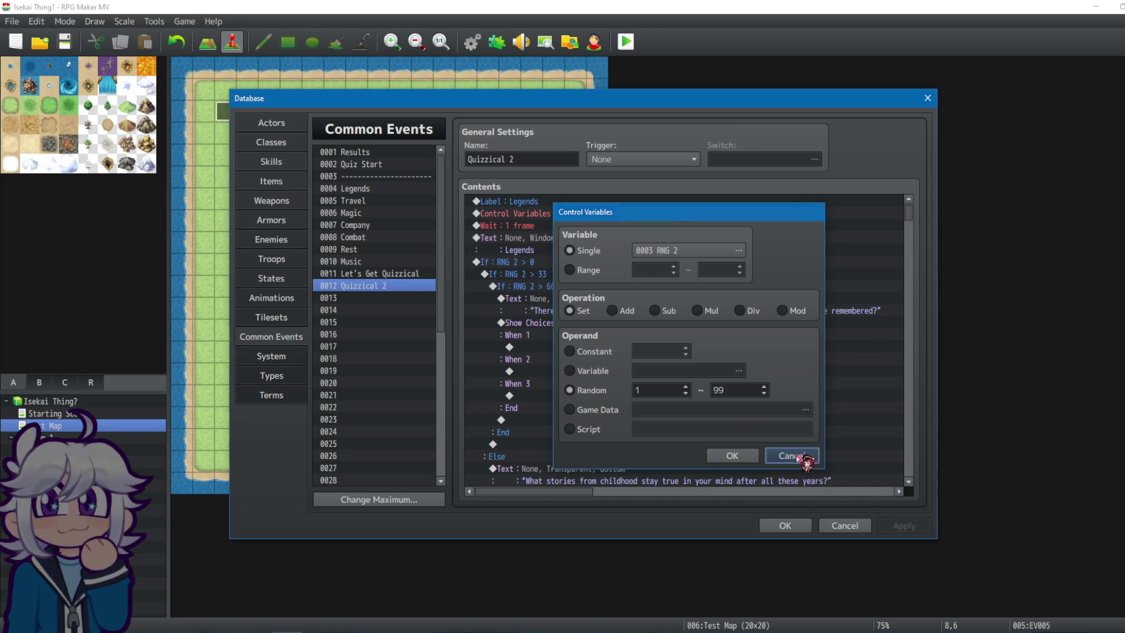
{"action": "left_click", "coordinate": [732, 455]}
{"action": "left_click", "coordinate": [501, 205]}
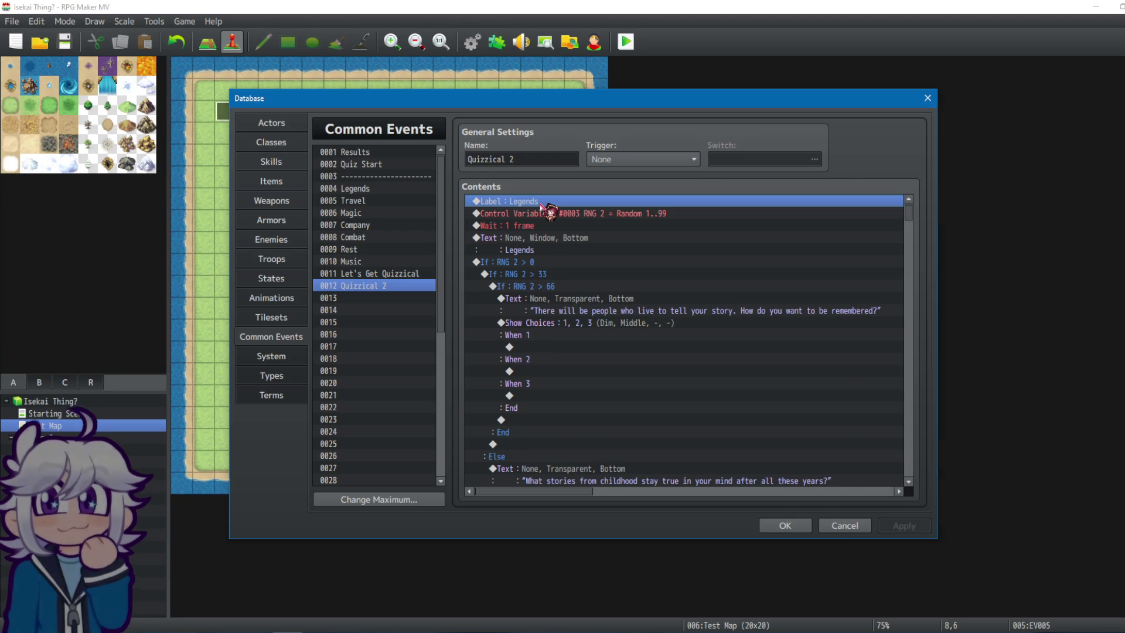
{"action": "key", "text": "Insert"}
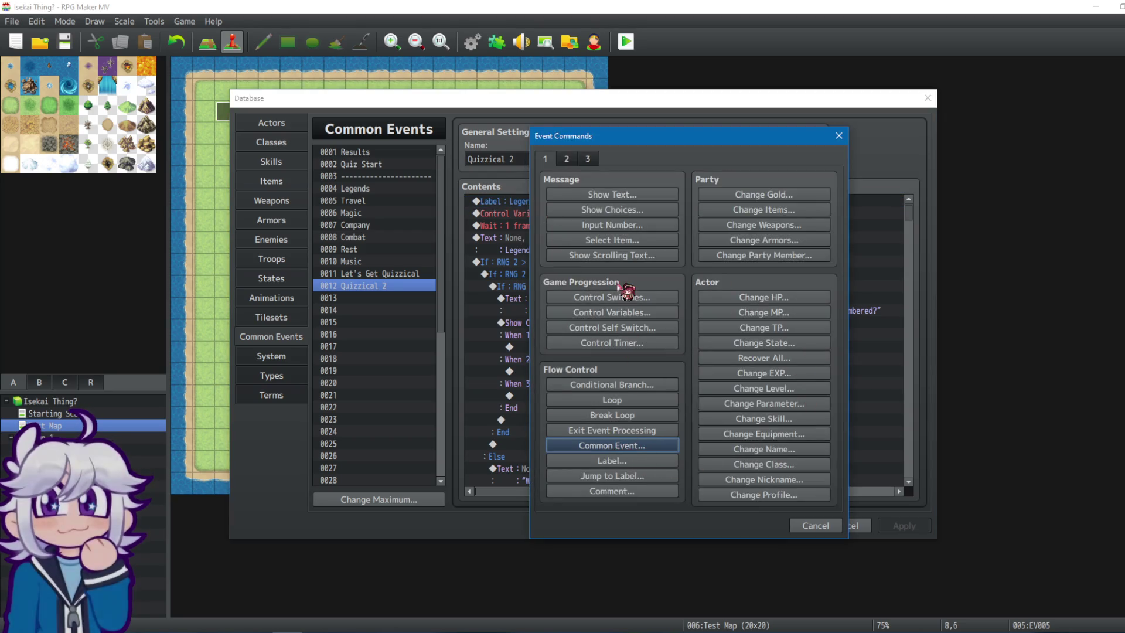
{"action": "left_click", "coordinate": [612, 312]}
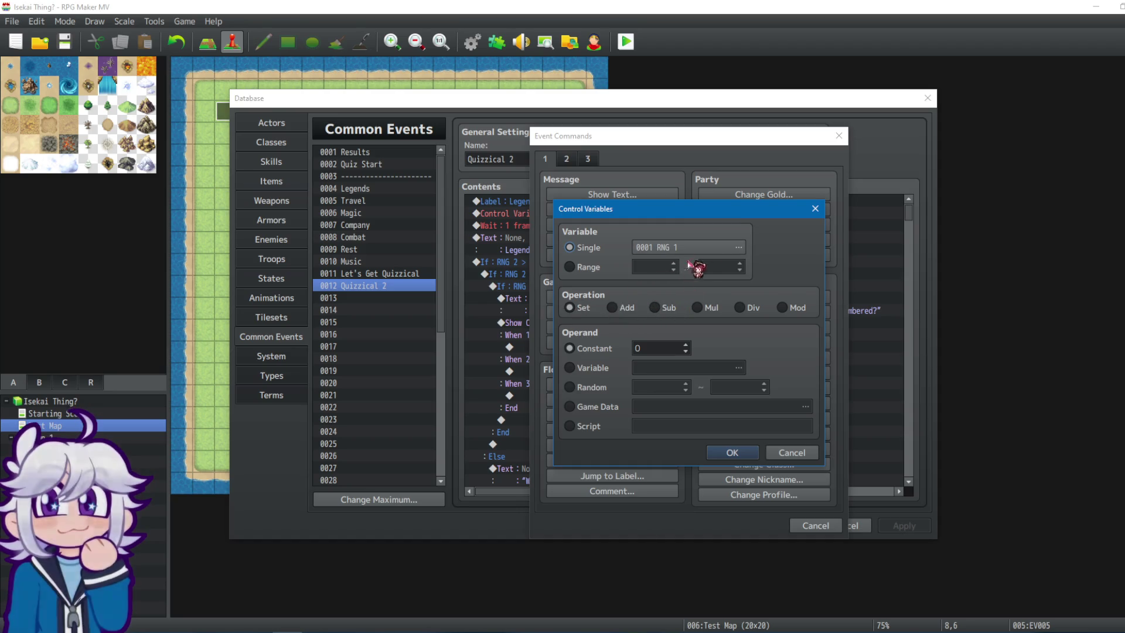
{"action": "left_click", "coordinate": [738, 248]}
{"action": "left_click", "coordinate": [812, 178]}
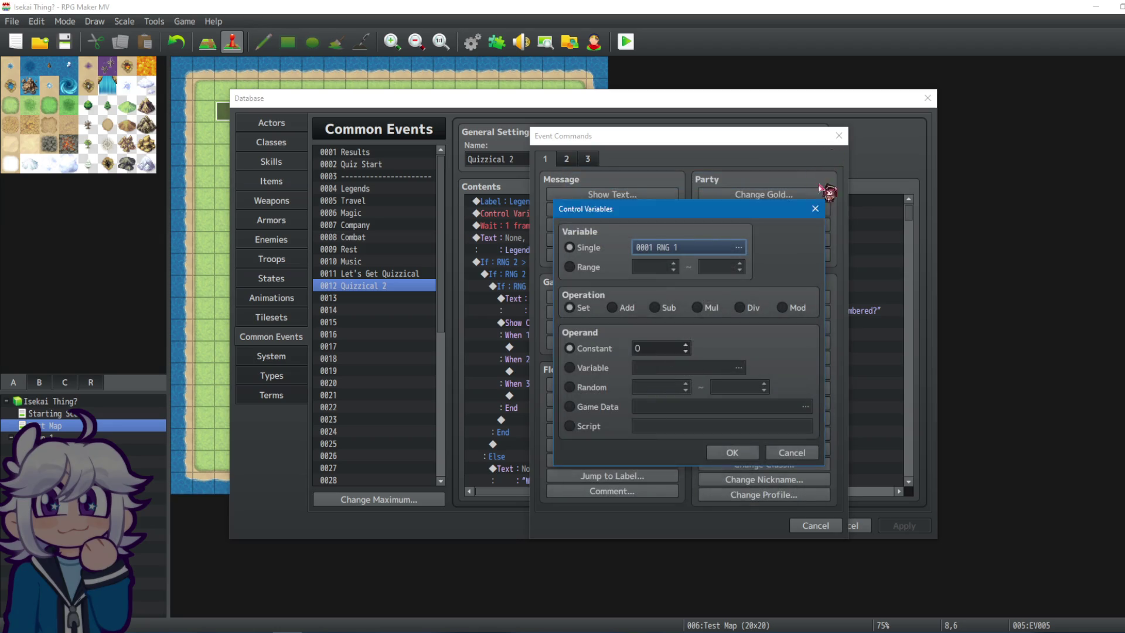
{"action": "left_click", "coordinate": [815, 209]}
{"action": "scroll", "coordinate": [761, 235], "scroll_direction": "down", "scroll_amount": 1}
{"action": "scroll", "coordinate": [680, 278], "scroll_direction": "up", "scroll_amount": 1}
{"action": "left_click", "coordinate": [595, 273]}
{"action": "left_click", "coordinate": [742, 296]}
Scroll through Quizzical 2's commands, then select all of them starting from Label : Legends.
{"action": "mouse_move", "coordinate": [909, 212]}
{"action": "left_mouse_down"}
{"action": "mouse_move", "coordinate": [917, 238]}
{"action": "mouse_move", "coordinate": [907, 236]}
{"action": "left_mouse_up"}
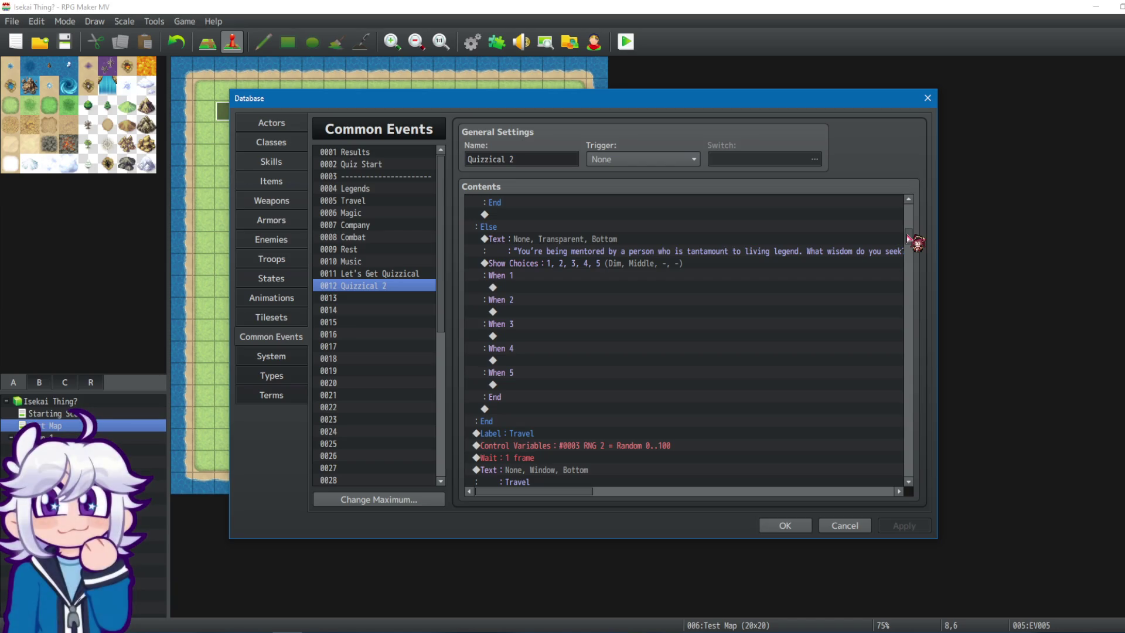
{"action": "key", "text": "alt+Tab"}
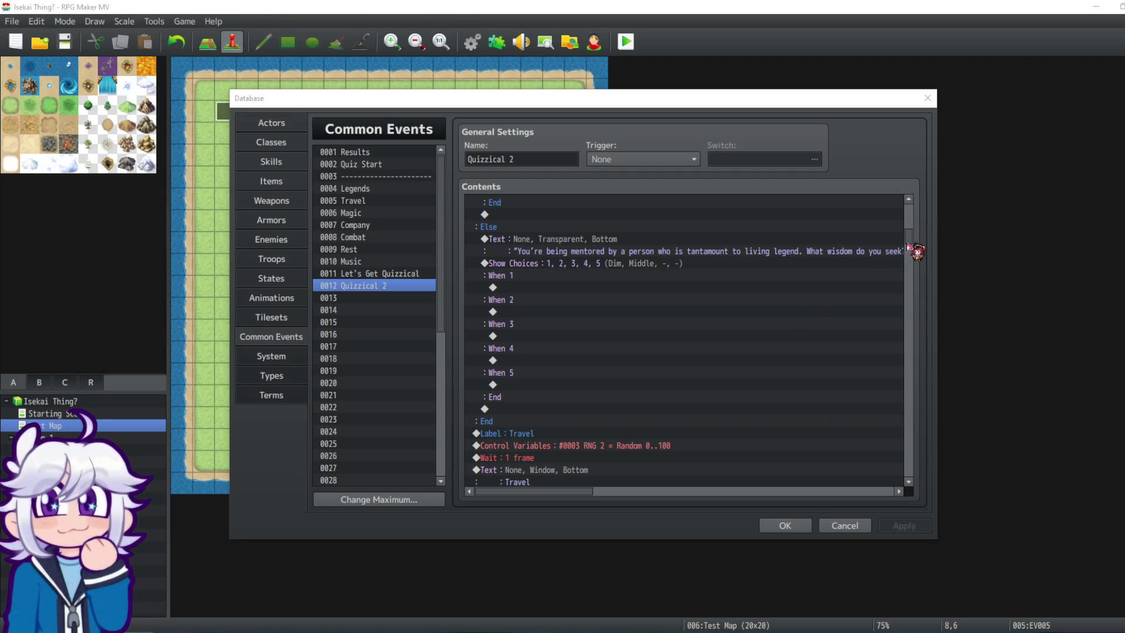
{"action": "left_click_drag", "start_coordinate": [908, 246], "coordinate": [904, 258]}
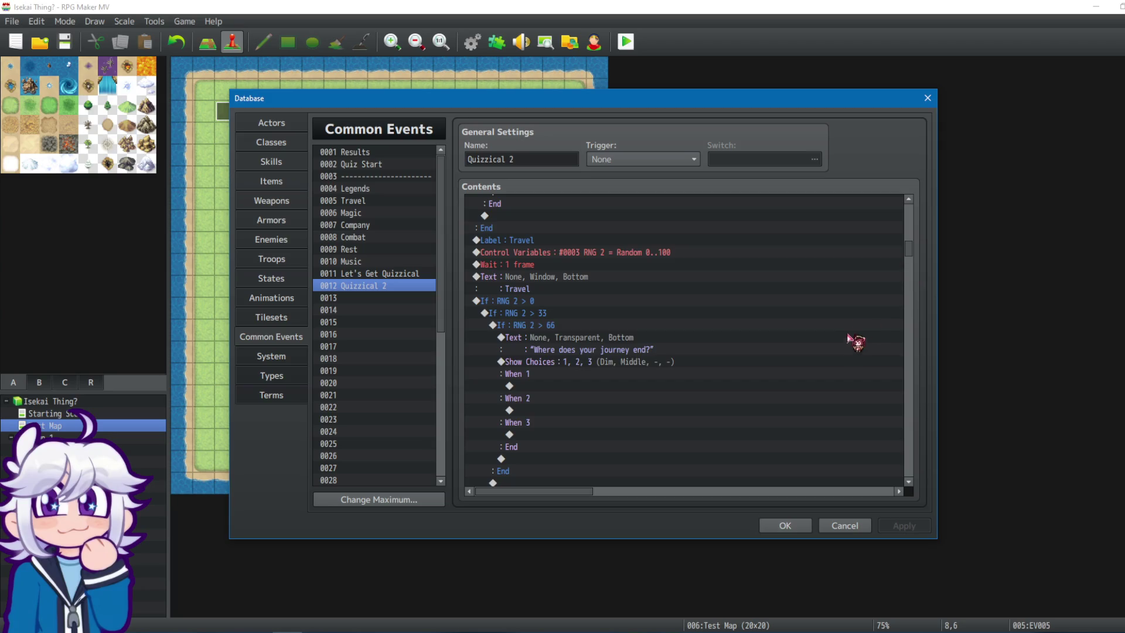
{"action": "scroll", "coordinate": [862, 342], "scroll_direction": "up", "scroll_amount": 7}
{"action": "left_click", "coordinate": [676, 301]}
{"action": "left_click_drag", "start_coordinate": [909, 235], "coordinate": [914, 202]}
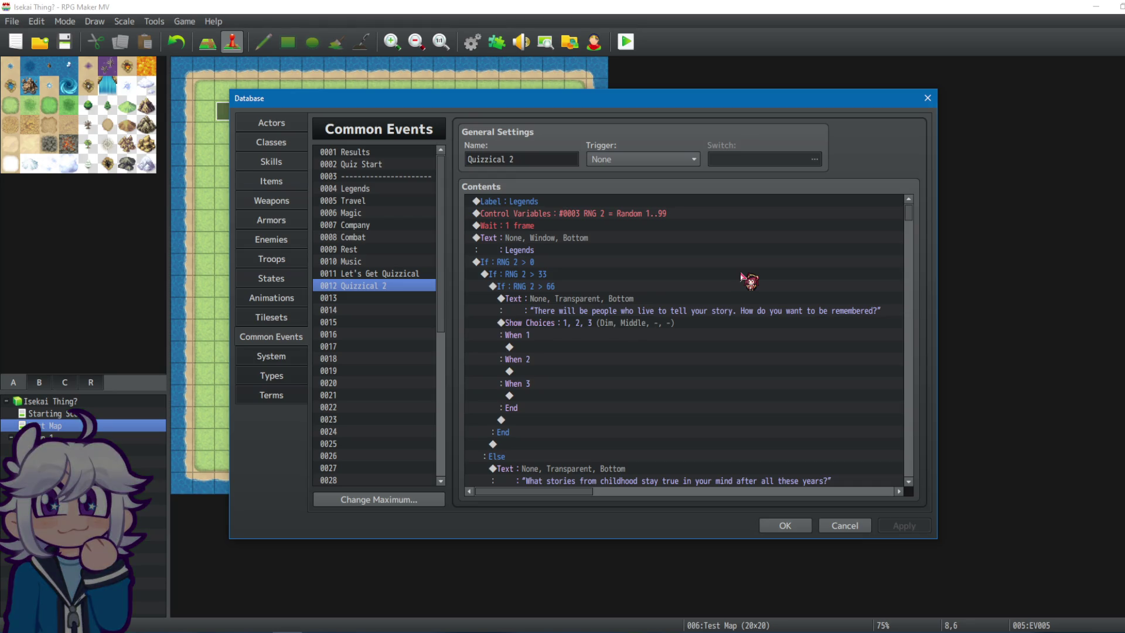
{"action": "left_click", "coordinate": [645, 215]}
{"action": "left_click", "coordinate": [639, 203]}
{"action": "key", "text": "ctrl+a"}
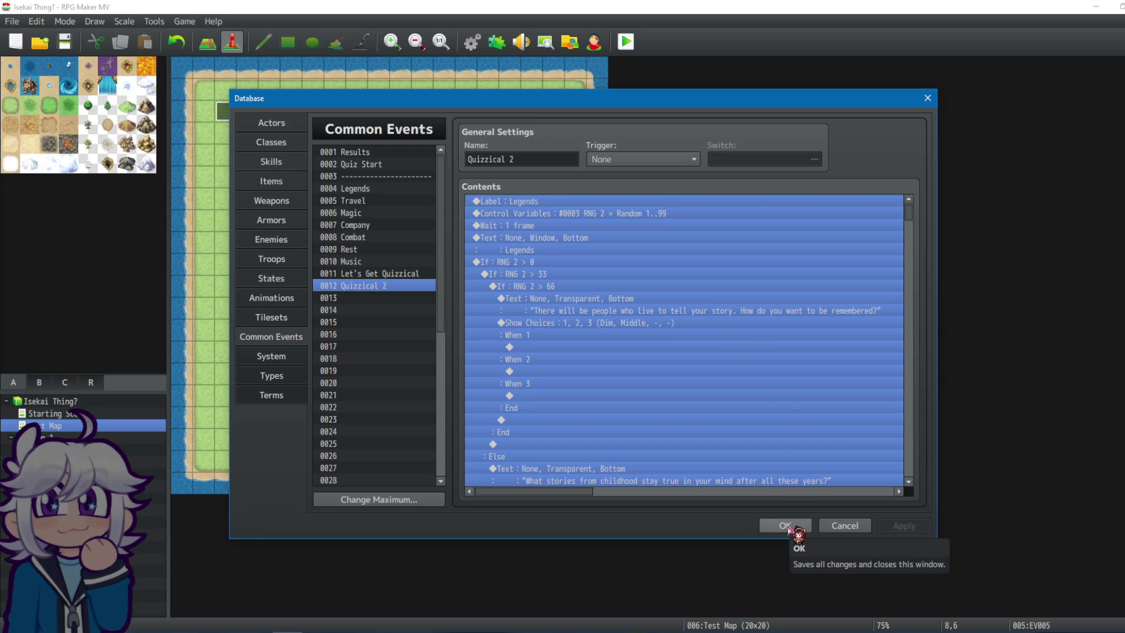
Close the Database and paste the quiz commands over EV005's Quizzical 2 call, applying the change.
{"action": "left_click", "coordinate": [787, 527]}
{"action": "double_click", "coordinate": [359, 200]}
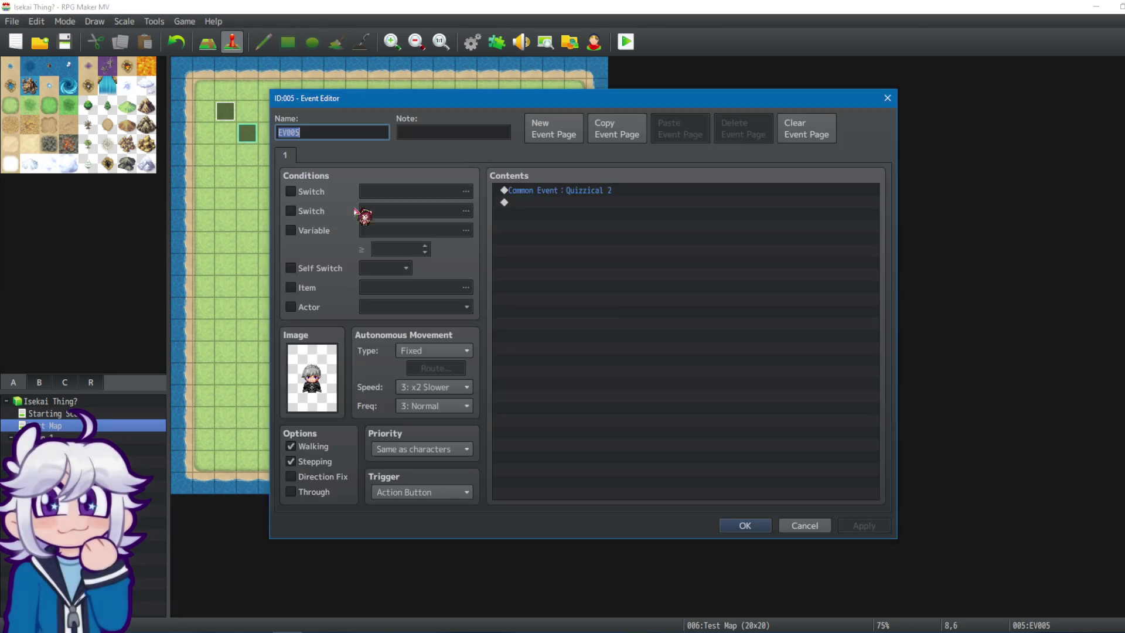
{"action": "left_click", "coordinate": [661, 194]}
{"action": "key", "text": "ctrl+v"}
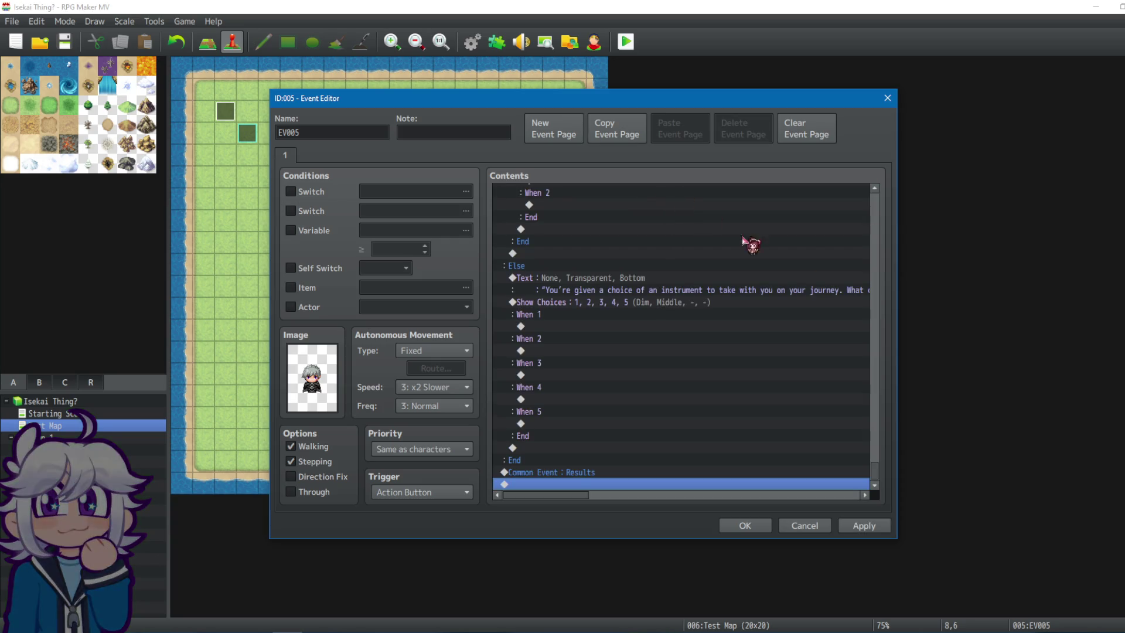
{"action": "left_click", "coordinate": [873, 526]}
{"action": "left_click", "coordinate": [745, 526]}
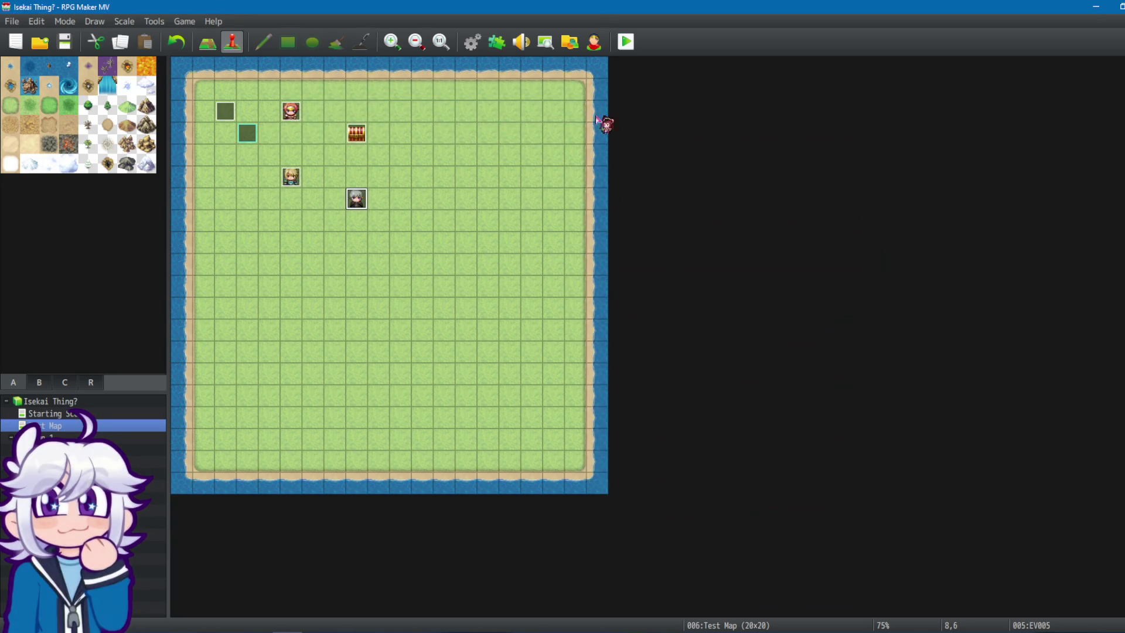
Save and playtest, answer two quiz choices, then close the game and reopen EV005.
{"action": "left_click", "coordinate": [626, 42]}
{"action": "left_click", "coordinate": [530, 336]}
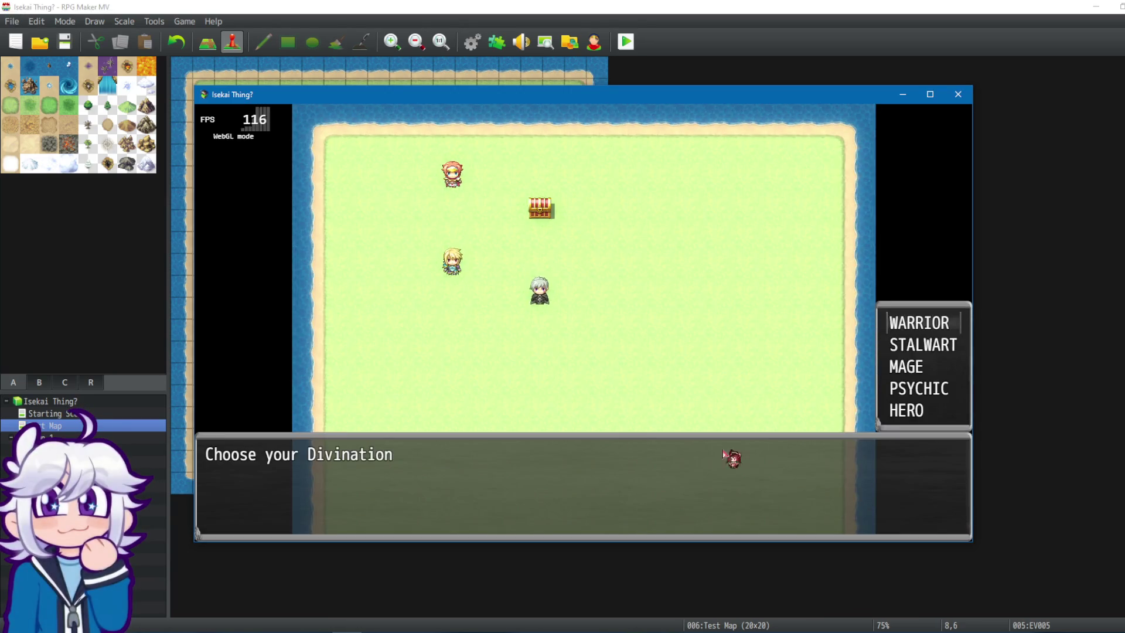
{"action": "left_click", "coordinate": [920, 335]}
{"action": "left_click", "coordinate": [923, 390]}
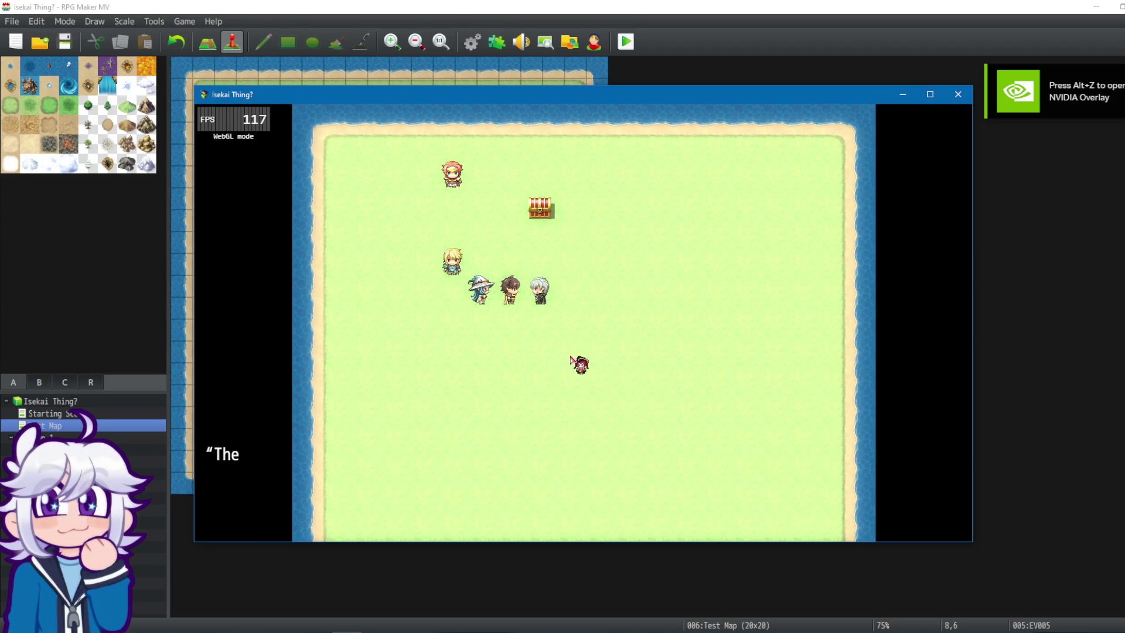
{"action": "left_click", "coordinate": [959, 94]}
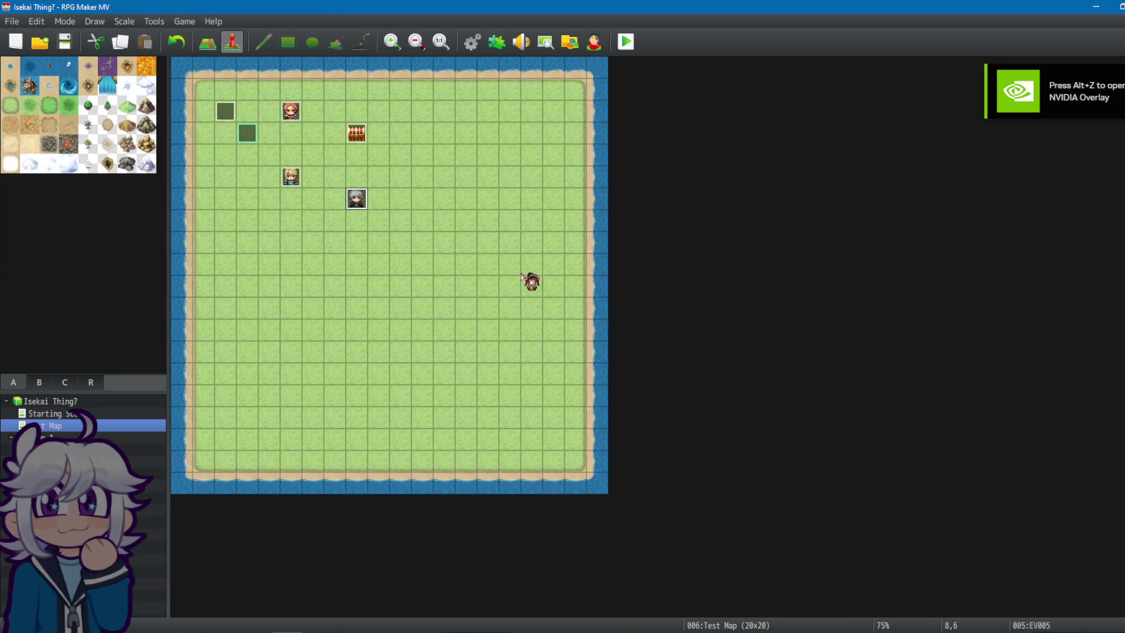
{"action": "double_click", "coordinate": [357, 198]}
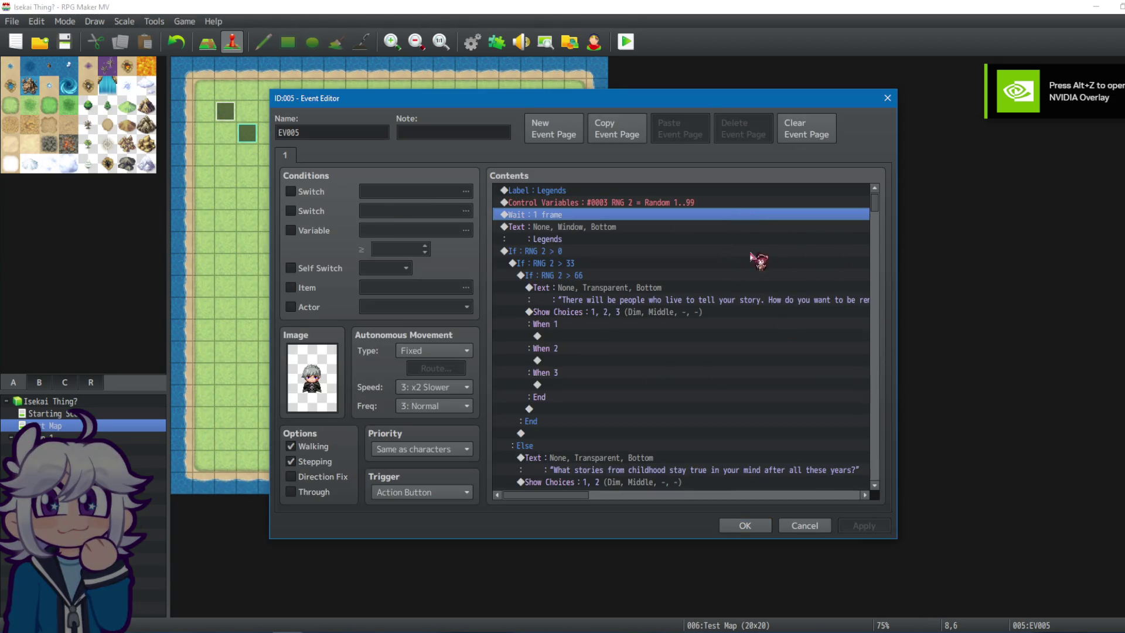
Give the Legends section's If : RNG 2 > 66 condition an Else branch.
{"action": "left_click", "coordinate": [818, 372]}
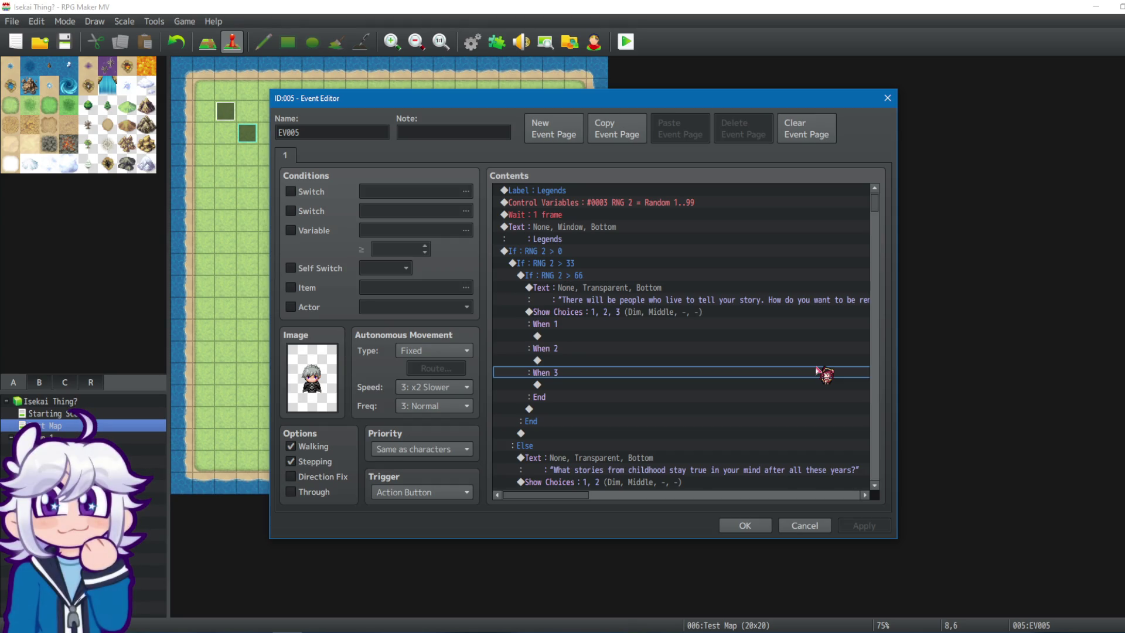
{"action": "left_click", "coordinate": [589, 265]}
{"action": "left_click", "coordinate": [596, 278]}
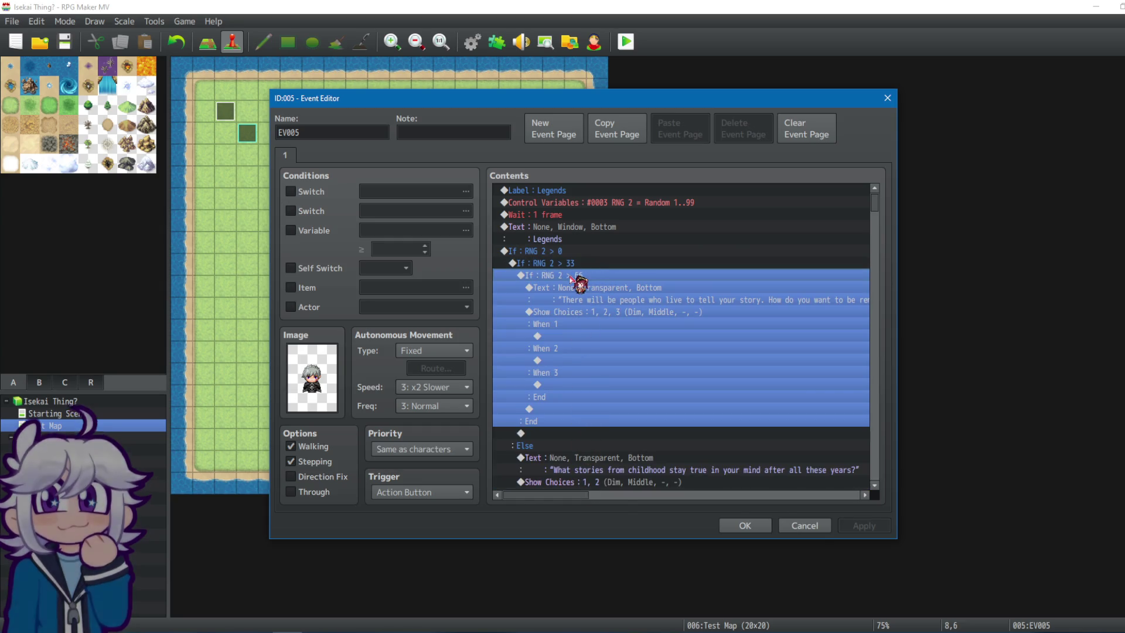
{"action": "right_click", "coordinate": [572, 280]}
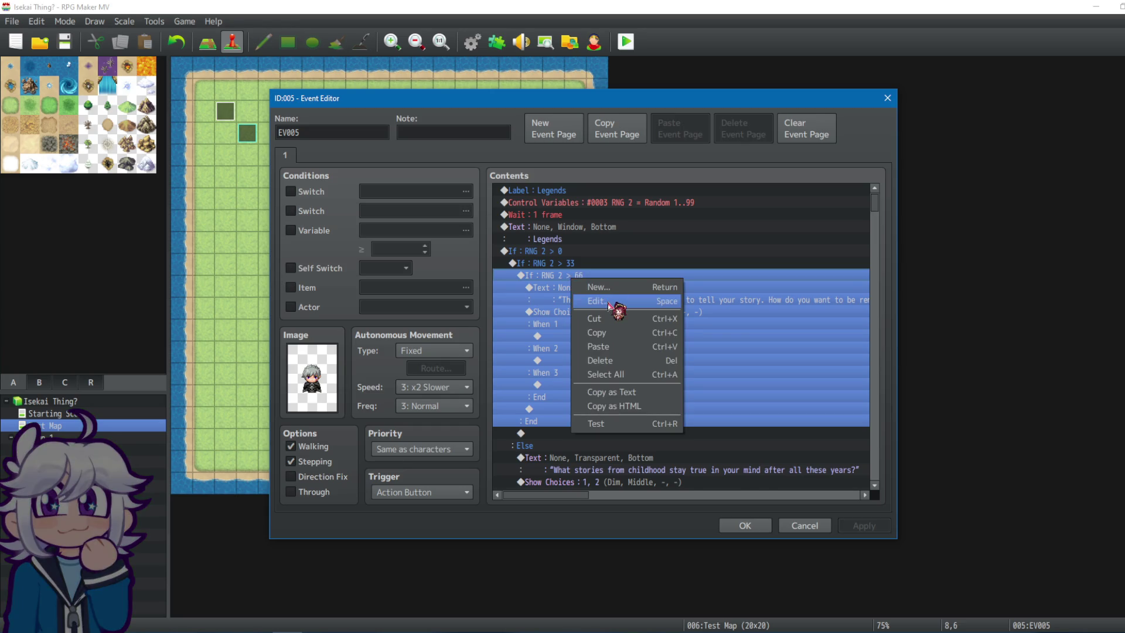
{"action": "left_click", "coordinate": [609, 301]}
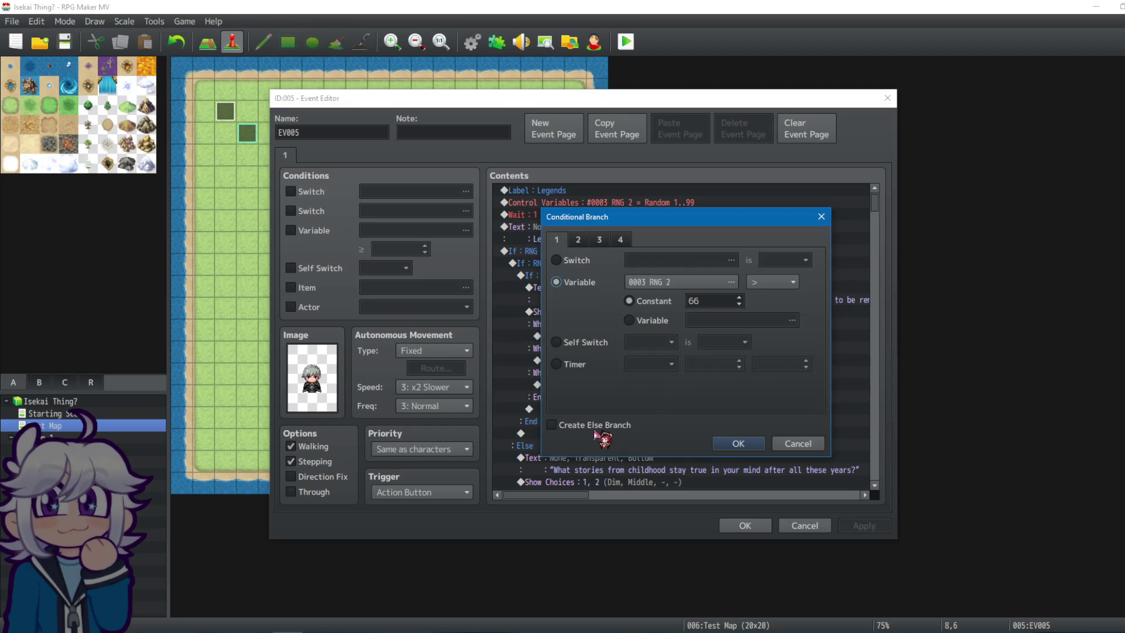
{"action": "left_click", "coordinate": [601, 437]}
{"action": "left_click", "coordinate": [741, 451]}
Paste the Legends question and its choices under the new Else and check the result.
{"action": "left_click", "coordinate": [585, 294]}
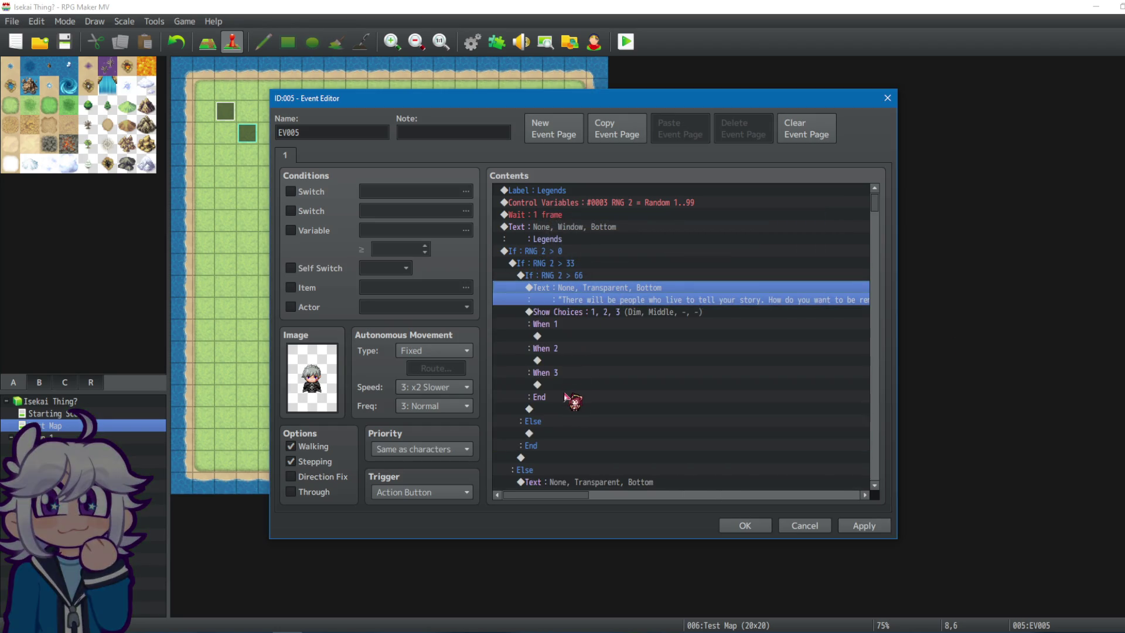
{"action": "left_click", "coordinate": [586, 315], "text": "shift"}
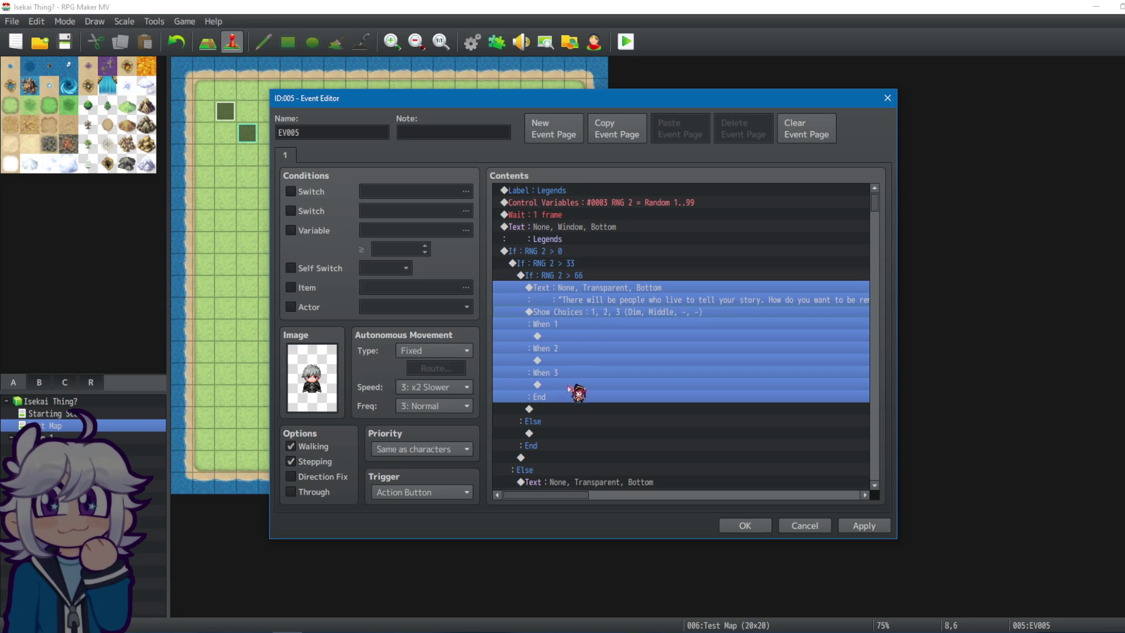
{"action": "left_click", "coordinate": [544, 434]}
{"action": "key", "text": "ctrl+v"}
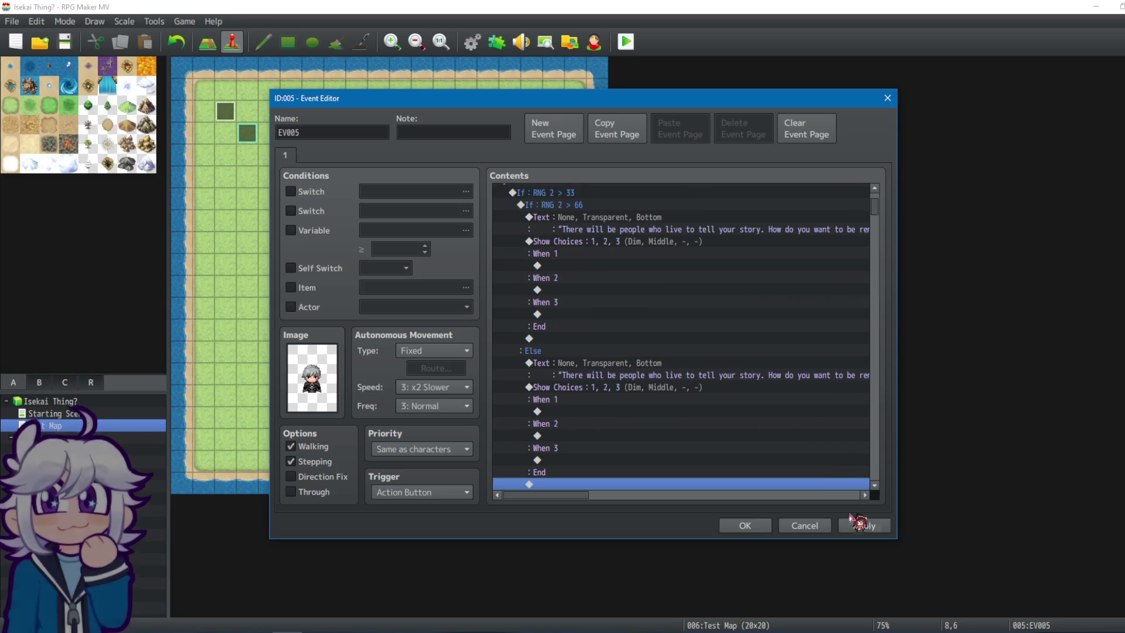
{"action": "scroll", "coordinate": [740, 427], "scroll_direction": "up", "scroll_amount": 1}
{"action": "scroll", "coordinate": [782, 410], "scroll_direction": "down", "scroll_amount": 5}
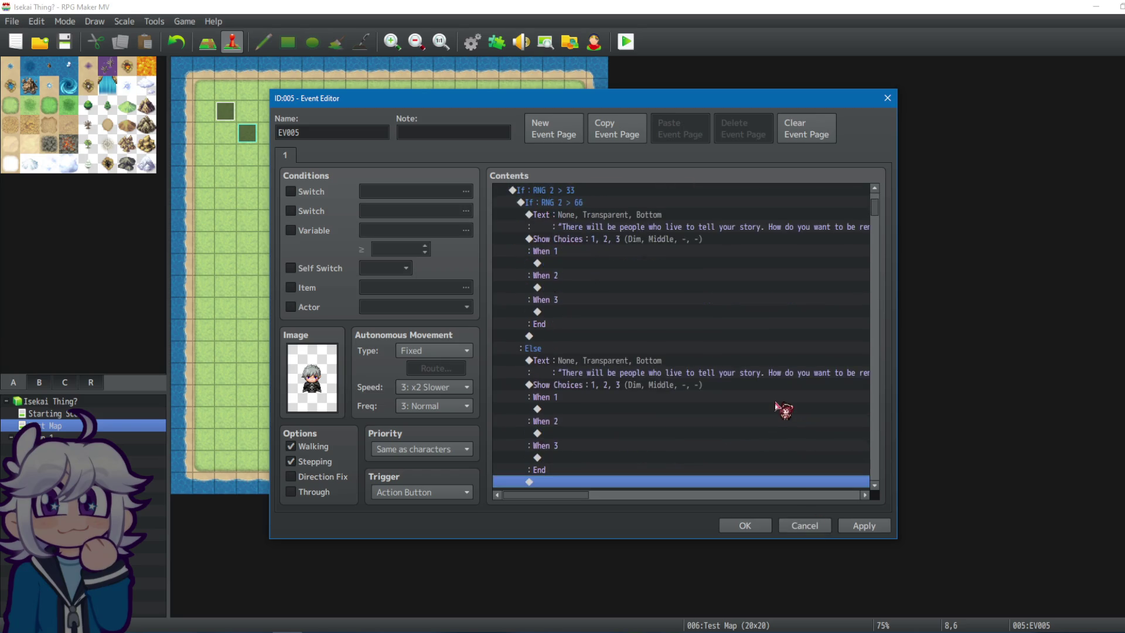
{"action": "scroll", "coordinate": [674, 375], "scroll_direction": "down", "scroll_amount": 2}
{"action": "left_click", "coordinate": [607, 331]}
{"action": "scroll", "coordinate": [616, 334], "scroll_direction": "down", "scroll_amount": 3}
{"action": "scroll", "coordinate": [651, 314], "scroll_direction": "down", "scroll_amount": 3}
Add an Else branch to the Travel section's If : RNG 2 > 66 condition.
{"action": "left_click", "coordinate": [571, 349]}
{"action": "left_click", "coordinate": [566, 374]}
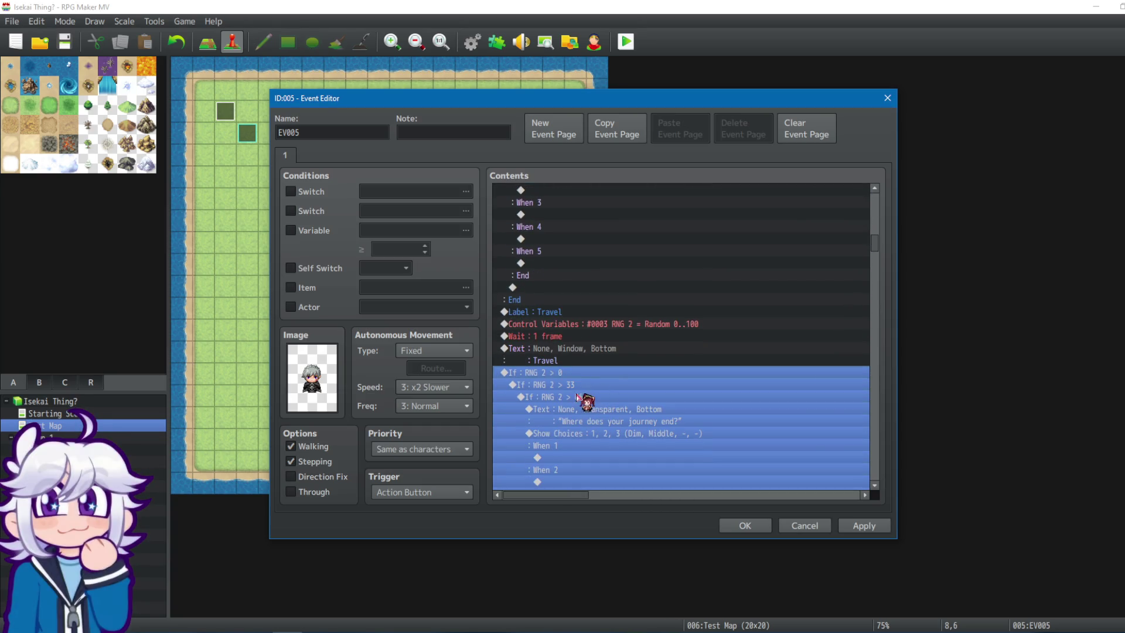
{"action": "right_click", "coordinate": [589, 402]}
{"action": "left_click", "coordinate": [598, 437]}
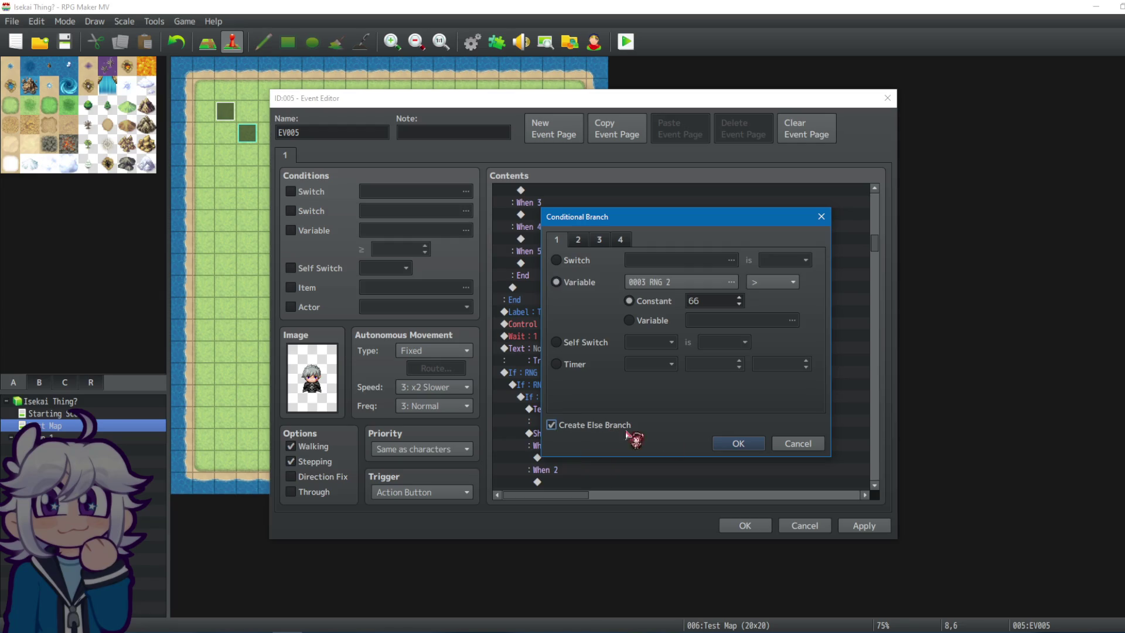
{"action": "left_click", "coordinate": [737, 444]}
{"action": "left_click", "coordinate": [606, 412]}
Paste the journey-end question and choices under the Travel Else and apply the event.
{"action": "left_click", "coordinate": [604, 437], "text": "shift"}
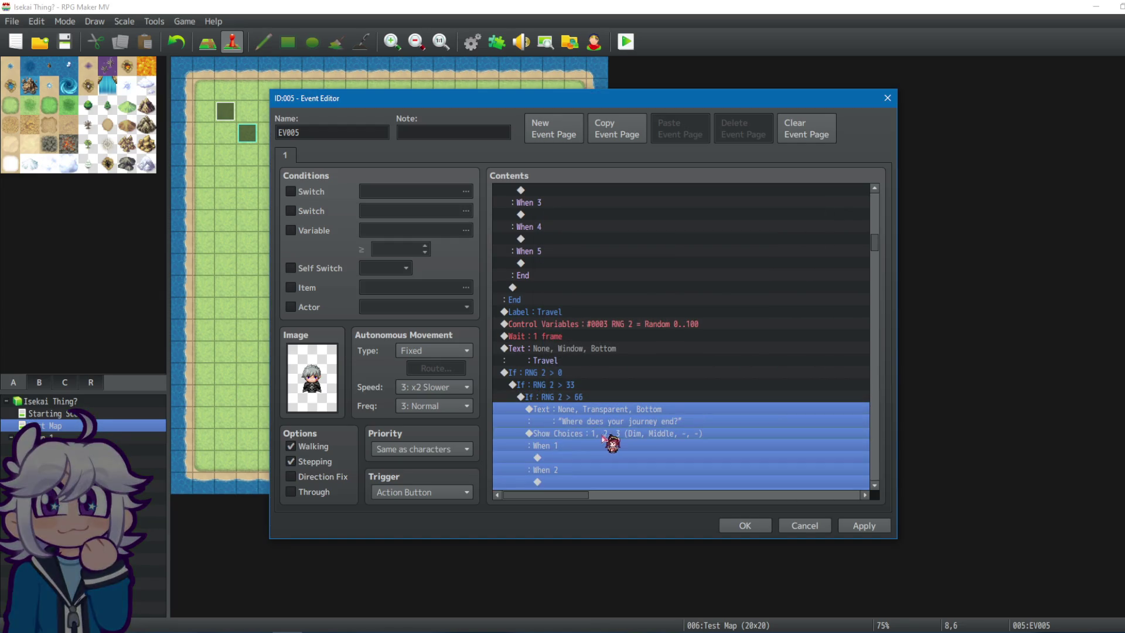
{"action": "scroll", "coordinate": [654, 398], "scroll_direction": "down", "scroll_amount": 3}
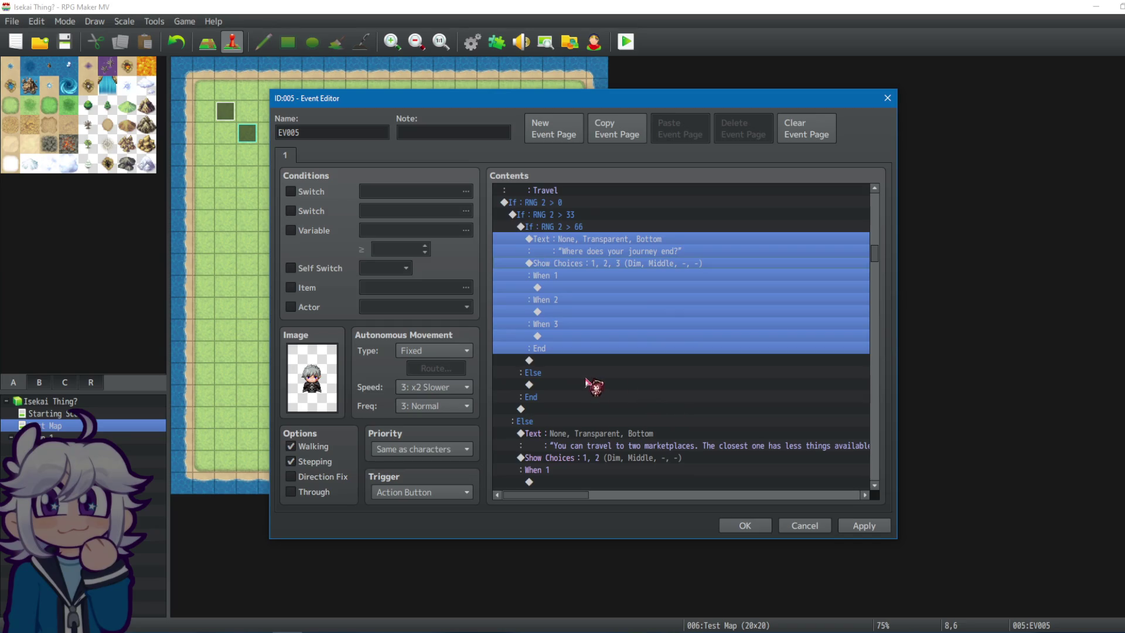
{"action": "left_click", "coordinate": [563, 384]}
{"action": "key", "text": "ctrl+v"}
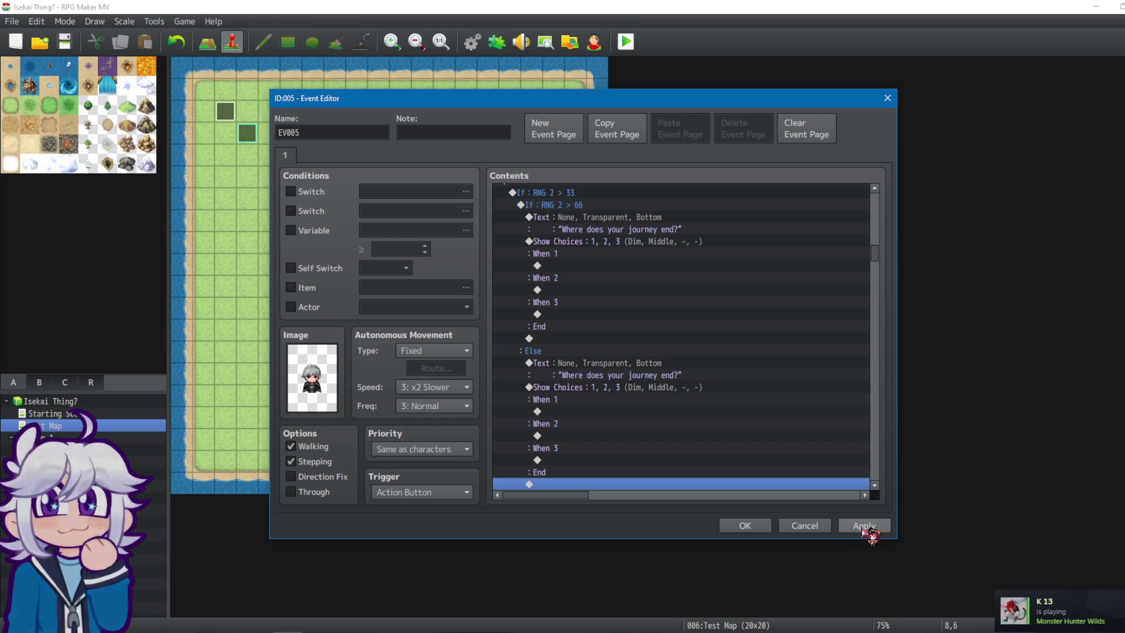
{"action": "left_click", "coordinate": [863, 527]}
Add an Else branch to the Magic section's If : RNG 2 > 66 condition.
{"action": "mouse_move", "coordinate": [874, 256]}
{"action": "left_mouse_down"}
{"action": "mouse_move", "coordinate": [872, 317]}
{"action": "mouse_move", "coordinate": [868, 303]}
{"action": "left_mouse_up"}
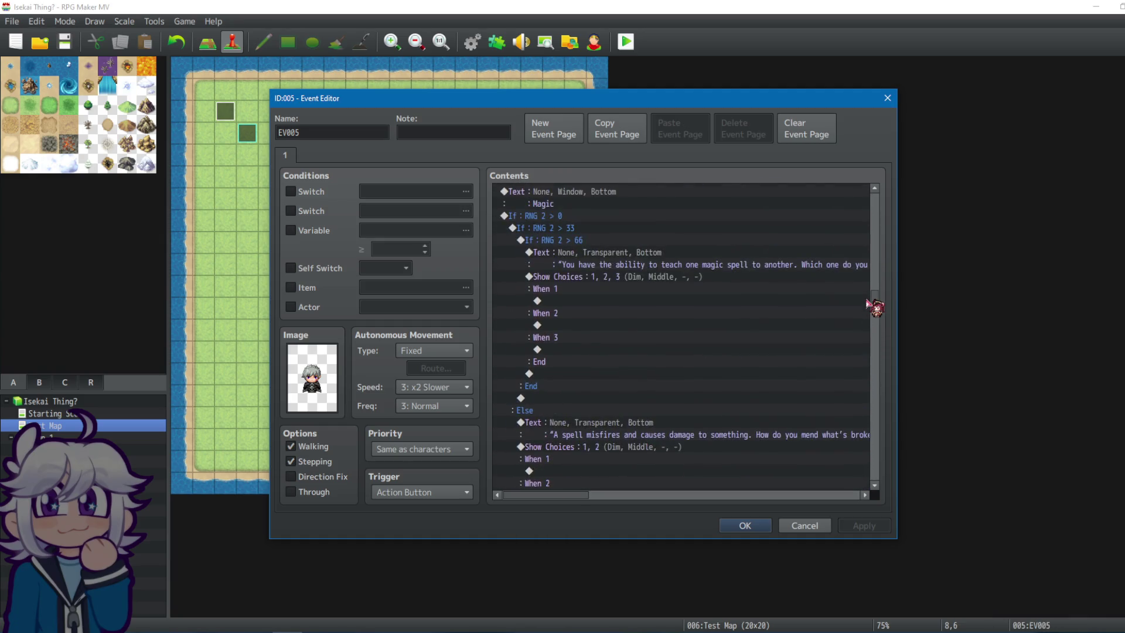
{"action": "left_click", "coordinate": [581, 243]}
{"action": "right_click", "coordinate": [551, 239]}
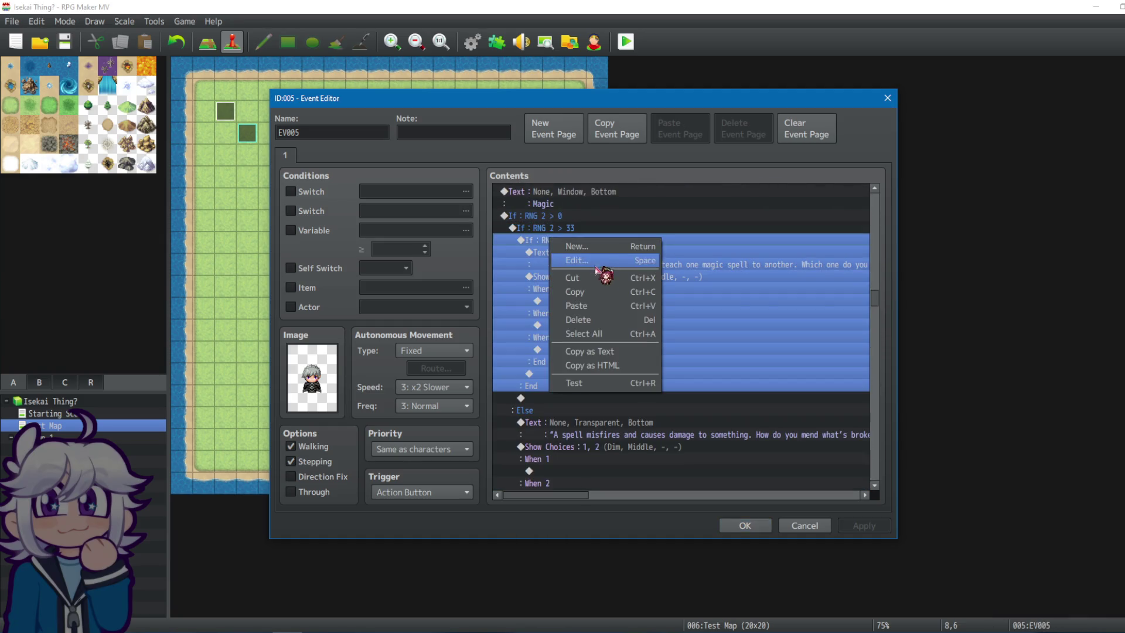
{"action": "left_click", "coordinate": [597, 265]}
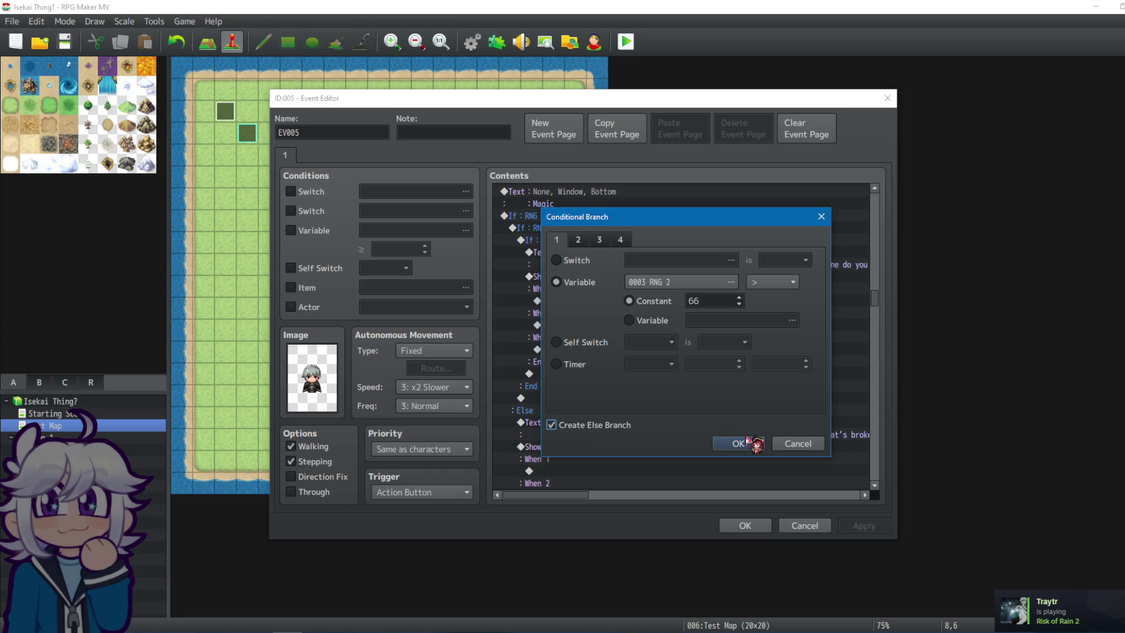
{"action": "left_click", "coordinate": [748, 441]}
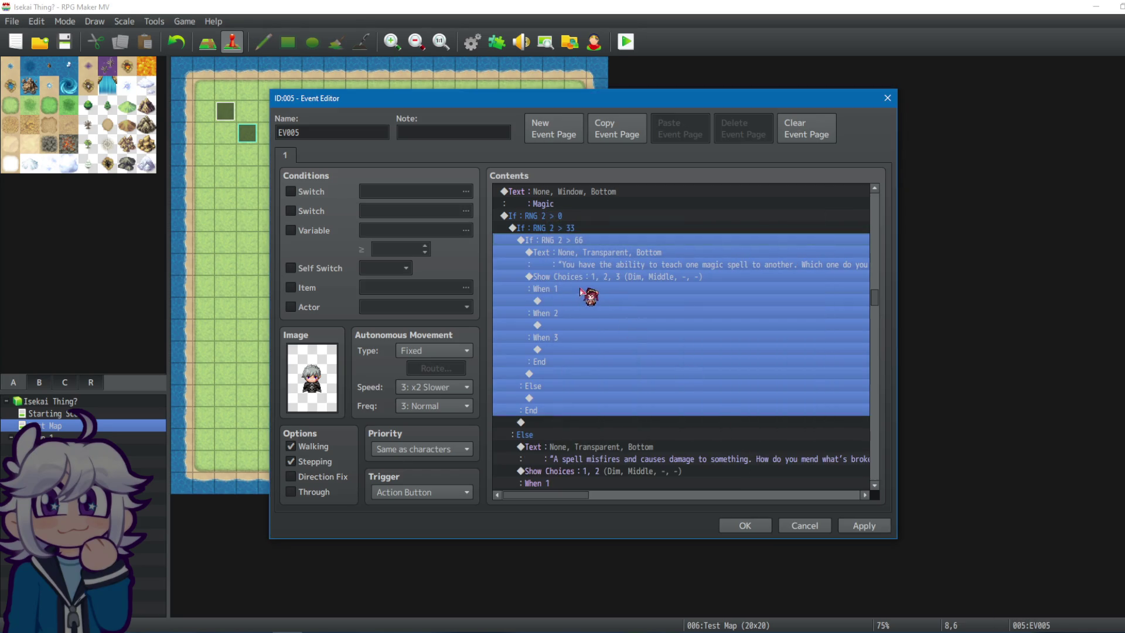
Copy the magic spell question and choices into the Magic section's new Else branch.
{"action": "left_click_drag", "start_coordinate": [612, 265], "coordinate": [606, 282]}
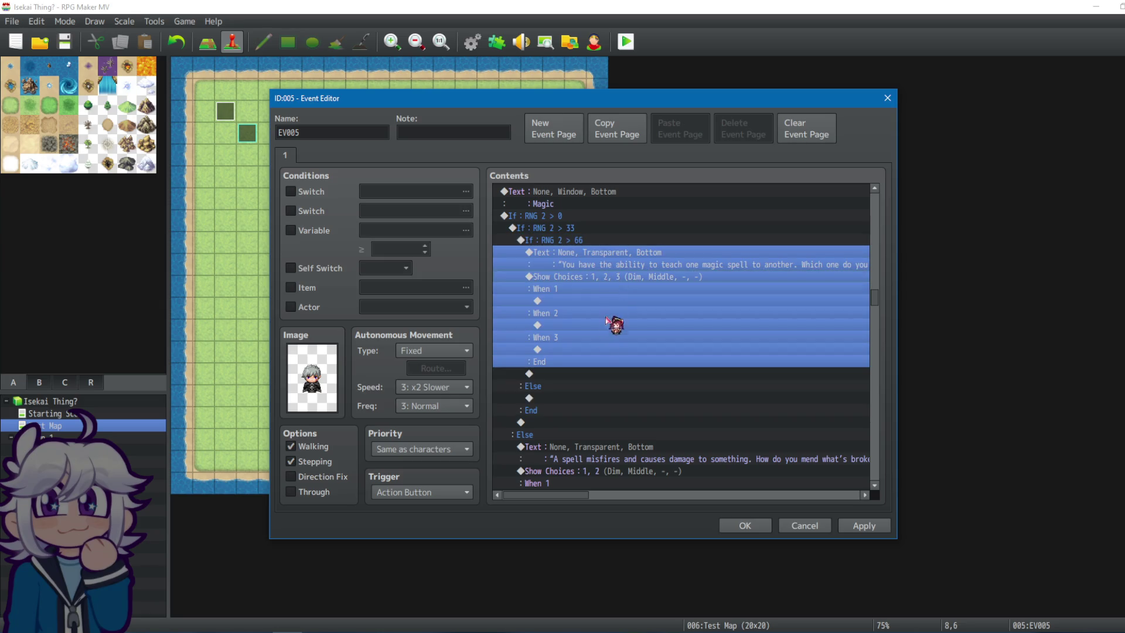
{"action": "key", "text": "ctrl+c"}
{"action": "left_click", "coordinate": [574, 399]}
{"action": "key", "text": "ctrl+v"}
{"action": "scroll", "coordinate": [674, 364], "scroll_direction": "down", "scroll_amount": 3}
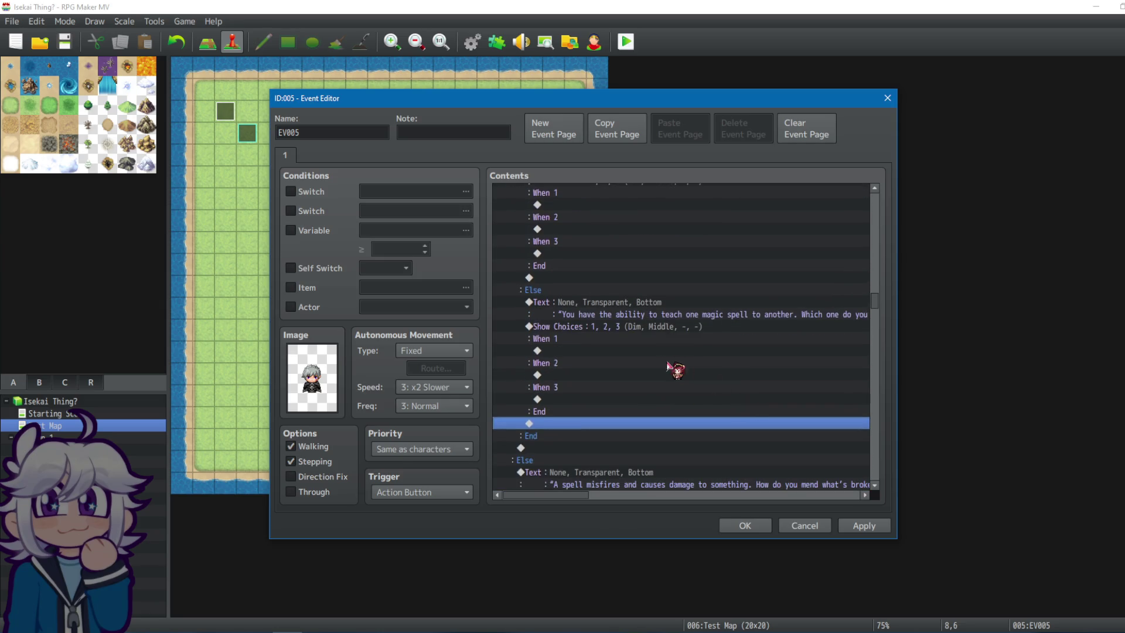
{"action": "scroll", "coordinate": [672, 337], "scroll_direction": "down", "scroll_amount": 3}
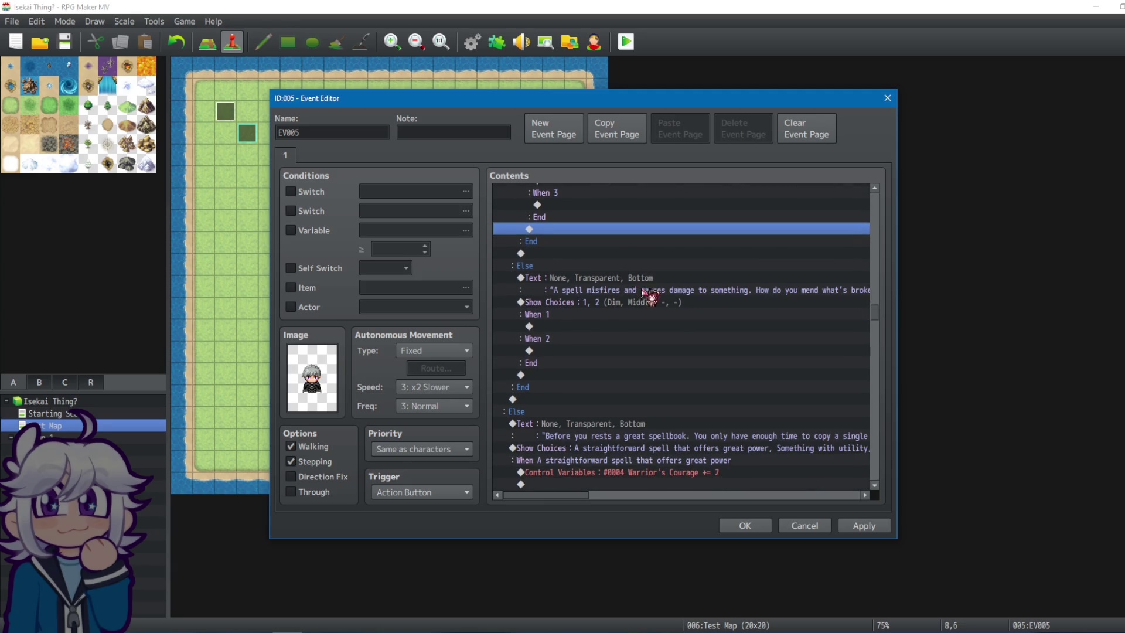
{"action": "scroll", "coordinate": [604, 276], "scroll_direction": "down", "scroll_amount": 2}
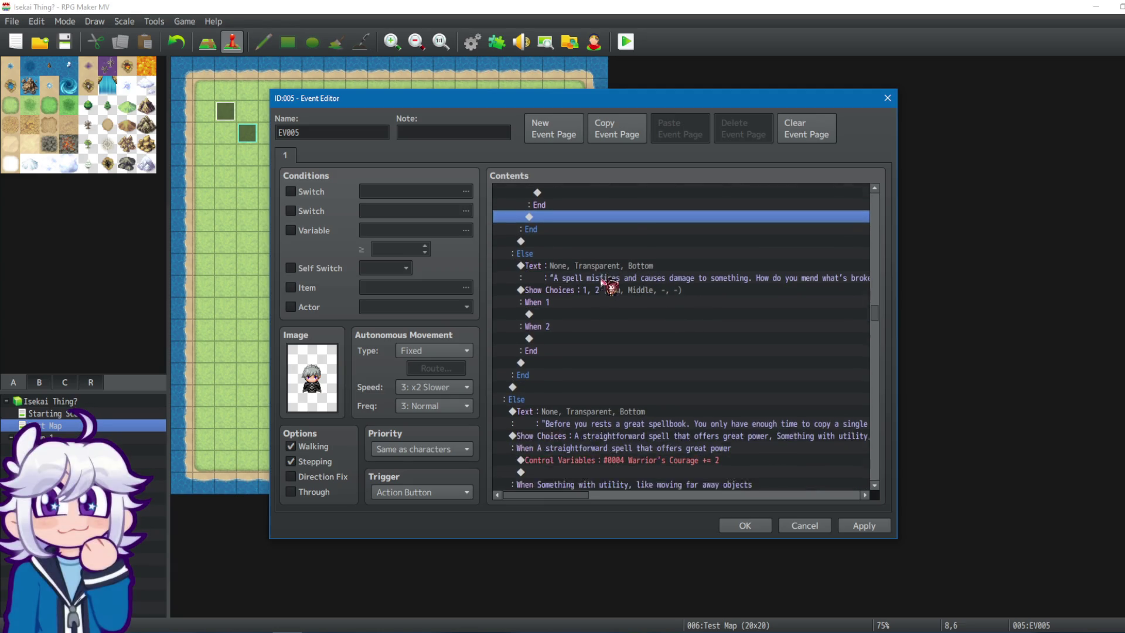
{"action": "scroll", "coordinate": [627, 333], "scroll_direction": "down", "scroll_amount": 9}
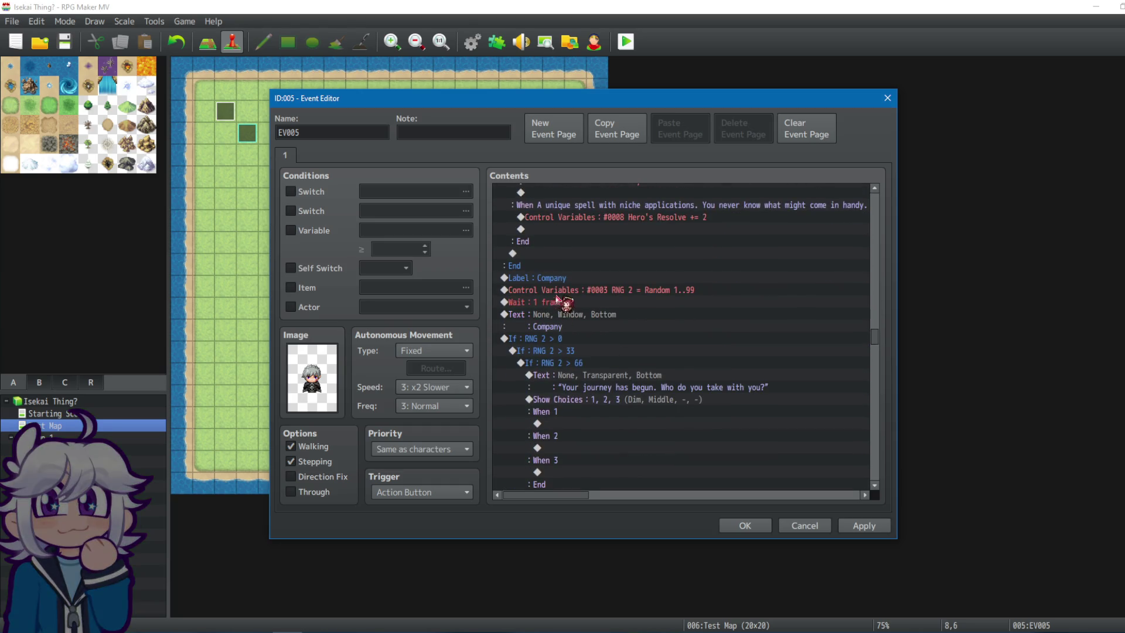
Add an Else branch to the Company section's If : RNG 2 > 66 condition.
{"action": "left_click_drag", "start_coordinate": [575, 302], "coordinate": [584, 367]}
{"action": "left_click", "coordinate": [587, 367]}
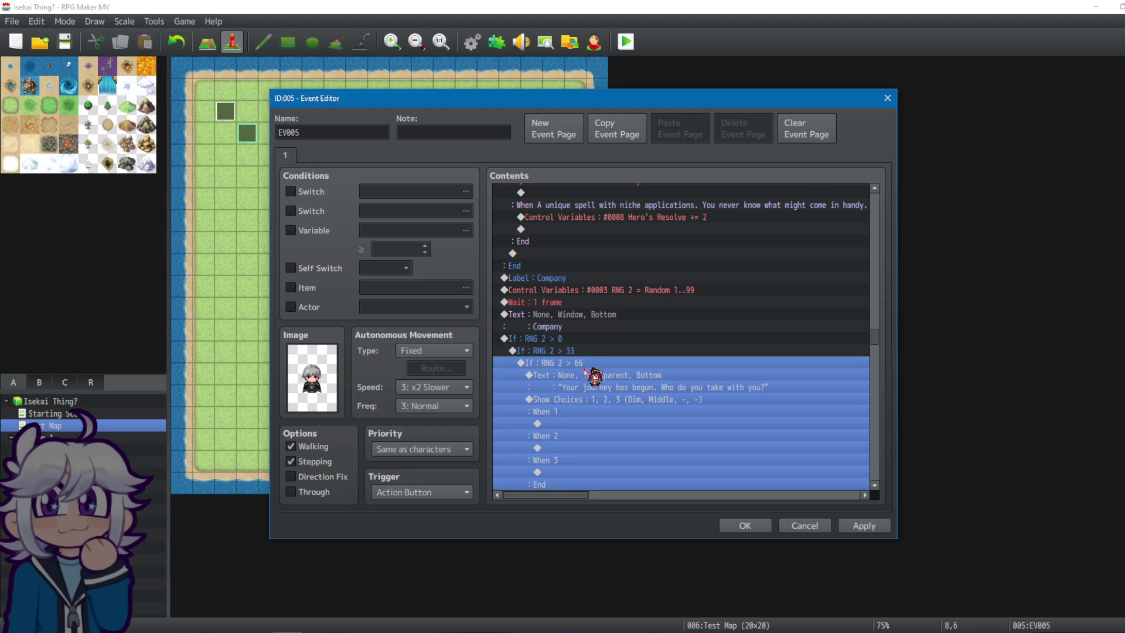
{"action": "right_click", "coordinate": [592, 367]}
{"action": "left_click", "coordinate": [621, 384]}
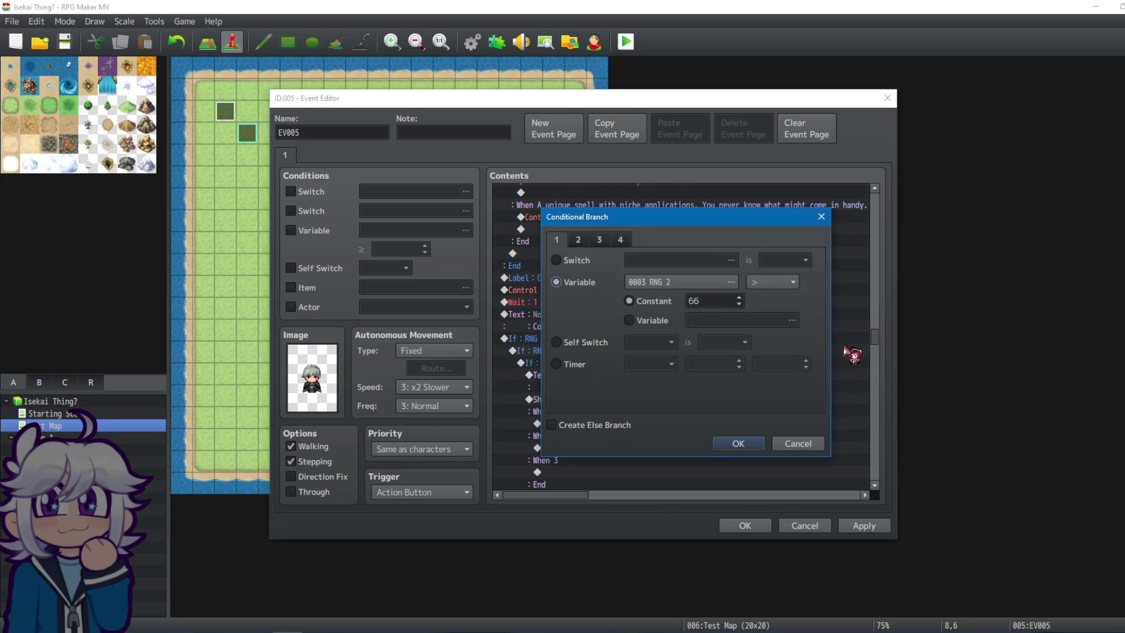
{"action": "left_click", "coordinate": [739, 444]}
Copy the journey question and its choices into the Company section's Else branch.
{"action": "left_click_drag", "start_coordinate": [636, 394], "coordinate": [607, 404]}
{"action": "key", "text": "ctrl+c"}
{"action": "scroll", "coordinate": [608, 404], "scroll_direction": "down", "scroll_amount": 4}
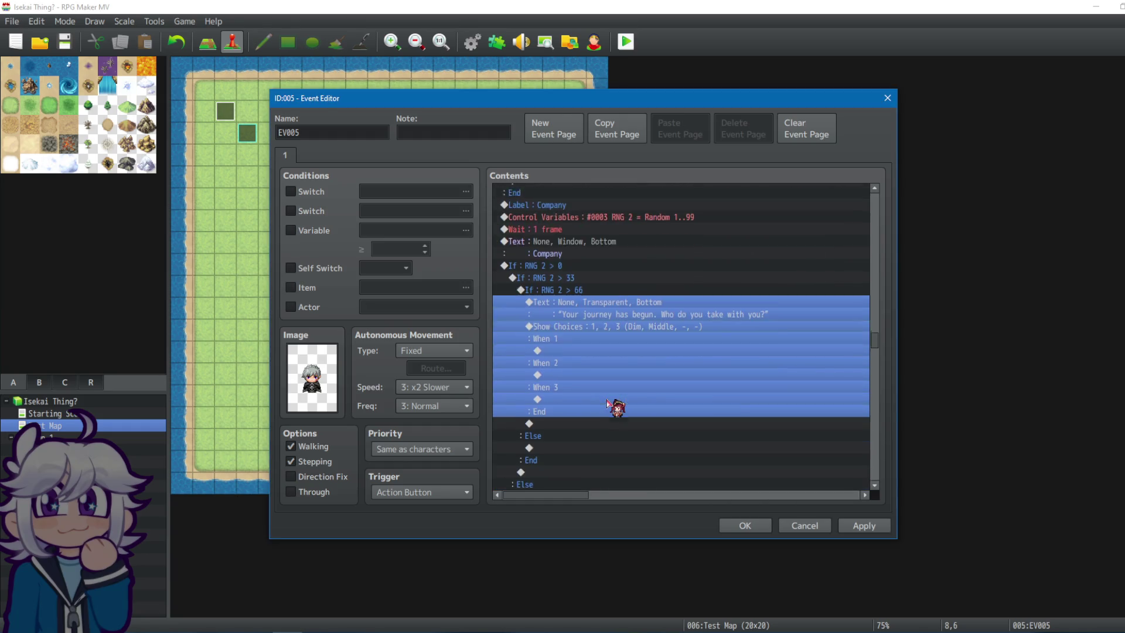
{"action": "left_click", "coordinate": [596, 362]}
{"action": "key", "text": "ctrl+v"}
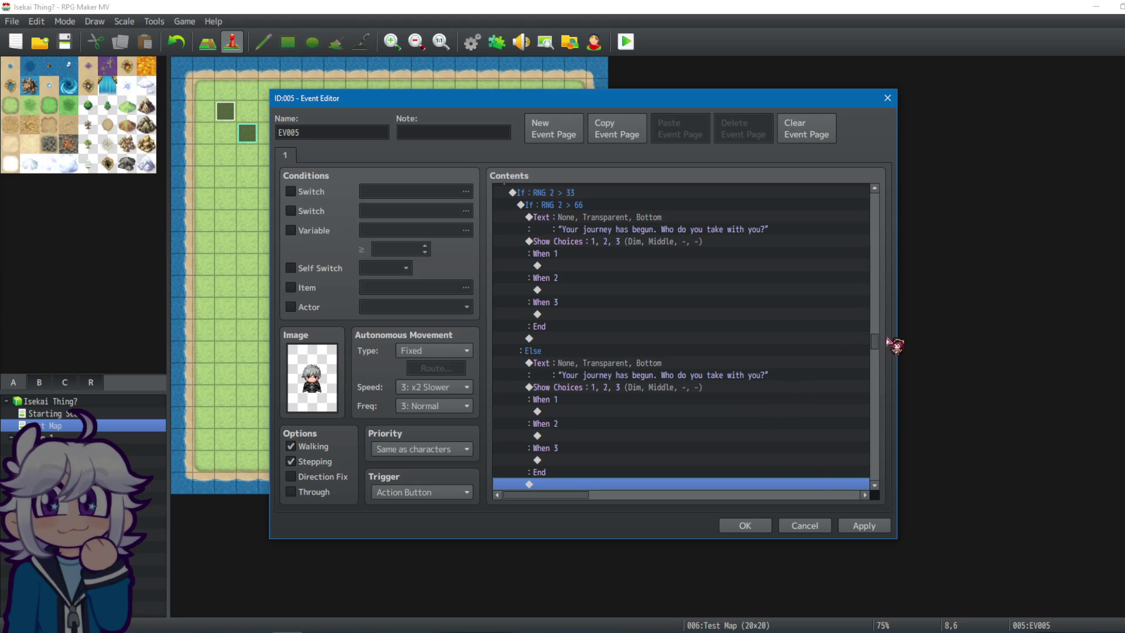
{"action": "left_click_drag", "start_coordinate": [874, 346], "coordinate": [877, 385]}
{"action": "left_click", "coordinate": [541, 311]}
Add an Else branch to the Combat RNG 2 > 66 check and paste the monster road question and choices into it.
{"action": "left_click", "coordinate": [586, 349]}
{"action": "left_click", "coordinate": [584, 338]}
{"action": "right_click", "coordinate": [572, 338]}
{"action": "left_click", "coordinate": [586, 357]}
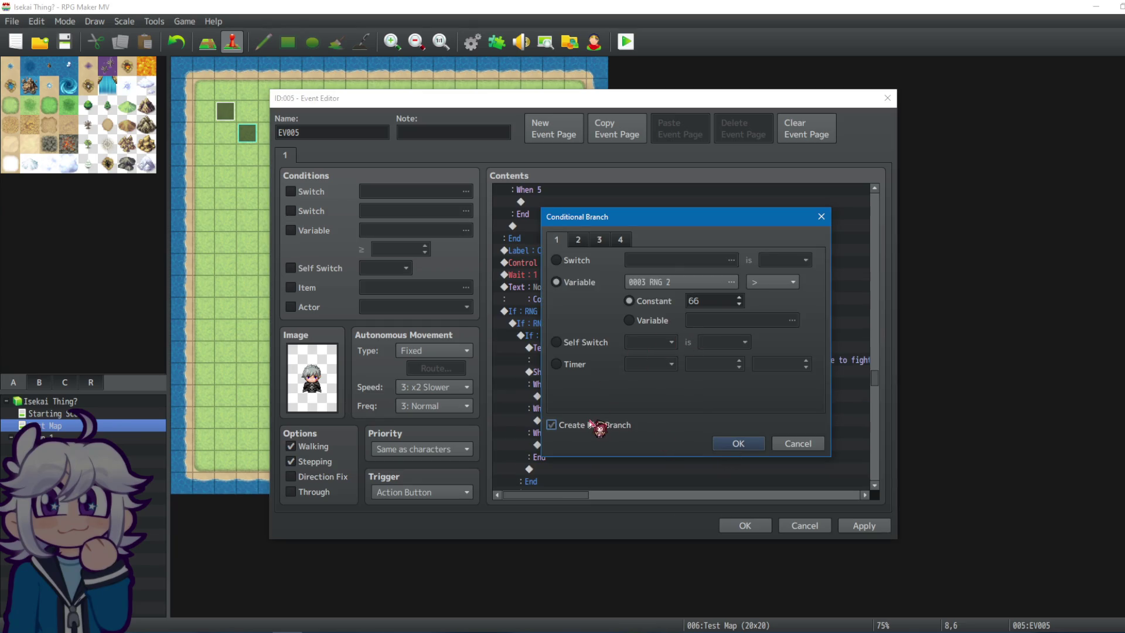
{"action": "left_click", "coordinate": [739, 444]}
{"action": "left_click", "coordinate": [603, 362]}
{"action": "left_click", "coordinate": [607, 377], "text": "shift"}
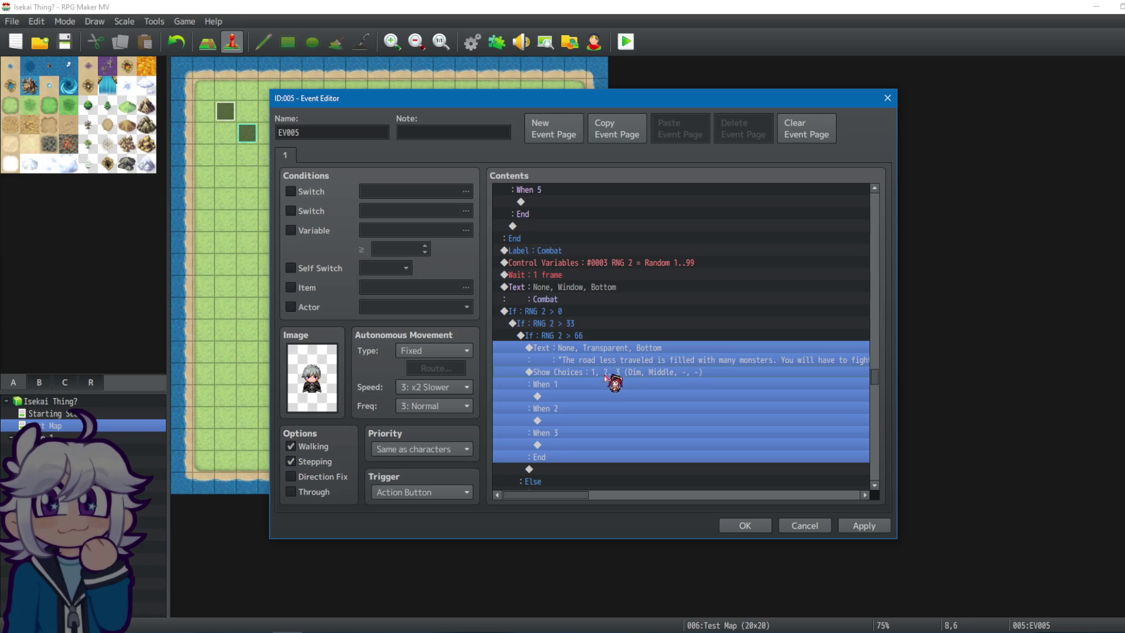
{"action": "mouse_move", "coordinate": [872, 388]}
{"action": "left_mouse_down"}
{"action": "mouse_move", "coordinate": [867, 415]}
{"action": "mouse_move", "coordinate": [867, 369]}
{"action": "mouse_move", "coordinate": [872, 427]}
{"action": "left_mouse_up"}
{"action": "left_click", "coordinate": [535, 456]}
{"action": "key", "text": "ctrl+v"}
Give the Rest section's RNG 2 > 66 check an Else branch with the fire-tending question and choices.
{"action": "scroll", "coordinate": [612, 284], "scroll_direction": "up", "scroll_amount": 2}
{"action": "left_click", "coordinate": [605, 309]}
{"action": "left_click", "coordinate": [597, 322]}
{"action": "left_click", "coordinate": [586, 285]}
{"action": "right_click", "coordinate": [575, 286]}
{"action": "left_click", "coordinate": [606, 318]}
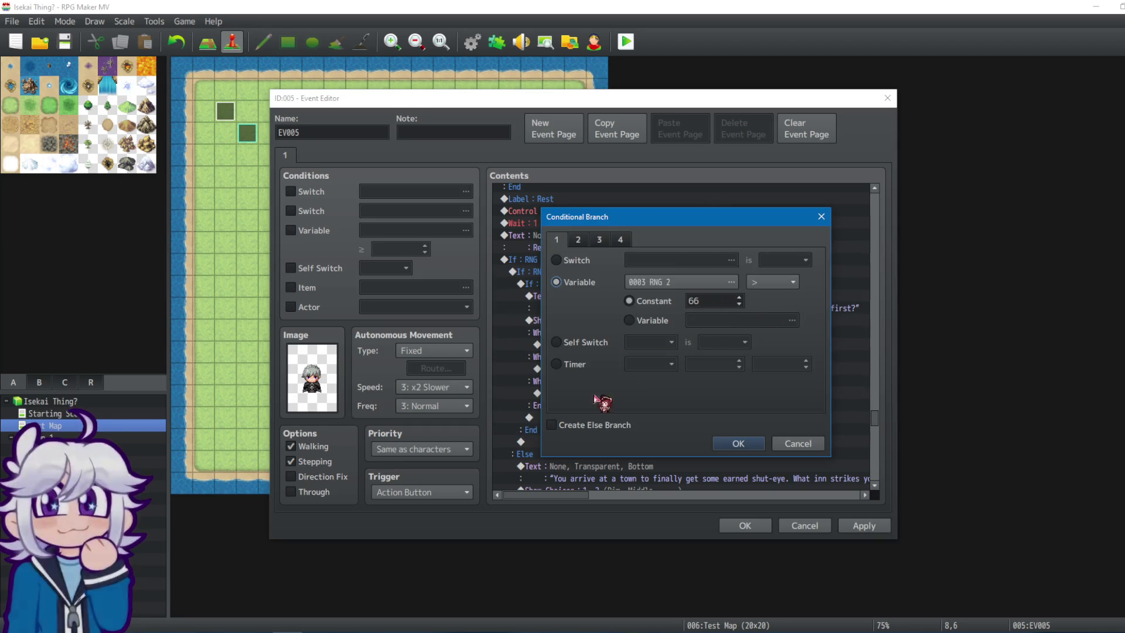
{"action": "left_click", "coordinate": [738, 444]}
{"action": "left_click", "coordinate": [588, 305]}
{"action": "left_click", "coordinate": [584, 330], "text": "shift"}
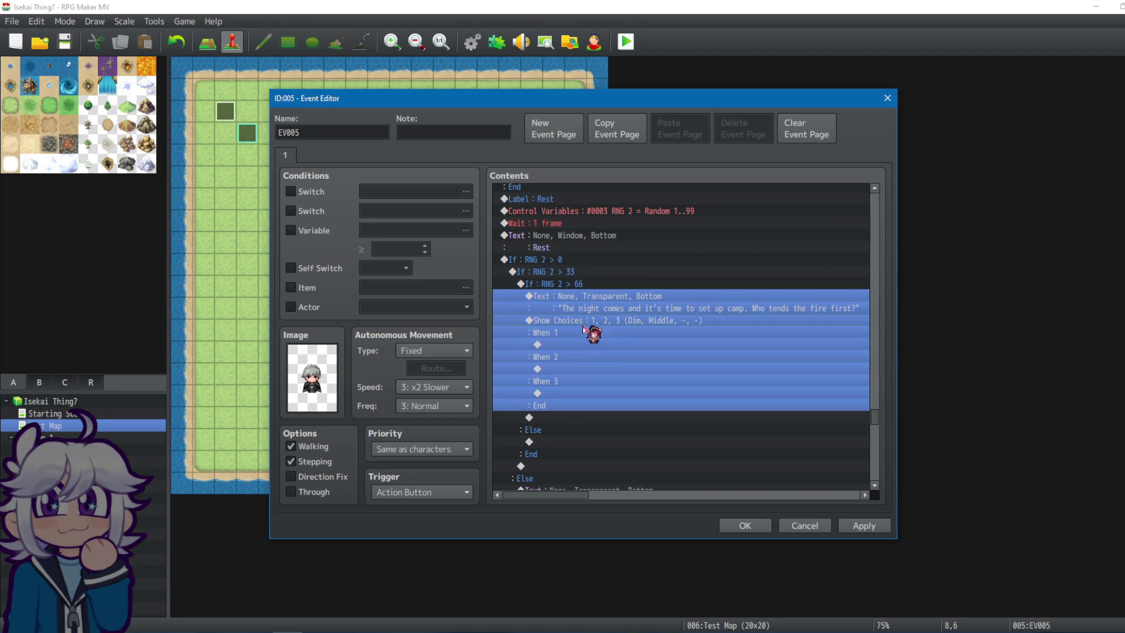
{"action": "key", "text": "ctrl+c"}
{"action": "scroll", "coordinate": [605, 352], "scroll_direction": "down", "scroll_amount": 2}
{"action": "left_click", "coordinate": [610, 372]}
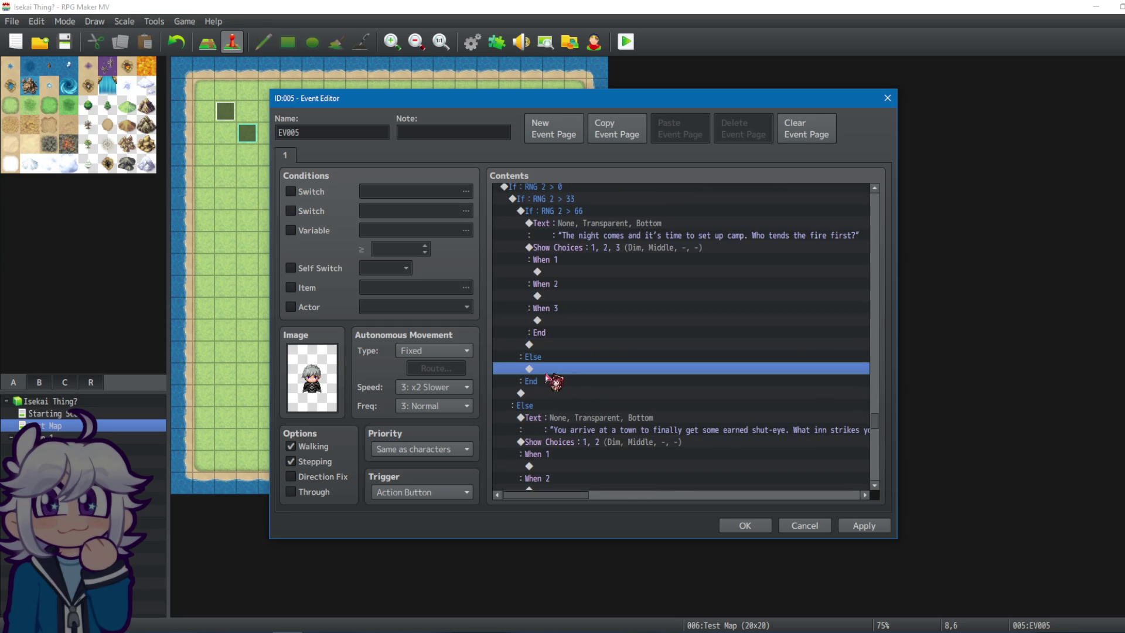
{"action": "key", "text": "ctrl+v"}
Give the Music section's RNG 2 > 66 check an Else branch with the bards question and choices.
{"action": "scroll", "coordinate": [872, 459], "scroll_direction": "down", "scroll_amount": 15}
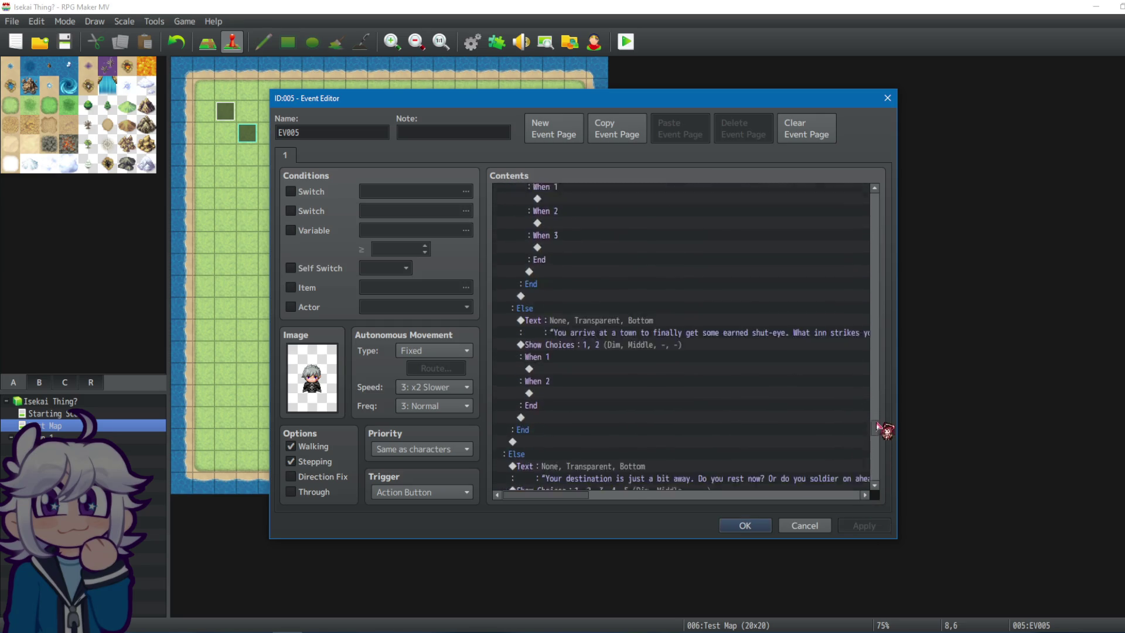
{"action": "scroll", "coordinate": [882, 446], "scroll_direction": "down", "scroll_amount": 1}
{"action": "right_click", "coordinate": [568, 350]}
{"action": "left_click", "coordinate": [613, 369]}
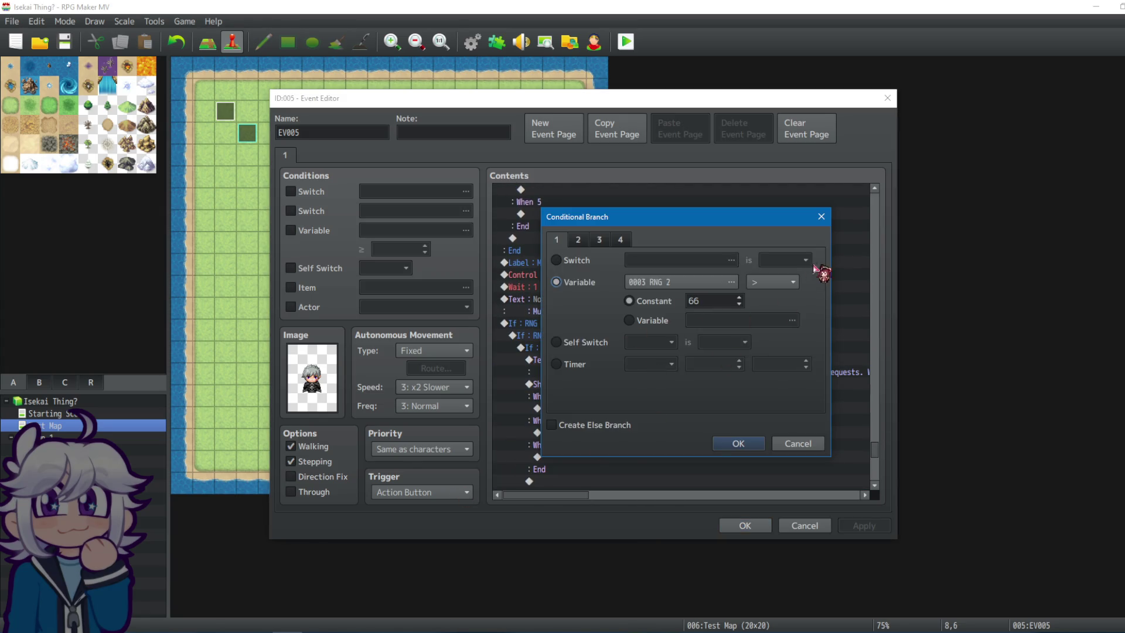
{"action": "left_click", "coordinate": [729, 442]}
{"action": "left_click_drag", "start_coordinate": [595, 367], "coordinate": [573, 378]}
{"action": "key", "text": "ctrl+c"}
{"action": "scroll", "coordinate": [592, 369], "scroll_direction": "down", "scroll_amount": 5}
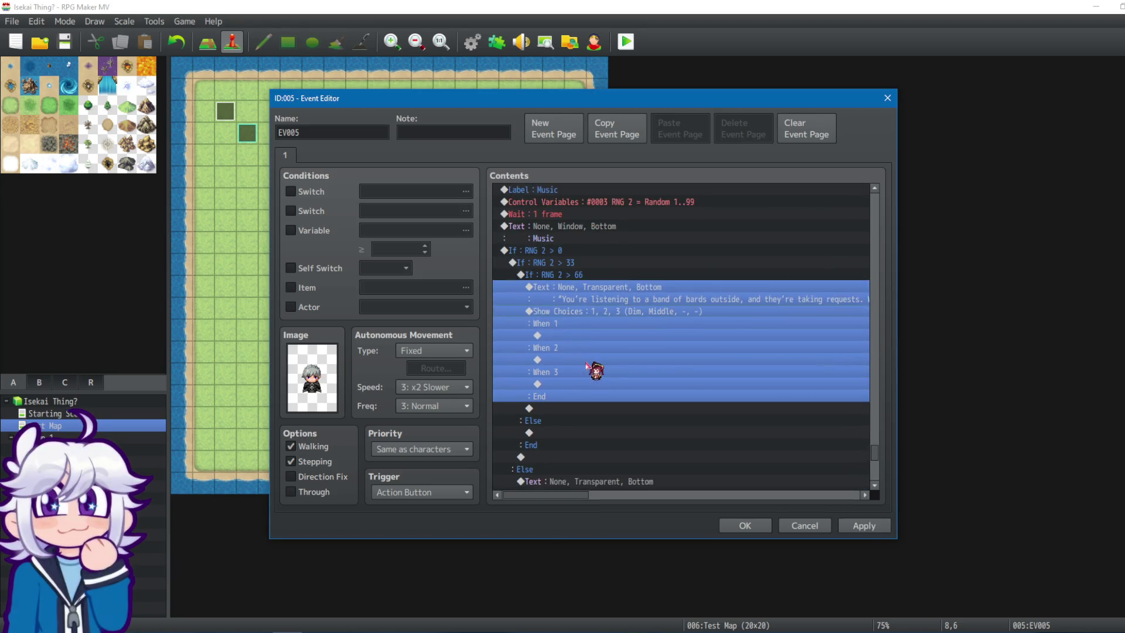
{"action": "left_click", "coordinate": [586, 347]}
{"action": "key", "text": "ctrl+v"}
Apply and close EV005, then launch a playtest after saving changes.
{"action": "left_click", "coordinate": [864, 526]}
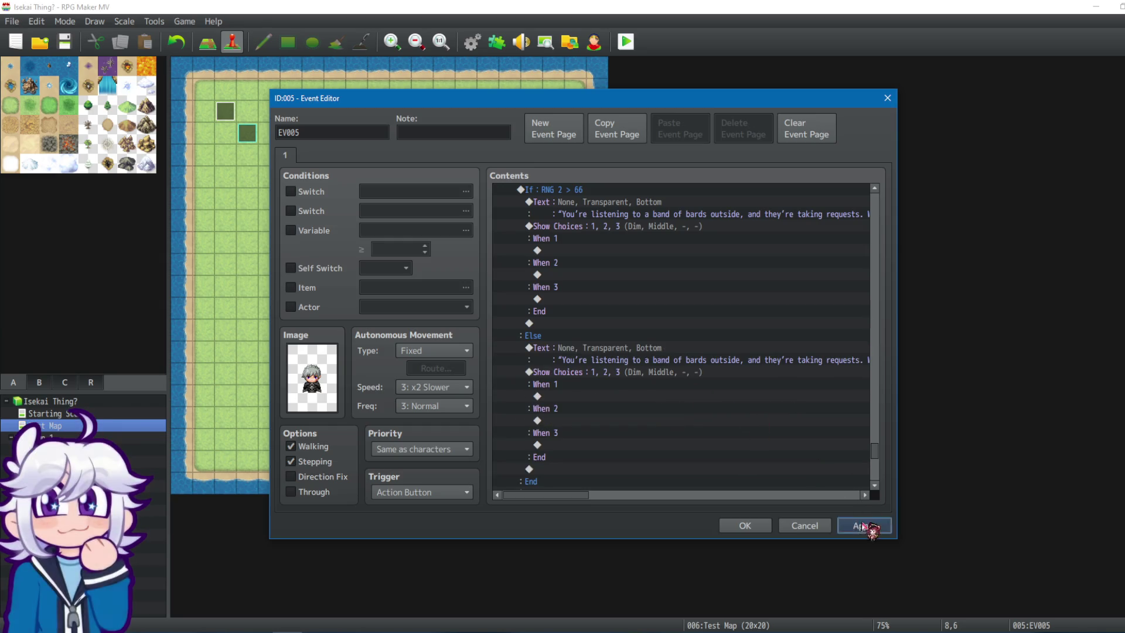
{"action": "left_click_drag", "start_coordinate": [874, 459], "coordinate": [874, 472]}
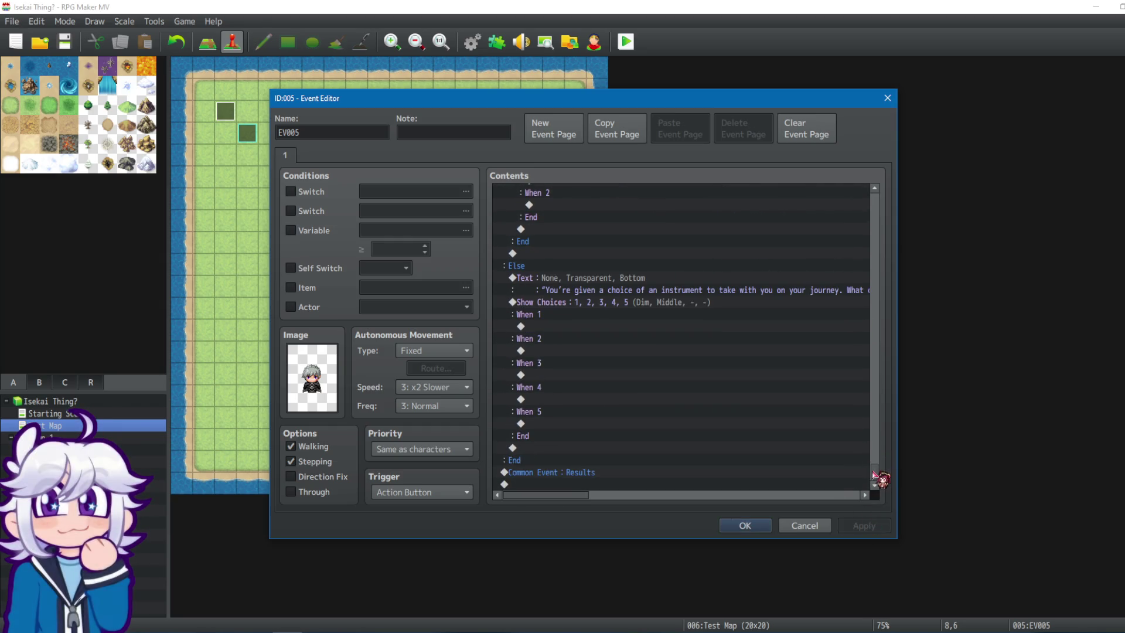
{"action": "left_click", "coordinate": [745, 525]}
{"action": "left_click", "coordinate": [626, 42]}
{"action": "left_click", "coordinate": [545, 341]}
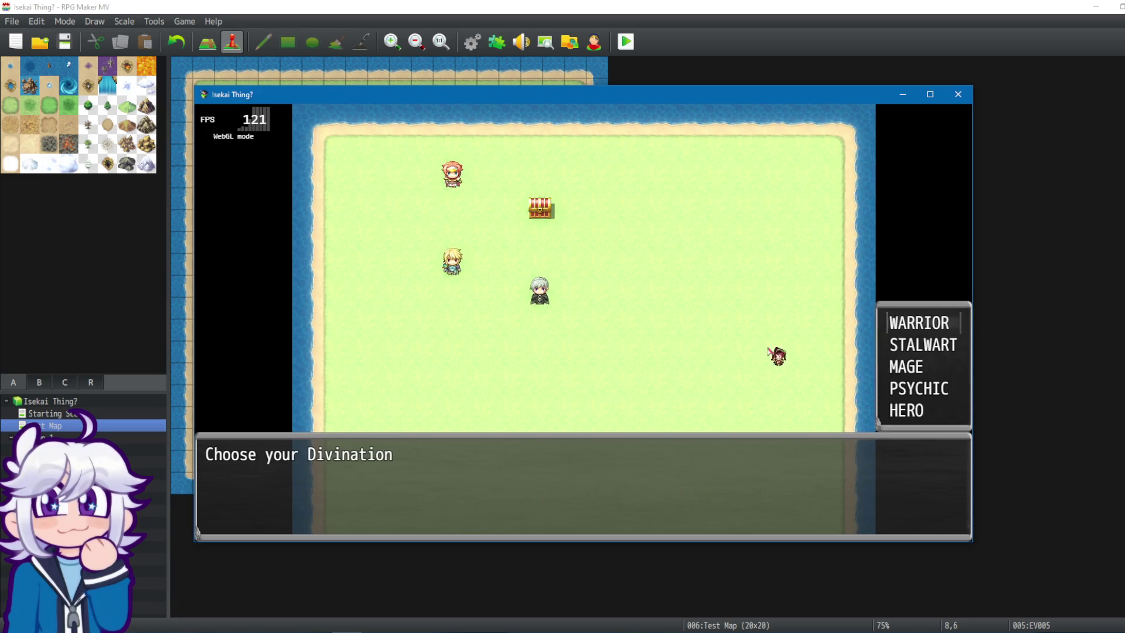
Pick a divination and starting buff, answer every quiz question through the bards one, then close the playtest.
{"action": "left_click", "coordinate": [920, 328]}
{"action": "left_click", "coordinate": [777, 351]}
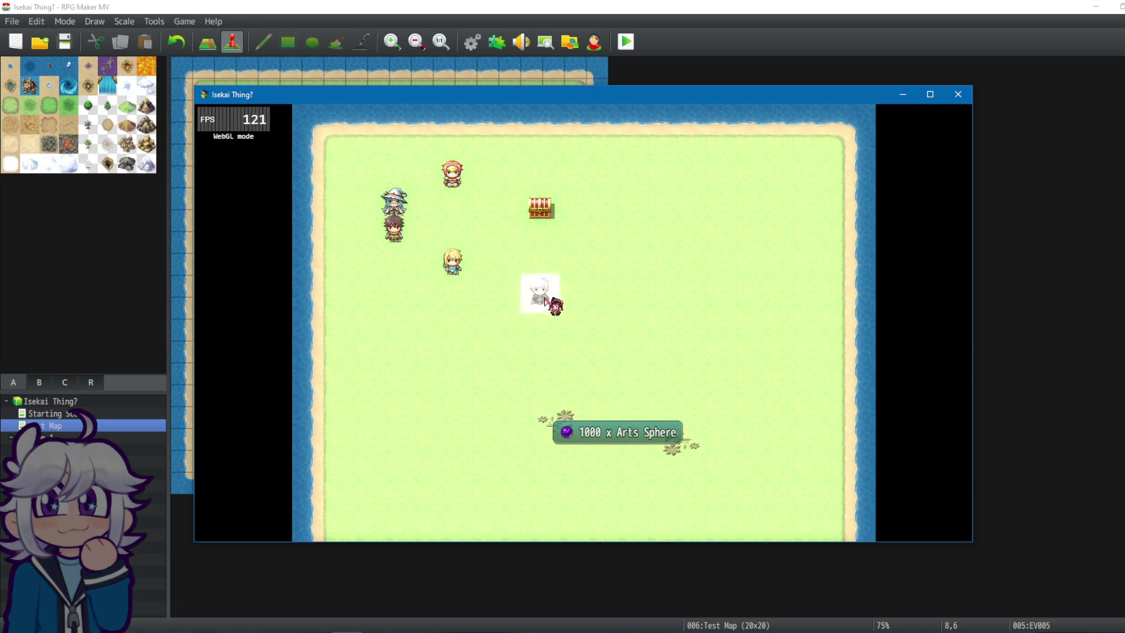
{"action": "left_click", "coordinate": [583, 399]}
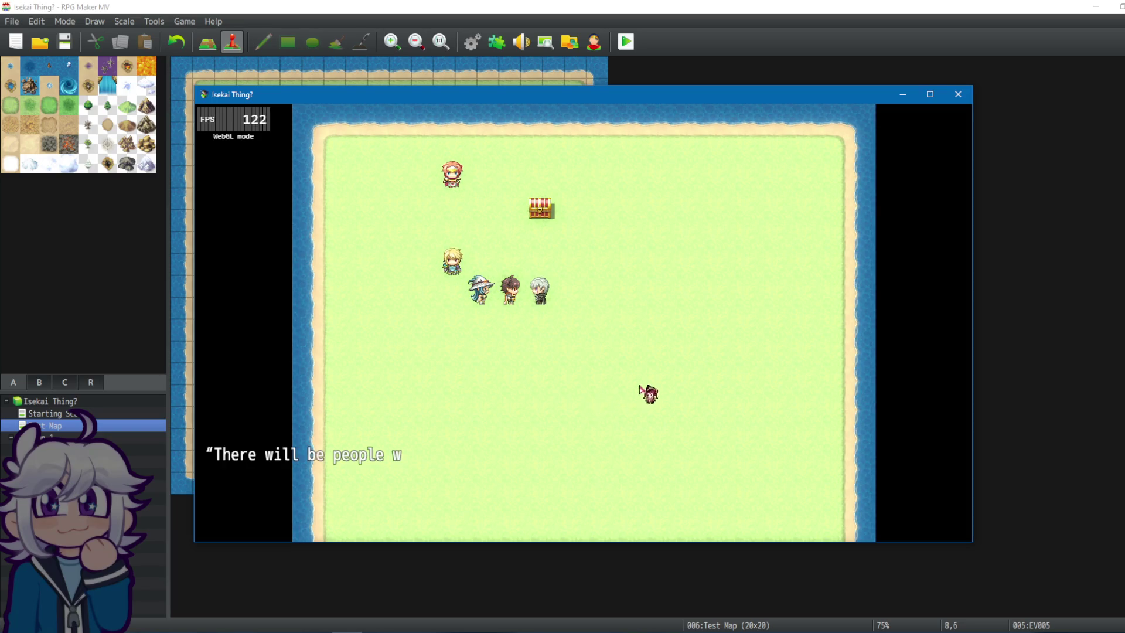
{"action": "left_click", "coordinate": [592, 384]}
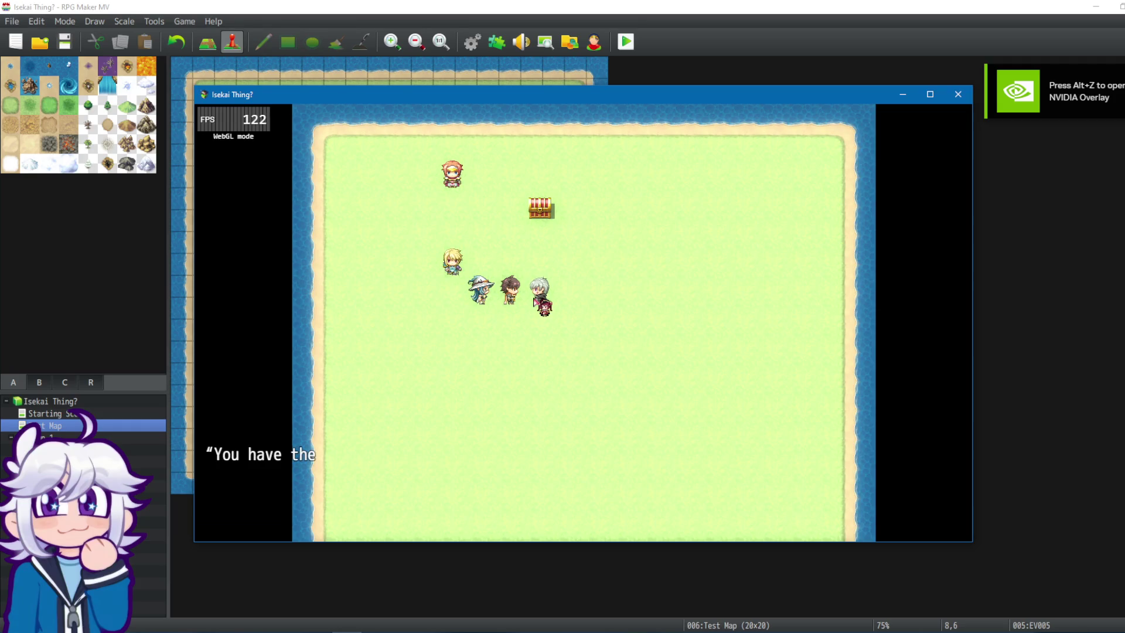
{"action": "key", "text": "Return"}
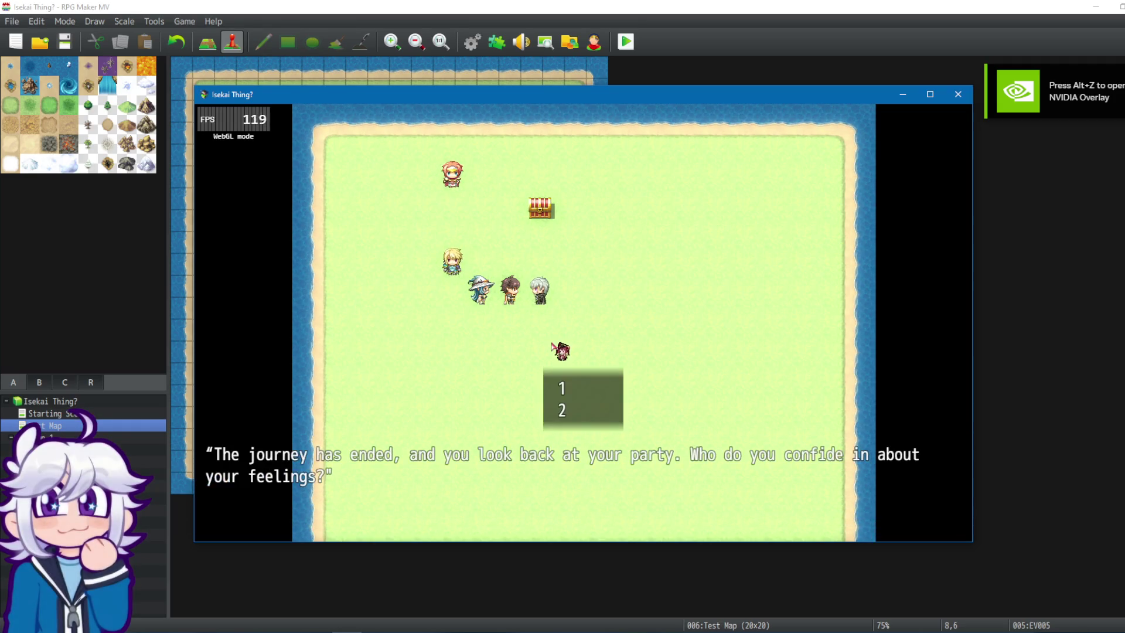
{"action": "key", "text": "Return"}
{"action": "key", "text": "Return"}
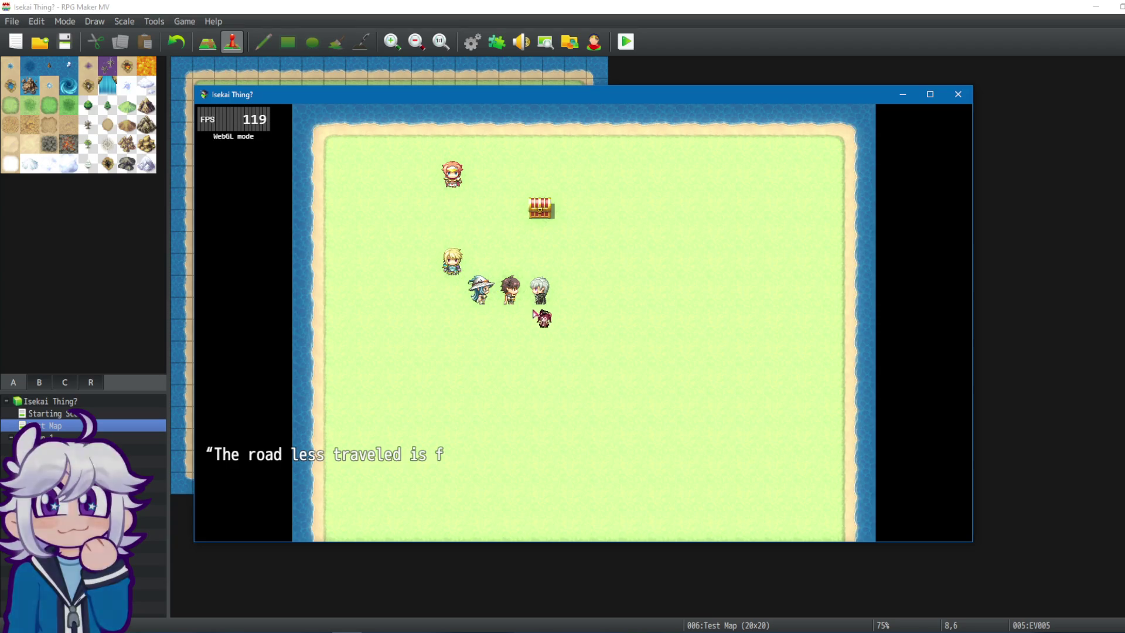
{"action": "left_click", "coordinate": [572, 370]}
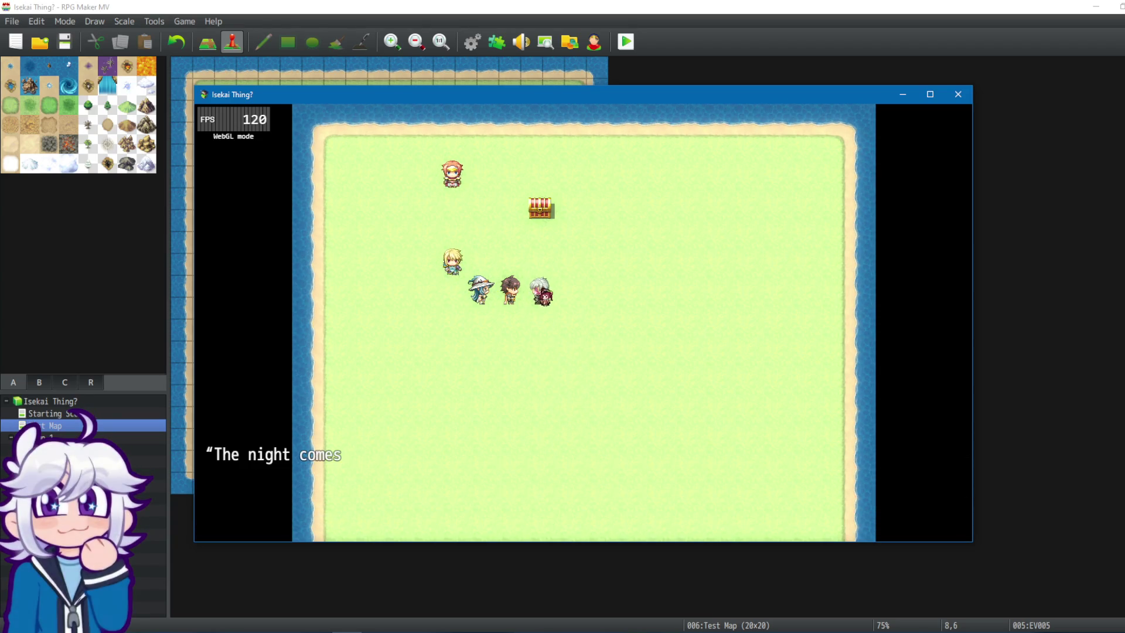
{"action": "left_click", "coordinate": [576, 372]}
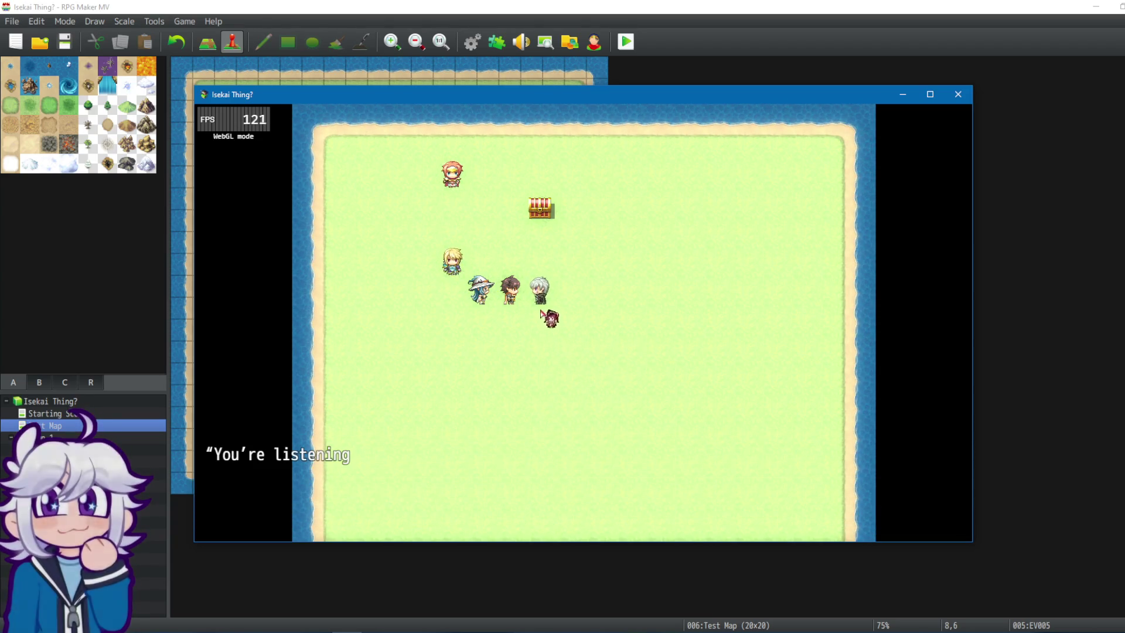
{"action": "left_click", "coordinate": [564, 349]}
{"action": "left_click", "coordinate": [543, 317]}
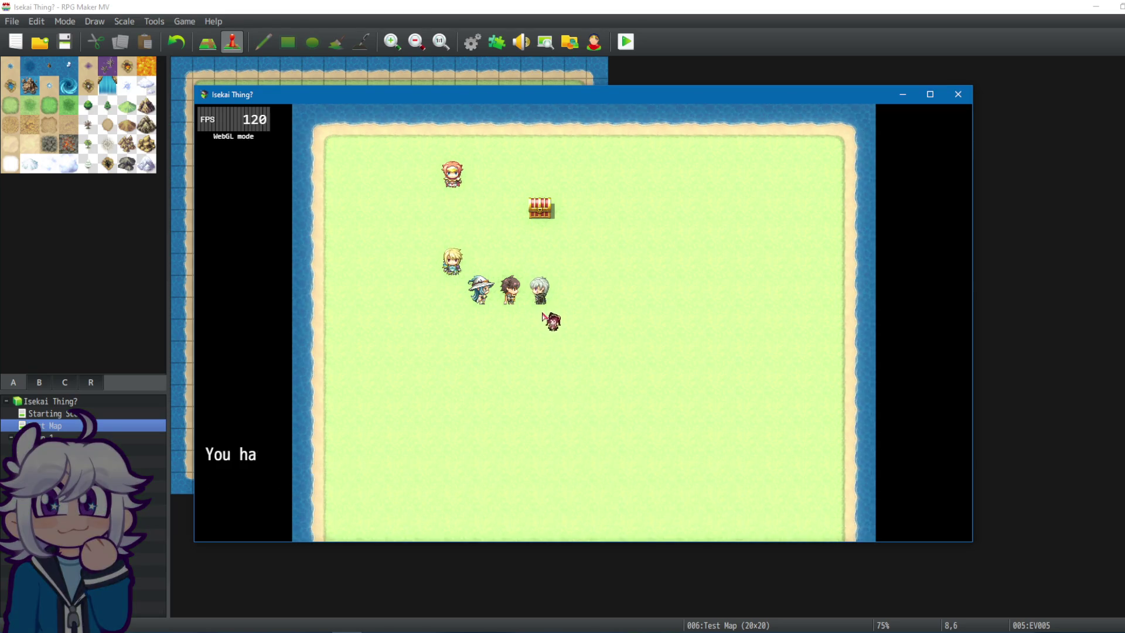
{"action": "left_click", "coordinate": [959, 94]}
Start a new playtest, pick a divination and buff, and answer the Legends questions.
{"action": "left_click", "coordinate": [626, 41]}
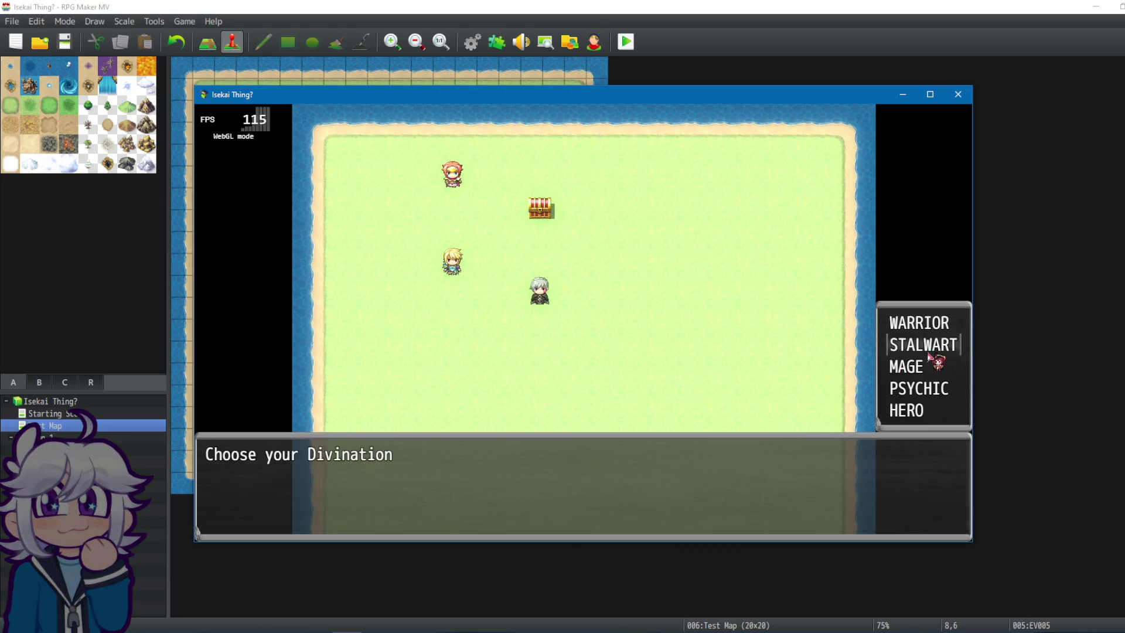
{"action": "left_click", "coordinate": [926, 359]}
{"action": "left_click", "coordinate": [916, 386]}
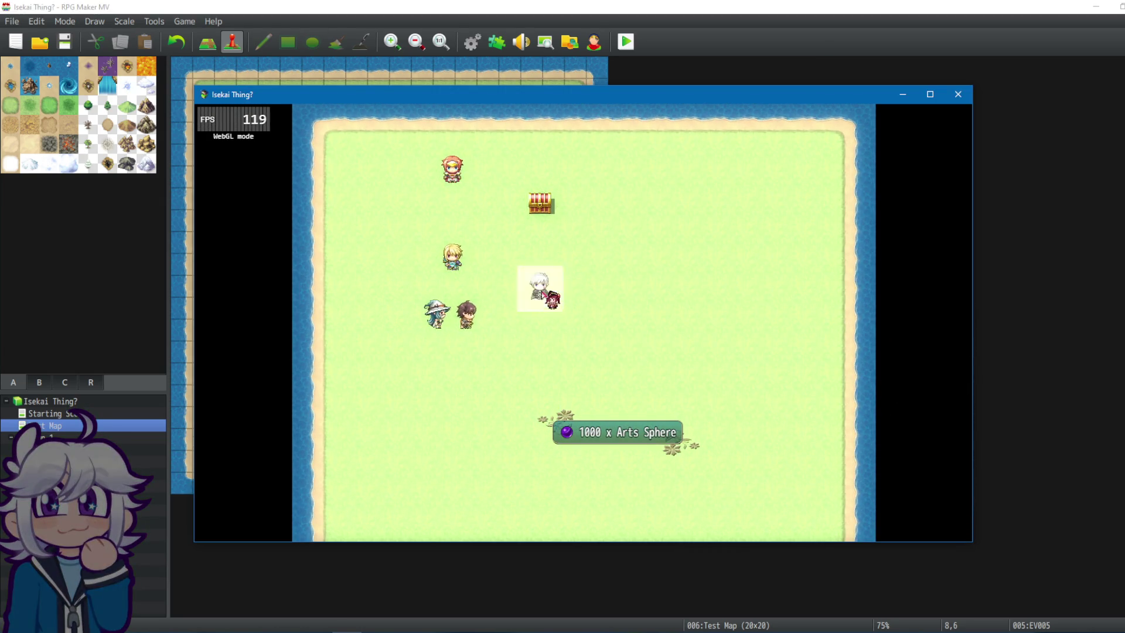
{"action": "left_click", "coordinate": [582, 375]}
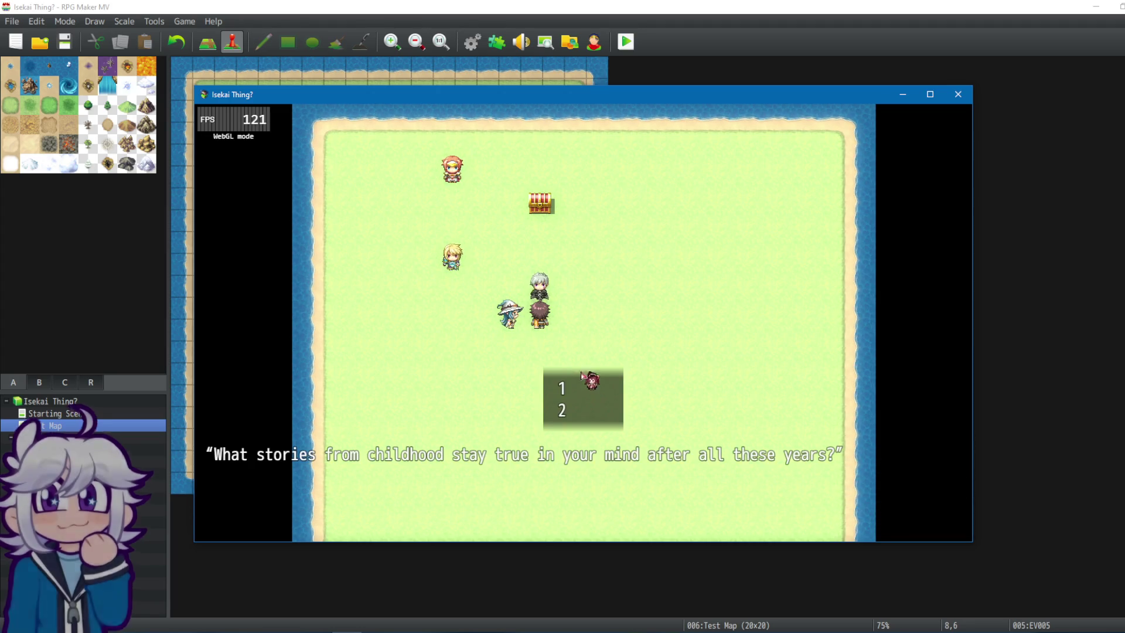
{"action": "left_click", "coordinate": [589, 388]}
{"action": "left_click", "coordinate": [599, 382]}
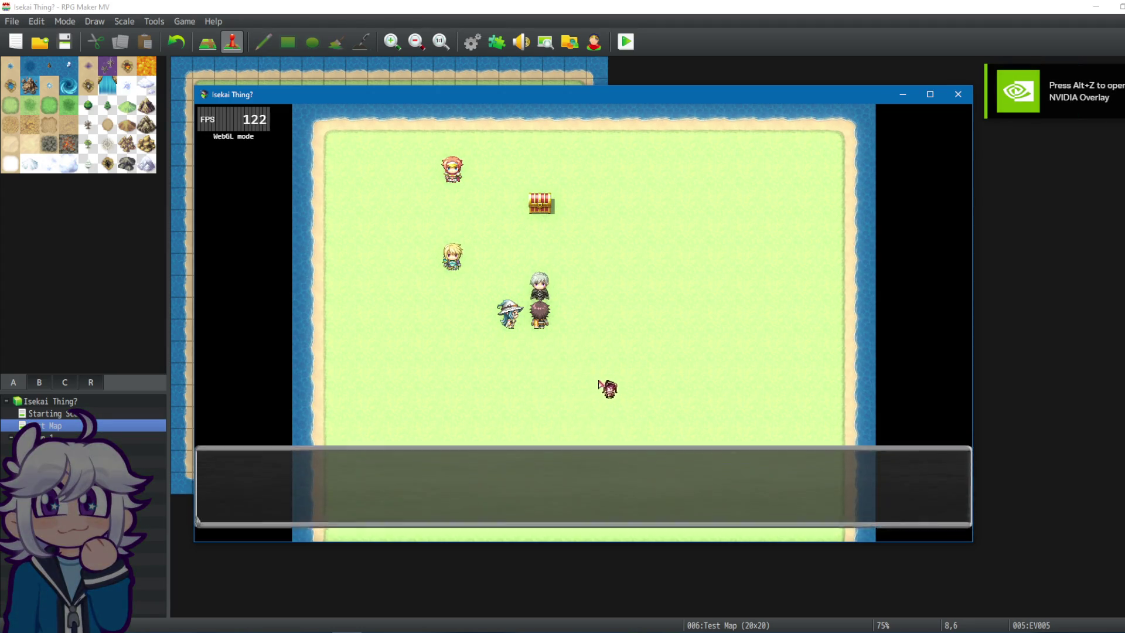
{"action": "left_click", "coordinate": [579, 377]}
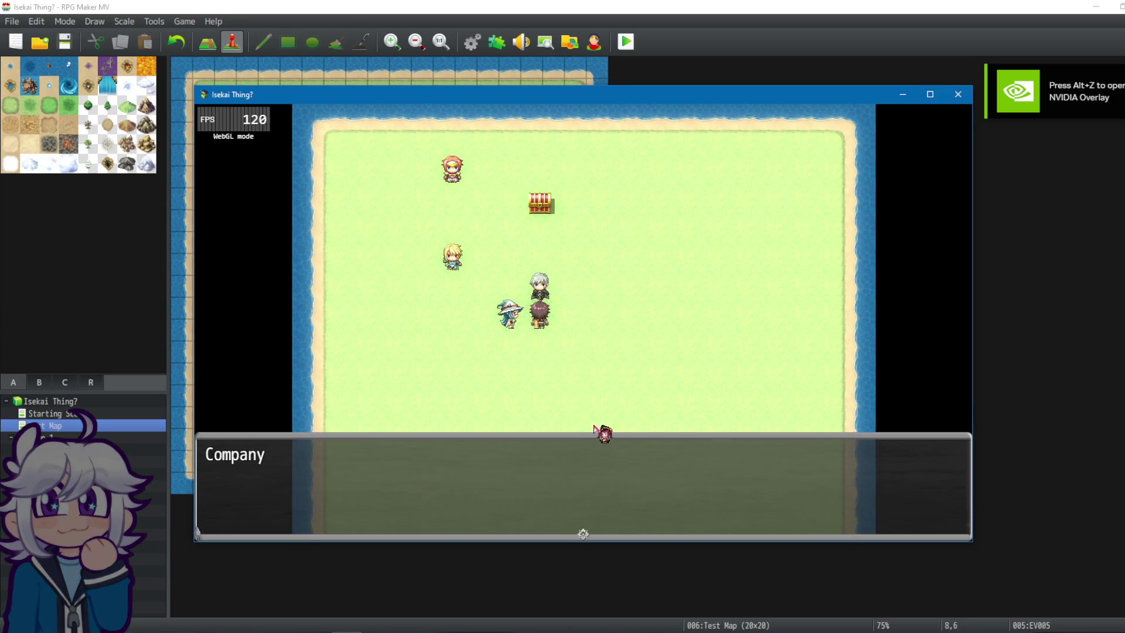
Answer the Company, Combat, Rest and Music questions through to the result message.
{"action": "left_click", "coordinate": [594, 426]}
{"action": "left_click", "coordinate": [591, 395]}
{"action": "left_click", "coordinate": [597, 407]}
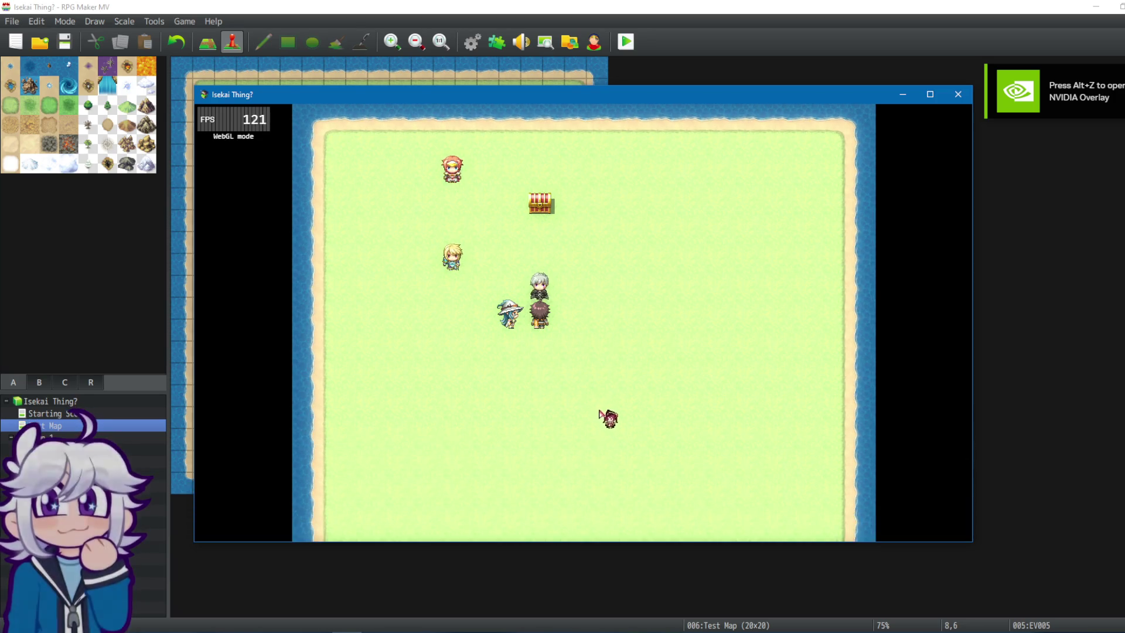
{"action": "left_click", "coordinate": [602, 404]}
{"action": "left_click", "coordinate": [595, 440]}
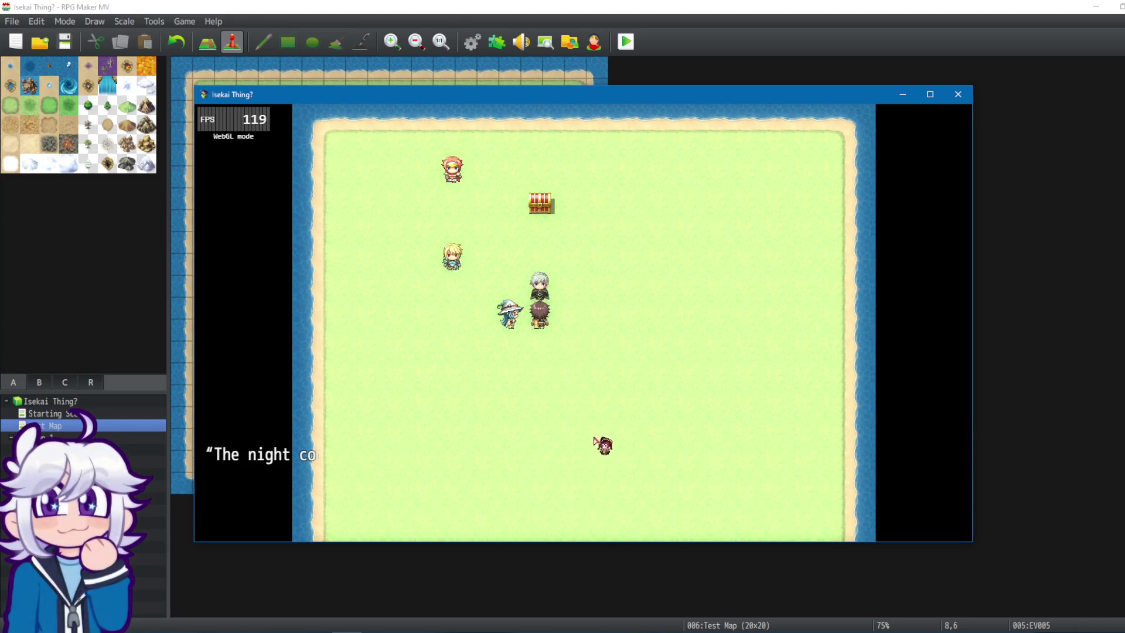
{"action": "left_click", "coordinate": [592, 410]}
{"action": "left_click", "coordinate": [586, 408]}
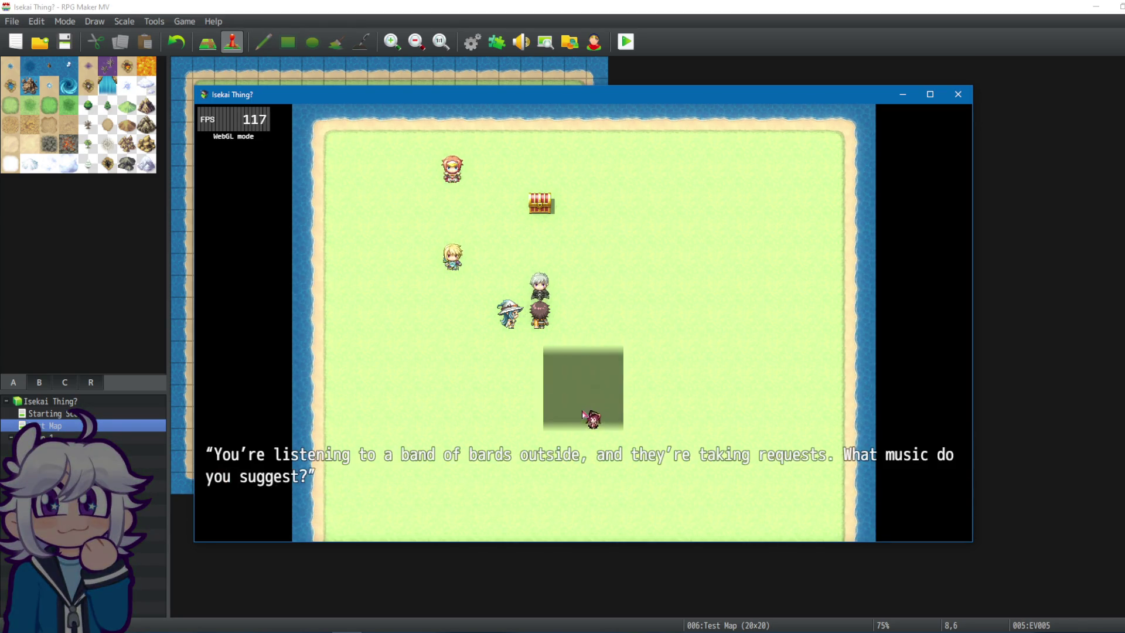
{"action": "left_click", "coordinate": [596, 385]}
{"action": "left_click", "coordinate": [644, 455]}
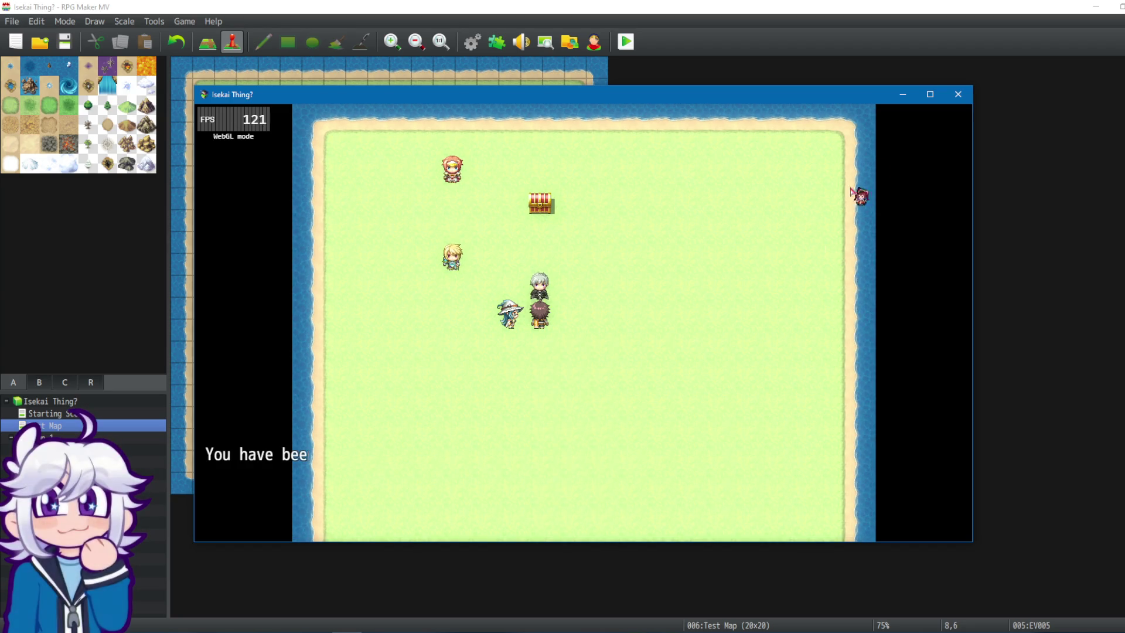
Close the playtest, start another, and close it at the divination choice.
{"action": "left_click", "coordinate": [959, 94]}
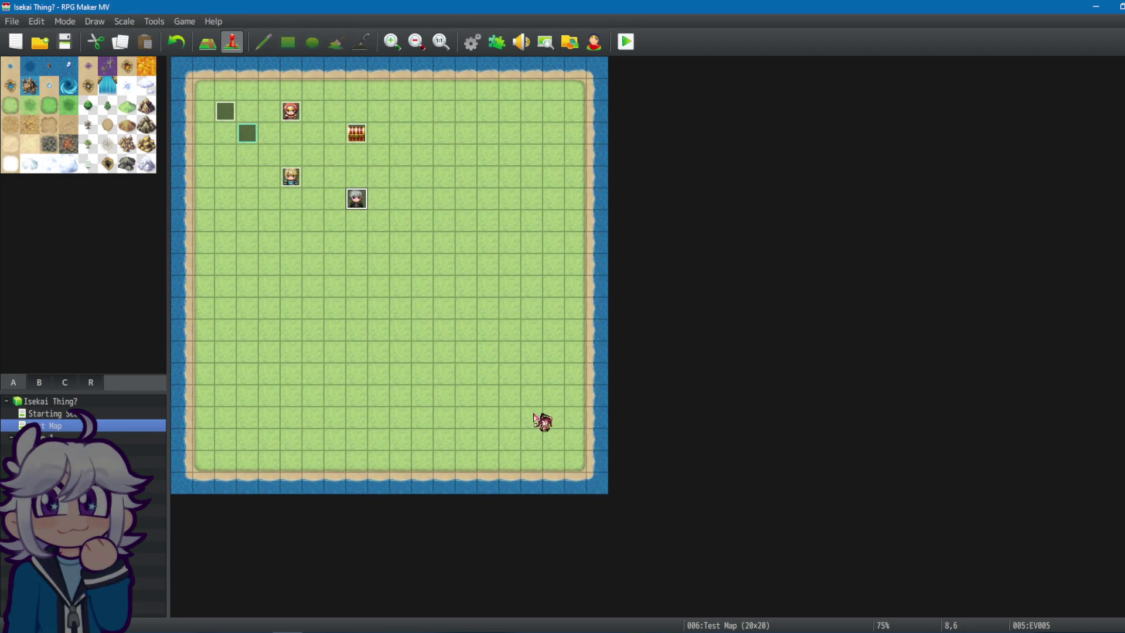
{"action": "left_click", "coordinate": [626, 42]}
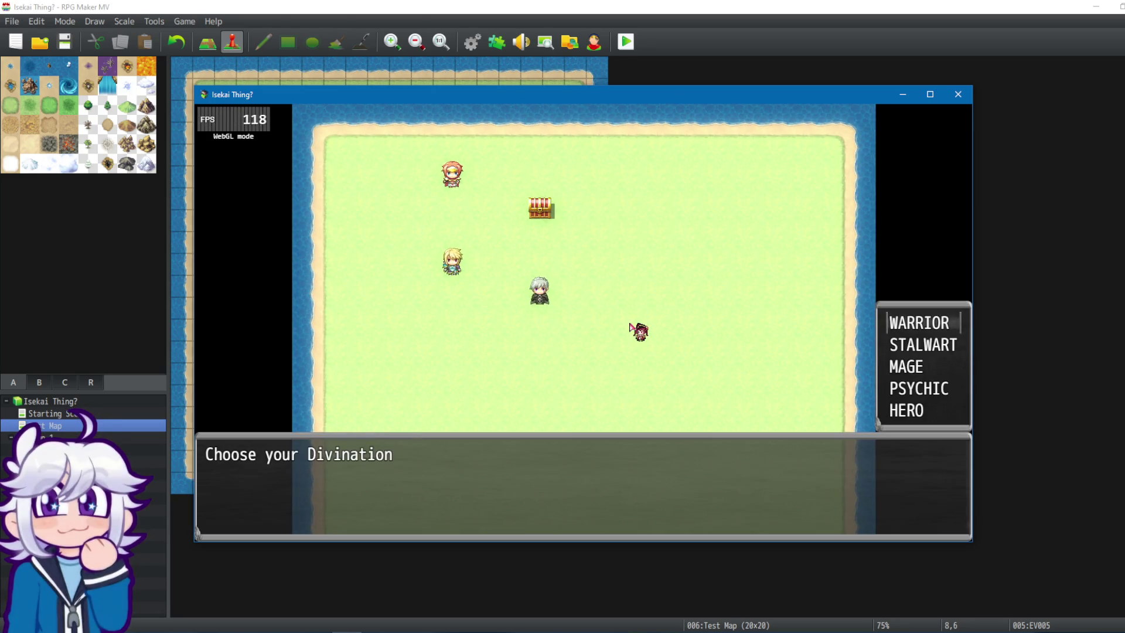
{"action": "left_click", "coordinate": [970, 100]}
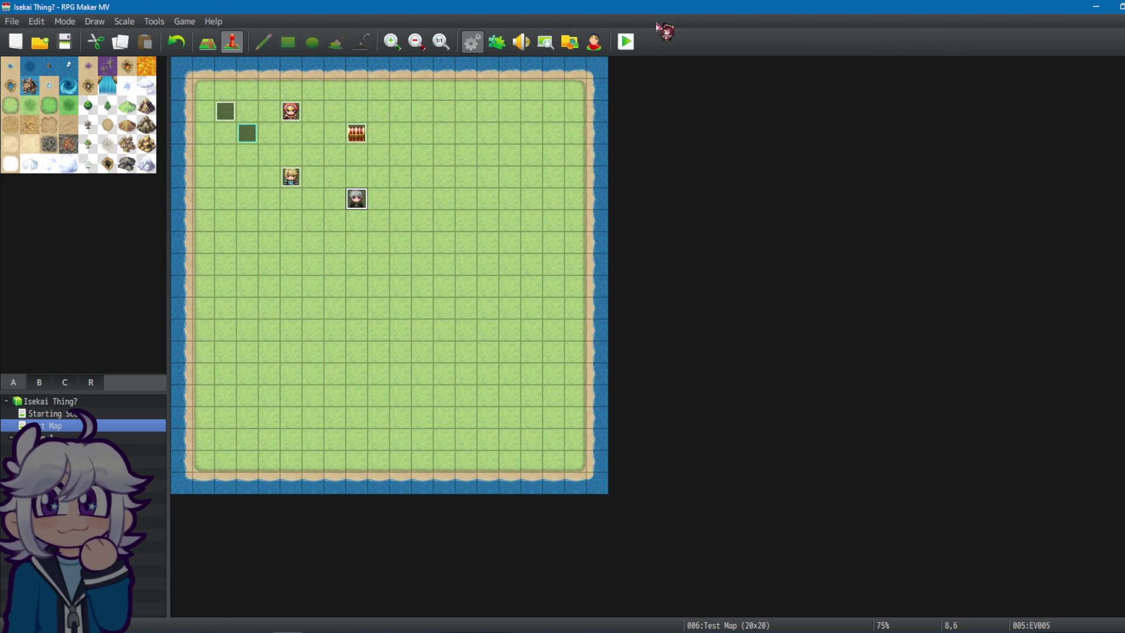
Open EV005 and paste extra RNG 2 reroll-and-wait pairs under Legends and before the Travel text.
{"action": "double_click", "coordinate": [356, 201]}
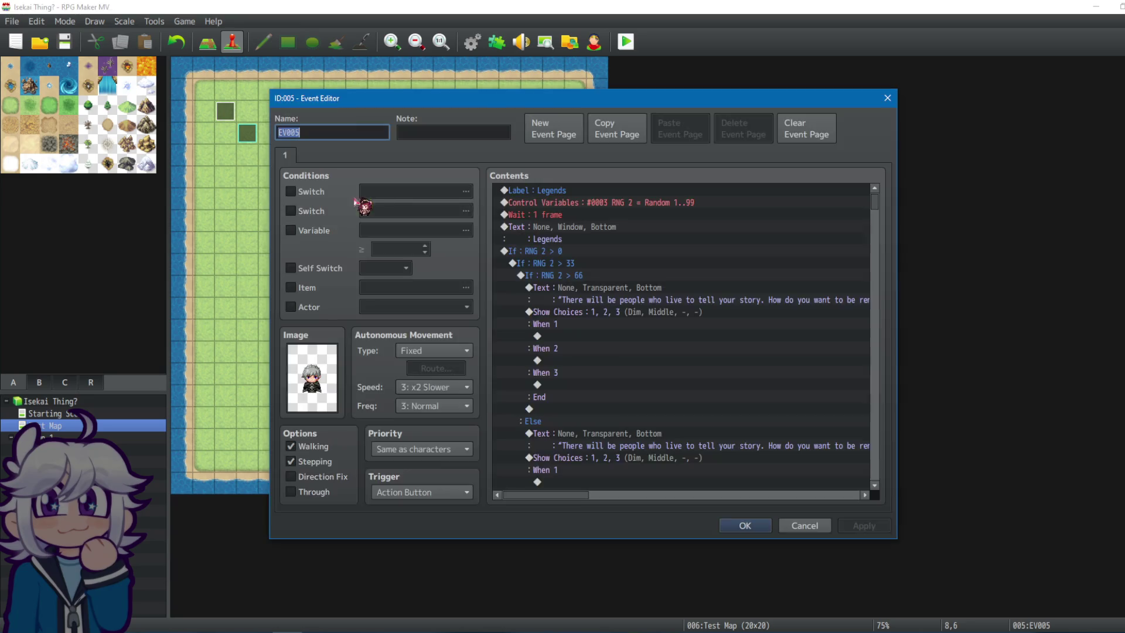
{"action": "left_click", "coordinate": [645, 201]}
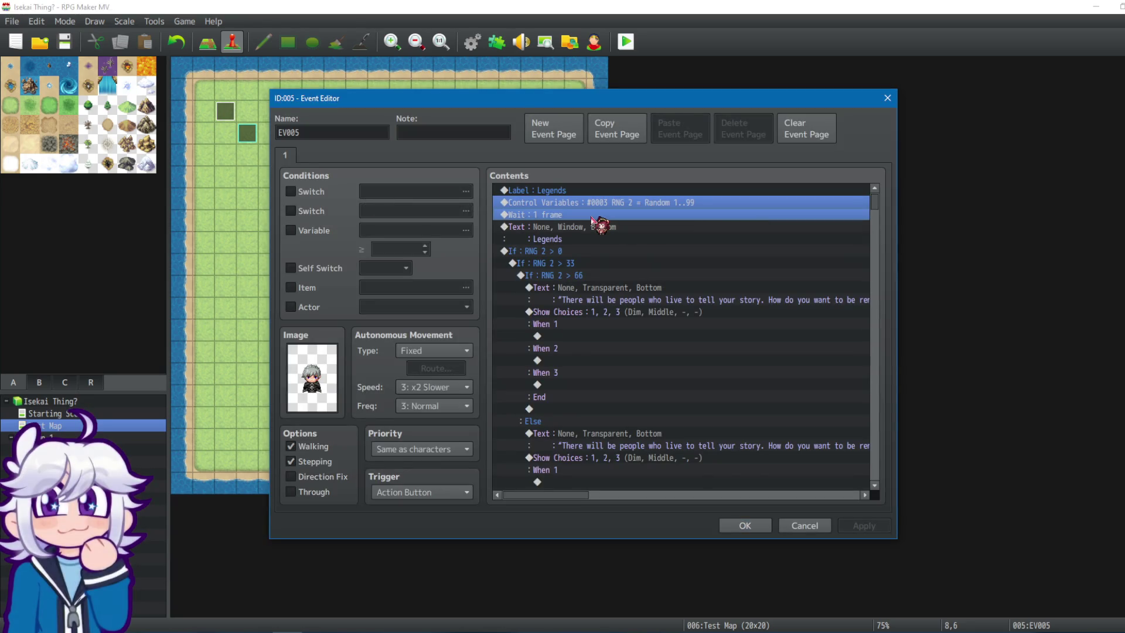
{"action": "key", "text": "ctrl+v"}
{"action": "key", "text": "ctrl+v"}
{"action": "key", "text": "ctrl+v"}
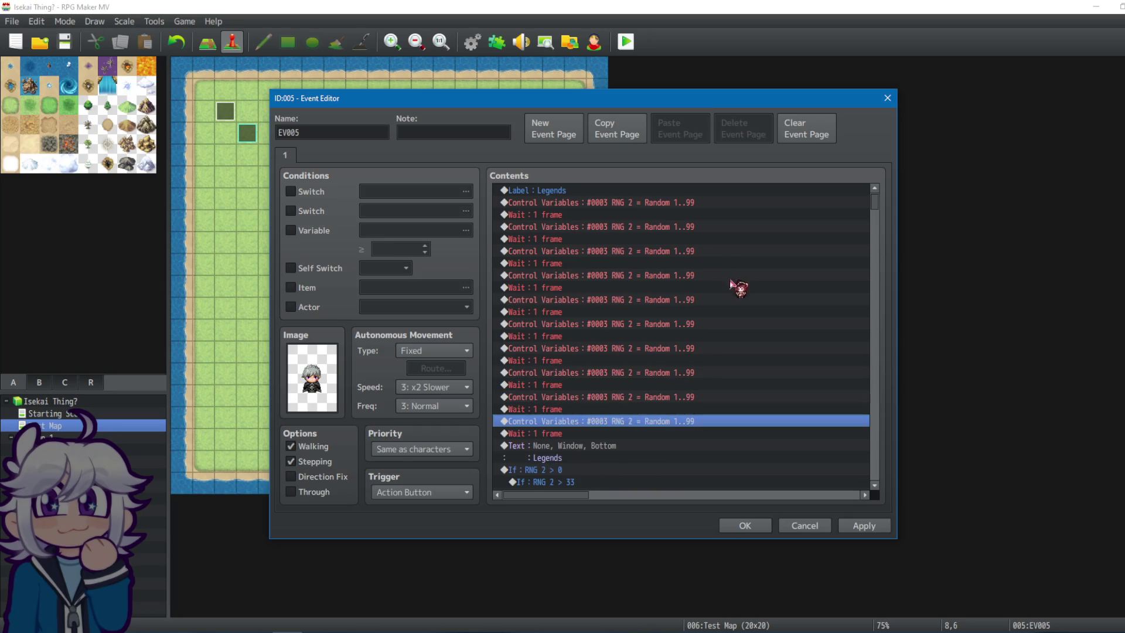
{"action": "scroll", "coordinate": [867, 226], "scroll_direction": "down", "scroll_amount": 10}
{"action": "left_click", "coordinate": [608, 259]}
{"action": "key", "text": "ctrl+v"}
{"action": "key", "text": "ctrl+v"}
{"action": "key", "text": "ctrl+v"}
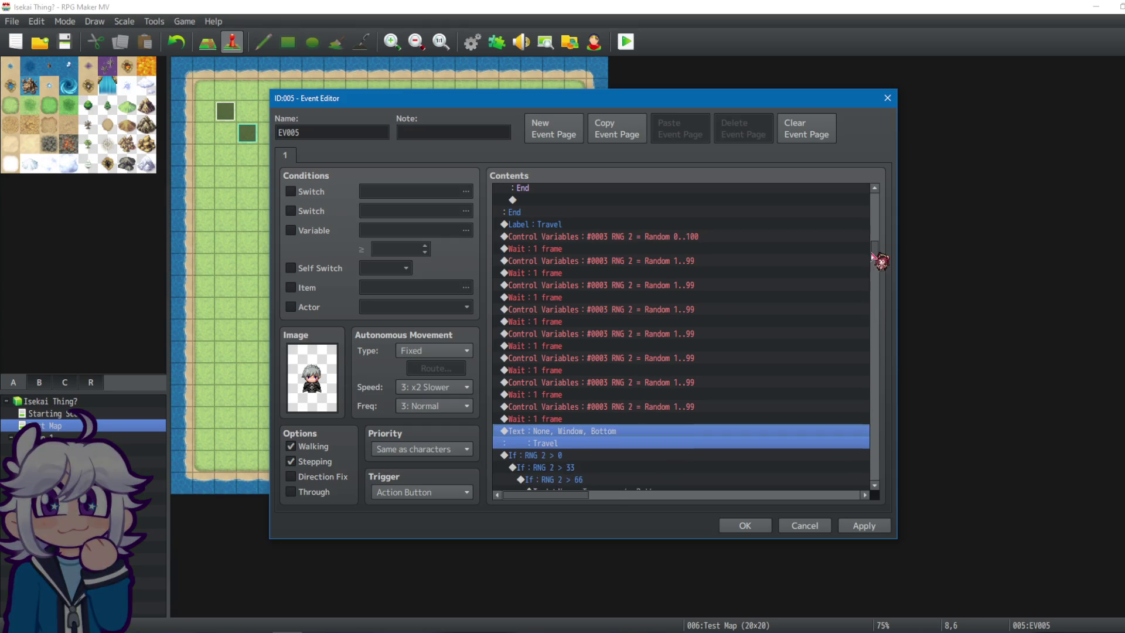
Add reroll-and-wait pairs before the Magic text, deleting the surplus reroll and wait lines.
{"action": "mouse_move", "coordinate": [875, 252]}
{"action": "left_mouse_down"}
{"action": "mouse_move", "coordinate": [879, 297]}
{"action": "mouse_move", "coordinate": [830, 303]}
{"action": "left_mouse_up"}
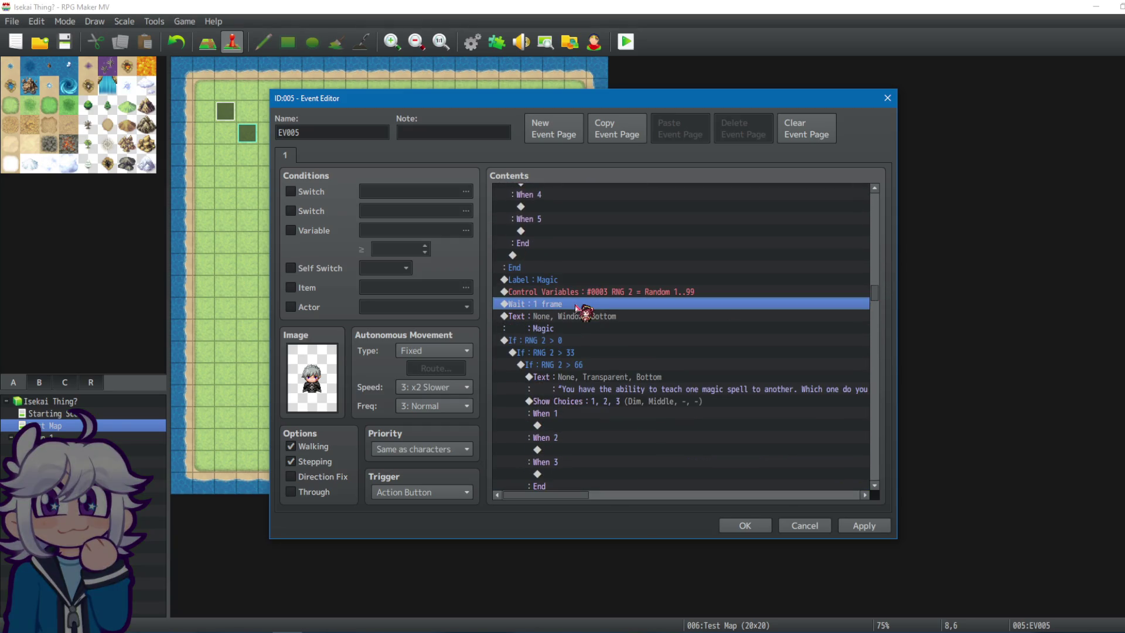
{"action": "key", "text": "ctrl+v"}
{"action": "key", "text": "ctrl+v"}
{"action": "key", "text": "ctrl+v"}
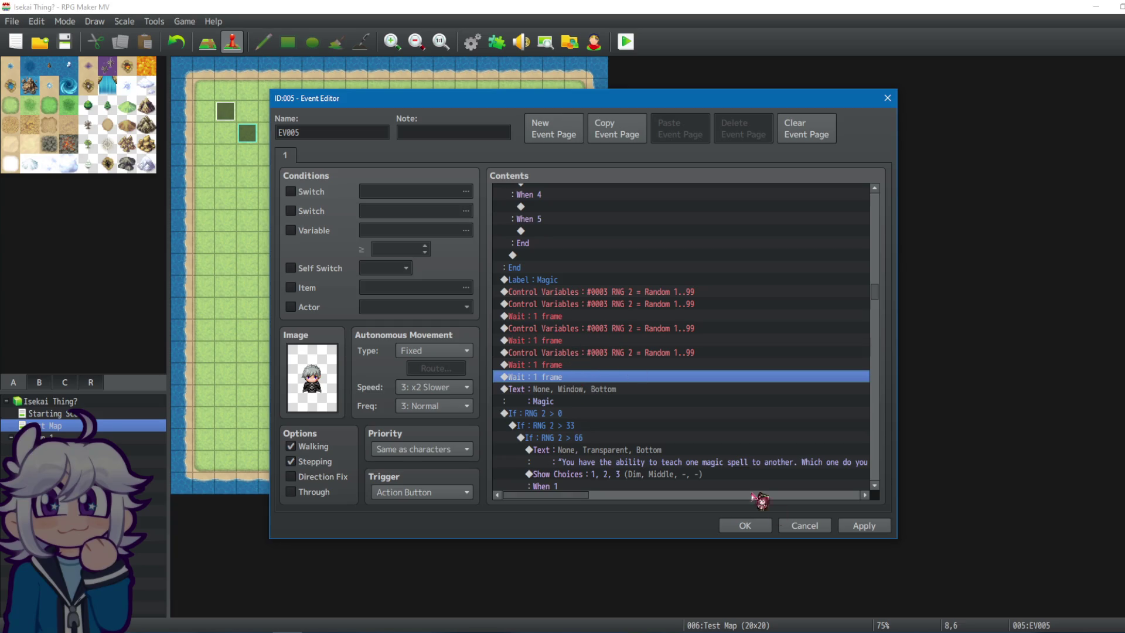
{"action": "left_click", "coordinate": [811, 526]}
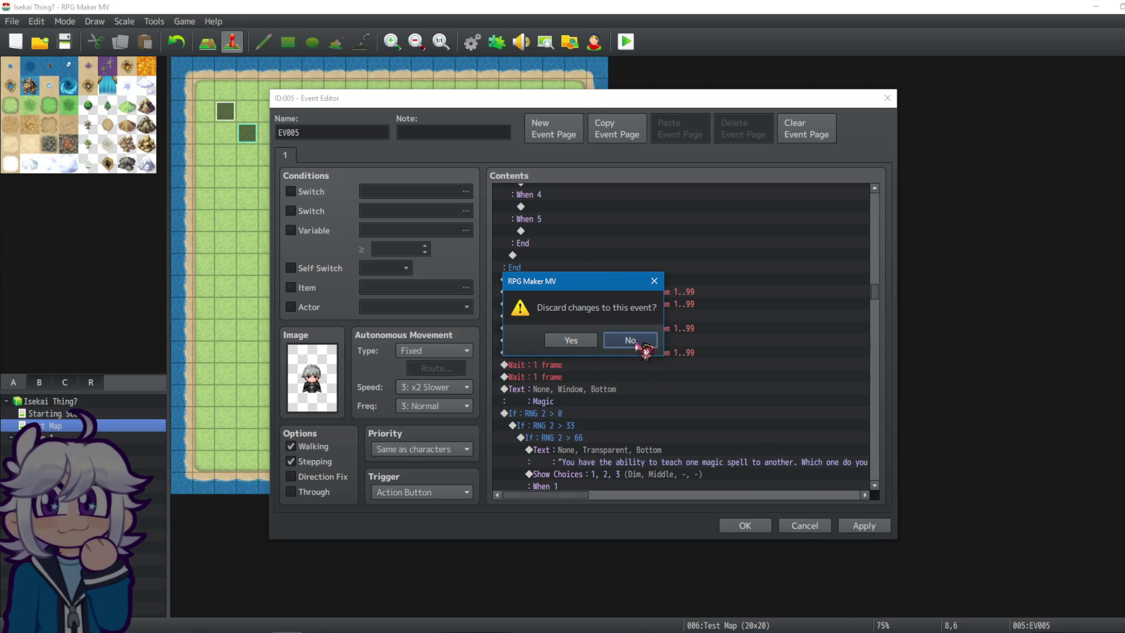
{"action": "left_click", "coordinate": [639, 347]}
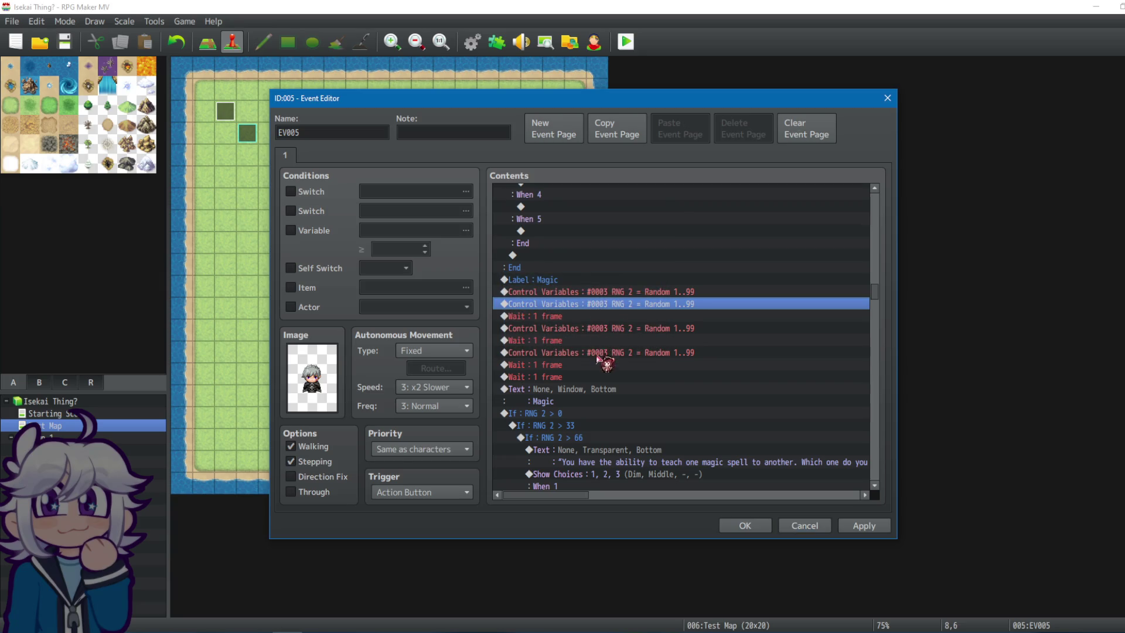
{"action": "key", "text": "Delete"}
{"action": "left_click", "coordinate": [568, 364]}
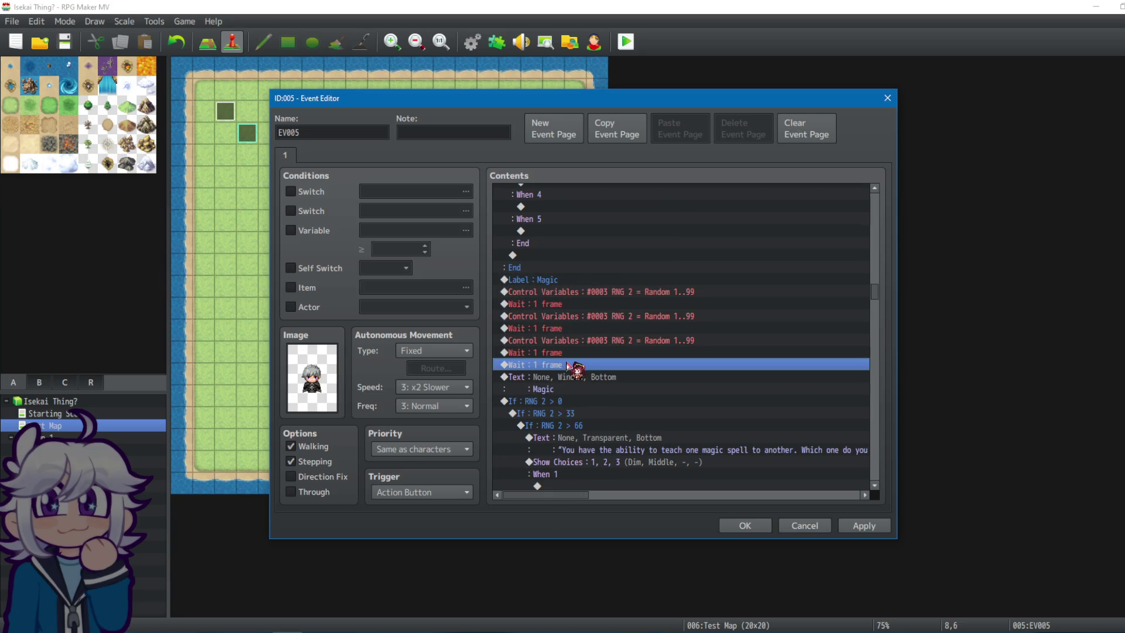
{"action": "key", "text": "Delete"}
{"action": "key", "text": "ctrl+v"}
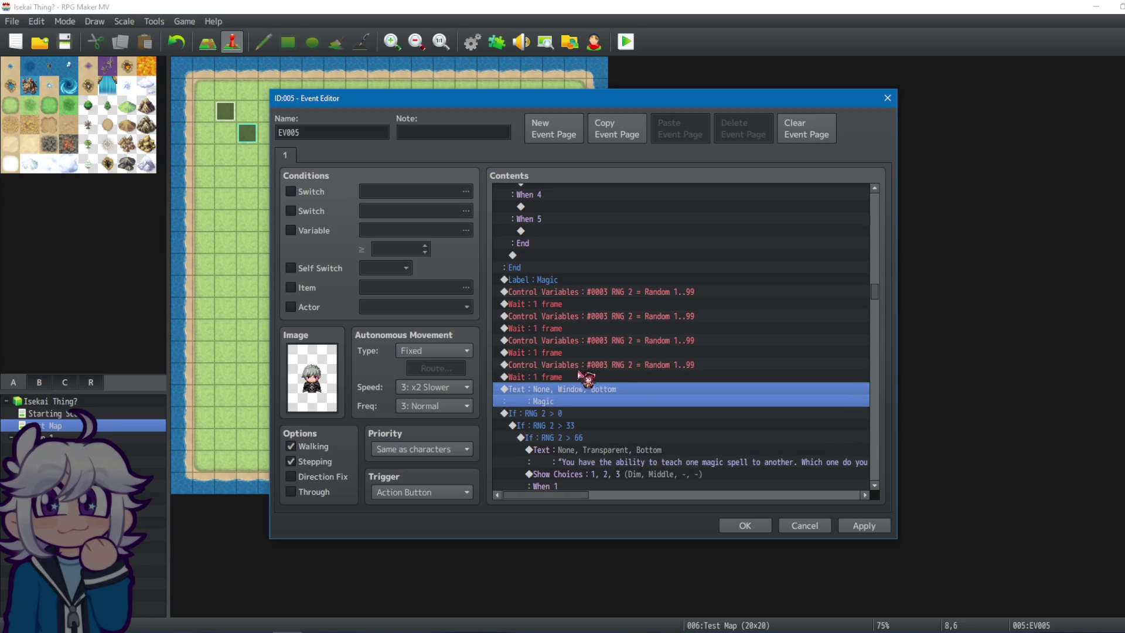
{"action": "key", "text": "ctrl+v"}
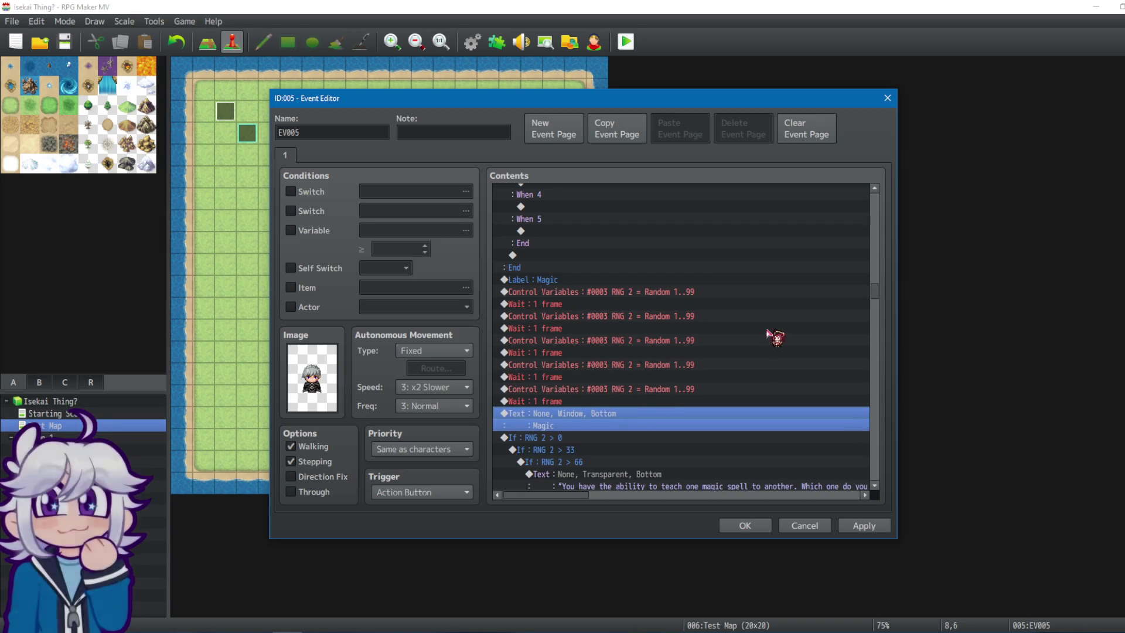
{"action": "key", "text": "ctrl+v"}
Paste reroll-and-wait pairs before the Company and Combat question texts.
{"action": "key", "text": "ctrl+v"}
{"action": "key", "text": "ctrl+v"}
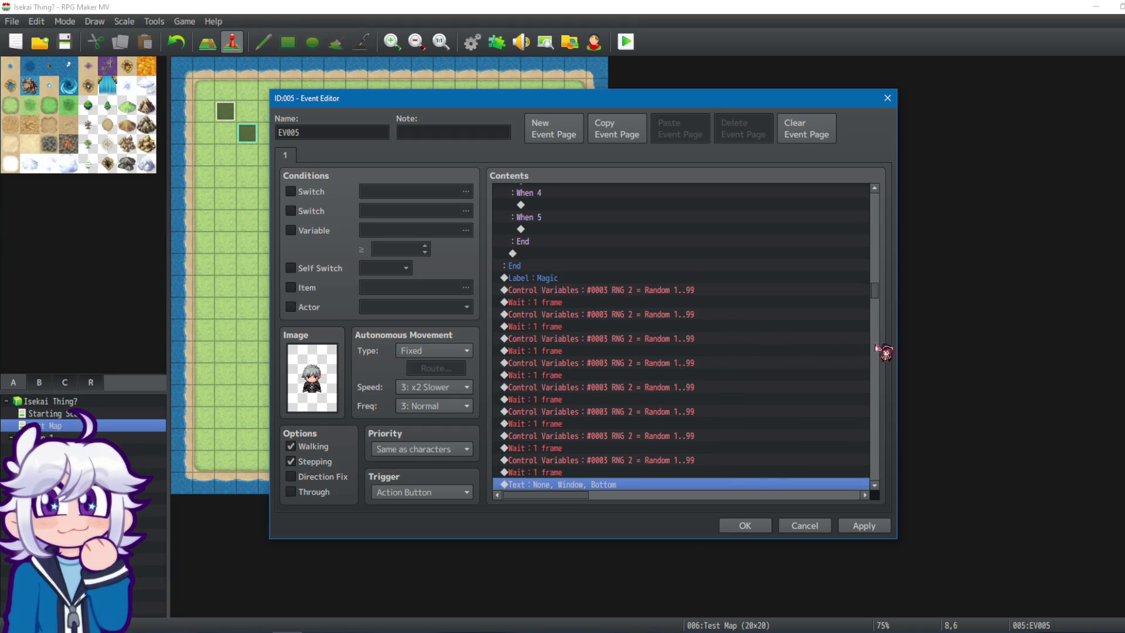
{"action": "left_click_drag", "start_coordinate": [877, 292], "coordinate": [877, 342]}
{"action": "left_click", "coordinate": [572, 300]}
{"action": "key", "text": "ctrl+v"}
{"action": "key", "text": "ctrl+v"}
{"action": "key", "text": "ctrl+v"}
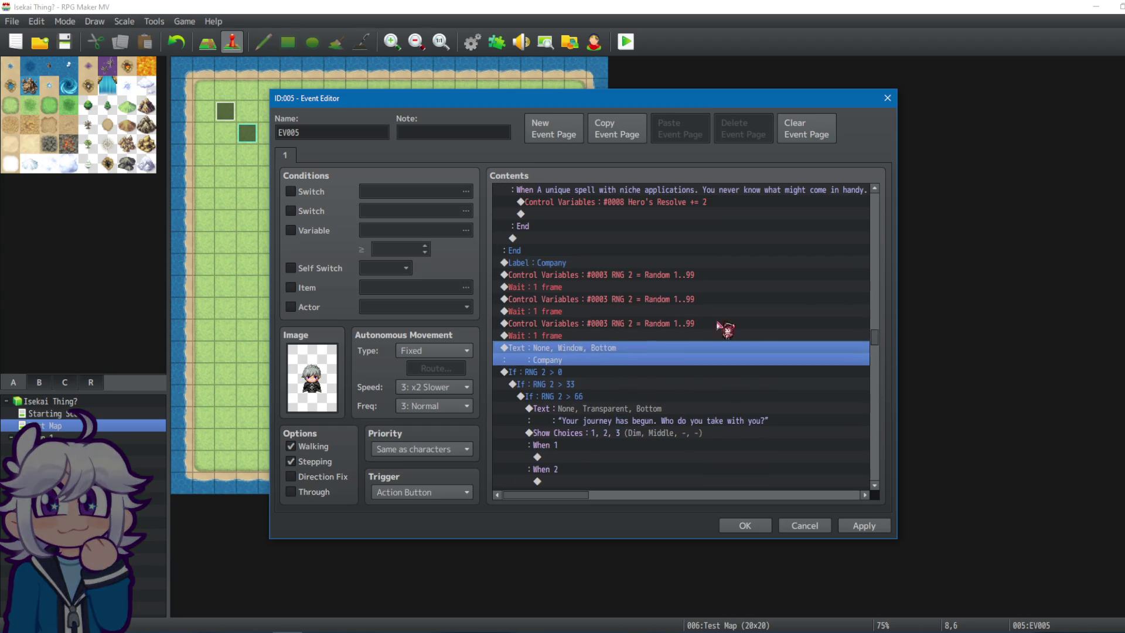
{"action": "key", "text": "ctrl+v"}
{"action": "key", "text": "ctrl+v"}
{"action": "key", "text": "ctrl+v"}
{"action": "left_click_drag", "start_coordinate": [879, 341], "coordinate": [867, 382]}
{"action": "left_click", "coordinate": [592, 295]}
{"action": "key", "text": "ctrl+v"}
{"action": "key", "text": "ctrl+v"}
{"action": "key", "text": "ctrl+v"}
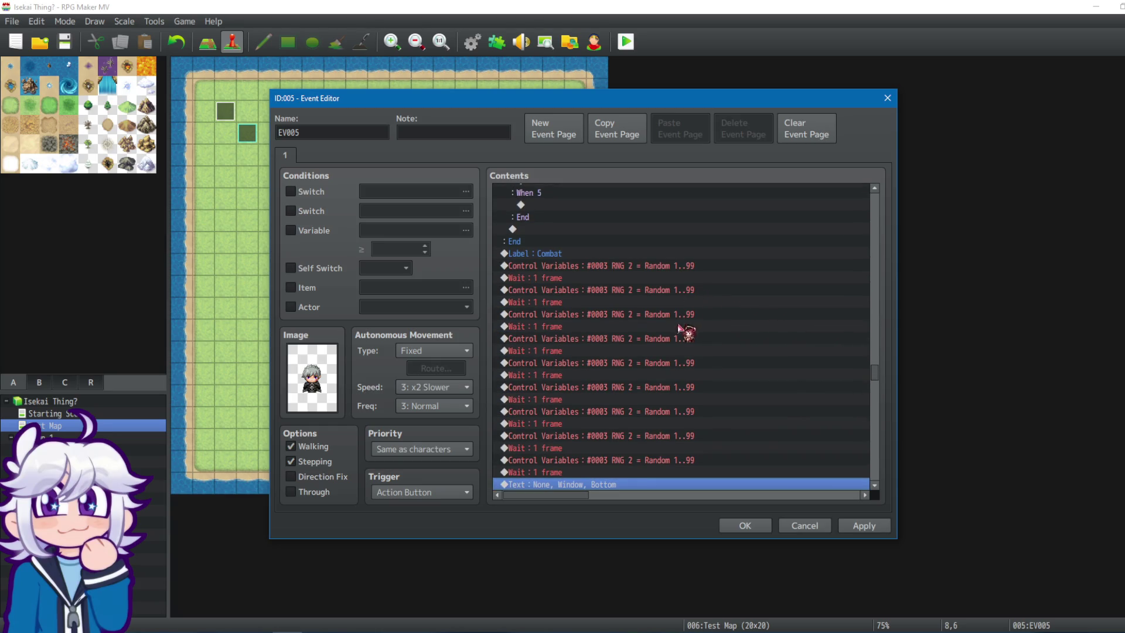
{"action": "left_click", "coordinate": [680, 362]}
{"action": "scroll", "coordinate": [691, 366], "scroll_direction": "down", "scroll_amount": 1}
{"action": "left_click", "coordinate": [631, 462]}
{"action": "key", "text": "ctrl+v"}
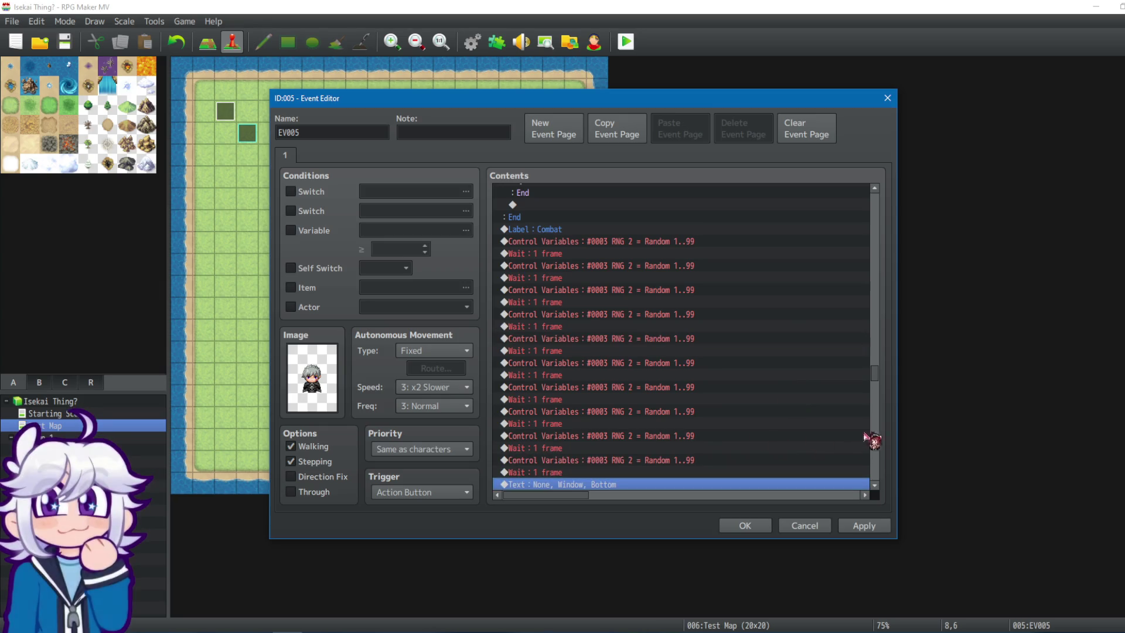
Paste reroll-and-wait pairs before the Rest and Music texts, then apply and close EV005.
{"action": "mouse_move", "coordinate": [877, 384]}
{"action": "left_mouse_down"}
{"action": "mouse_move", "coordinate": [884, 427]}
{"action": "mouse_move", "coordinate": [884, 417]}
{"action": "left_mouse_up"}
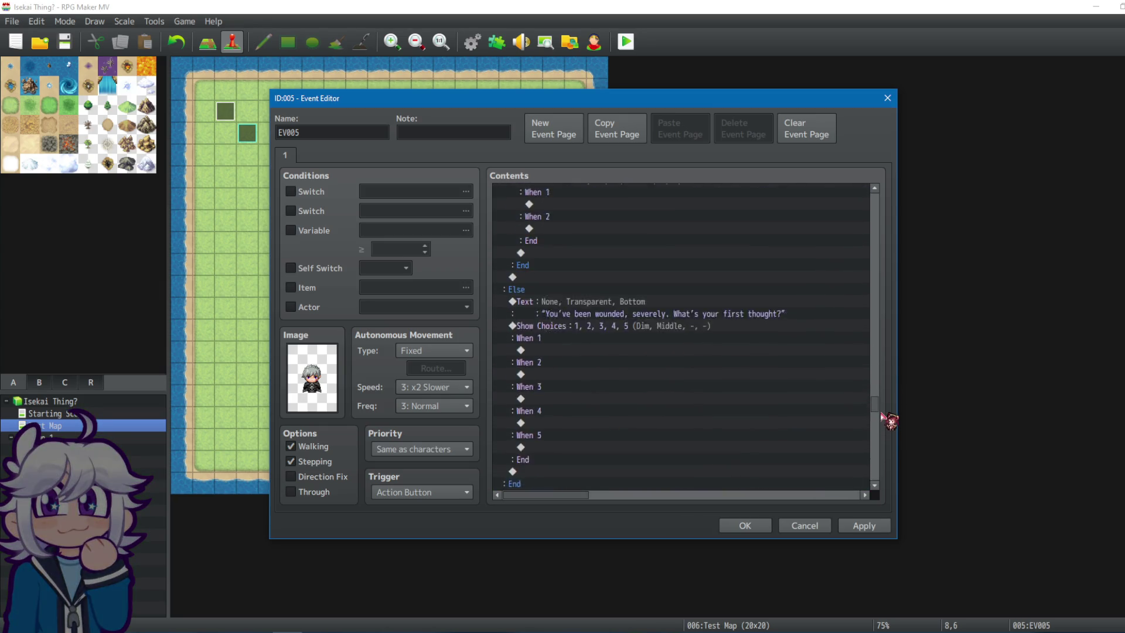
{"action": "left_click", "coordinate": [602, 382]}
{"action": "key", "text": "ctrl+v"}
{"action": "key", "text": "ctrl+v"}
{"action": "key", "text": "ctrl+v"}
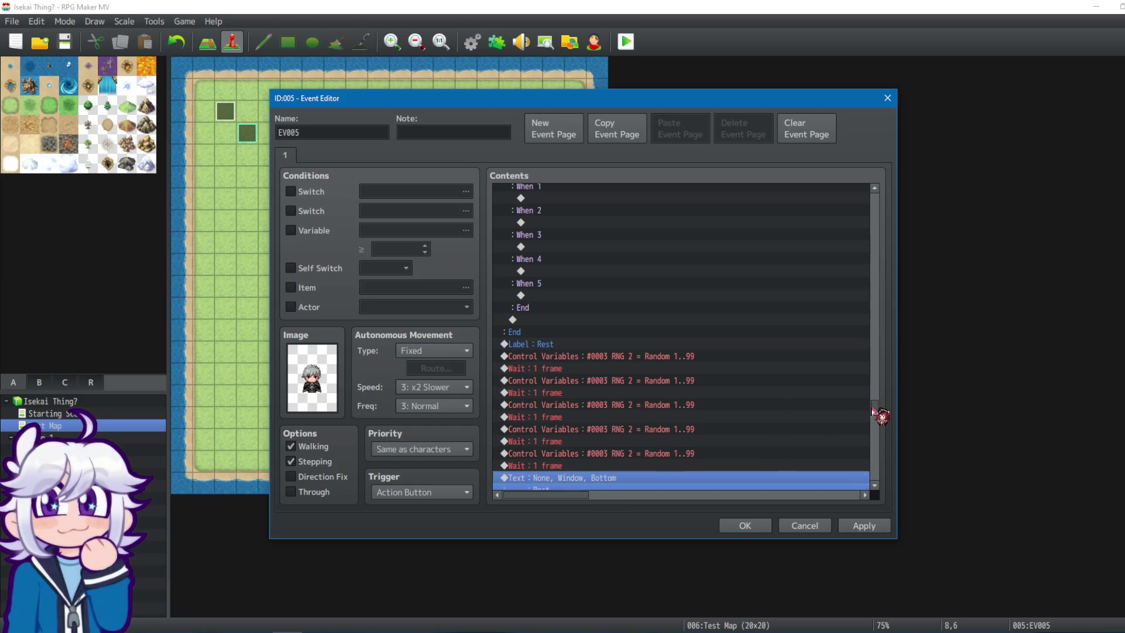
{"action": "mouse_move", "coordinate": [880, 416]}
{"action": "left_mouse_down"}
{"action": "mouse_move", "coordinate": [877, 470]}
{"action": "mouse_move", "coordinate": [906, 513]}
{"action": "left_mouse_up"}
{"action": "left_click", "coordinate": [615, 299]}
{"action": "key", "text": "ctrl+v"}
{"action": "key", "text": "ctrl+v"}
{"action": "key", "text": "ctrl+v"}
{"action": "left_click", "coordinate": [878, 526]}
{"action": "left_click", "coordinate": [757, 529]}
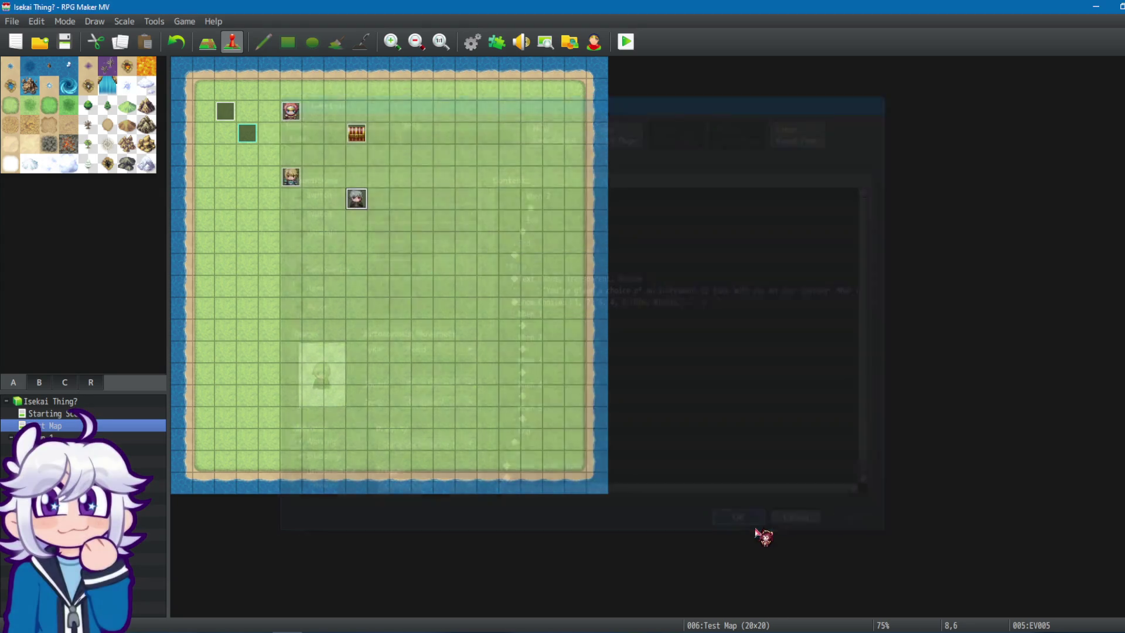
Save the project, start a playtest, and choose STALWART as the divination.
{"action": "left_click", "coordinate": [627, 43]}
{"action": "left_click", "coordinate": [543, 344]}
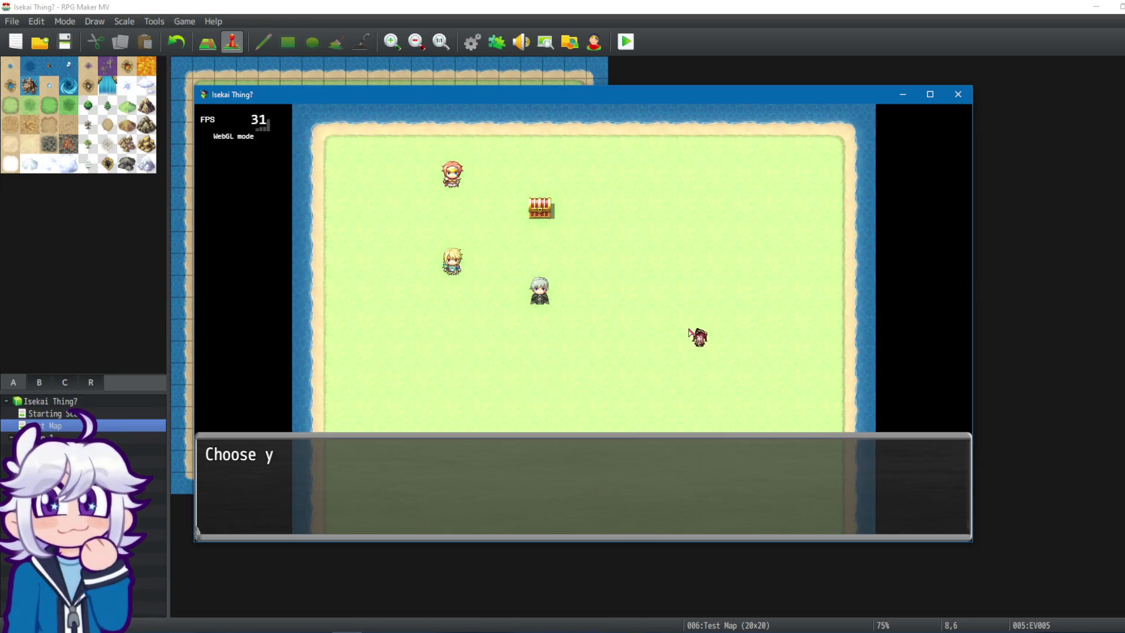
{"action": "left_click", "coordinate": [940, 347]}
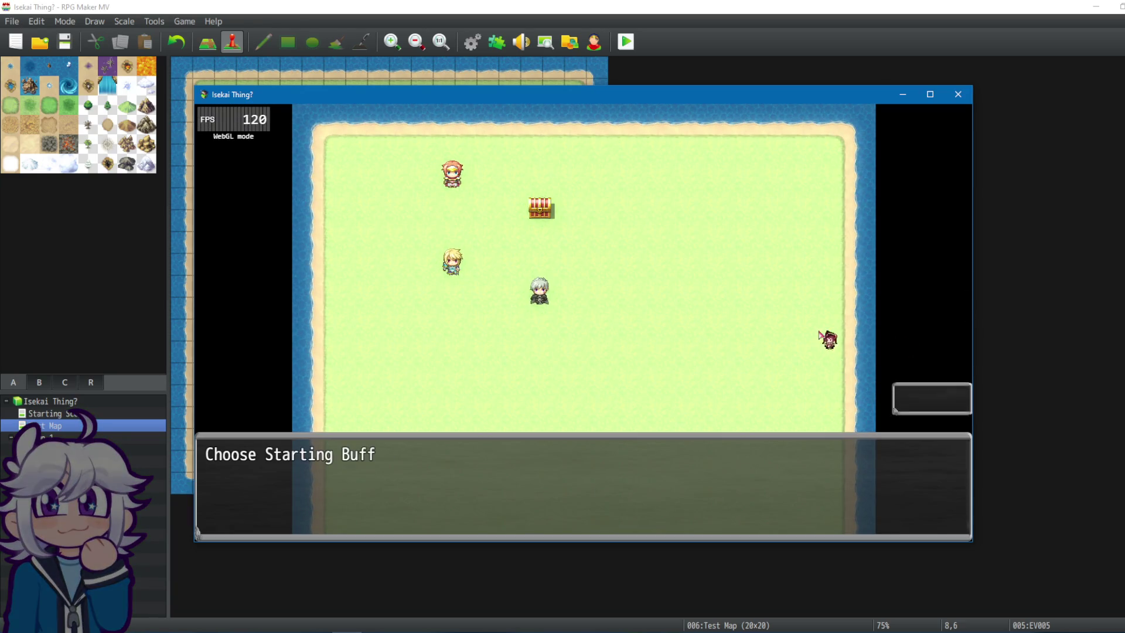